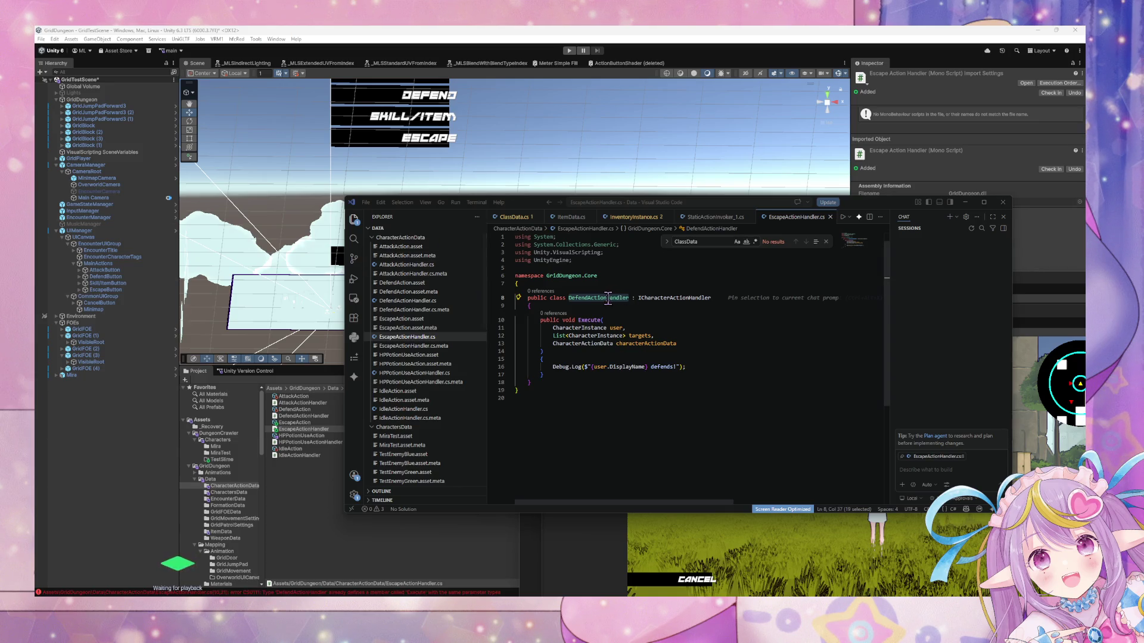
Rename the class DefendActionHandler to EscapeActionHandler using the name suggestion.
double_click(589, 298)
key(BackSpace)
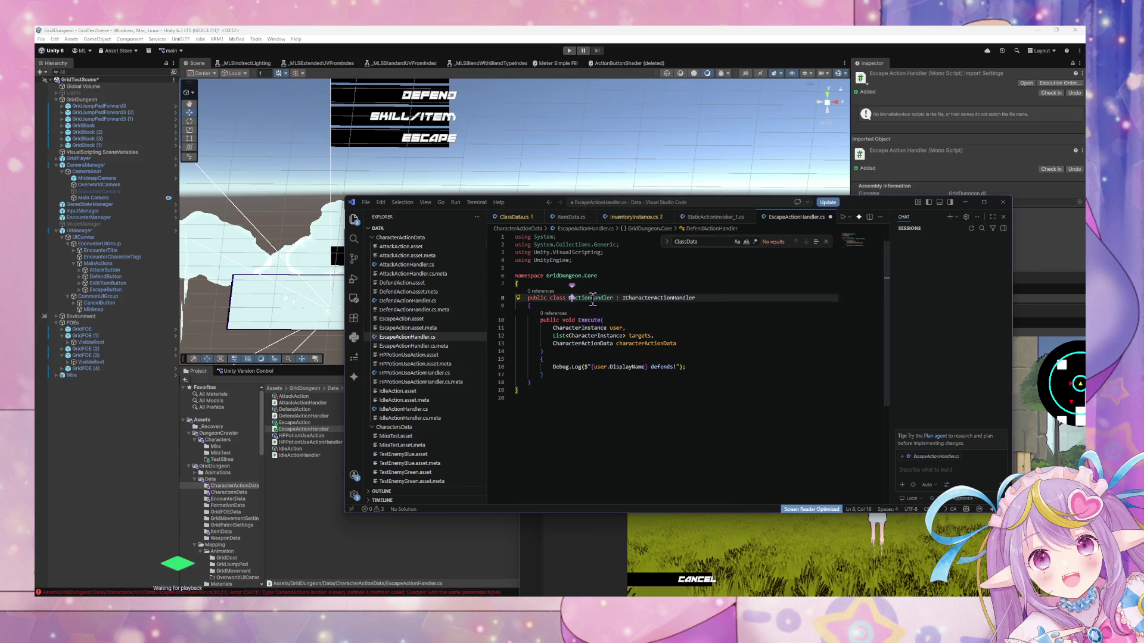
text(Esca)
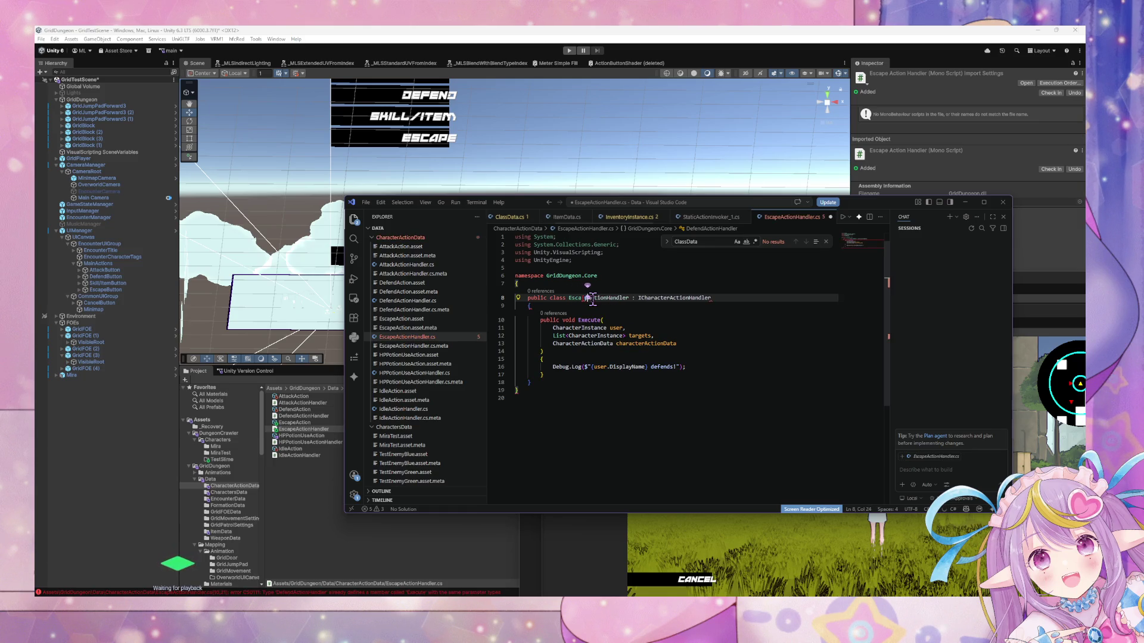
text(peA)
key(BackSpace)
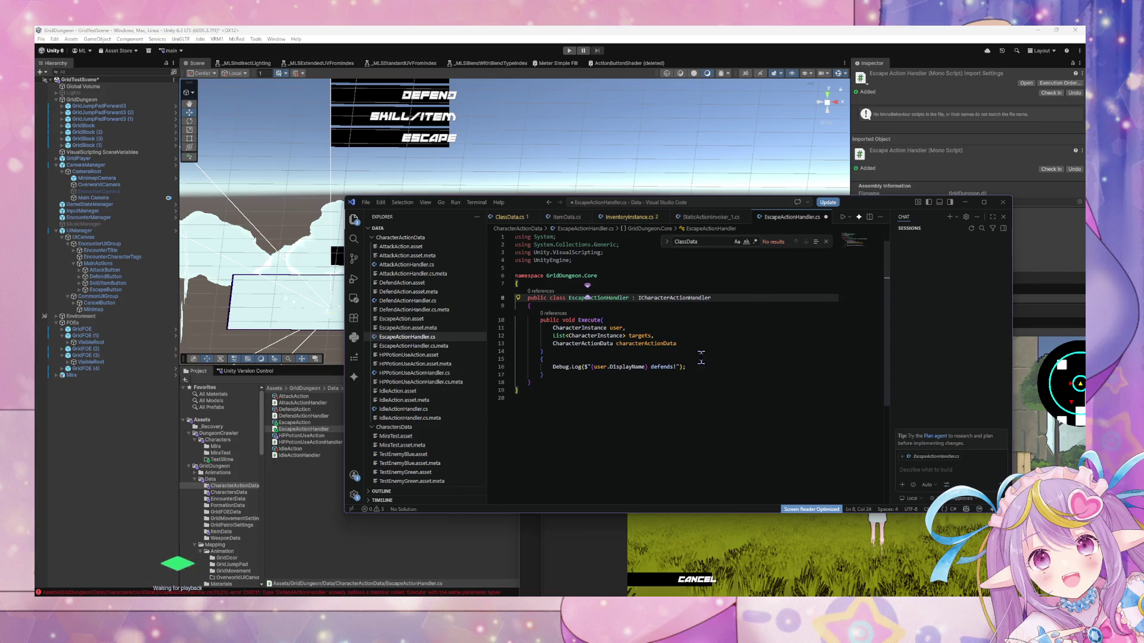
Change the debug message word 'defends' to 'escapes!' and bring up the Steam library.
double_click(660, 366)
text(escape)
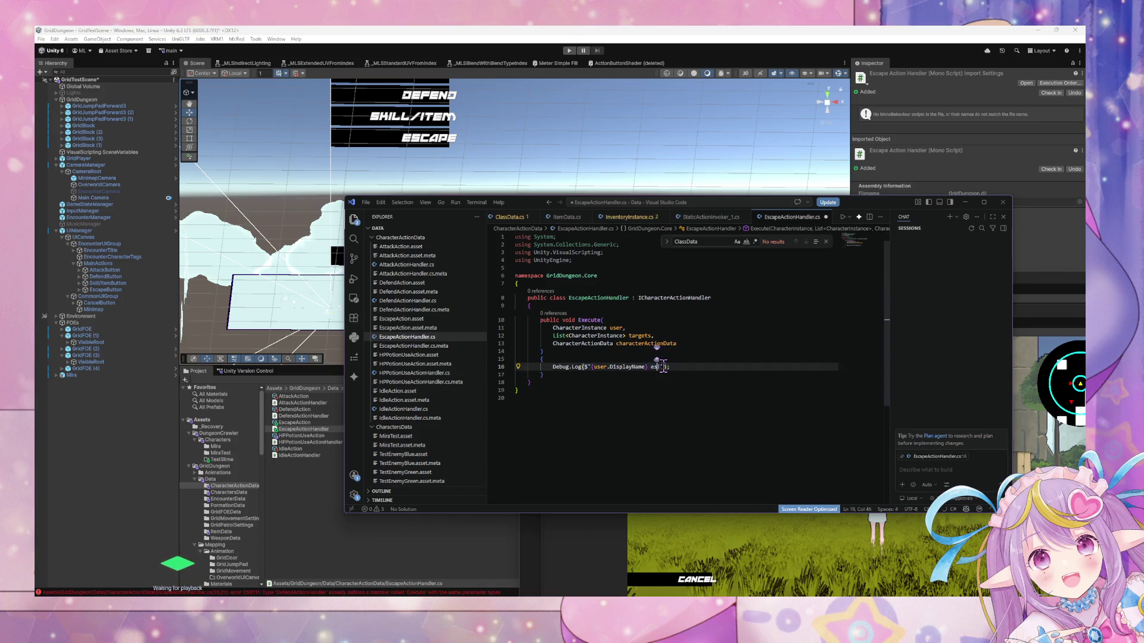
text(s!)
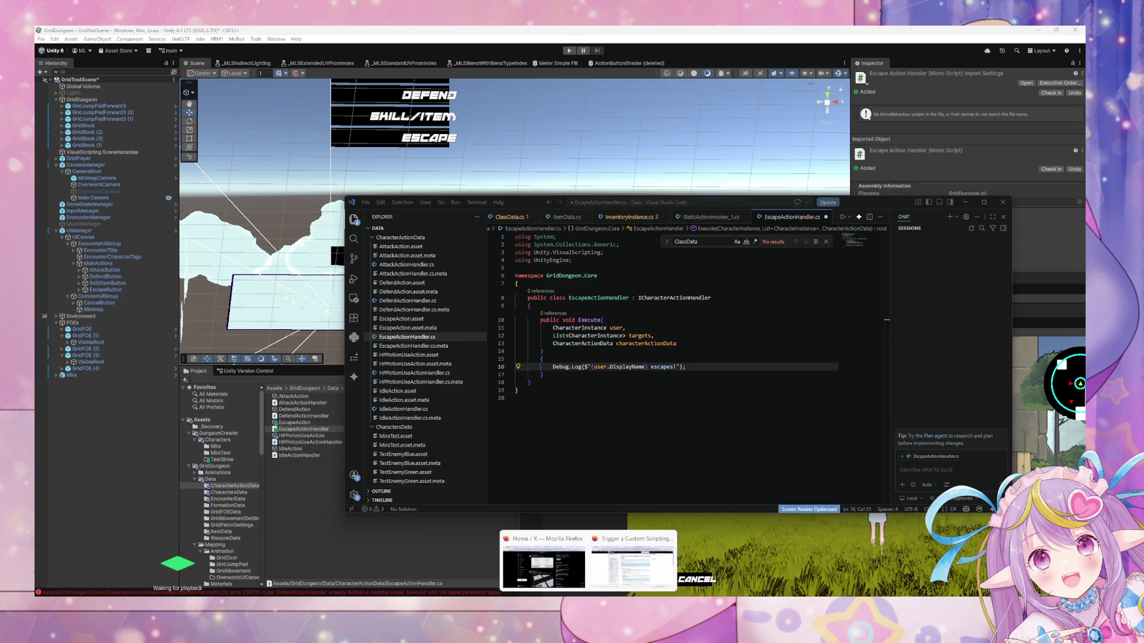
click(619, 642)
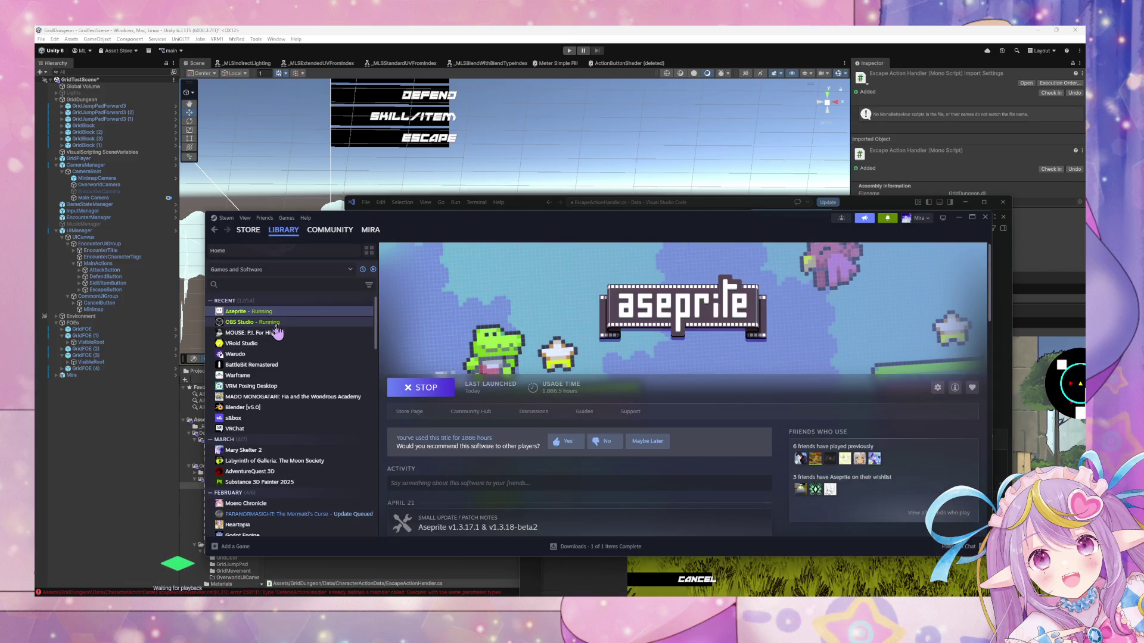
click(272, 333)
scroll(613, 500, down, 3)
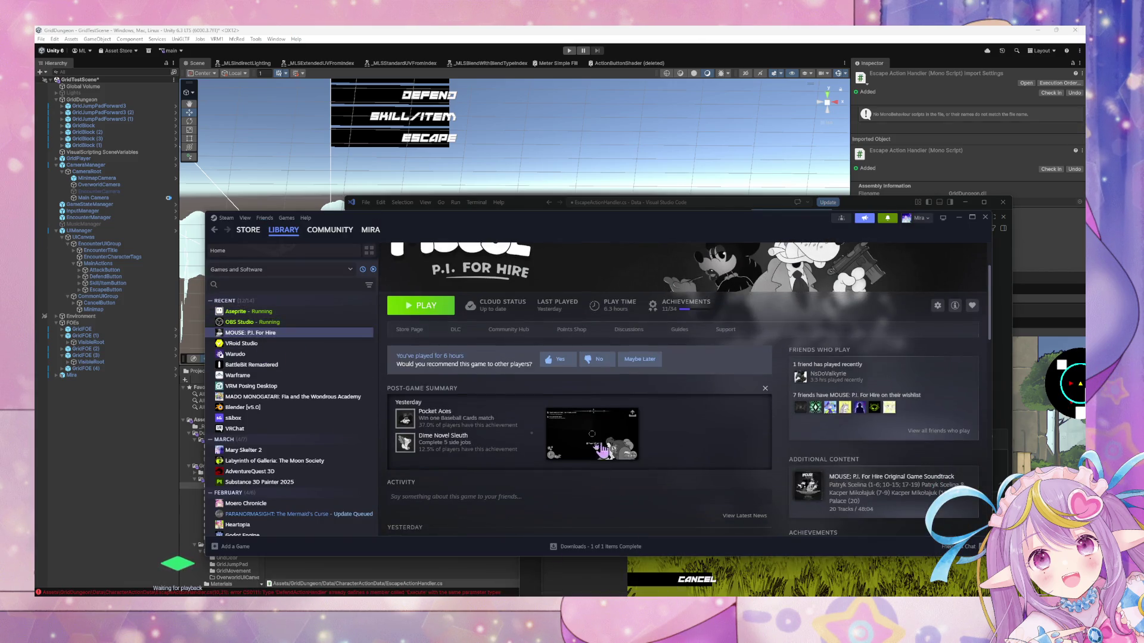
click(587, 465)
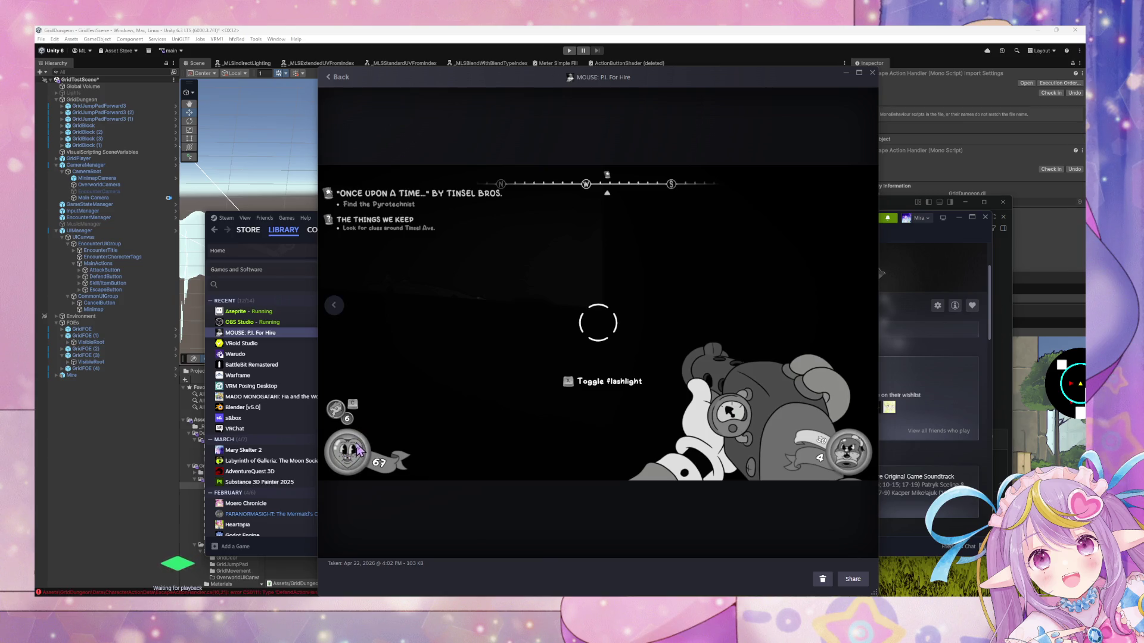
right_click(375, 437)
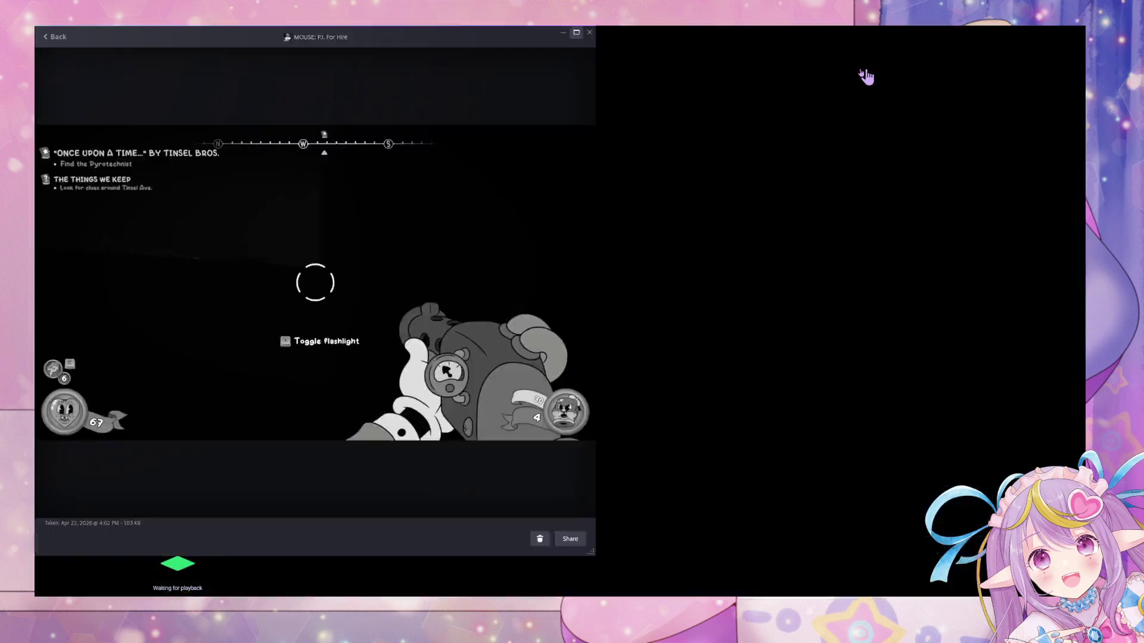
click(858, 73)
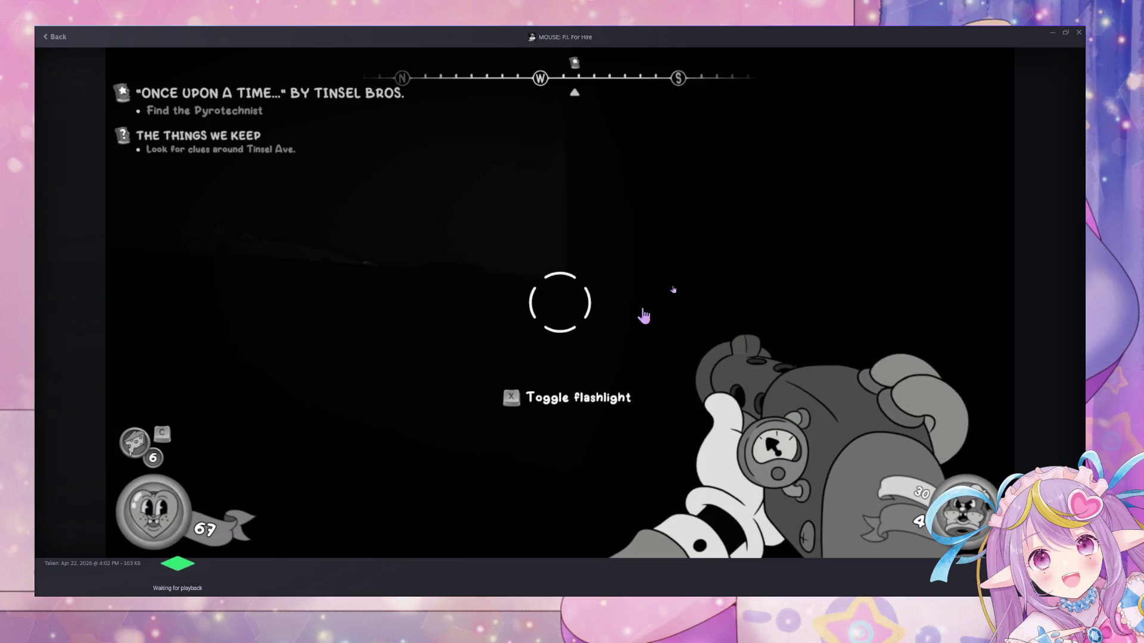
mouse_move(986, 35)
mouse_down()
mouse_move(930, 107)
mouse_move(718, 132)
mouse_up()
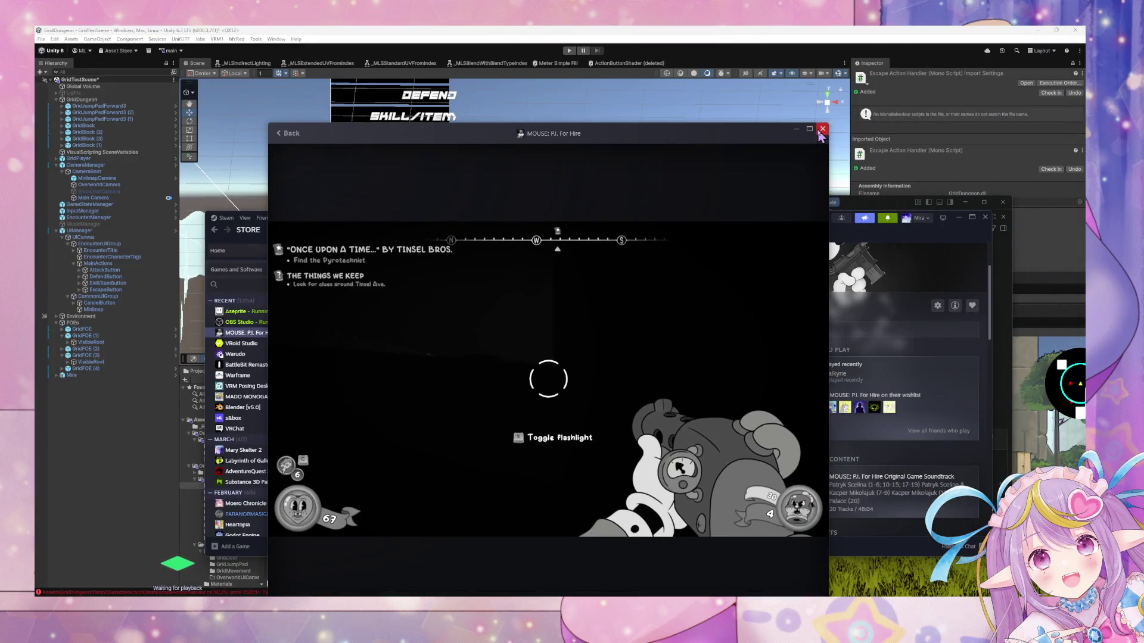
click(839, 126)
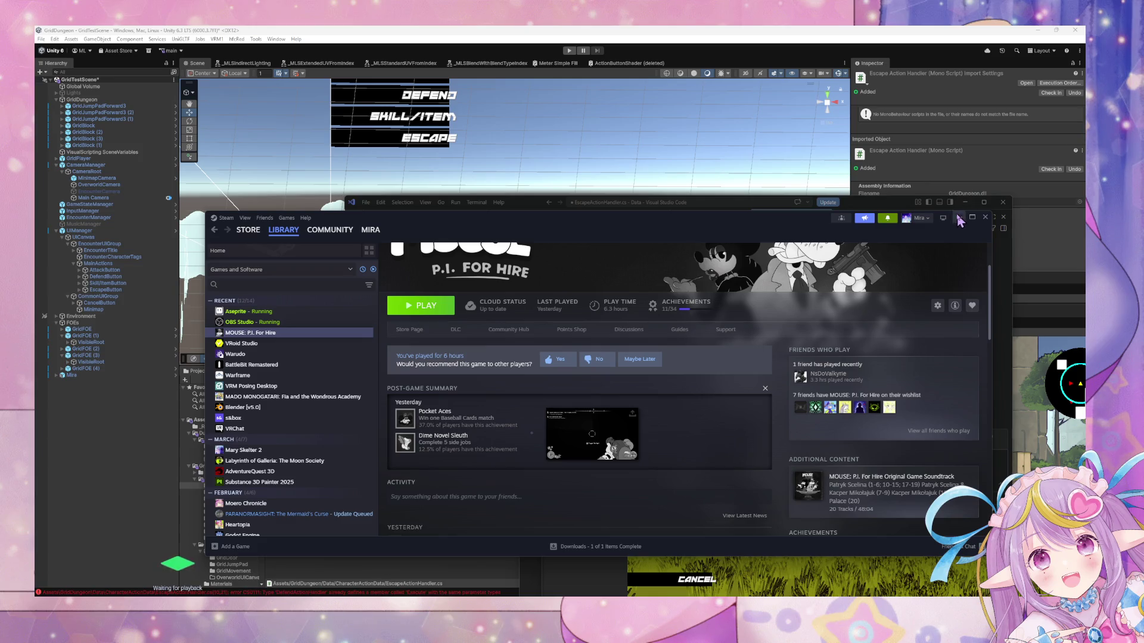
click(961, 217)
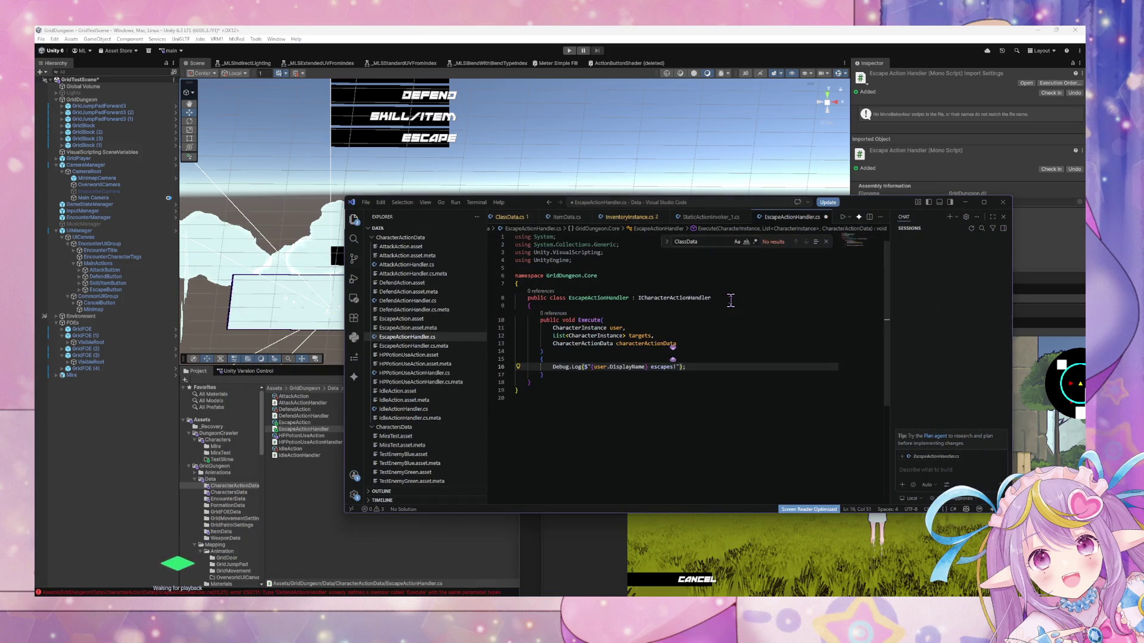
Save EscapeActionHandler.cs and bring Firefox's Unity manual page forward.
key(ctrl+s)
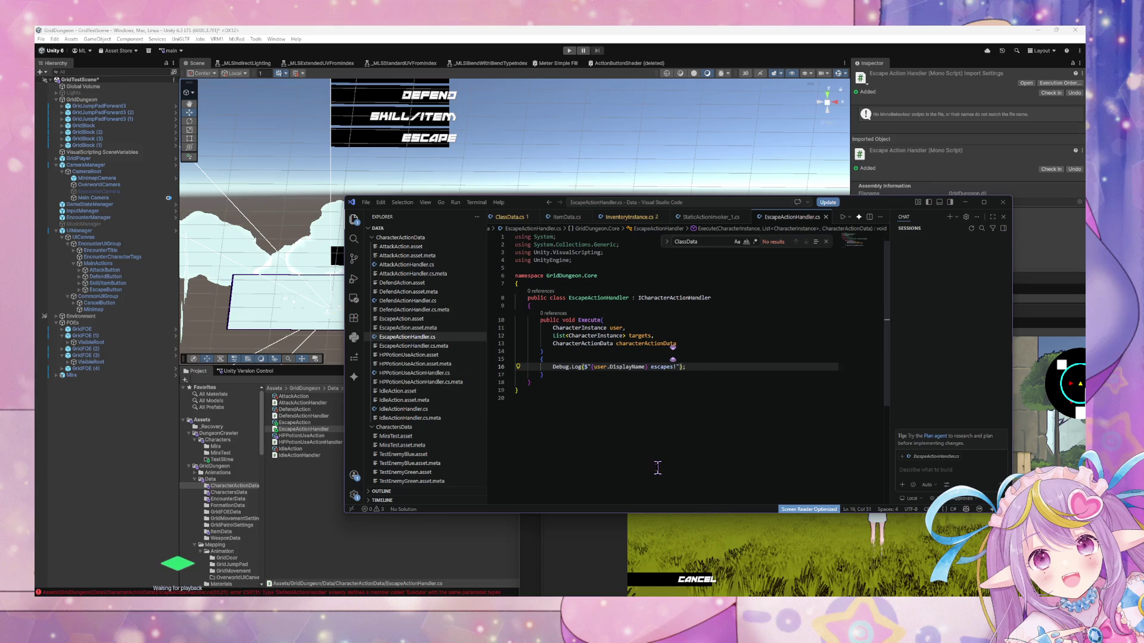
mouse_move(588, 594)
mouse_move(560, 576)
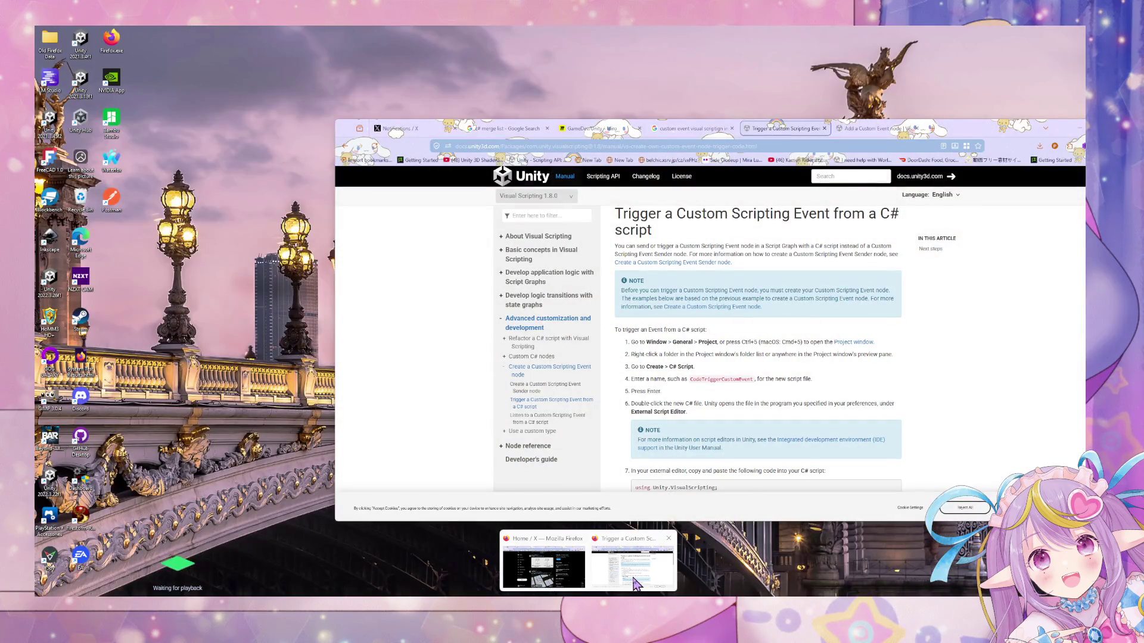
Copy the example EventBus.Trigger line from the Unity manual page.
click(635, 583)
scroll(832, 406, down, 5)
scroll(831, 406, up, 2)
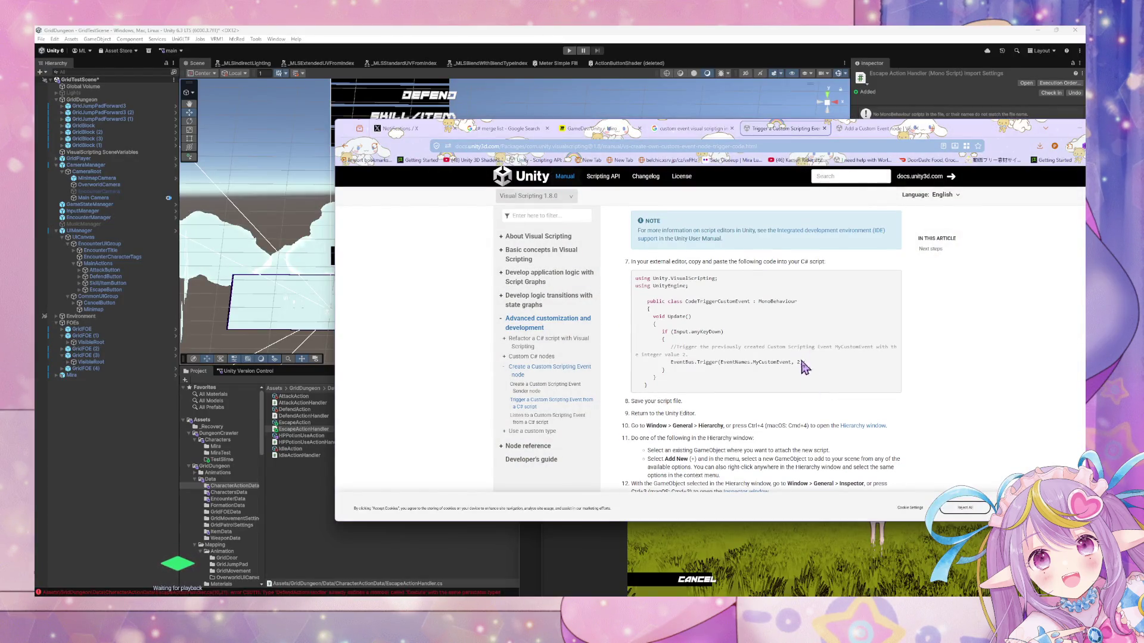
drag(804, 363, 670, 364)
key(ctrl+c)
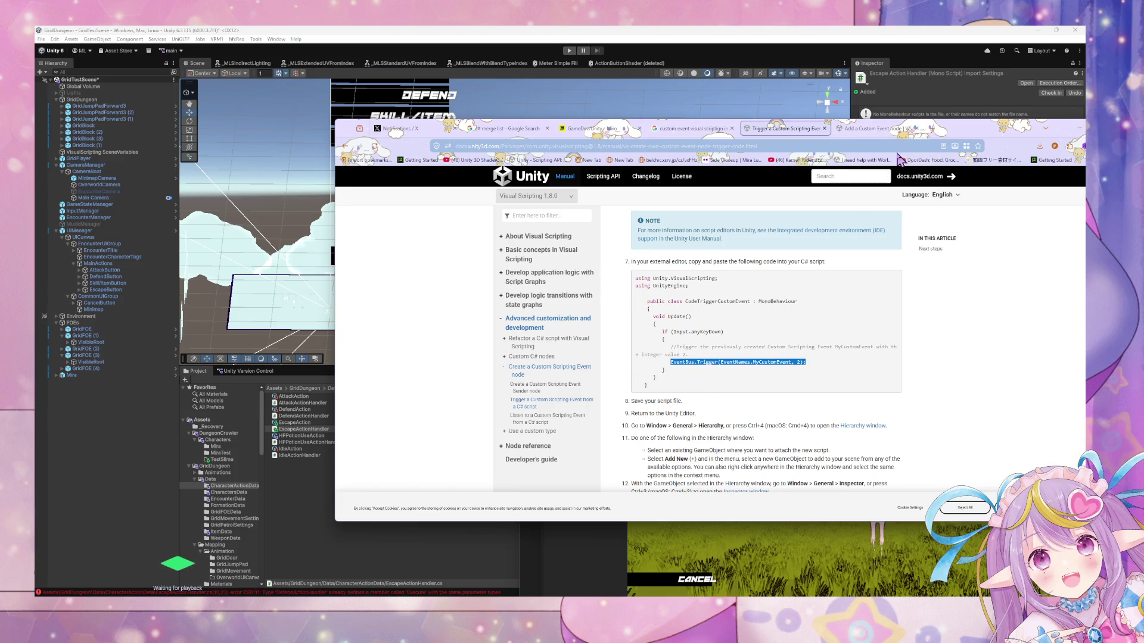
mouse_move(967, 135)
mouse_down()
mouse_move(862, 241)
mouse_move(824, 426)
mouse_move(879, 426)
mouse_up()
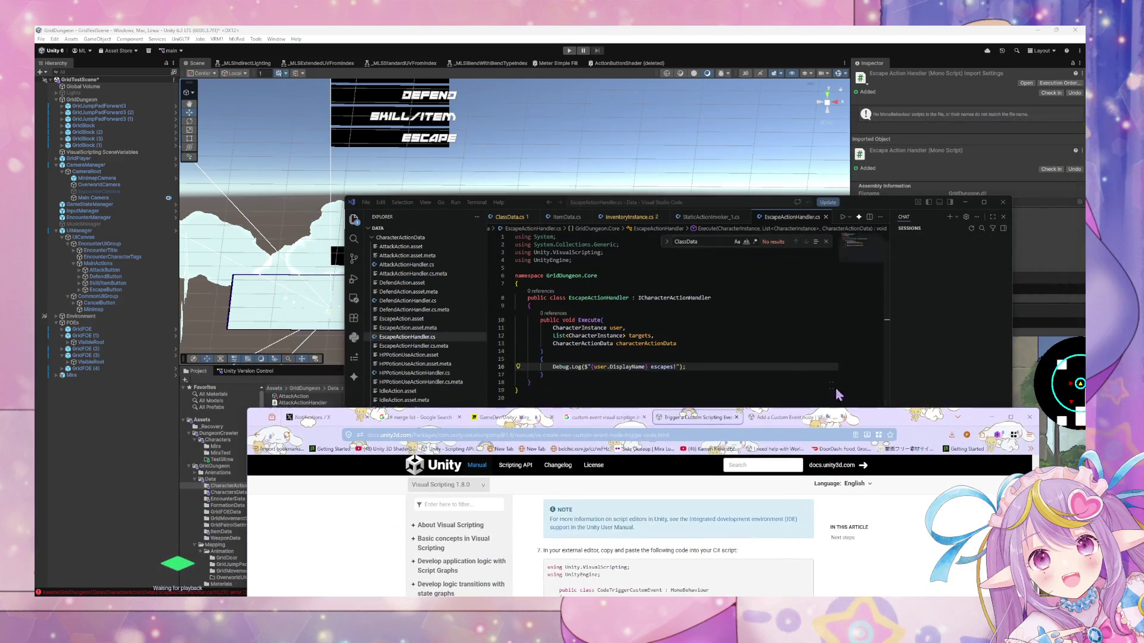
Paste it below the debug log and change it to EventBus.Trigger('Overworld') without ', 2'.
click(736, 366)
key(Return)
key(ctrl+v)
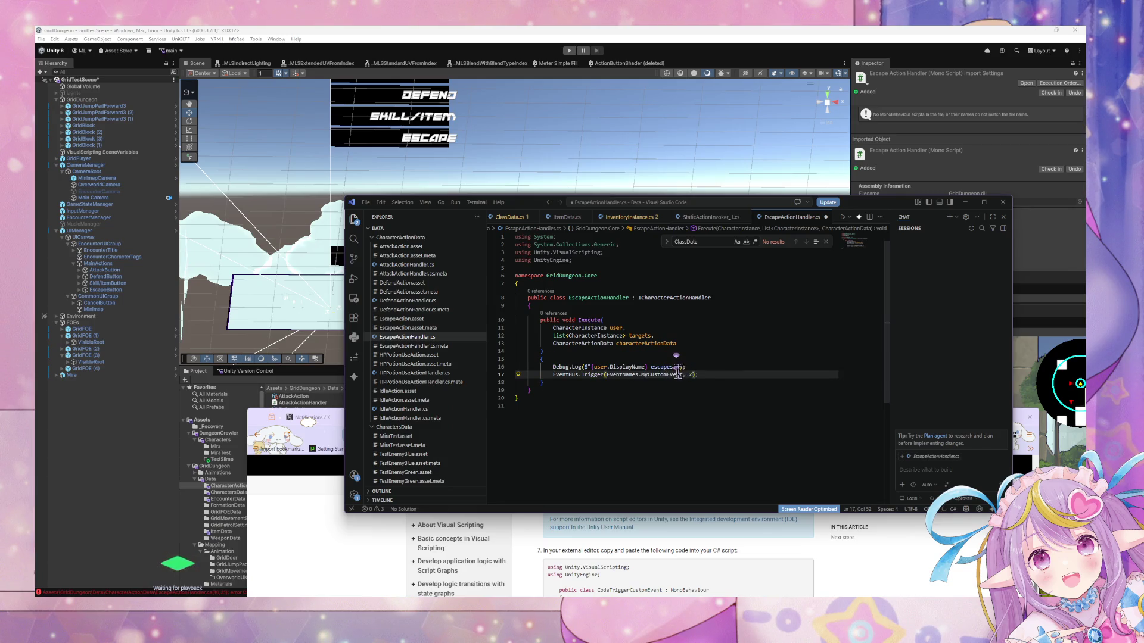
drag(681, 374, 607, 376)
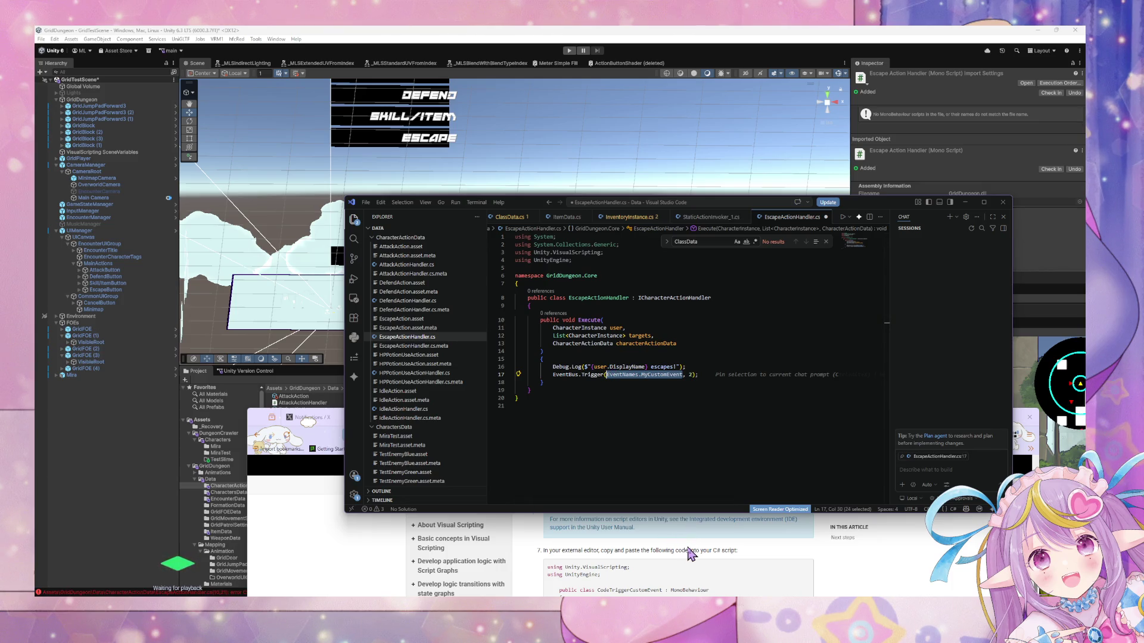
key(BackSpace)
text('Over)
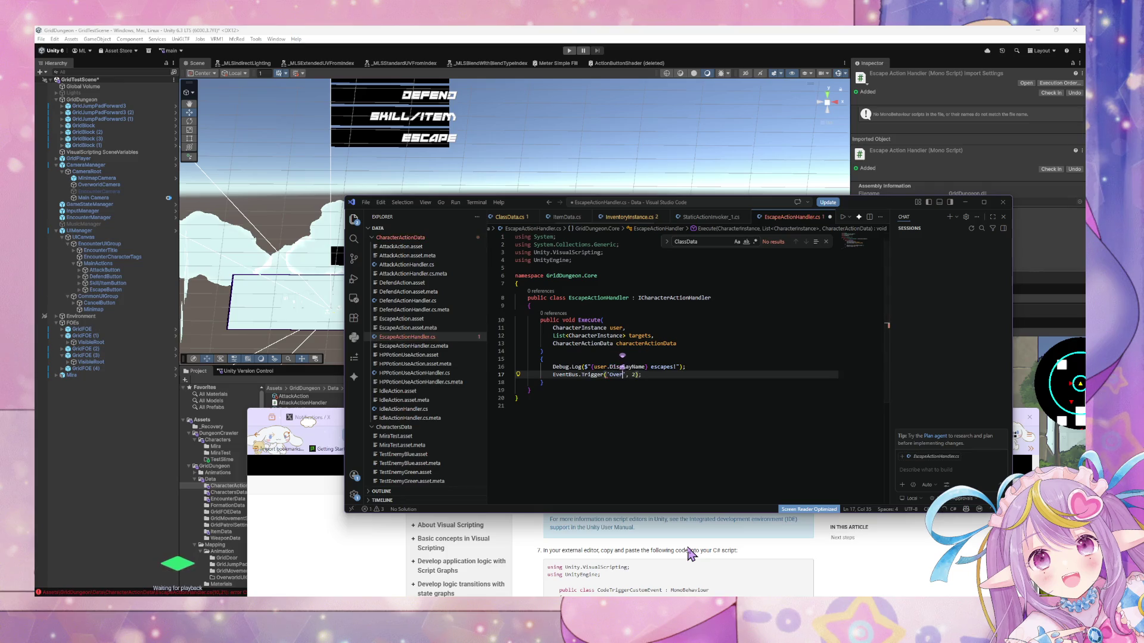
text(world)
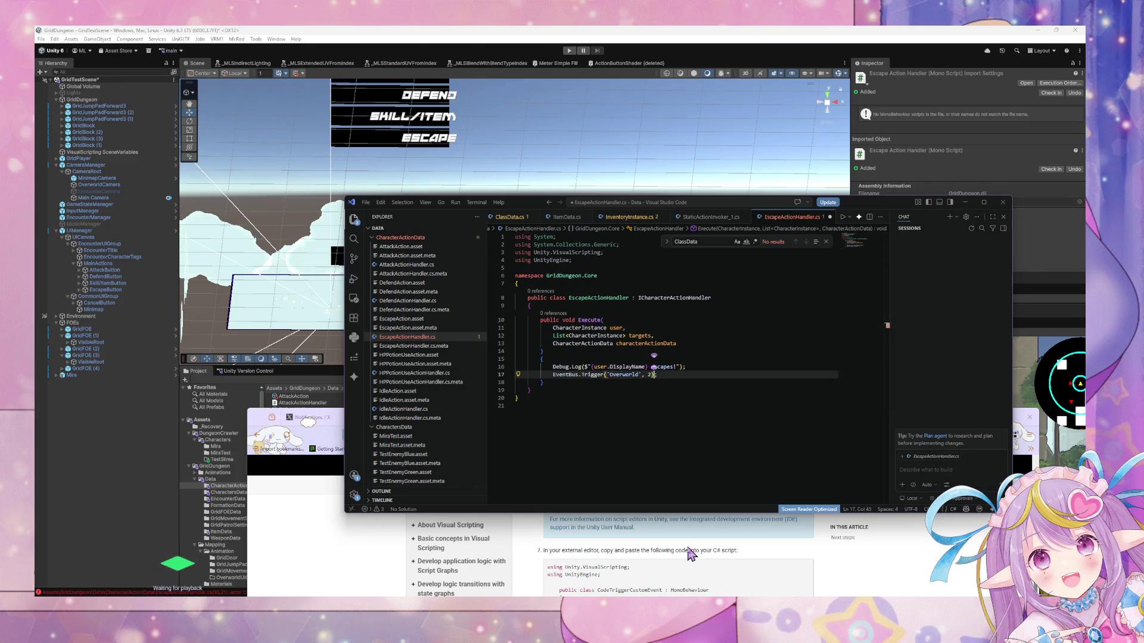
key(BackSpace)
key(BackSpace)
key(BackSpace)
click(682, 551)
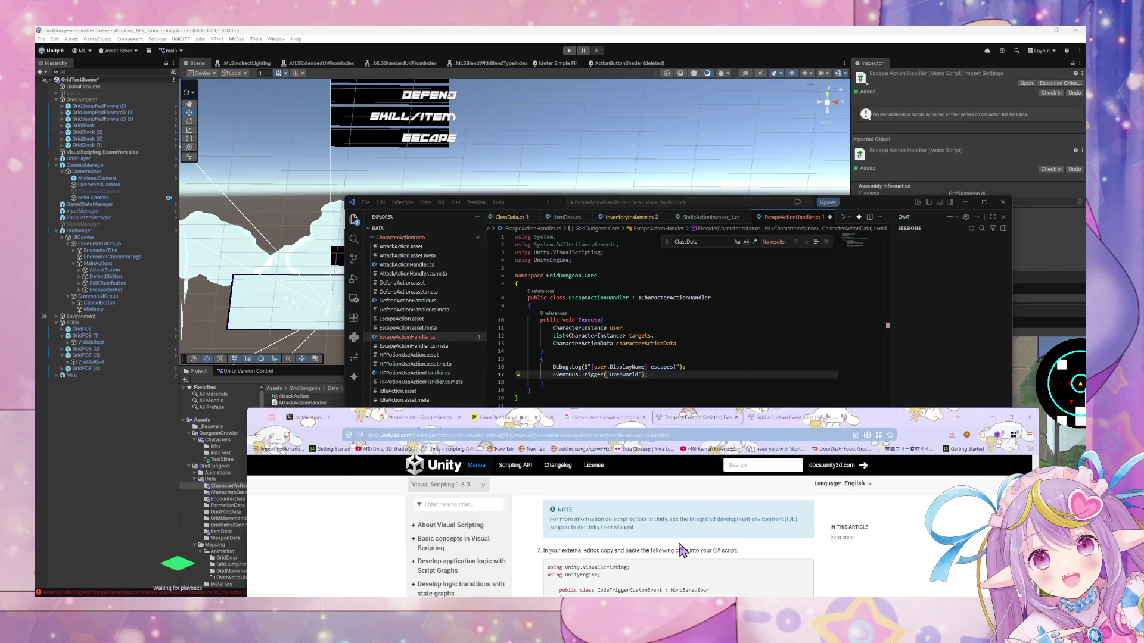
Read the Trigger article, highlighting the note about creating the event node first.
drag(904, 427, 885, 135)
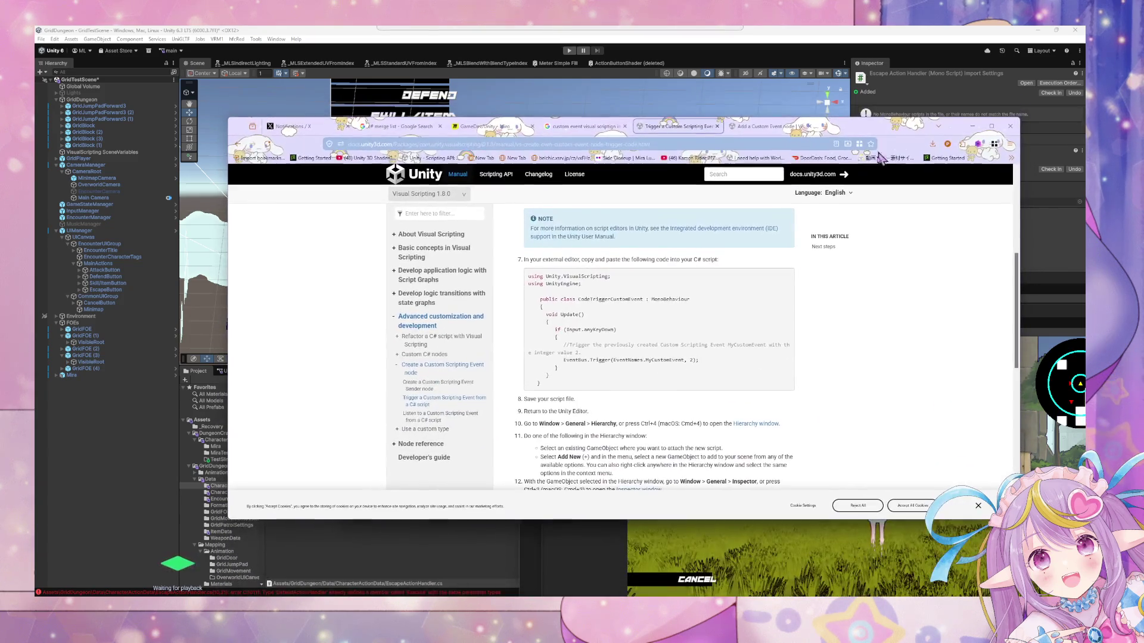
scroll(655, 357, down, 4)
scroll(670, 394, up, 3)
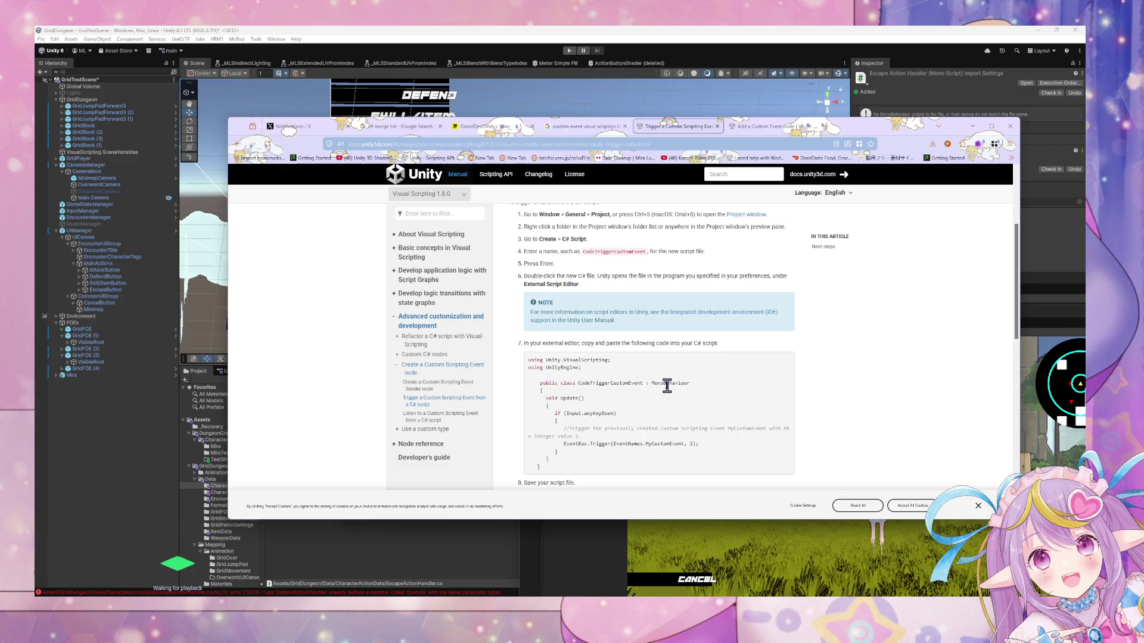
scroll(669, 394, down, 6)
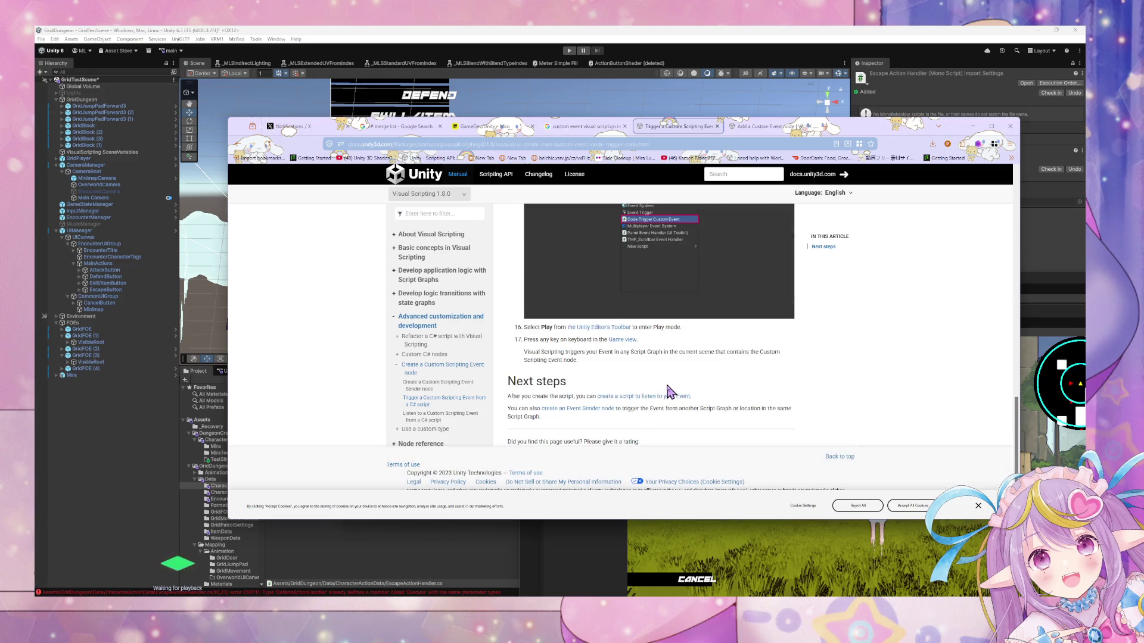
scroll(664, 382, up, 2)
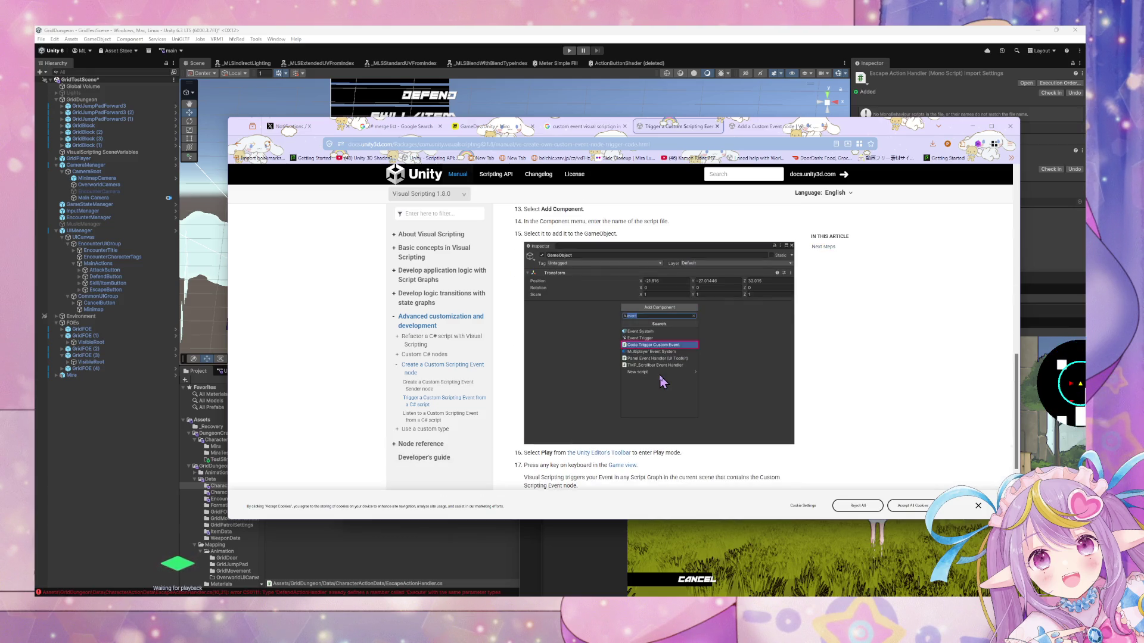
scroll(663, 382, up, 1)
scroll(634, 359, up, 3)
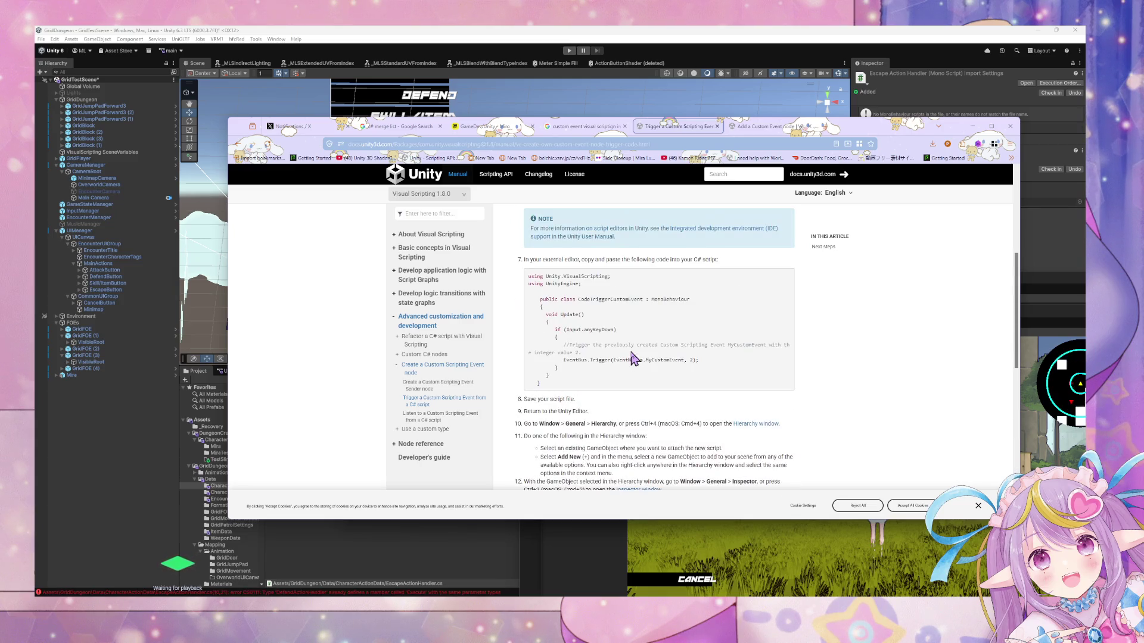
scroll(574, 352, up, 3)
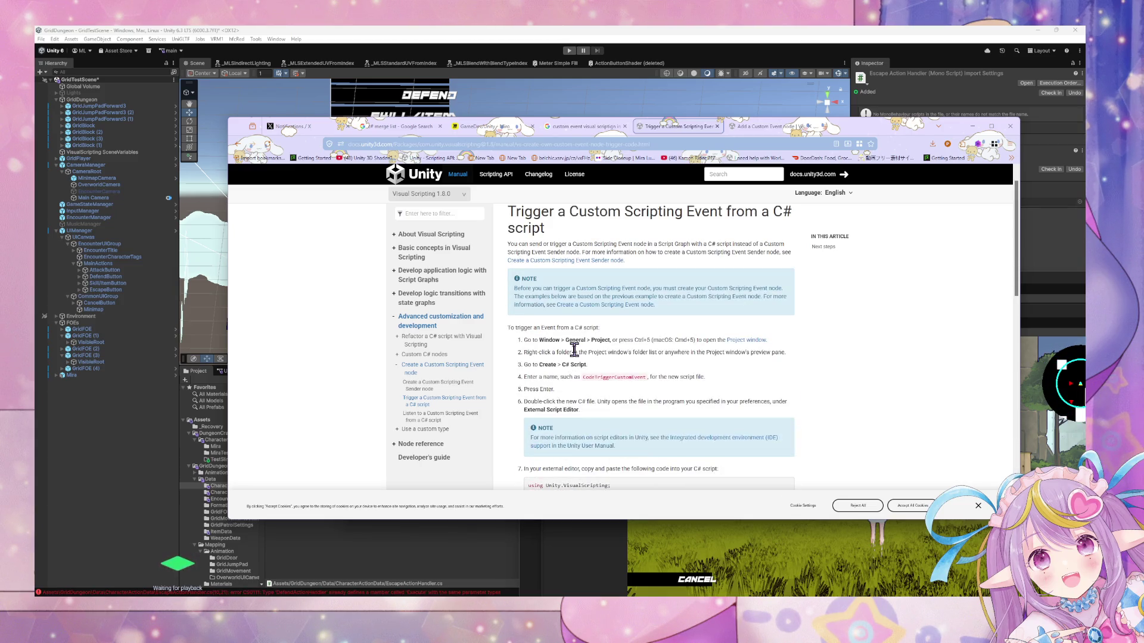
mouse_move(519, 289)
mouse_down()
mouse_move(724, 292)
mouse_move(612, 301)
mouse_up()
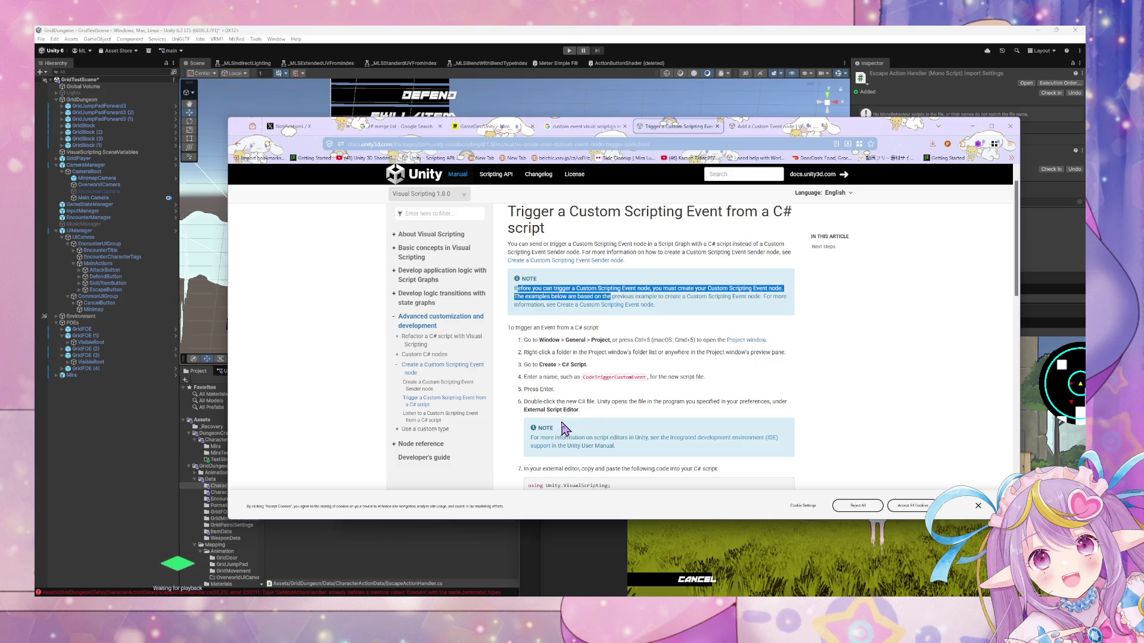
Open the 'create a script to listen to your Event' link in a background tab.
scroll(589, 416, down, 3)
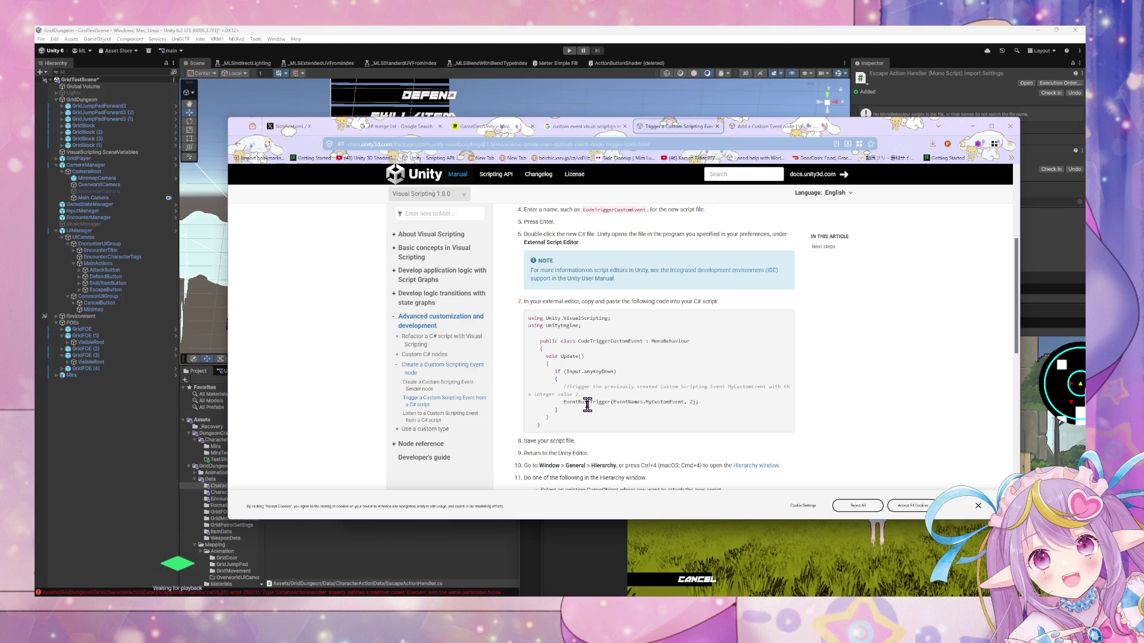
scroll(587, 411, down, 3)
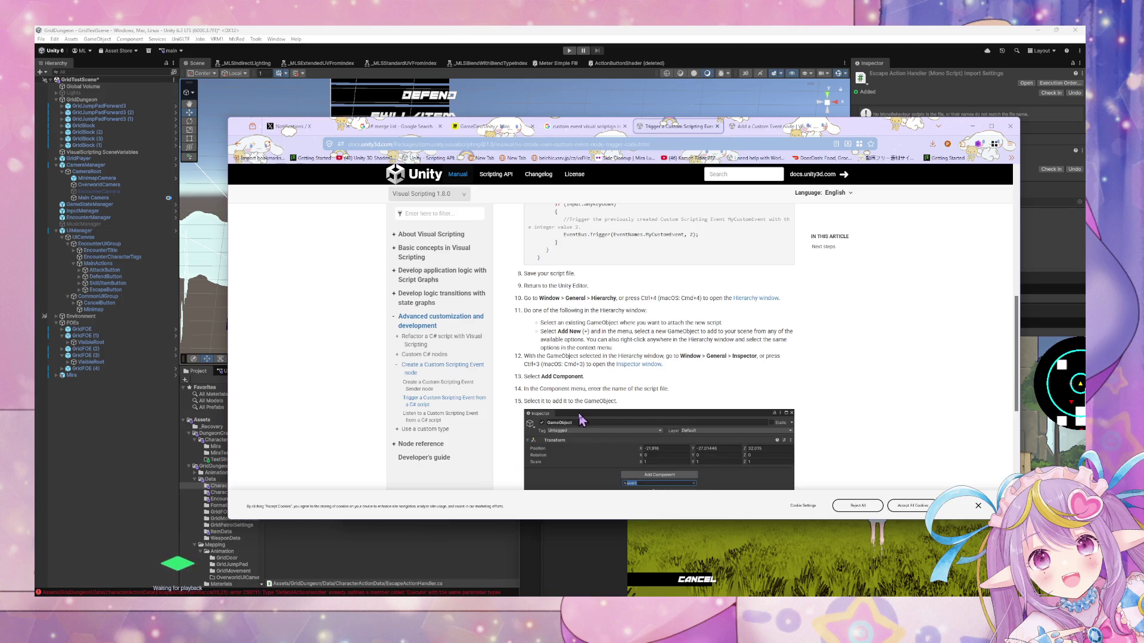
scroll(581, 421, down, 1)
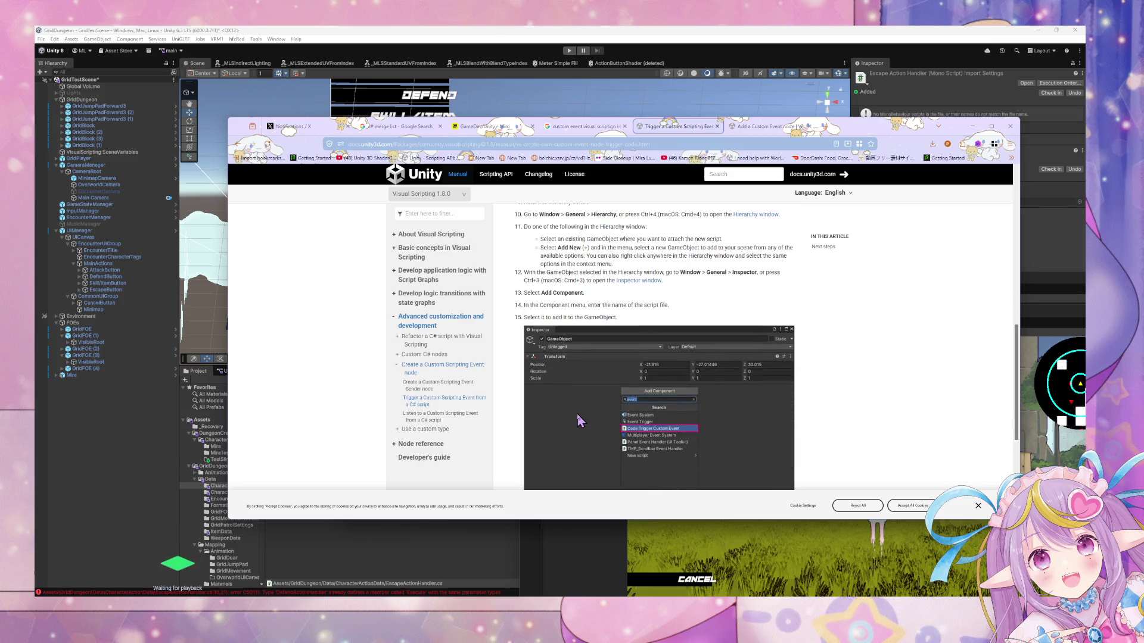
scroll(578, 420, down, 3)
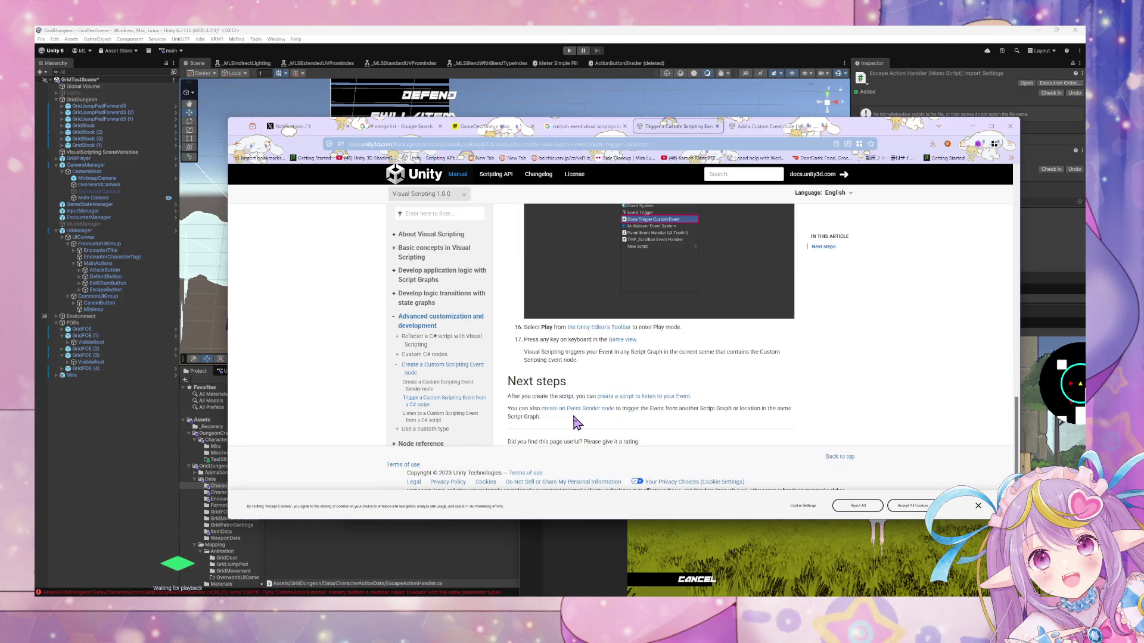
middle_click(614, 397)
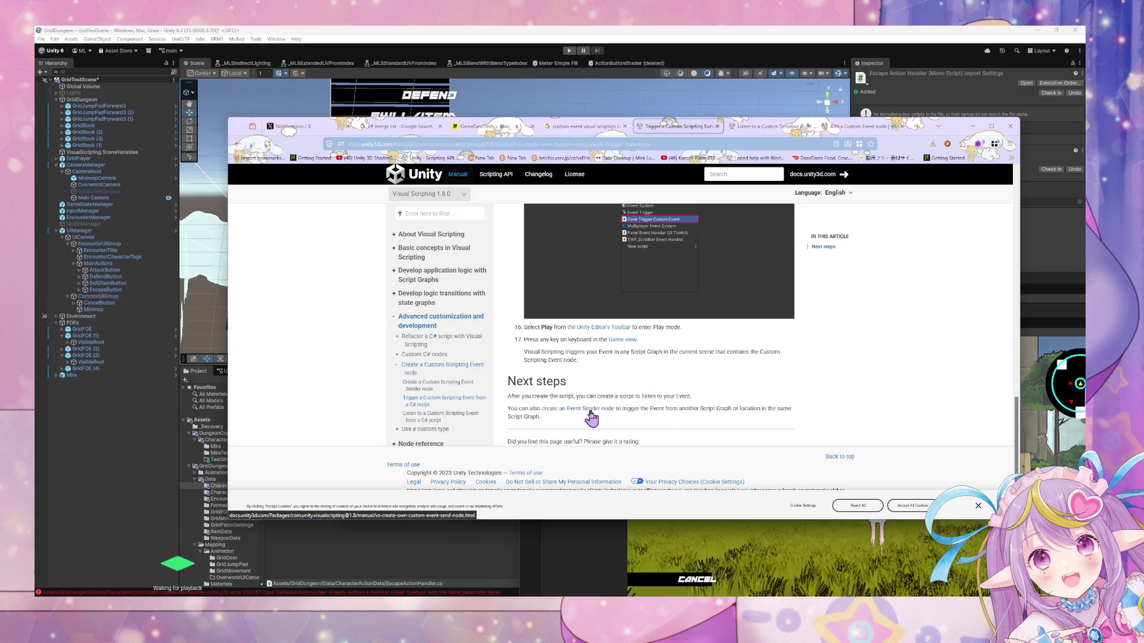
Read the Listen to a Custom Scripting Event article's code and steps, then return to the Trigger article.
click(775, 127)
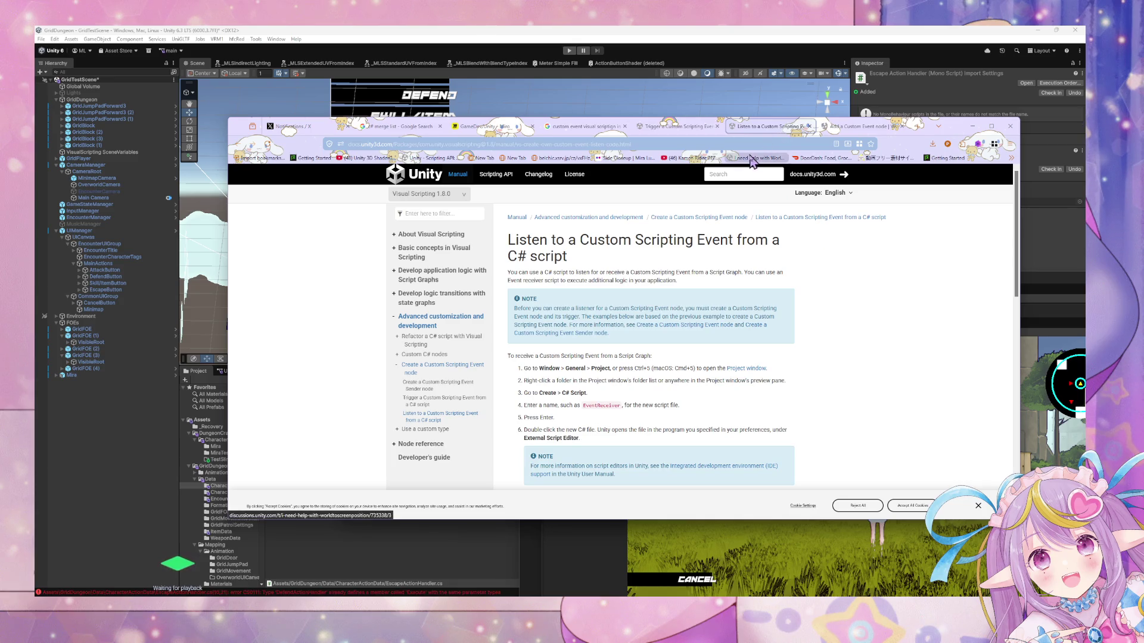
scroll(548, 265, down, 4)
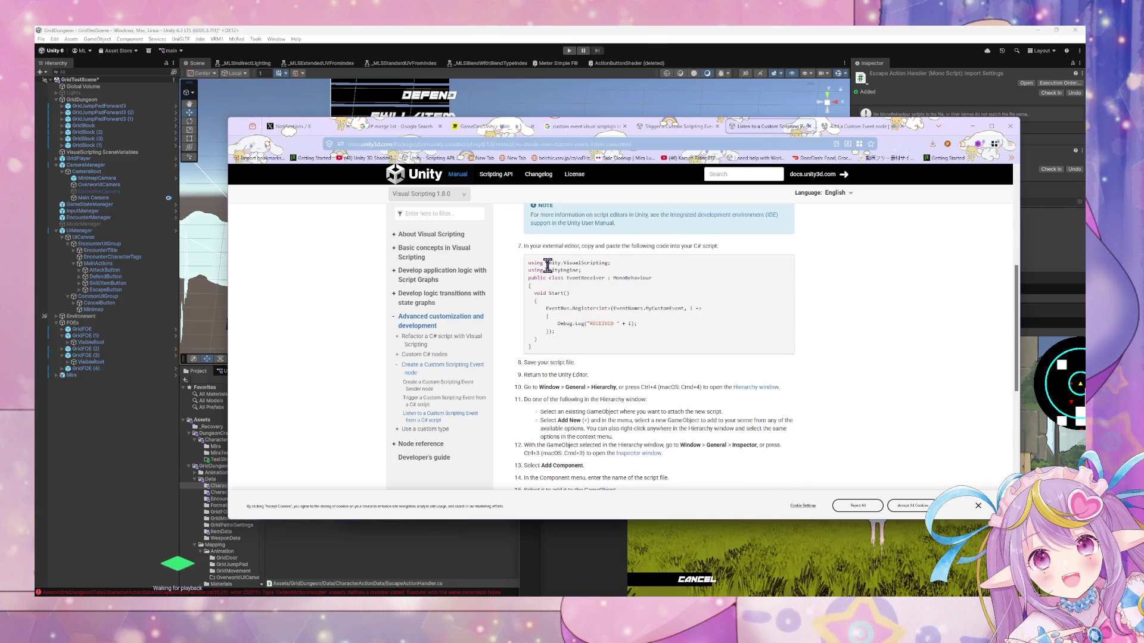
scroll(547, 266, down, 5)
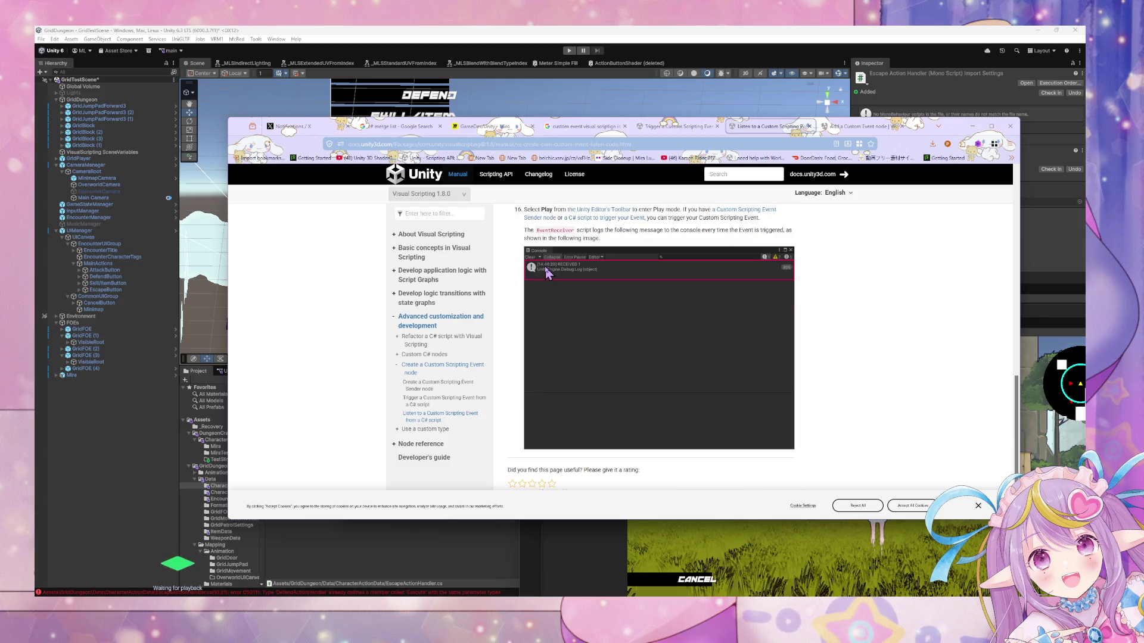
scroll(549, 272, up, 3)
scroll(548, 272, up, 1)
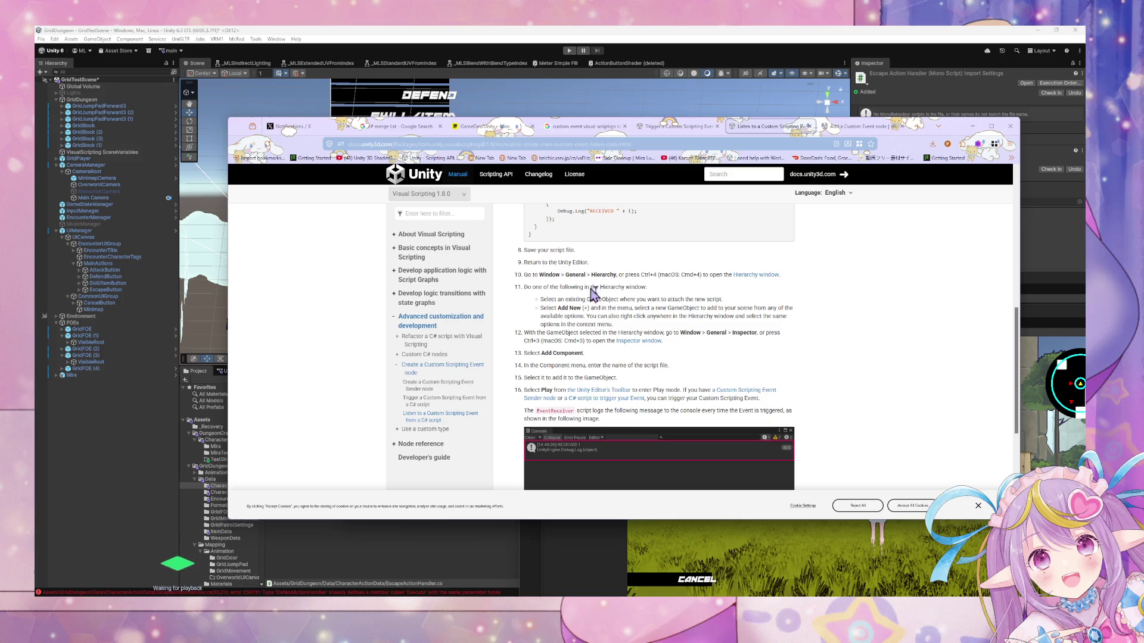
scroll(624, 299, up, 1)
scroll(624, 299, up, 8)
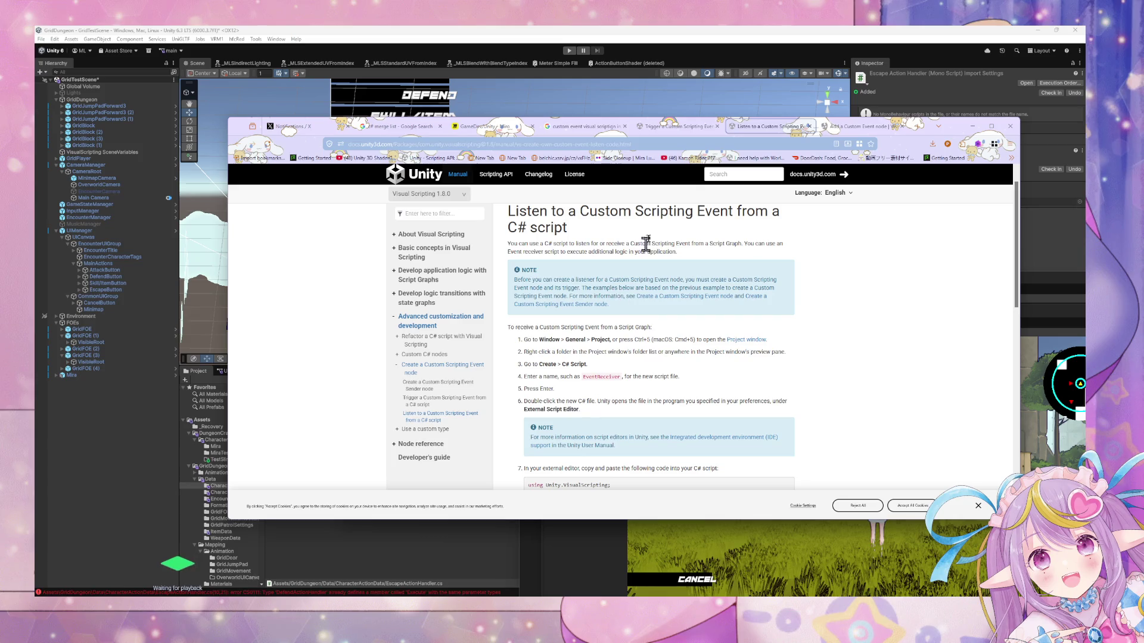
click(685, 128)
Highlight and review the Trigger article's example code that fires the event.
scroll(639, 325, up, 6)
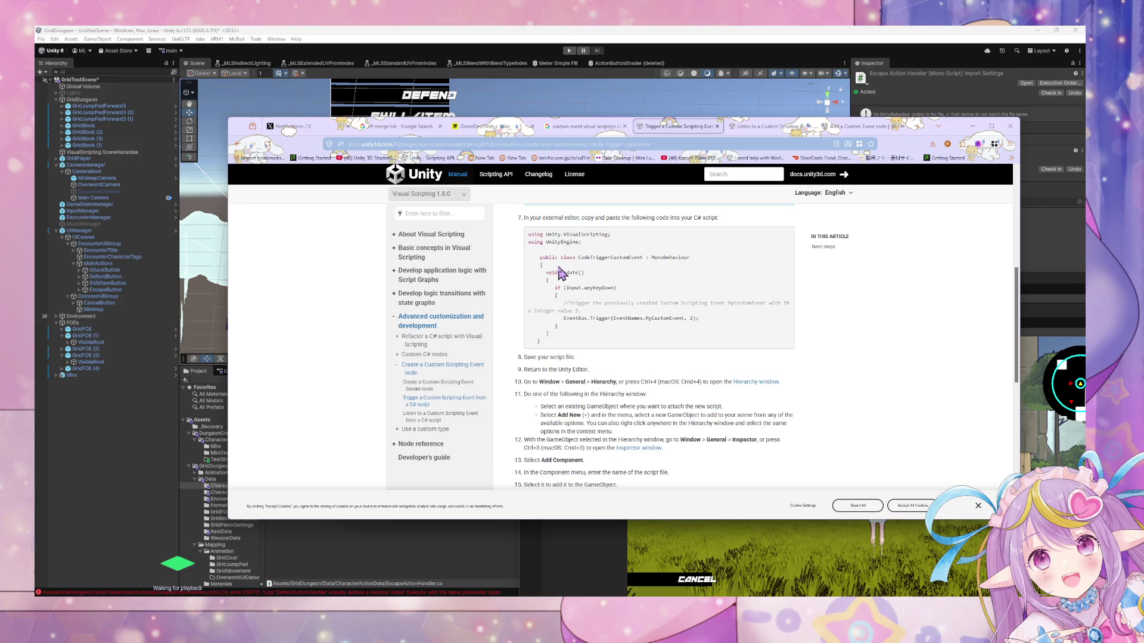
mouse_move(559, 258)
mouse_down()
mouse_move(621, 311)
mouse_move(695, 319)
mouse_up()
scroll(667, 316, down, 4)
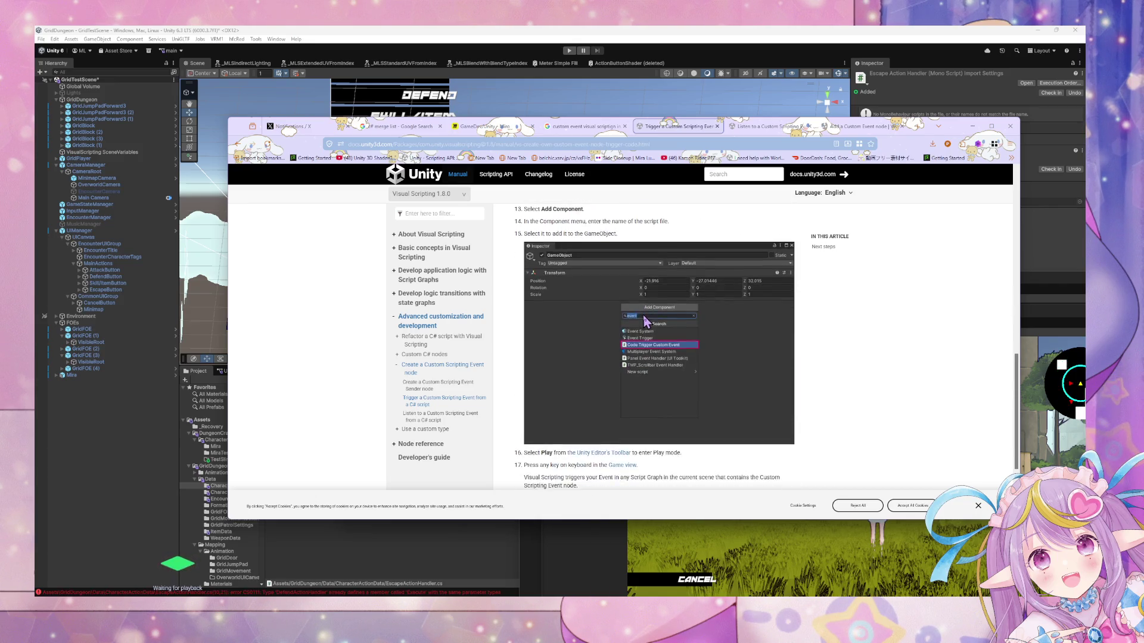
scroll(644, 312, up, 2)
scroll(643, 312, up, 2)
Read through the remaining steps, highlighting the step 17 explanation.
scroll(643, 312, down, 6)
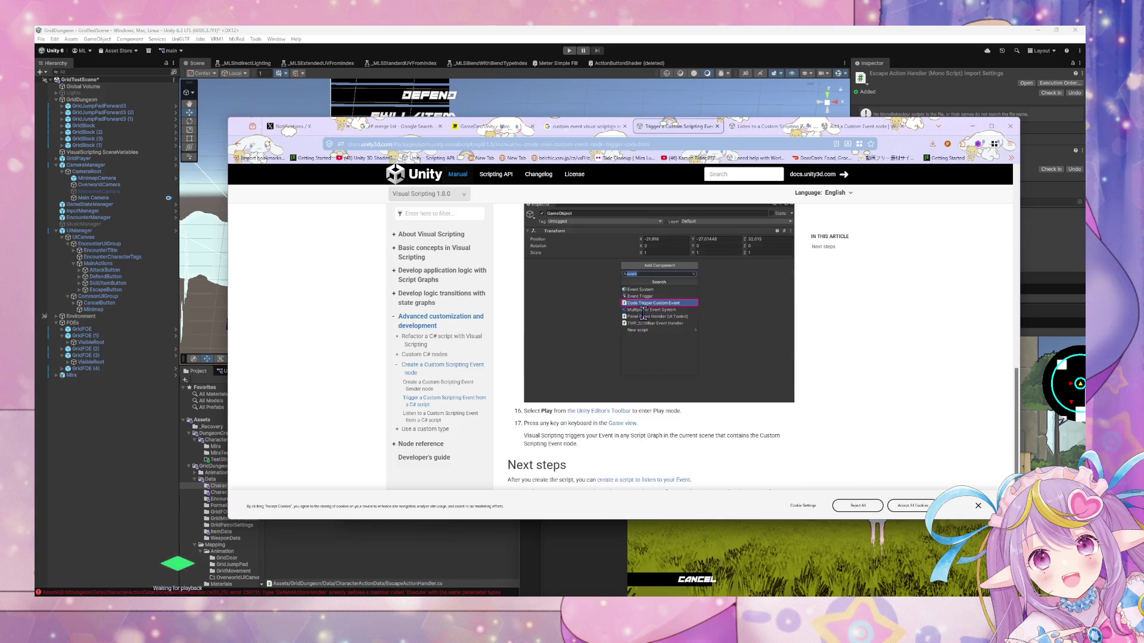
scroll(646, 318, up, 3)
scroll(641, 308, down, 3)
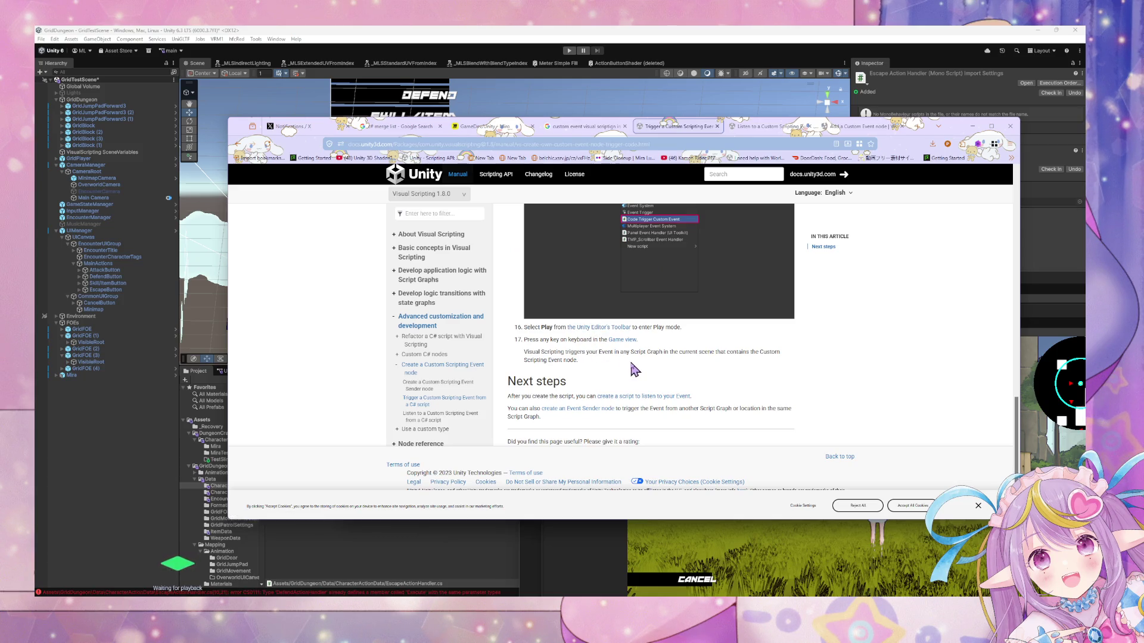
mouse_move(577, 352)
mouse_down()
mouse_move(607, 355)
mouse_move(602, 386)
mouse_up()
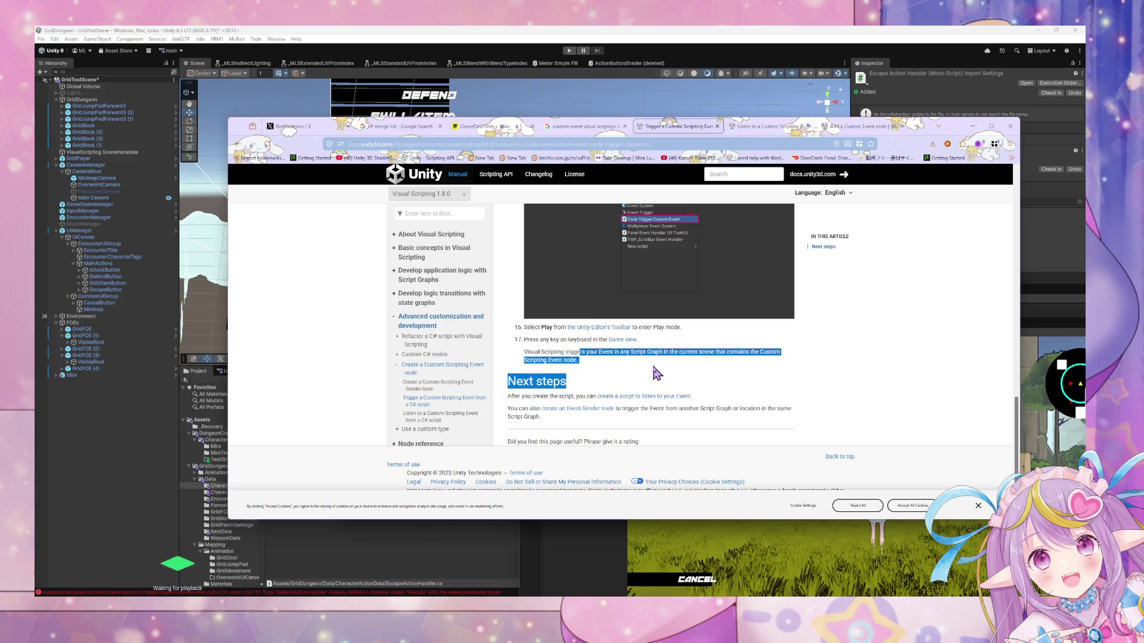
click(656, 373)
scroll(656, 373, up, 15)
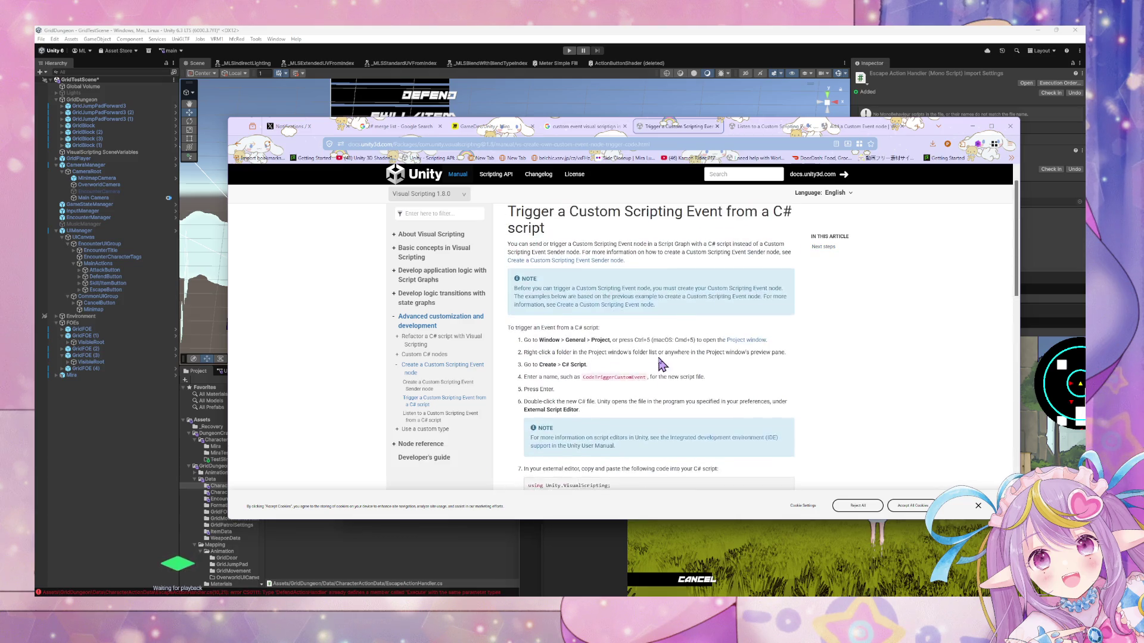
click(621, 145)
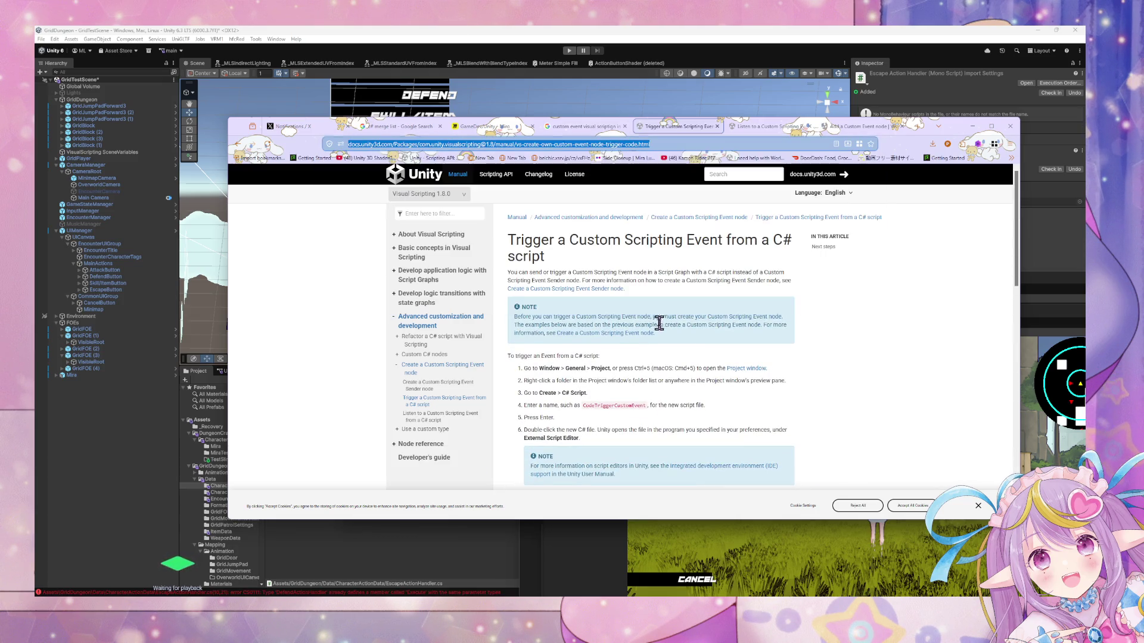
From the Listen article tab, search the web for 'handling eventbus with custom event node'.
click(769, 127)
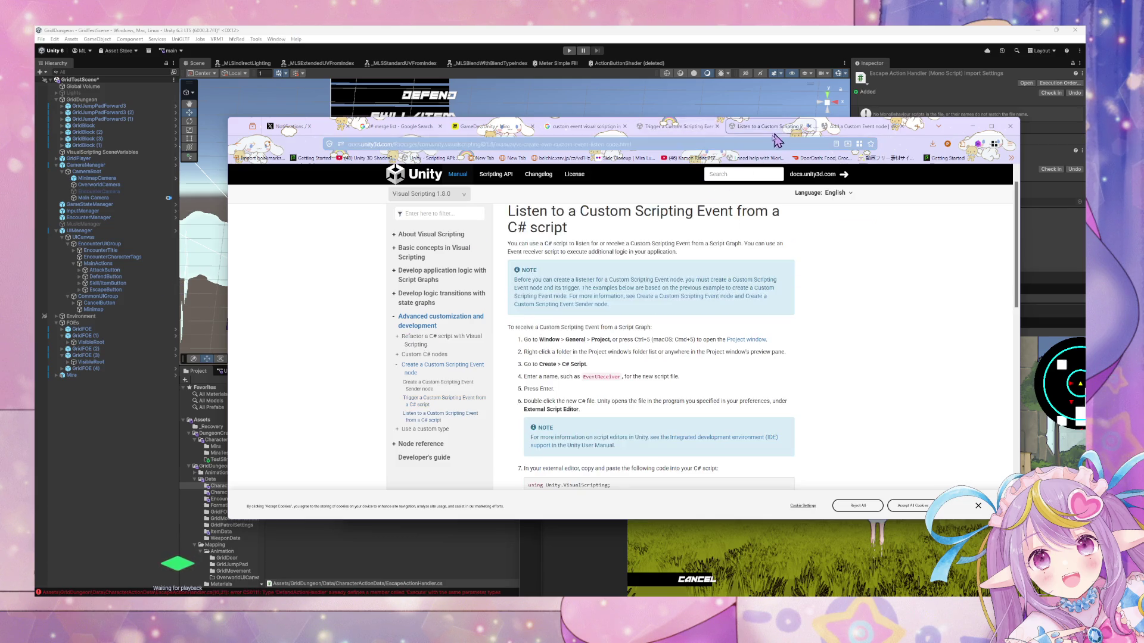
click(756, 141)
text(is)
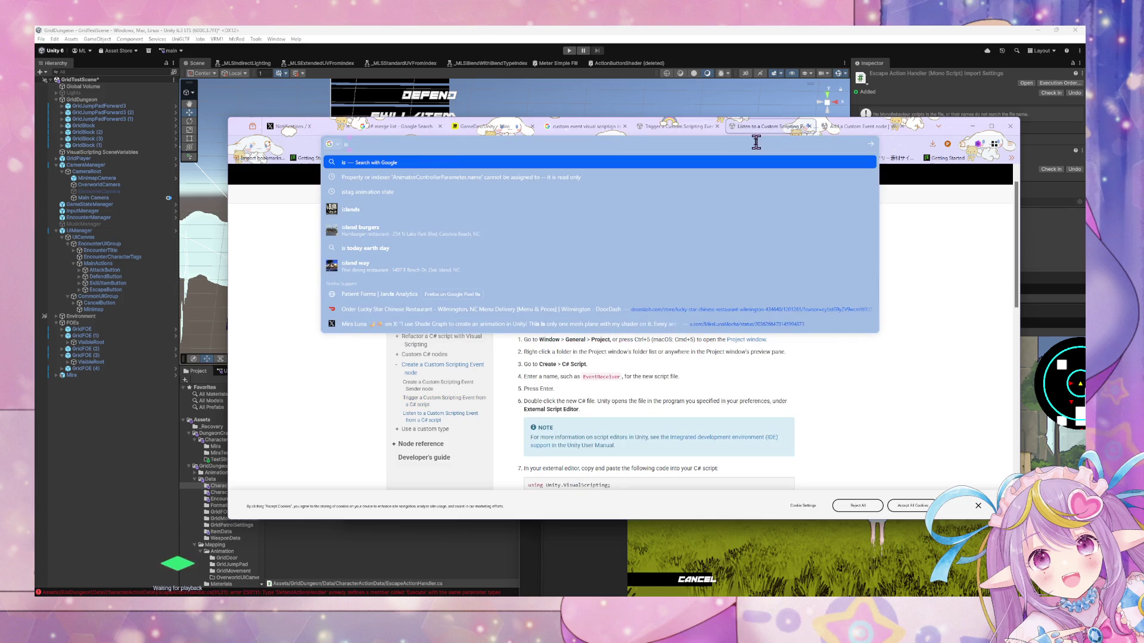
text( ev)
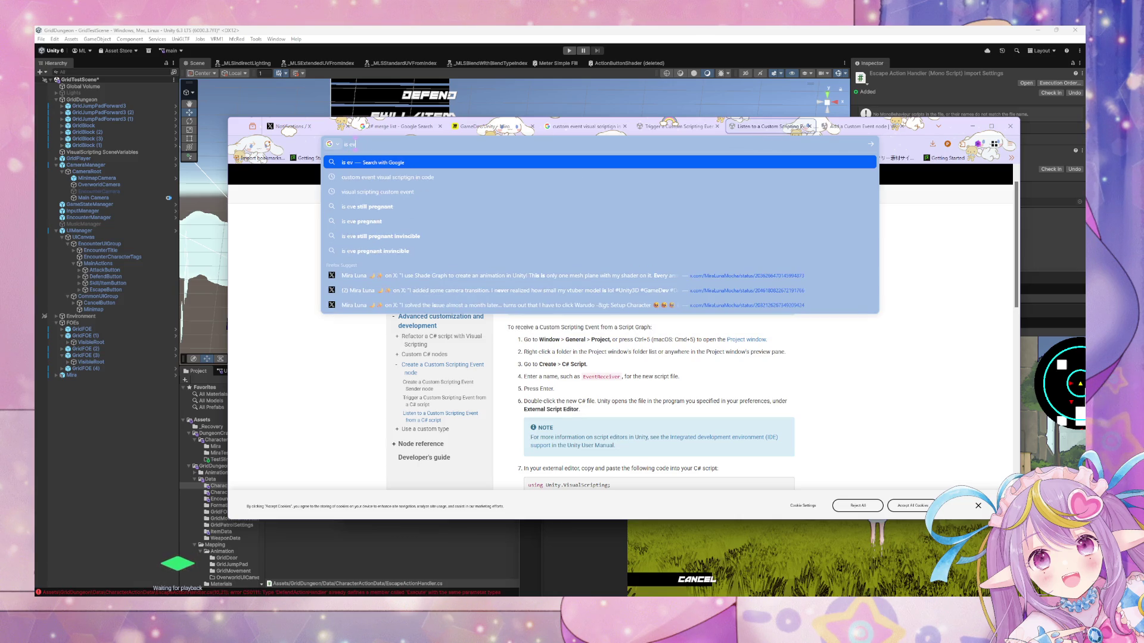
text(entbus the)
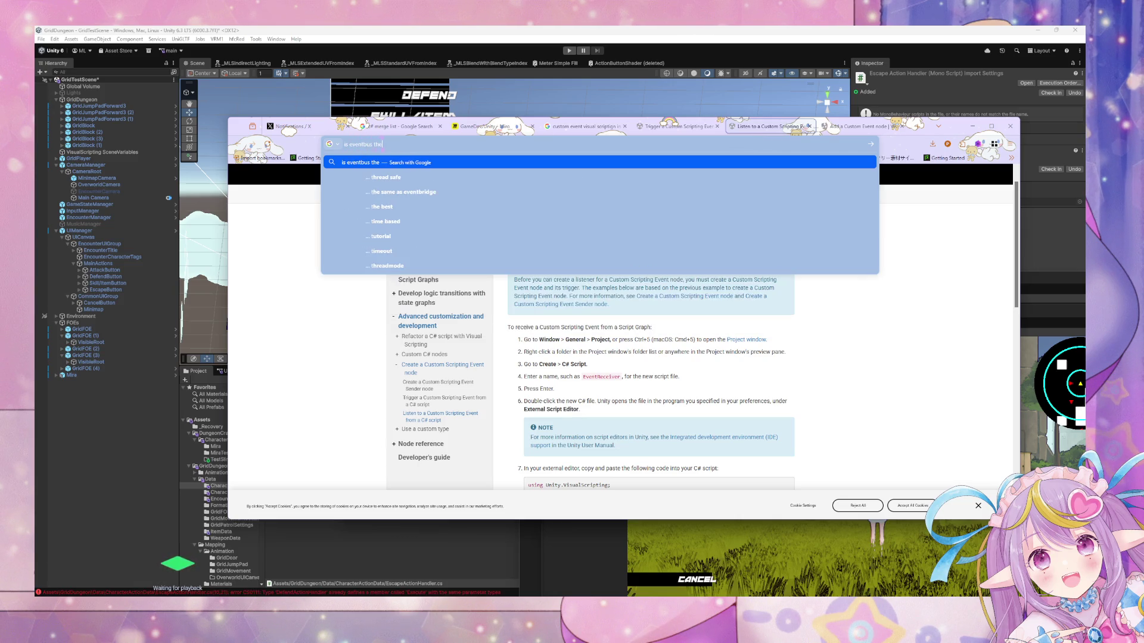
text( same as)
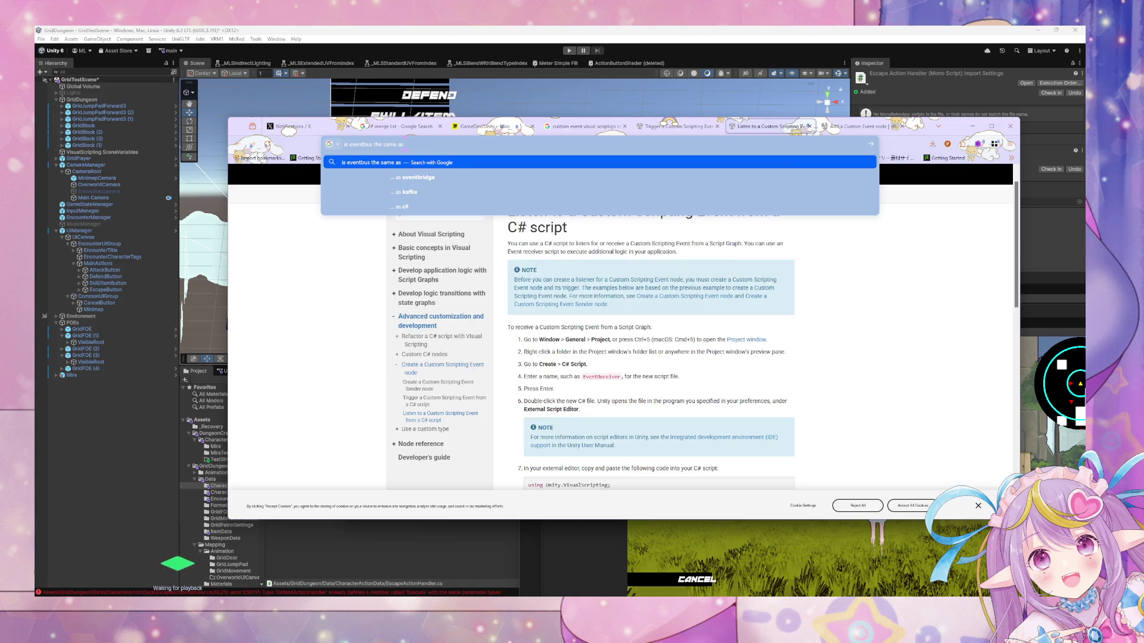
key(BackSpace)
key(BackSpace)
key(BackSpace)
text(visual scri)
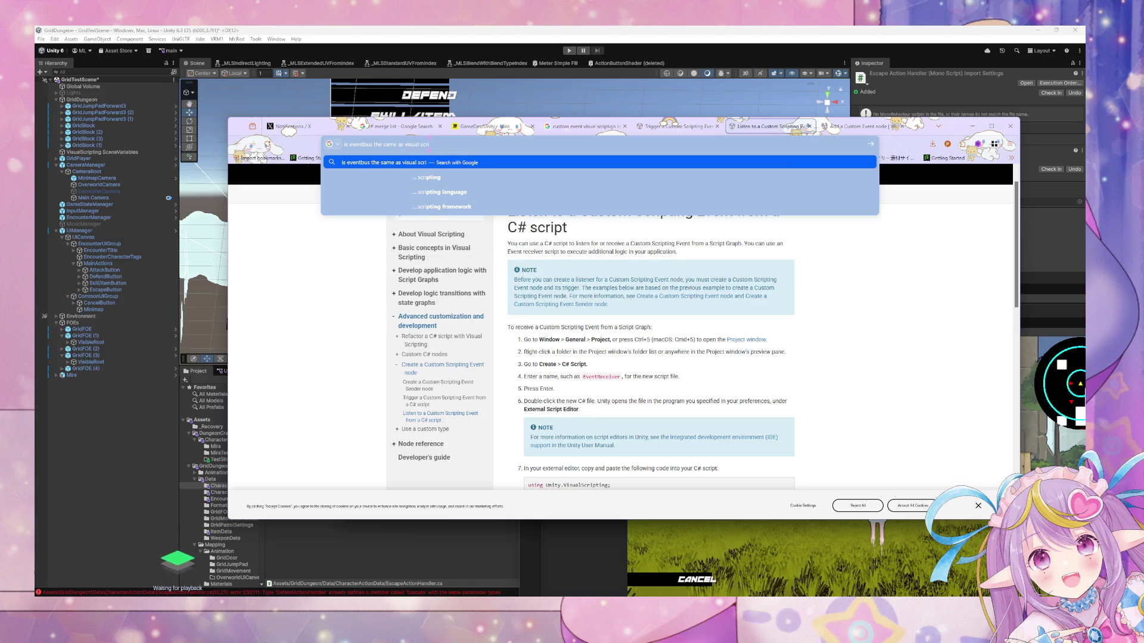
key(ctrl+a)
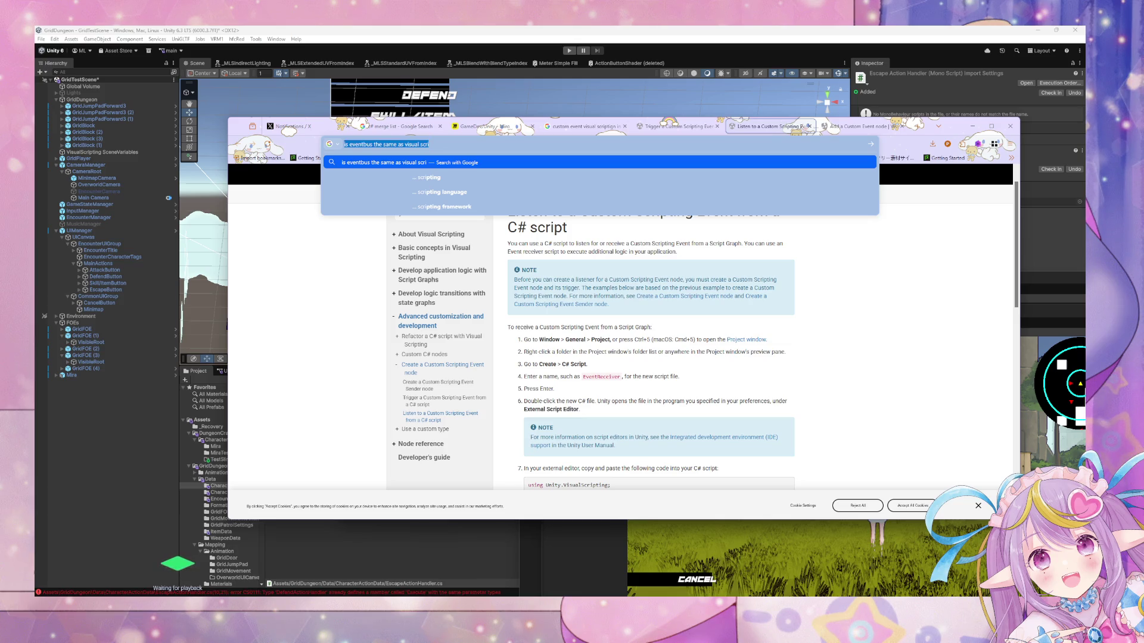
text(handling)
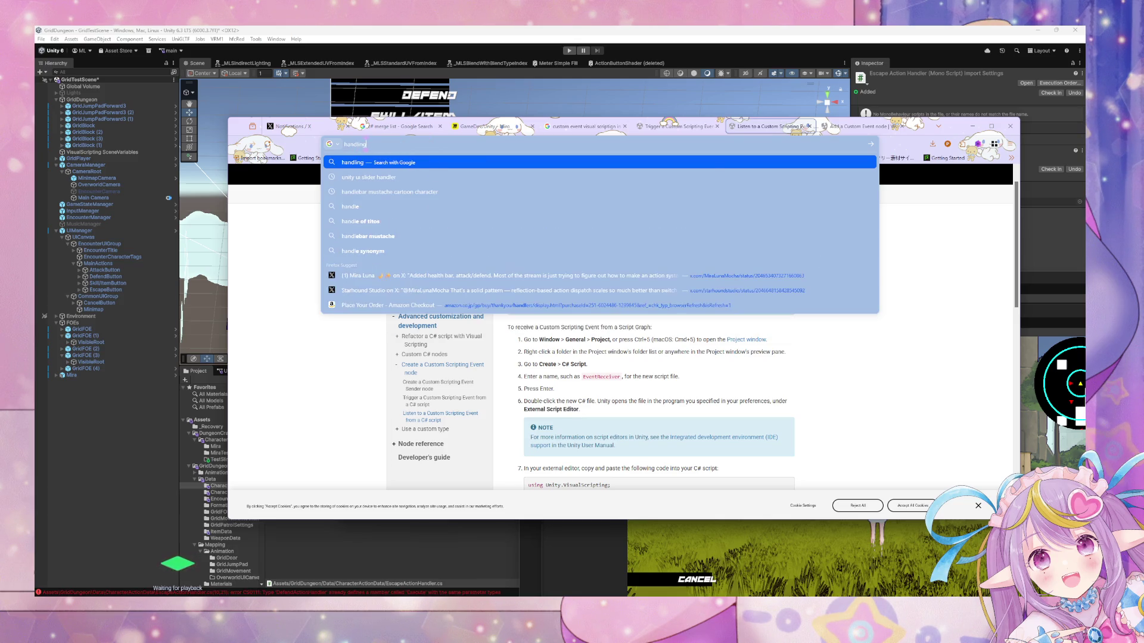
text( eventbus)
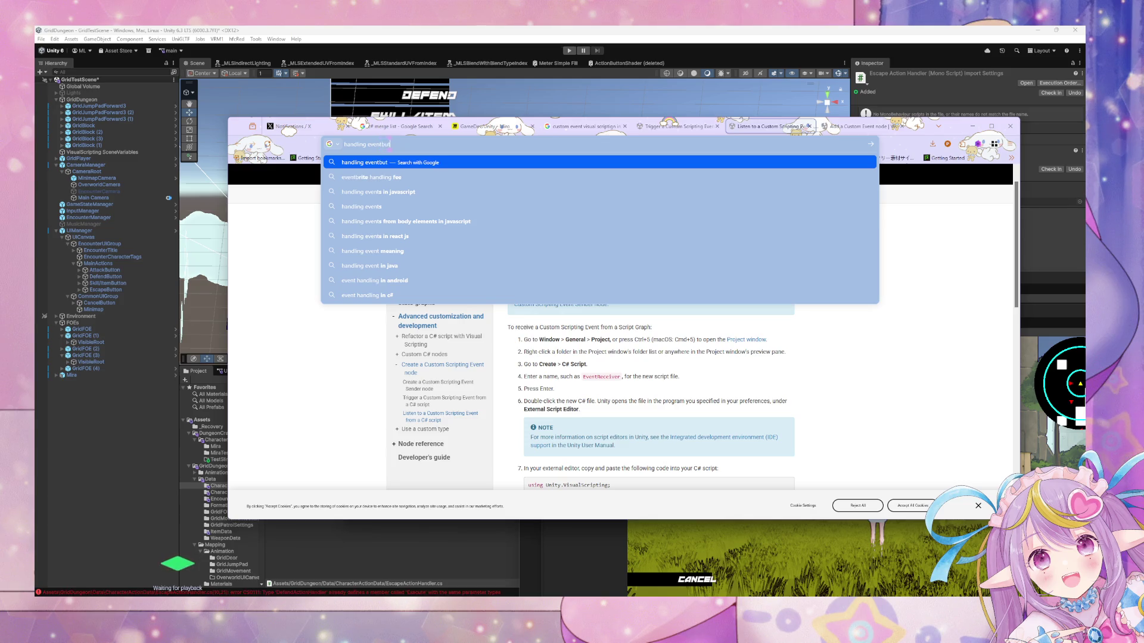
text( with custom)
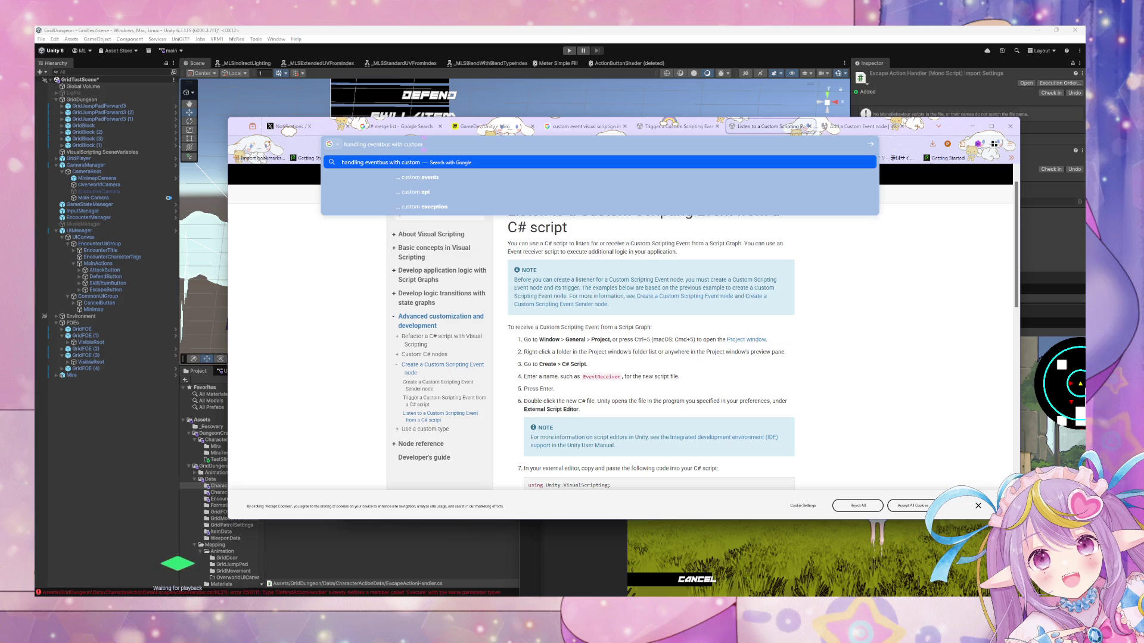
text( event node)
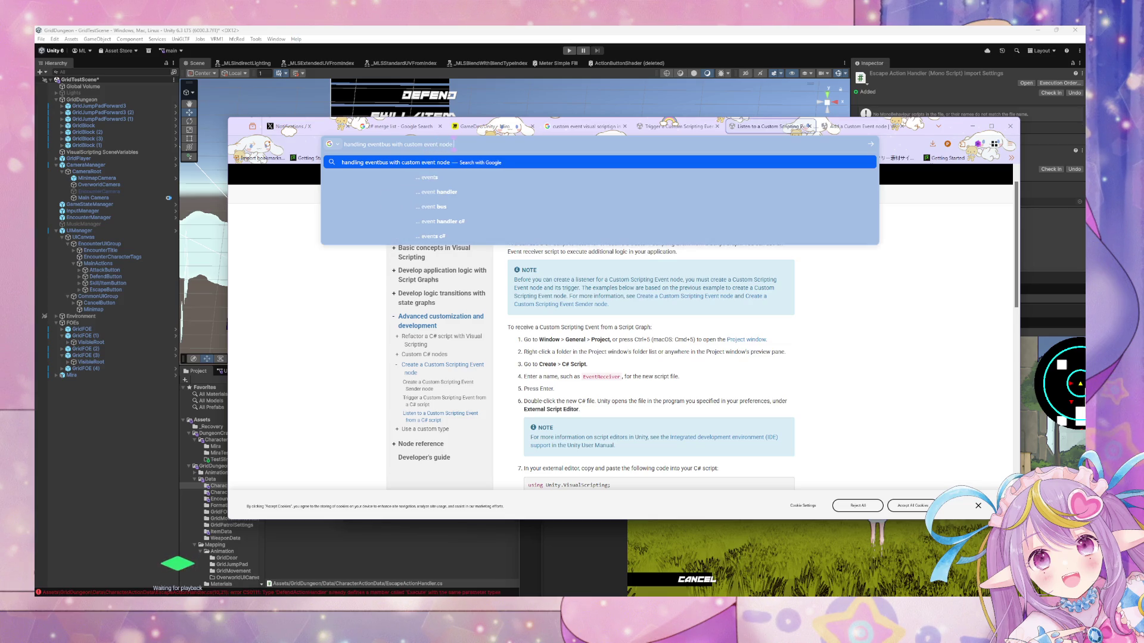
key(Return)
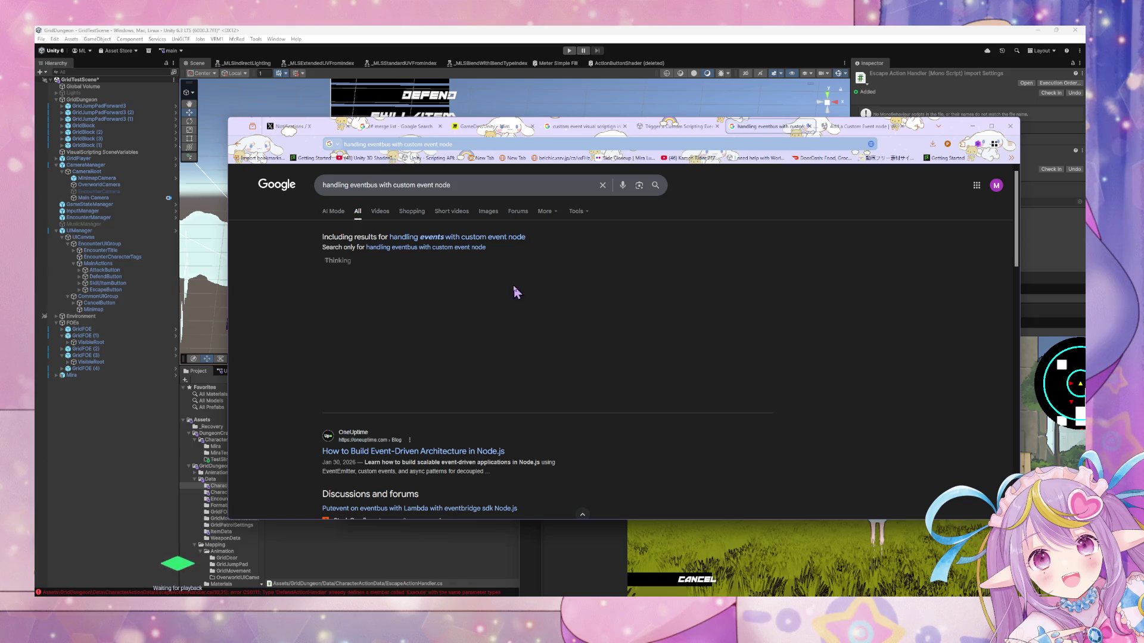
Refine the Google query to 'handling eventbus with custom event node unity visual scripting'.
click(452, 185)
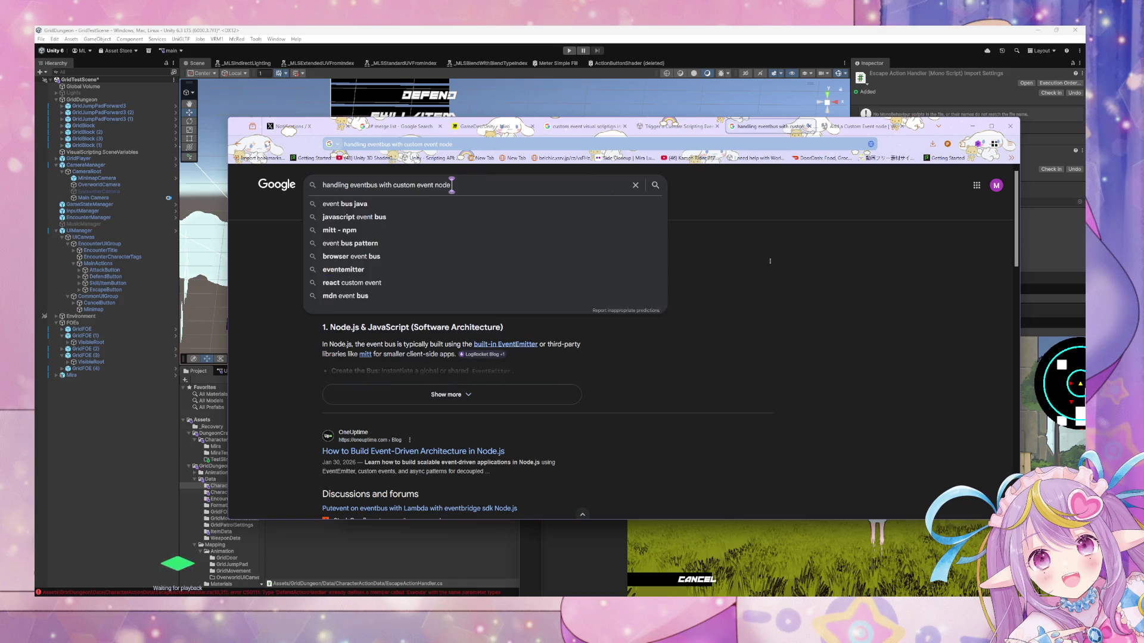
text( unity)
key(Return)
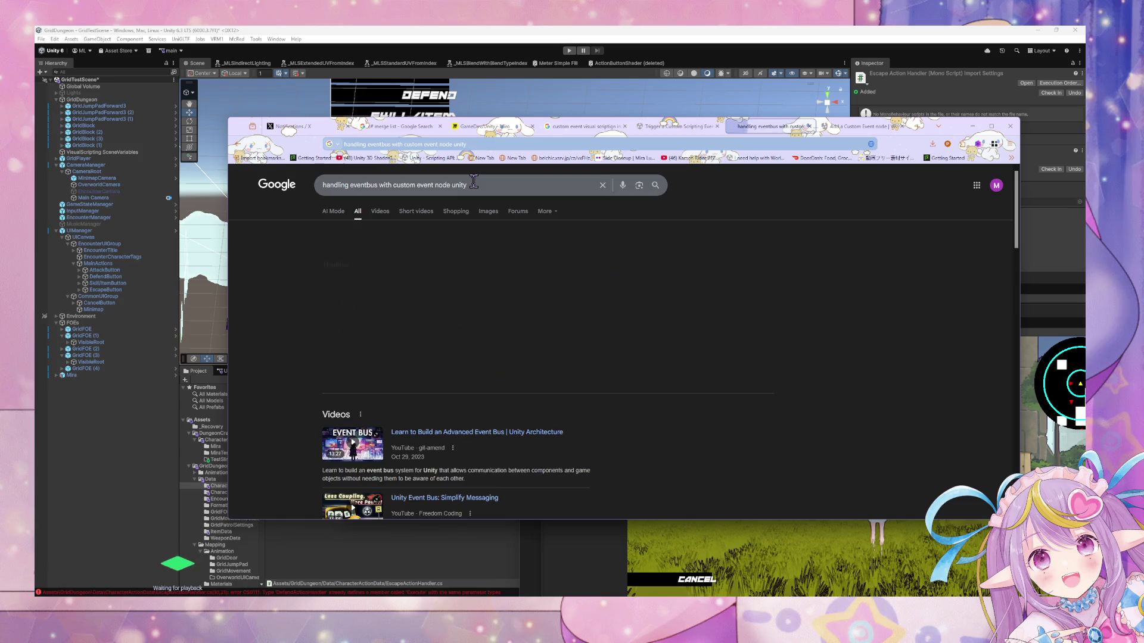
click(477, 182)
text(visual script)
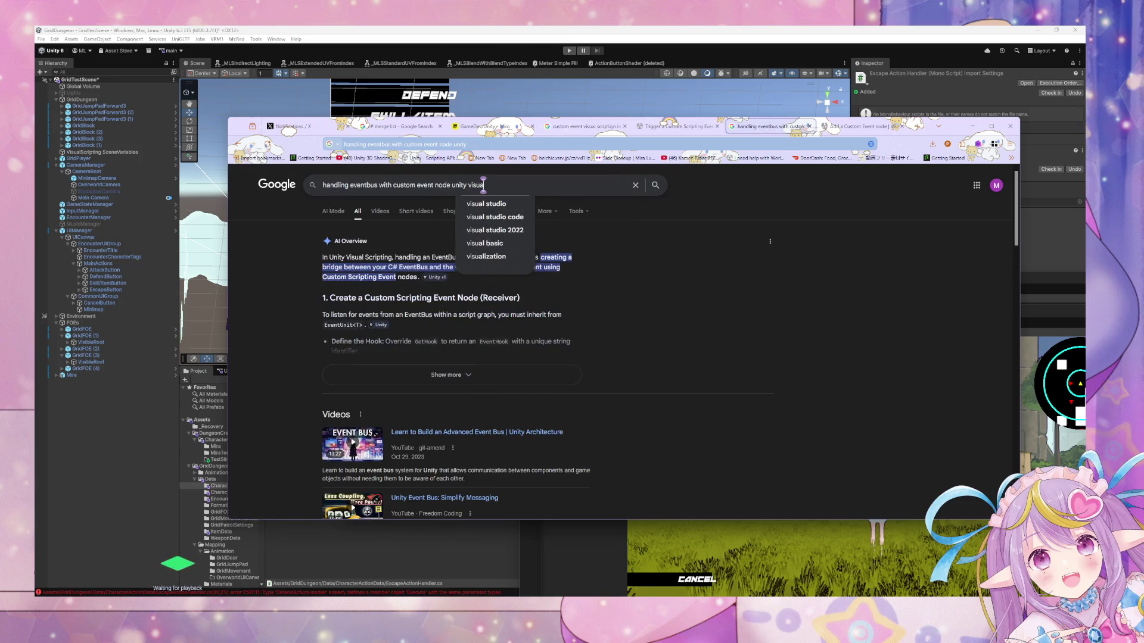
click(499, 204)
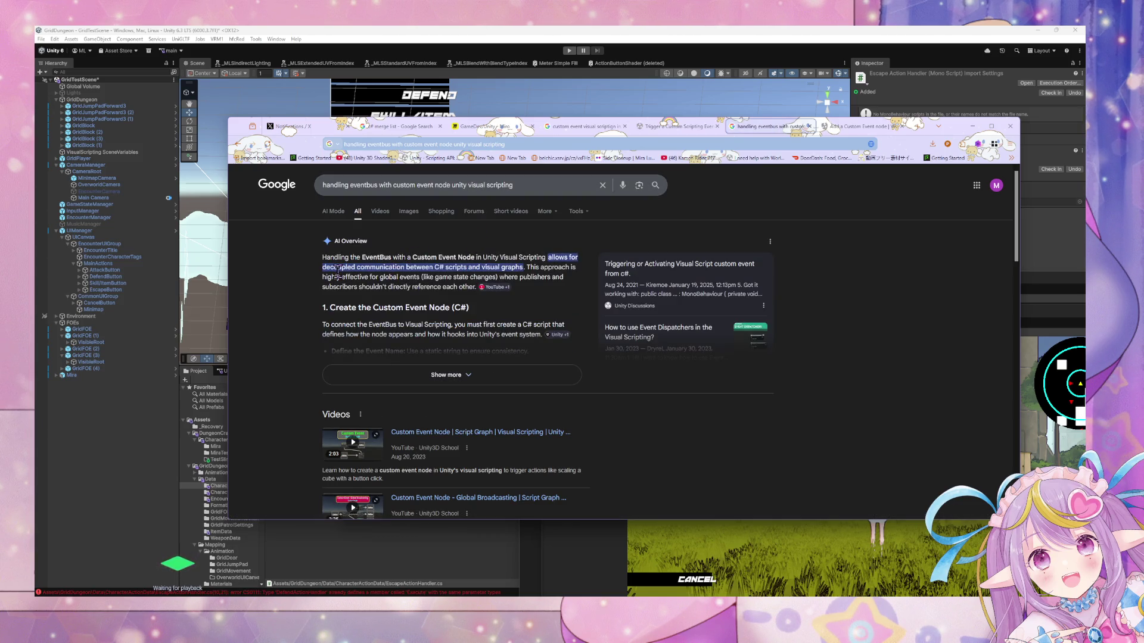
Scroll through the AI overview down to the organic results such as Class EventBus.
scroll(393, 295, down, 2)
scroll(320, 273, down, 5)
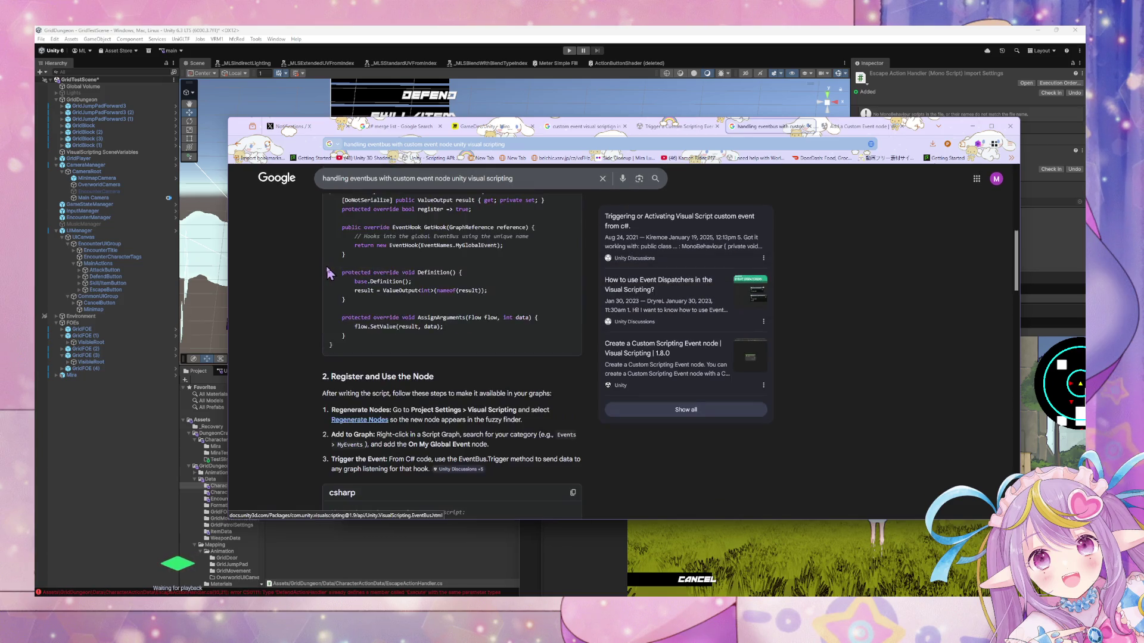
scroll(327, 264, down, 5)
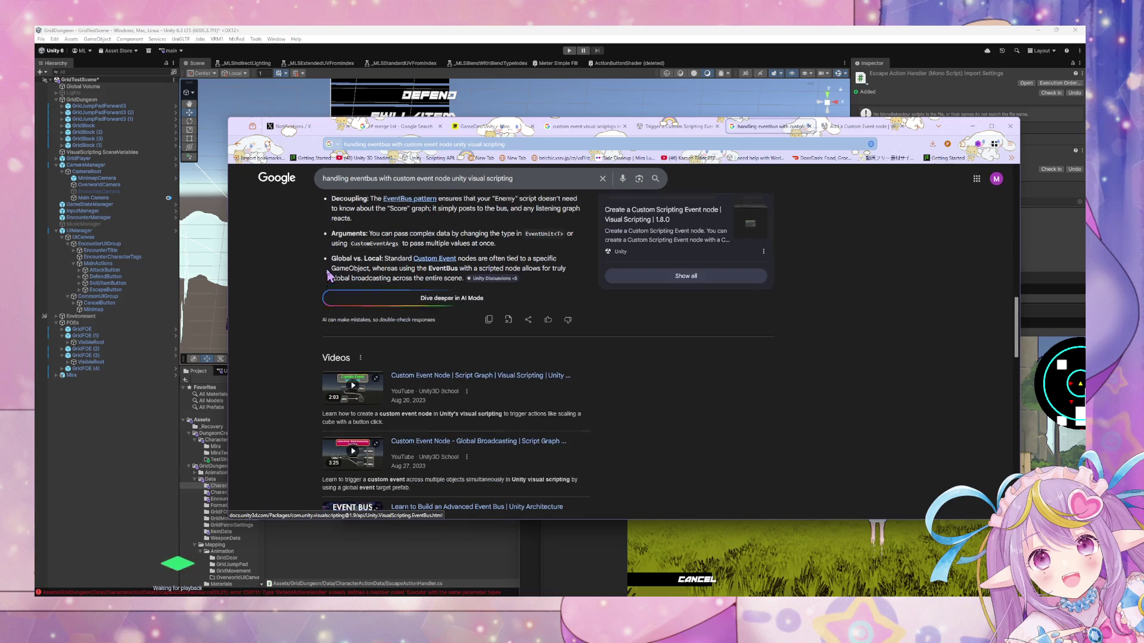
scroll(329, 275, up, 4)
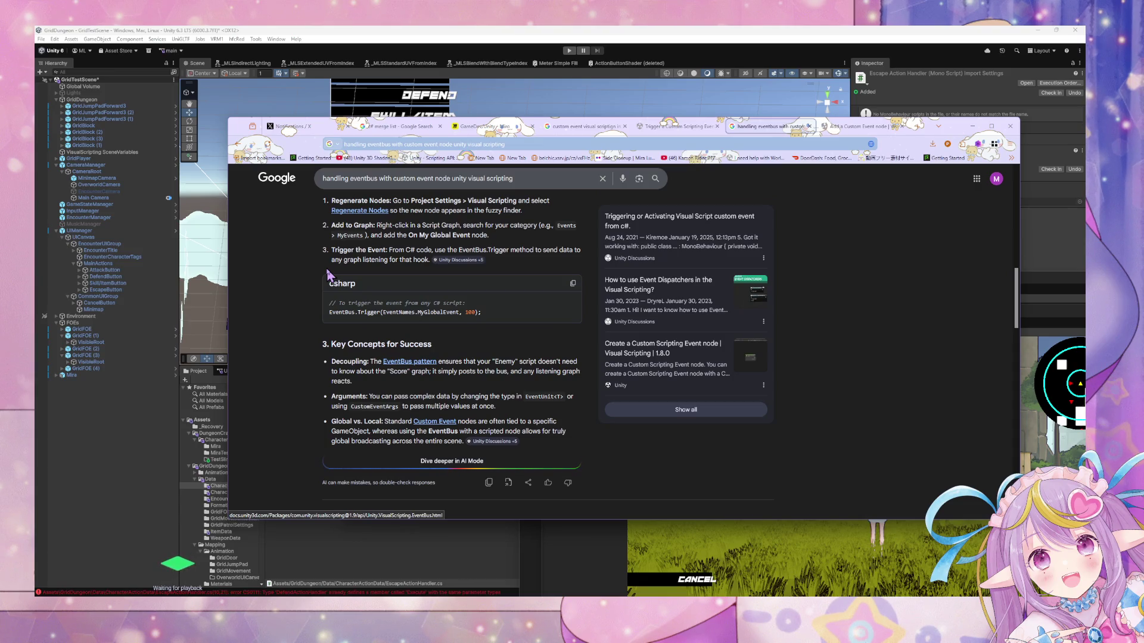
scroll(328, 276, down, 10)
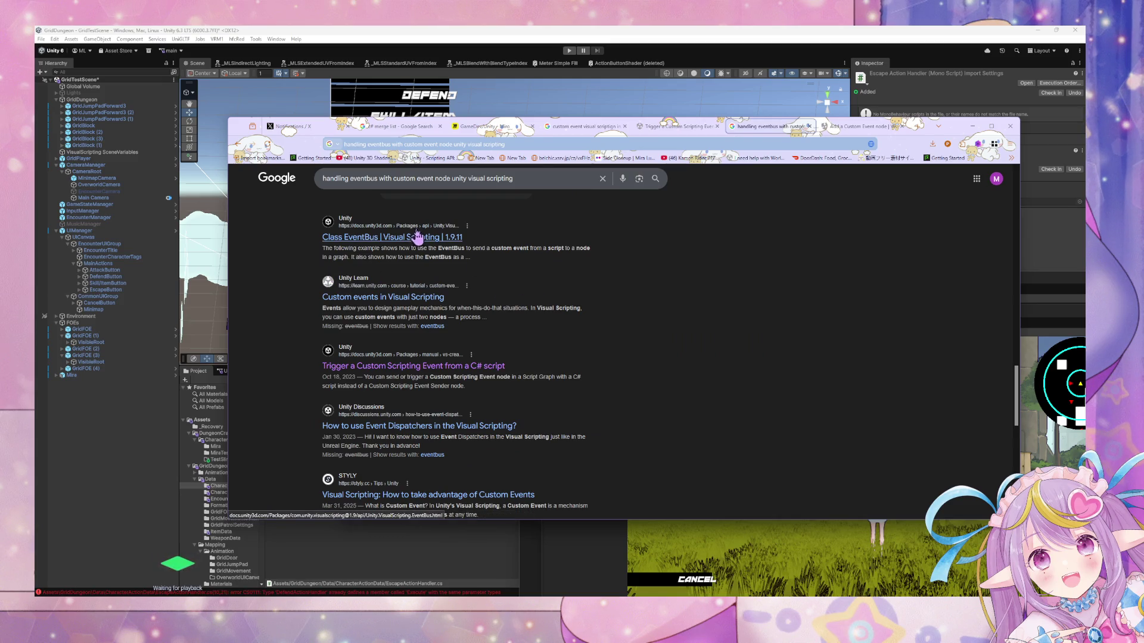
From the Add a Custom Event node tab, Google 'is eventbus the same as custom event visual scripting'.
click(861, 126)
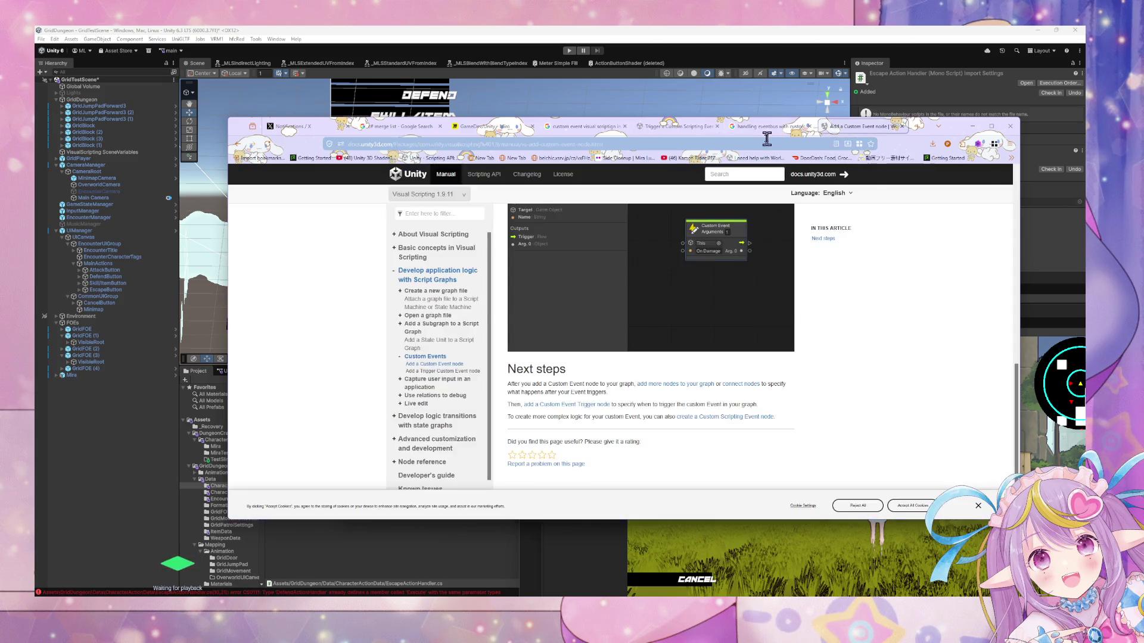
click(760, 141)
text(is ev)
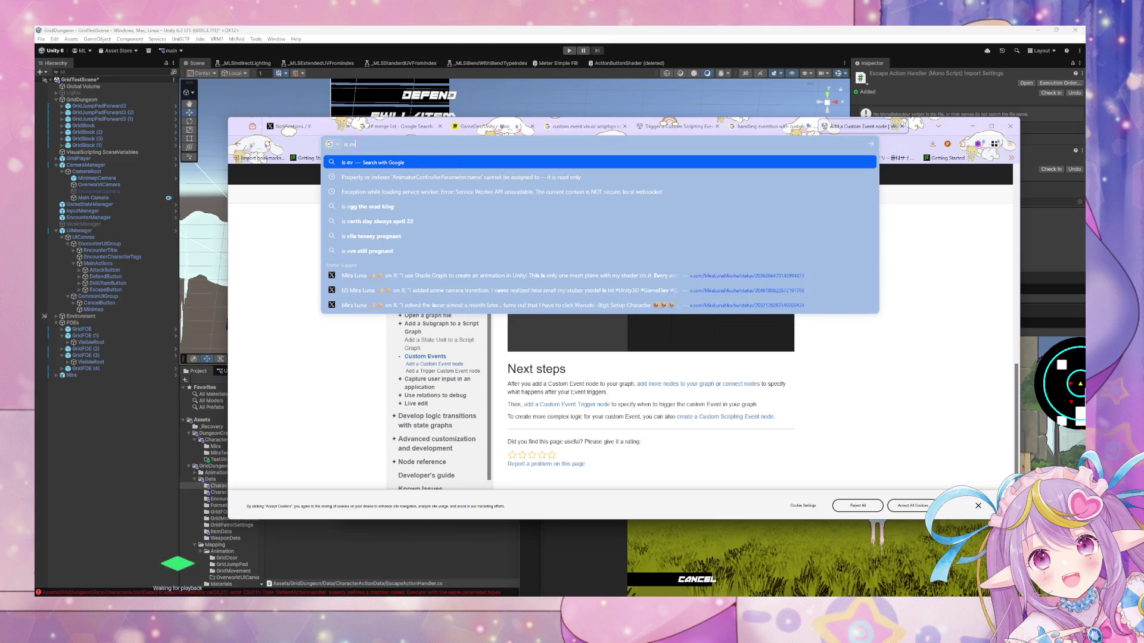
text(entbus even)
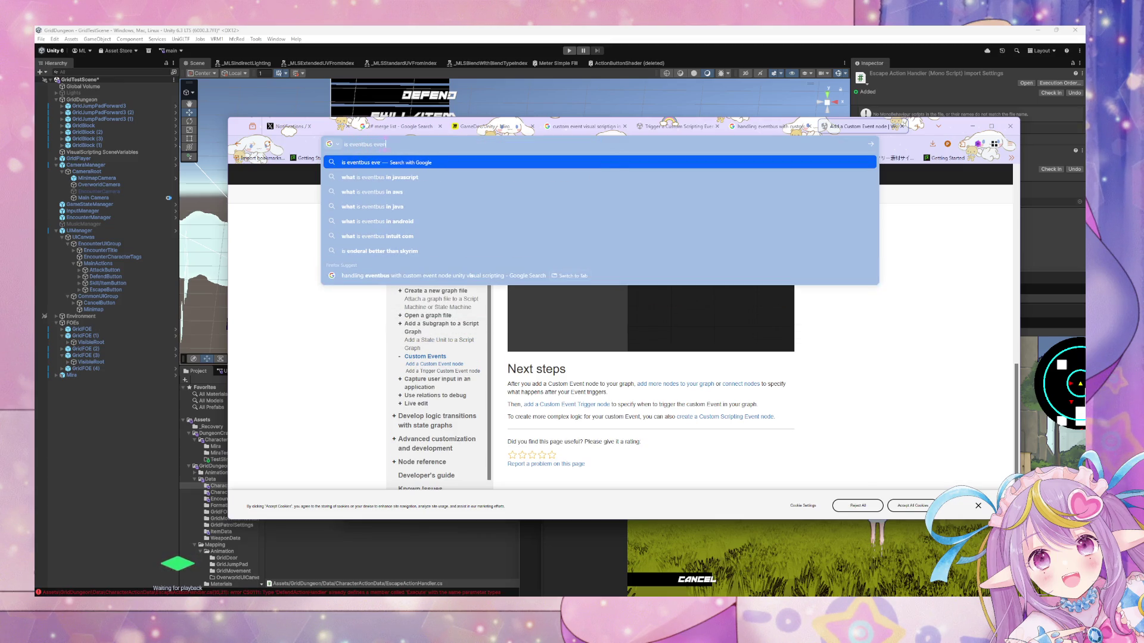
text(t the same as vus)
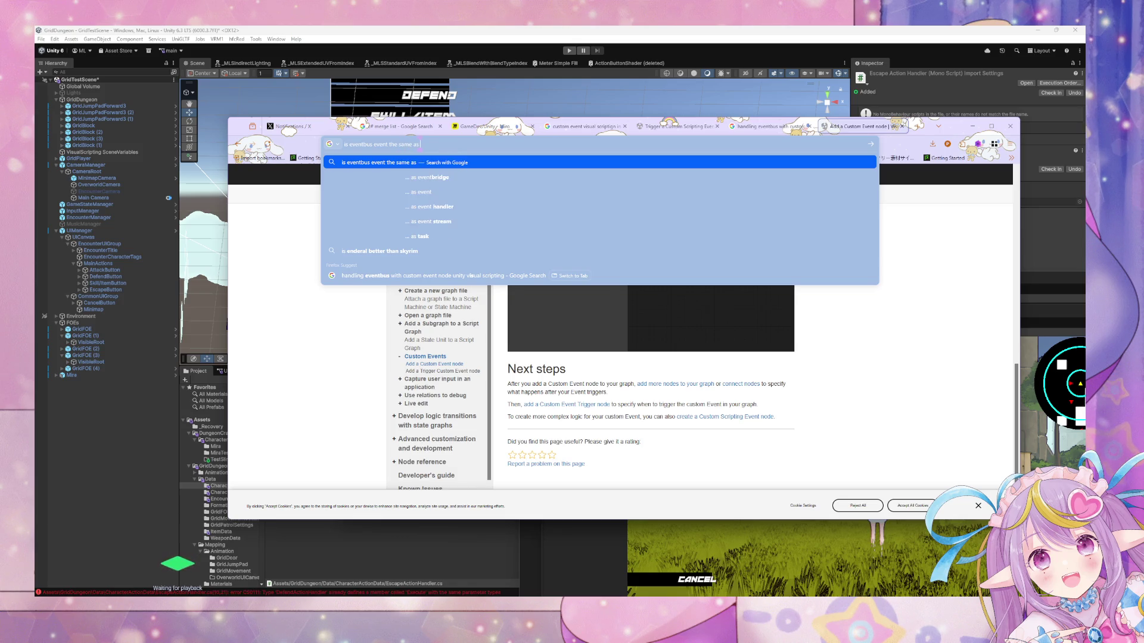
key(BackSpace)
key(BackSpace)
key(BackSpace)
text(cuys)
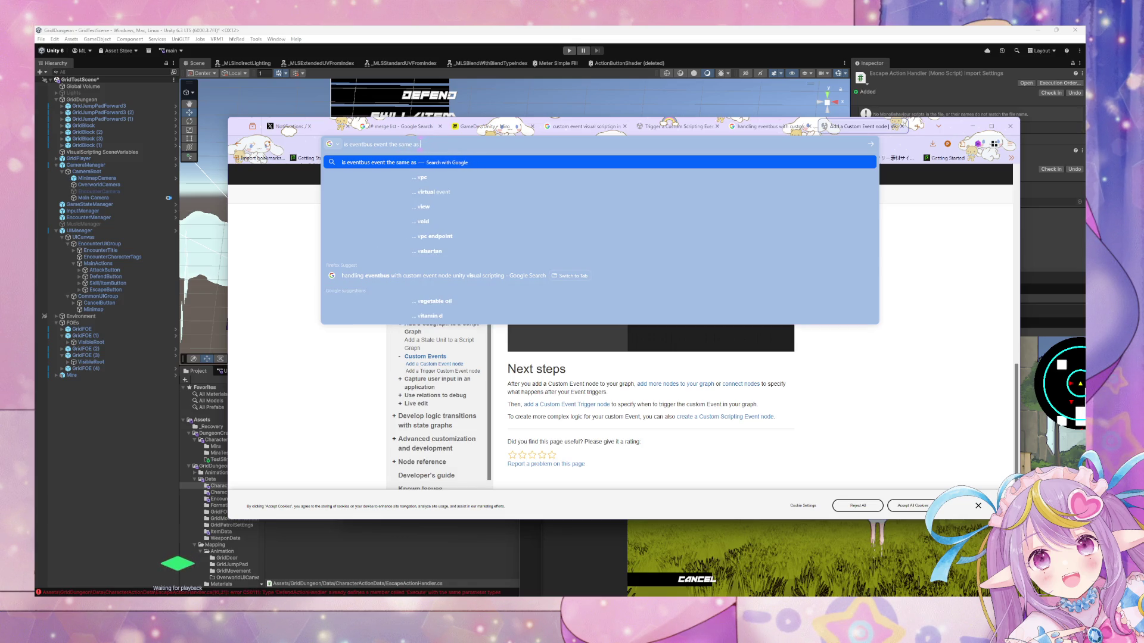
key(BackSpace)
key(BackSpace)
key(BackSpace)
text(ustom )
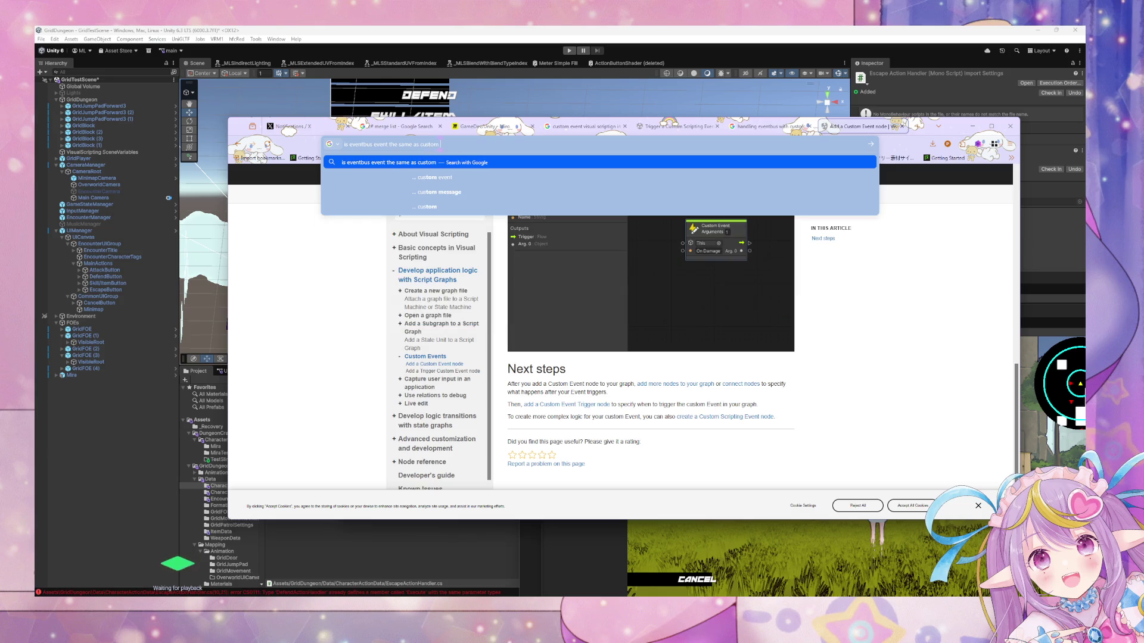
text(event visual scripting)
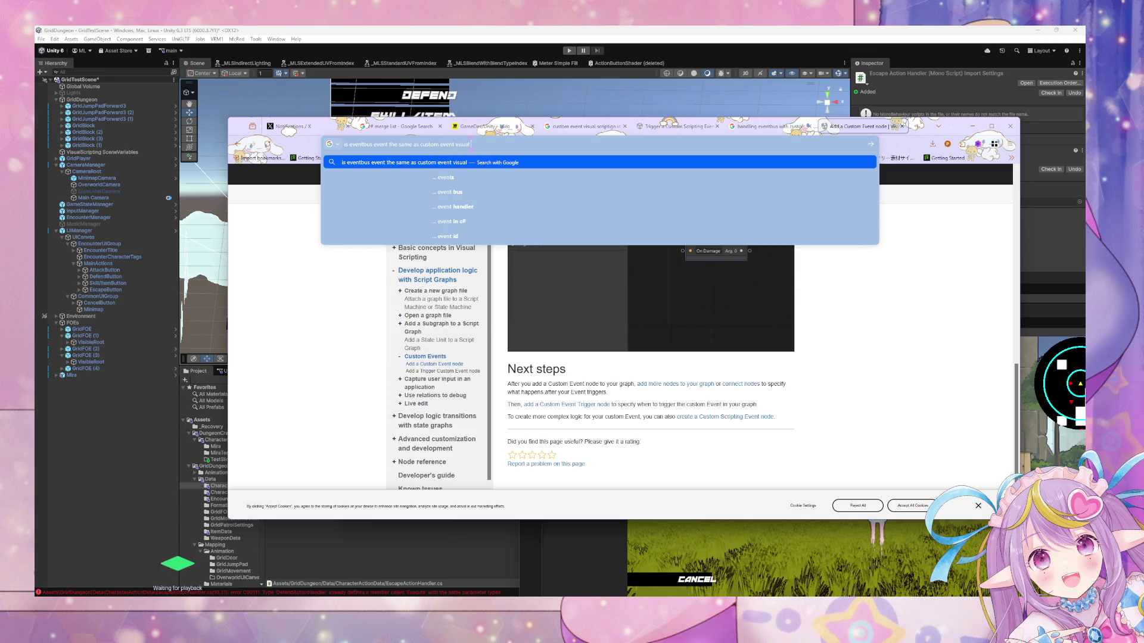
key(Return)
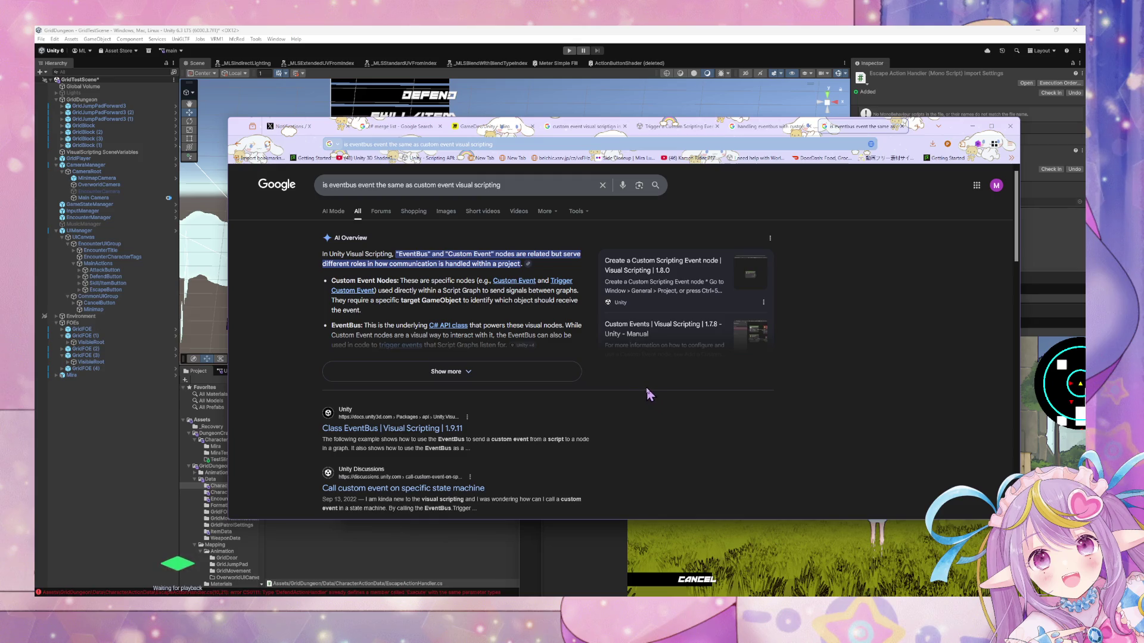
scroll(648, 394, down, 2)
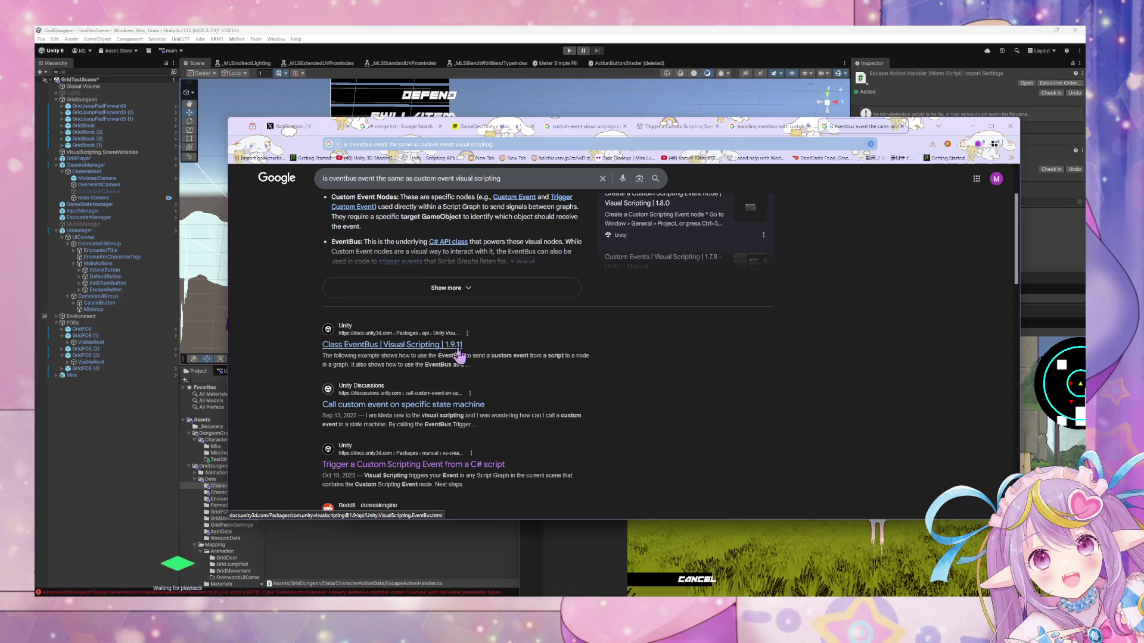
Open the Class EventBus scripting reference and read its remarks and example.
click(427, 346)
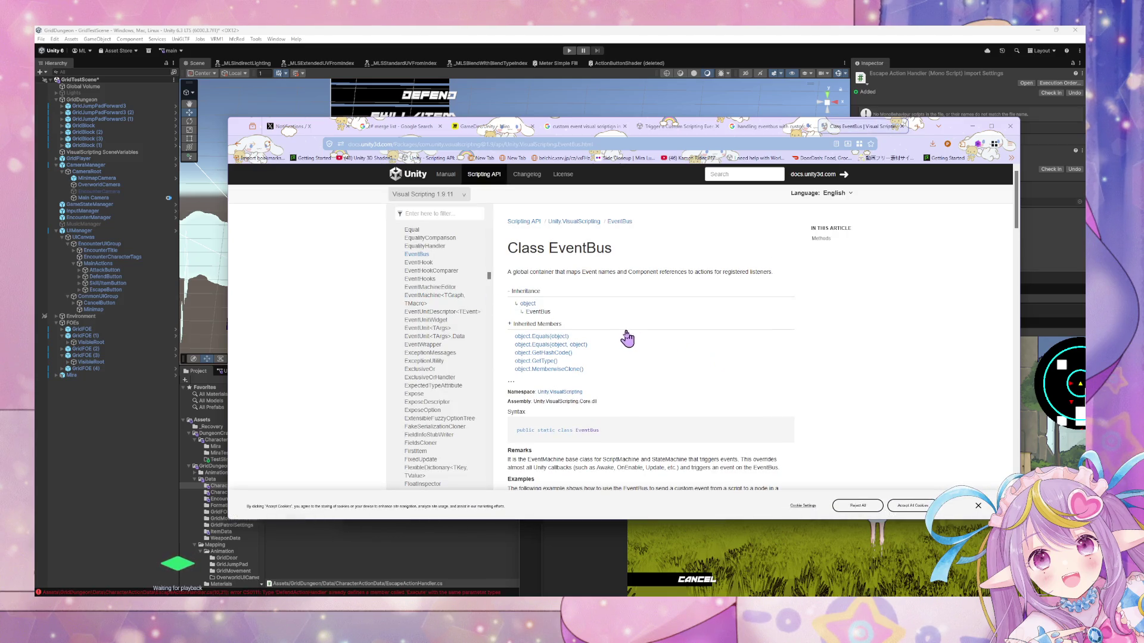
scroll(622, 333, down, 3)
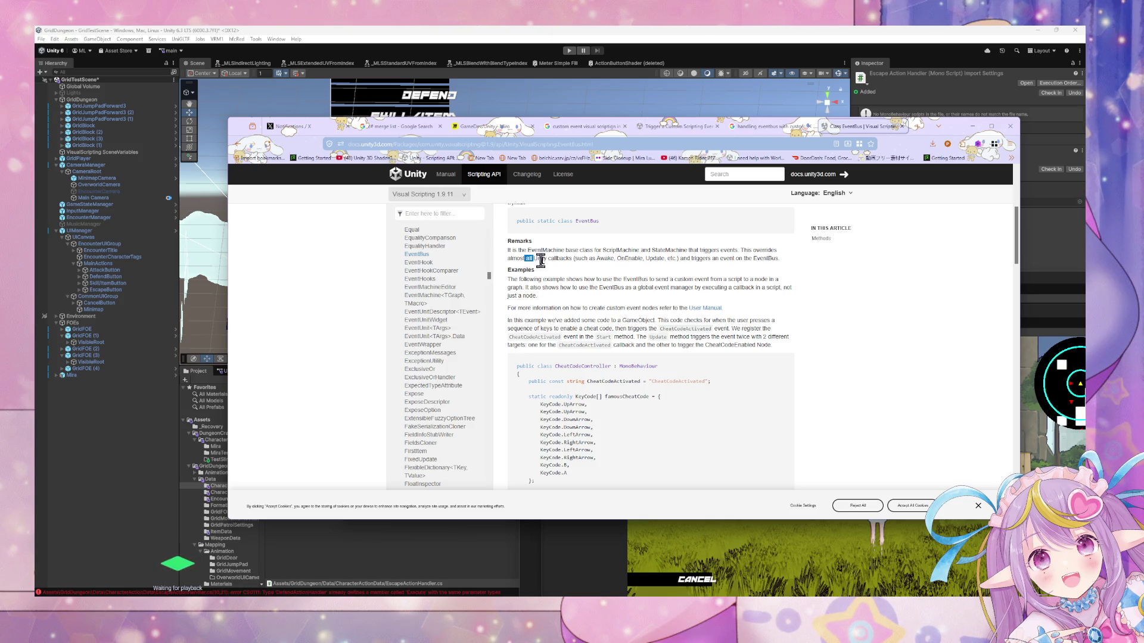
drag(539, 260, 603, 280)
click(595, 280)
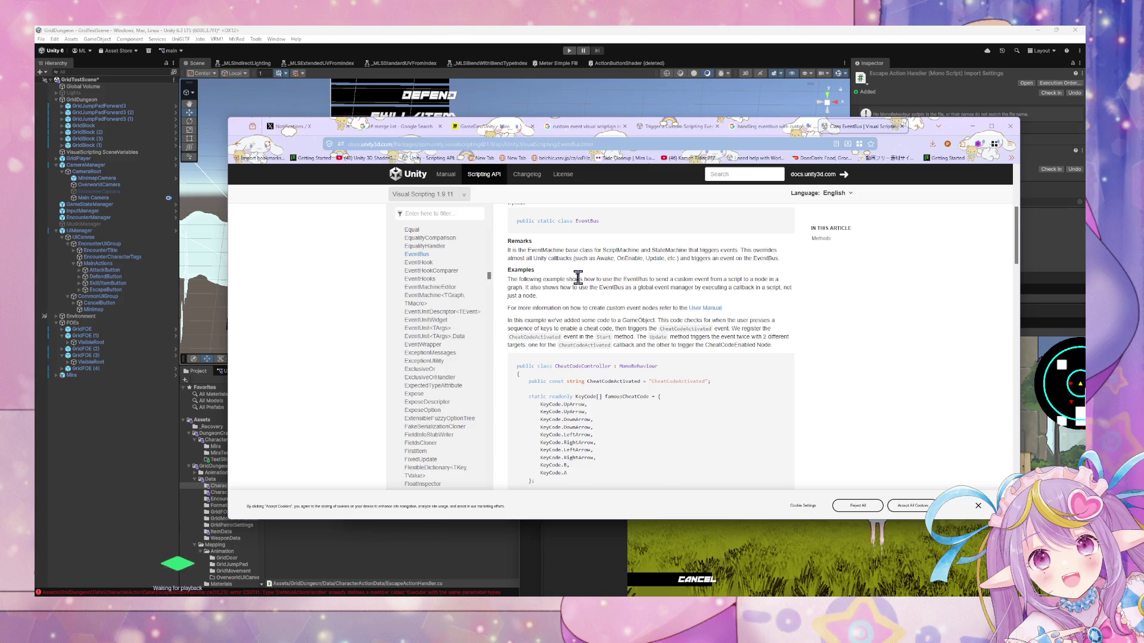
scroll(578, 277, down, 3)
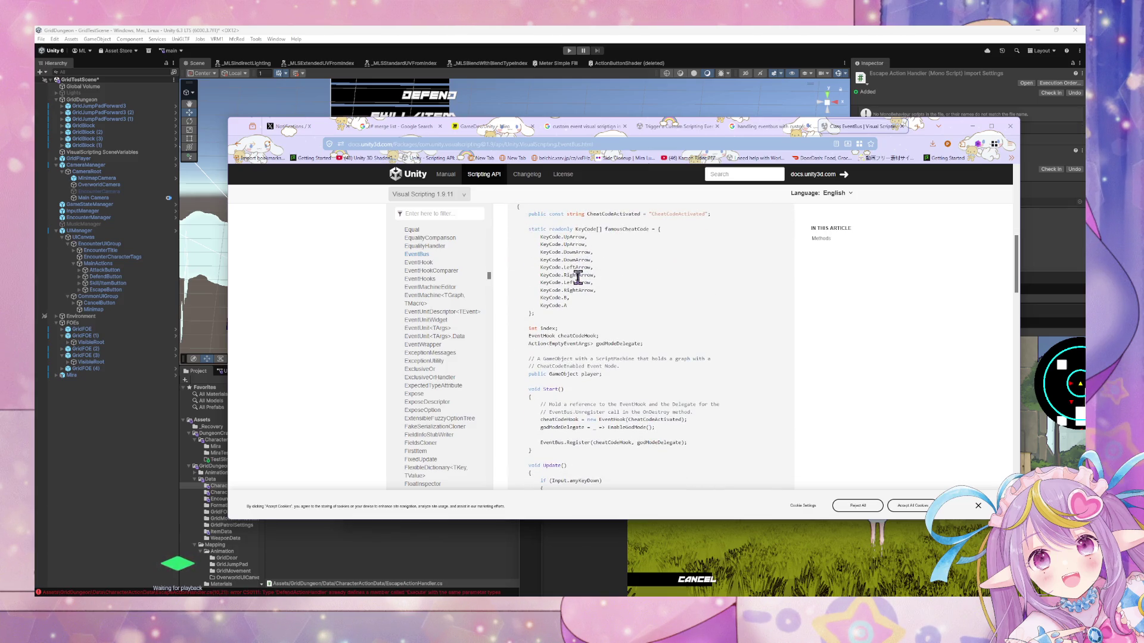
scroll(577, 277, down, 3)
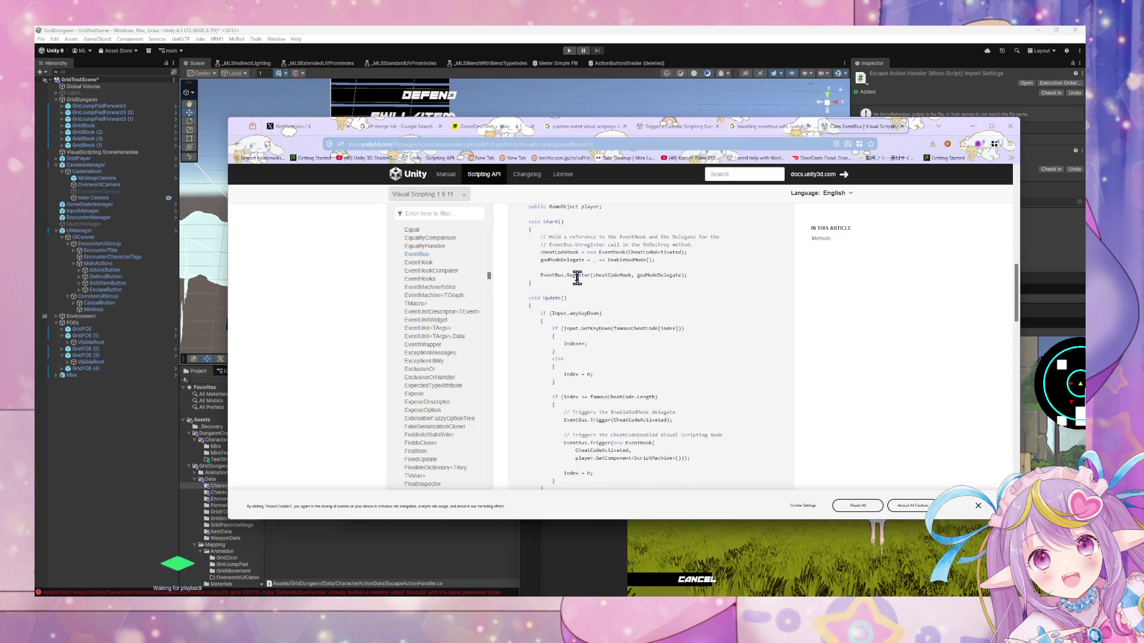
scroll(577, 277, down, 1)
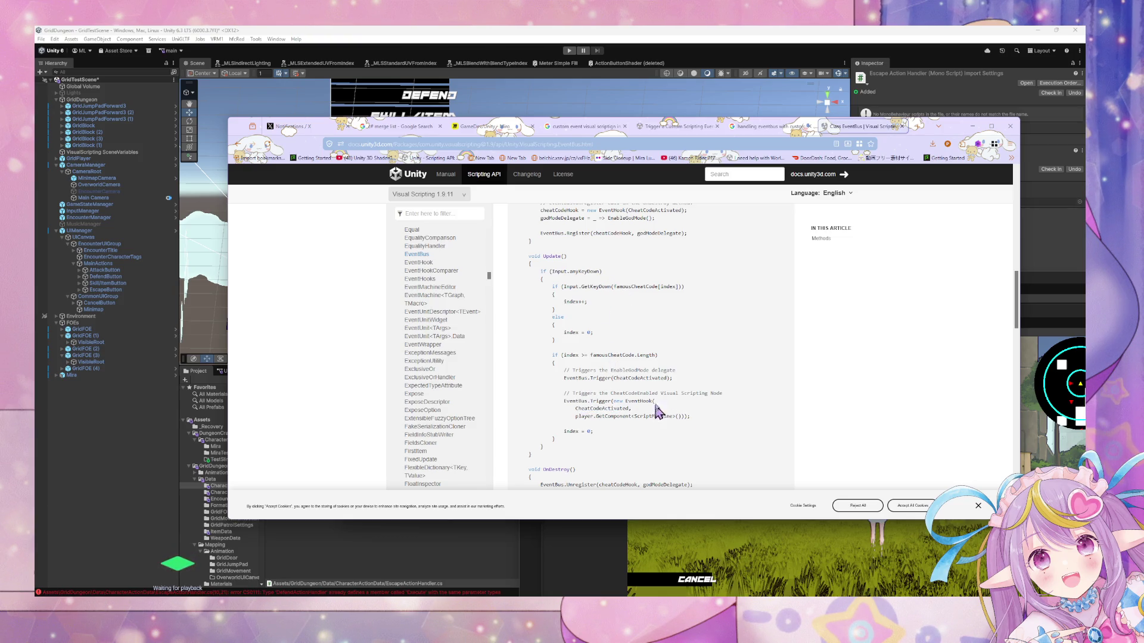
scroll(645, 288, down, 5)
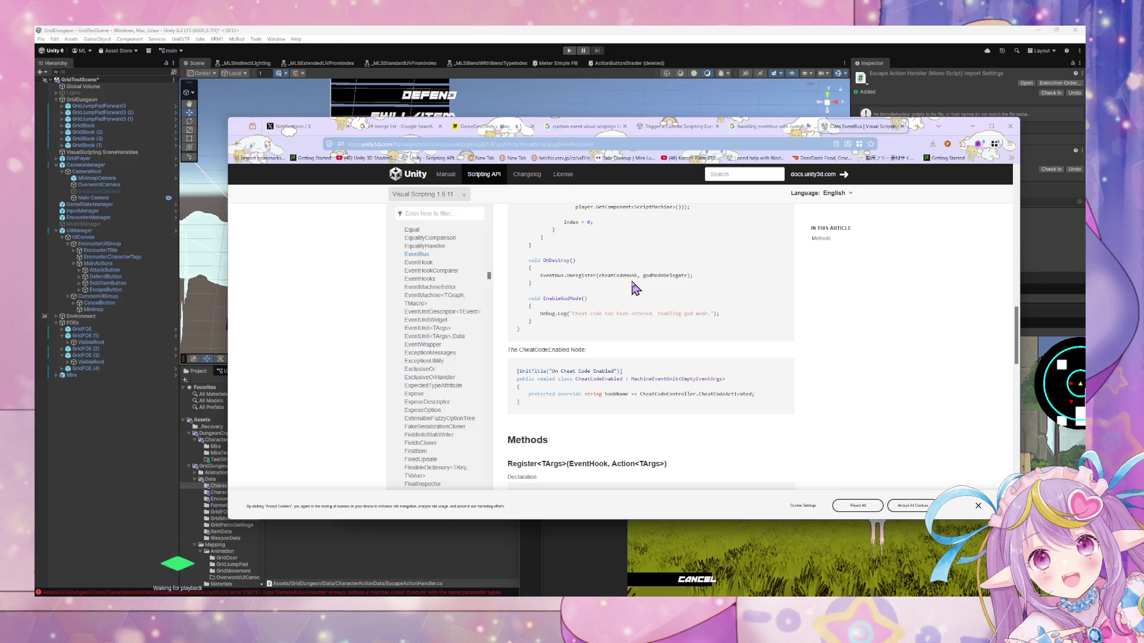
scroll(634, 292, down, 5)
Open the linked 'Create a Custom Scripting Event node' manual page in a background tab and switch to it.
scroll(655, 307, up, 4)
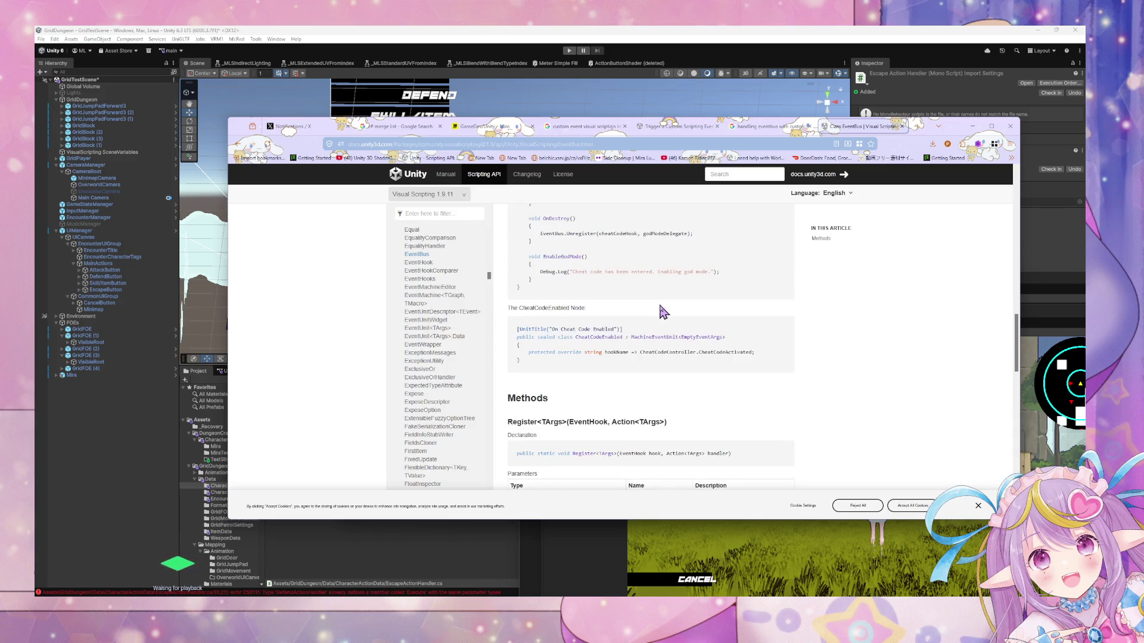
scroll(664, 316, up, 1)
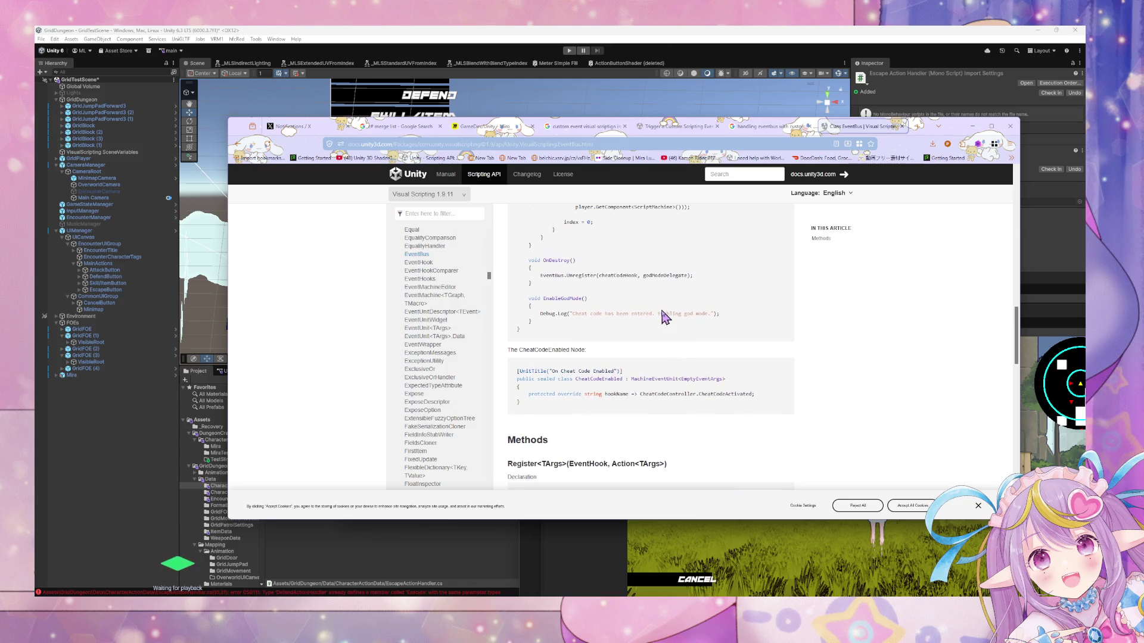
scroll(661, 311, down, 2)
scroll(661, 311, down, 2)
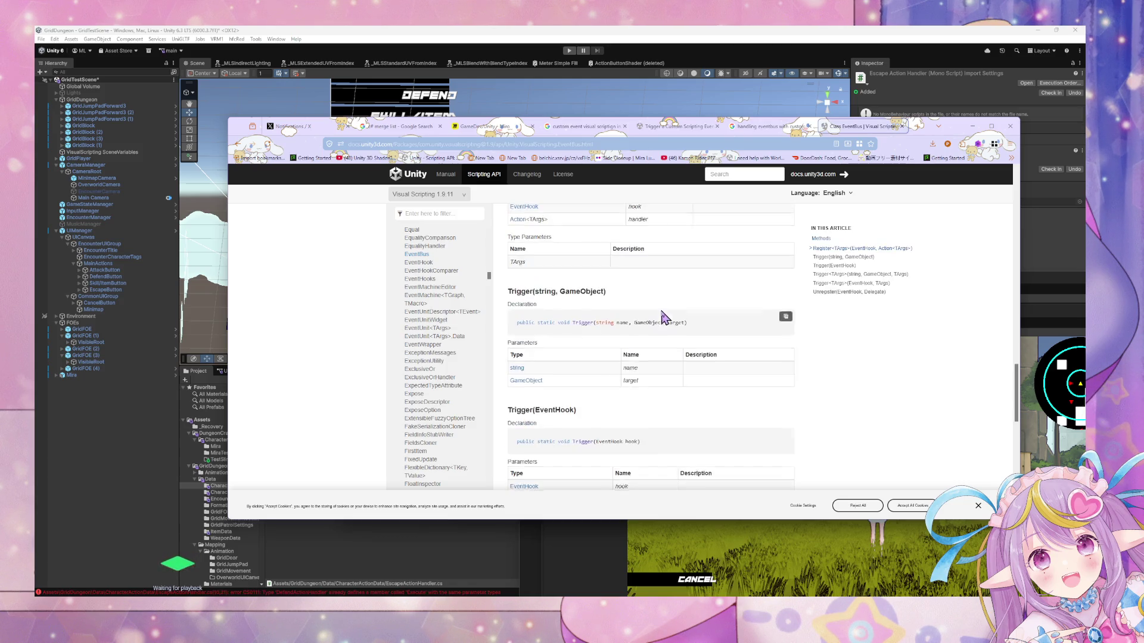
scroll(663, 318, down, 10)
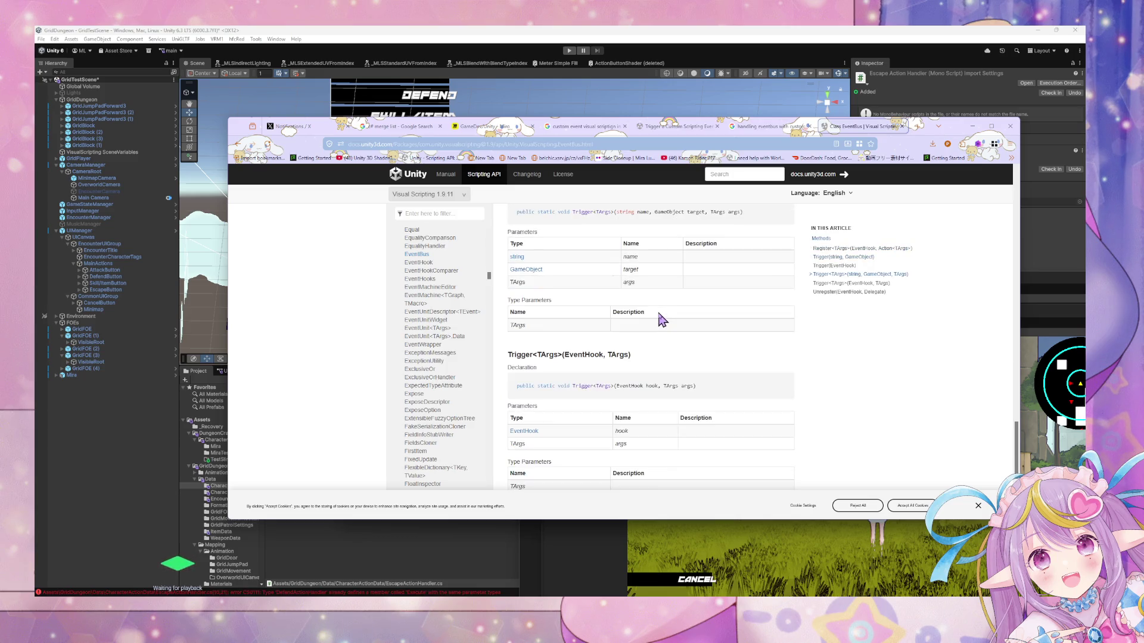
scroll(661, 320, up, 12)
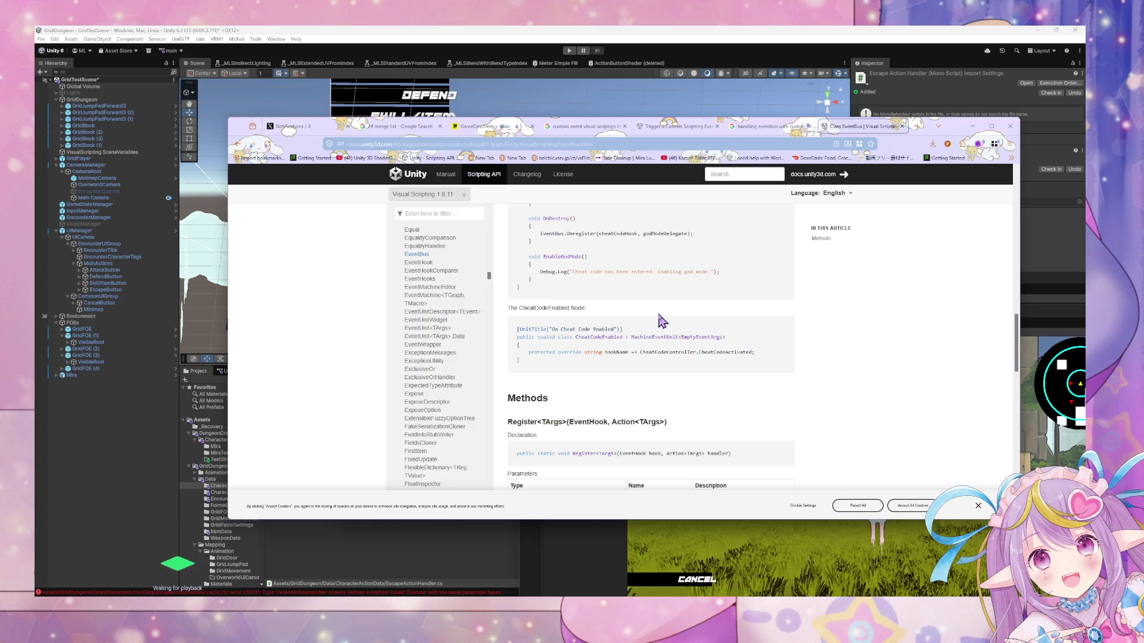
scroll(660, 318, up, 10)
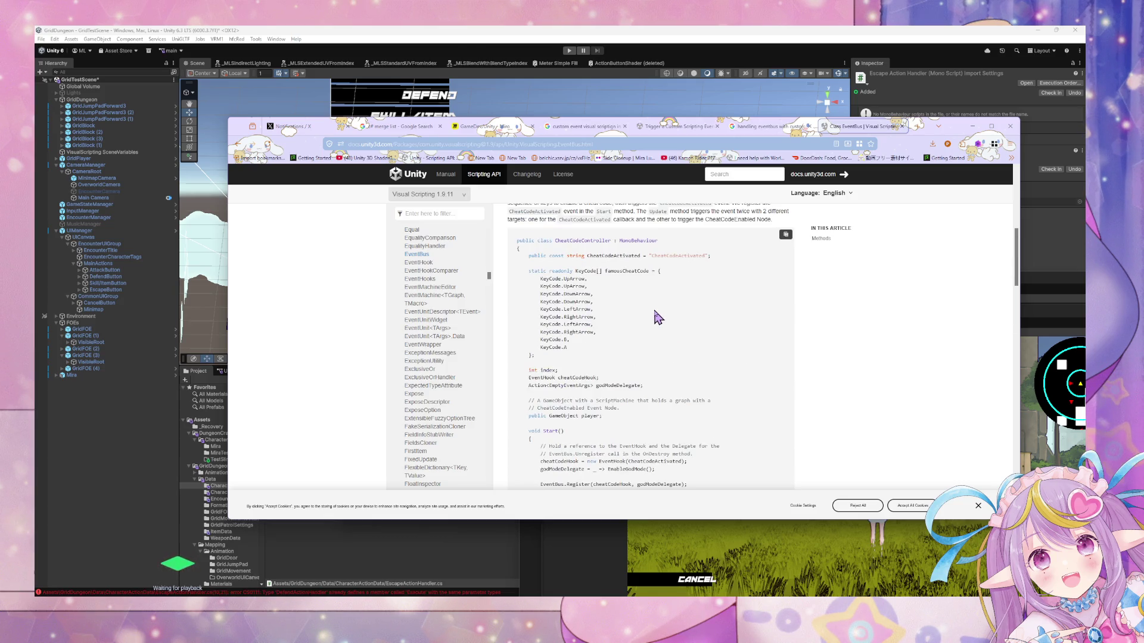
scroll(656, 320, up, 1)
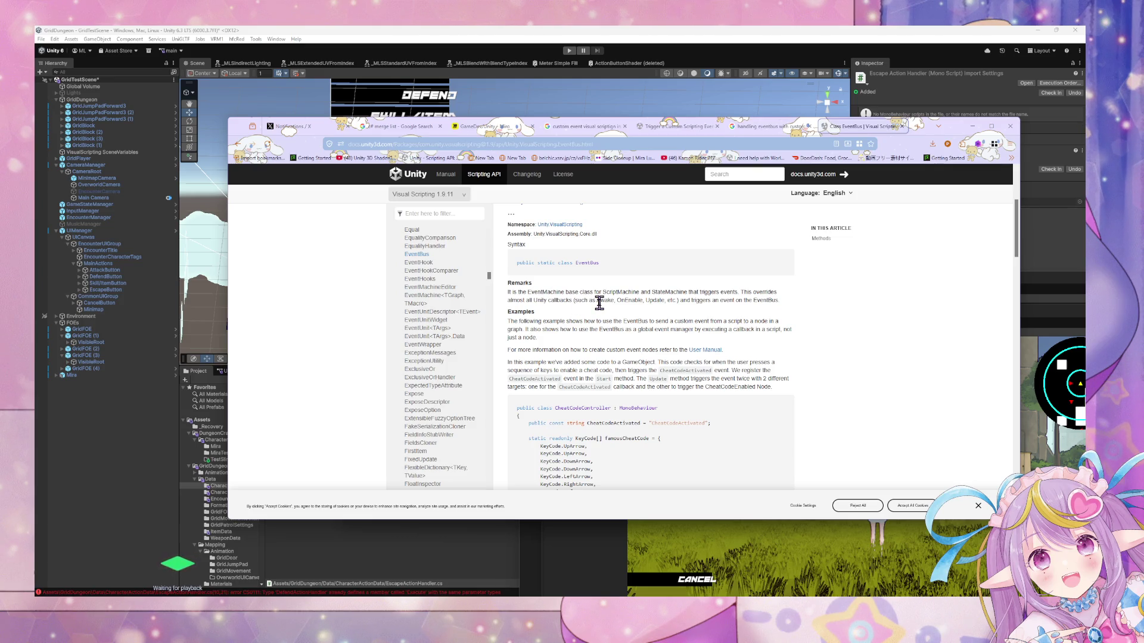
scroll(596, 304, up, 2)
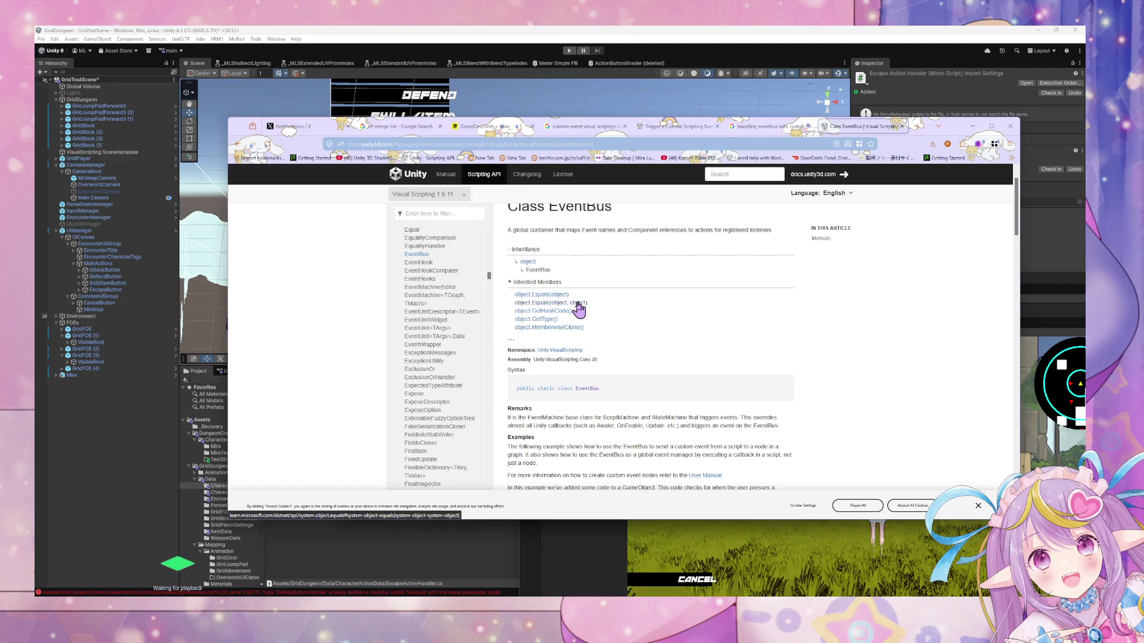
scroll(578, 305, down, 2)
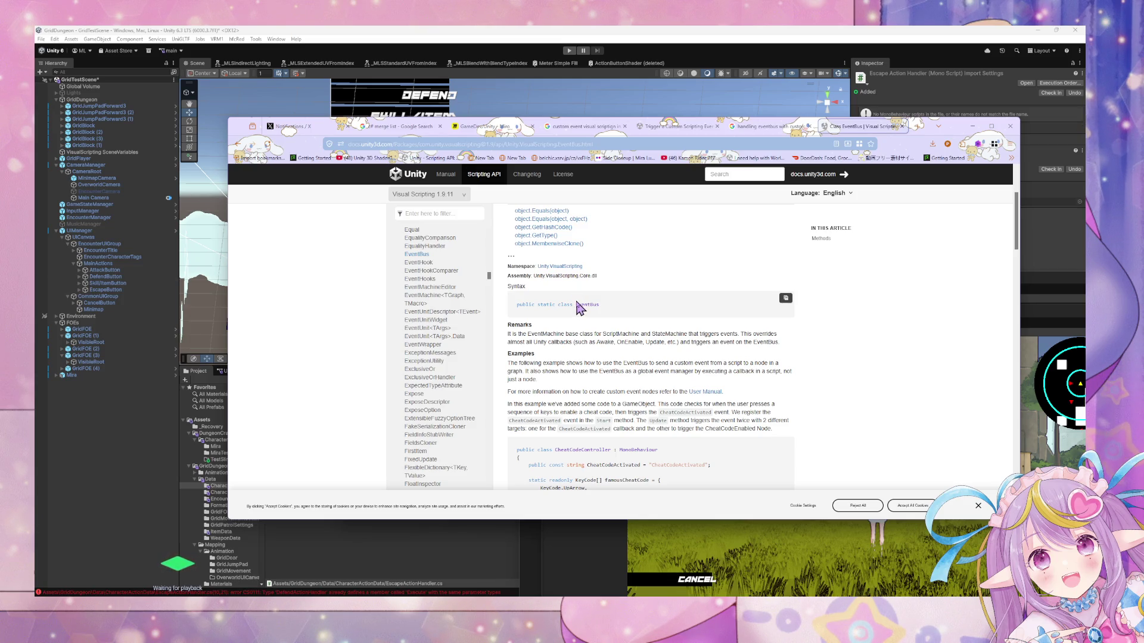
scroll(577, 308, down, 1)
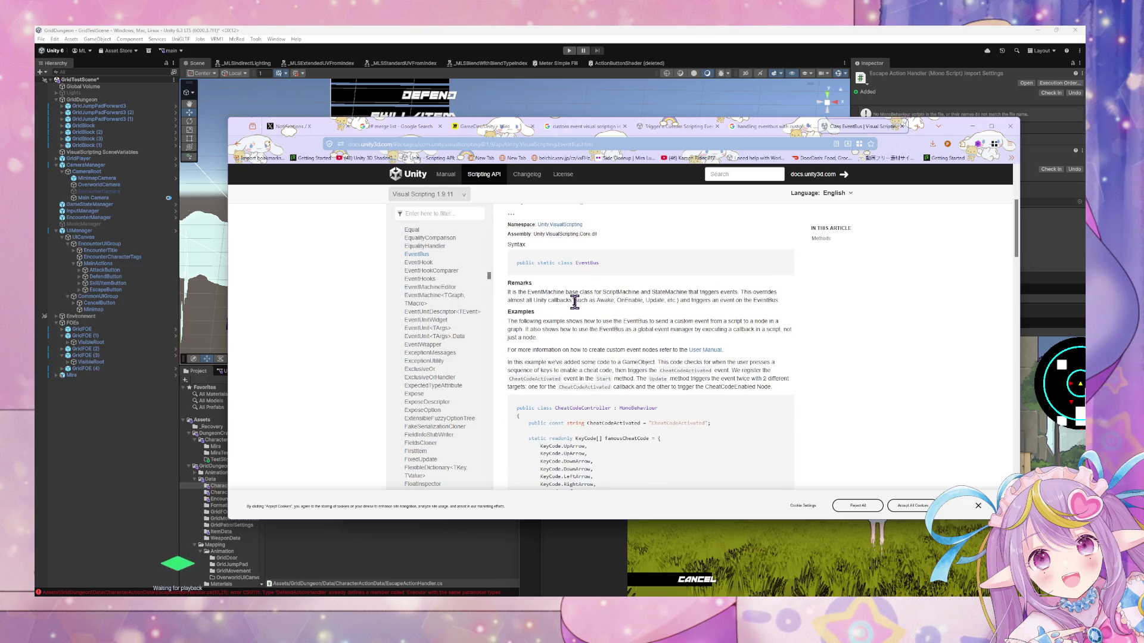
scroll(575, 302, down, 2)
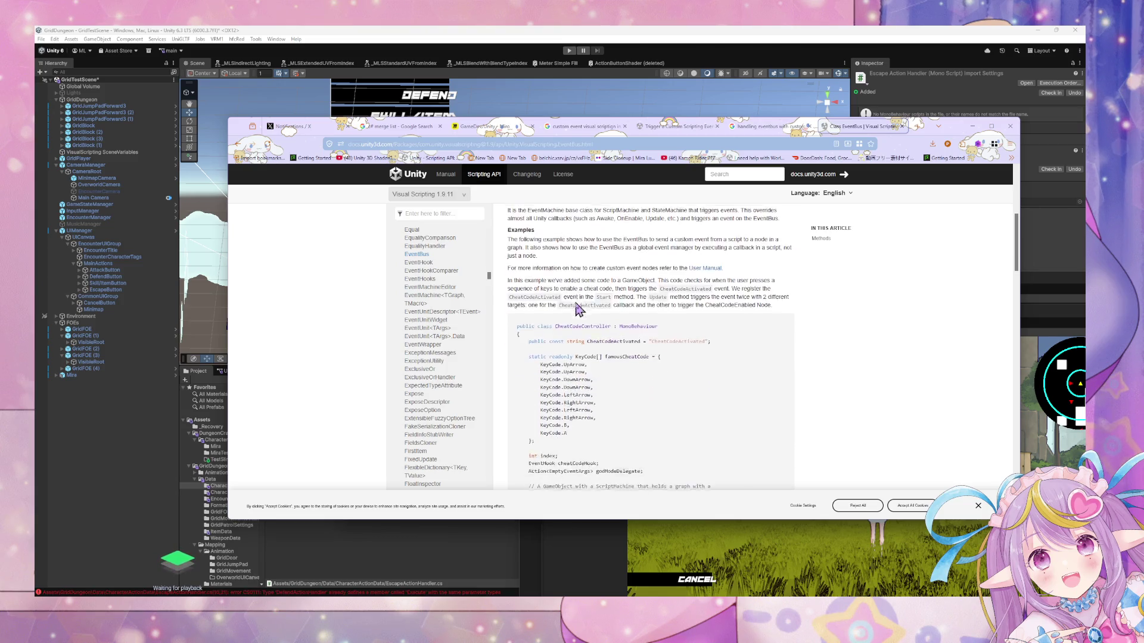
middle_click(698, 269)
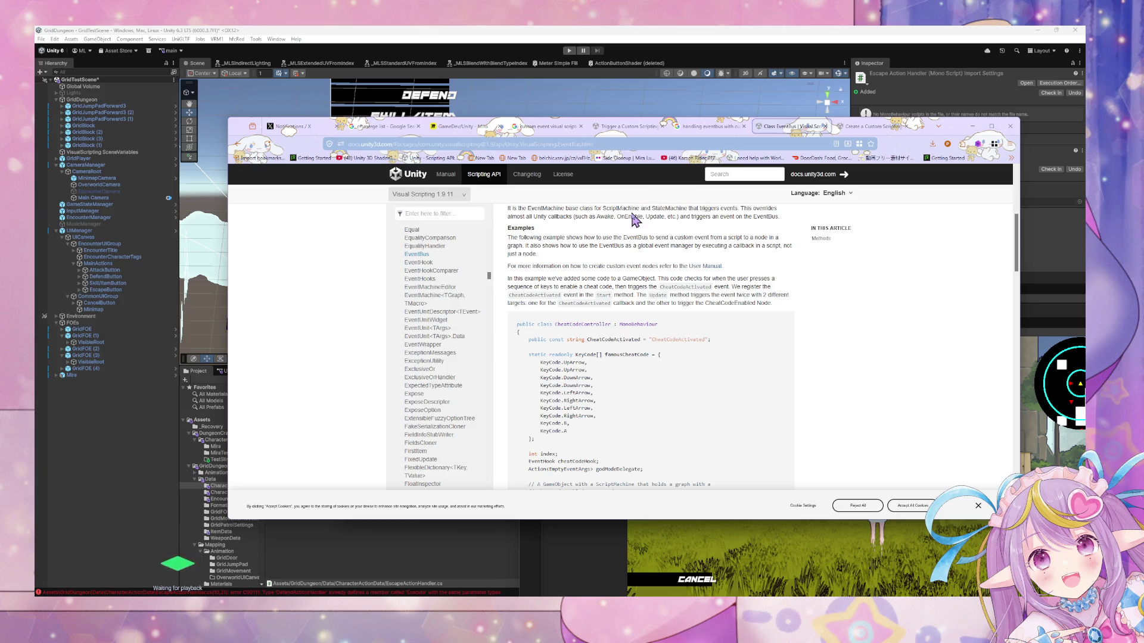
click(888, 126)
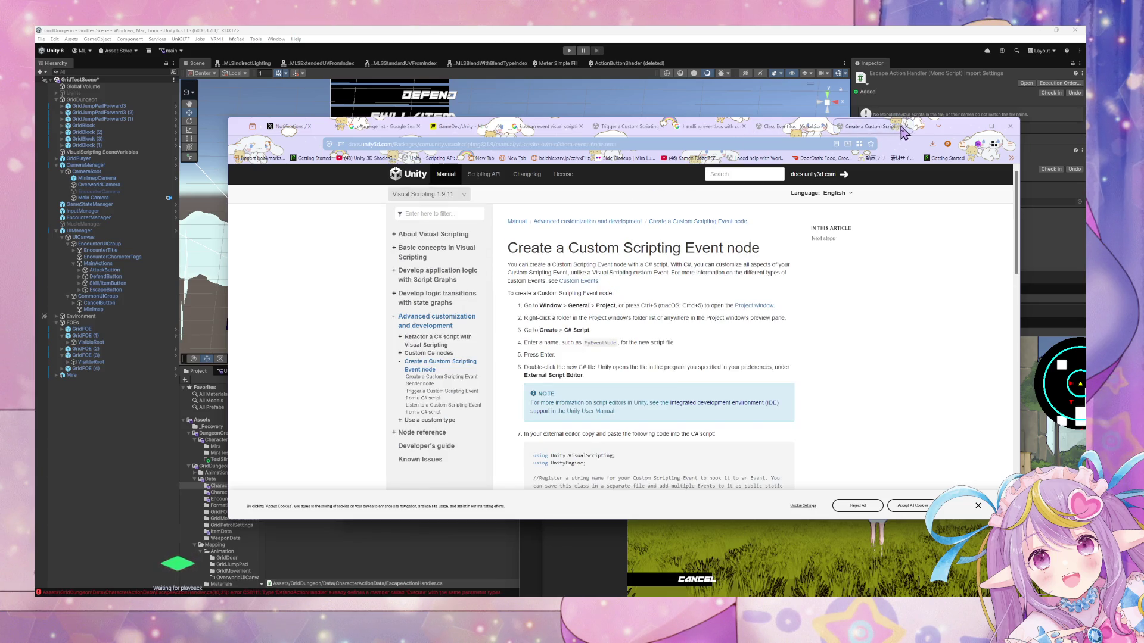
Search the web for 'visual scripting trigger custom event from code'.
click(670, 147)
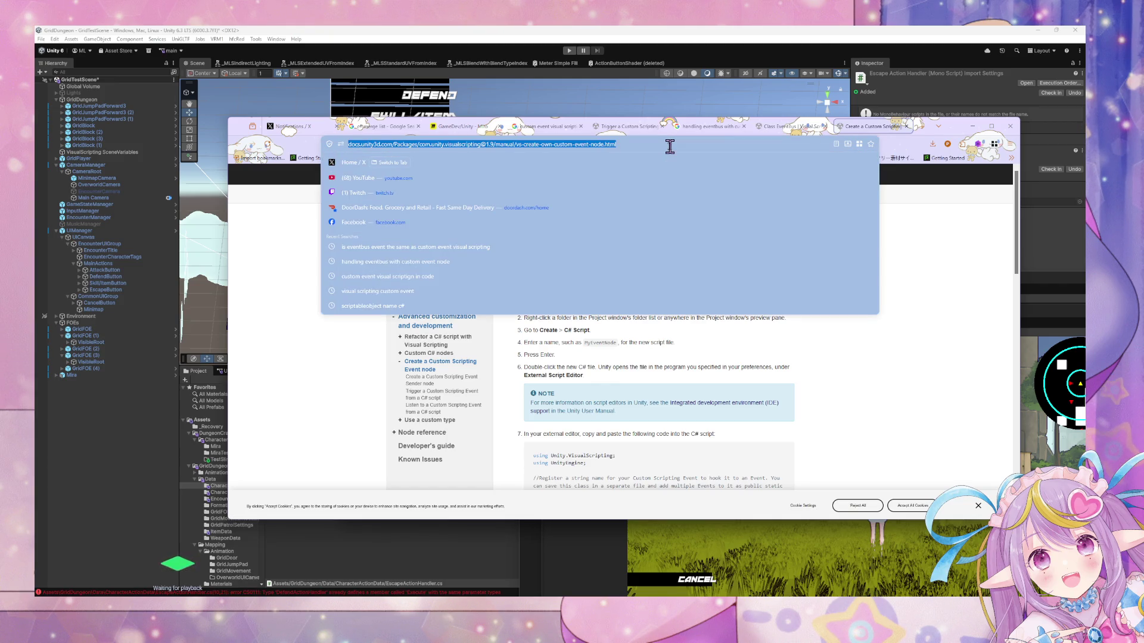
text(visual)
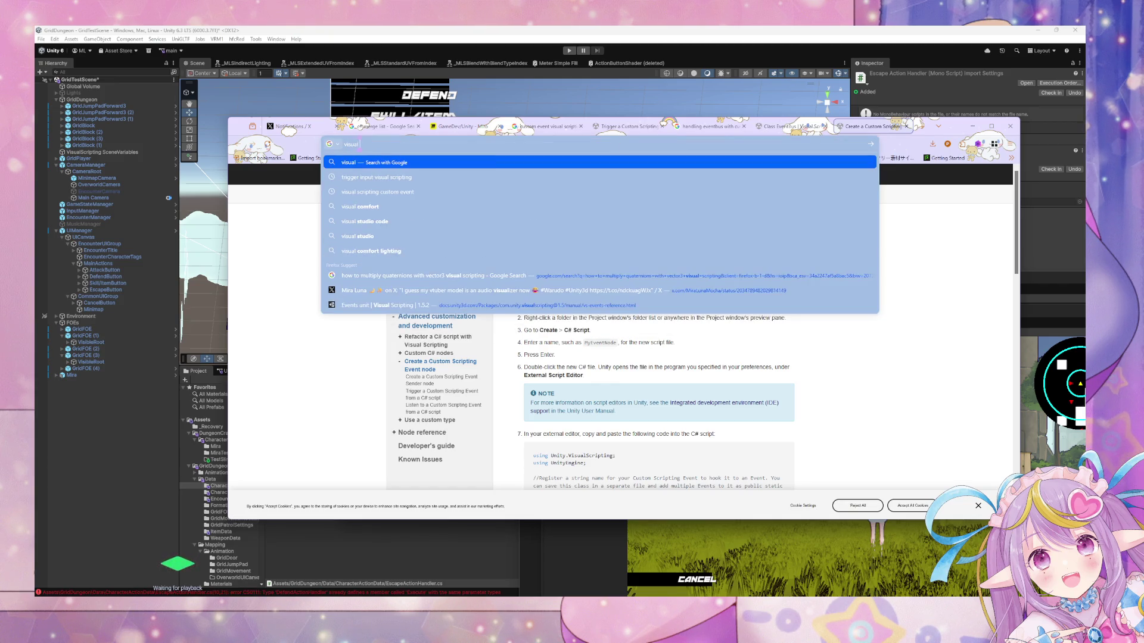
text( scripting event from code)
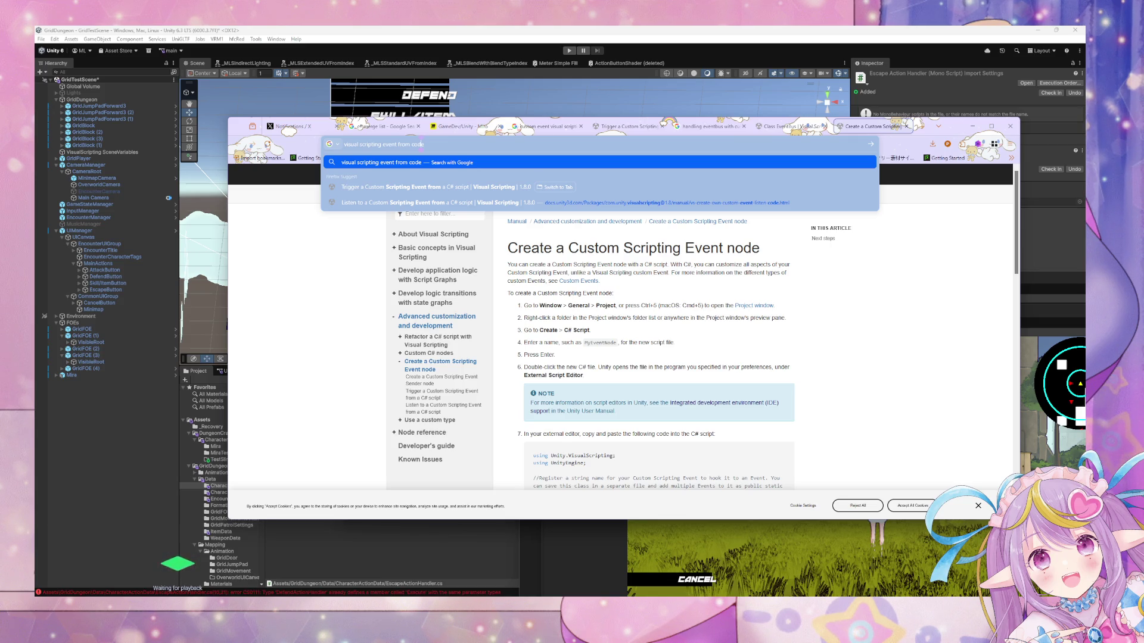
click(382, 144)
text(trigger custo)
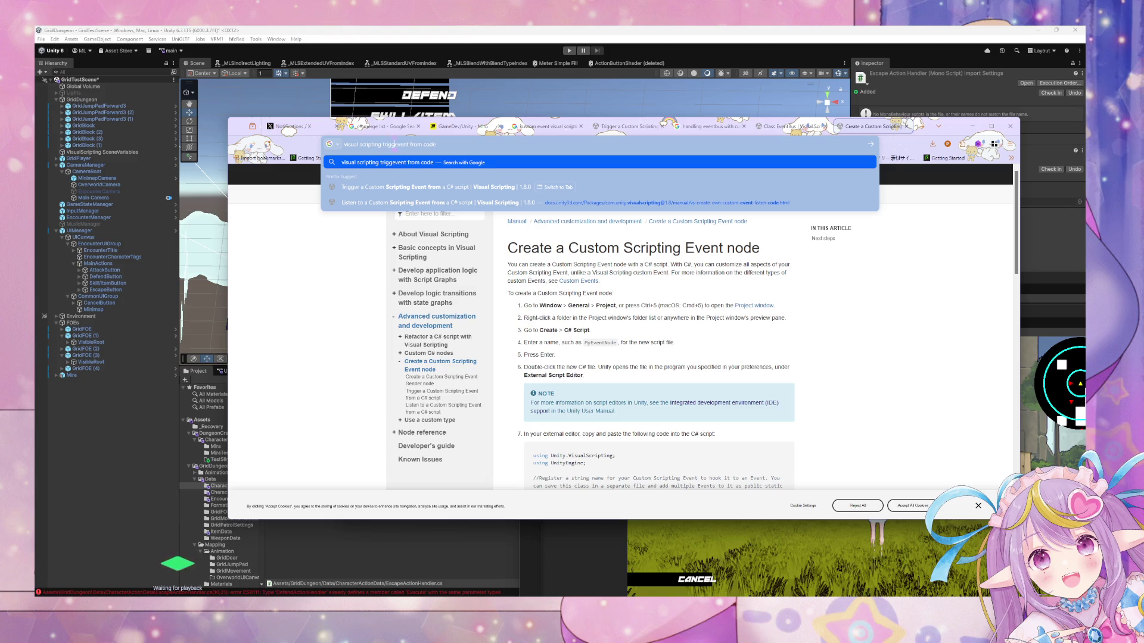
text(m e)
key(Return)
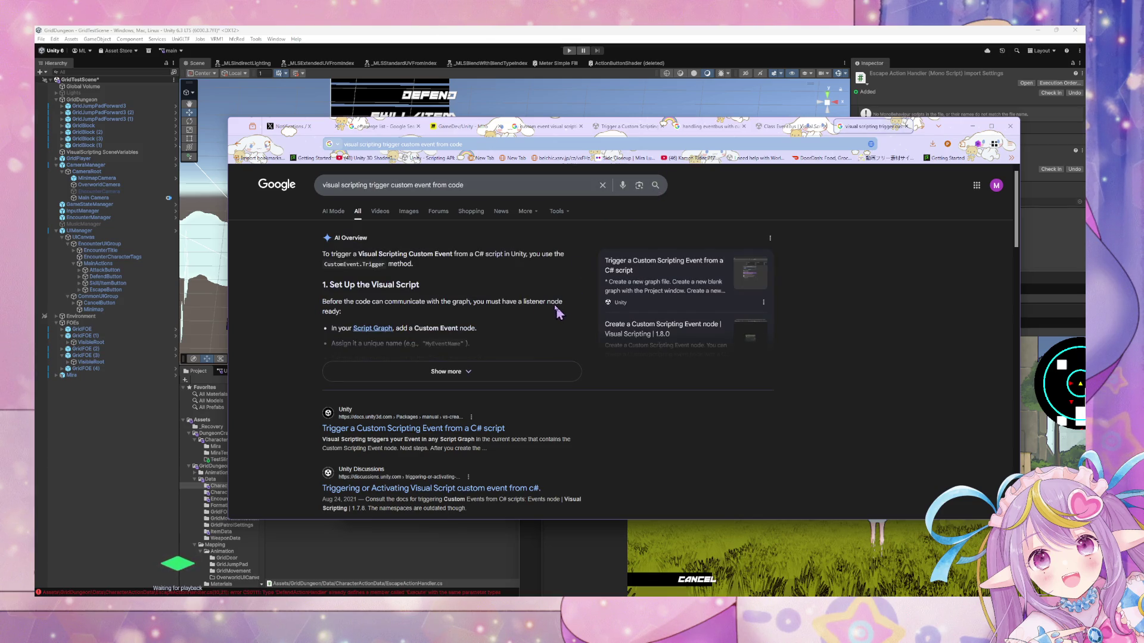
Expand the full AI overview answer to show its code example.
scroll(525, 290, down, 1)
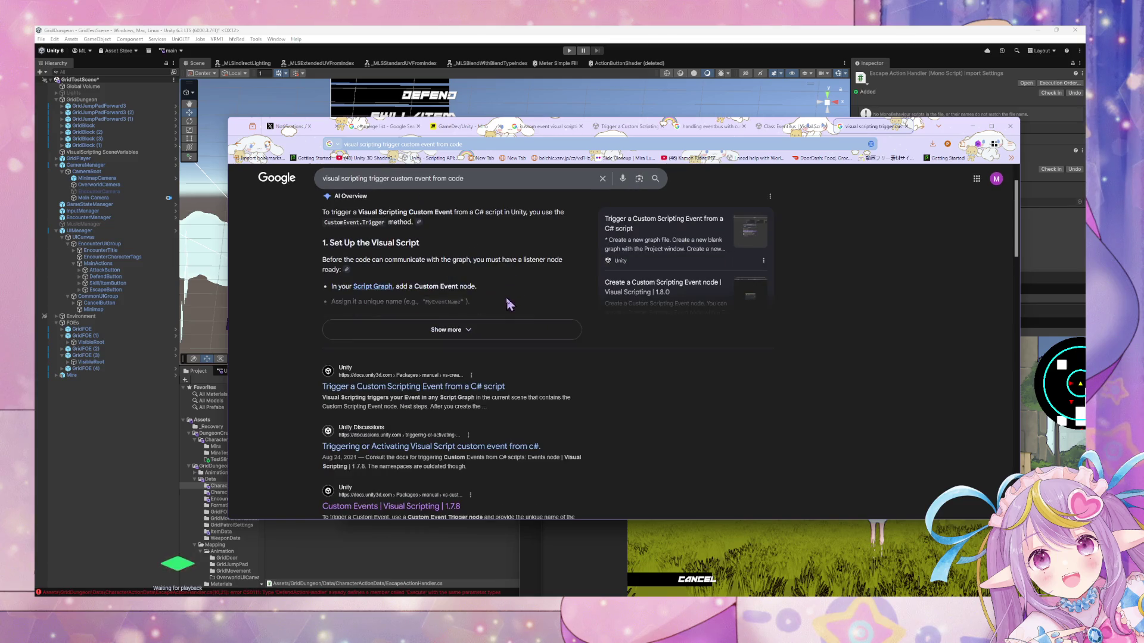
click(506, 305)
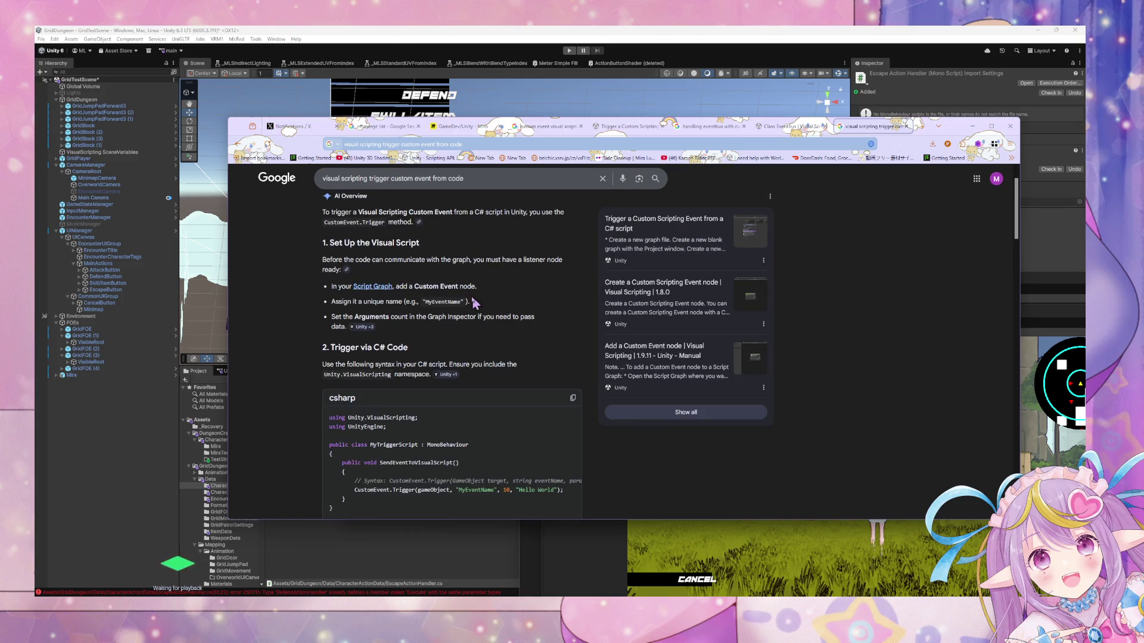
scroll(439, 262, down, 2)
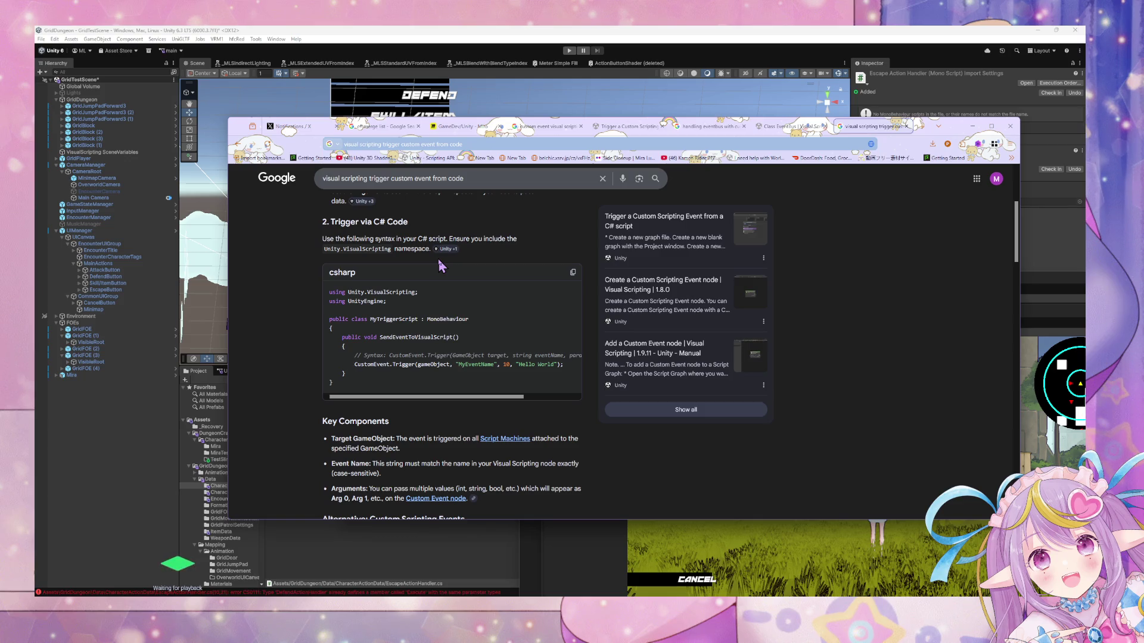
Copy 'CustomEvent.Trigger(' from the code and paste it into a new tab's address bar.
mouse_move(352, 365)
mouse_down()
mouse_move(503, 365)
mouse_move(416, 365)
mouse_up()
key(ctrl+c)
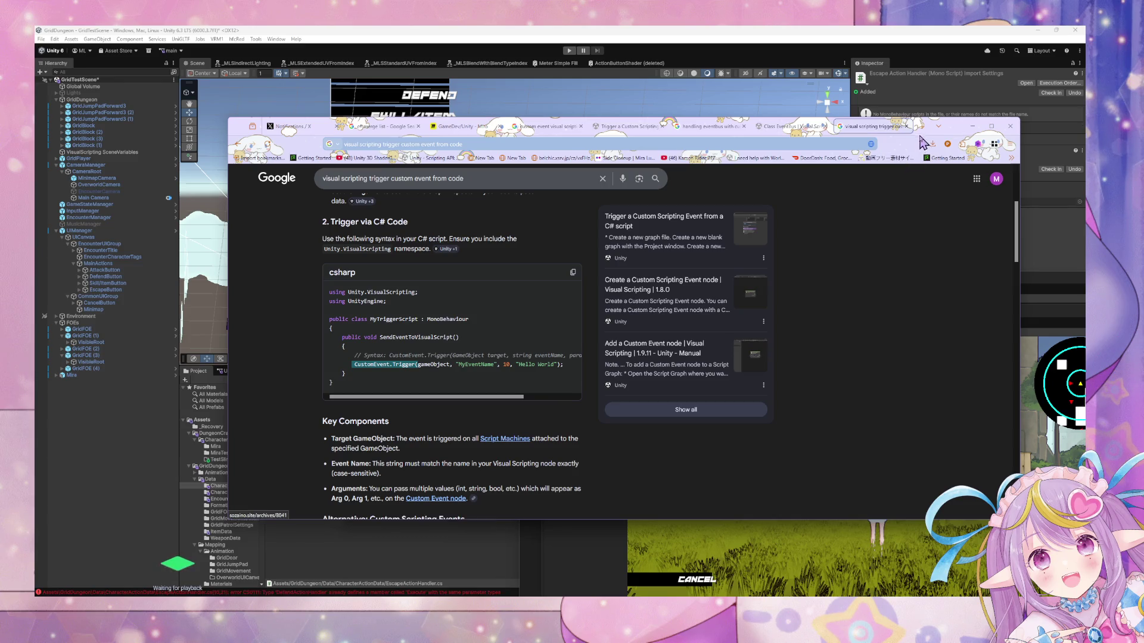
click(921, 136)
key(ctrl+v)
Search 'CustomEvent.Trigger unity' and open the Unity Custom Events documentation page.
text(unity)
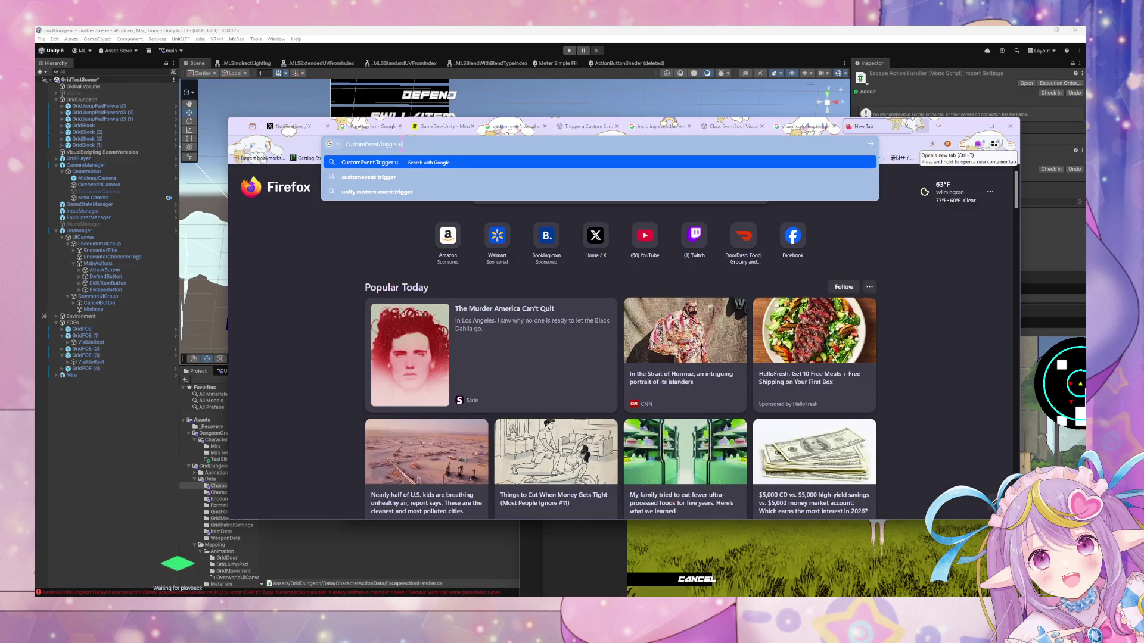
key(Return)
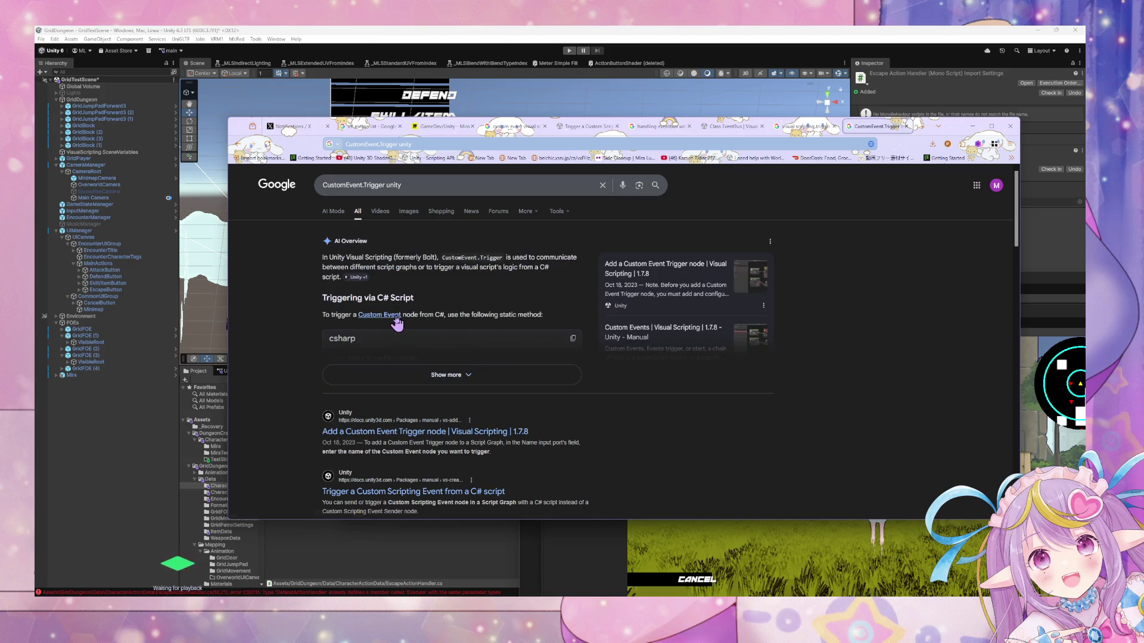
click(745, 271)
Open the C# trigger, sender-node and C# listener guides in background tabs, then view the trigger guide.
scroll(682, 258, down, 3)
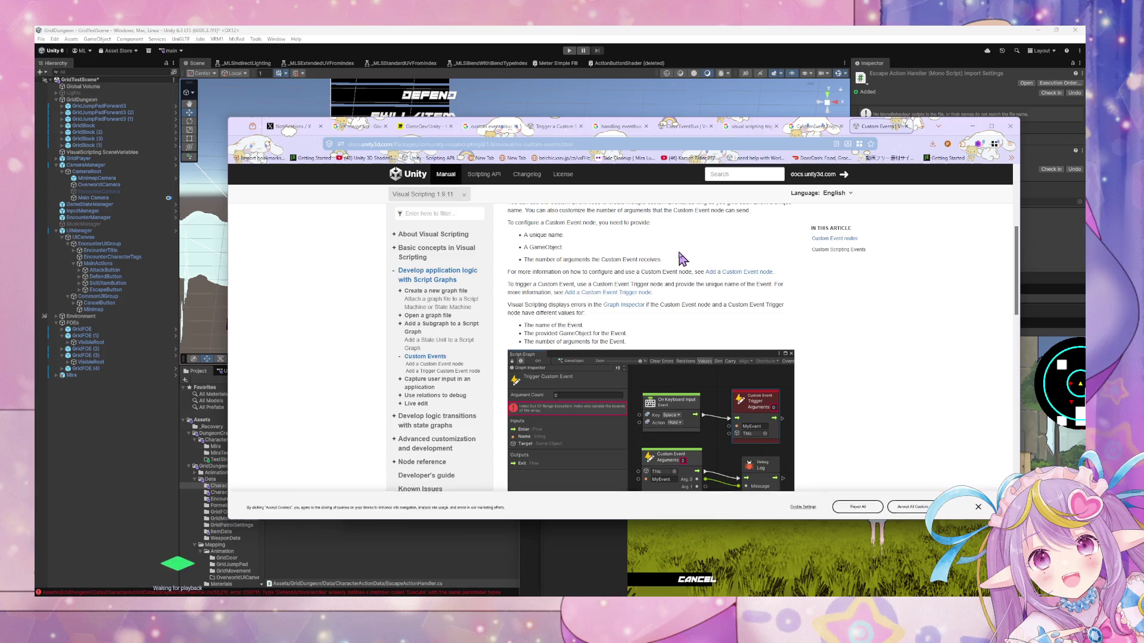
scroll(683, 257, down, 5)
scroll(682, 257, down, 4)
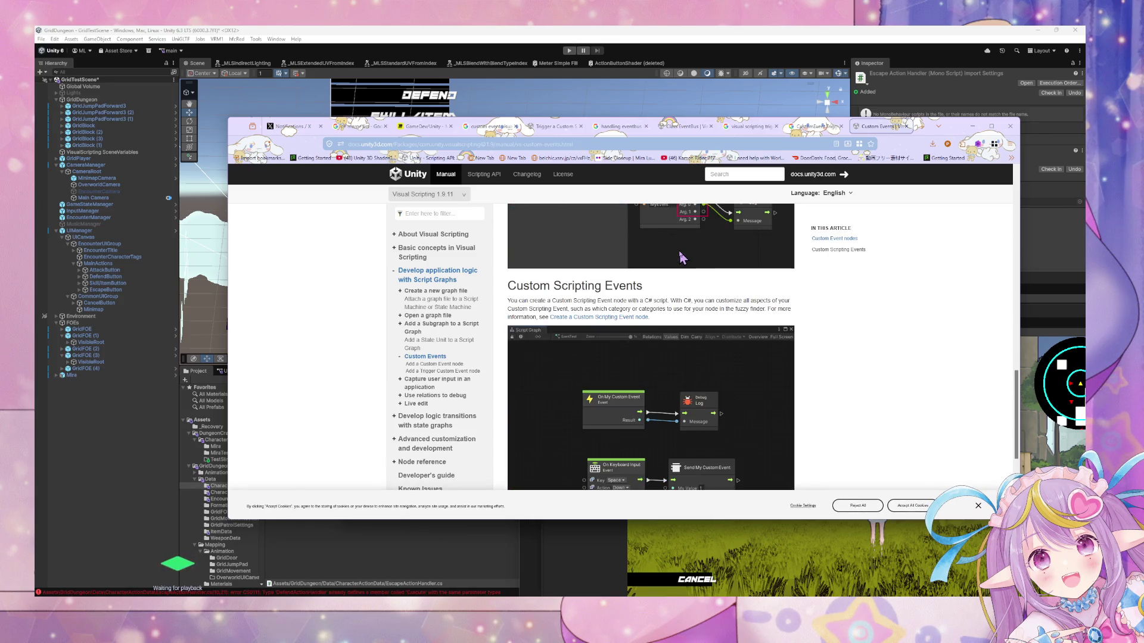
scroll(682, 257, up, 2)
scroll(646, 296, down, 1)
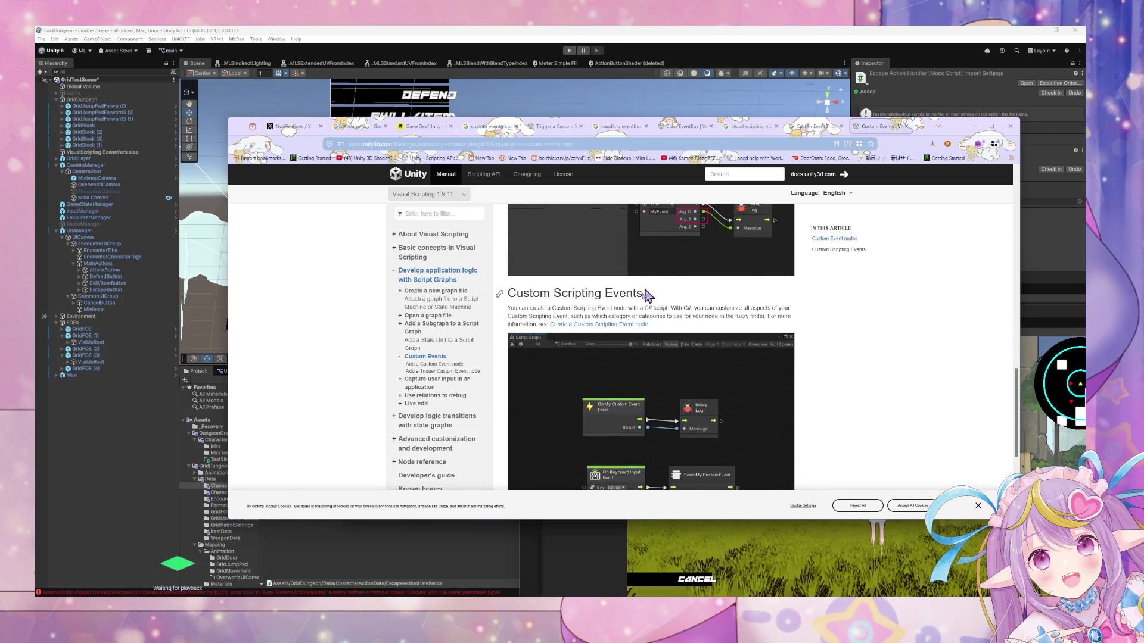
scroll(651, 296, down, 5)
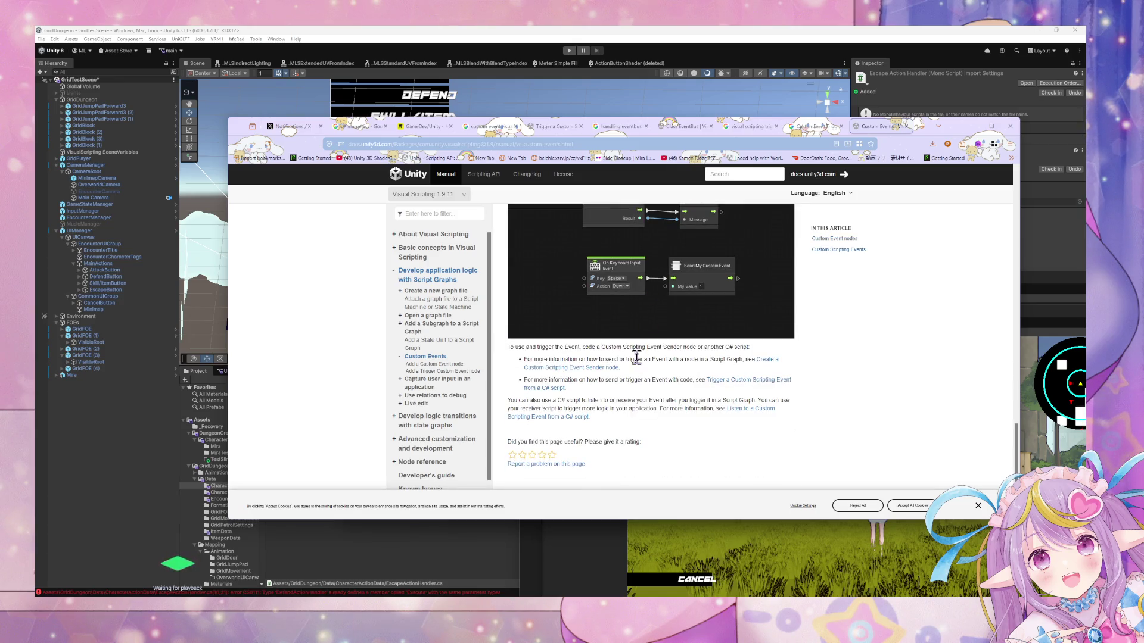
middle_click(715, 386)
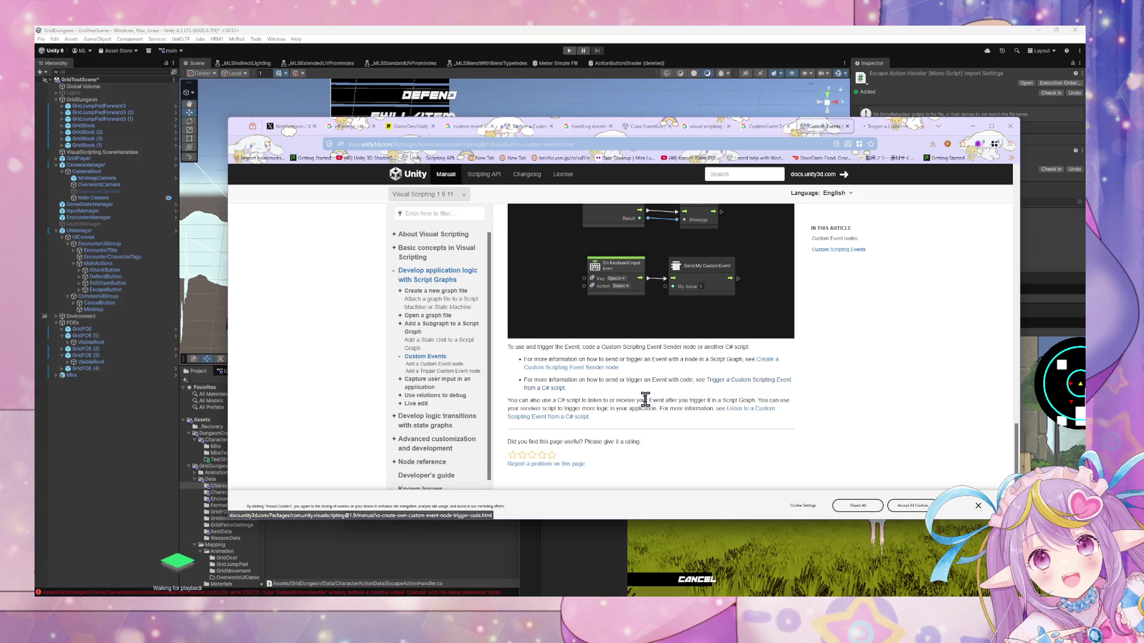
middle_click(609, 367)
middle_click(582, 419)
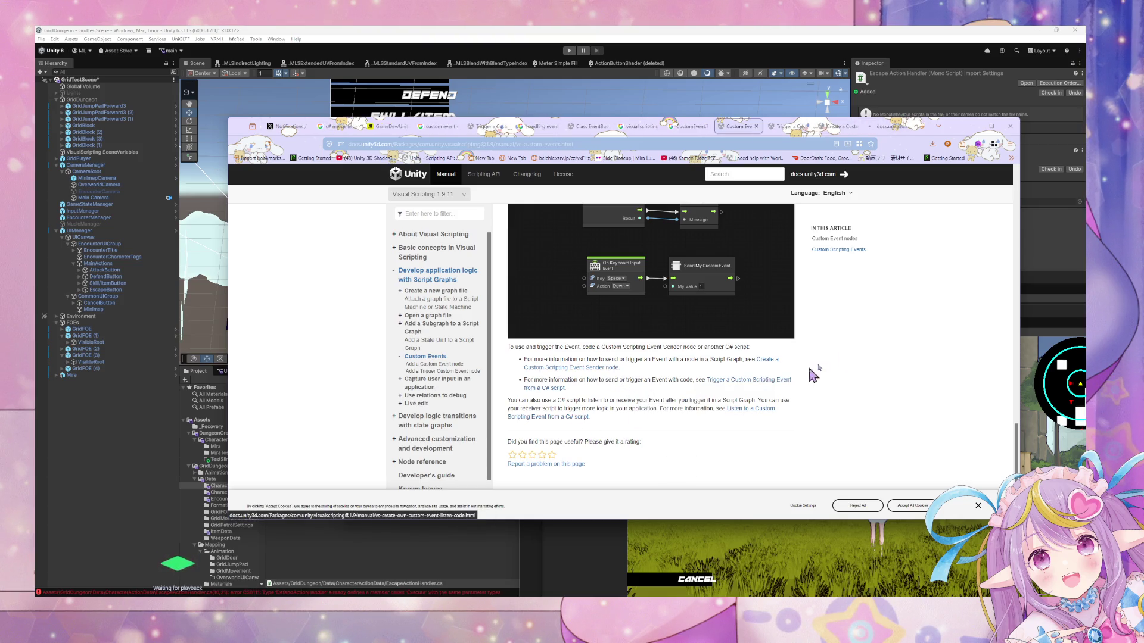
click(798, 128)
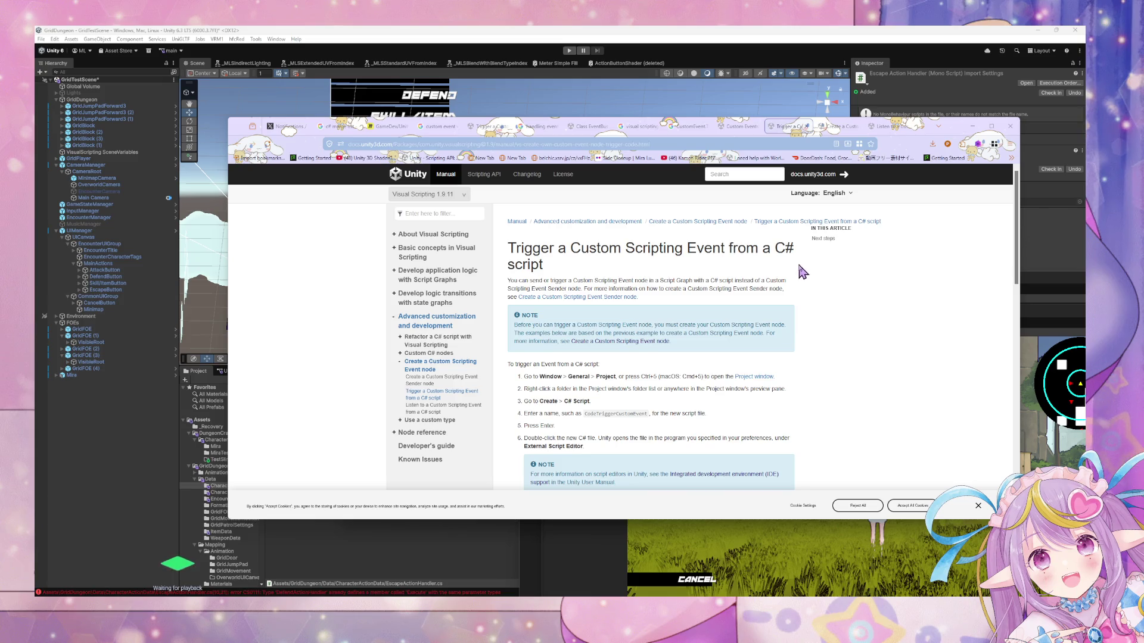
Find the 'customevent(' usages in the trigger guide's code, then return to the Google results.
scroll(801, 274, down, 2)
scroll(748, 278, down, 3)
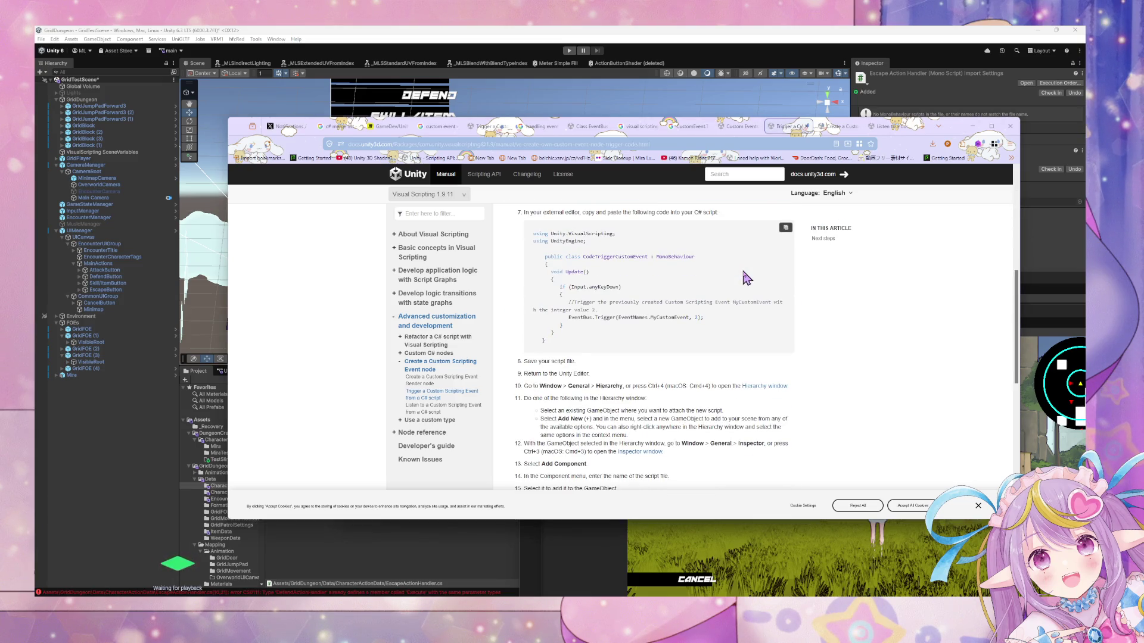
key(ctrl+f)
text(stome)
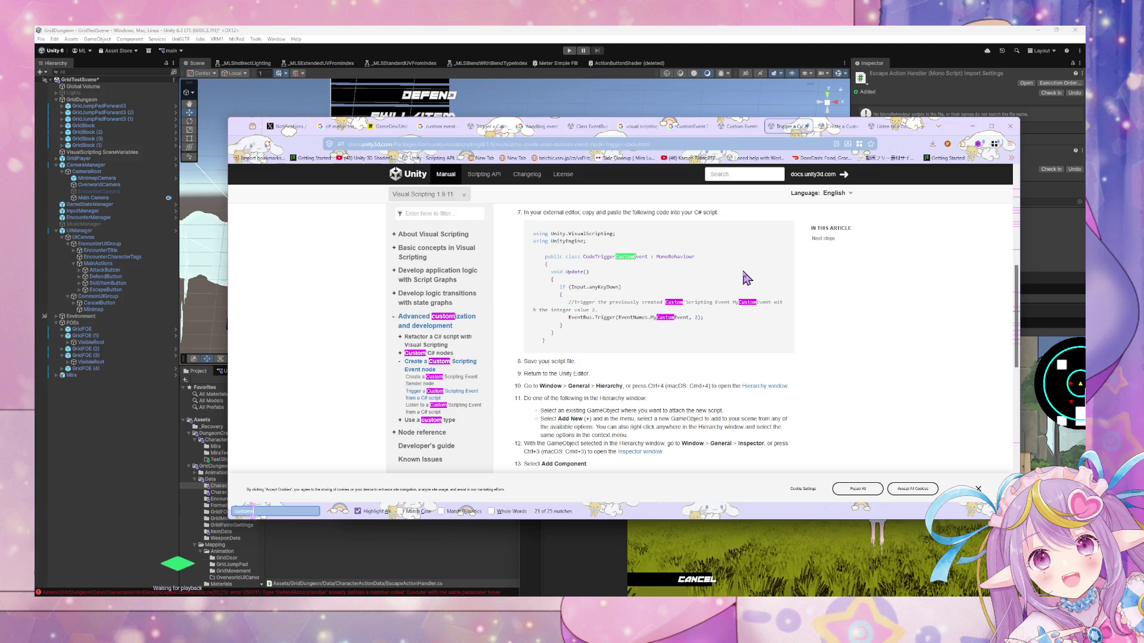
text(vent)
key(Return)
key(Return)
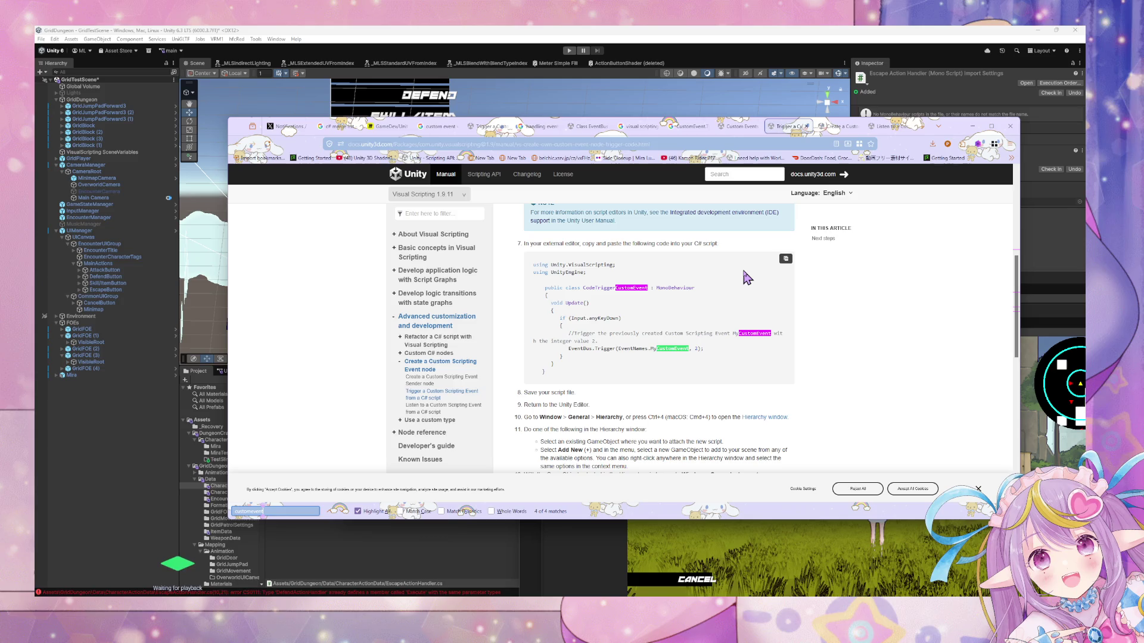
text(()
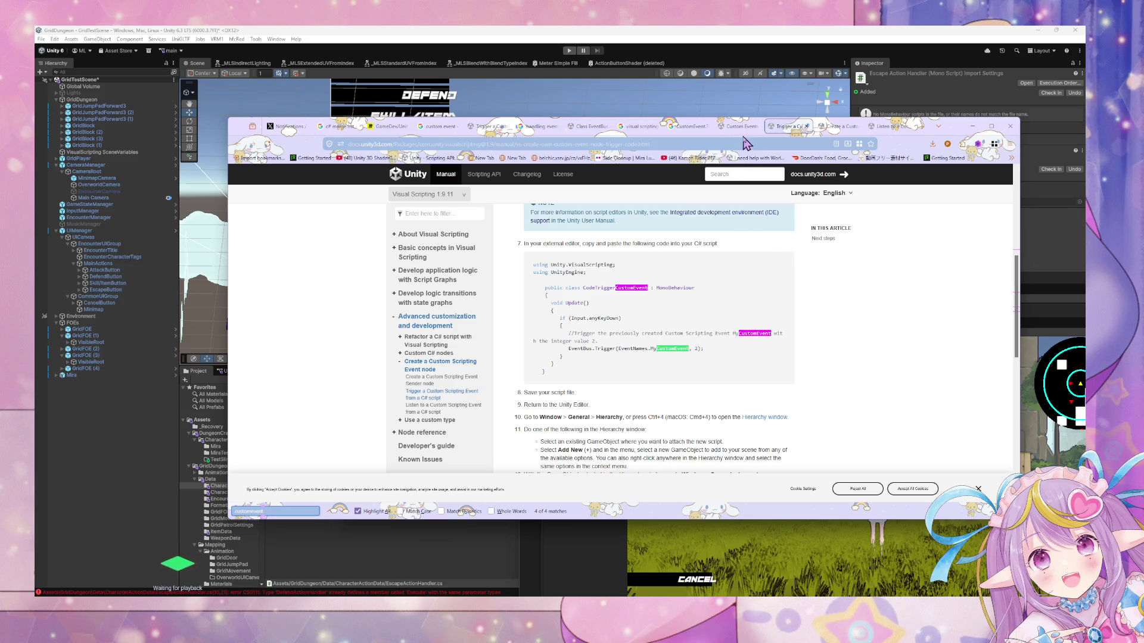
click(742, 126)
click(694, 126)
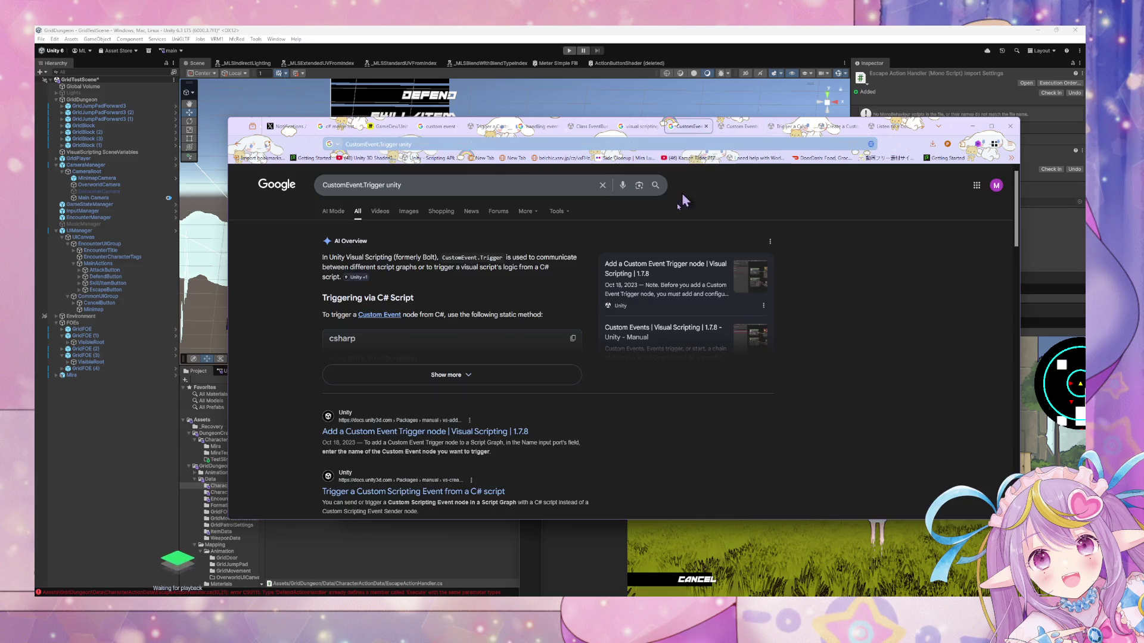
Expand the AI overview's code and open the linked Custom Events docs in a background tab.
click(507, 376)
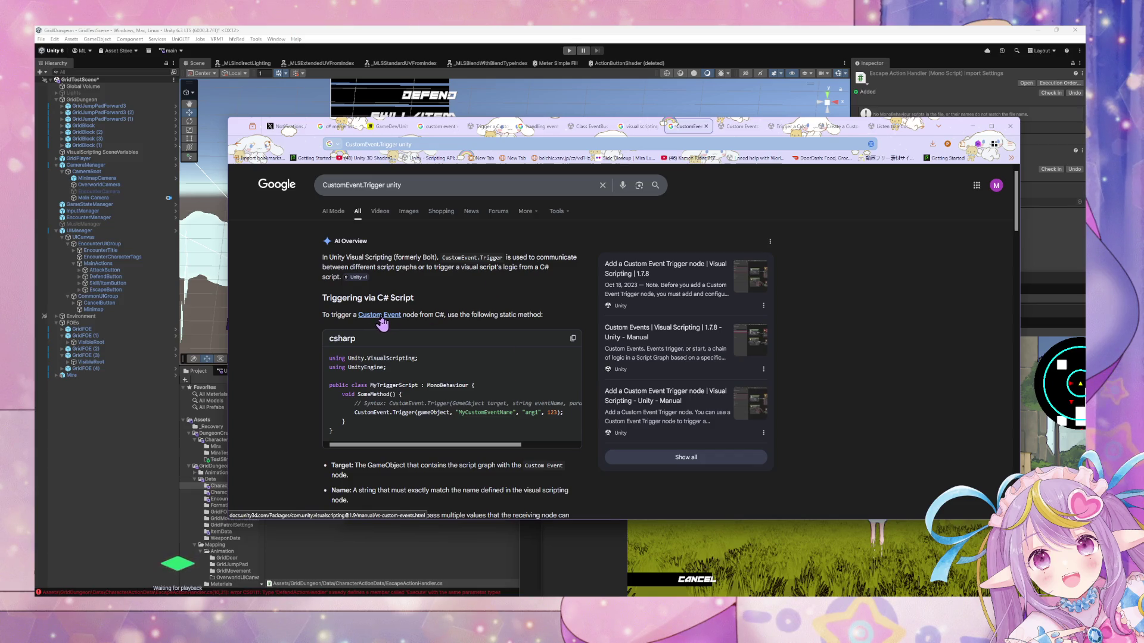
middle_click(381, 324)
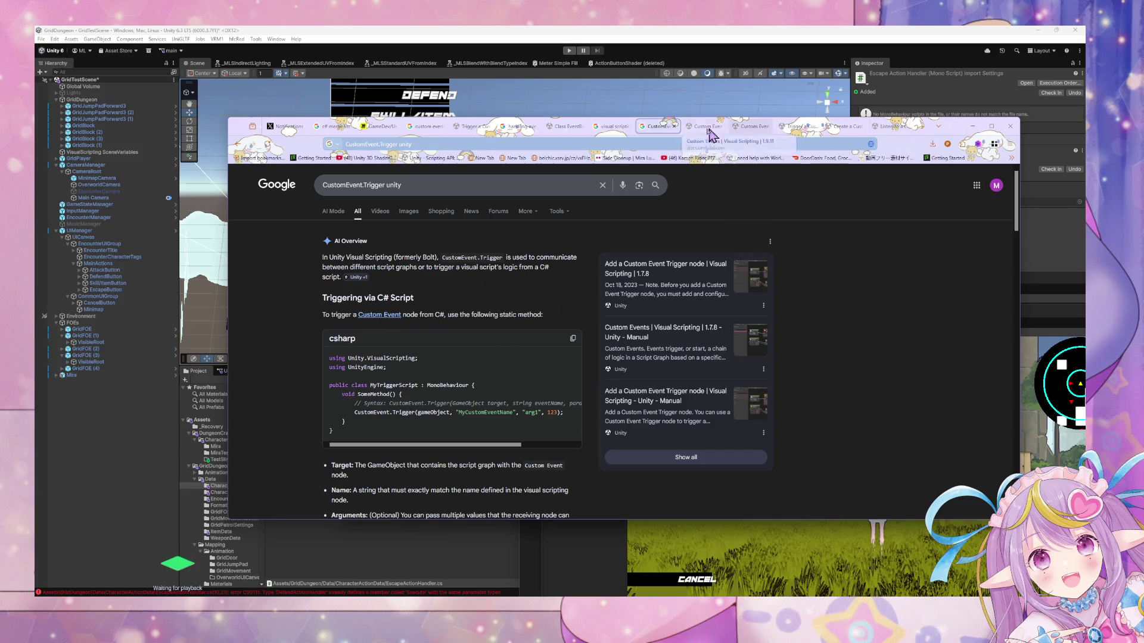
middle_click(380, 325)
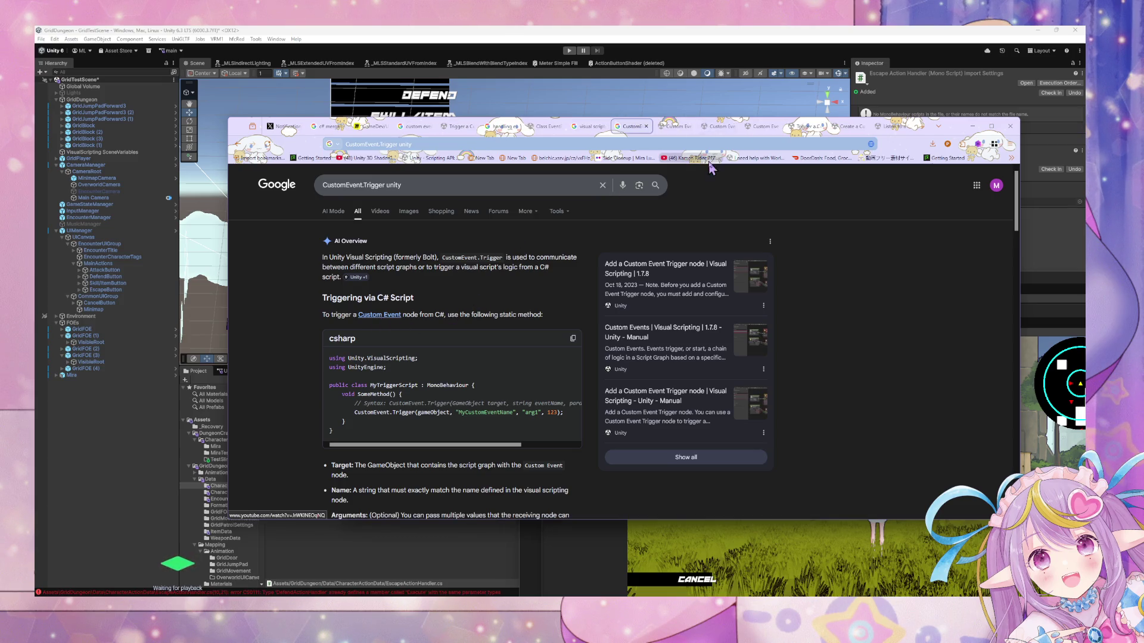
click(715, 126)
click(639, 128)
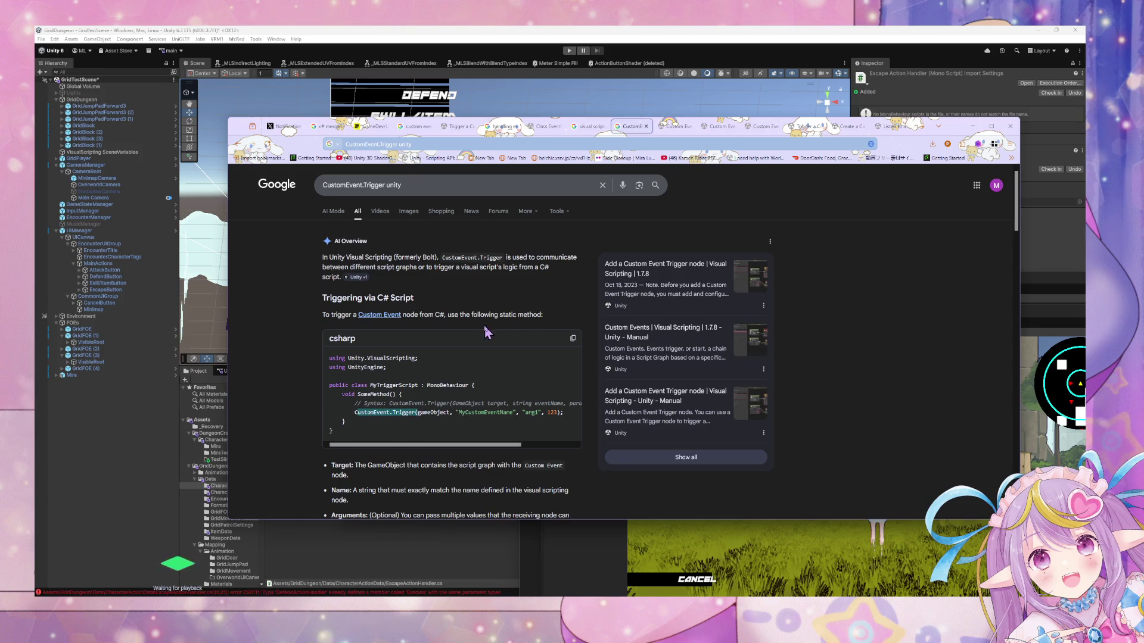
Open the forum thread 'Triggering or Activating Visual Script custom event from c#'.
scroll(484, 333, down, 6)
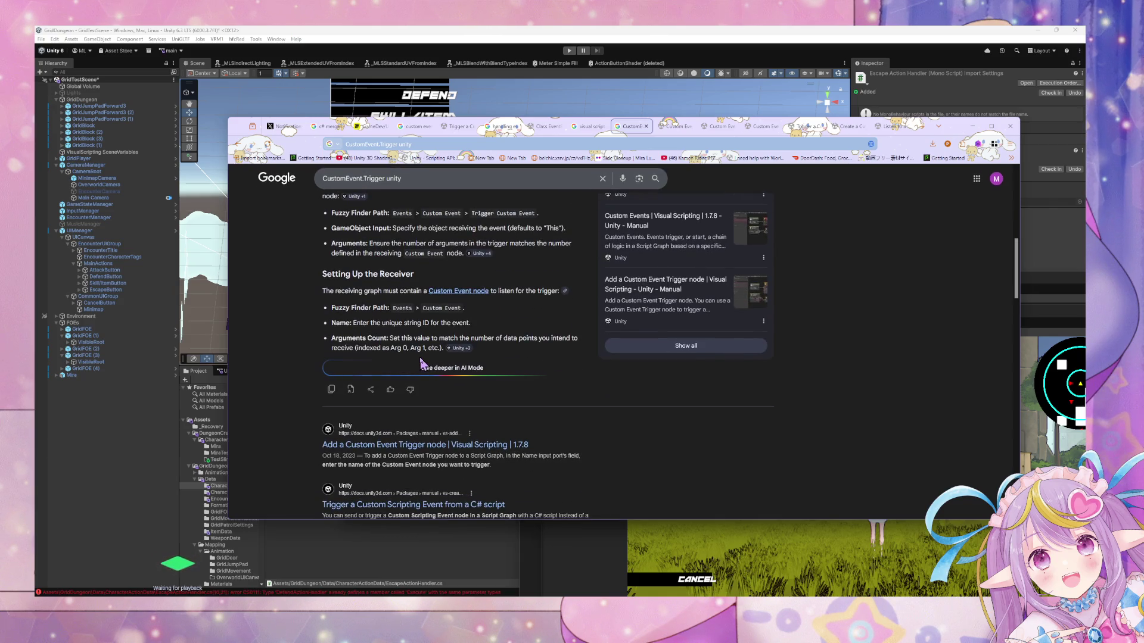
scroll(429, 365, down, 2)
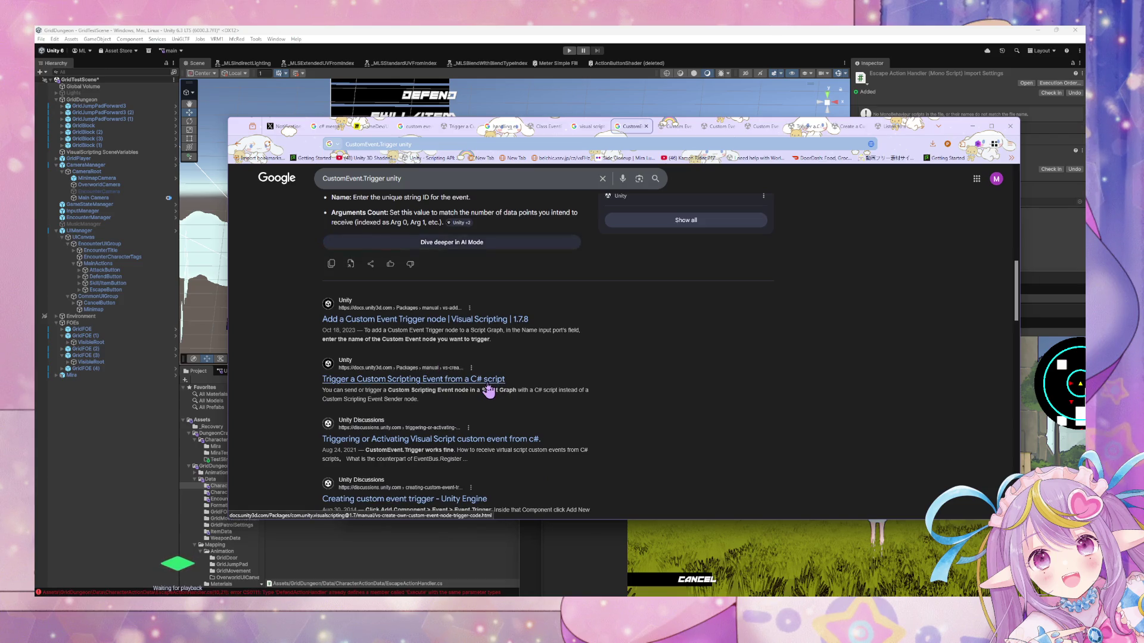
click(496, 441)
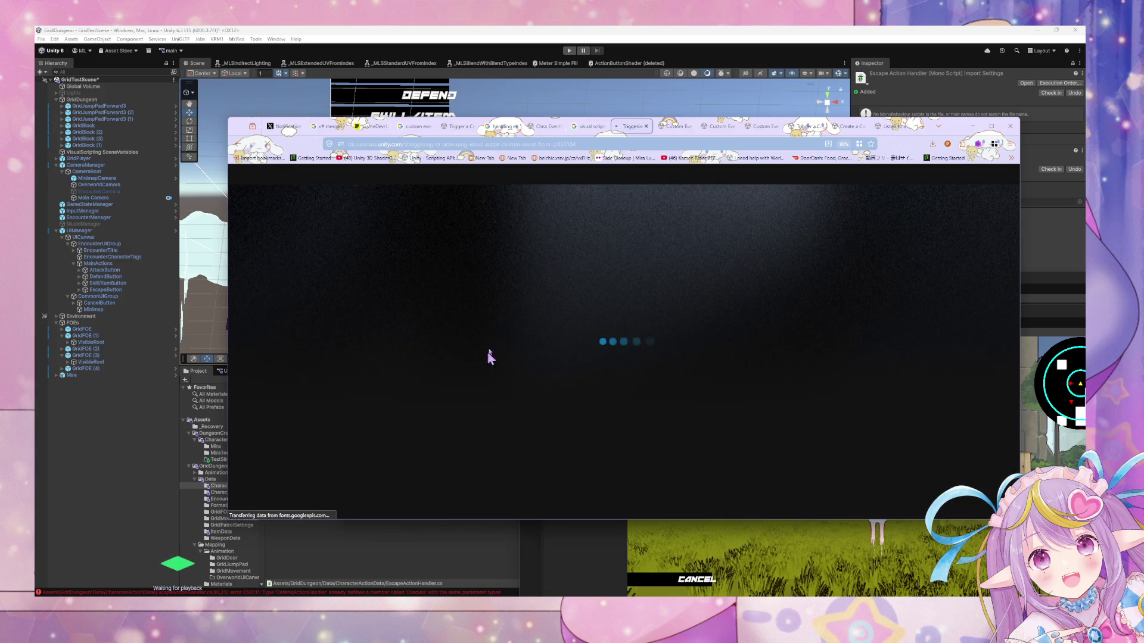
Back on the Google tab, search 'CustomEvent.Trigger unity' again.
scroll(482, 225, down, 2)
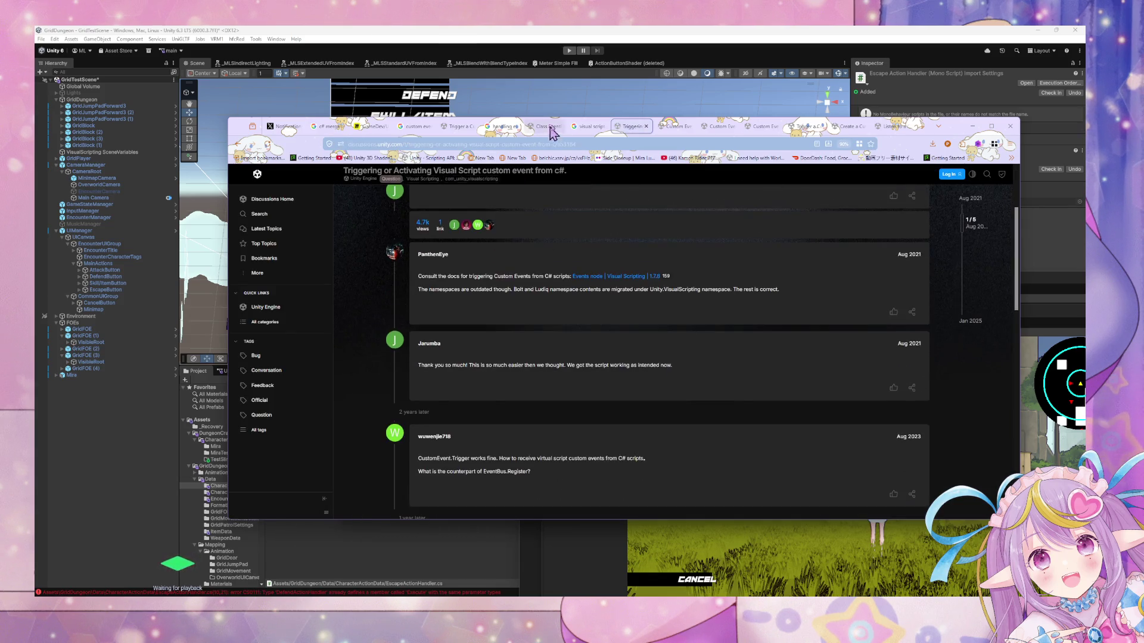
click(586, 127)
click(584, 144)
text(CustomEvent.Trigger()
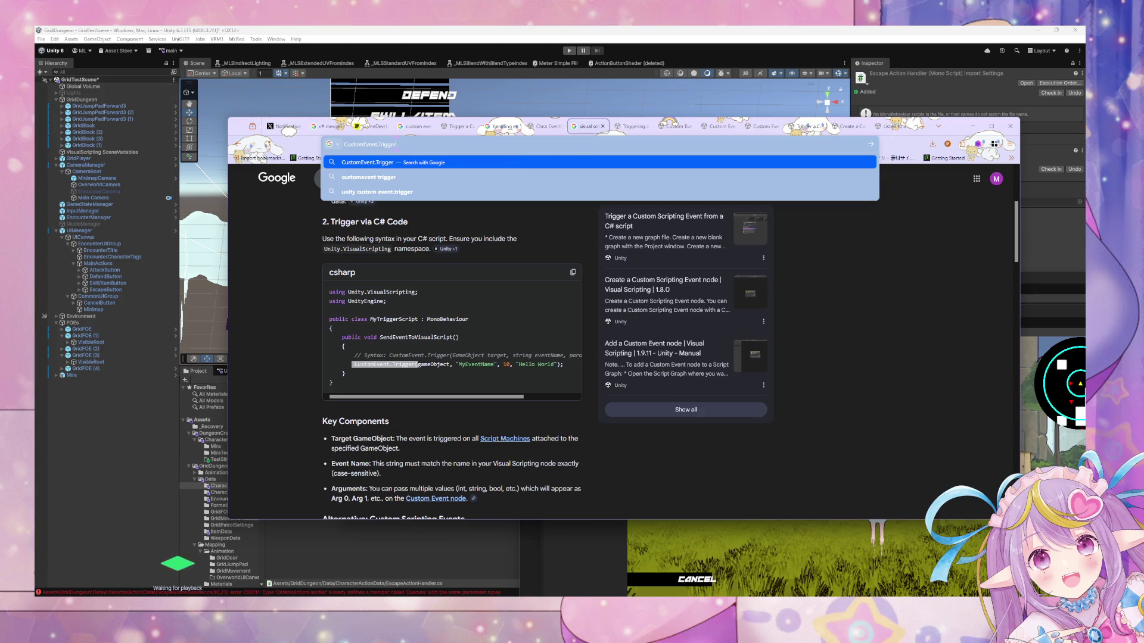
text(nity)
key(Return)
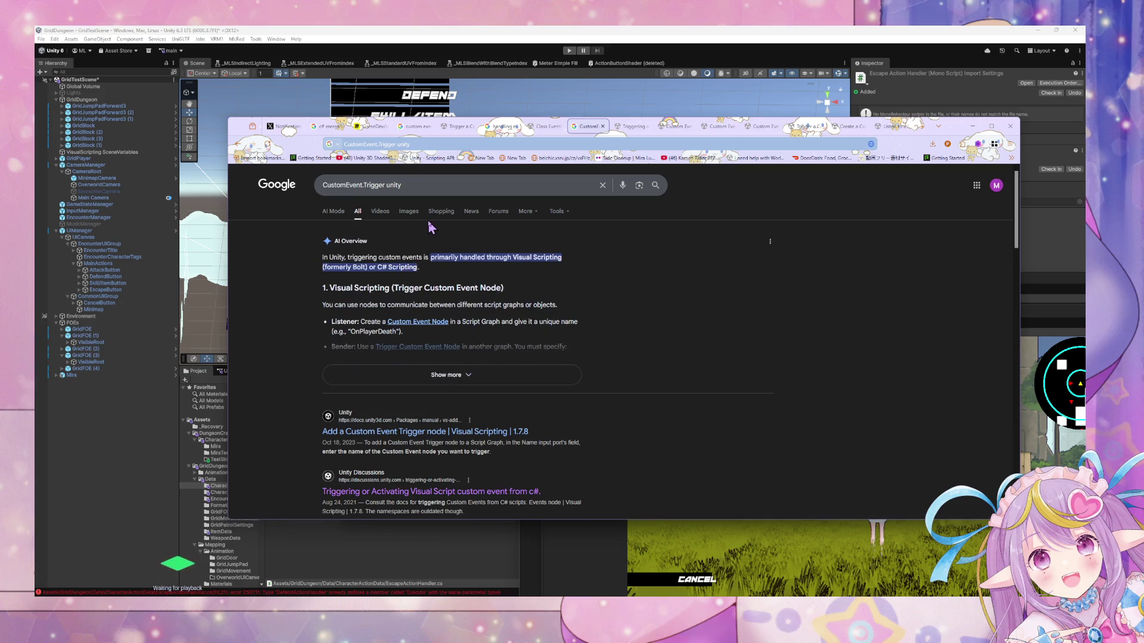
Drop '.Trigger' from the query and search 'CustomEvent unity'.
scroll(432, 247, down, 5)
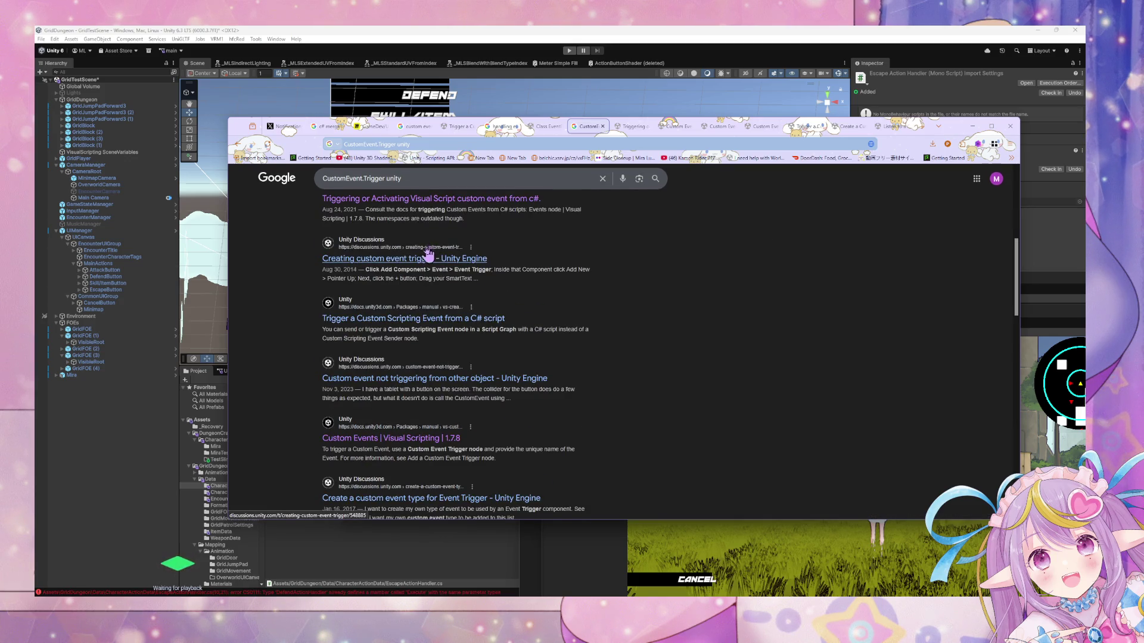
scroll(387, 202, up, 5)
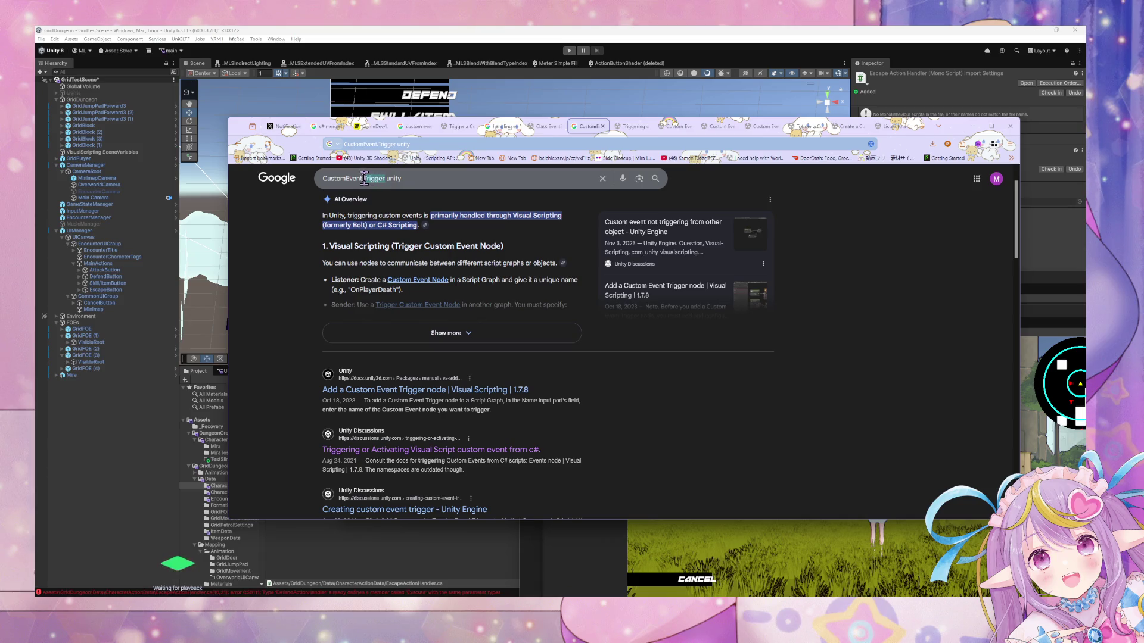
key(BackSpace)
key(Return)
click(397, 186)
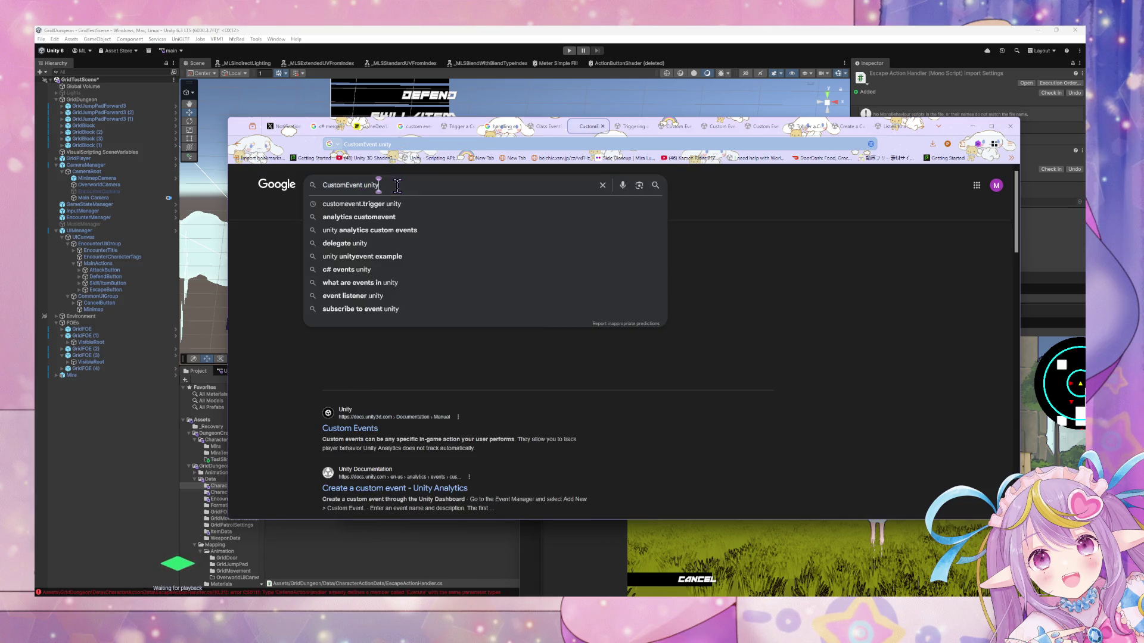
Search Google for 'CustomEvent unity class'.
text( c)
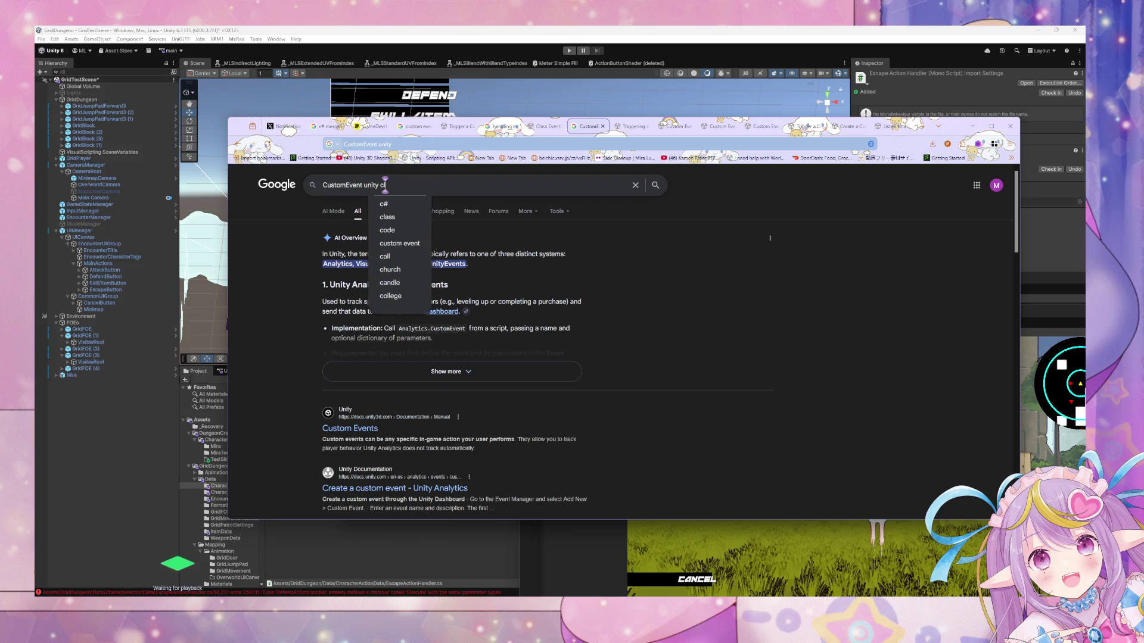
text(lass)
key(Return)
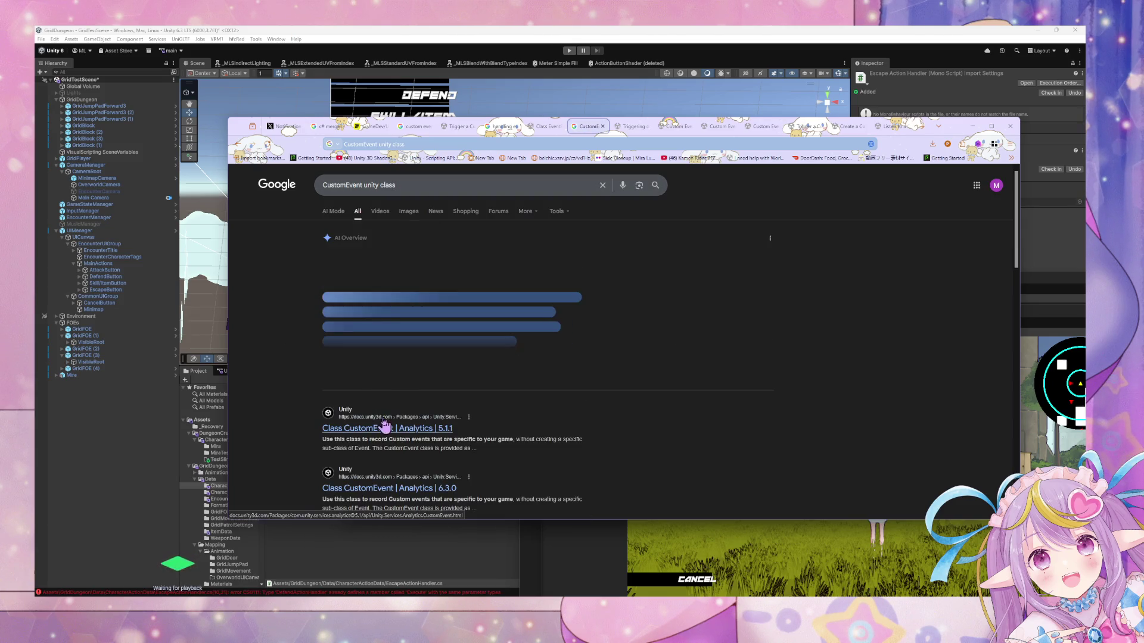
scroll(384, 426, down, 4)
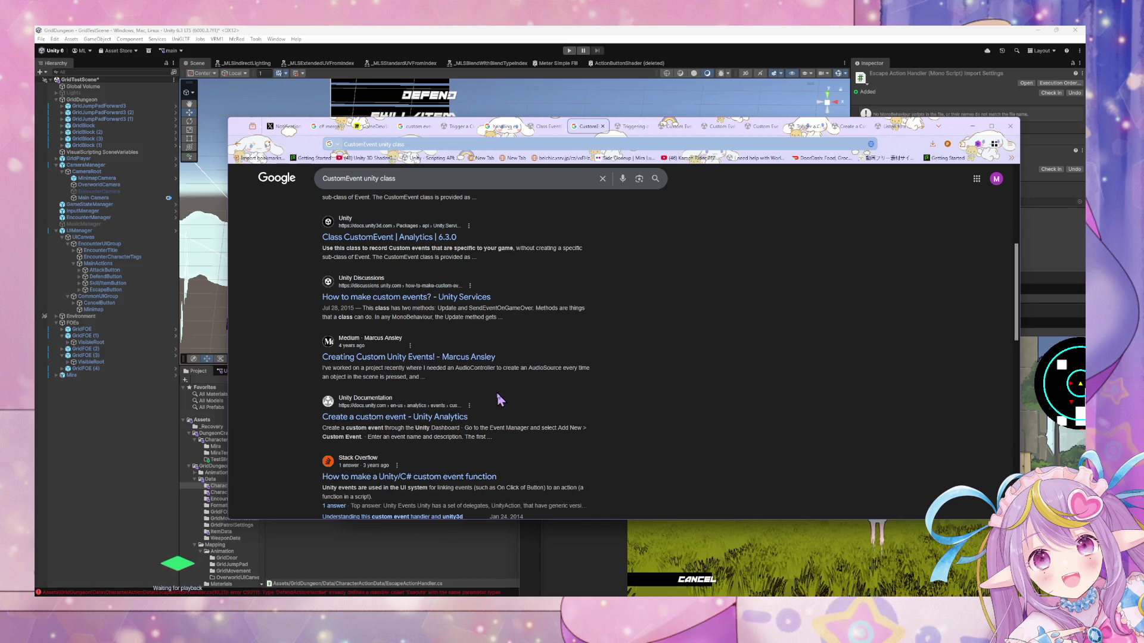
scroll(498, 393, up, 4)
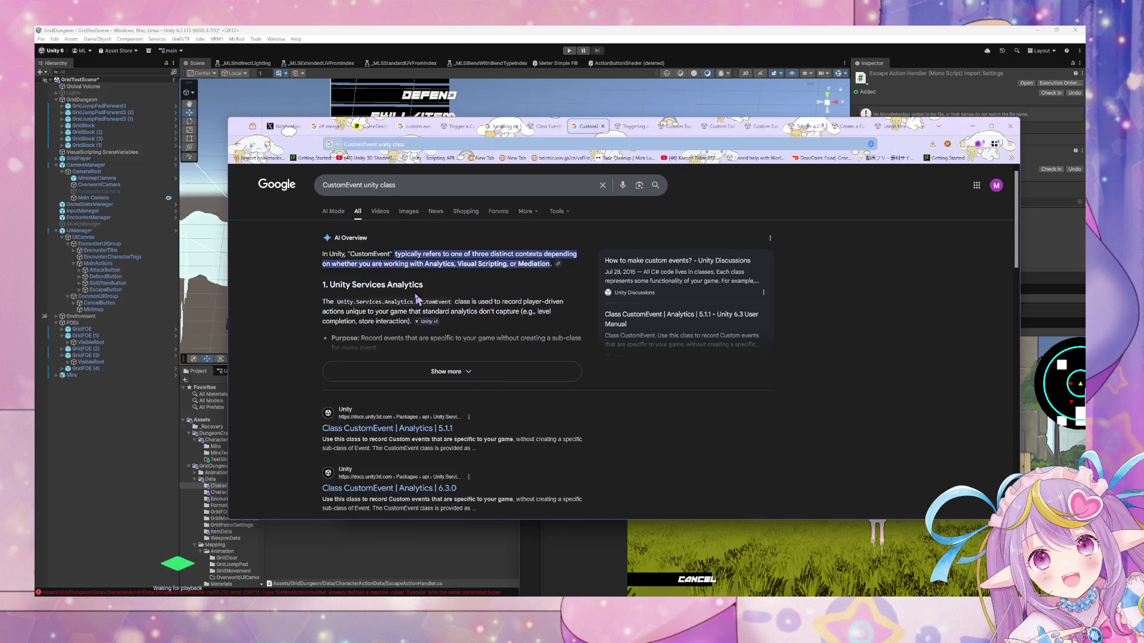
Open the custom event unit and Custom Scripting Event node docs cited by the AI Overview in new tabs.
click(445, 365)
scroll(448, 316, down, 1)
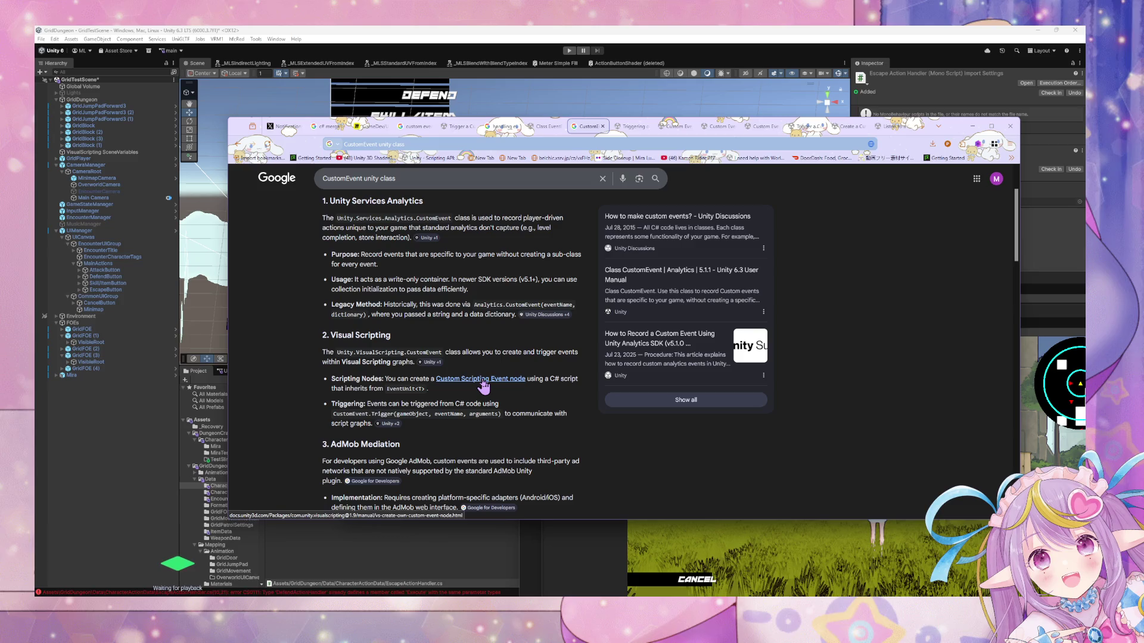
click(386, 427)
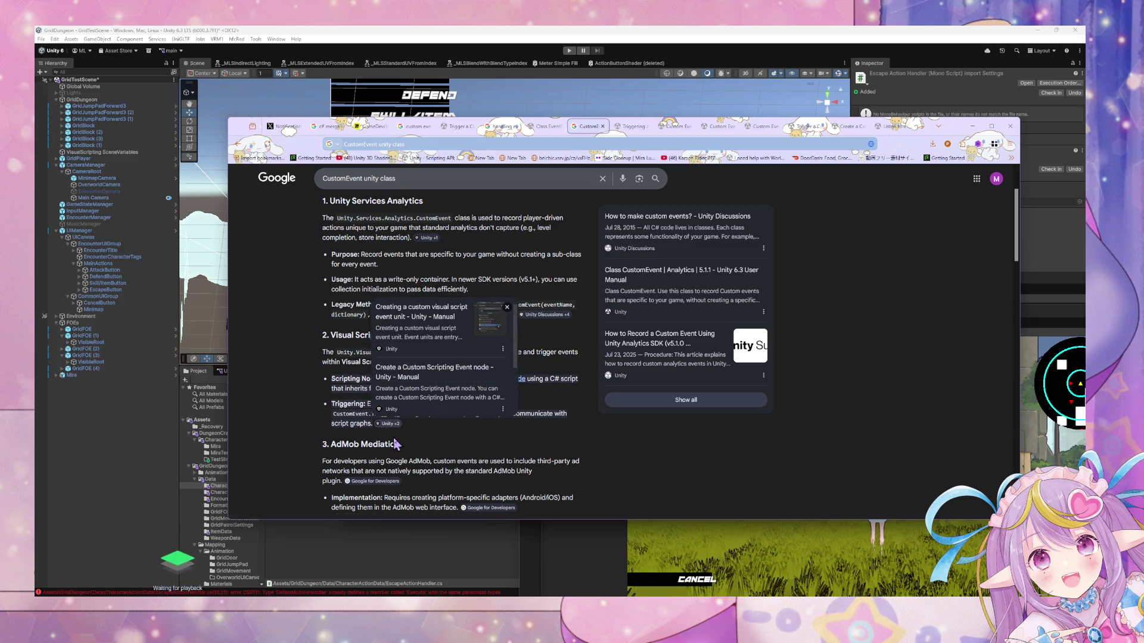
middle_click(430, 343)
middle_click(429, 387)
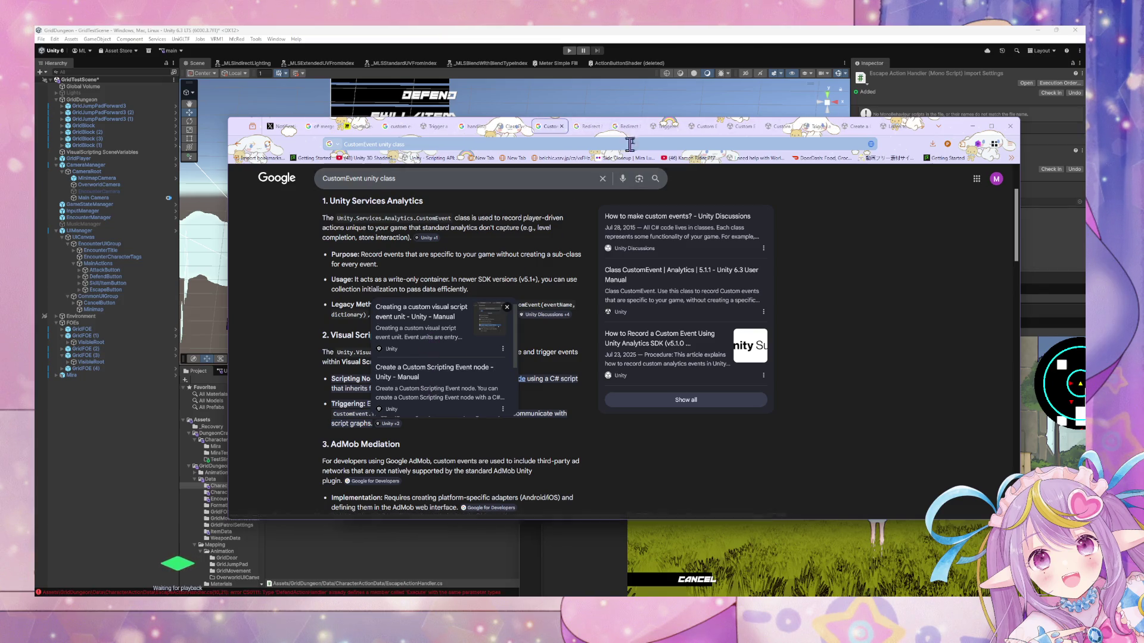
click(563, 375)
click(589, 127)
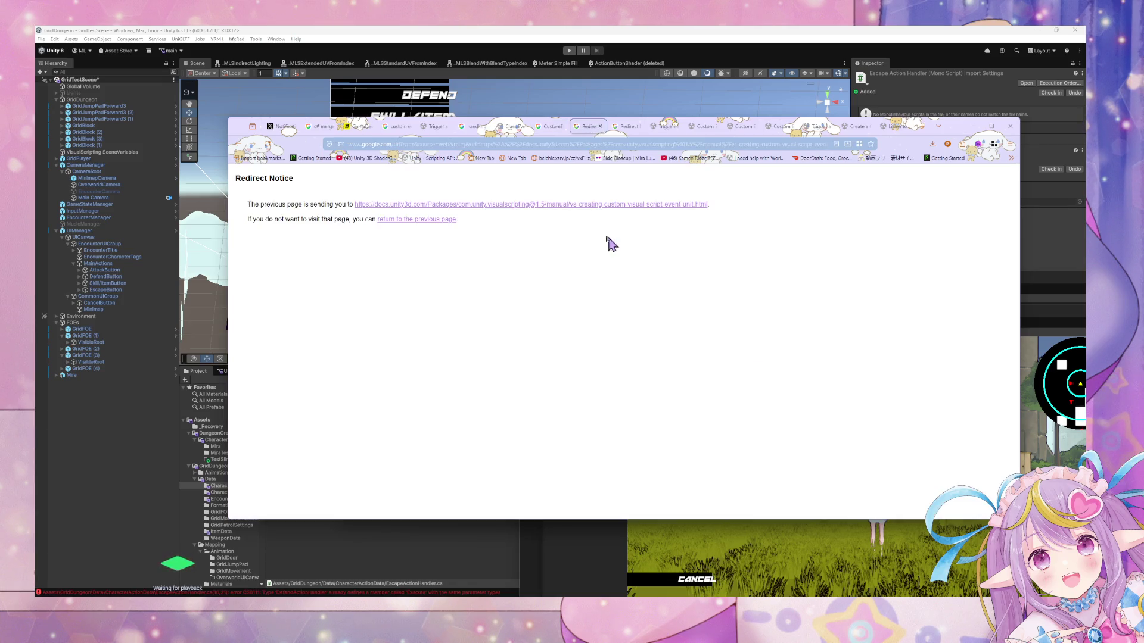
click(539, 204)
click(624, 127)
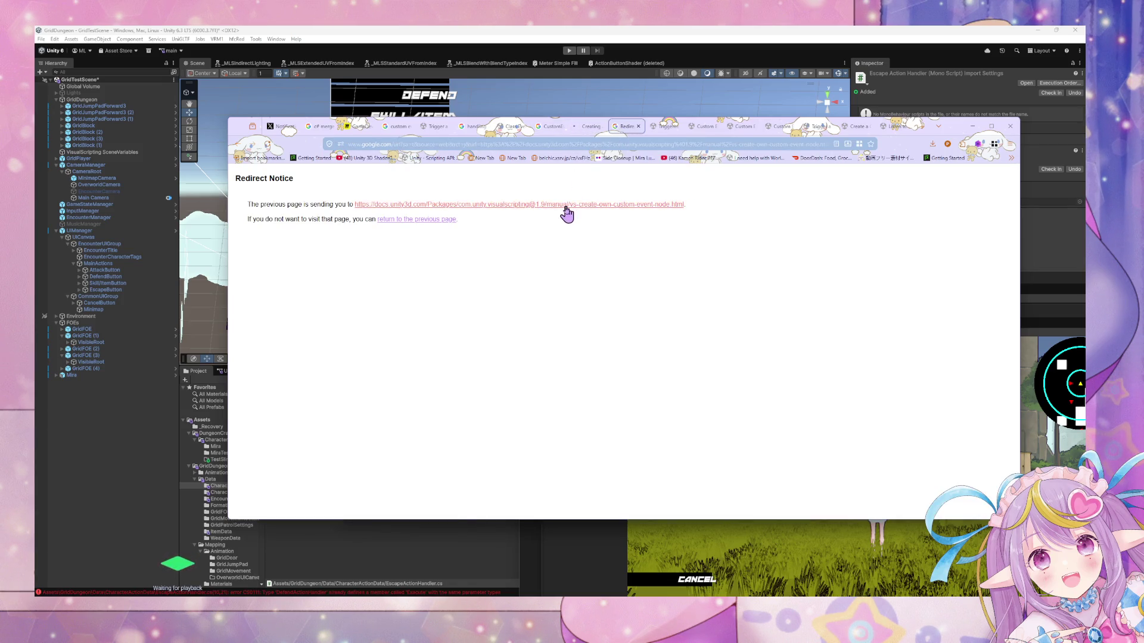
Find CustomEvent.Trigger in the custom visual script event unit guide and read its sender code.
click(565, 206)
key(ctrl+f)
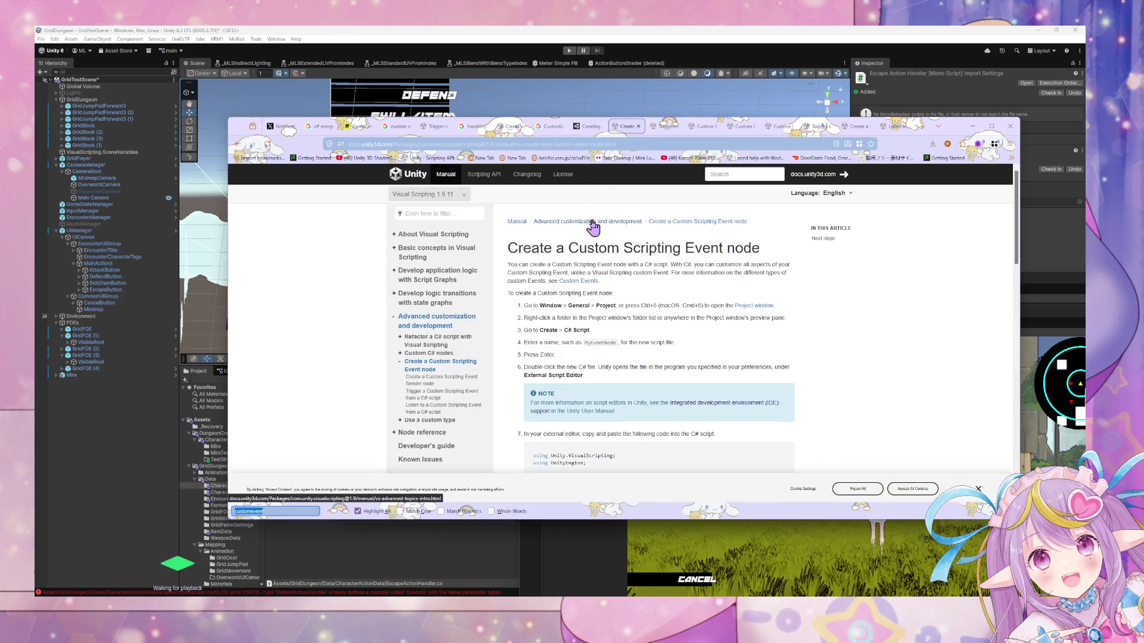
text(CustomEvent.Trigger)
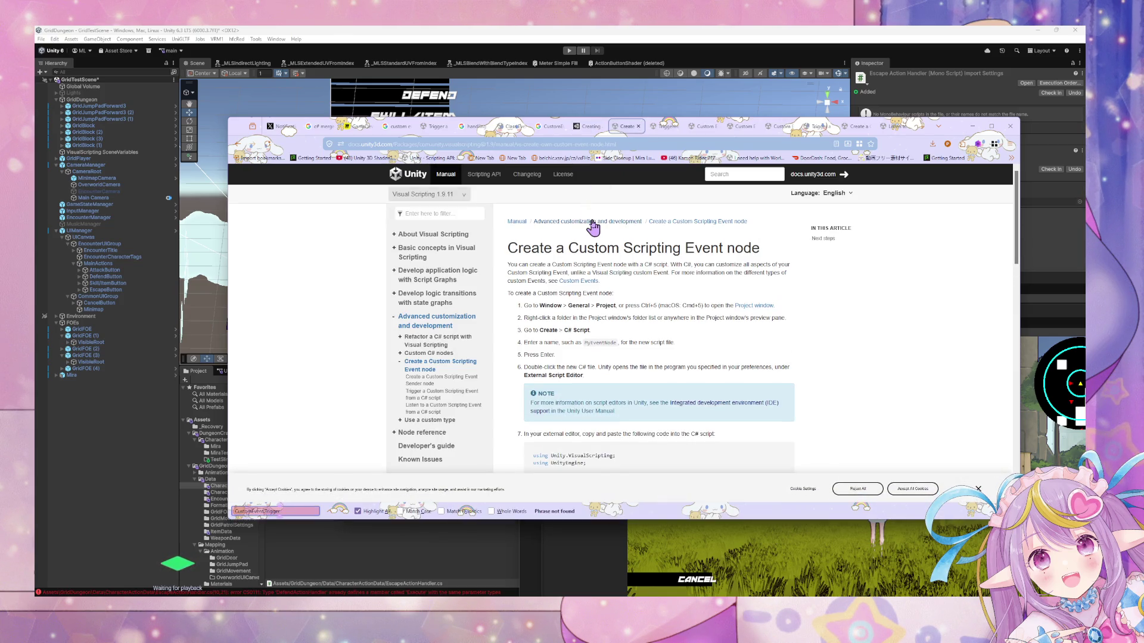
click(589, 126)
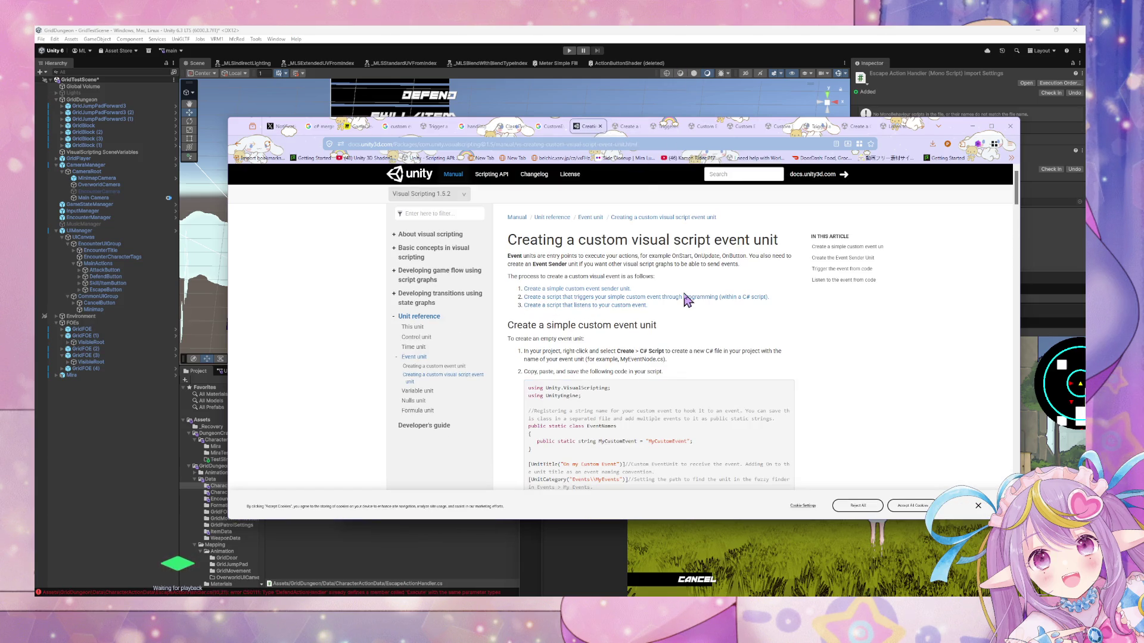
key(ctrl+f)
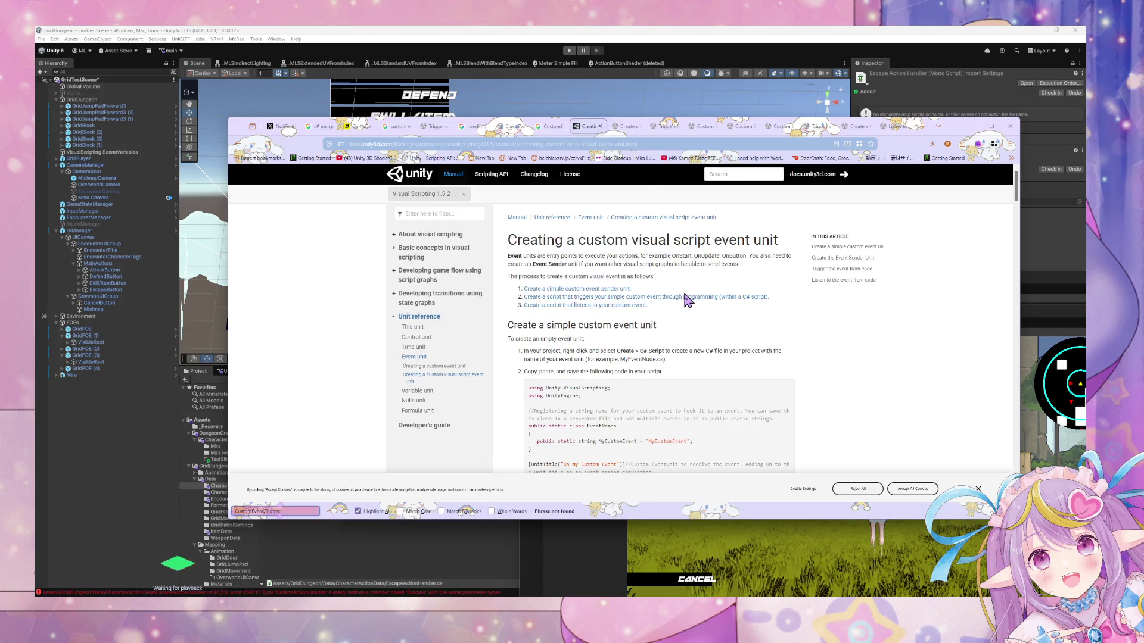
scroll(631, 304, down, 10)
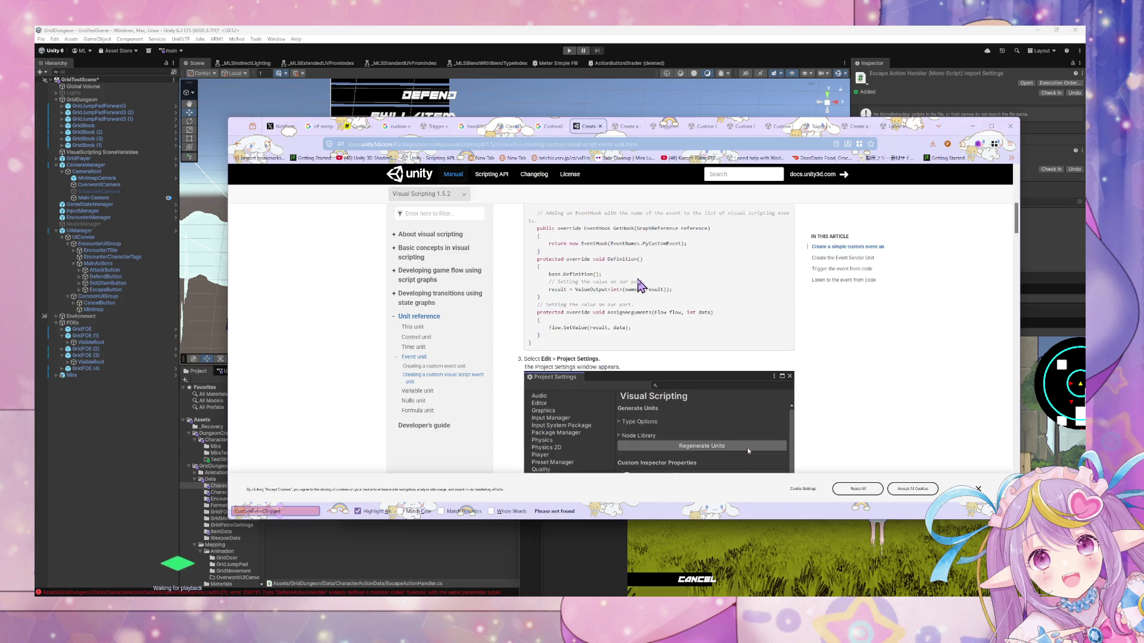
scroll(648, 286, down, 10)
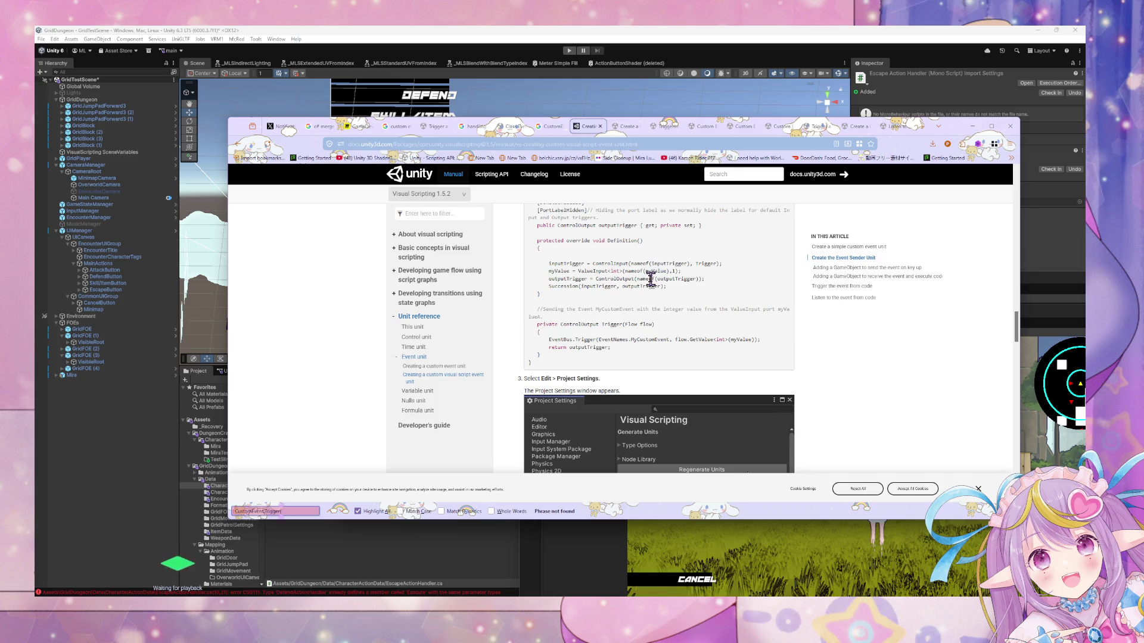
scroll(599, 280, up, 3)
scroll(592, 273, down, 3)
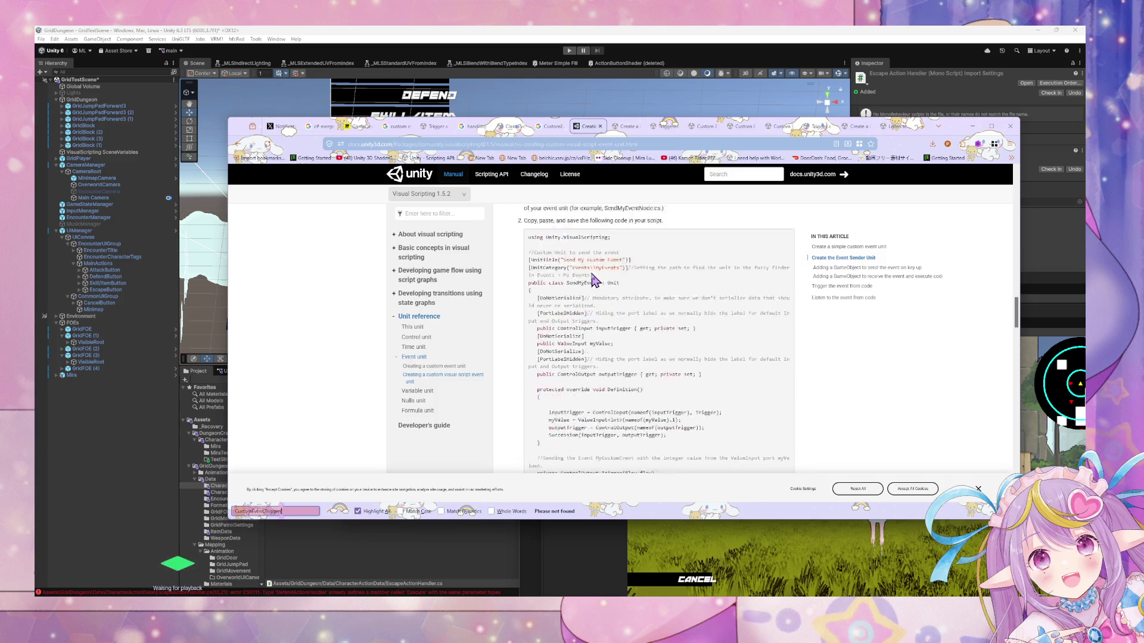
scroll(666, 356, down, 6)
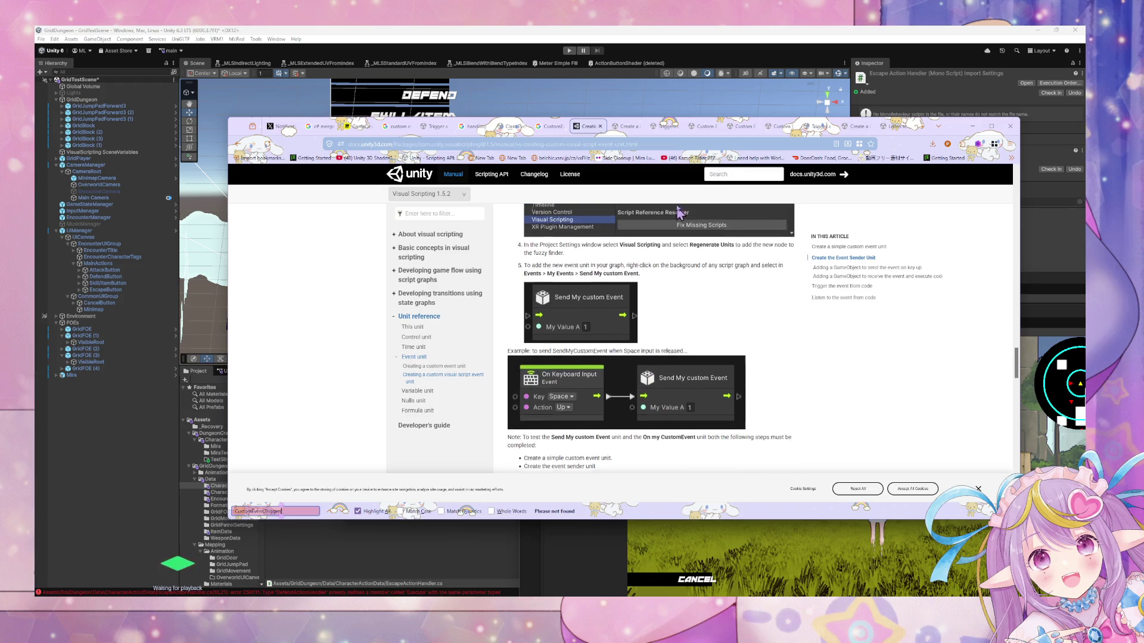
scroll(715, 173, up, 1)
Search Google for 'CustomEvent.Trigger('.
click(721, 146)
text(CustomEvent.Trigger()
key(Return)
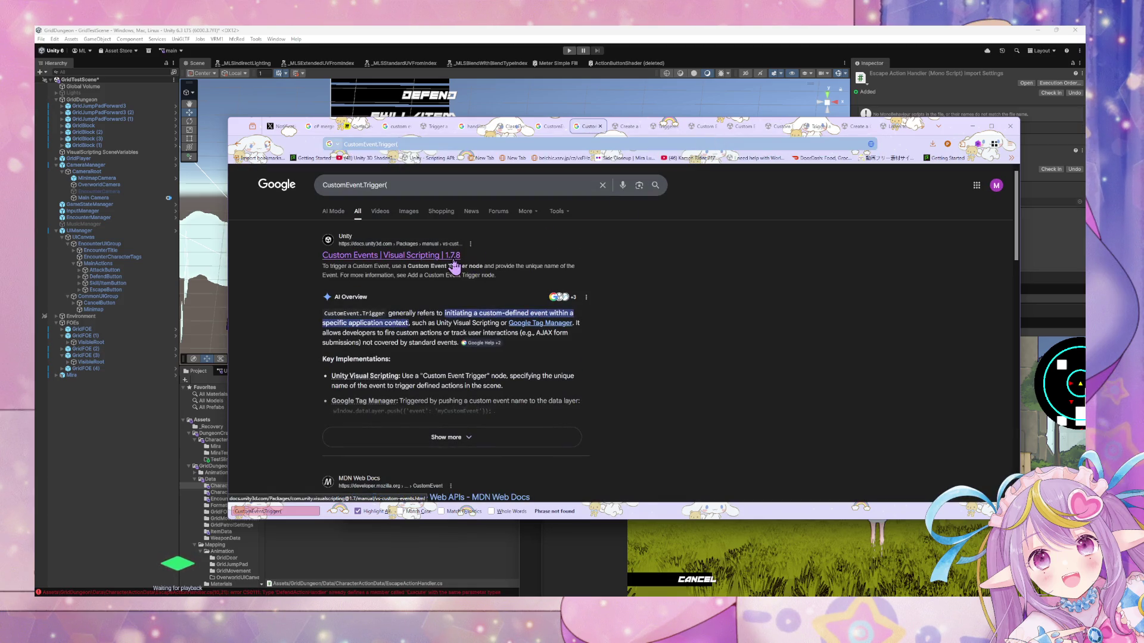
Change the query to 'CustomEvent class reference' and search.
click(385, 185)
key(BackSpace)
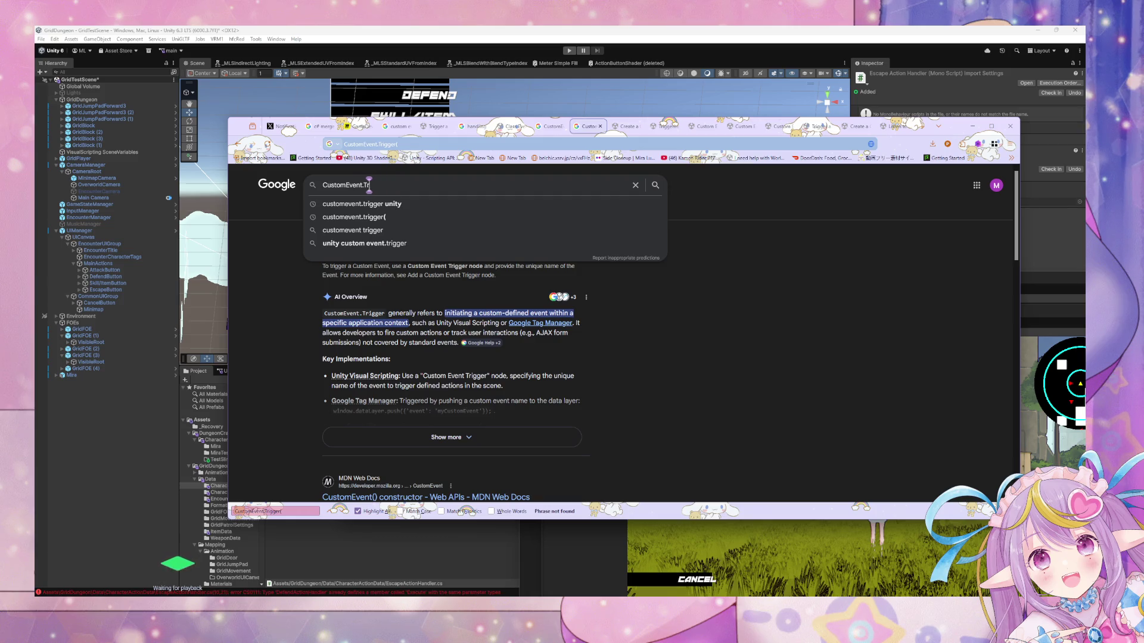
key(BackSpace)
key(BackSpace)
key(BackSpace)
text(class ref)
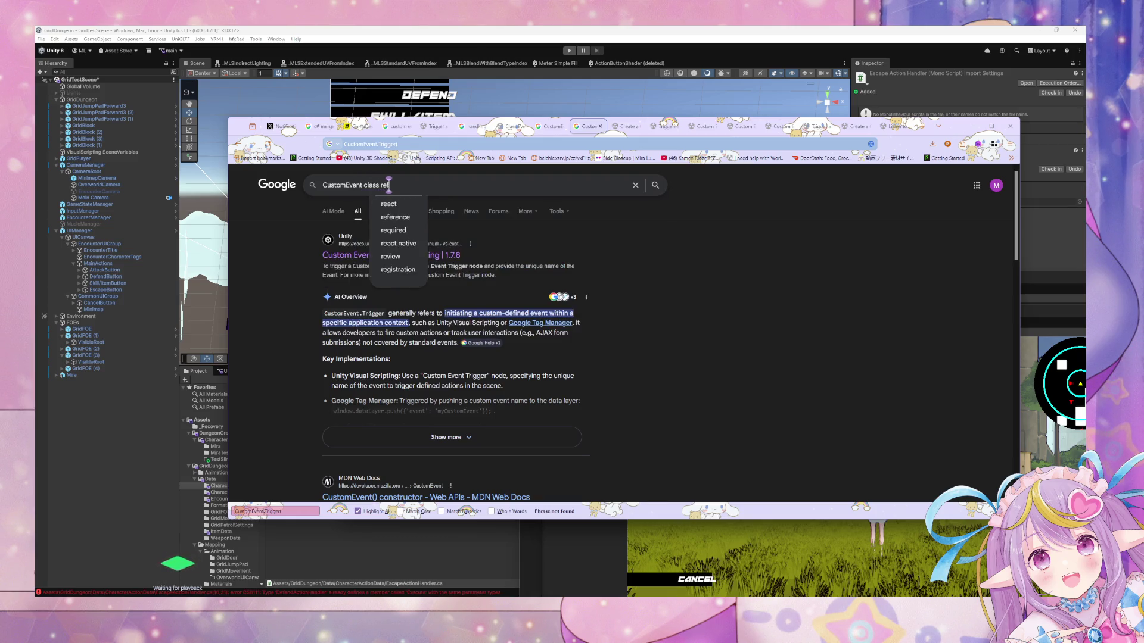
text(erence)
key(Return)
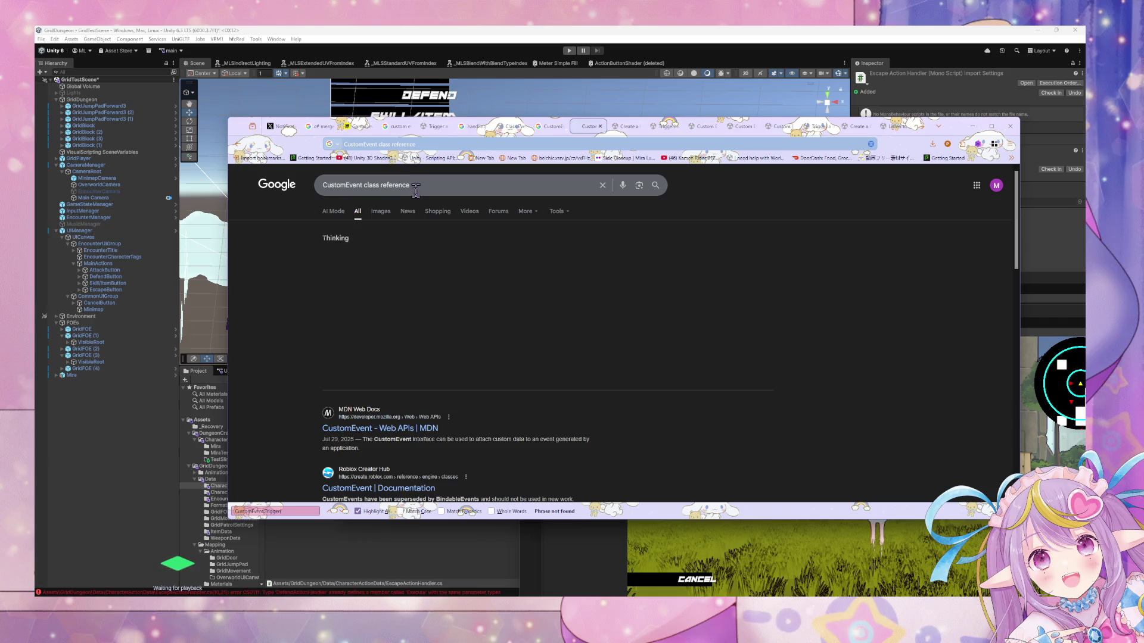
Add 'unity visual scripting' to the query and open the Class CustomEvent Visual Scripting 1.8.0 reference.
click(411, 185)
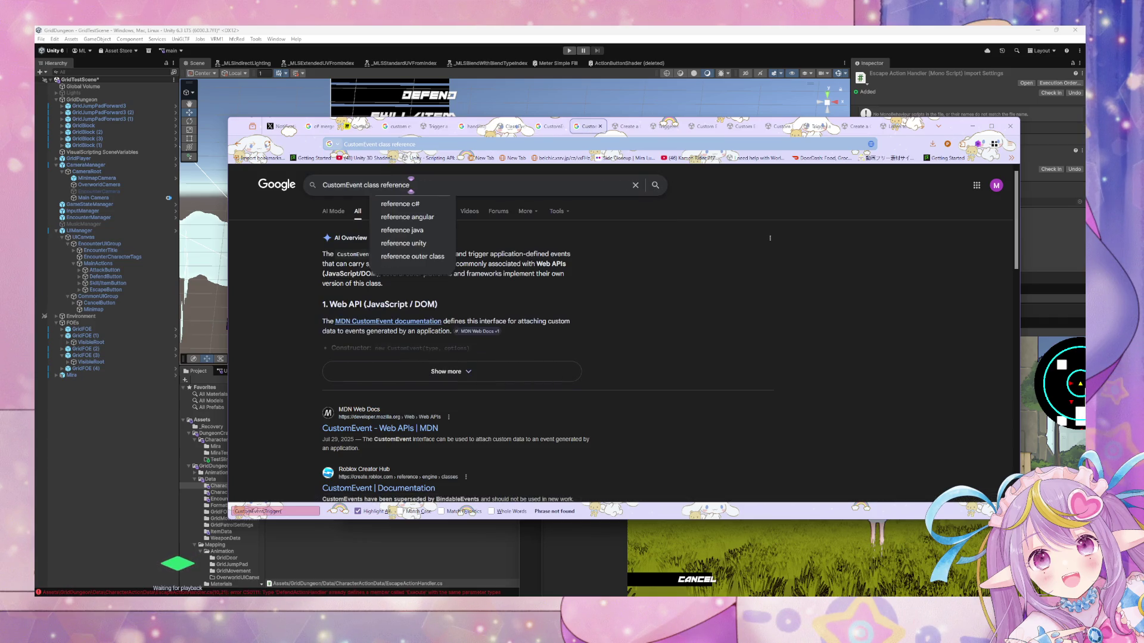
text( unity)
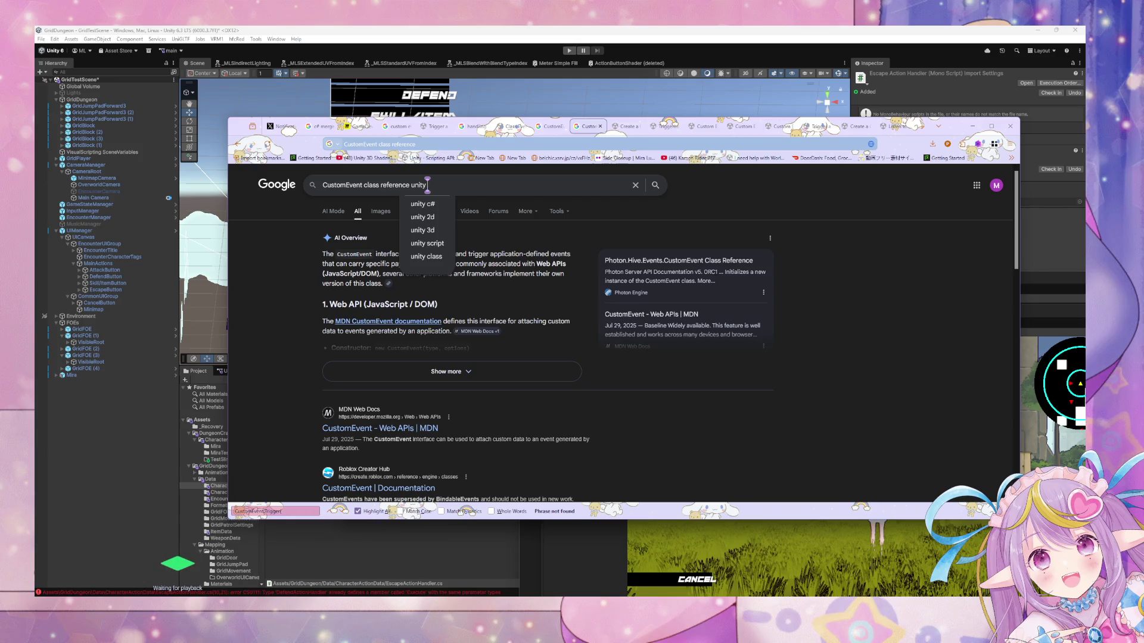
text( visual scripting)
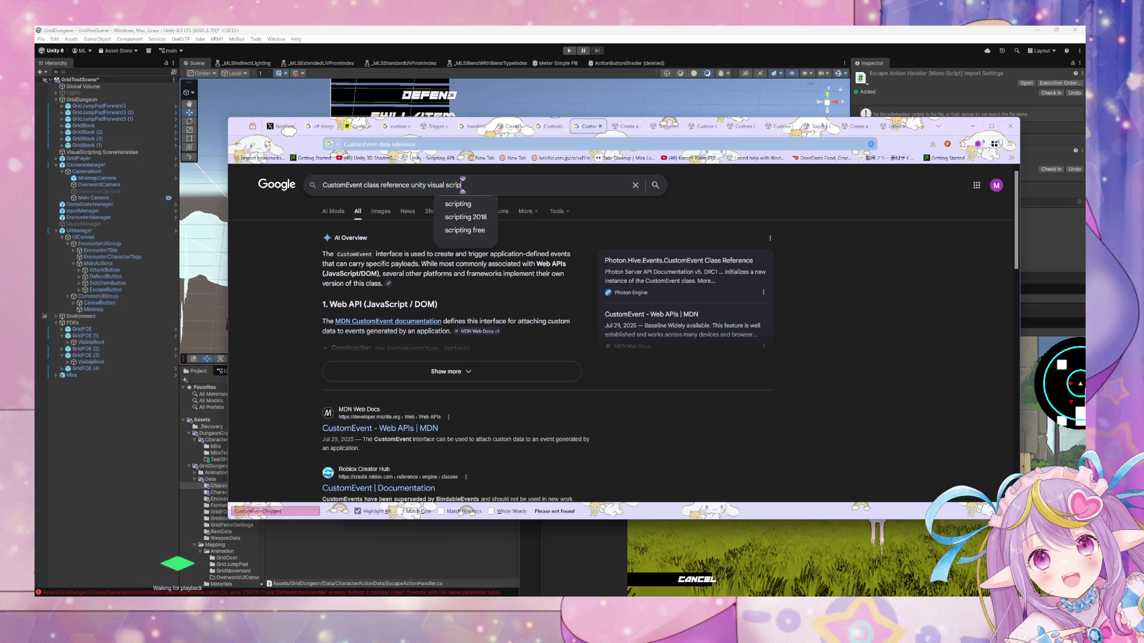
key(Return)
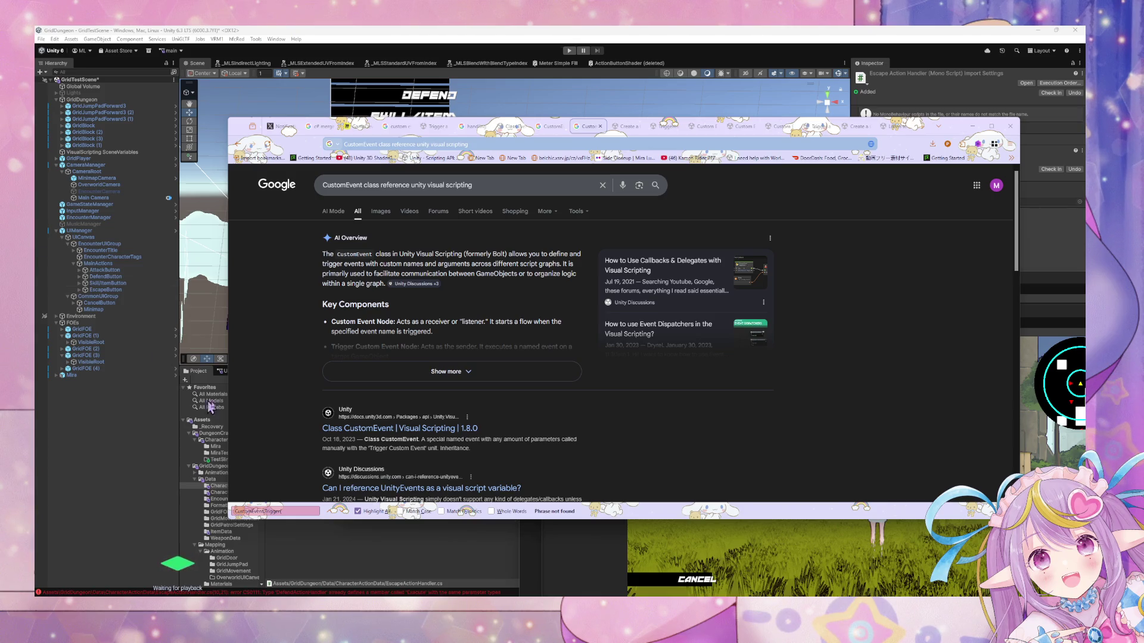
click(380, 430)
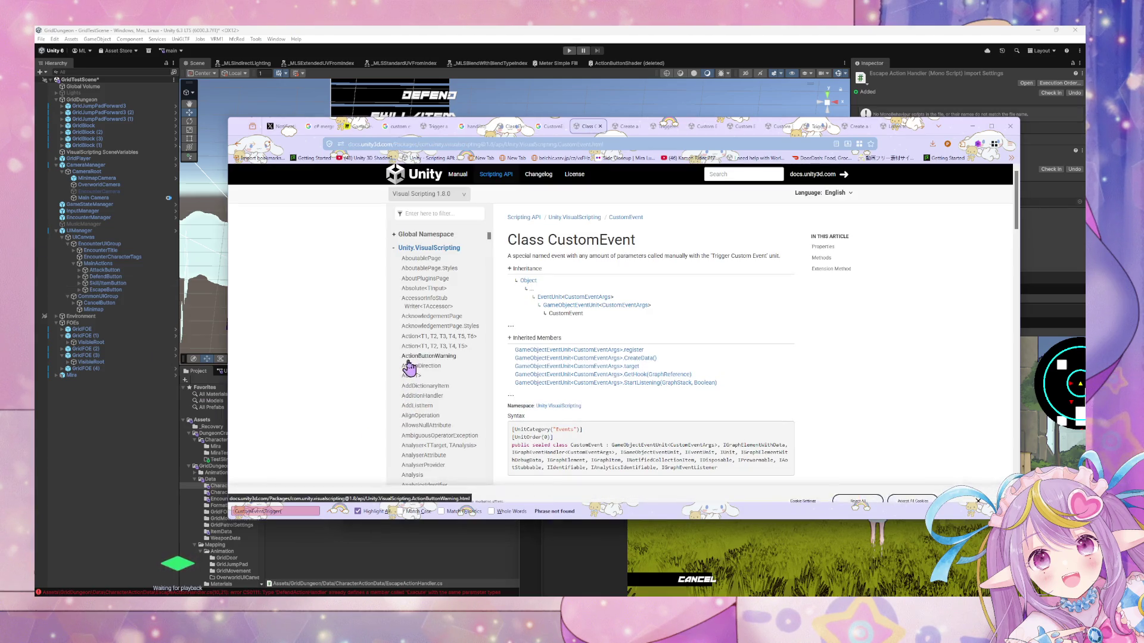
Compare the CustomEvent class page with the EscapeActionHandler.cs code side by side.
scroll(409, 368, down, 1)
scroll(587, 390, down, 3)
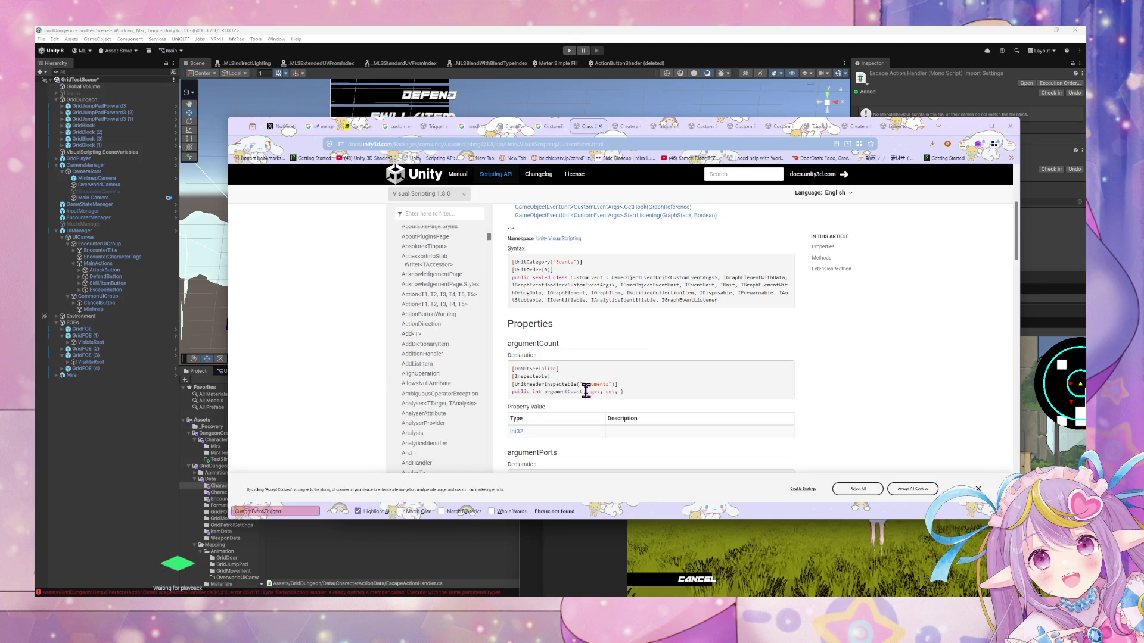
scroll(587, 394, down, 5)
scroll(587, 406, down, 15)
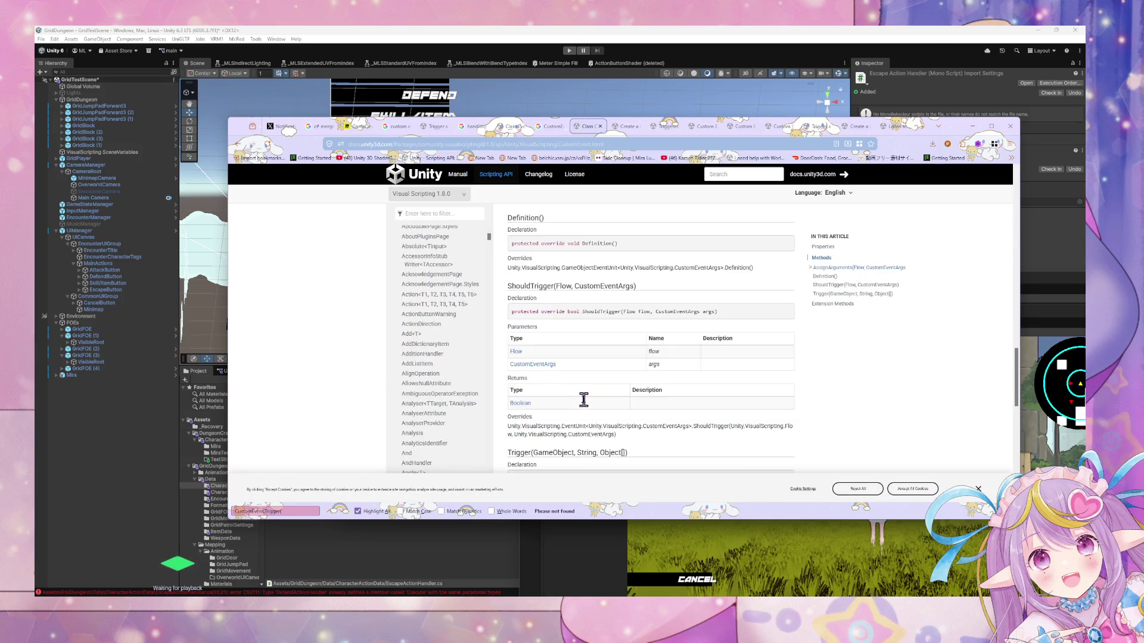
scroll(586, 407, up, 20)
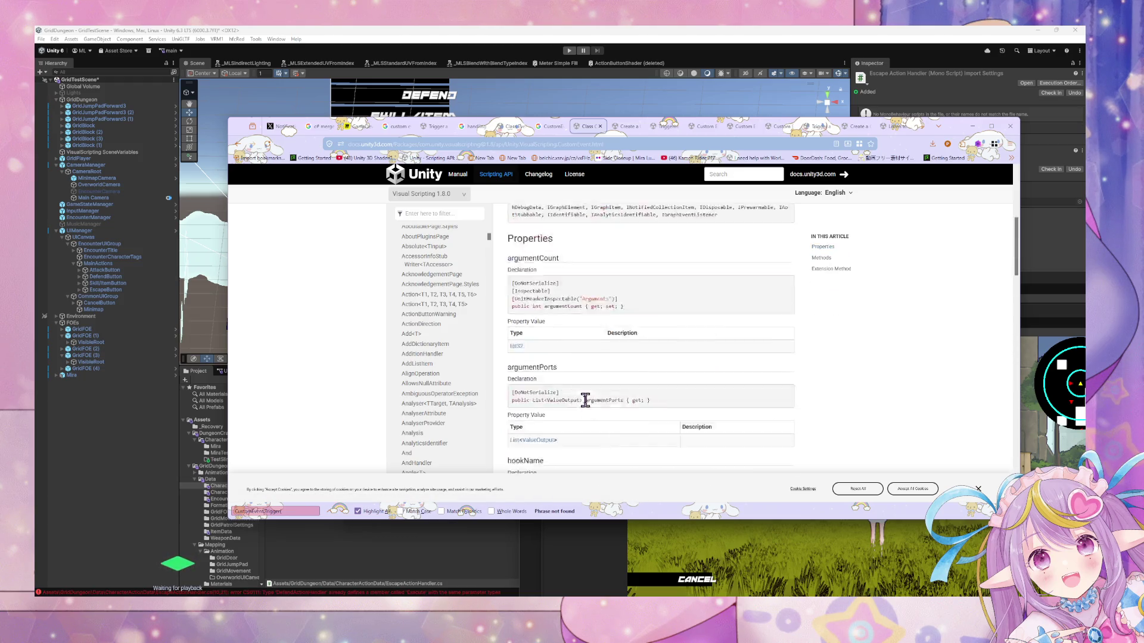
scroll(590, 417, down, 5)
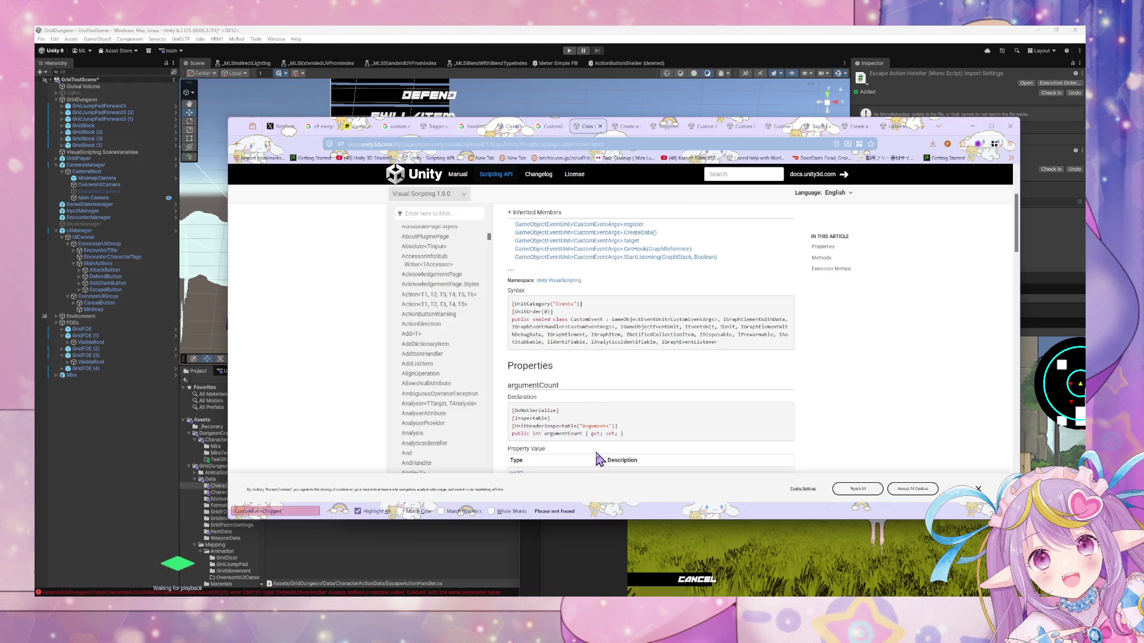
key(alt+Tab)
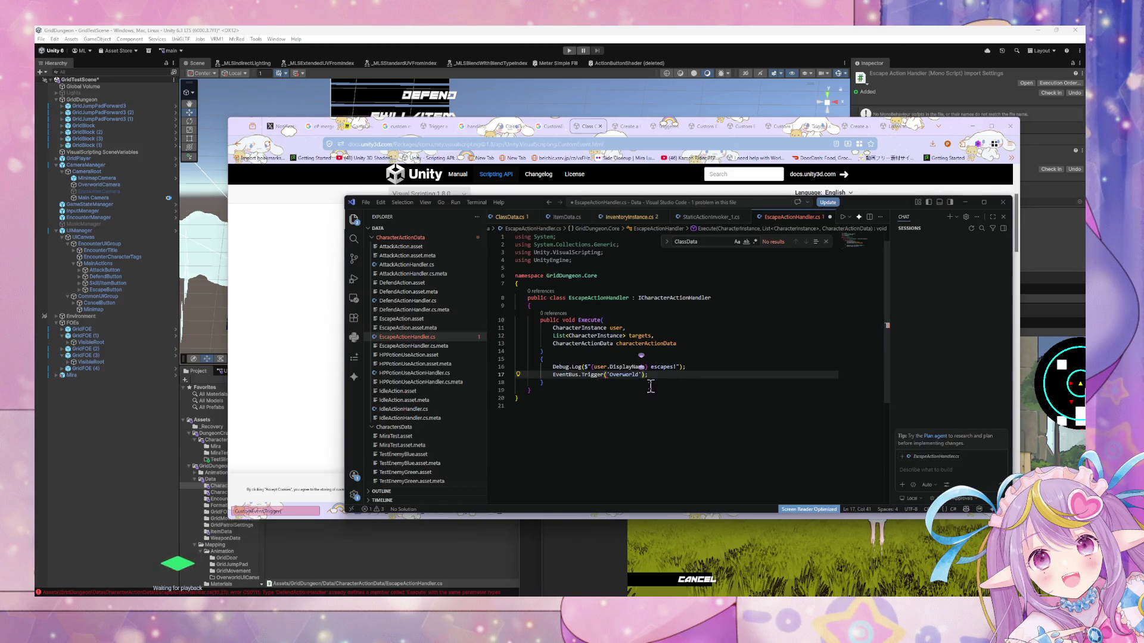
drag(522, 206, 794, 258)
scroll(543, 334, up, 5)
click(543, 334)
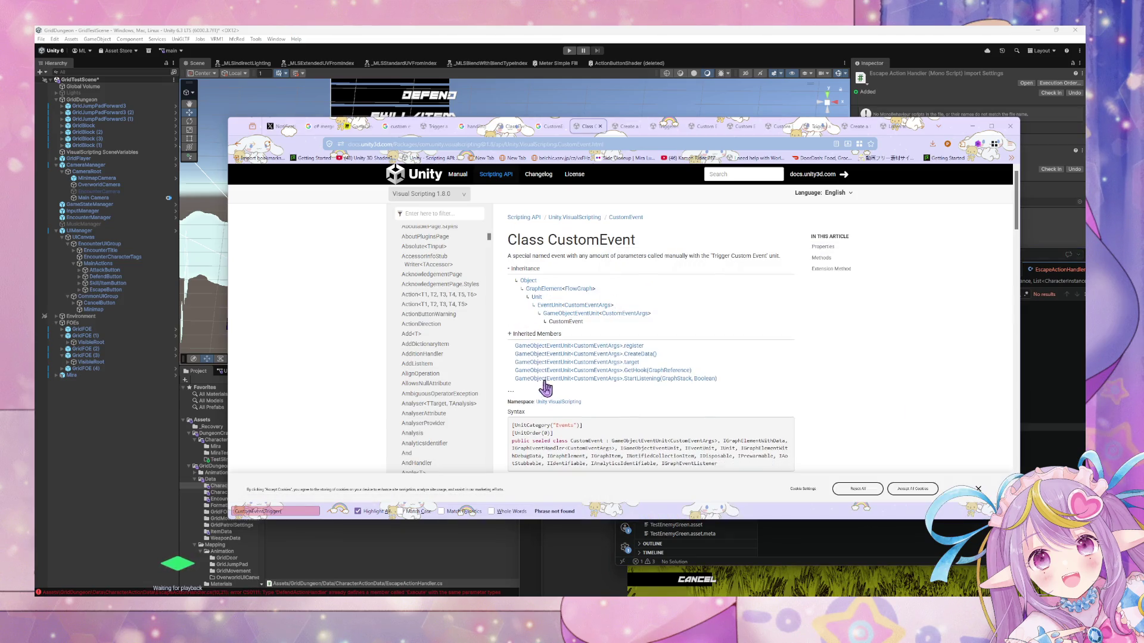
Locate the static Trigger(GameObject, String, Object[]) method and select the CustomEvent class heading.
scroll(545, 387, down, 5)
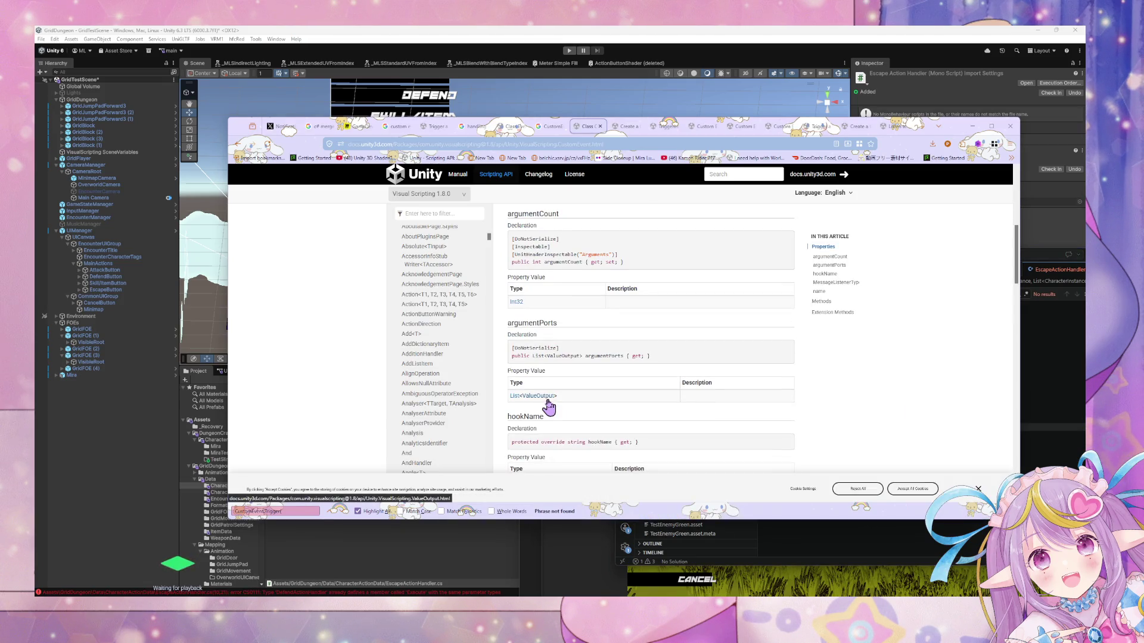
scroll(548, 407, down, 15)
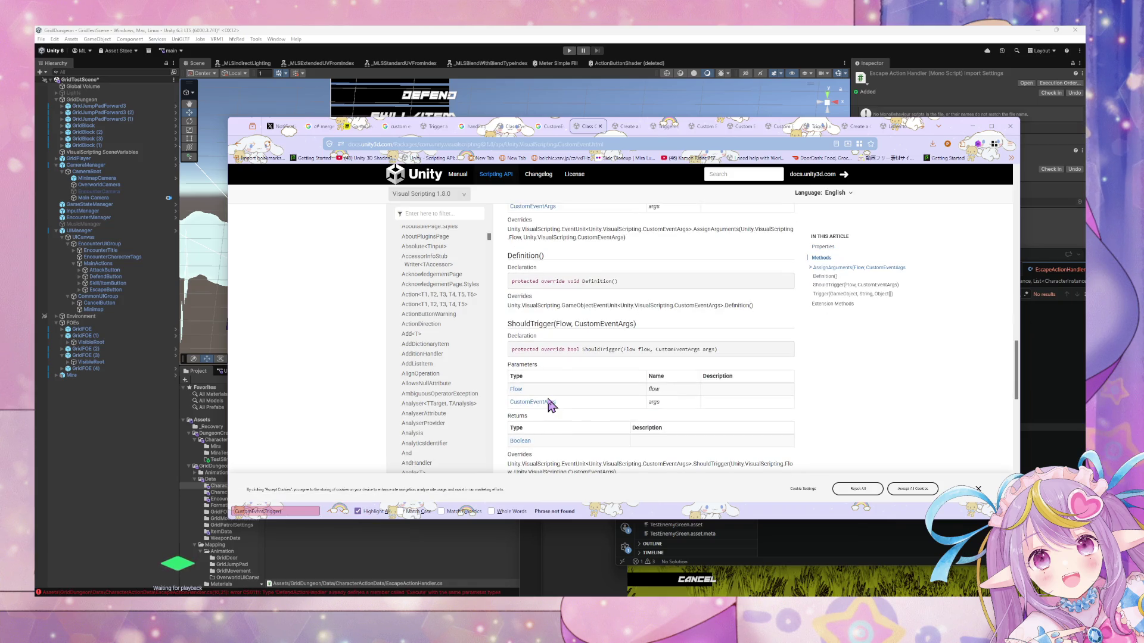
text(trigger)
key(Return)
key(Return)
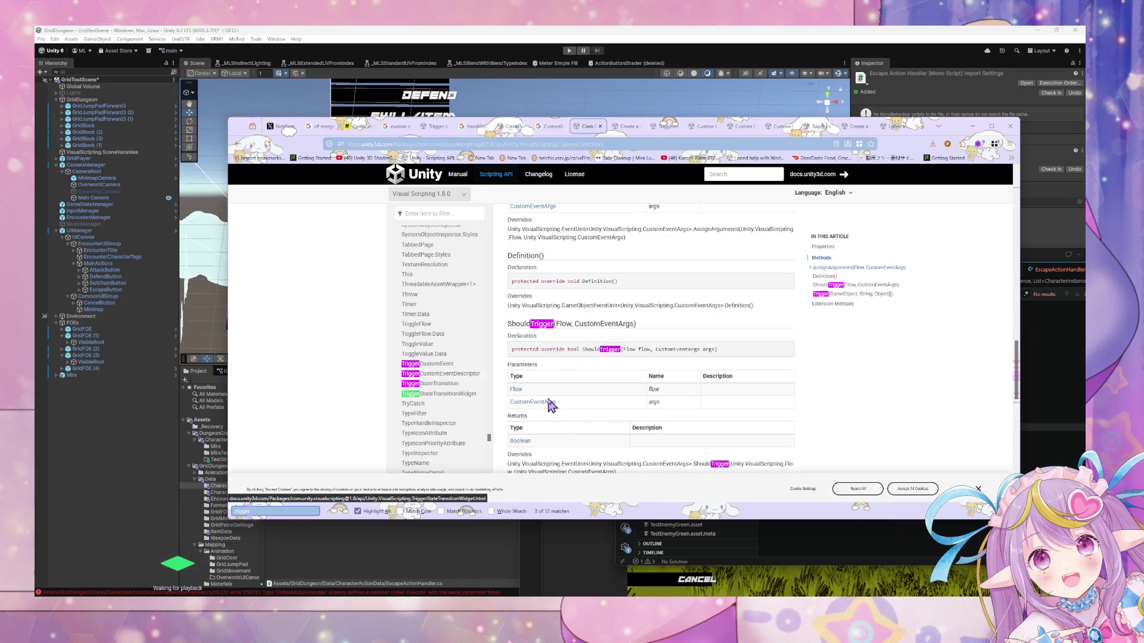
key(Return)
key(Return)
key(Return)
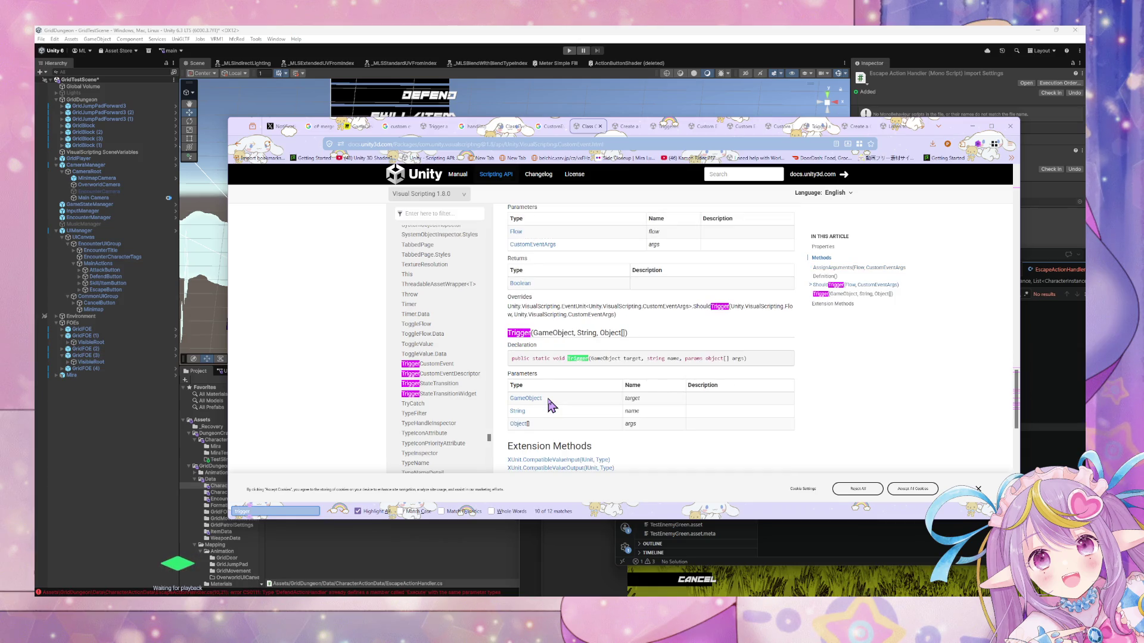
scroll(549, 405, up, 20)
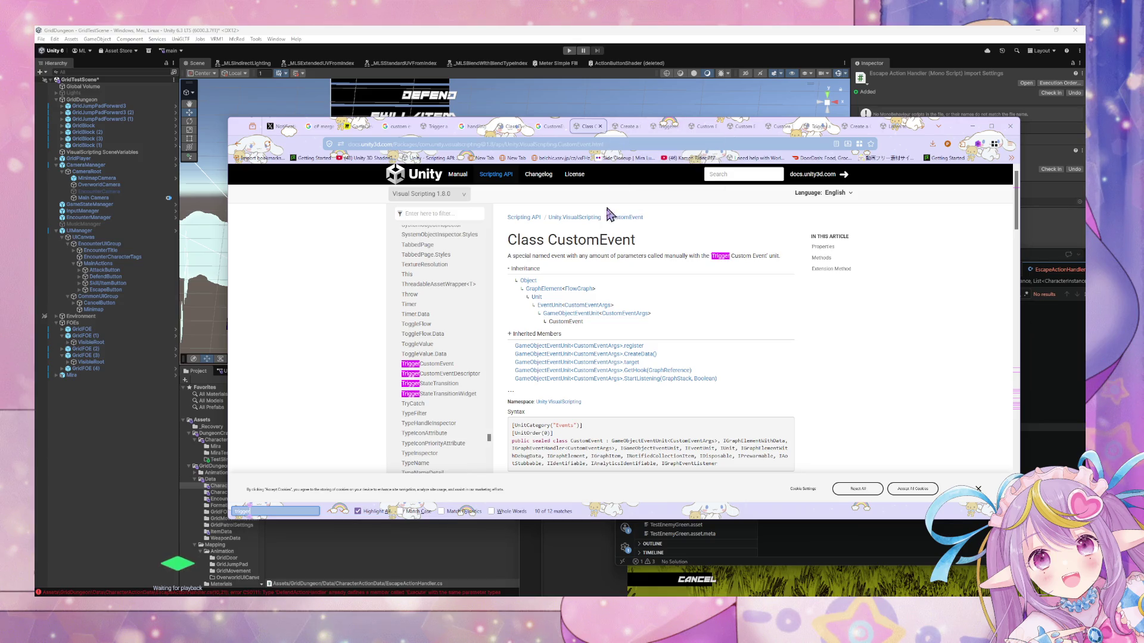
drag(548, 240, 634, 241)
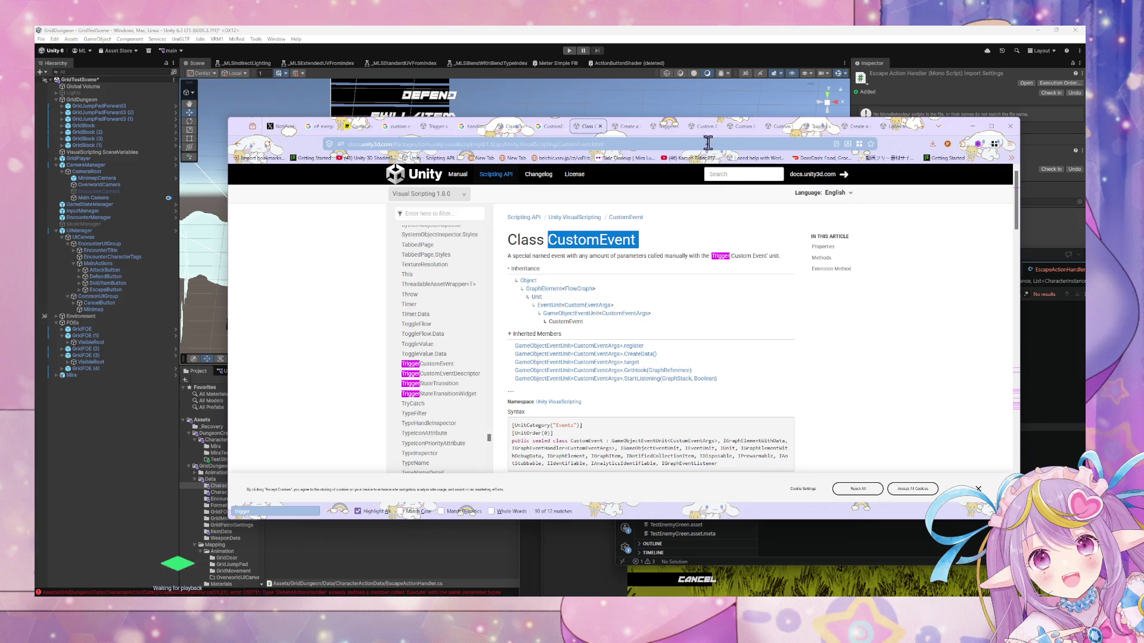
click(550, 126)
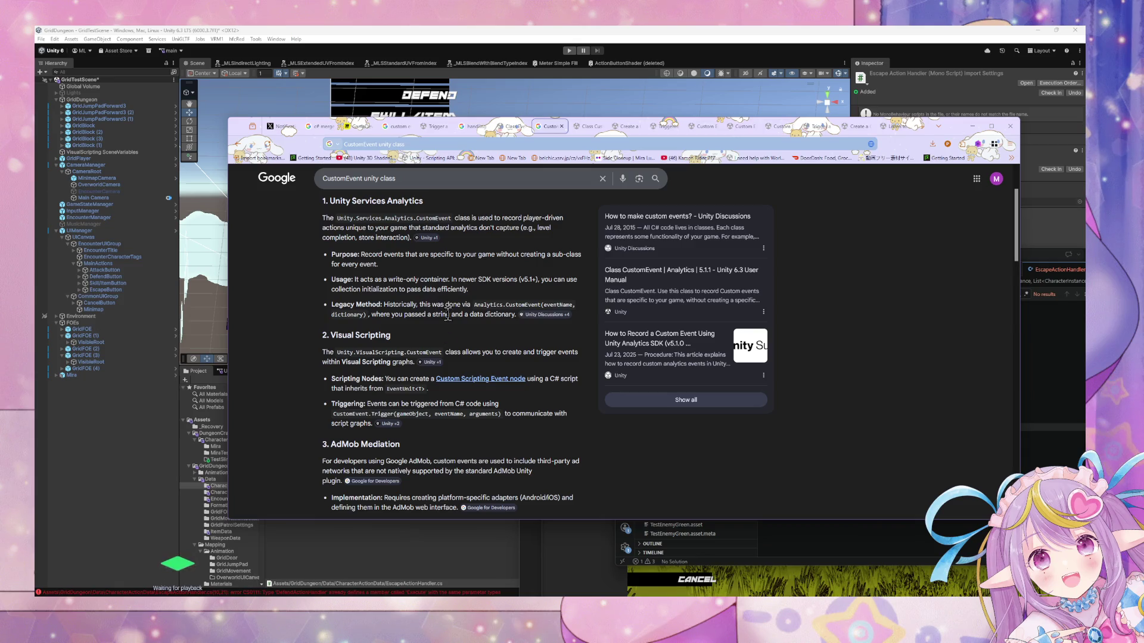
Select the CustomEvent.Trigger(gameObject, eventName, arguments) snippet and open its Unity Manual source in a new tab.
drag(501, 415, 334, 412)
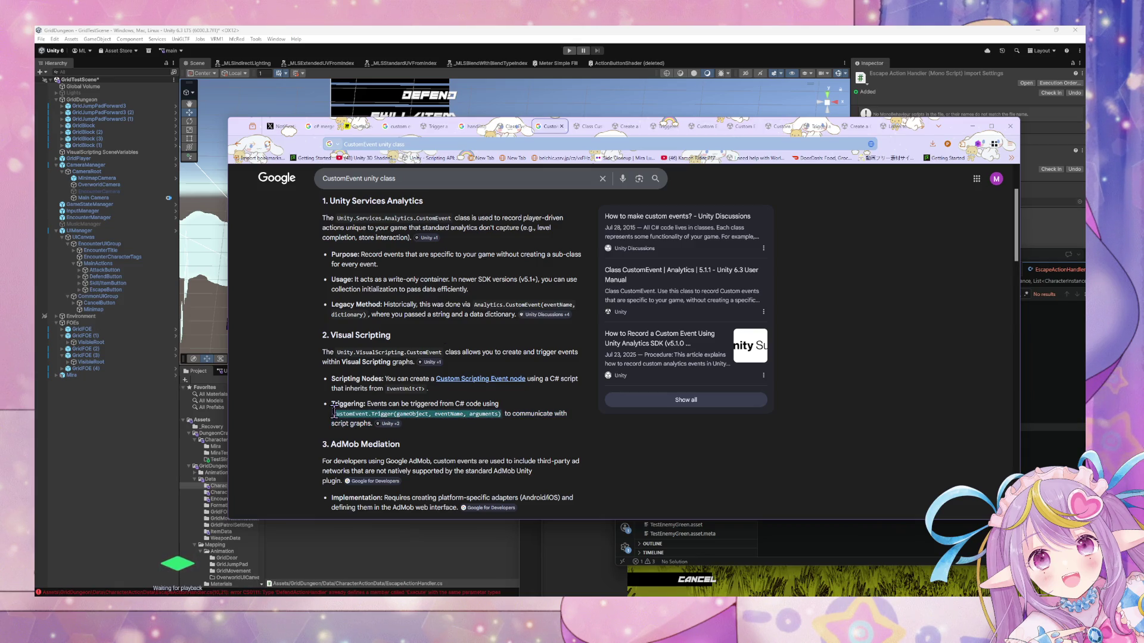
mouse_move(388, 424)
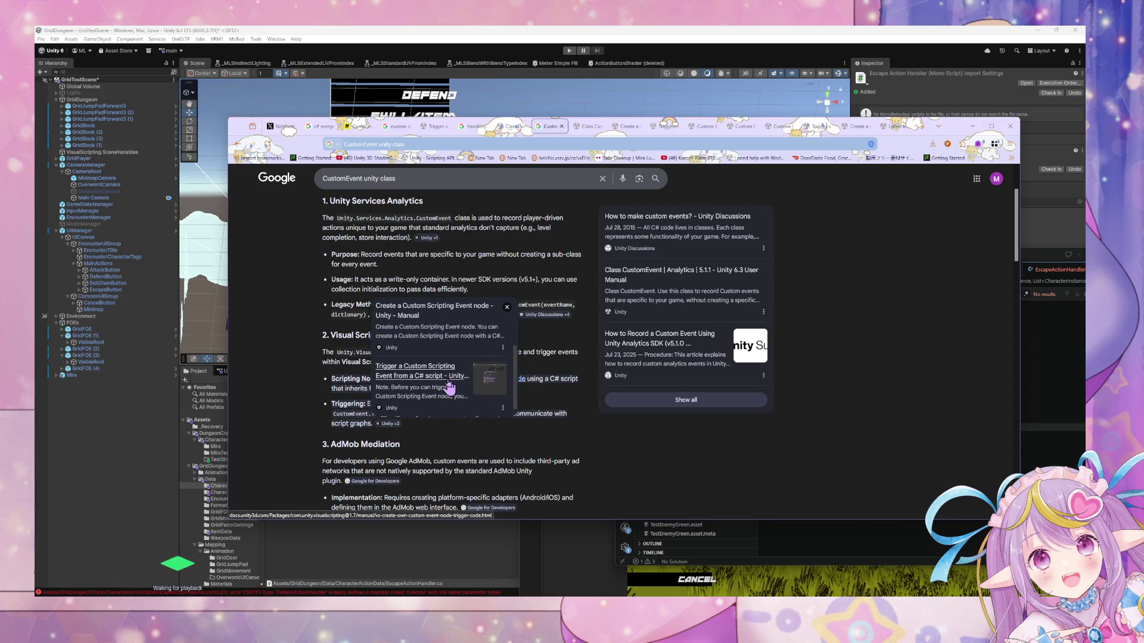
middle_click(443, 375)
click(573, 130)
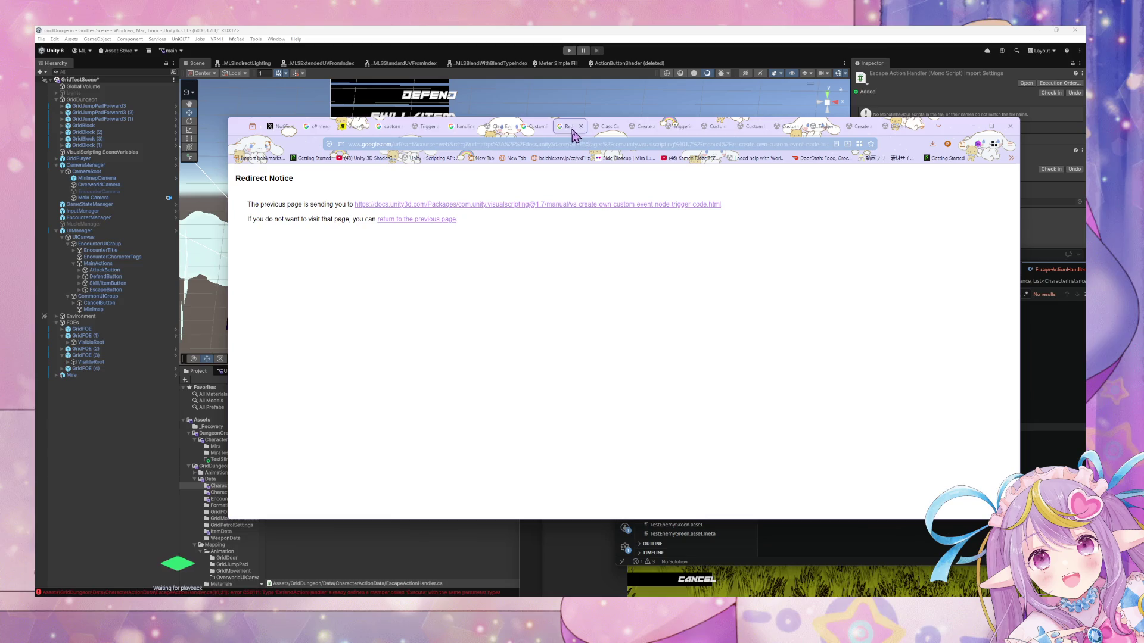
click(561, 205)
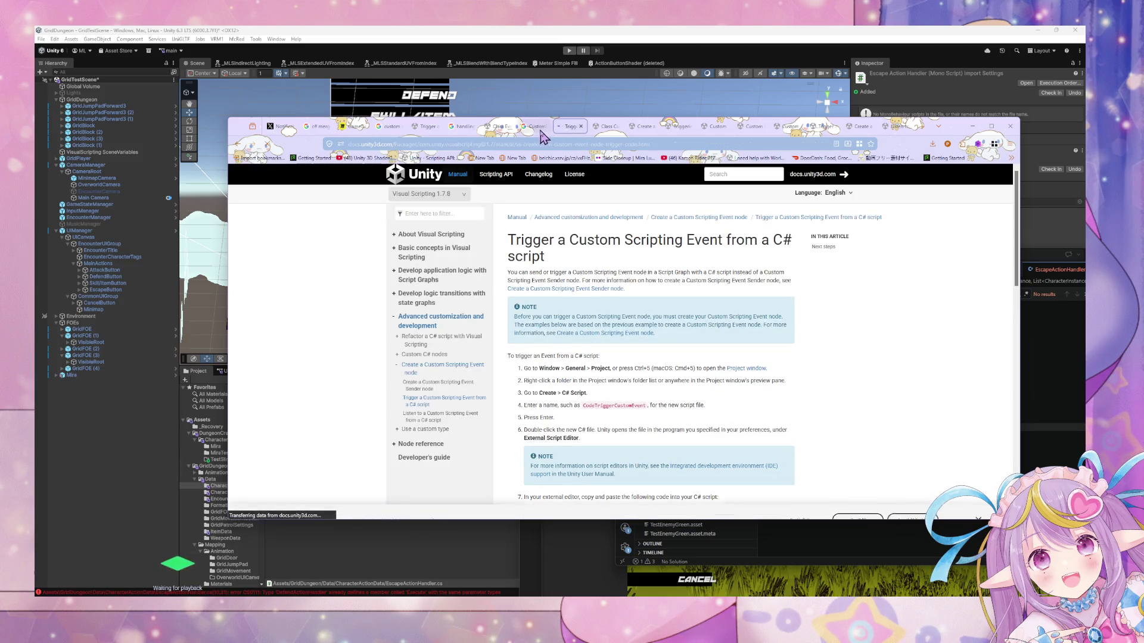
Scroll to the C# sample on the Trigger page, then return to the Google results.
scroll(541, 273, down, 5)
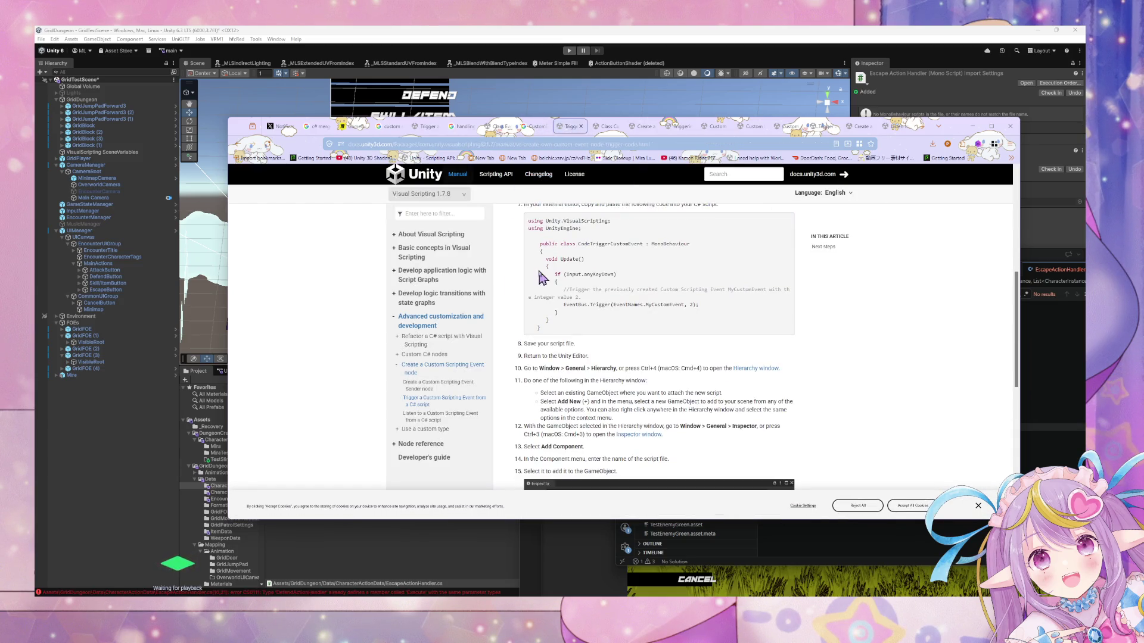
key(ctrl+f)
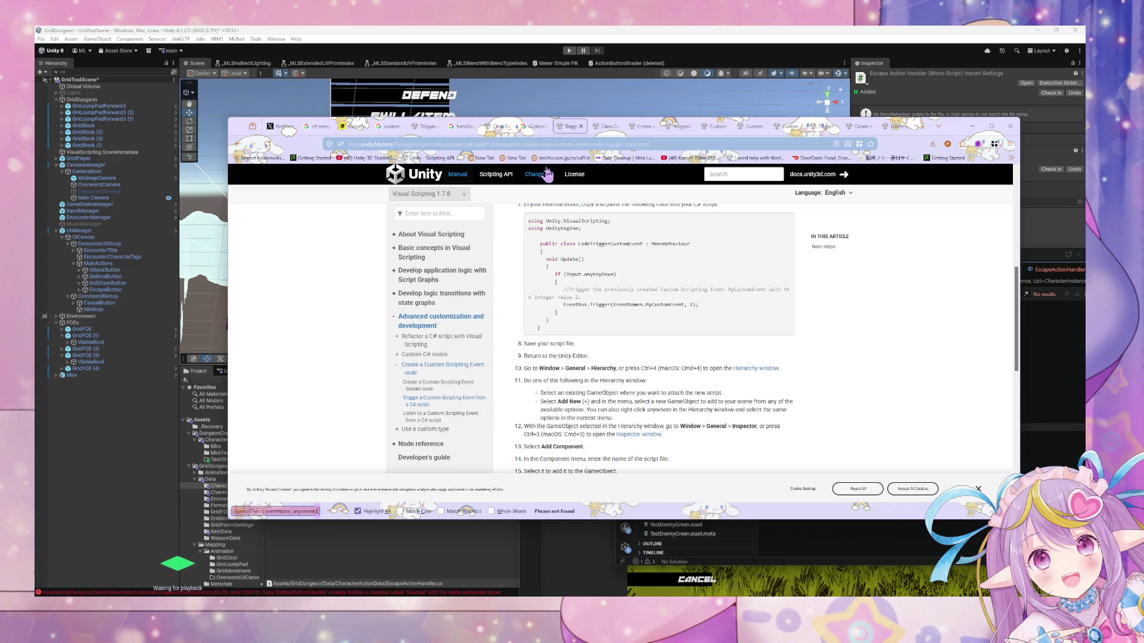
click(535, 126)
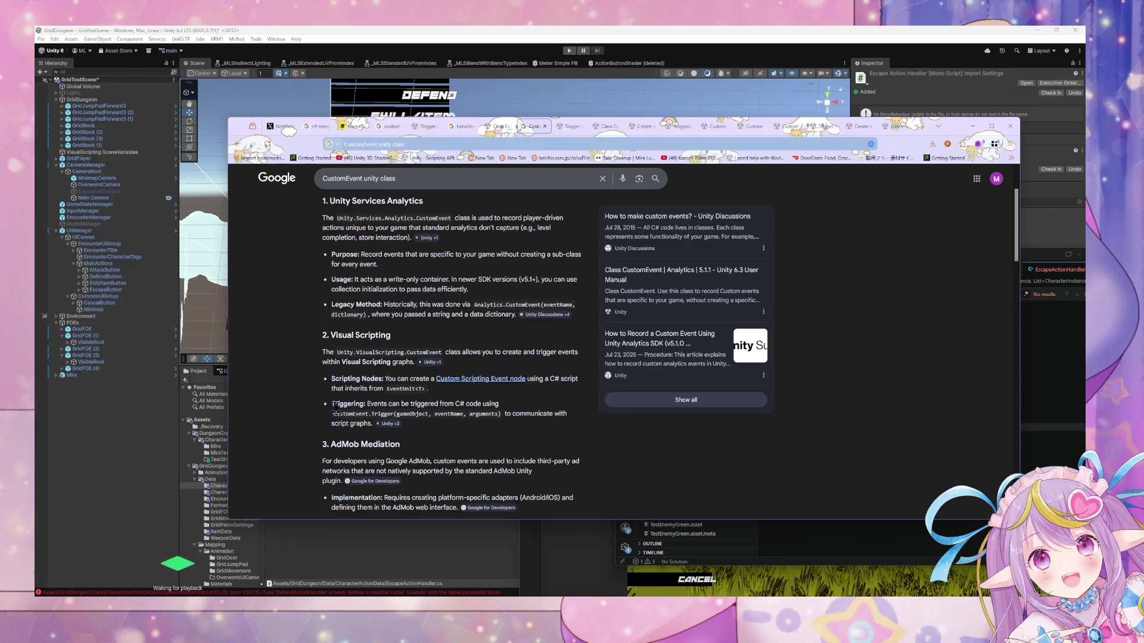
Open the 'Create a Custom Scripting Event node' and custom event unit manual pages from Google.
scroll(357, 393, down, 1)
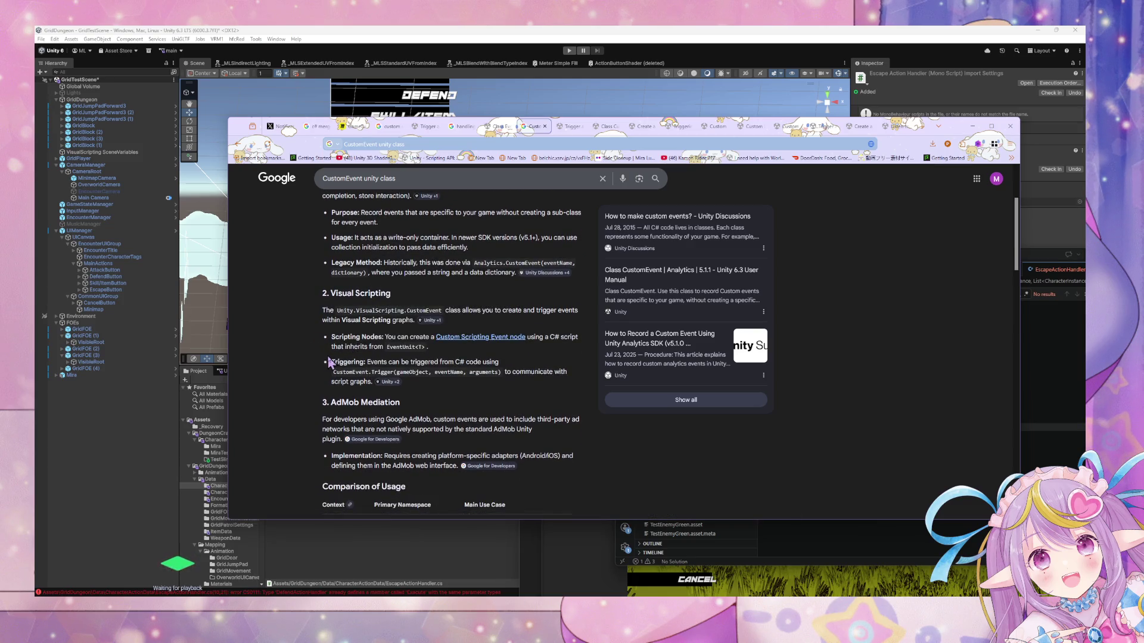
mouse_move(390, 382)
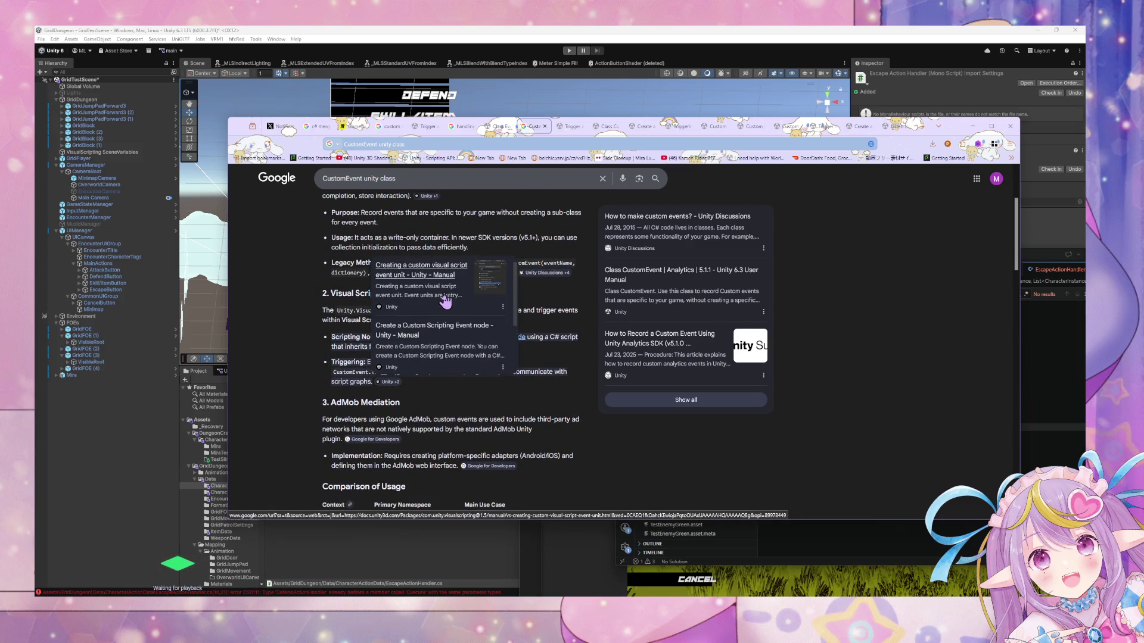
scroll(439, 336, down, 1)
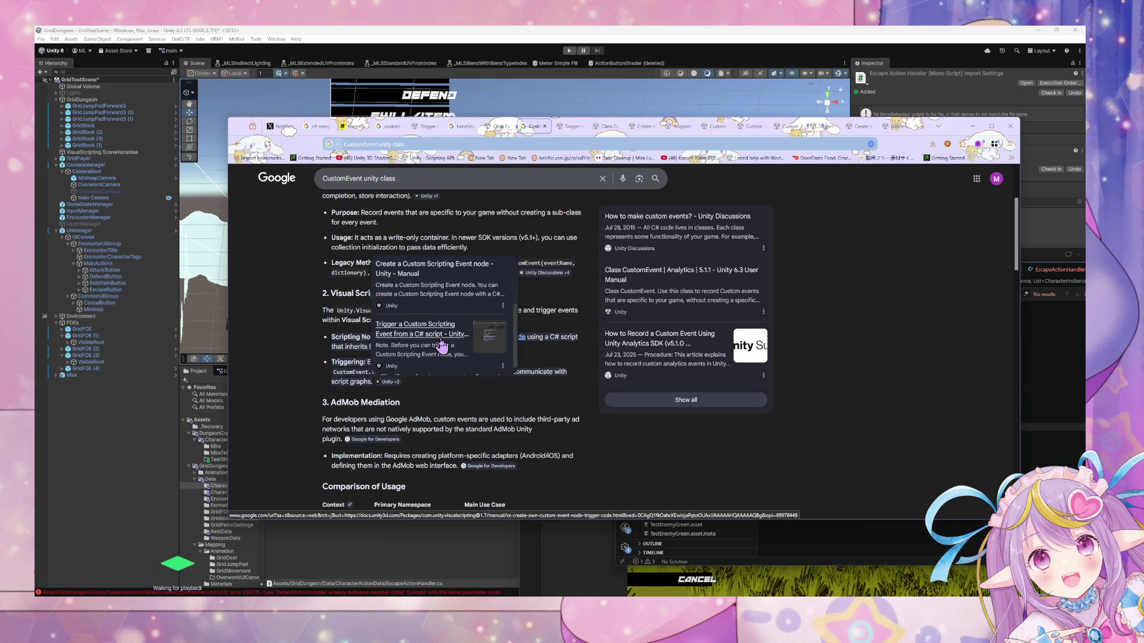
scroll(437, 344, up, 1)
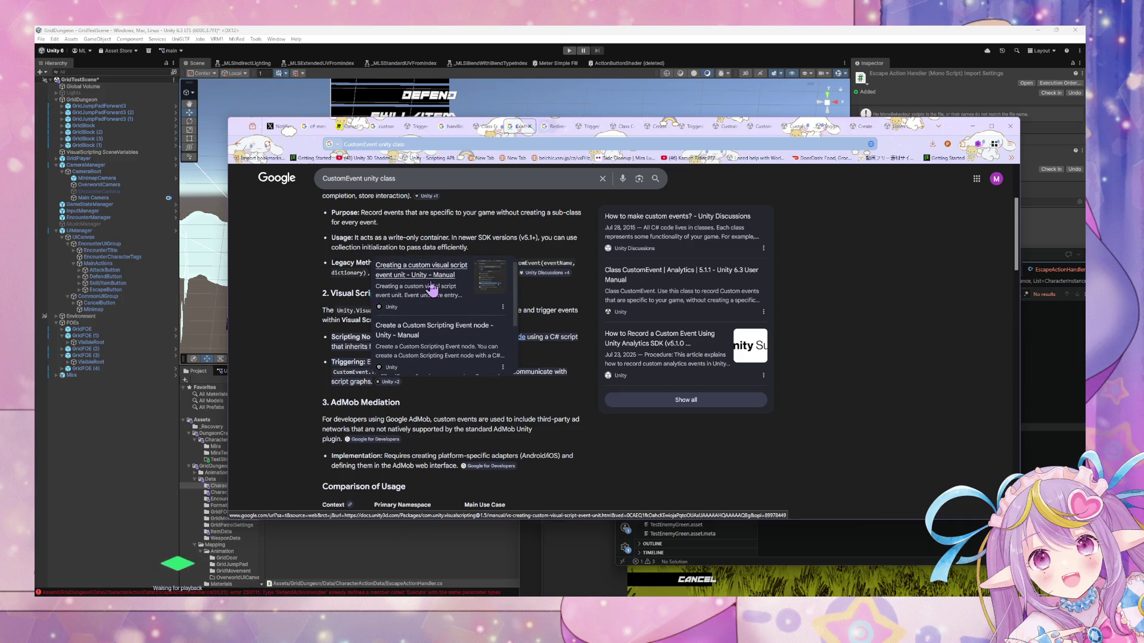
scroll(438, 349, down, 1)
click(433, 351)
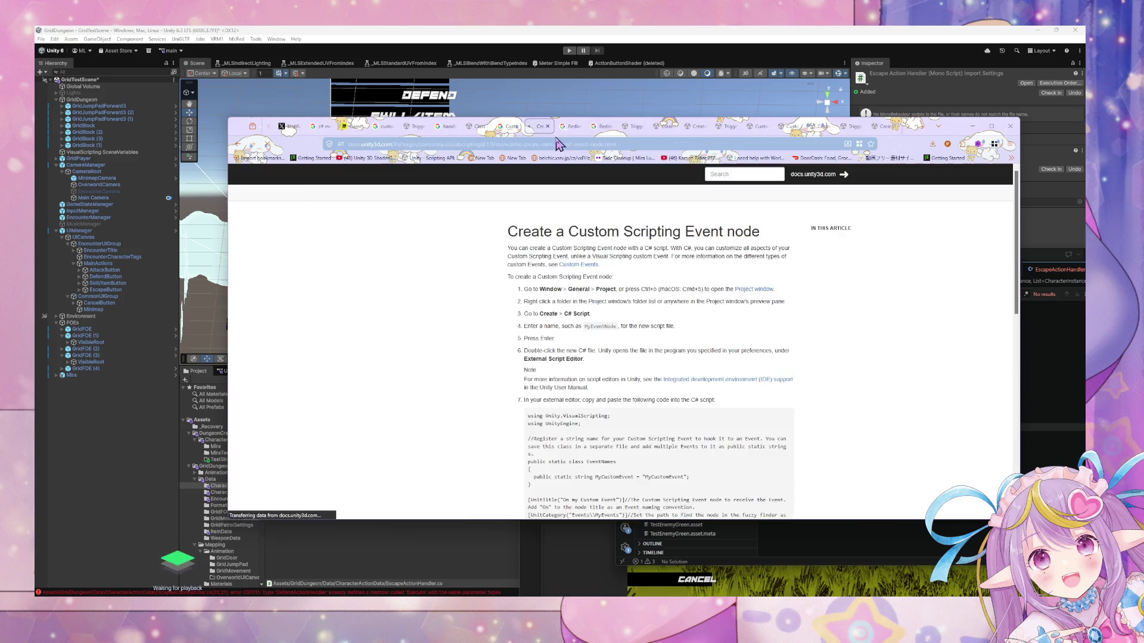
click(598, 126)
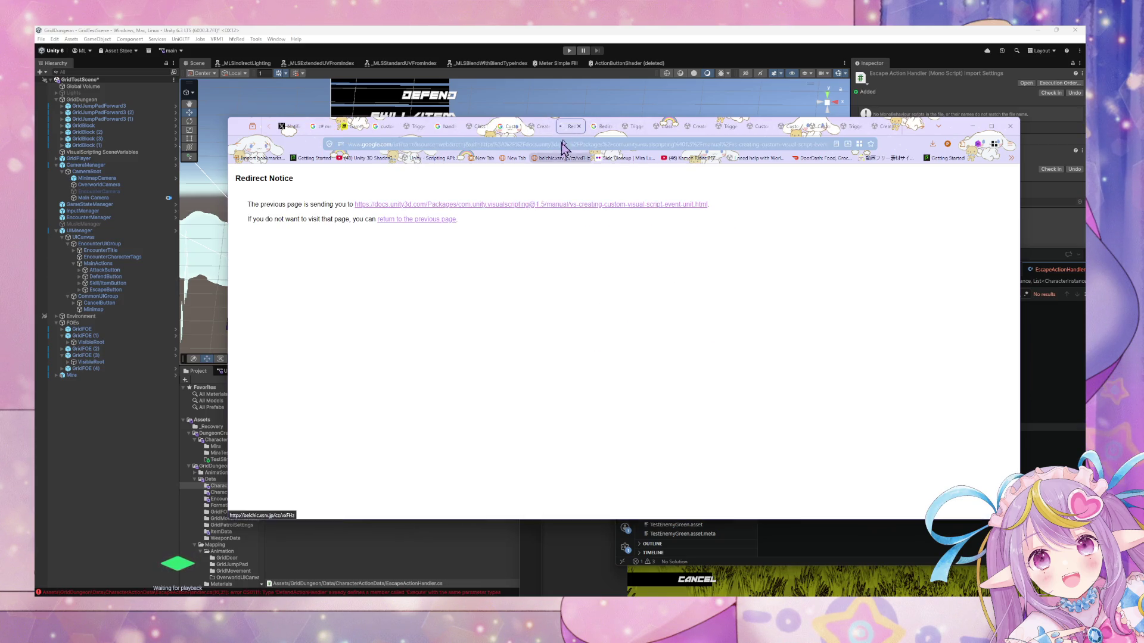
Search the Custom Scripting Event node and event unit pages for 'eventname' matches.
click(542, 204)
click(539, 126)
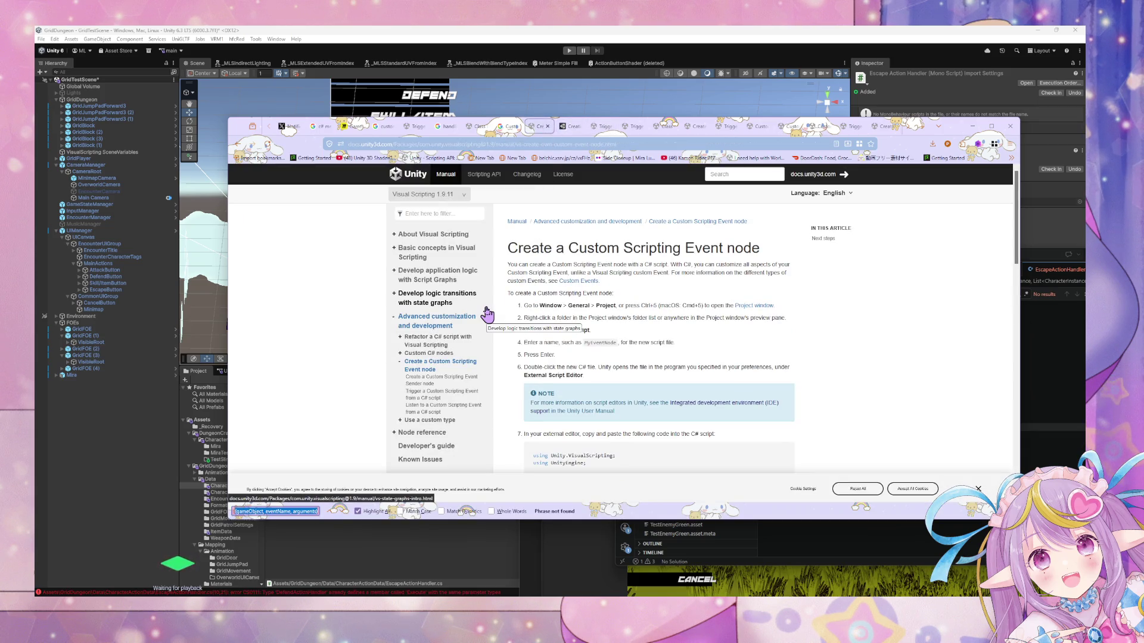
text(event)
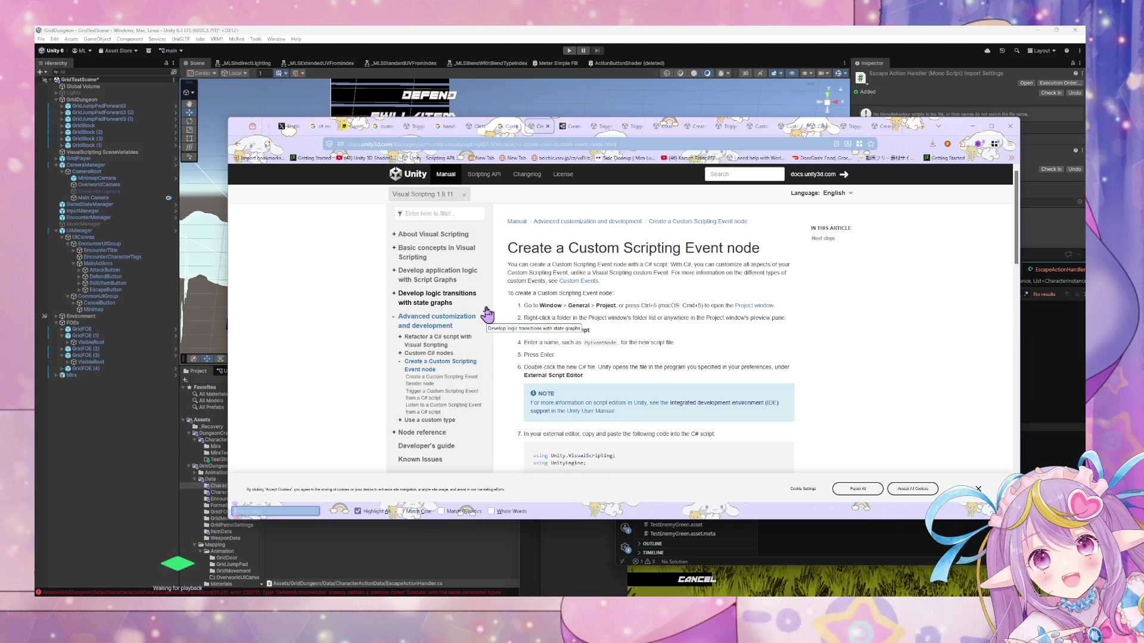
text(name)
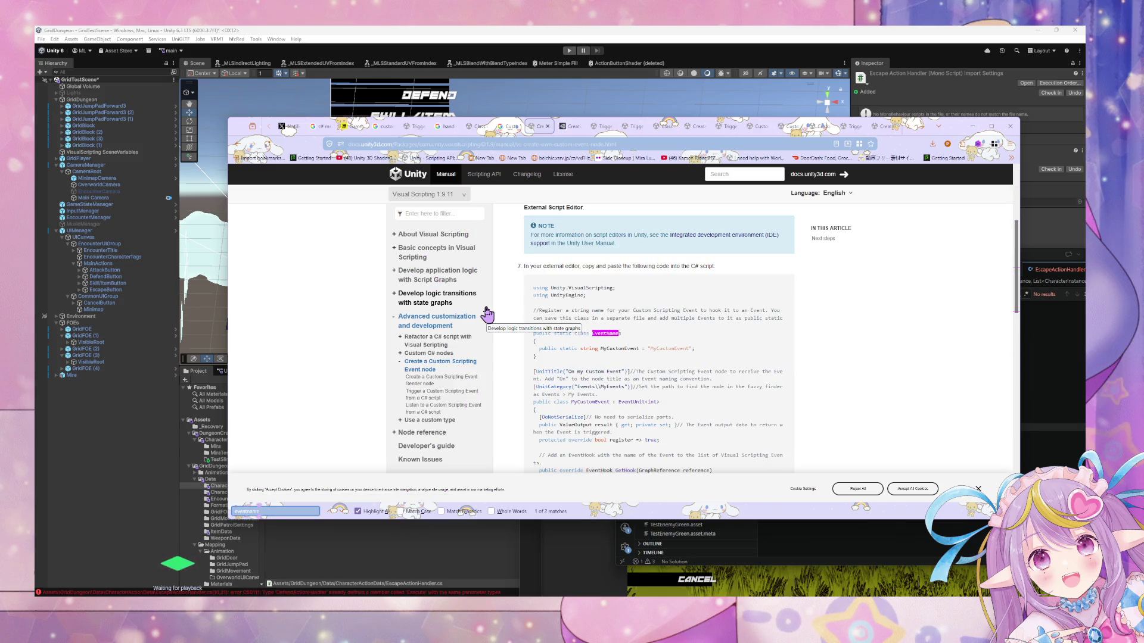
key(Return)
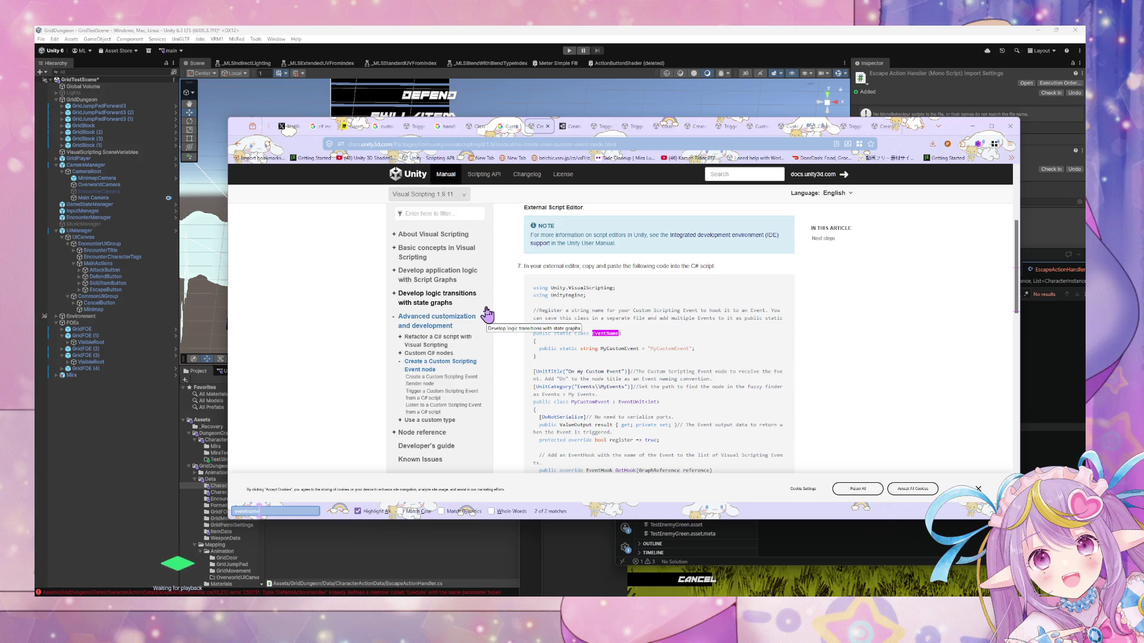
click(566, 126)
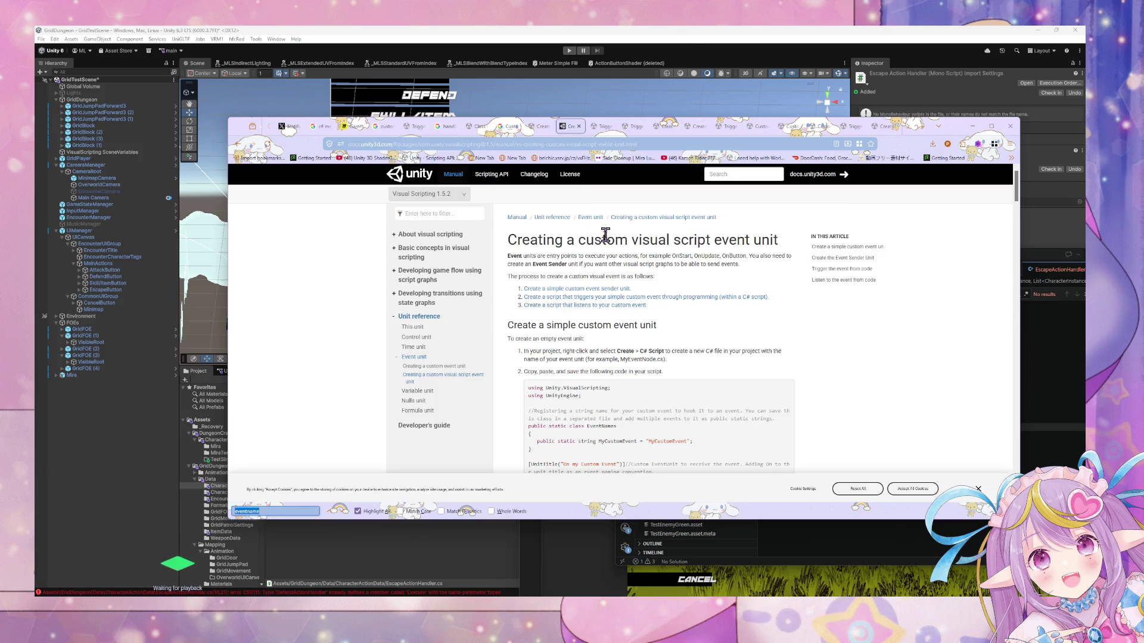
key(Return)
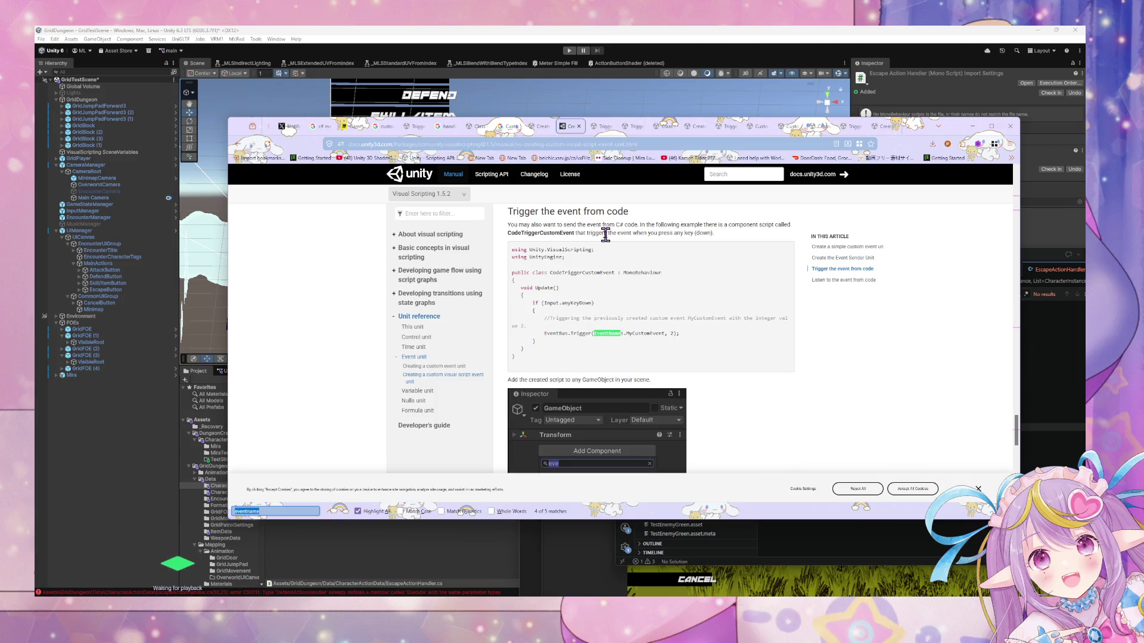
key(Return)
key(Return)
key(Return)
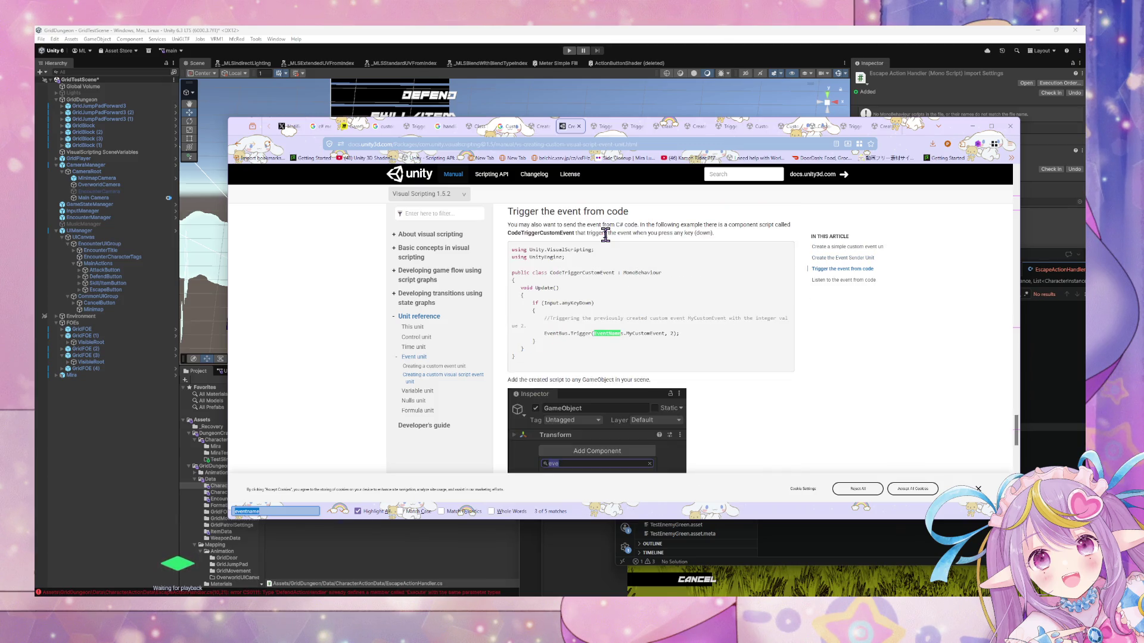
key(Return)
Compare the trigger-from-C# example's eventName arguments with EscapeActionHandler's EventBus.Trigger call in VS Code.
click(603, 127)
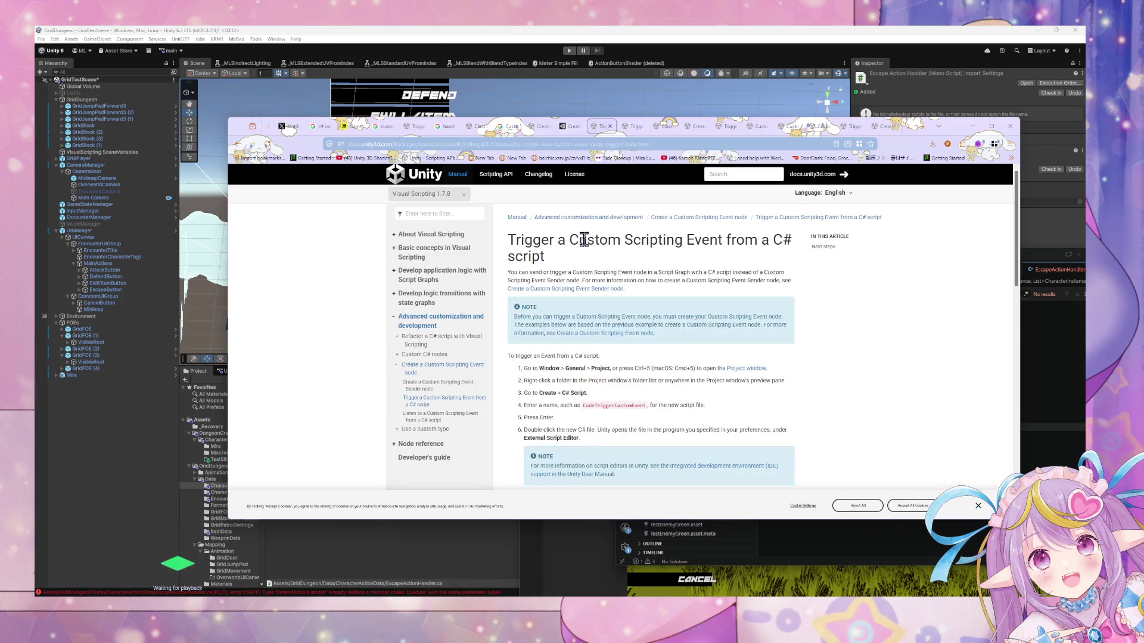
key(ctrl+f)
key(Return)
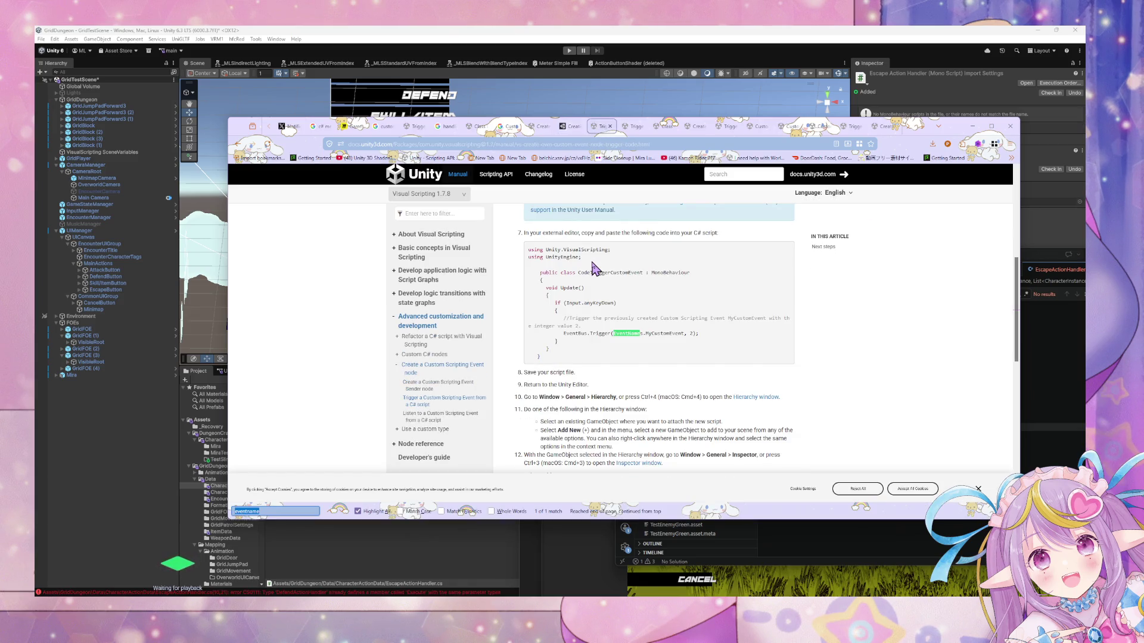
key(ctrl+v)
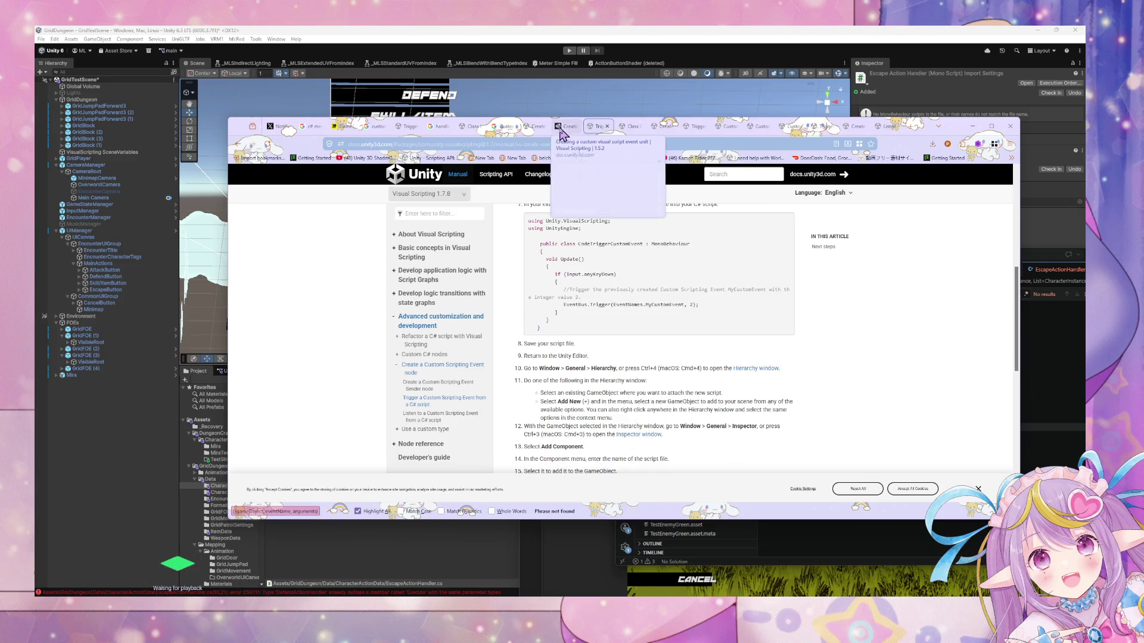
key(alt+Tab)
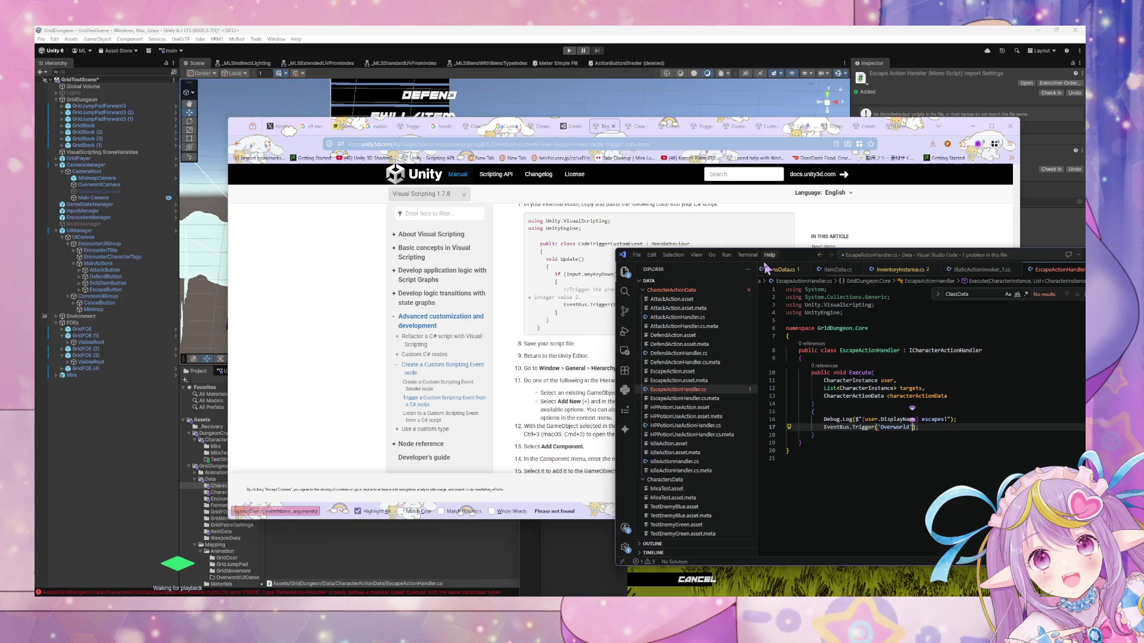
double_click(797, 257)
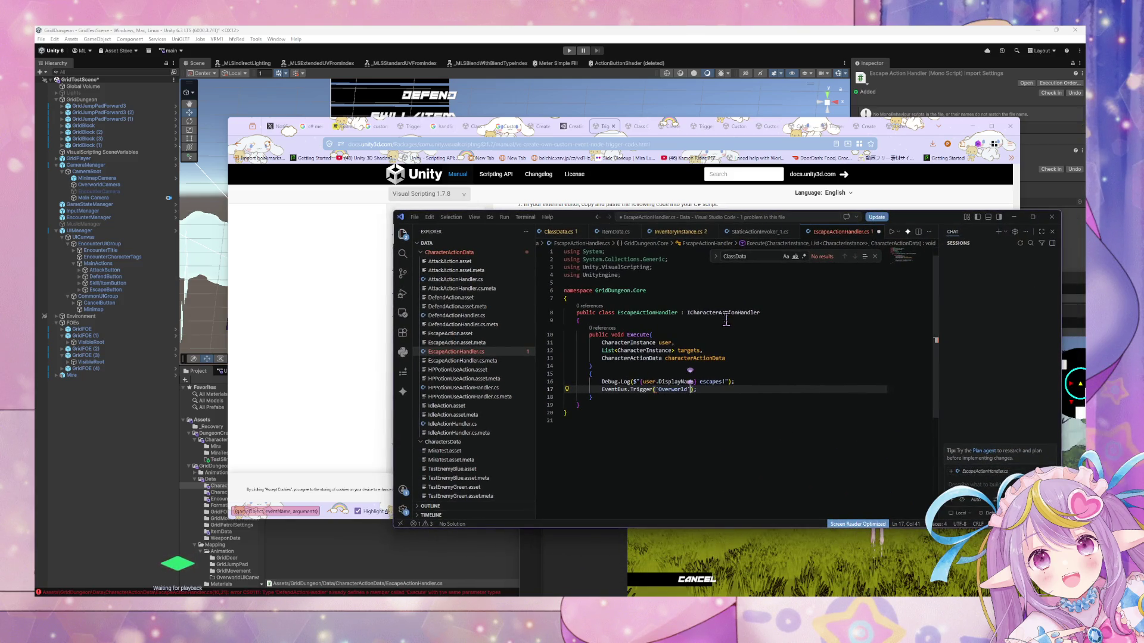
click(864, 127)
click(759, 144)
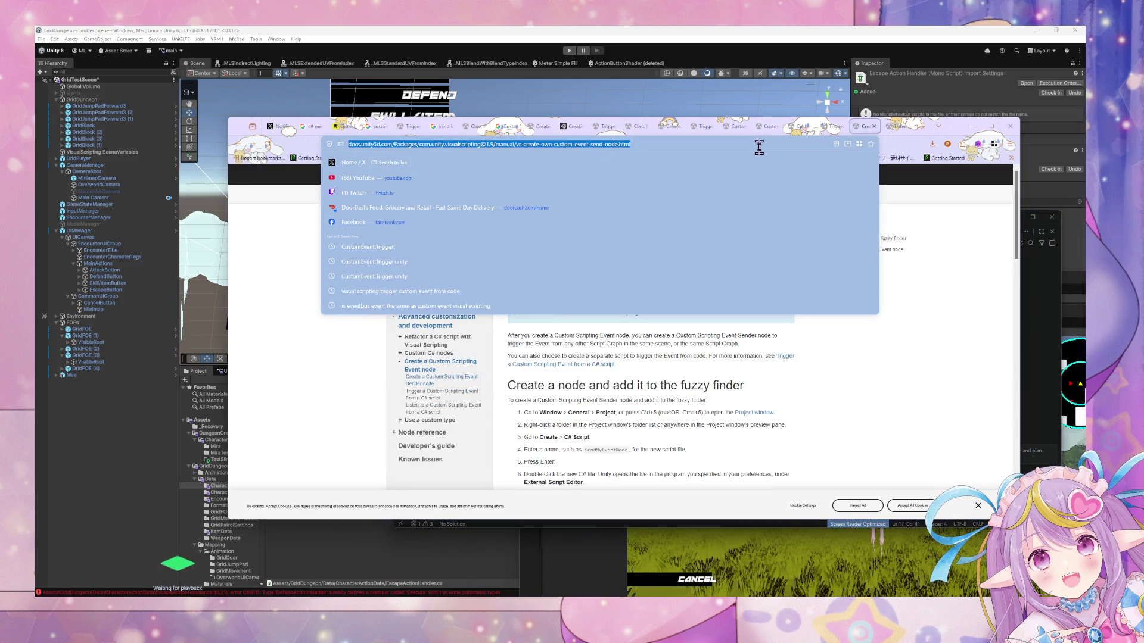
Search Google for 'visual scripting get scene variable in c#' and scroll to the Variables.ActiveScene examples.
text(vis)
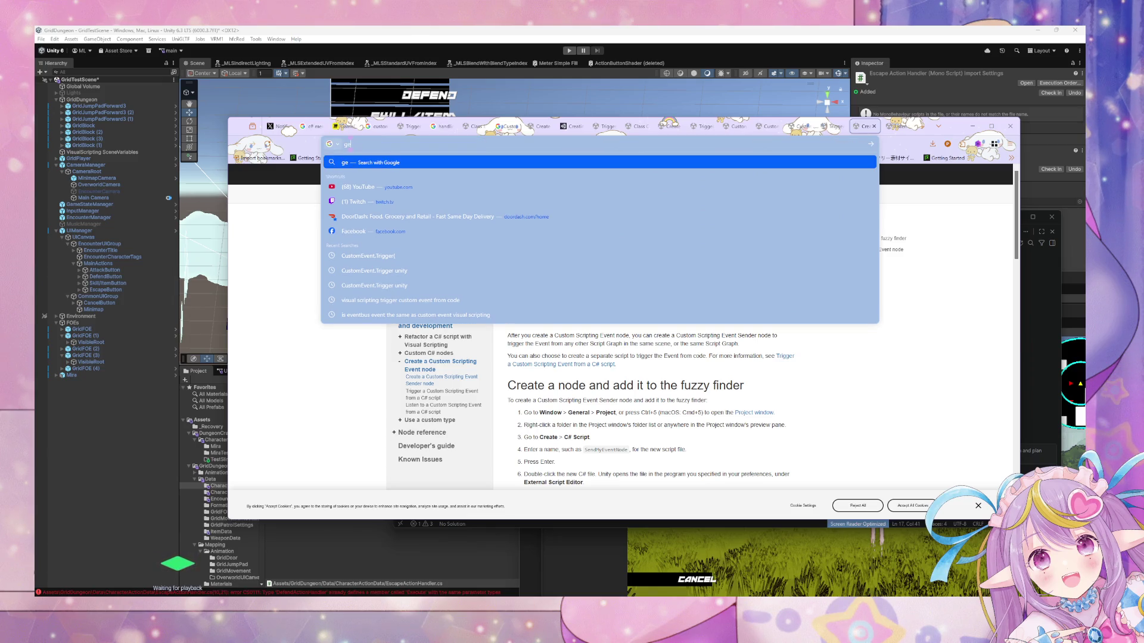
text(ual scripting get)
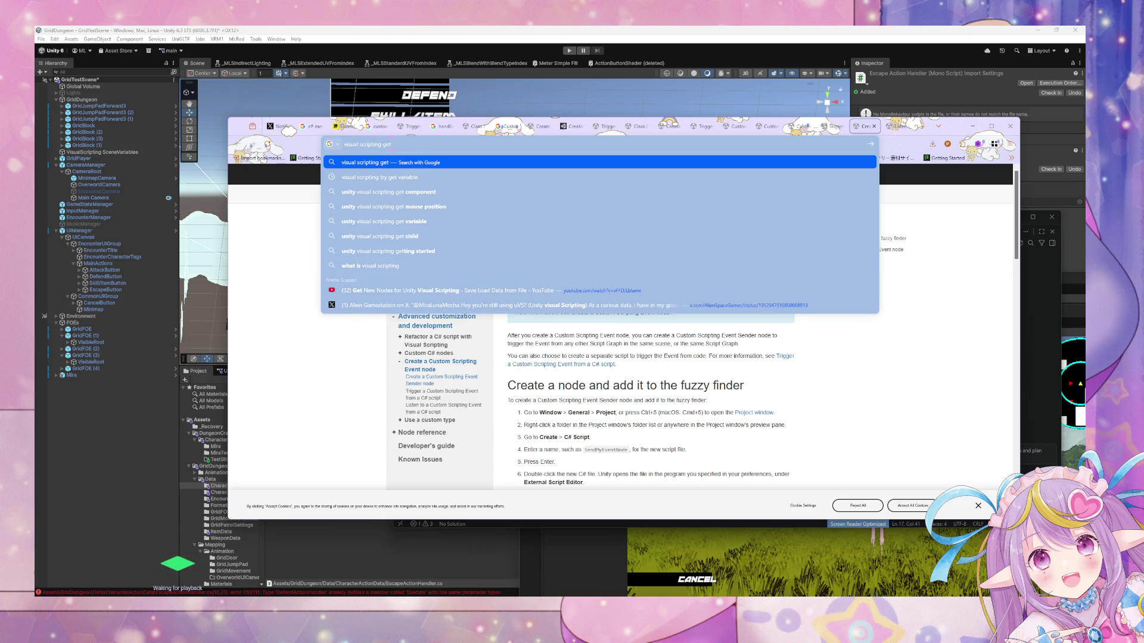
text( scene variable)
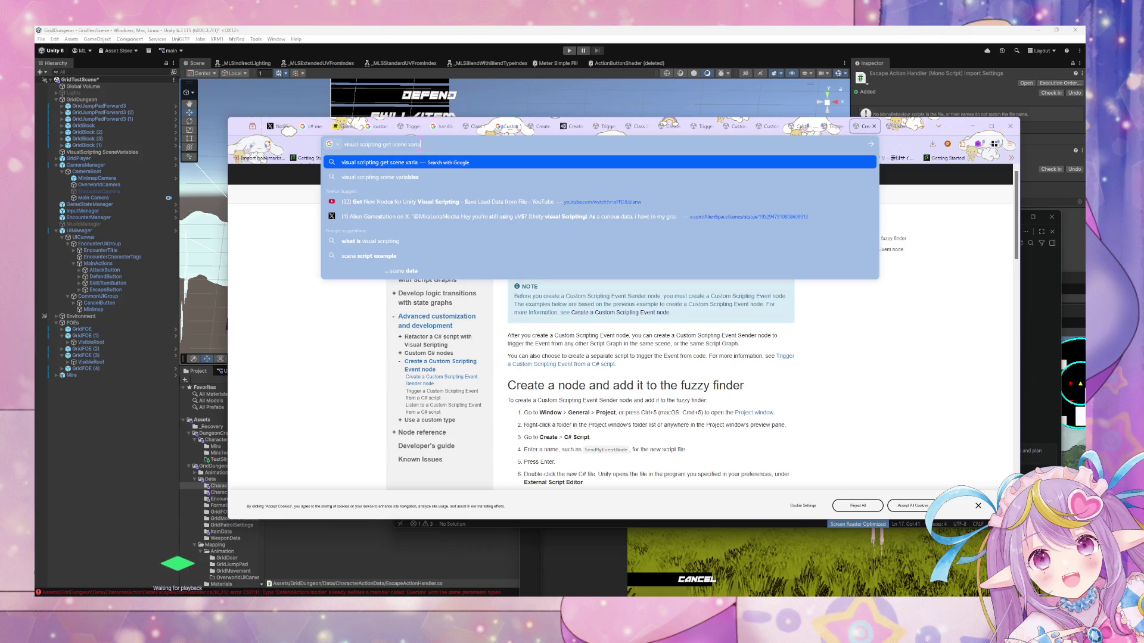
key(Return)
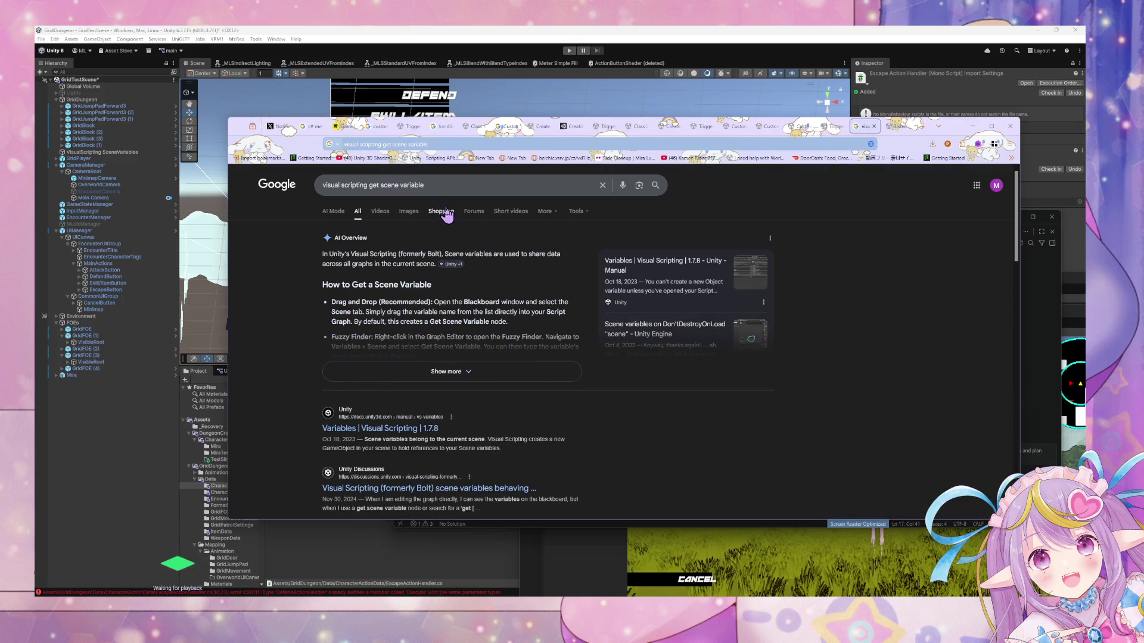
click(430, 185)
text(in c)
click(436, 217)
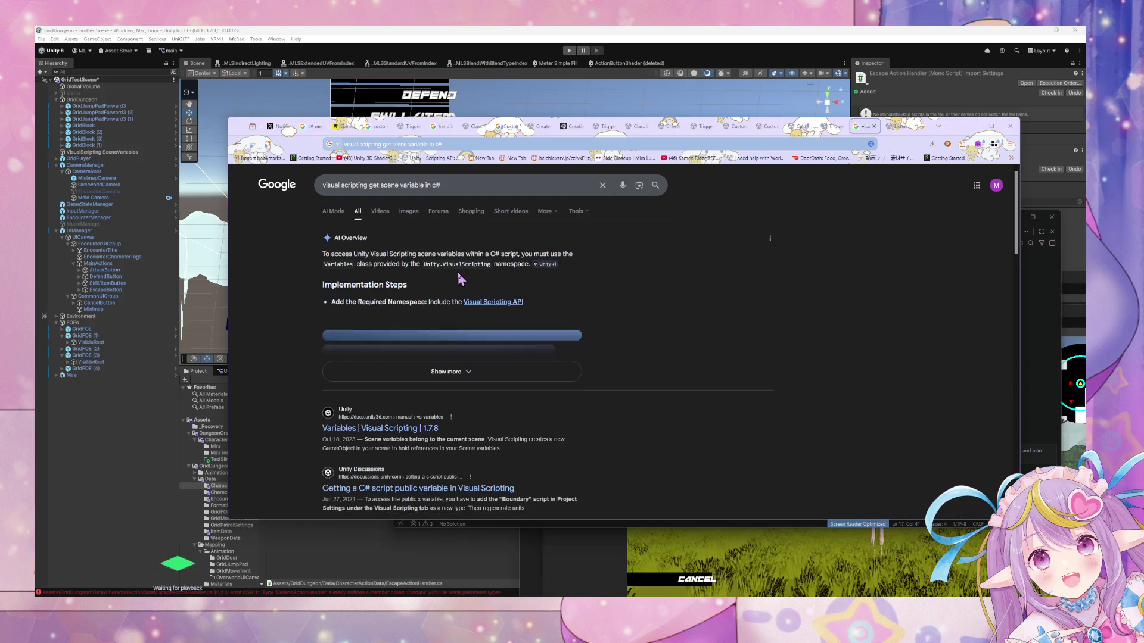
scroll(426, 294, down, 2)
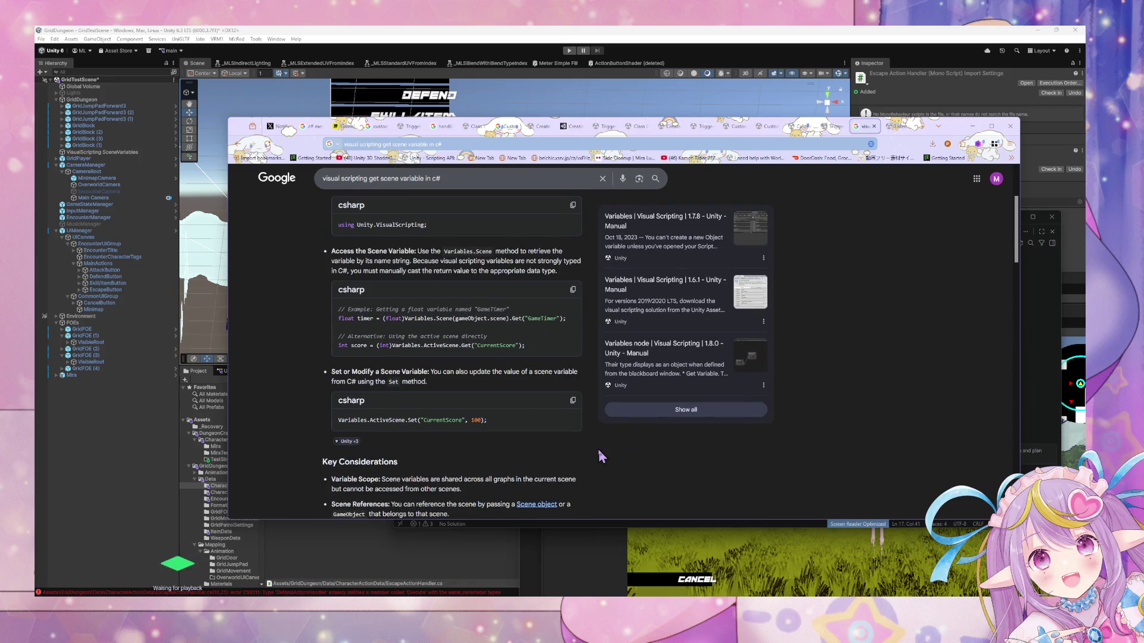
click(691, 525)
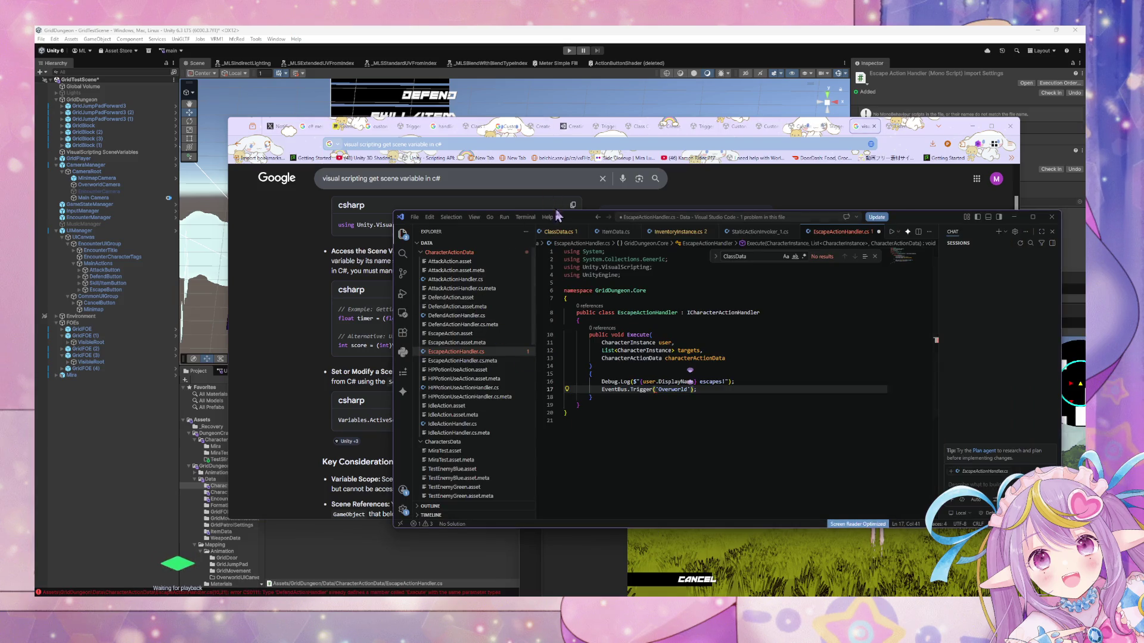
Below the Debug.Log line, start a (GameObject) Variables.Scene() lookup for the GameStateManager.
drag(560, 218, 748, 250)
click(923, 408)
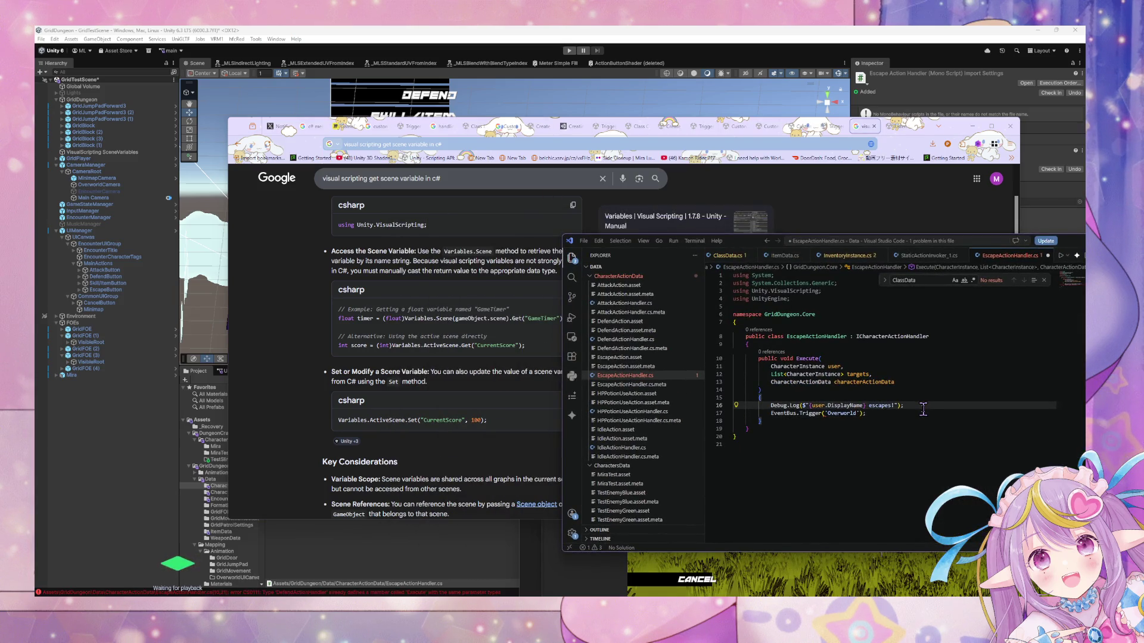
key(Return)
text(Game)
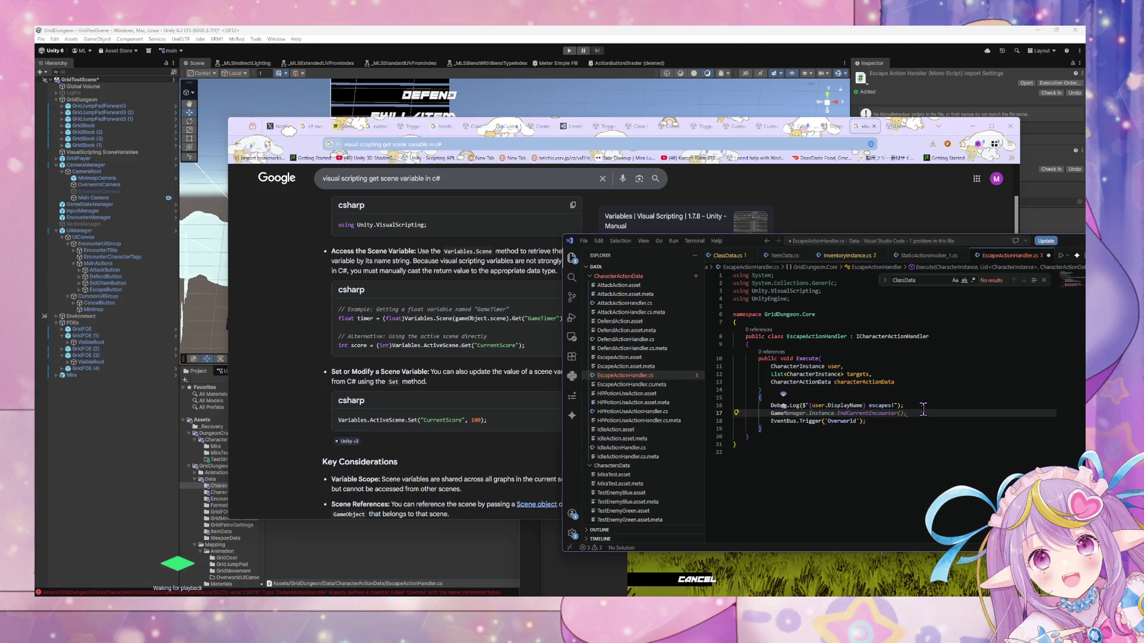
text(Ot )
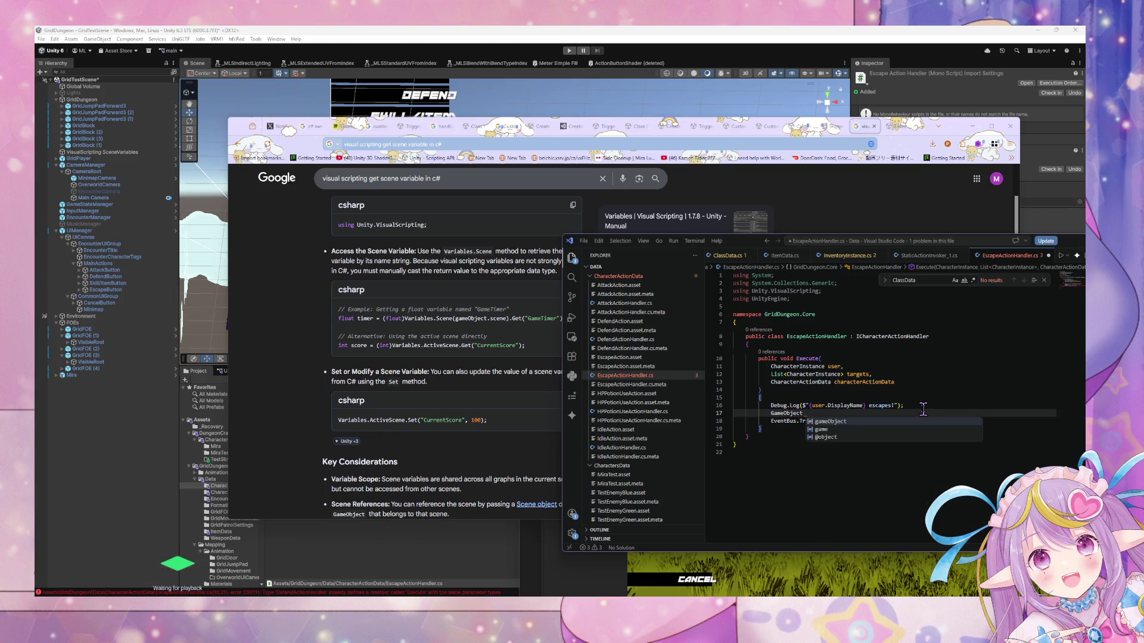
text(Scene)
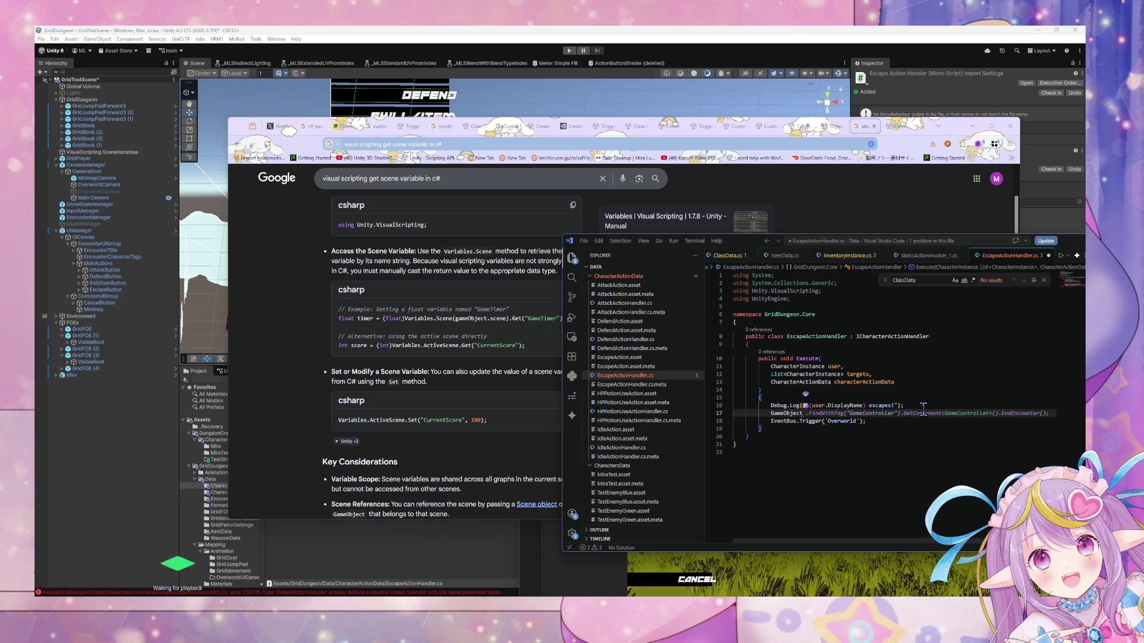
text(GameStateManager =)
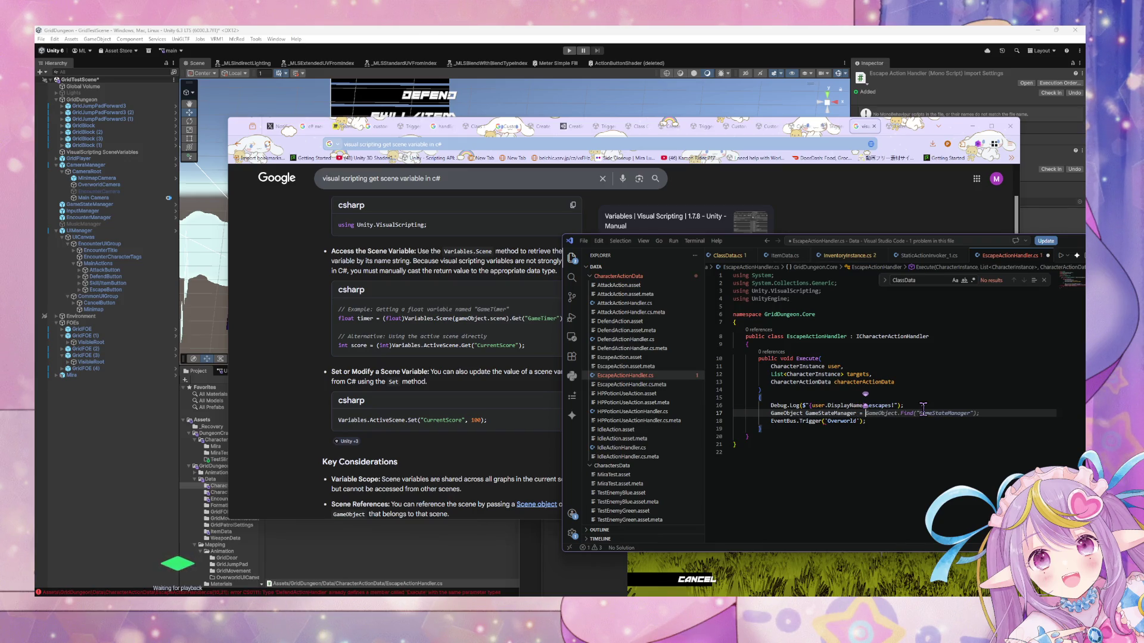
text( Varia)
key(BackSpace)
key(BackSpace)
key(BackSpace)
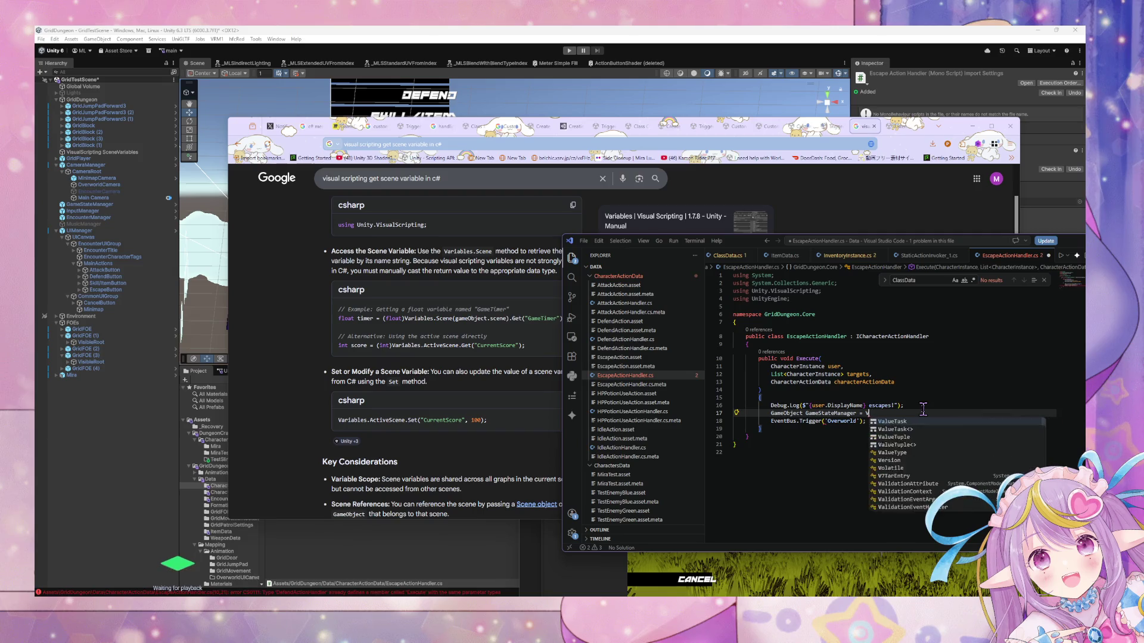
text((GameObject))
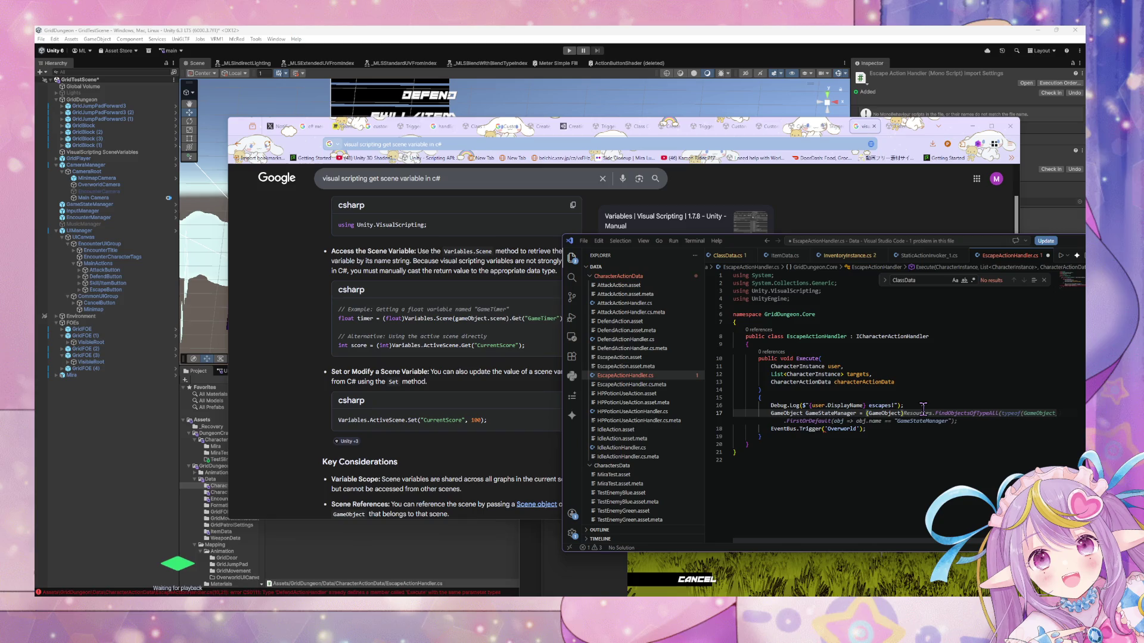
text( Variables)
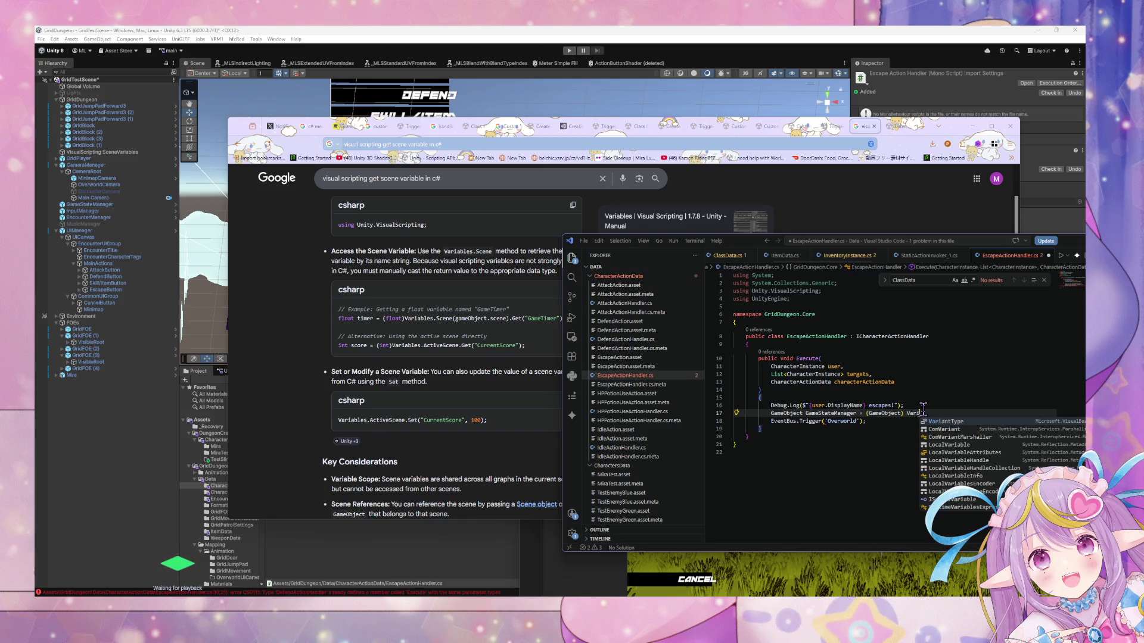
key(Tab)
text(.)
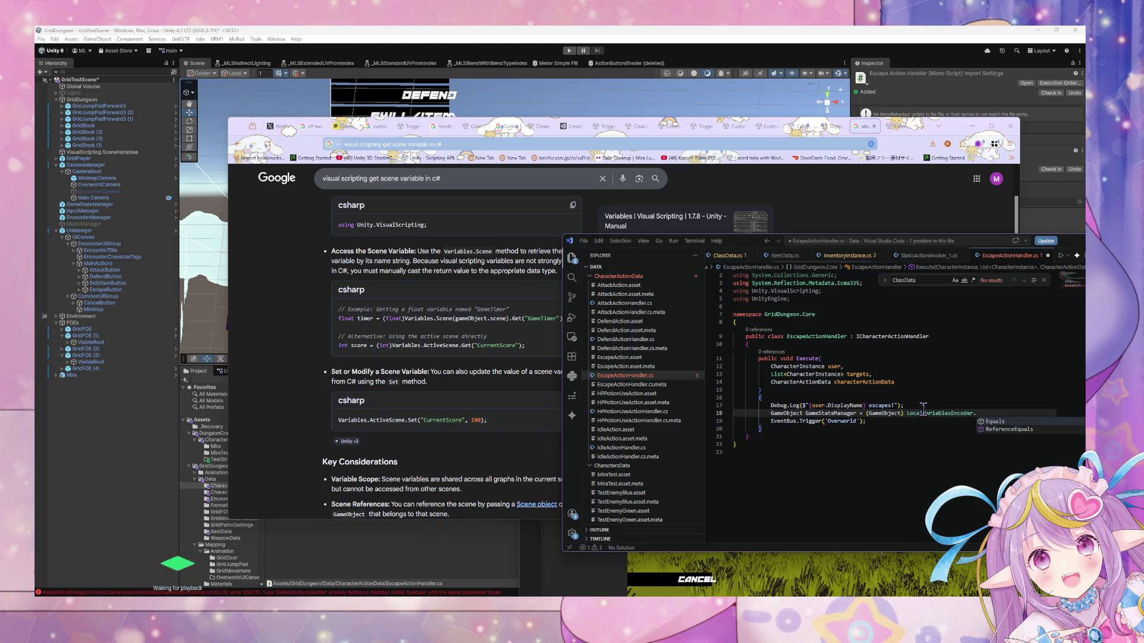
text(Scene)
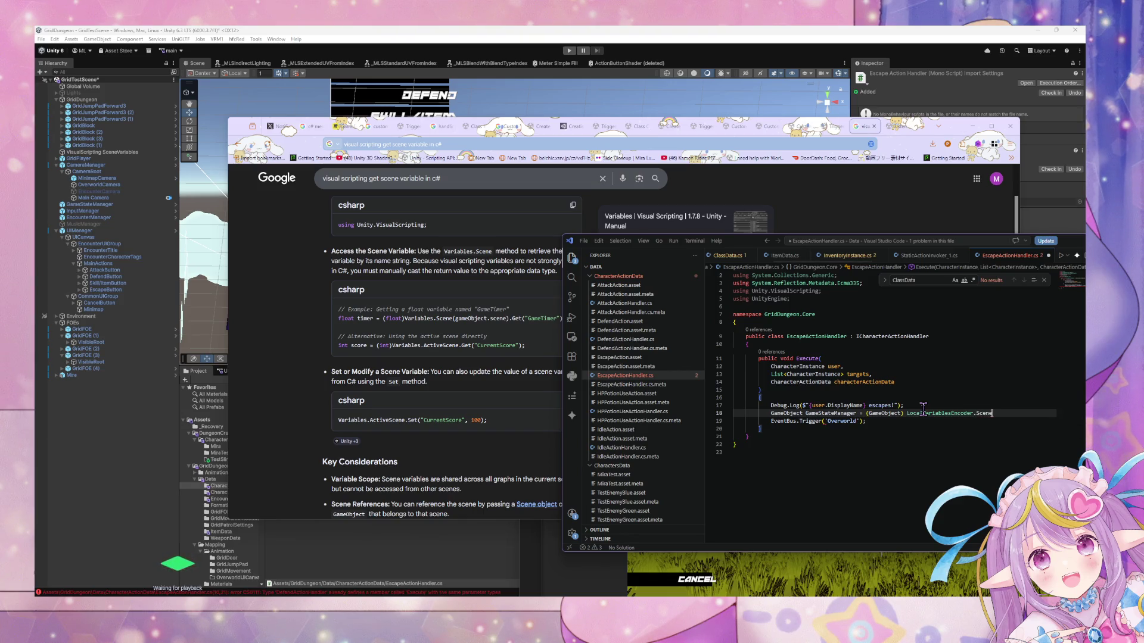
text(();)
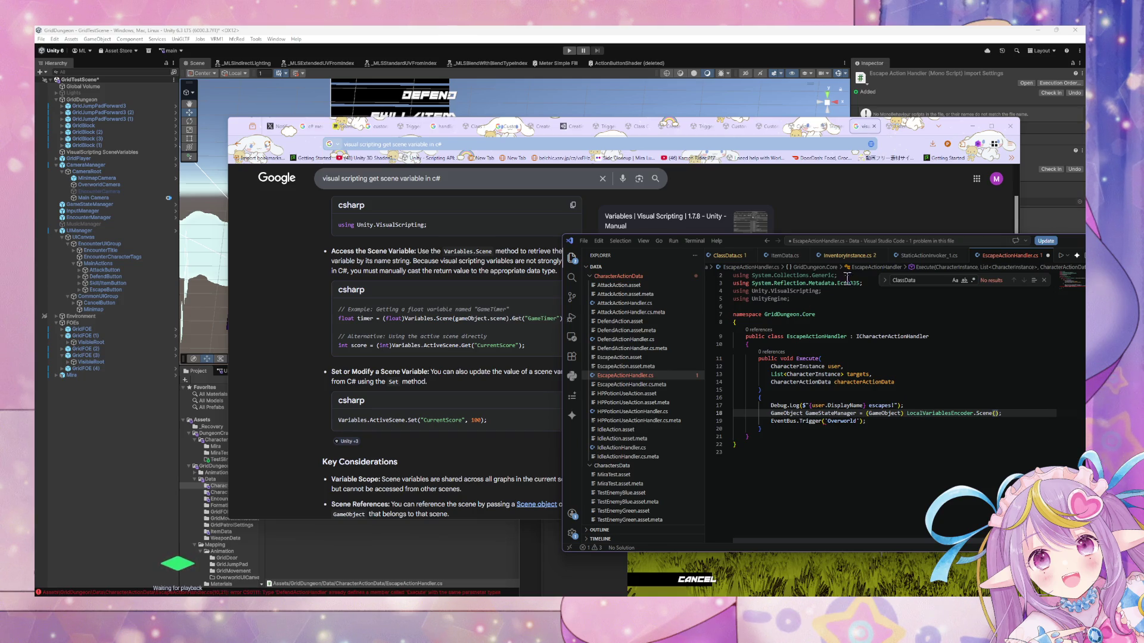
Undo the wrong completion and accept the Variables.Scene("GameStateManager").Get("instance") suggestion.
click(926, 413)
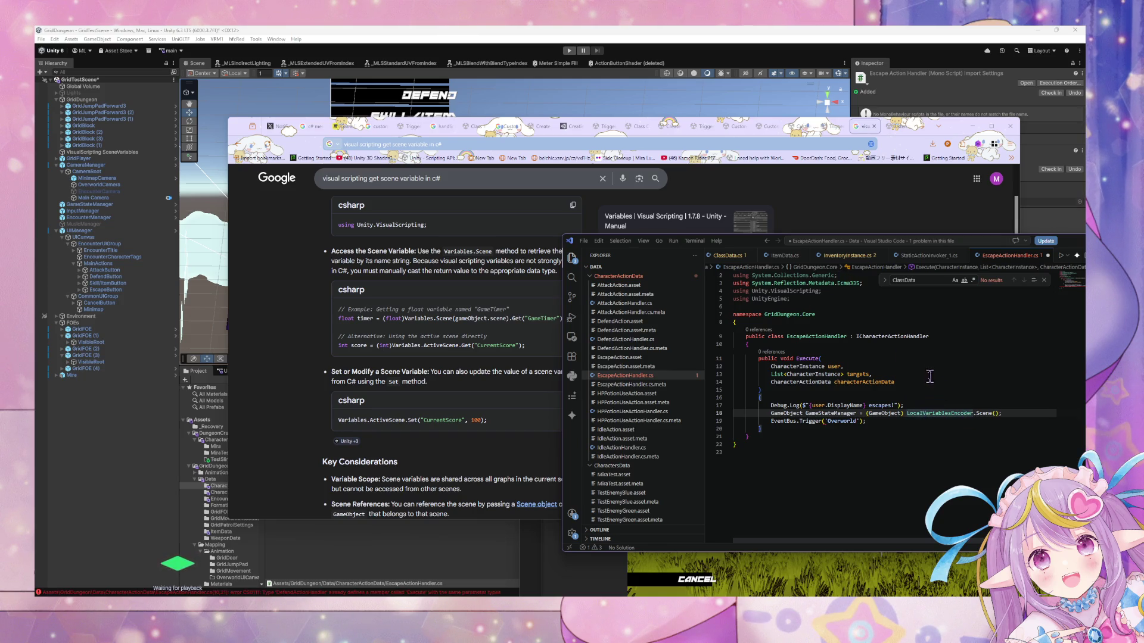
key(End)
key(BackSpace)
key(BackSpace)
key(BackSpace)
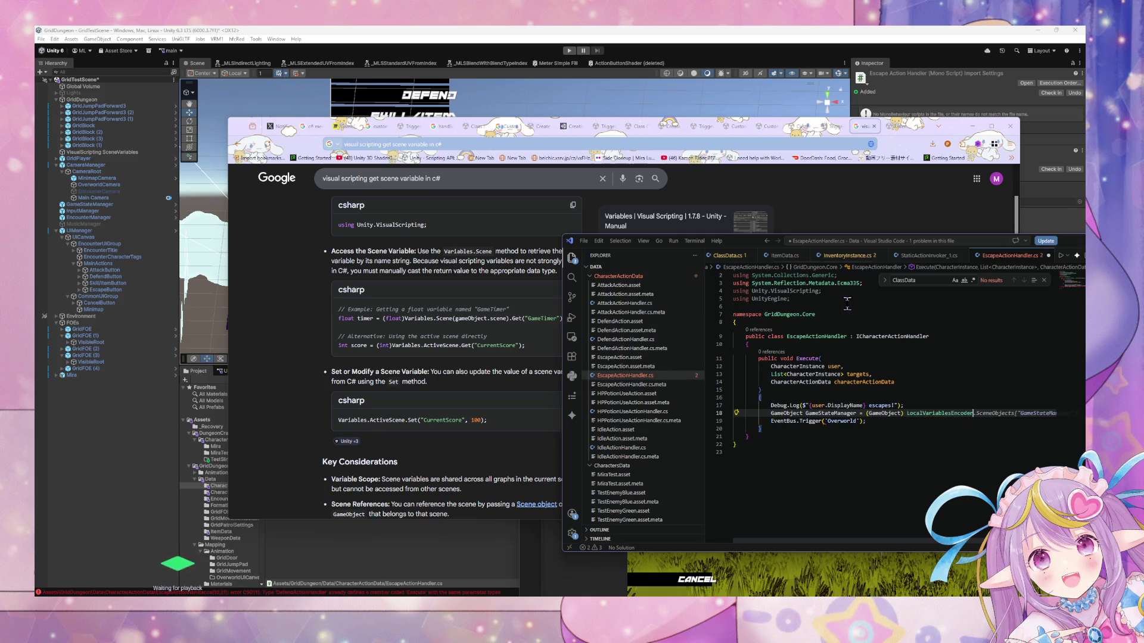
key(ctrl+z)
key(ctrl+z)
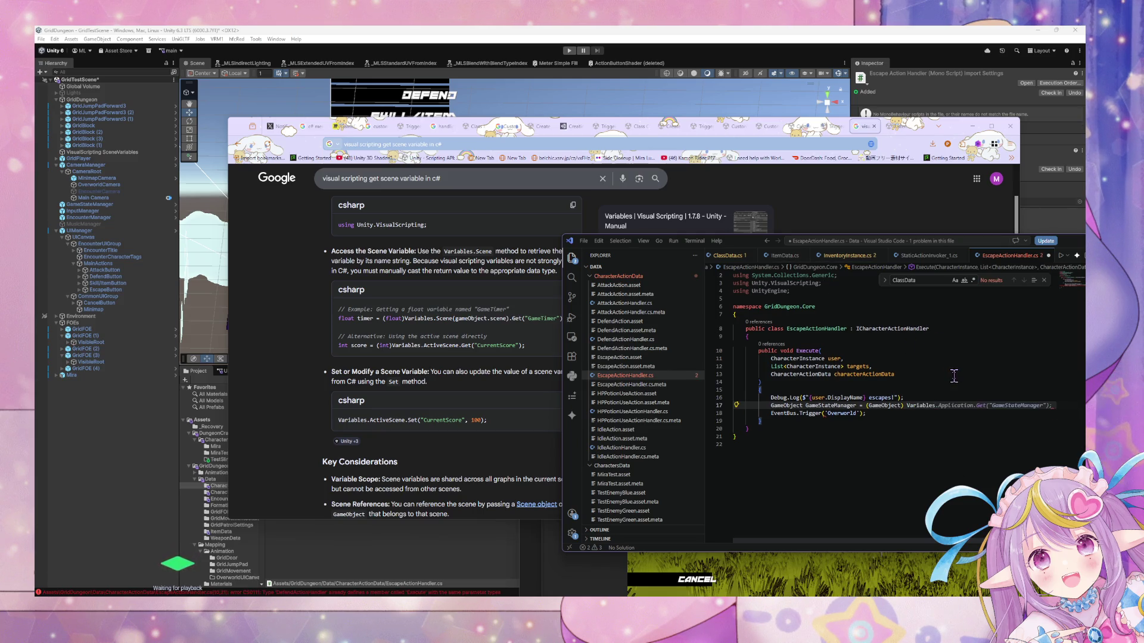
scroll(912, 352, up, 1)
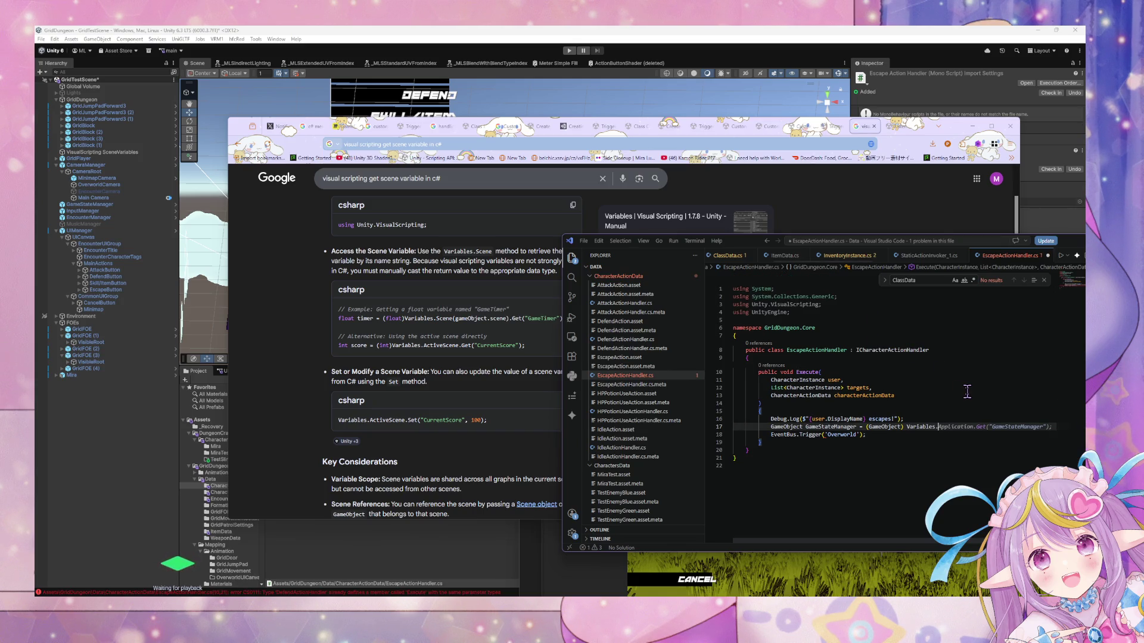
text(Scenene()
key(Tab)
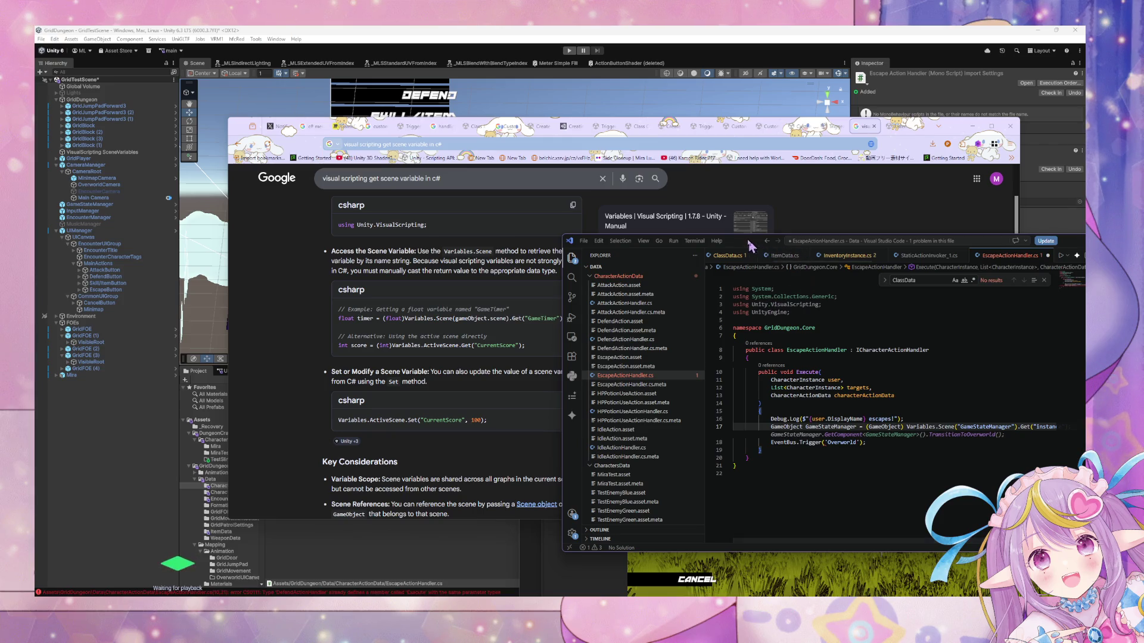
key(ctrl+alt+i)
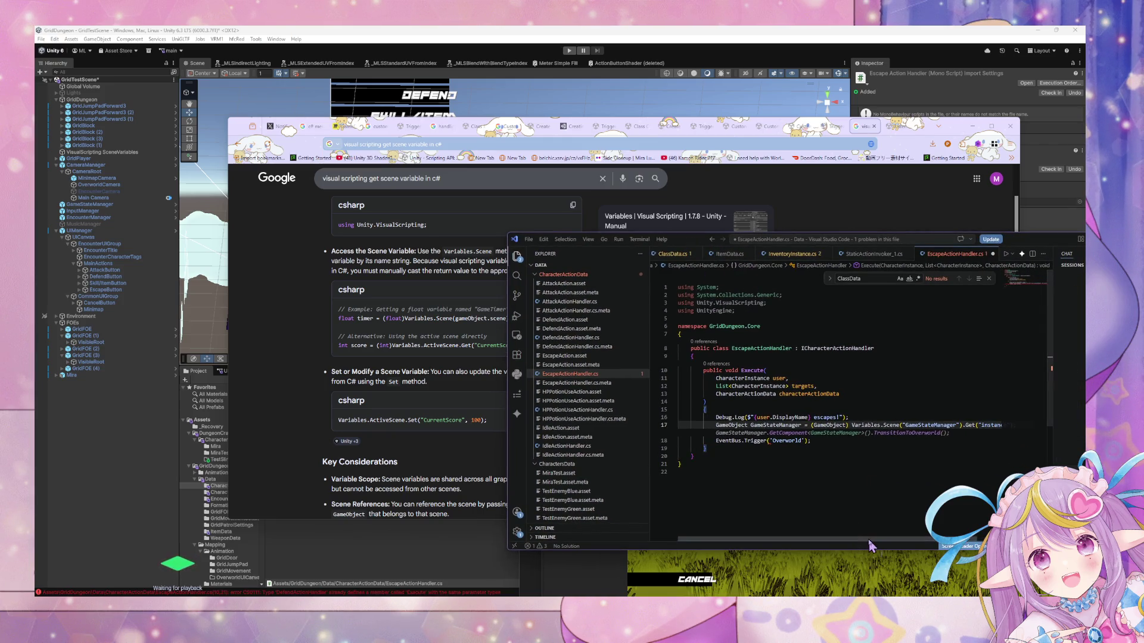
scroll(858, 539, right, 2)
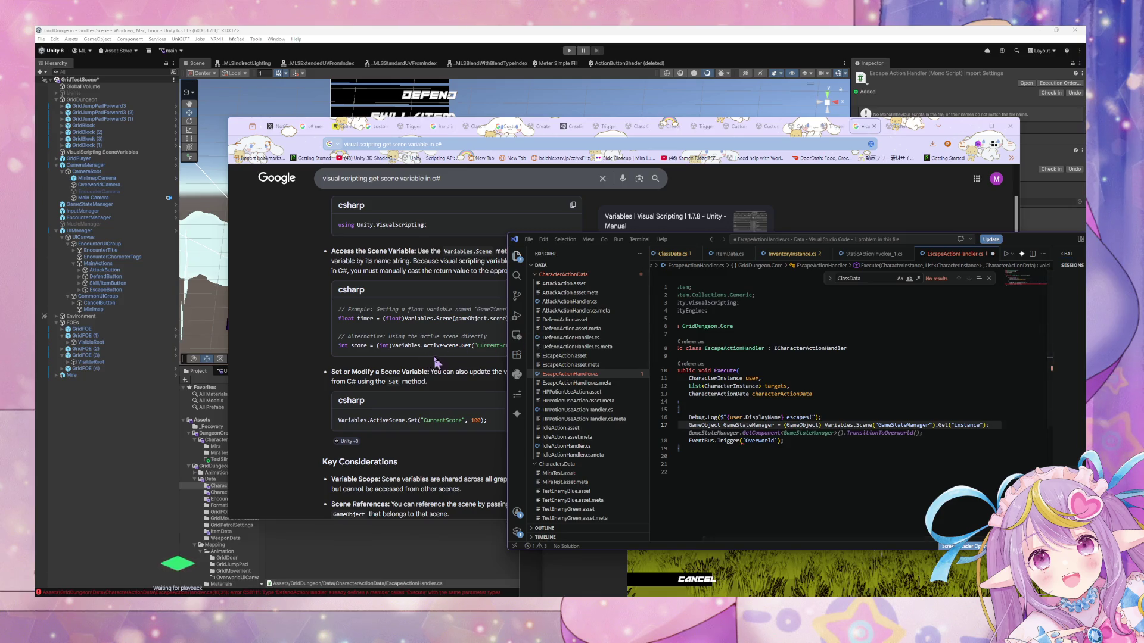
click(436, 362)
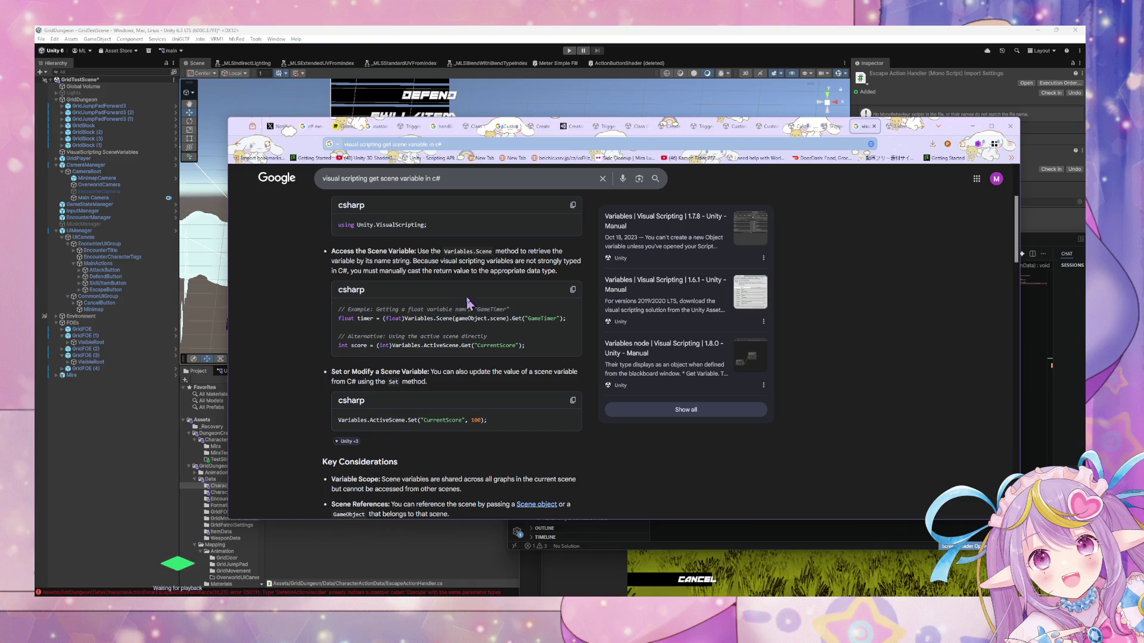
Scroll the scene-variable results and open 'Variables | Visual Scripting | 1.7.8'.
scroll(470, 298, down, 3)
scroll(500, 287, down, 2)
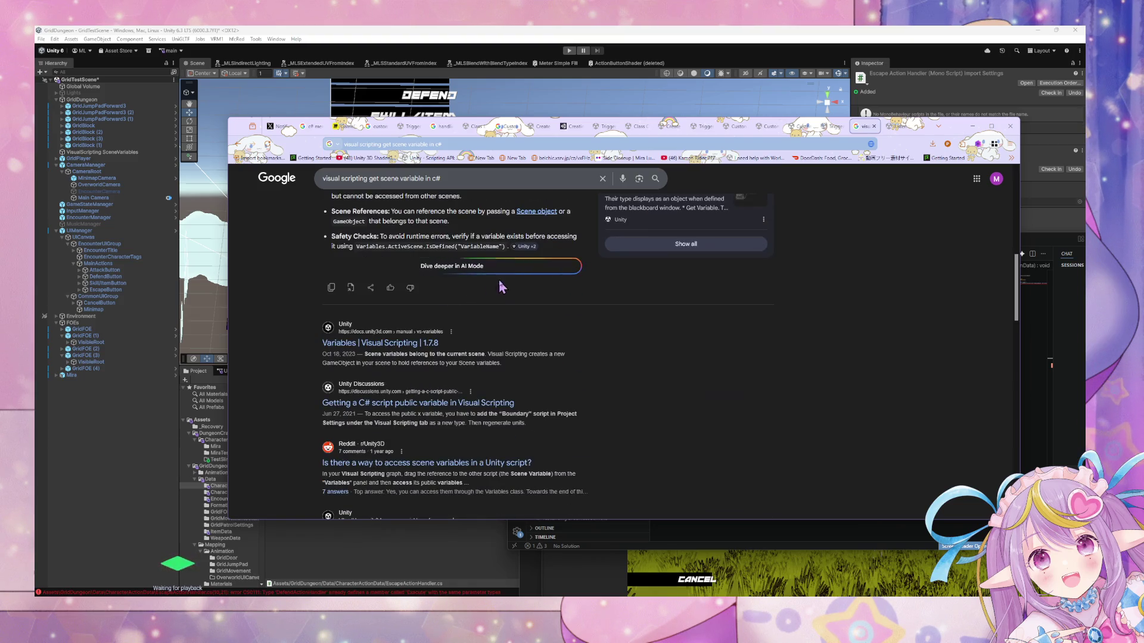
scroll(500, 288, up, 1)
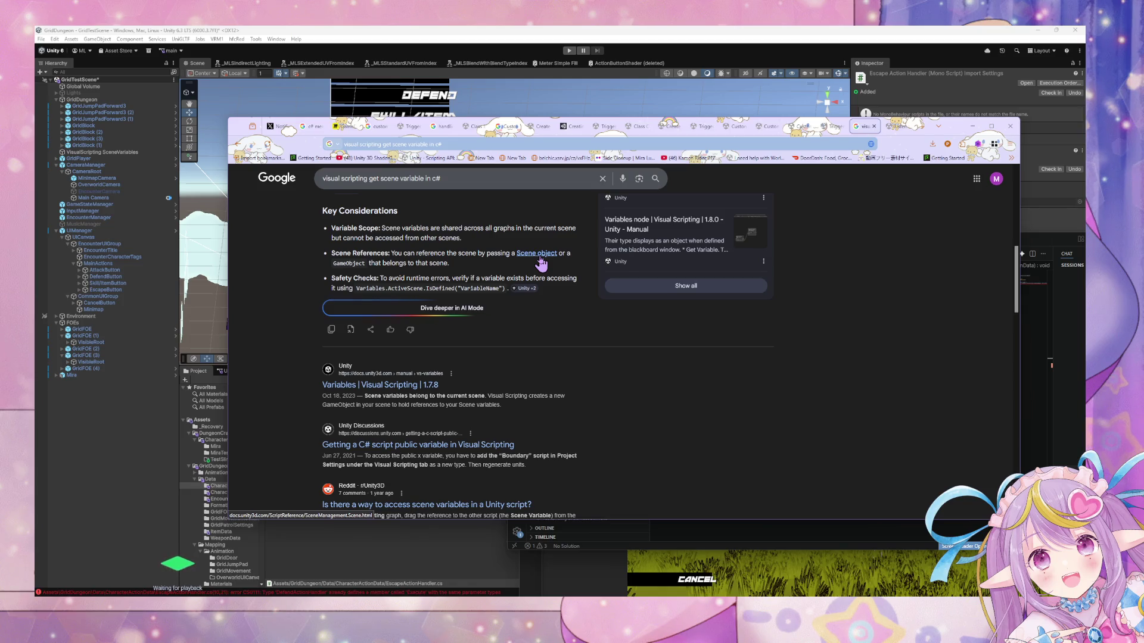
scroll(541, 262, up, 3)
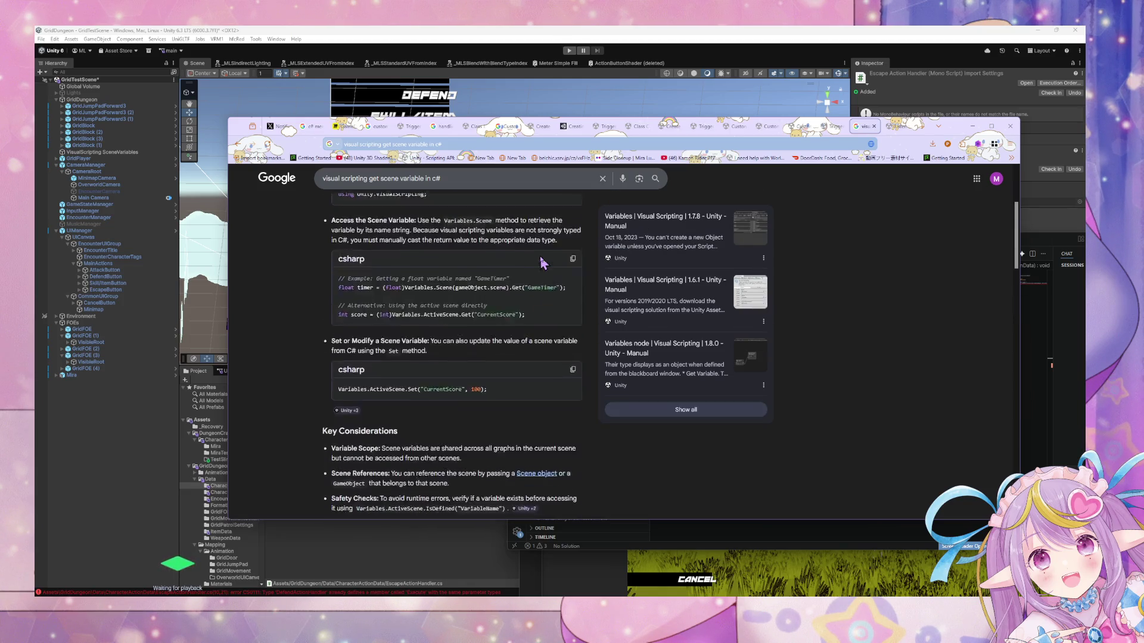
scroll(543, 262, up, 1)
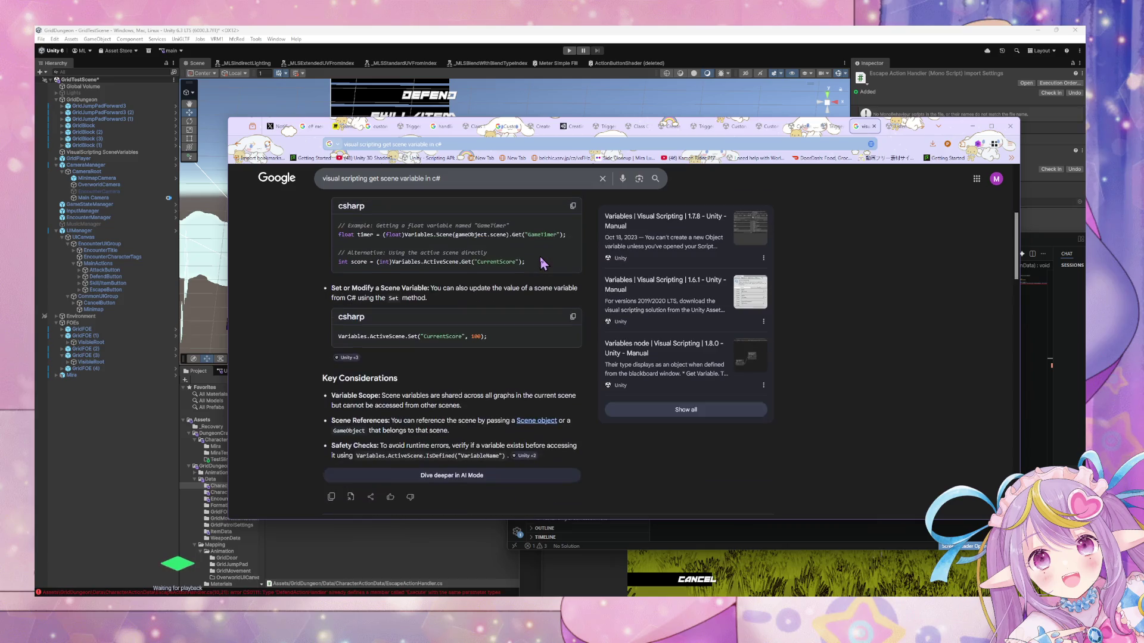
scroll(541, 259, down, 6)
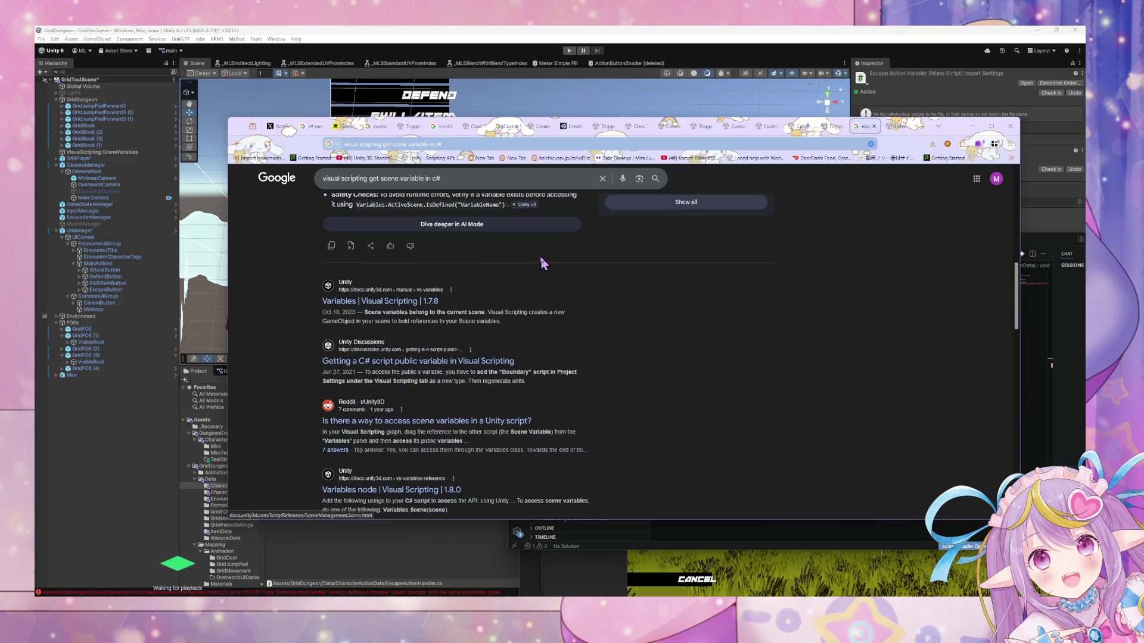
scroll(541, 259, up, 5)
click(1040, 381)
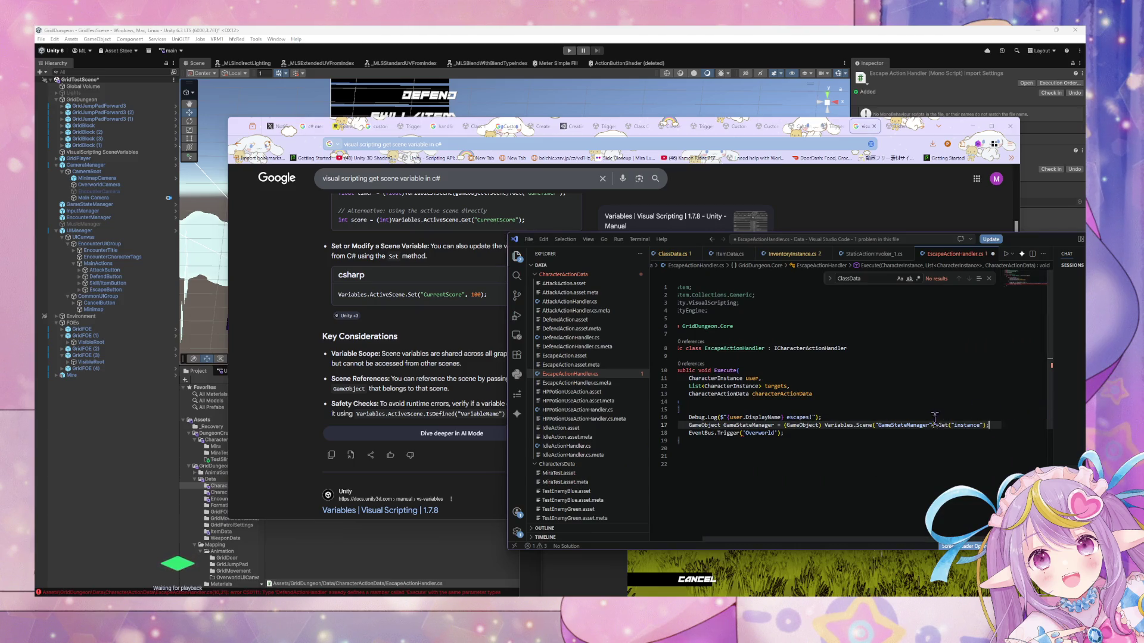
scroll(460, 365, down, 6)
click(407, 262)
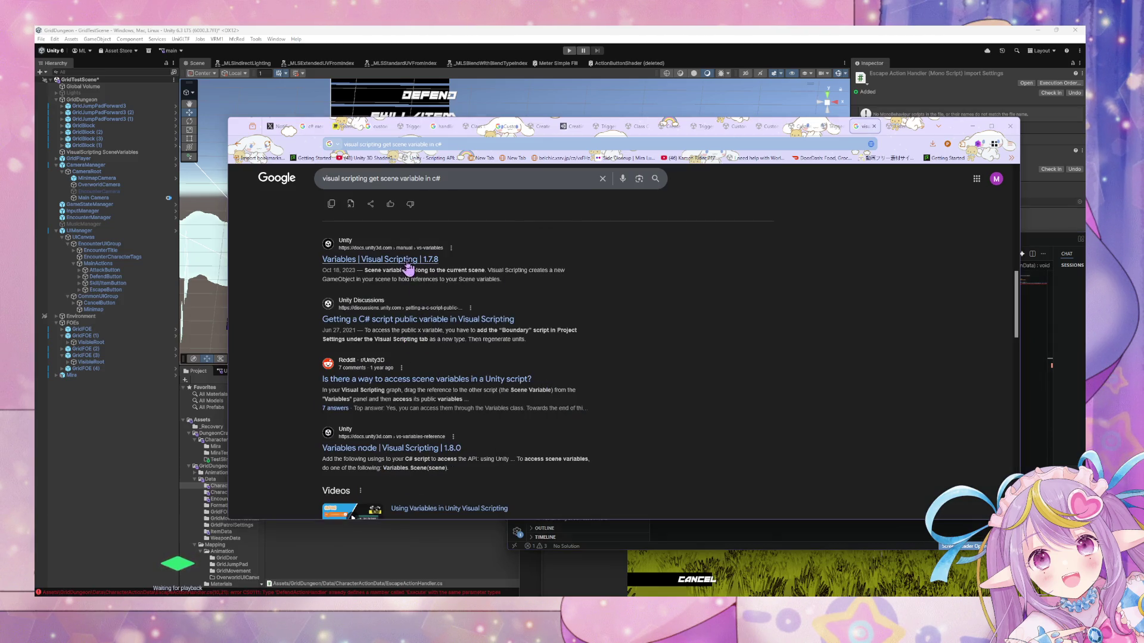
Read through the Variables page, then begin a new search about getting a scene variable in C#.
scroll(442, 353, down, 10)
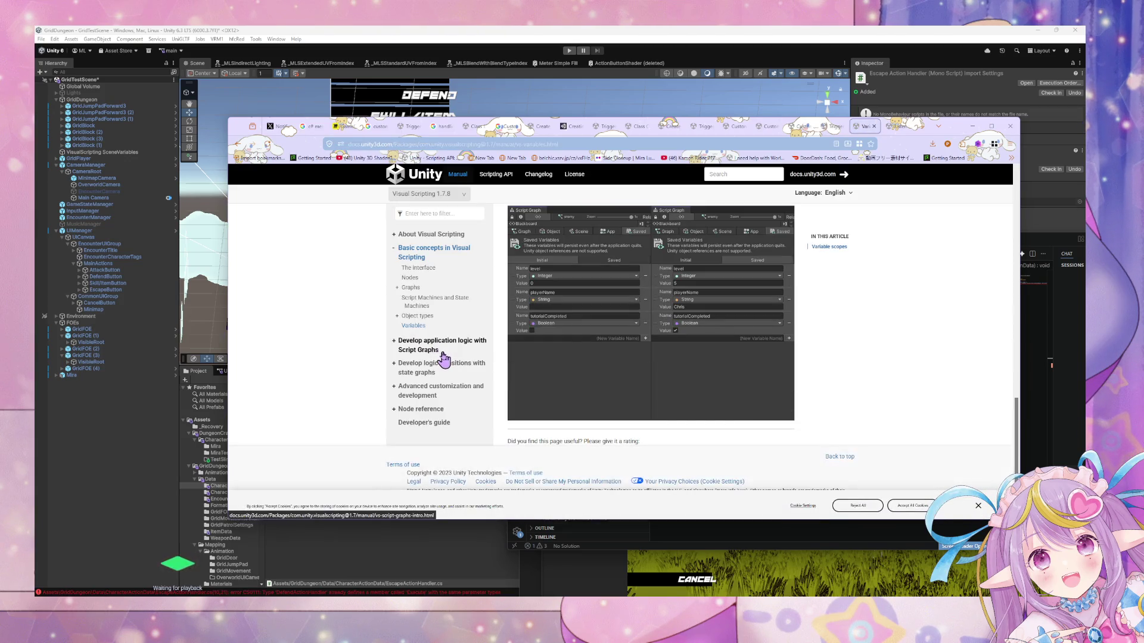
scroll(442, 358, up, 5)
scroll(444, 359, up, 3)
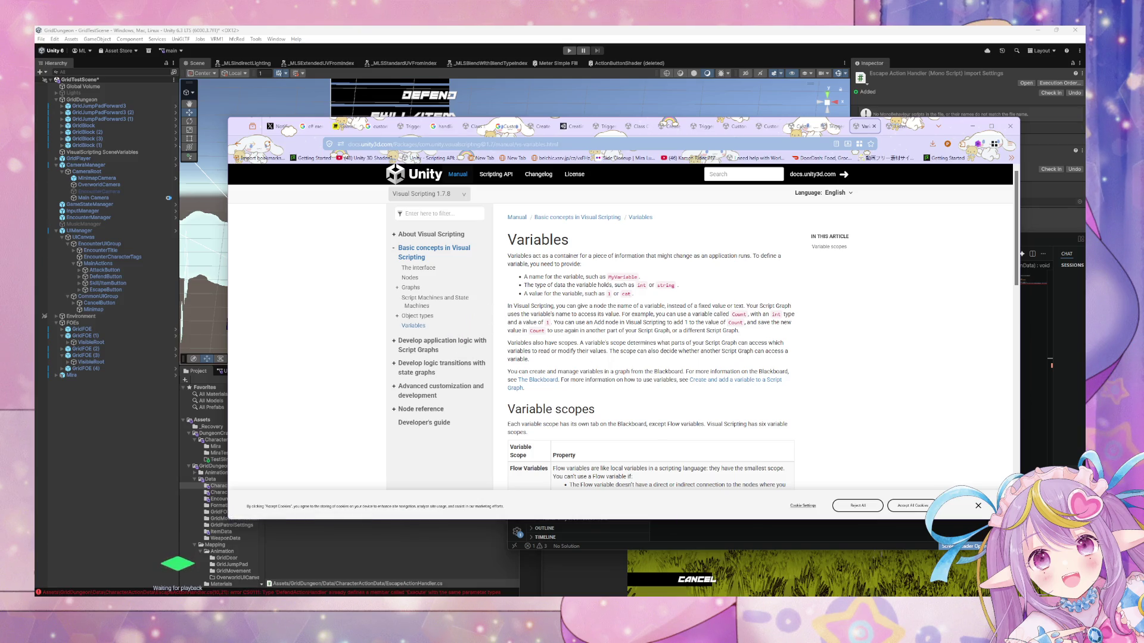
mouse_move(697, 638)
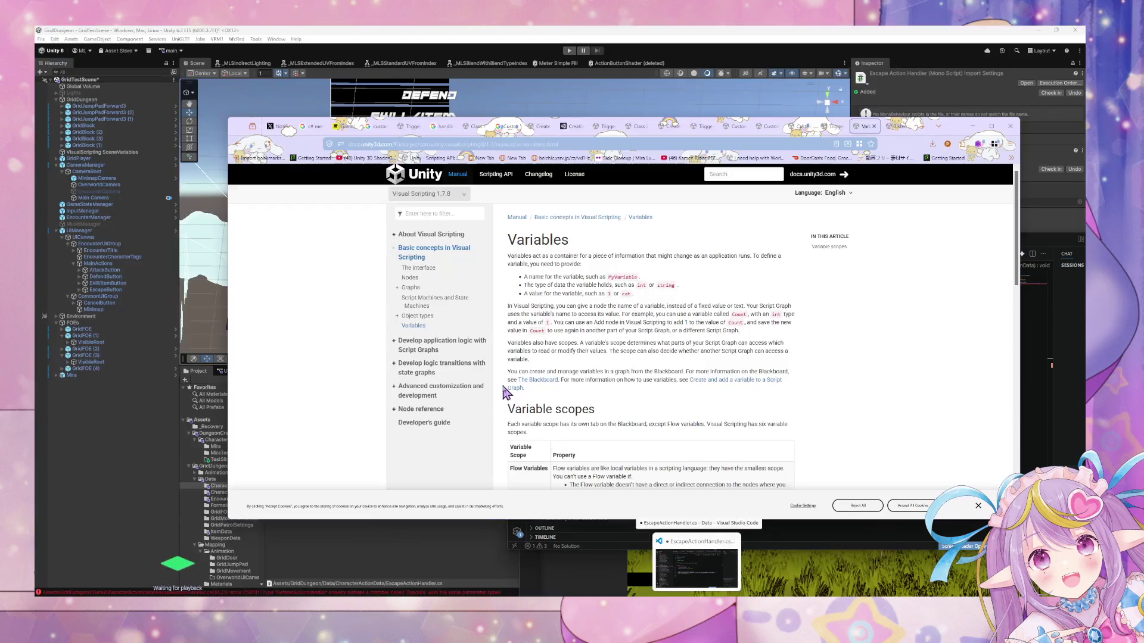
scroll(509, 356, down, 1)
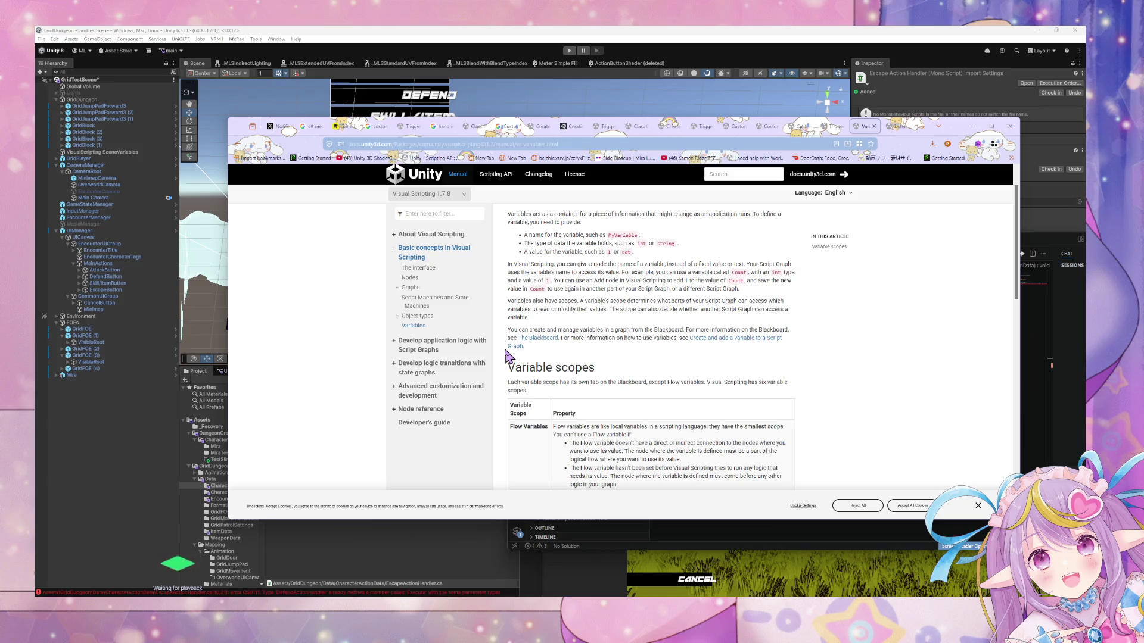
click(532, 144)
text(ge)
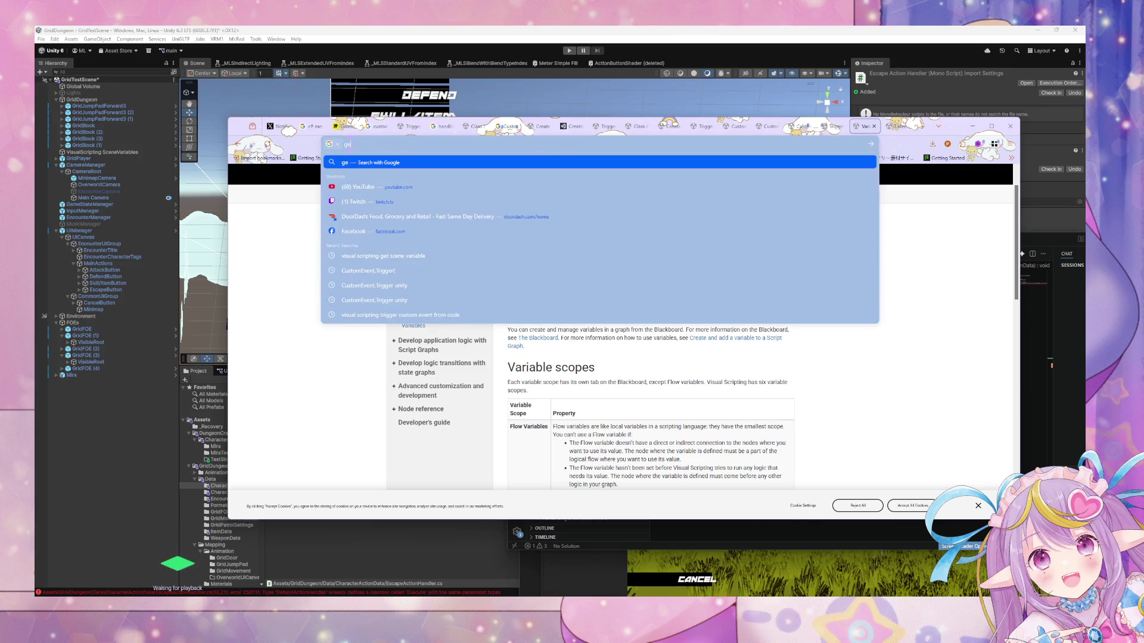
text(tscen)
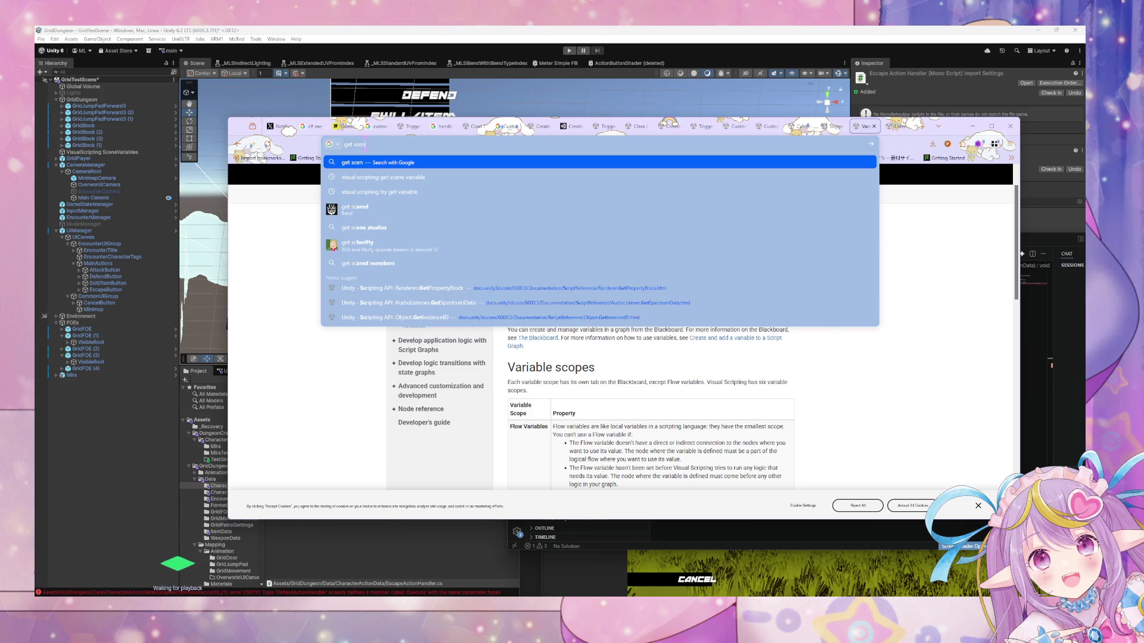
text(evaria)
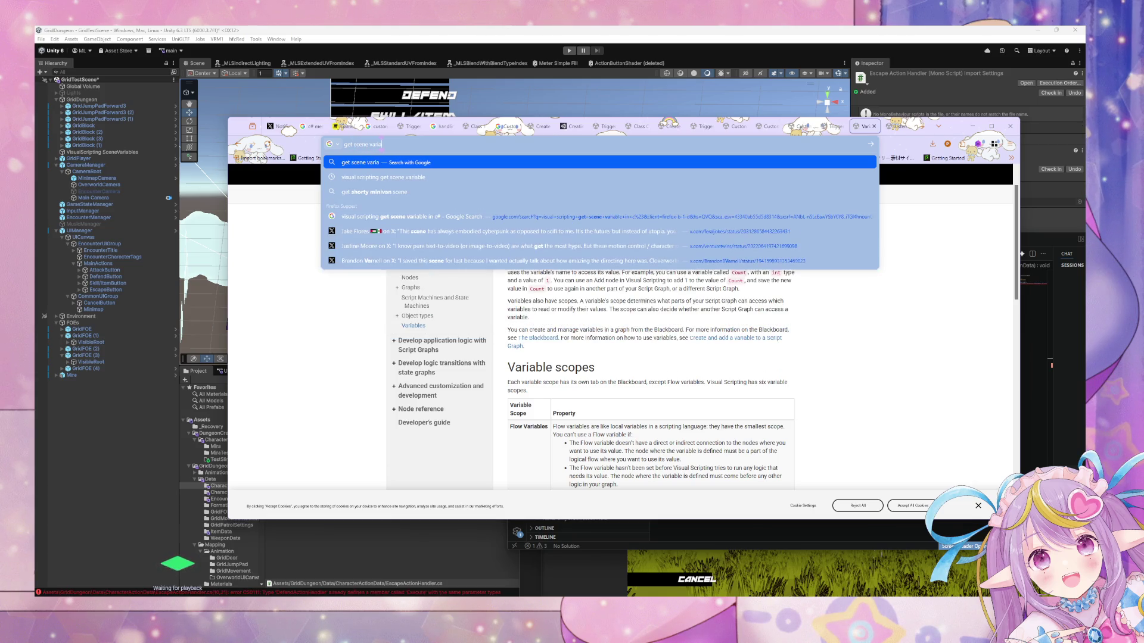
text( s)
text(m c#)
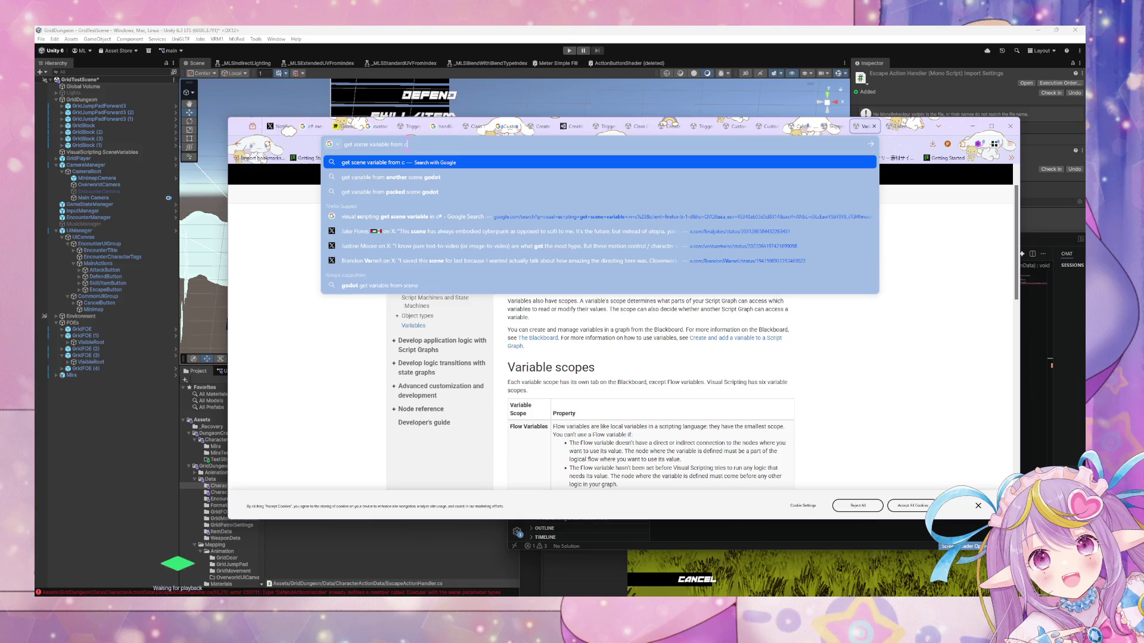
Run the 'get scene variable from c#' search and open the Reddit thread's Variables node manual link.
key(Return)
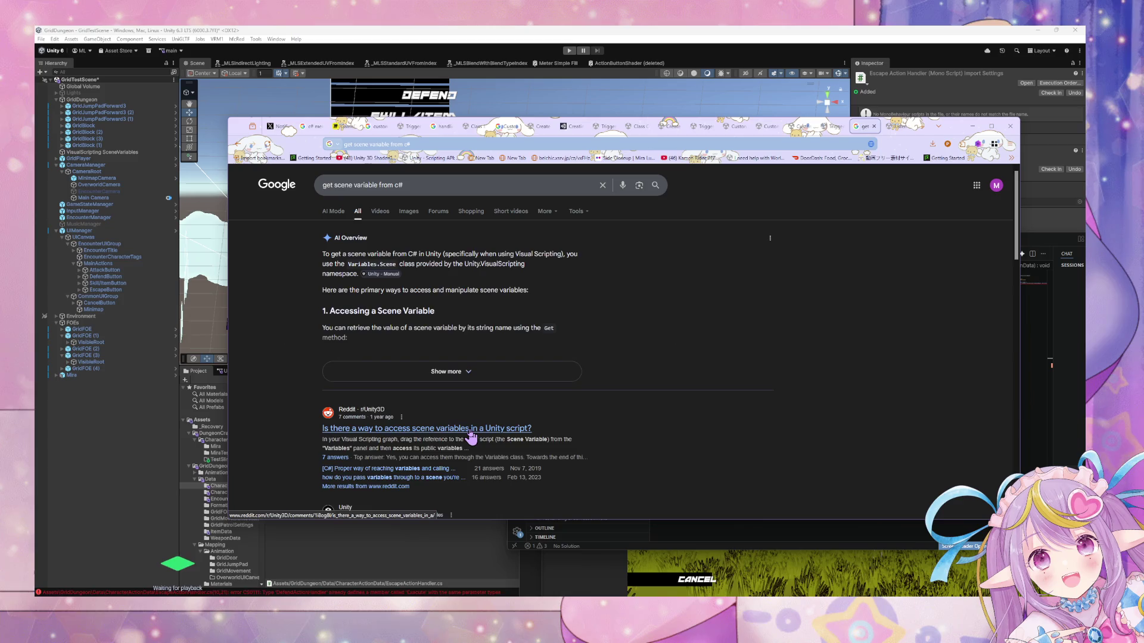
click(499, 429)
scroll(517, 353, down, 3)
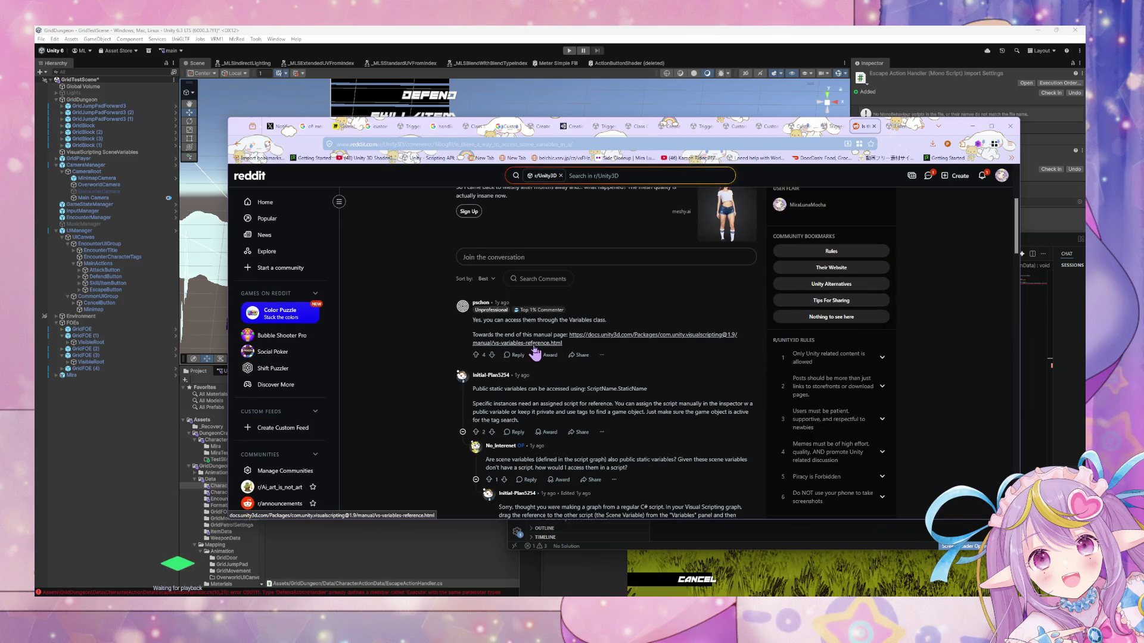
middle_click(534, 348)
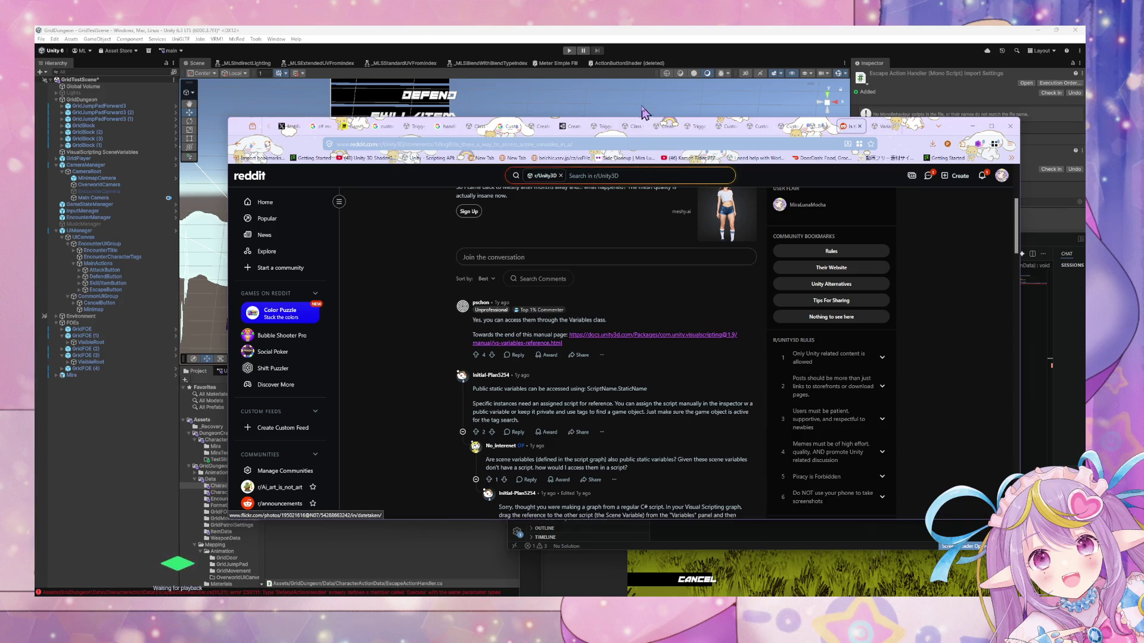
click(882, 127)
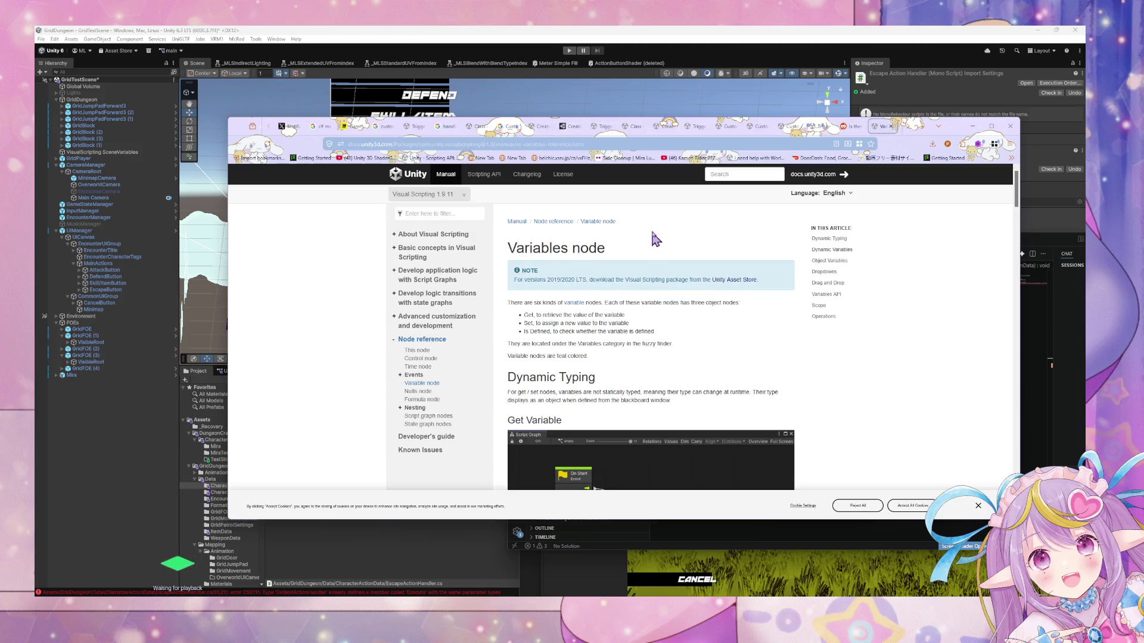
Select the Variables.Application.Set example and compare it with the script's GameStateManager lookup on line 17.
scroll(658, 233, down, 8)
scroll(658, 225, down, 12)
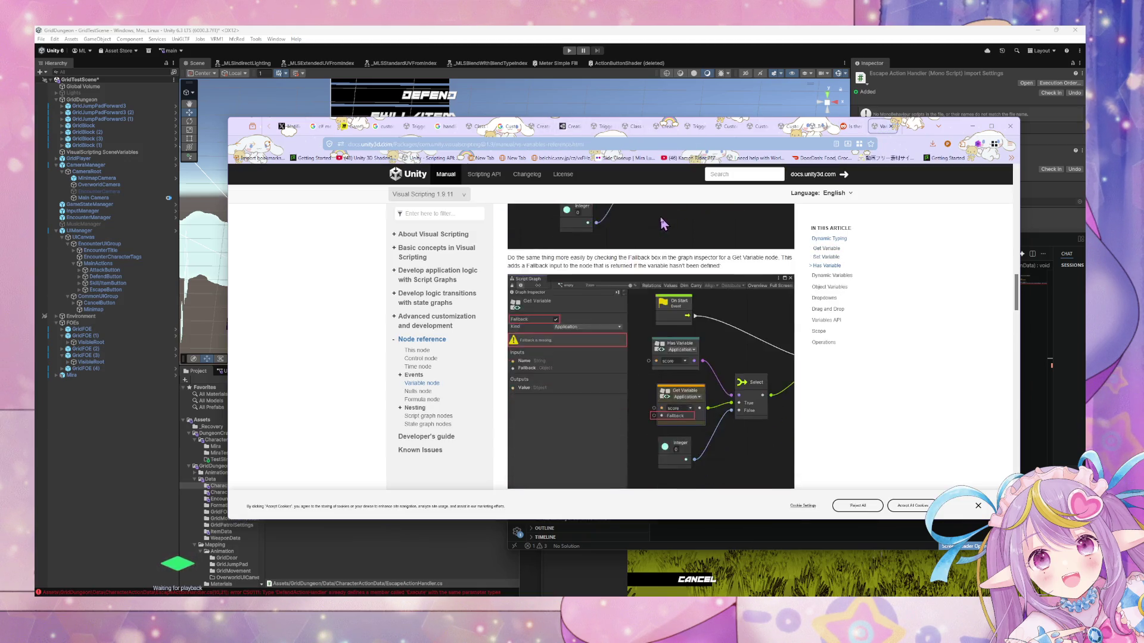
scroll(666, 222, down, 4)
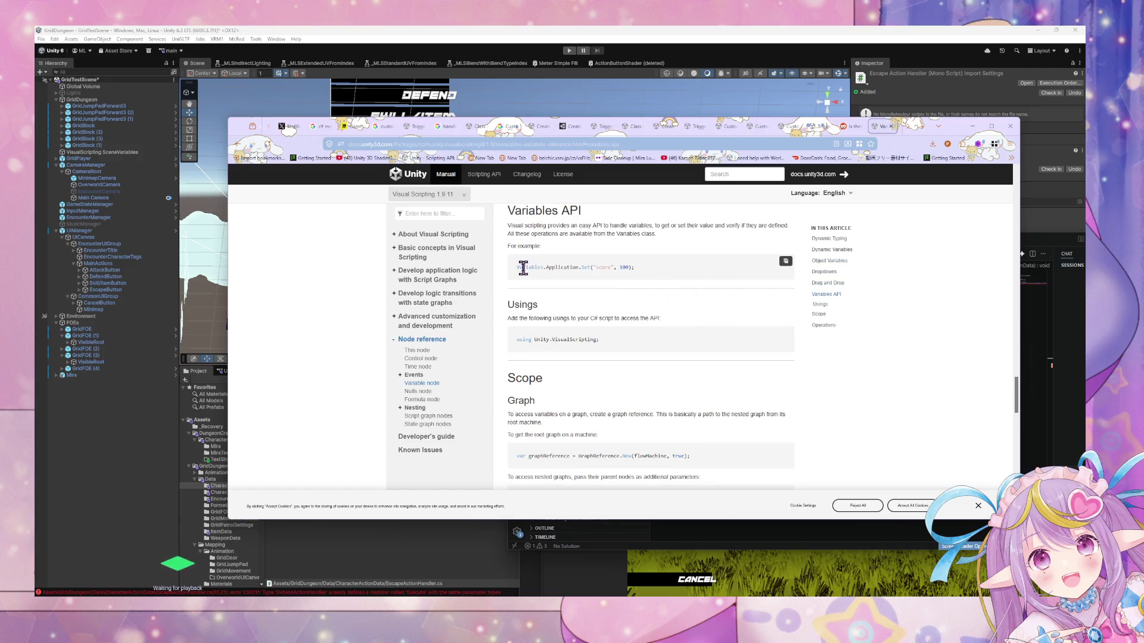
drag(518, 267, 623, 272)
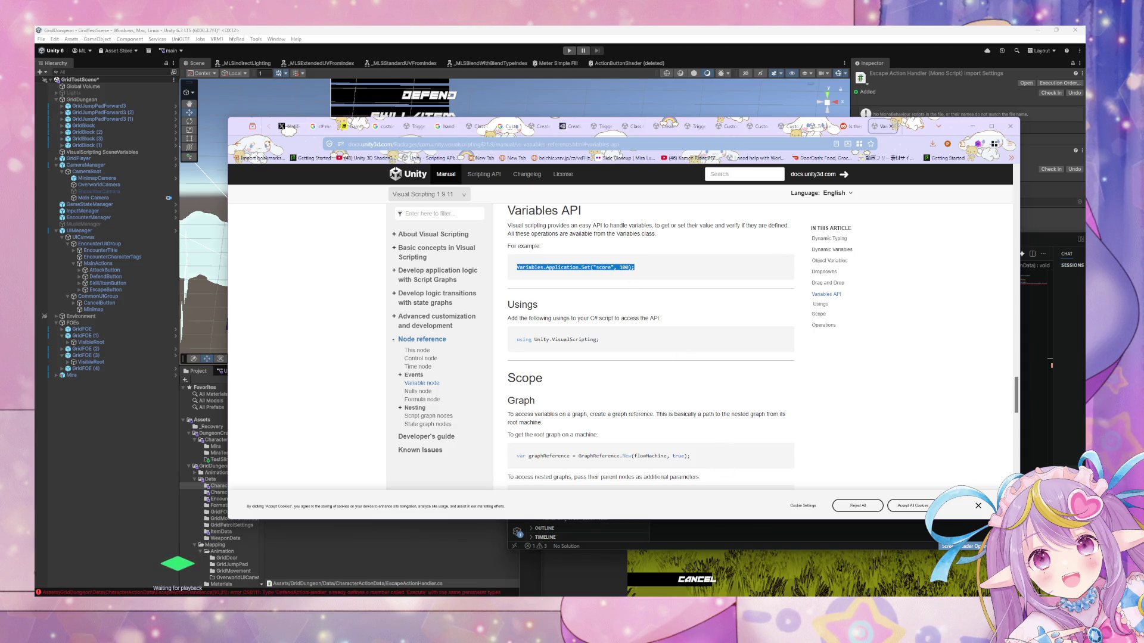
key(alt+Tab)
click(809, 434)
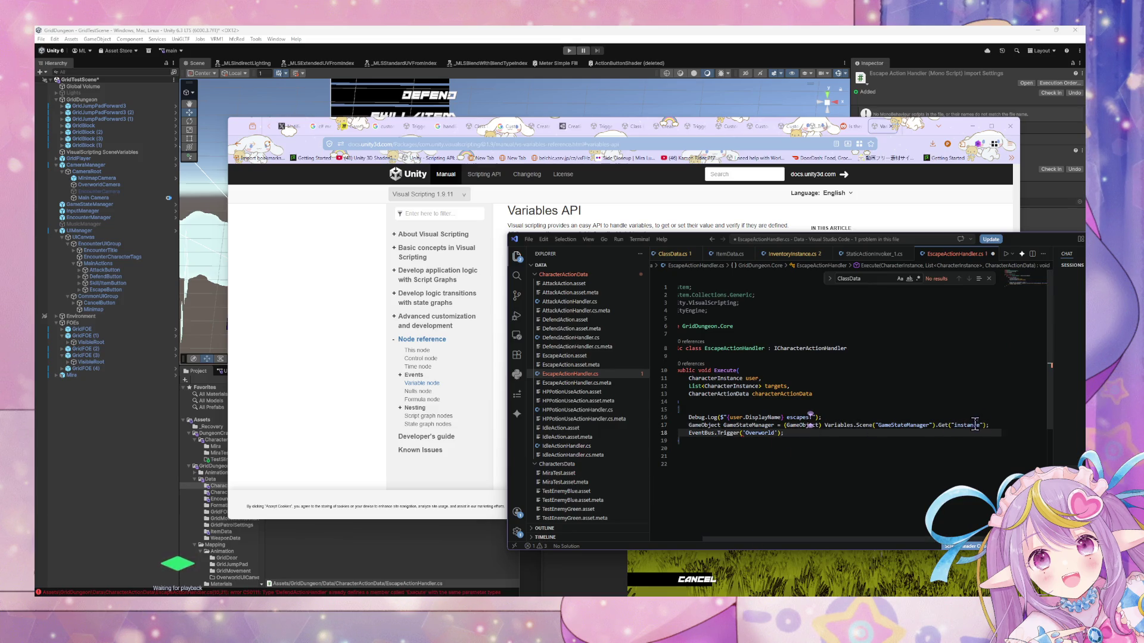
mouse_move(694, 241)
mouse_down()
mouse_move(510, 309)
mouse_move(494, 284)
mouse_move(491, 307)
mouse_up()
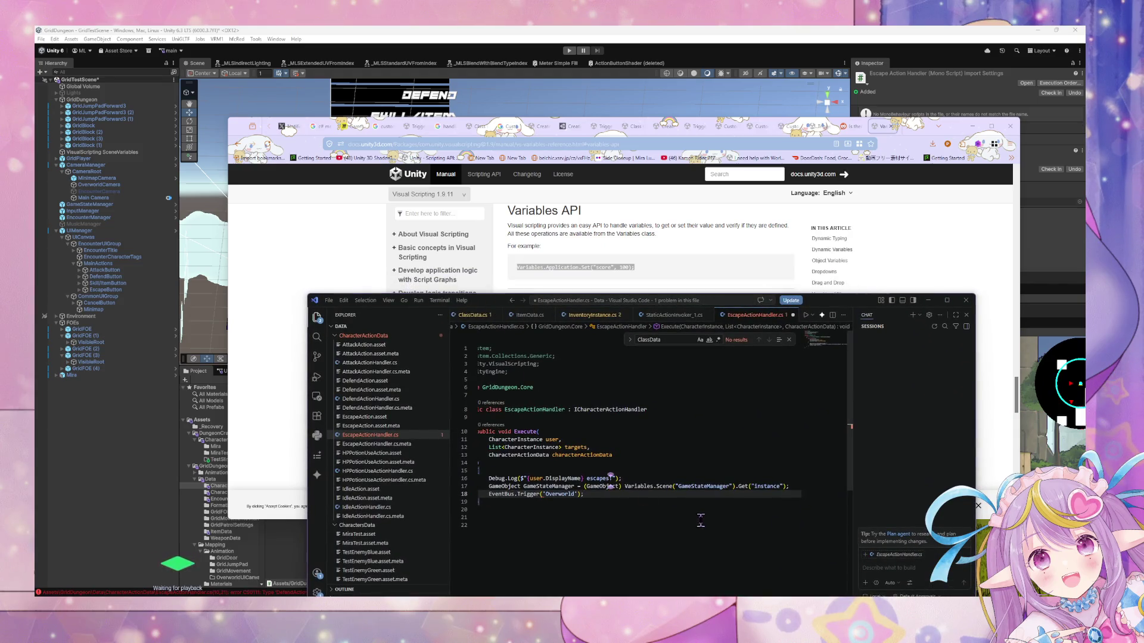
click(663, 487)
Revisit the Variables API section, then move to the Custom Scripting Event from C# page.
click(551, 267)
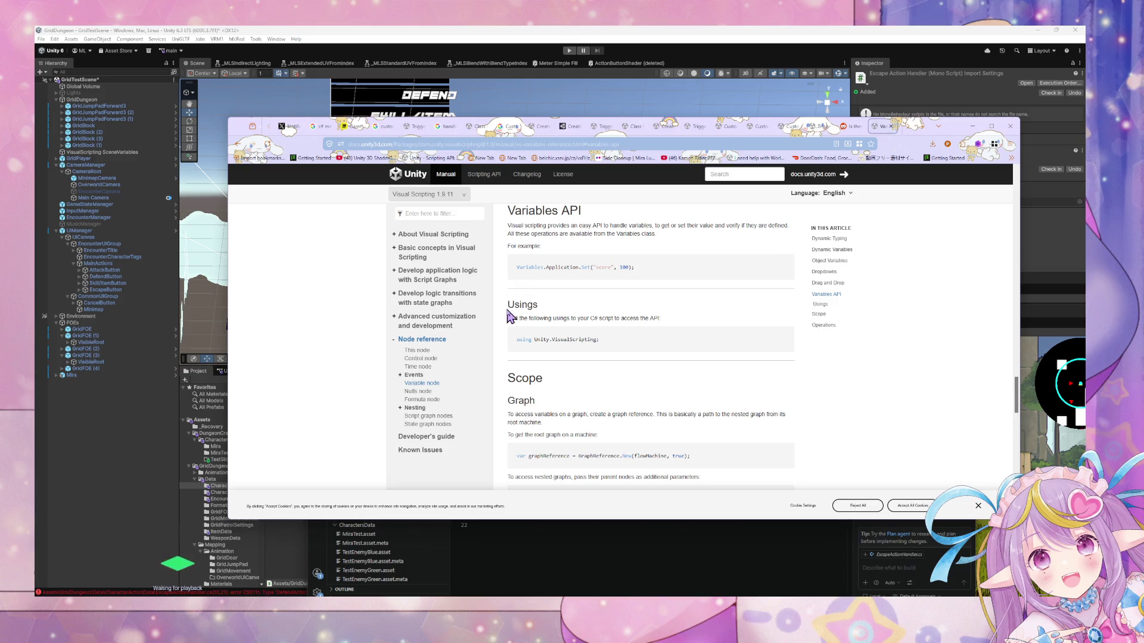
scroll(510, 307, down, 3)
scroll(596, 298, up, 4)
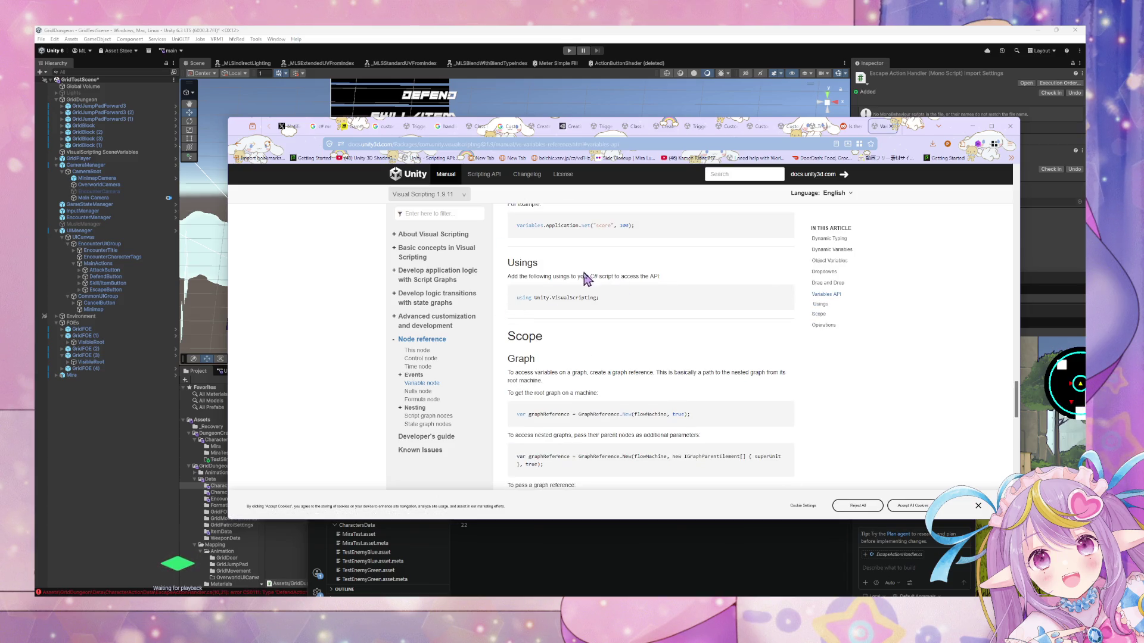
scroll(566, 298, up, 2)
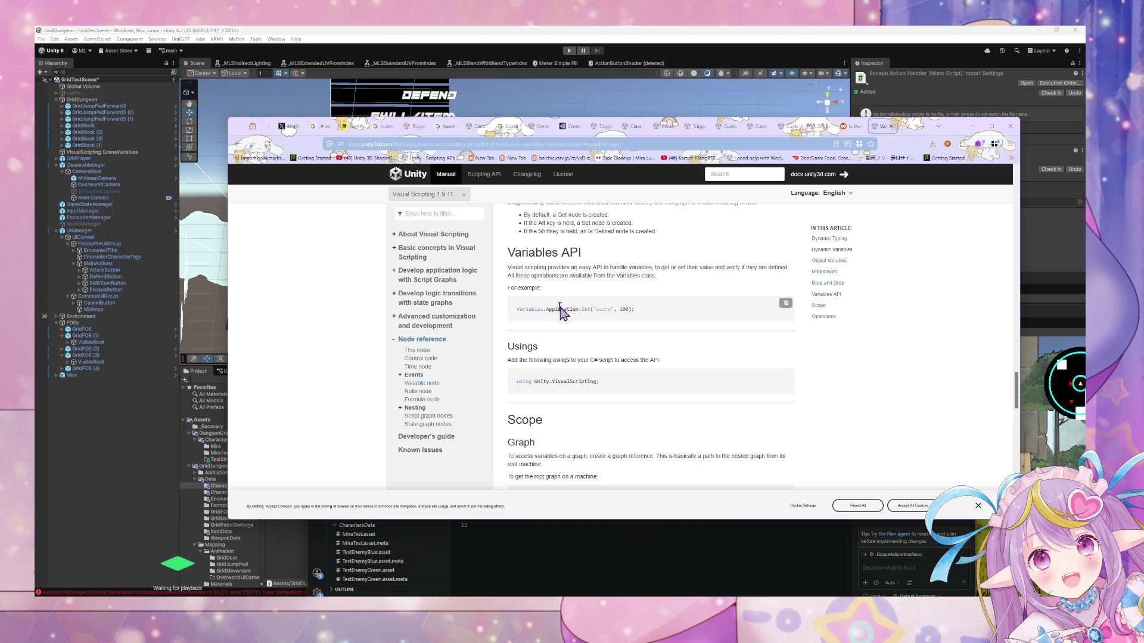
double_click(543, 309)
click(826, 294)
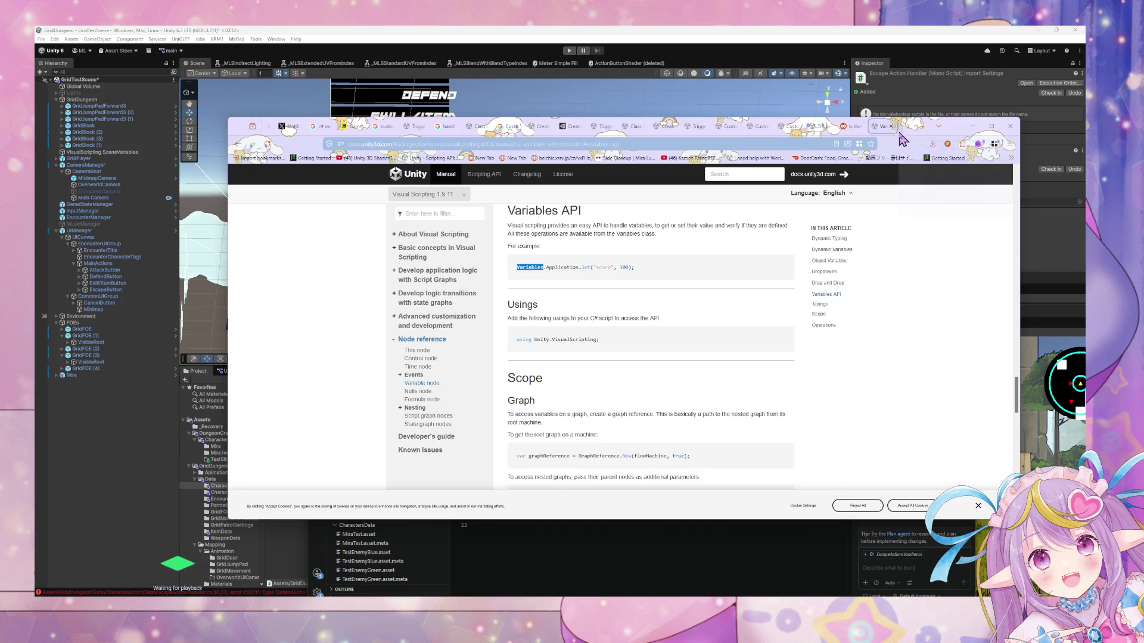
click(889, 132)
click(717, 143)
Search Google for 'Variables api c# unity'.
text(Variables api)
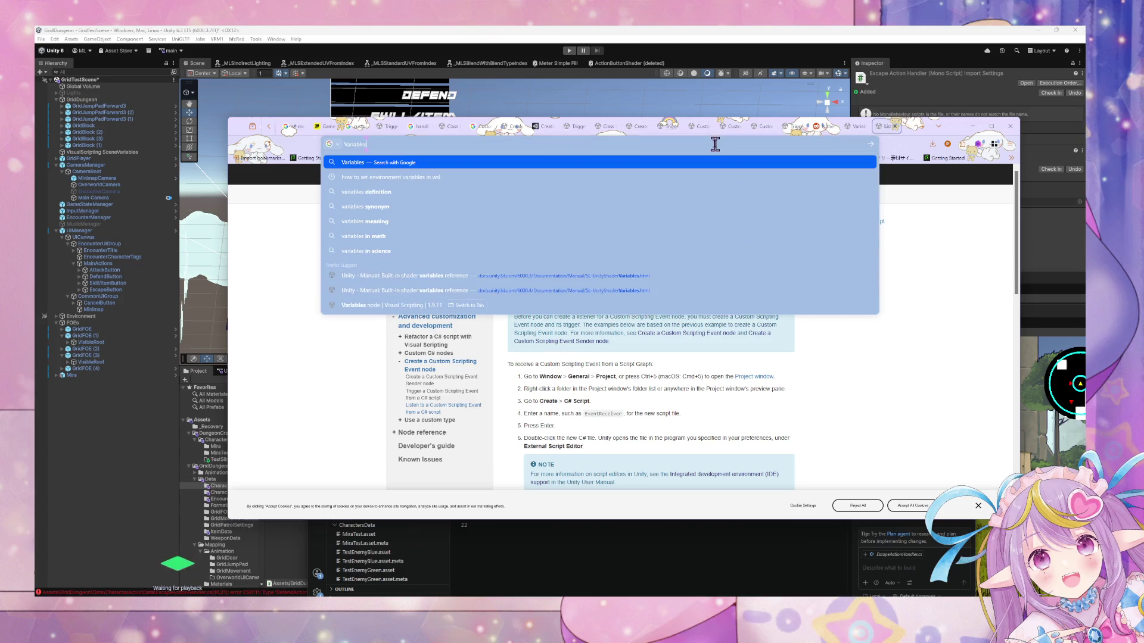
key(Return)
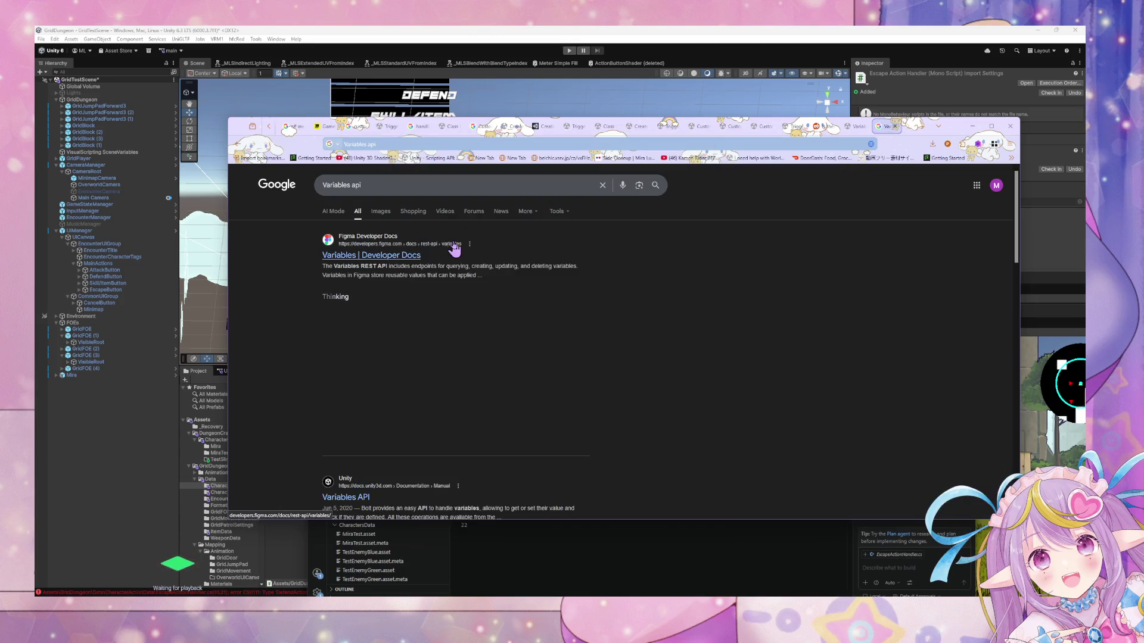
click(363, 185)
text(c$)
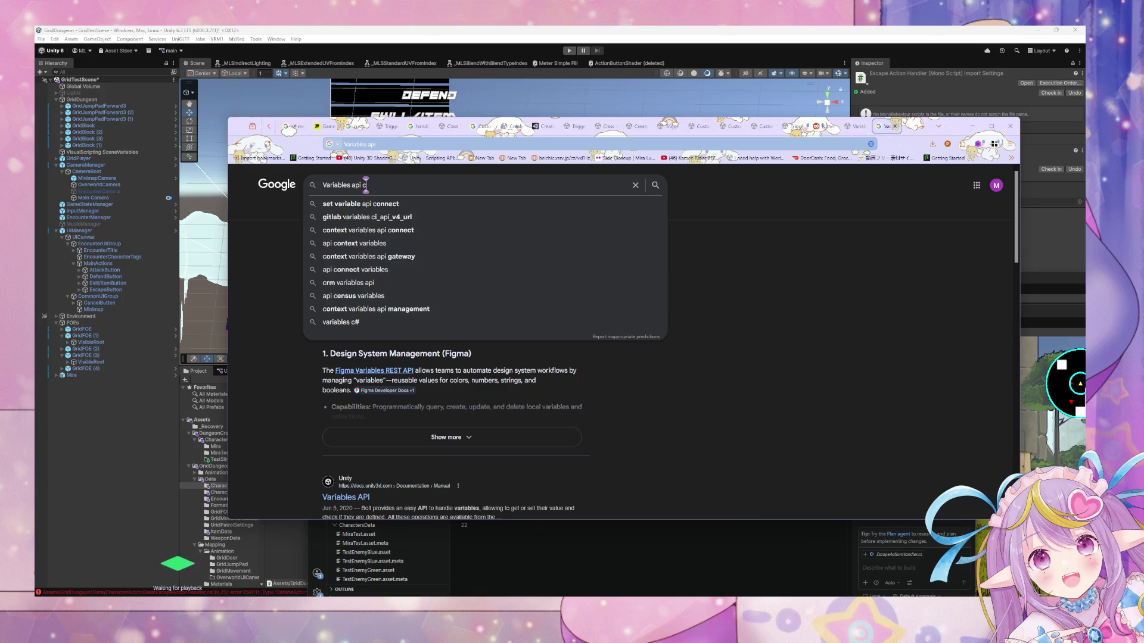
key(BackSpace)
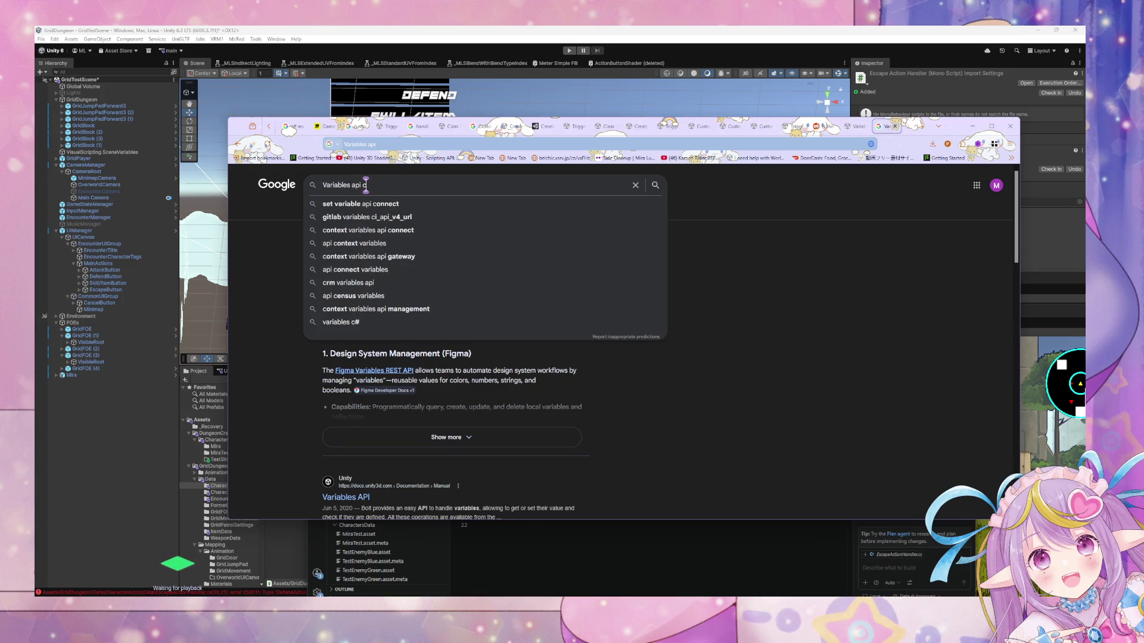
text(# unity)
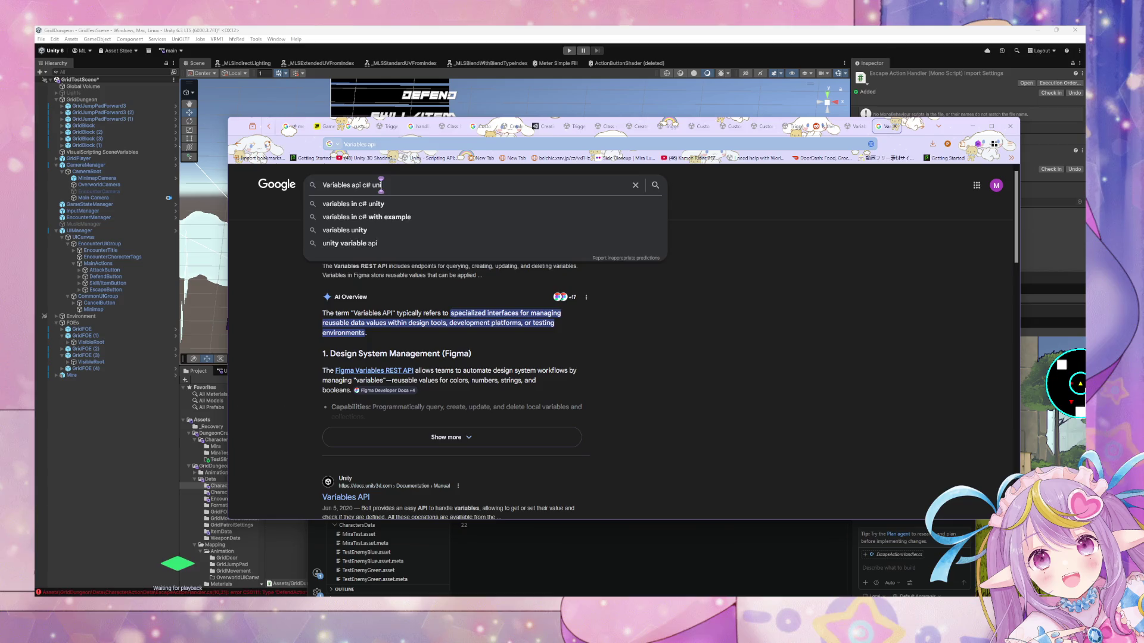
key(Return)
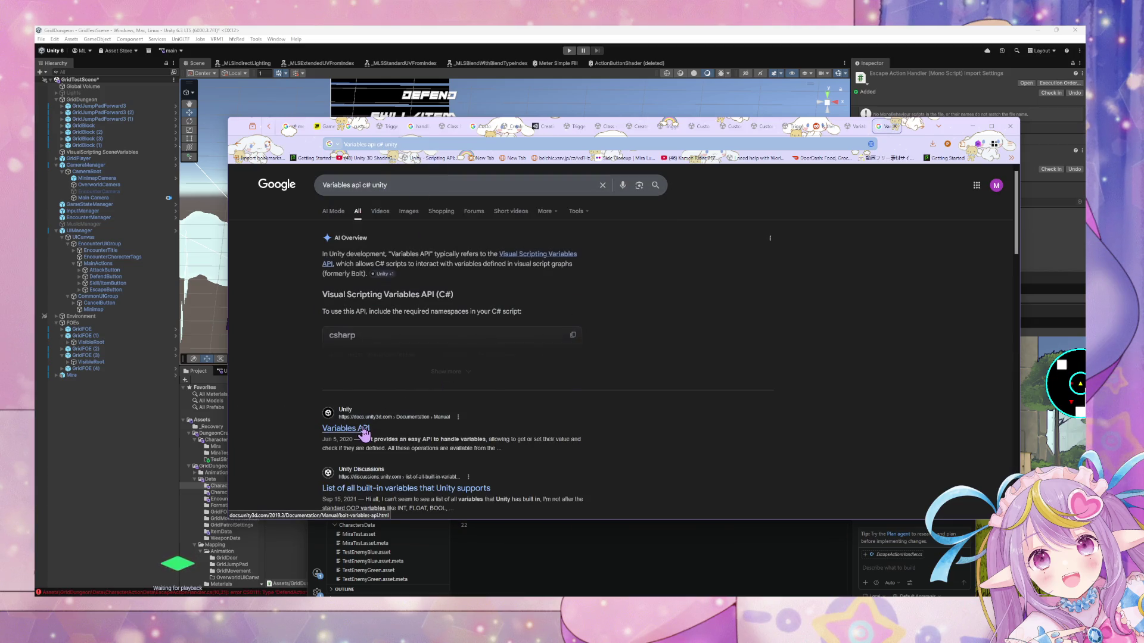
Expand the AI Overview and open the Unity Variables API documentation result.
scroll(351, 393, down, 1)
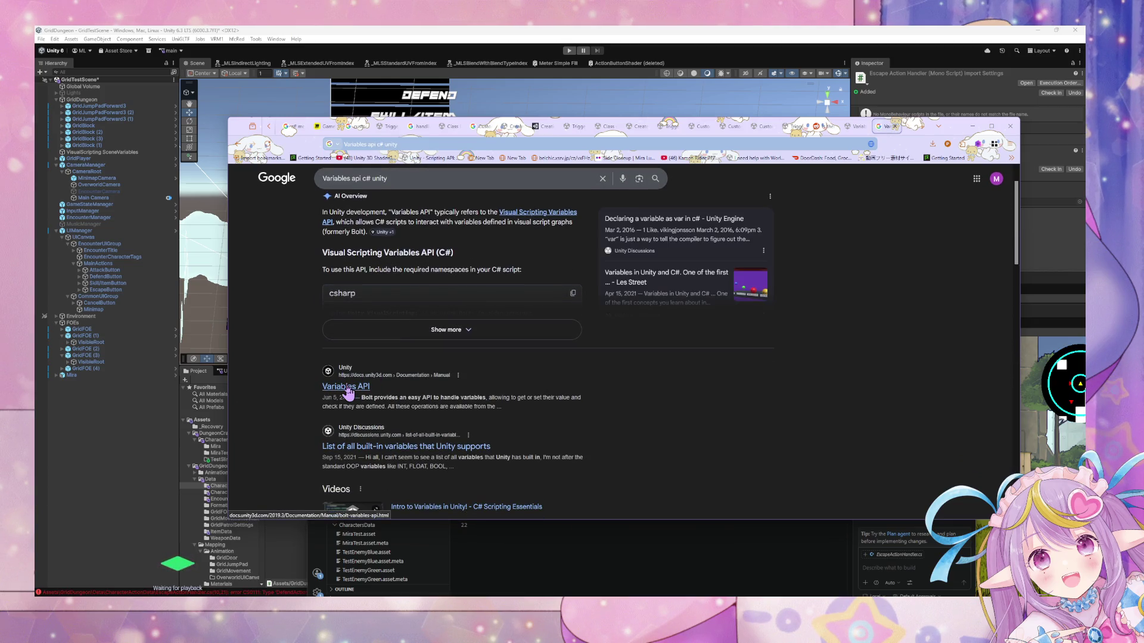
click(365, 335)
scroll(398, 358, down, 10)
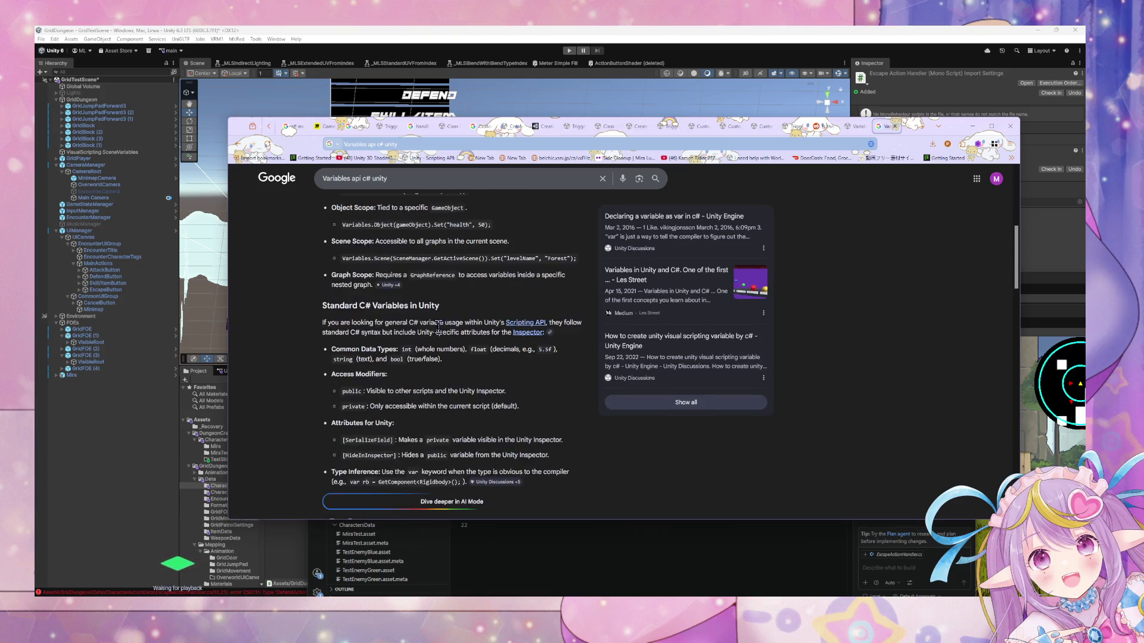
scroll(439, 331, up, 1)
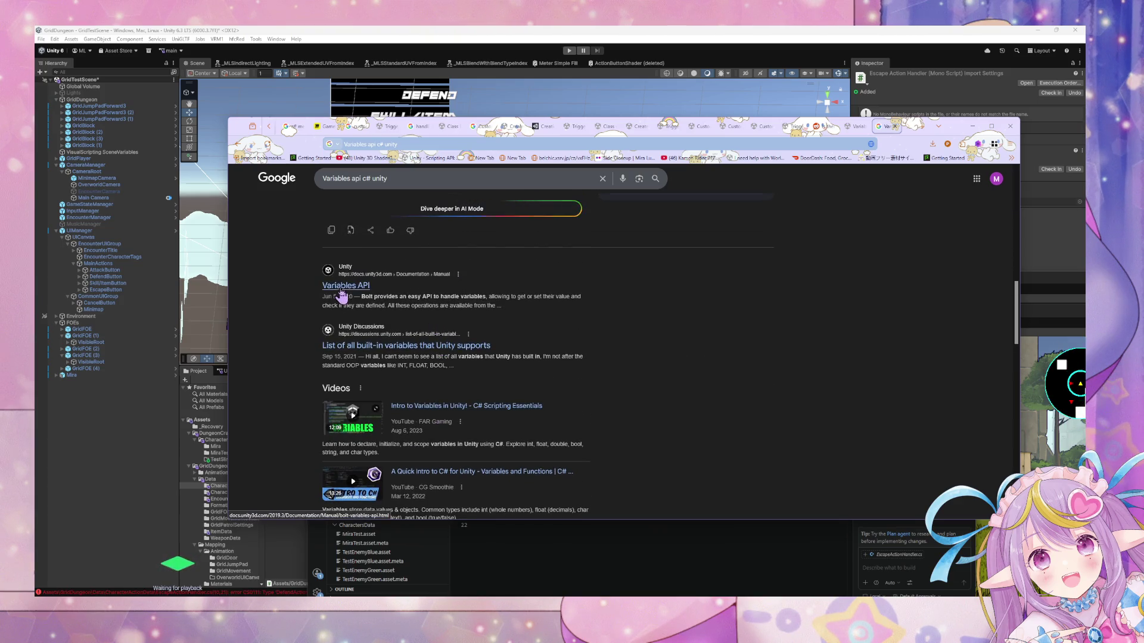
click(349, 286)
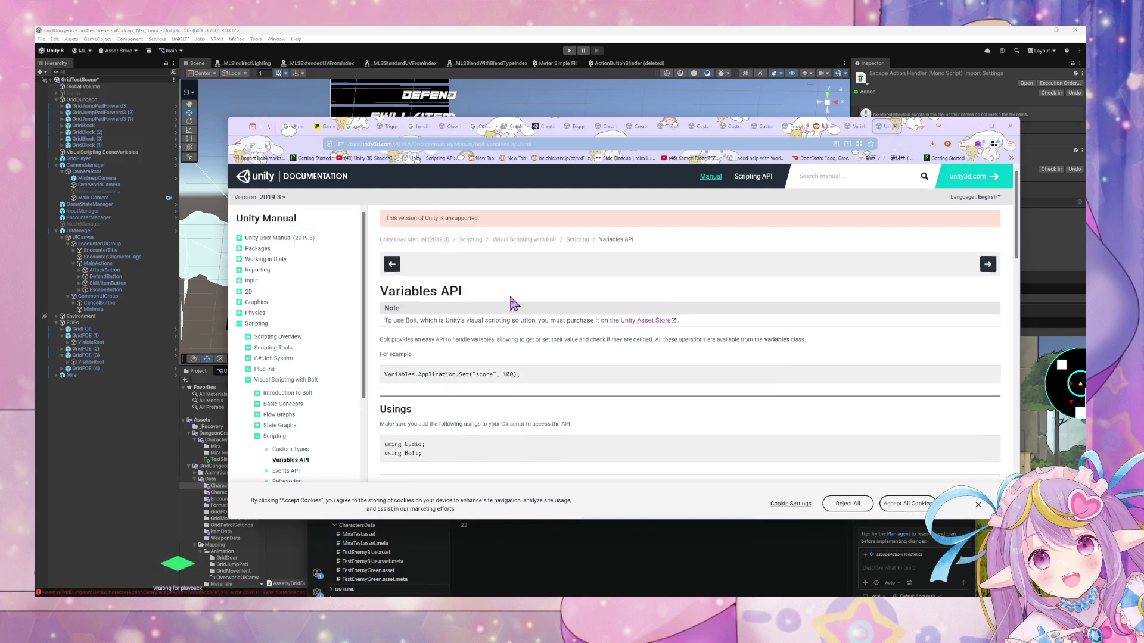
Switch the Variables API documentation from version 2019.3 to 6000.6.
scroll(514, 304, down, 2)
scroll(513, 304, down, 4)
scroll(512, 302, up, 3)
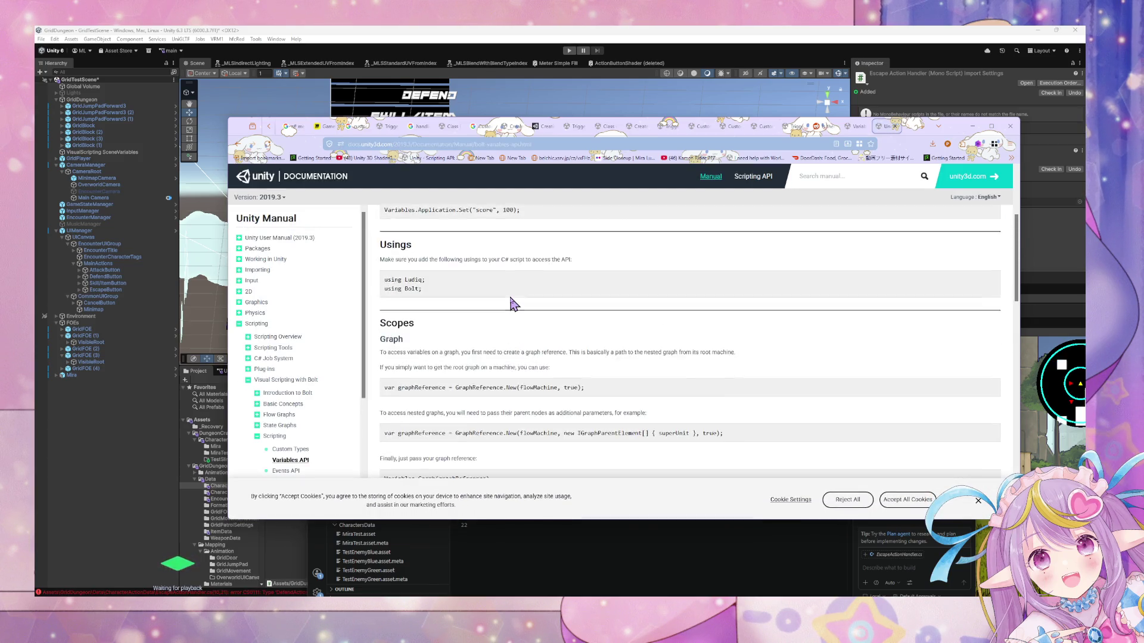
scroll(512, 303, down, 3)
click(276, 198)
scroll(288, 229, up, 3)
click(281, 222)
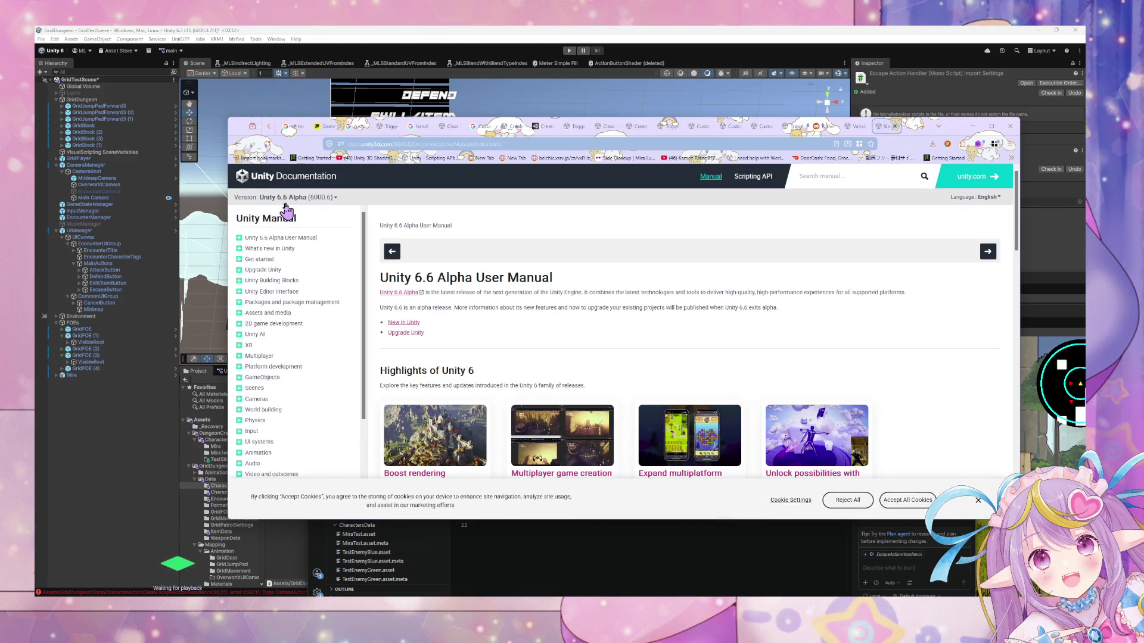
Search the Unity 6.6 manual for 'variables', browse the 134 matches, then go back.
click(812, 172)
text(variables)
key(Return)
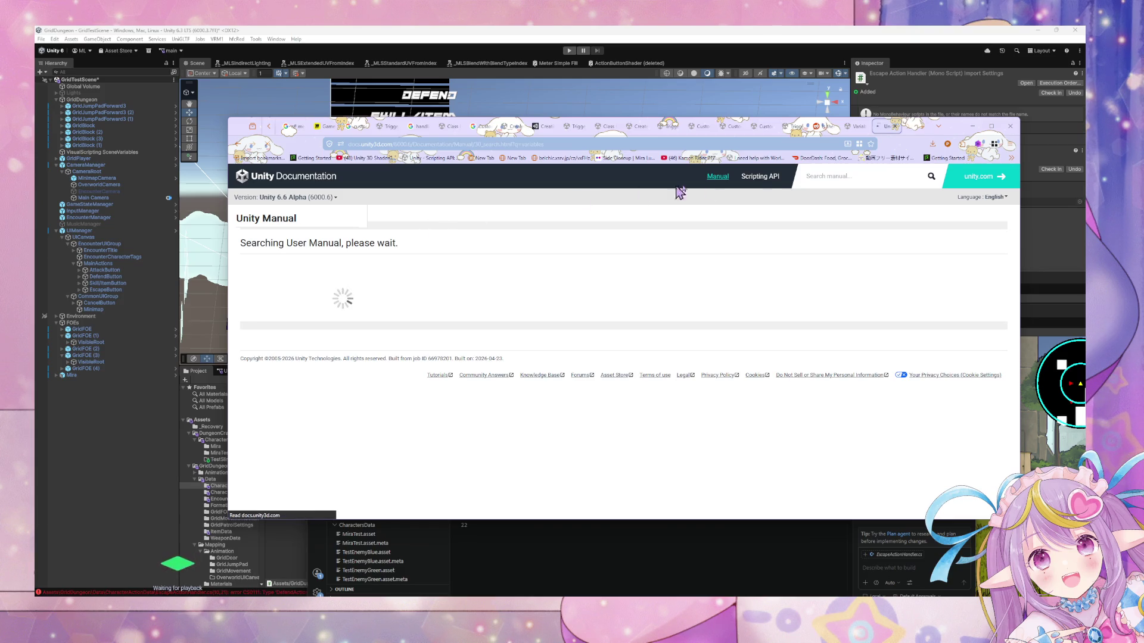
scroll(316, 301, down, 3)
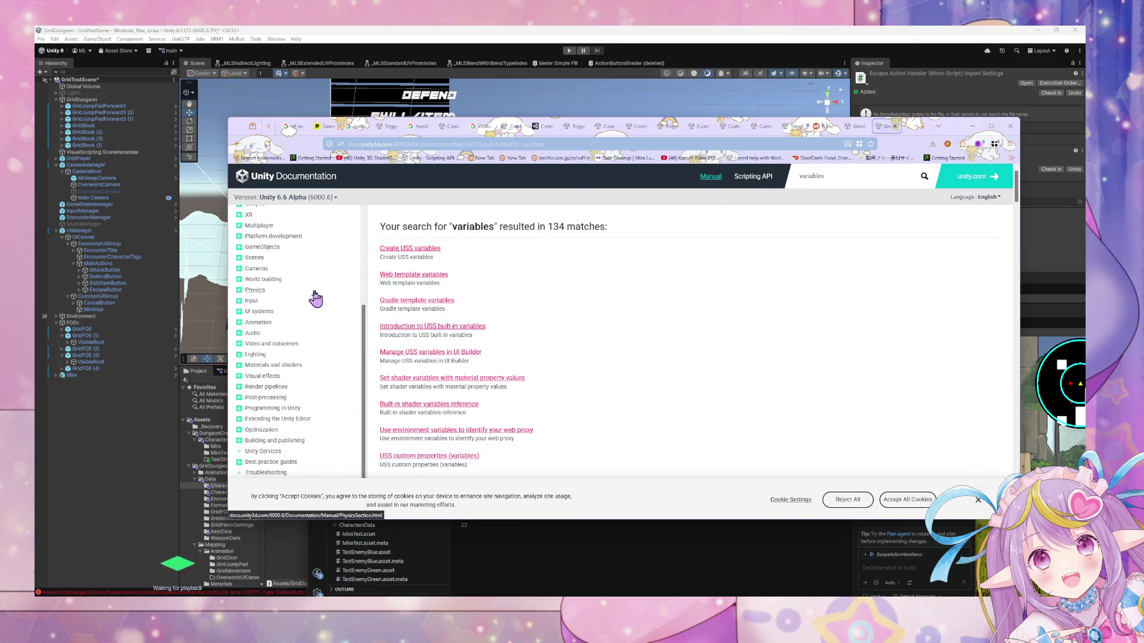
scroll(316, 301, up, 3)
scroll(315, 301, down, 3)
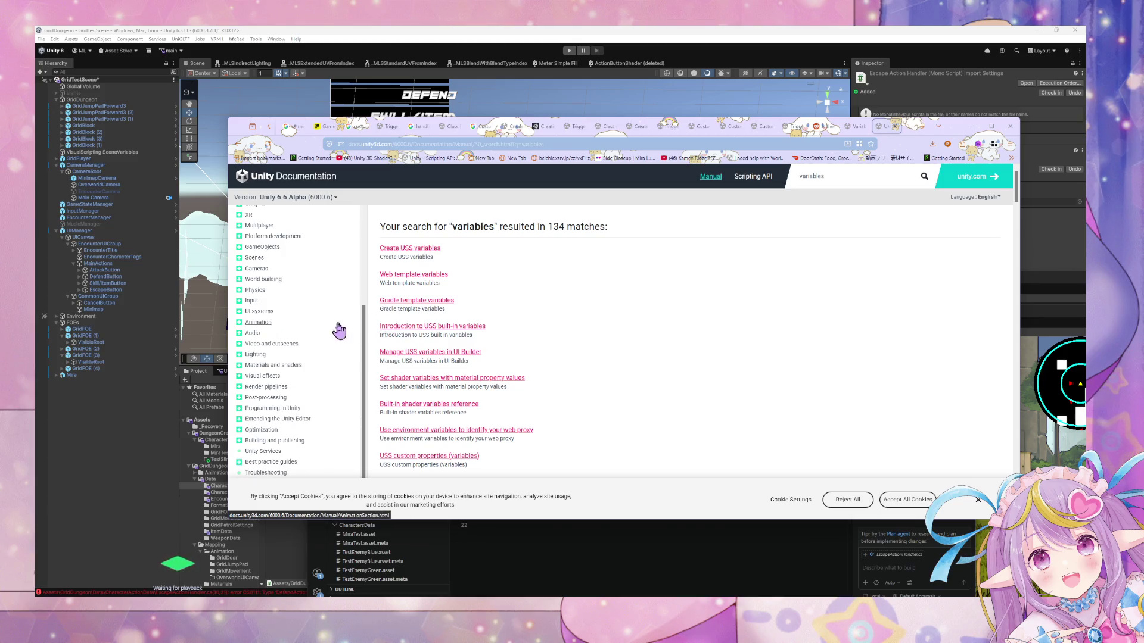
scroll(381, 328, down, 4)
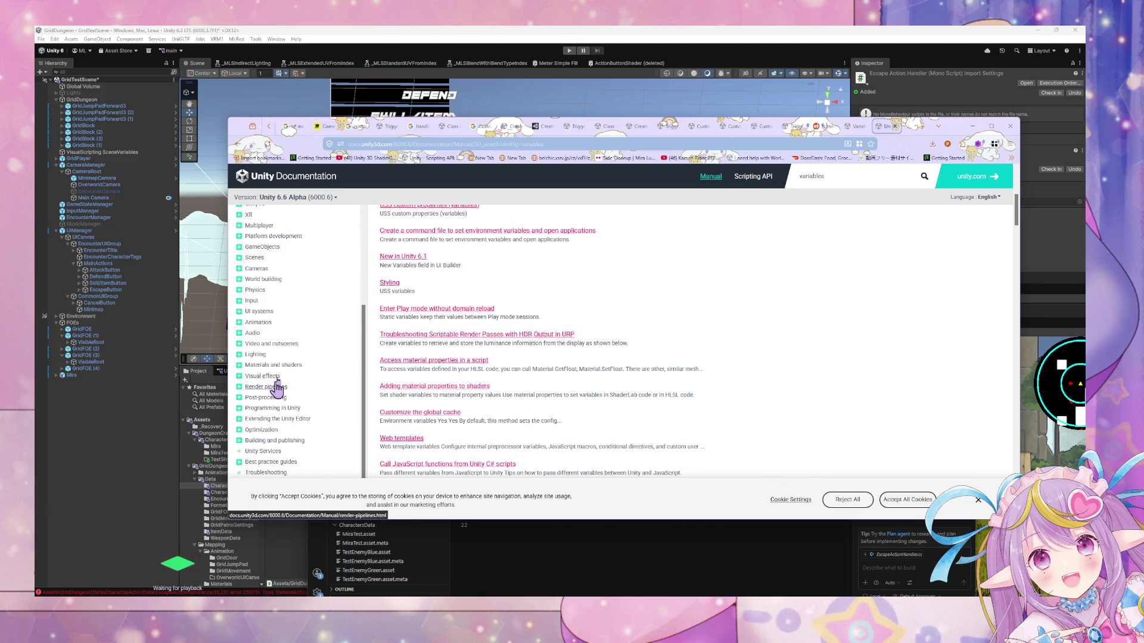
scroll(280, 381, up, 5)
click(238, 145)
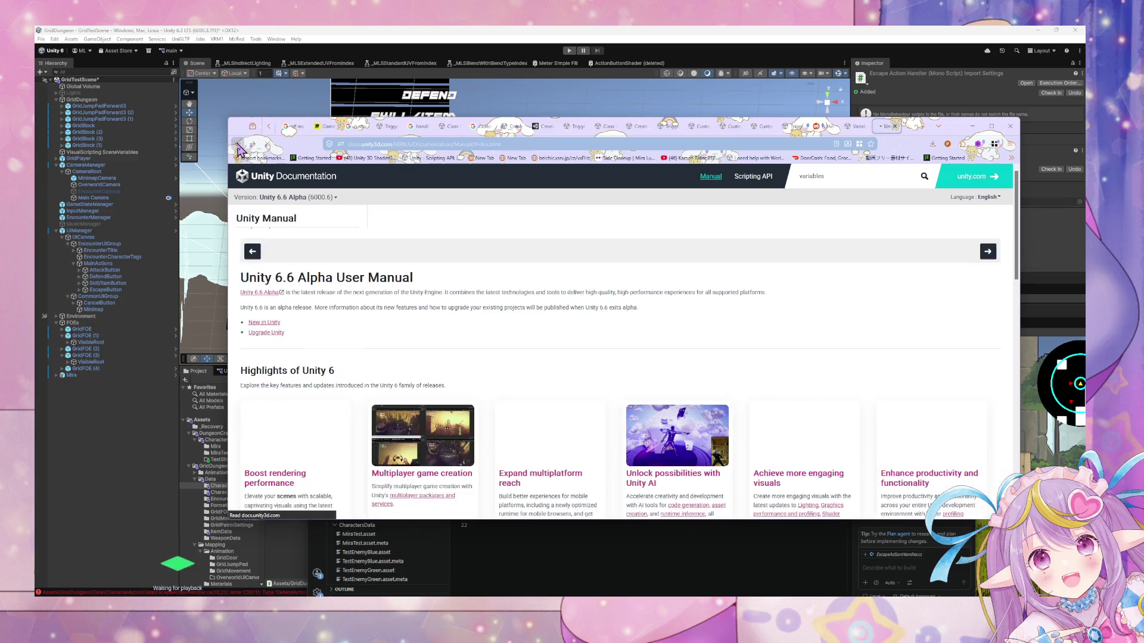
Return to the Google results and reopen the Variables API documentation page.
click(239, 145)
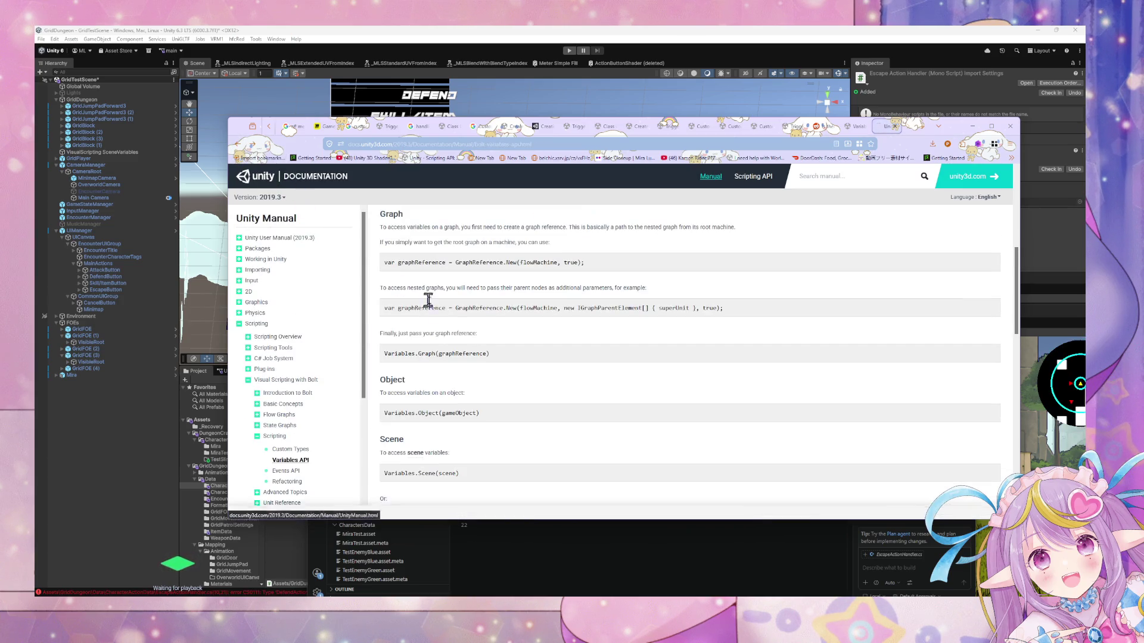
click(251, 144)
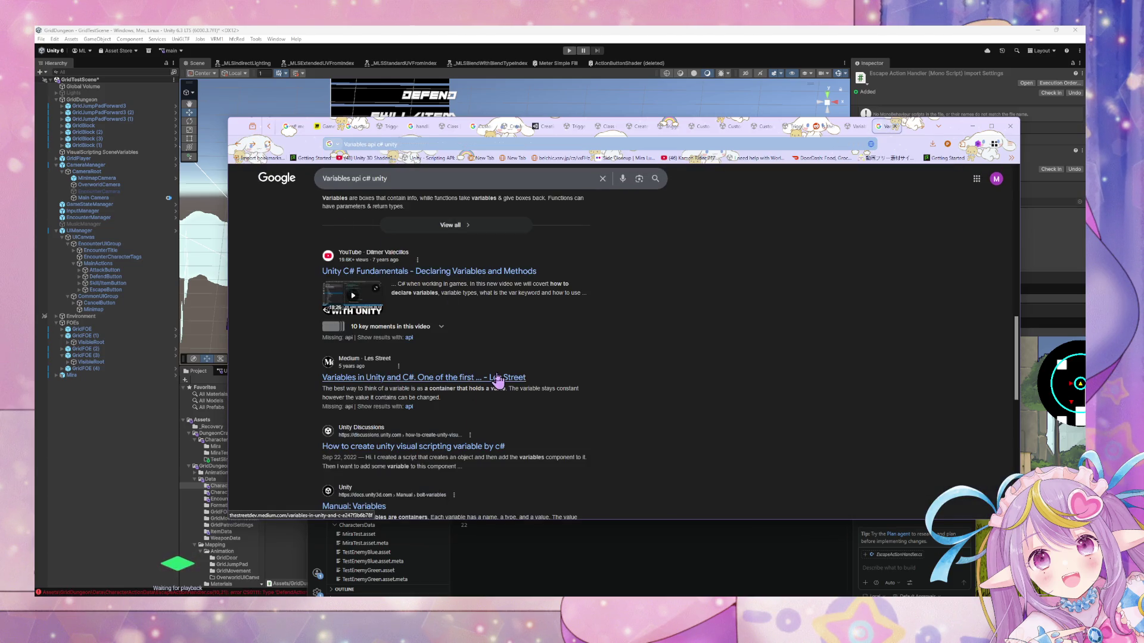
scroll(470, 321, up, 3)
scroll(470, 320, up, 5)
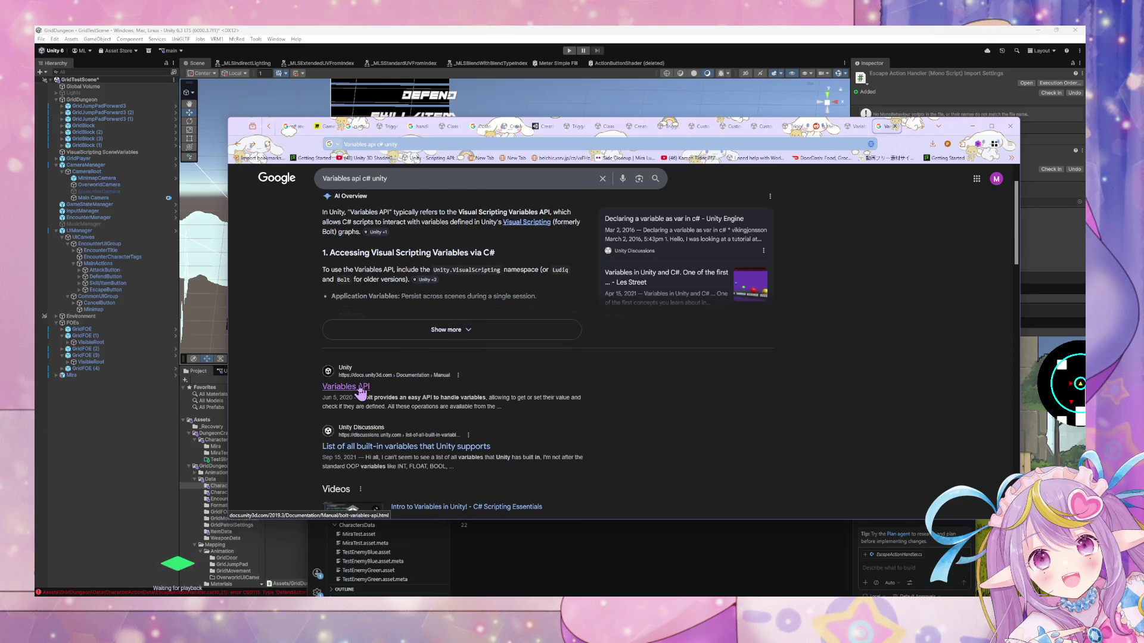
click(361, 388)
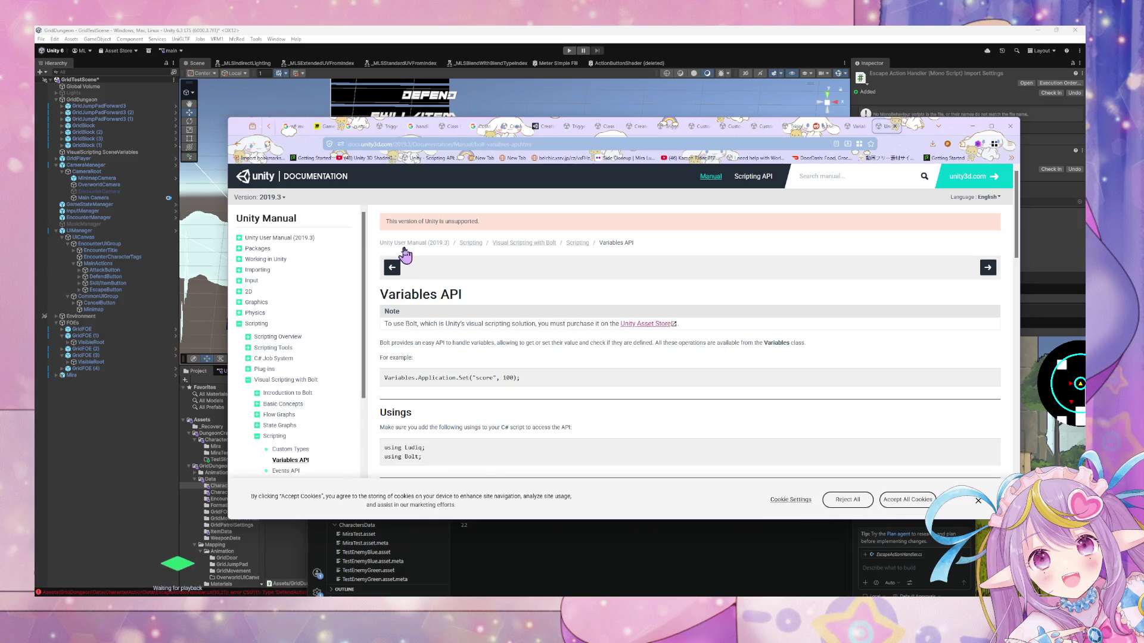
Switch the Unity documentation to version 6000.4.
click(279, 200)
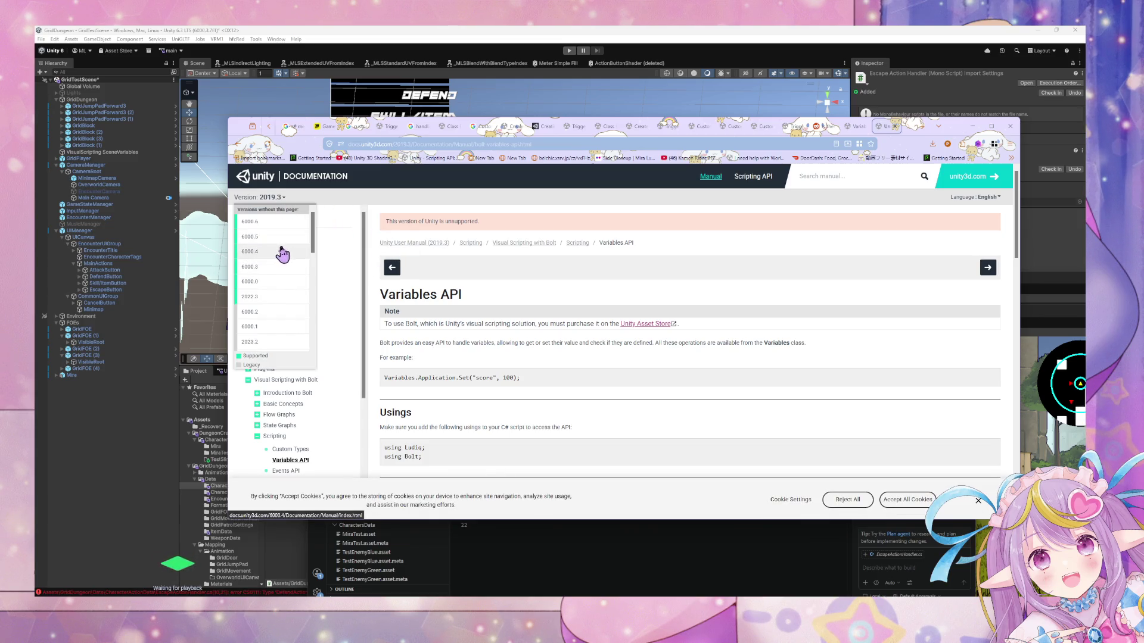
scroll(289, 268, down, 3)
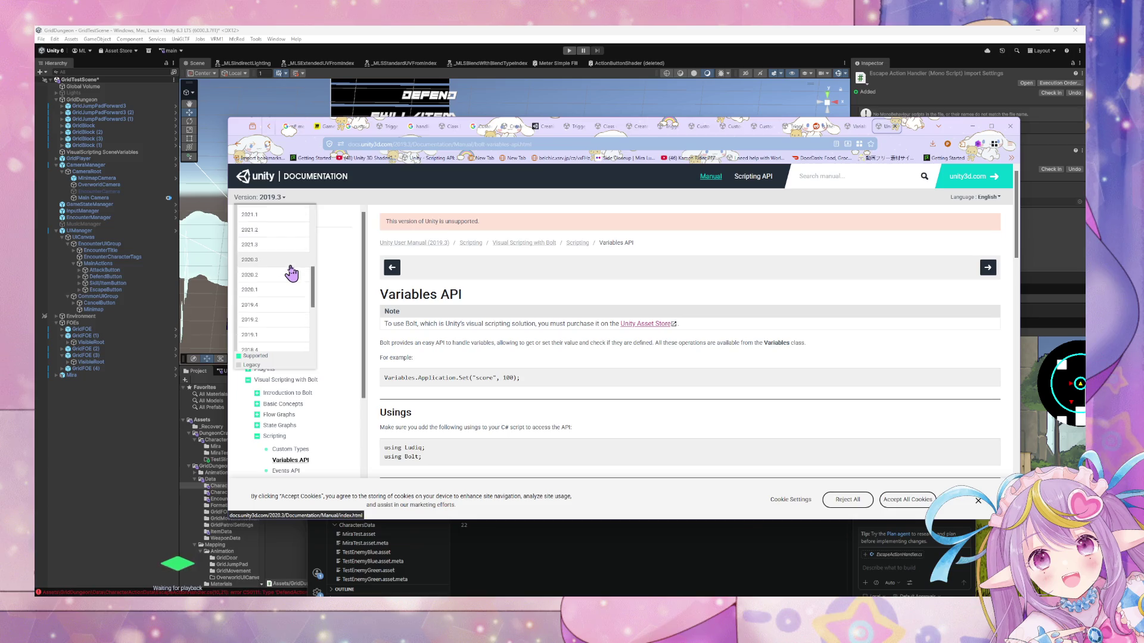
scroll(291, 273, up, 3)
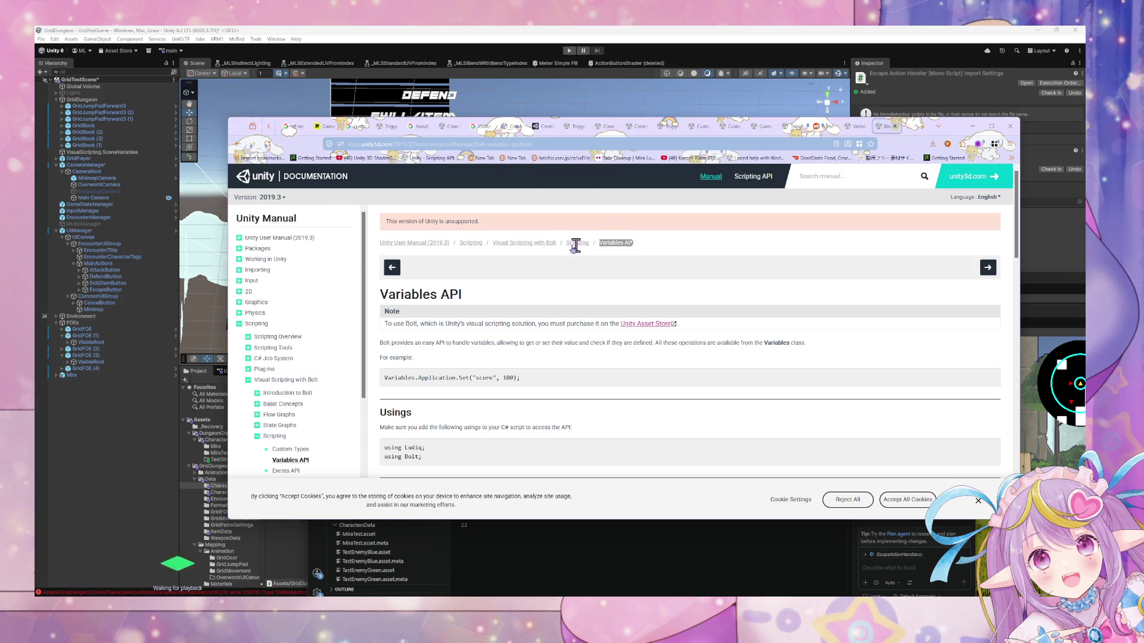
mouse_move(269, 199)
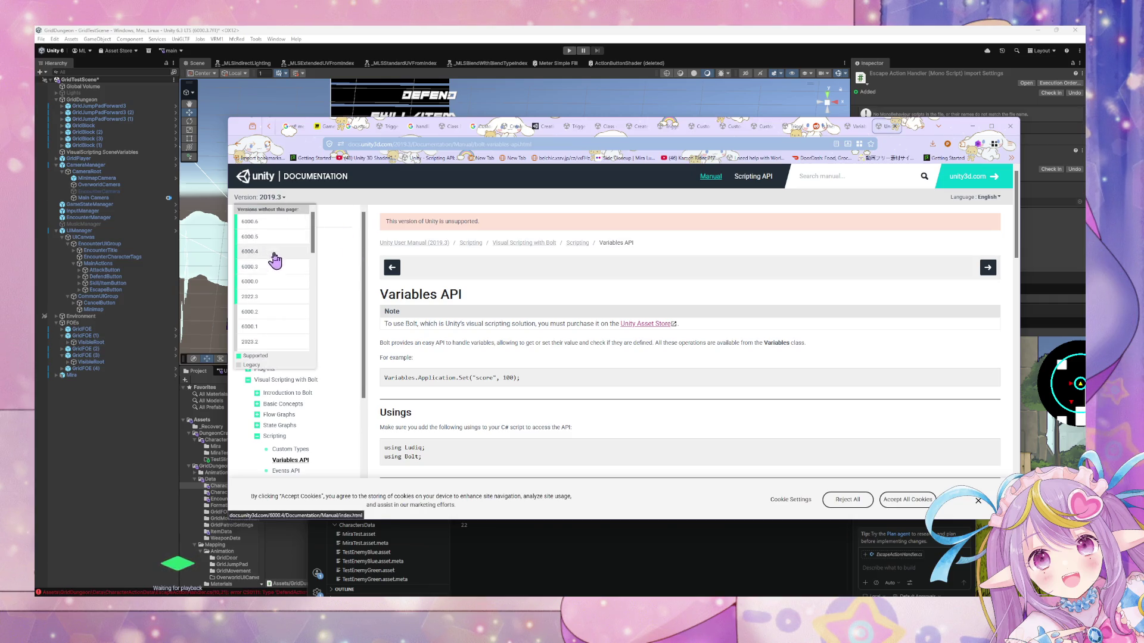
click(277, 251)
Search the manual for "Variables API".
click(826, 177)
text(Variables API)
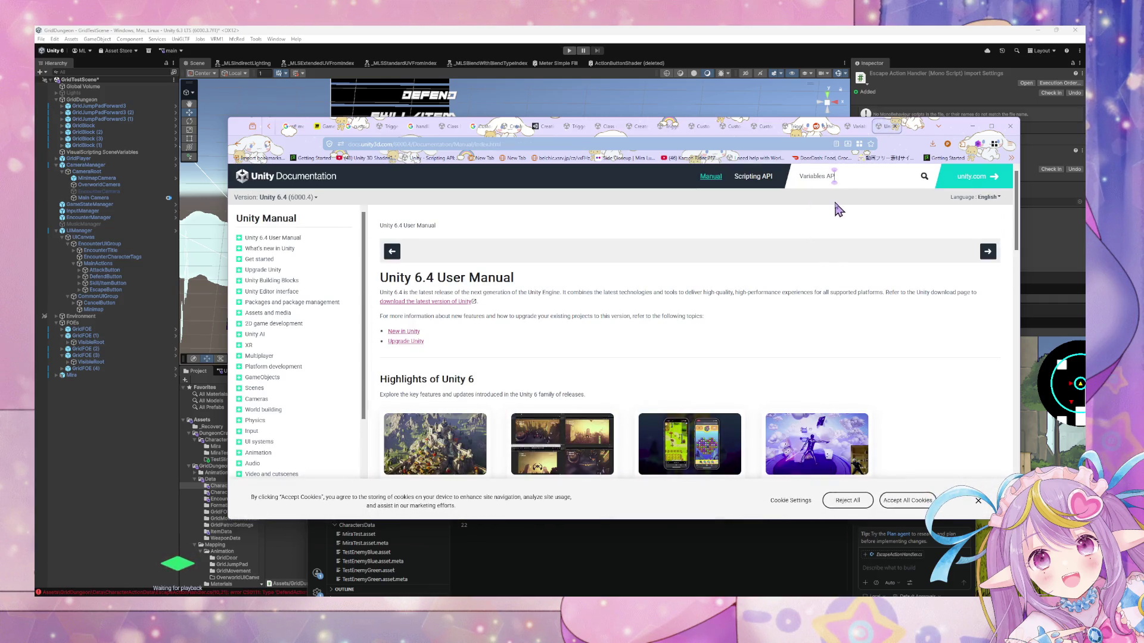
key(Return)
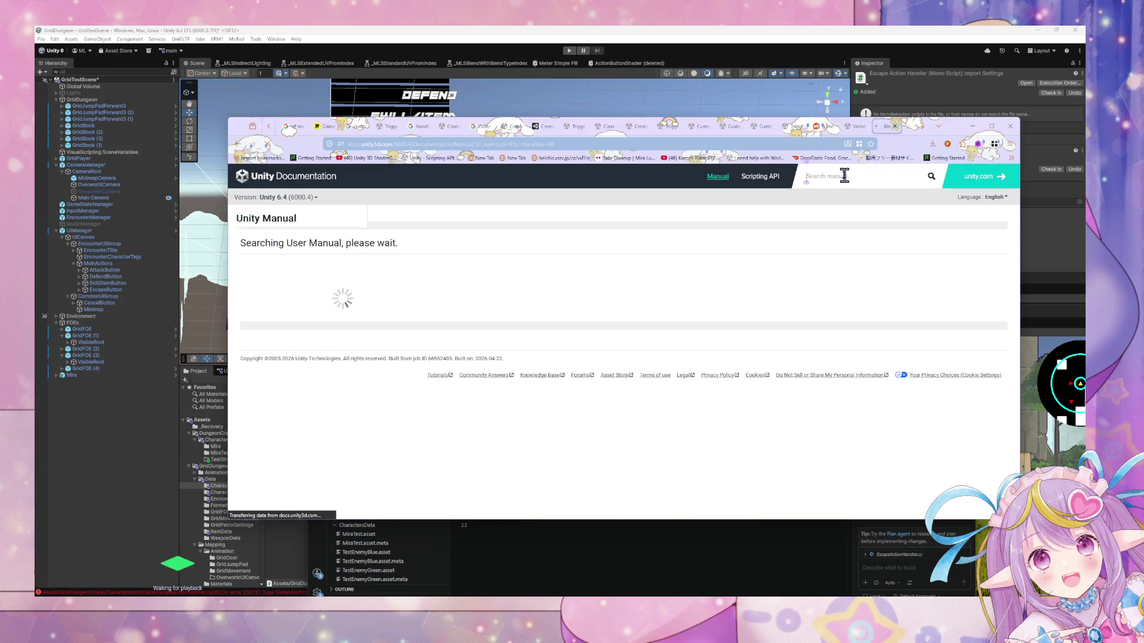
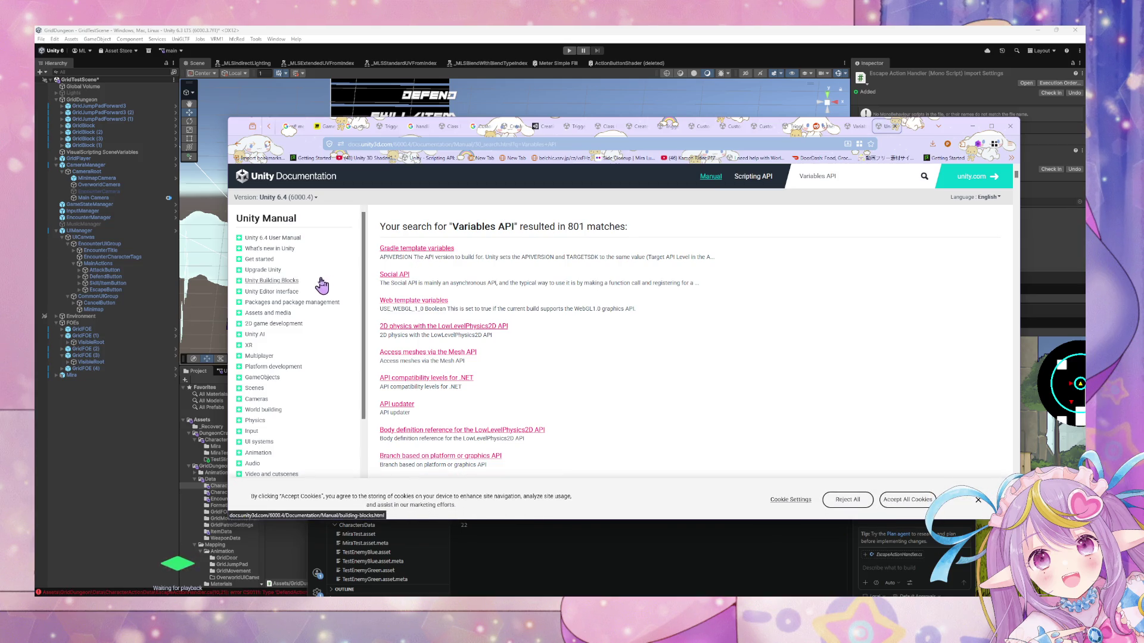
Search the Unity manual for 'visual scripting variable api' and open the Visual Scripting result.
scroll(417, 265, down, 2)
scroll(417, 265, down, 3)
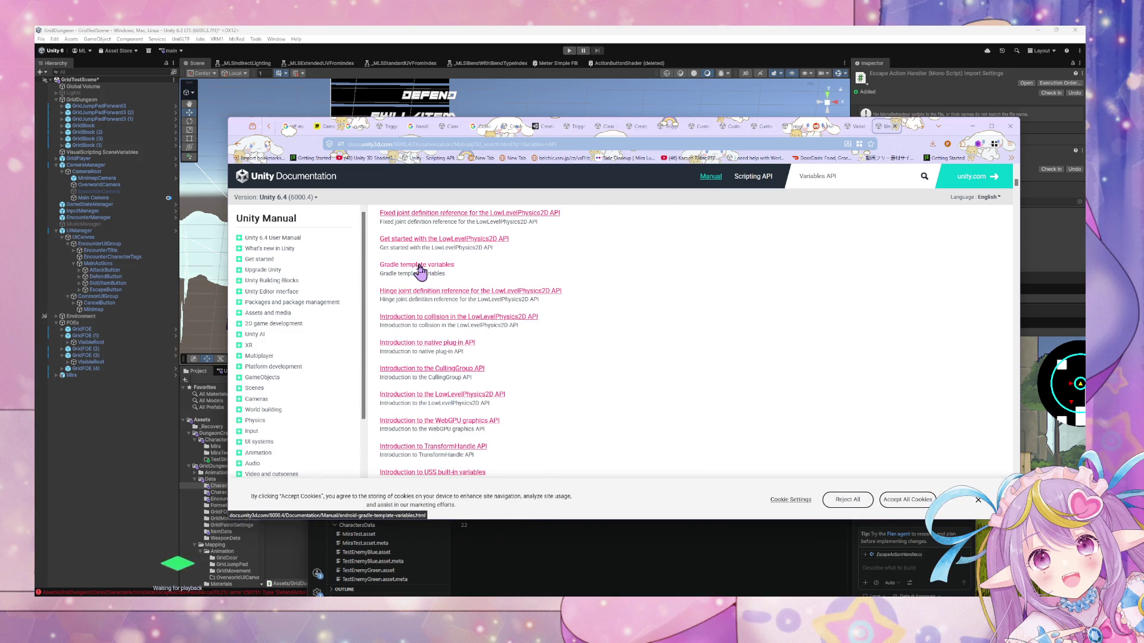
scroll(420, 268, down, 4)
scroll(421, 271, down, 5)
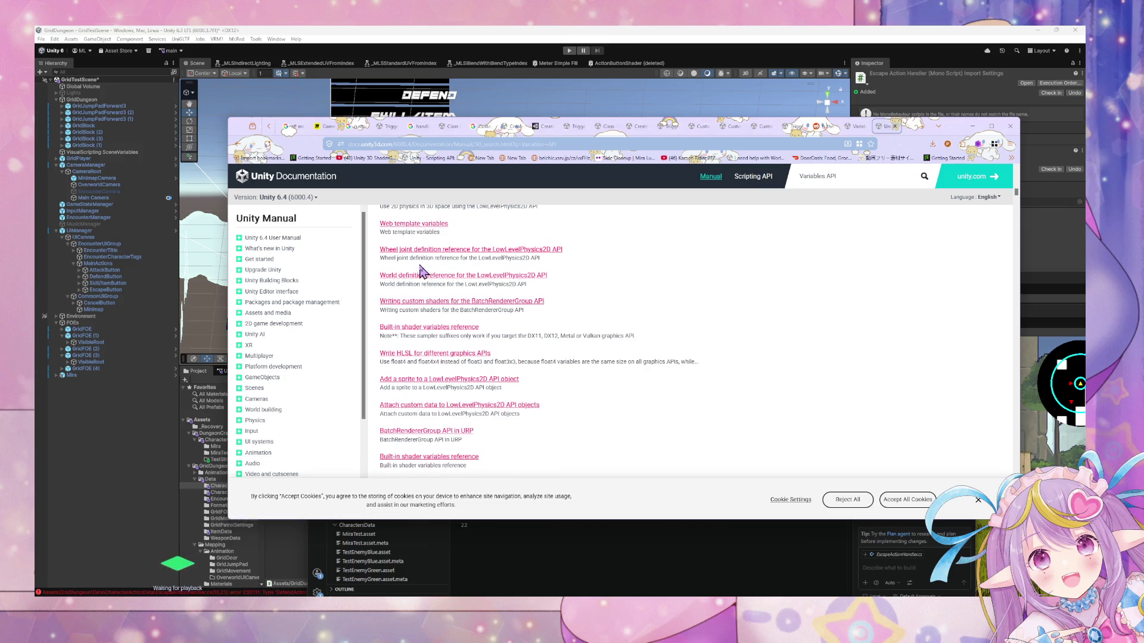
scroll(334, 292, down, 3)
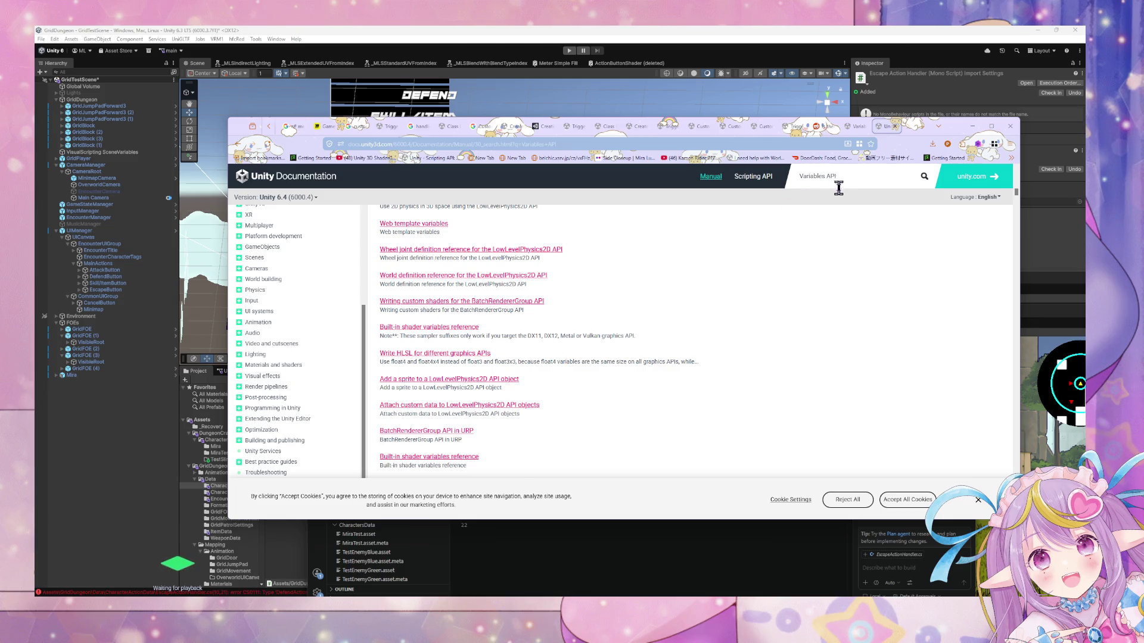
text(visual scripting v)
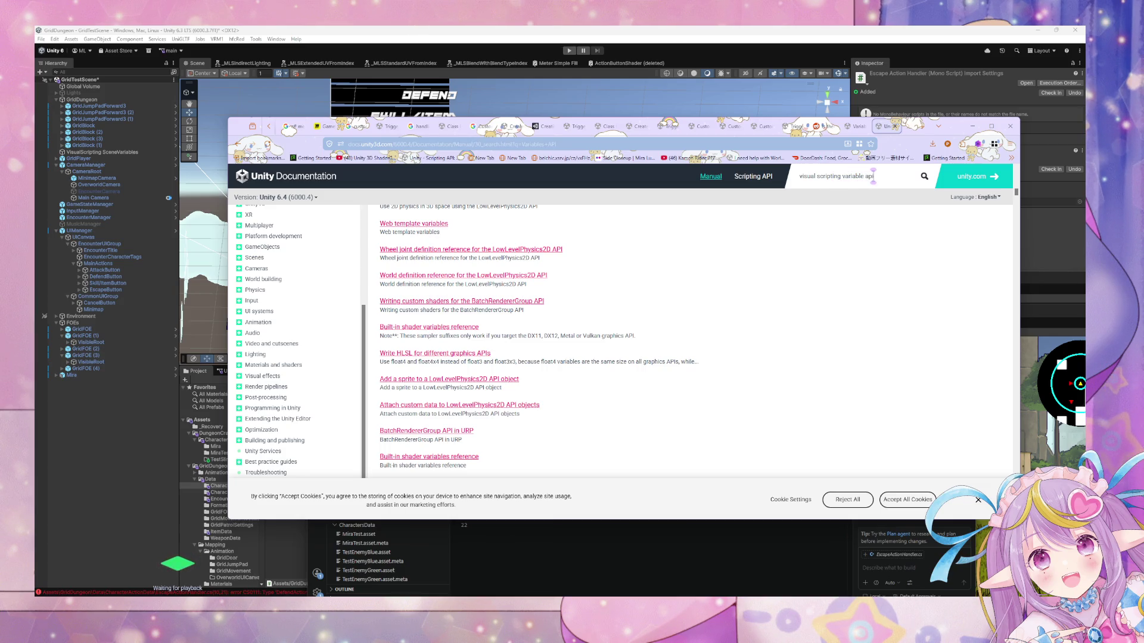
key(Return)
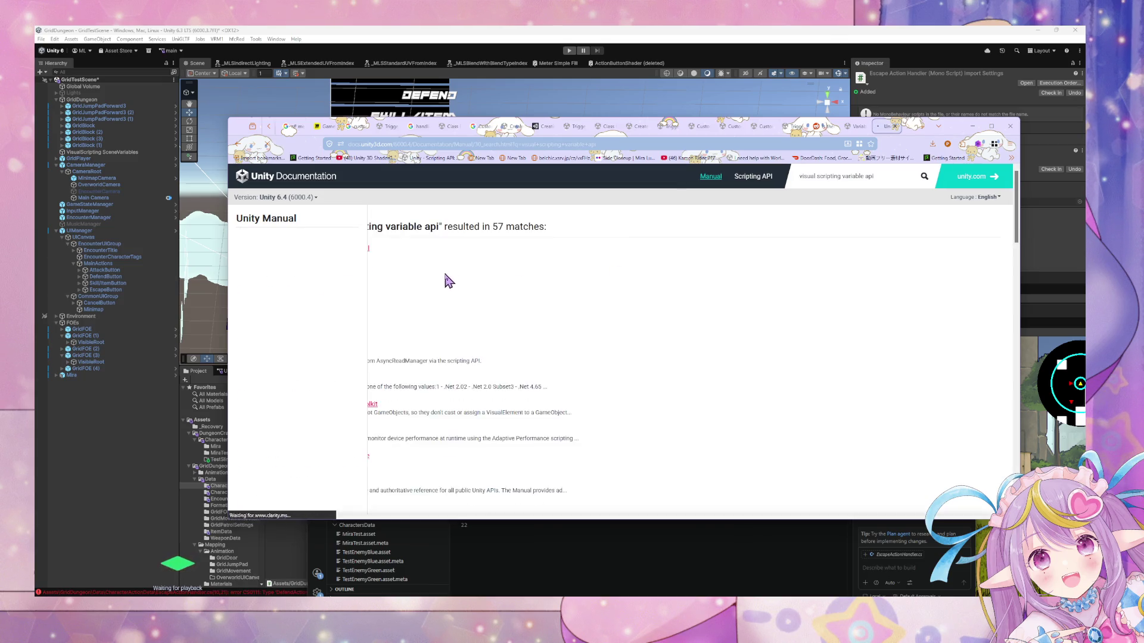
click(405, 302)
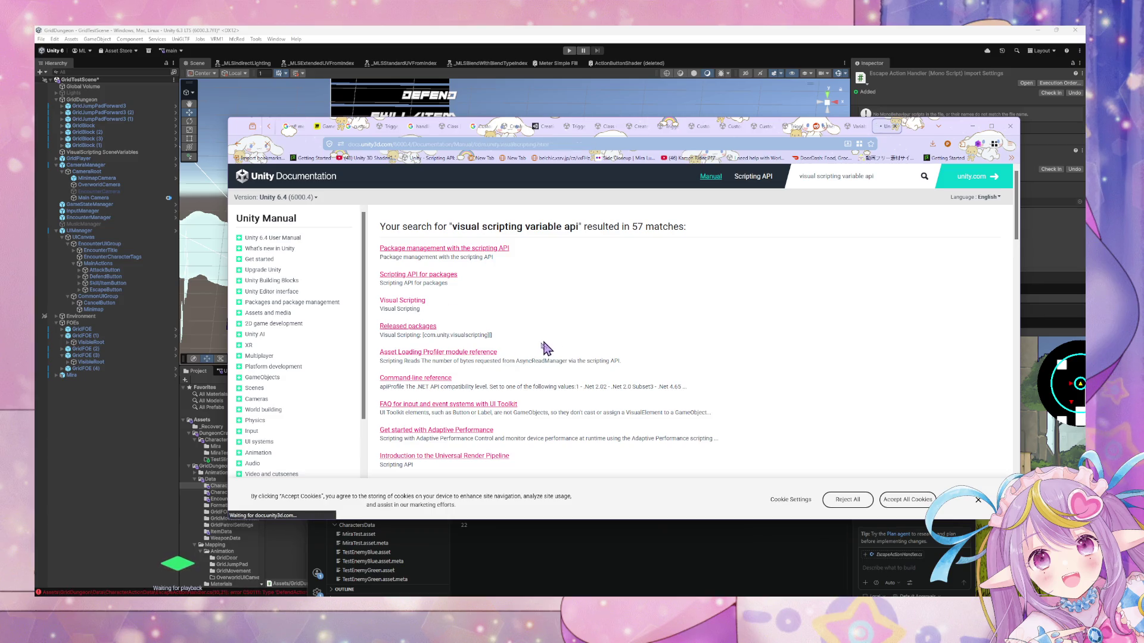
Scroll the Visual Scripting page and open the com.unity.visualscripting package documentation.
scroll(337, 307, down, 10)
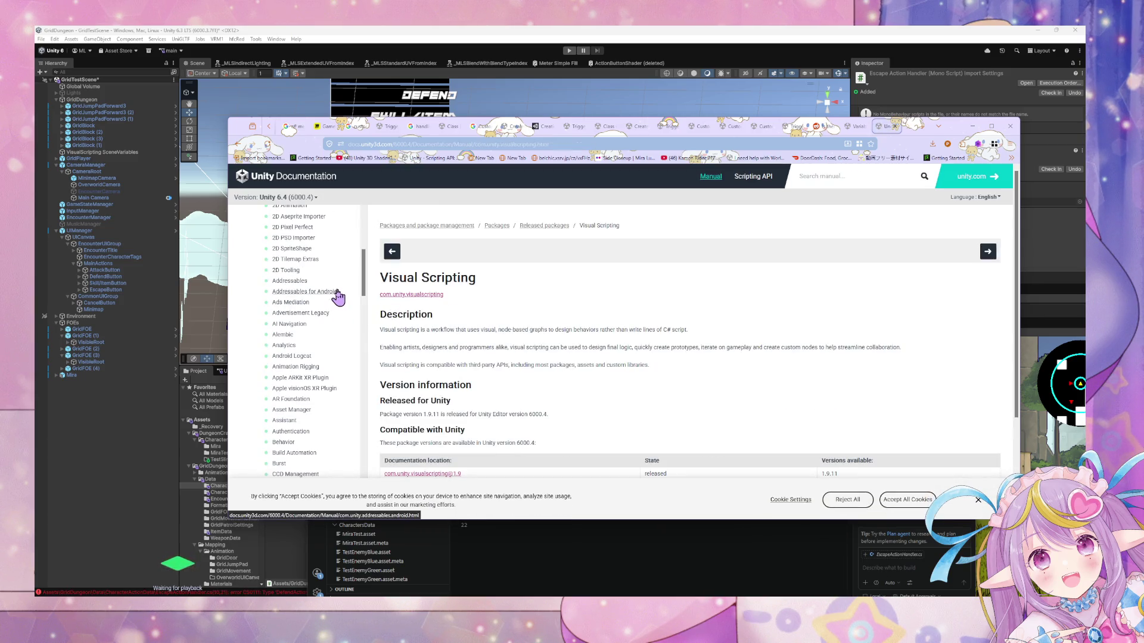
scroll(337, 293, down, 10)
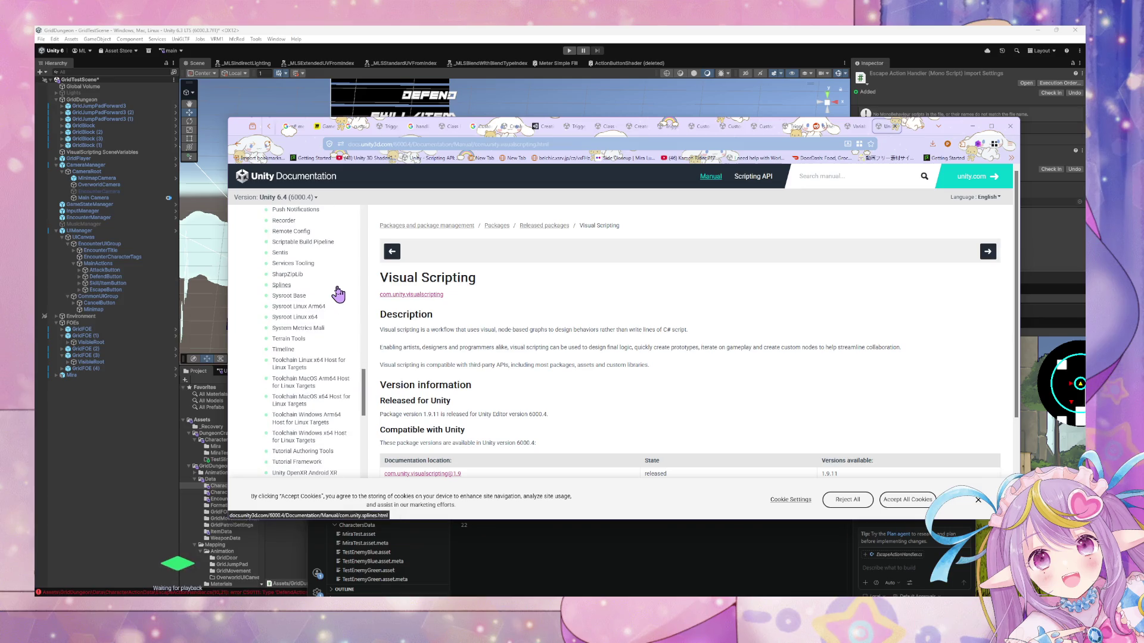
scroll(352, 316, down, 3)
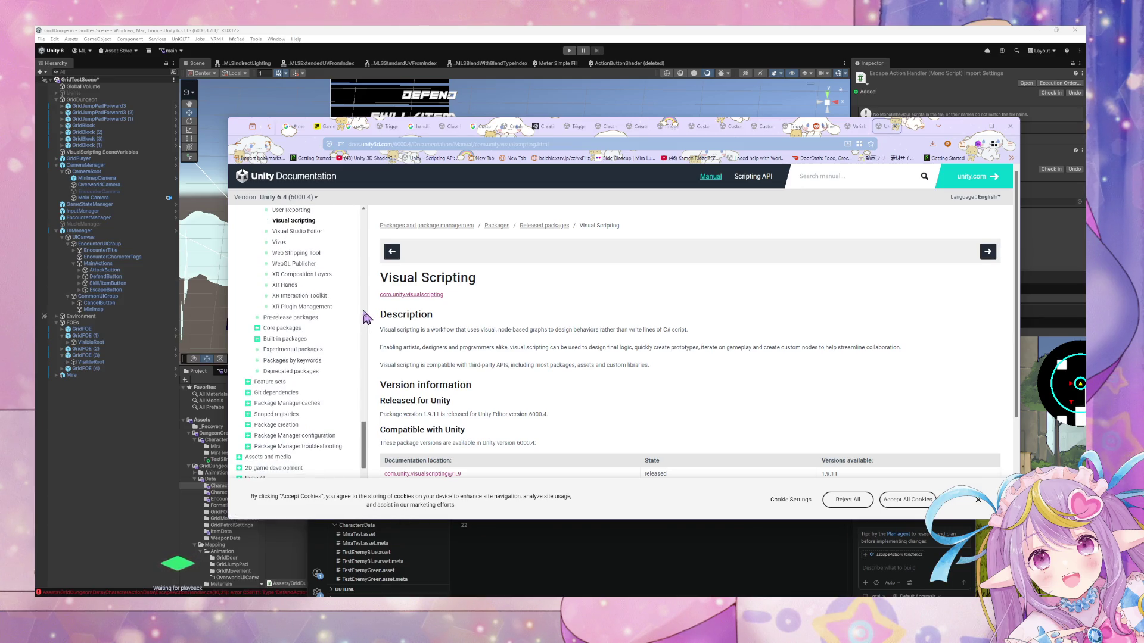
scroll(441, 330, down, 3)
scroll(450, 328, up, 2)
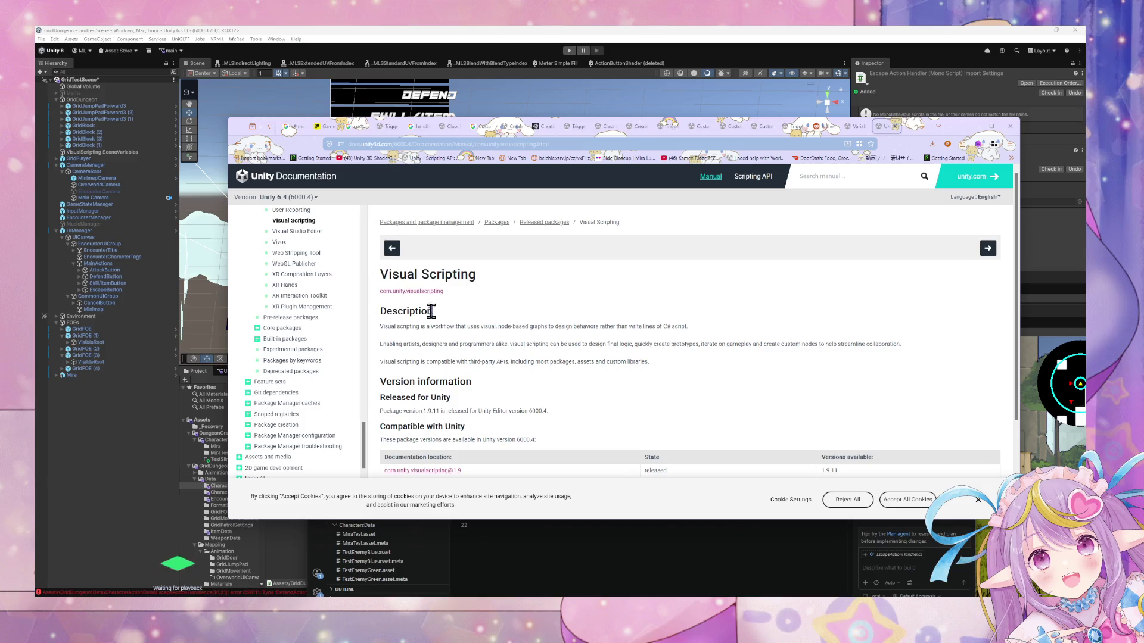
click(430, 295)
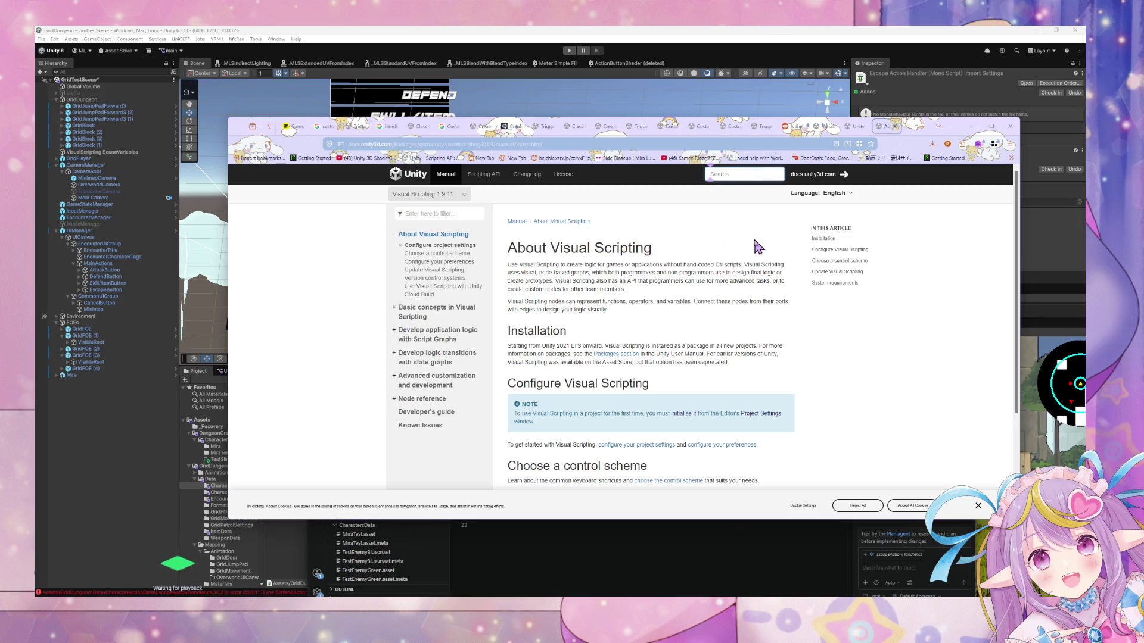
Search the Visual Scripting 1.9.11 docs for 'variables' and open the Variables API result.
click(731, 174)
text(variabl)
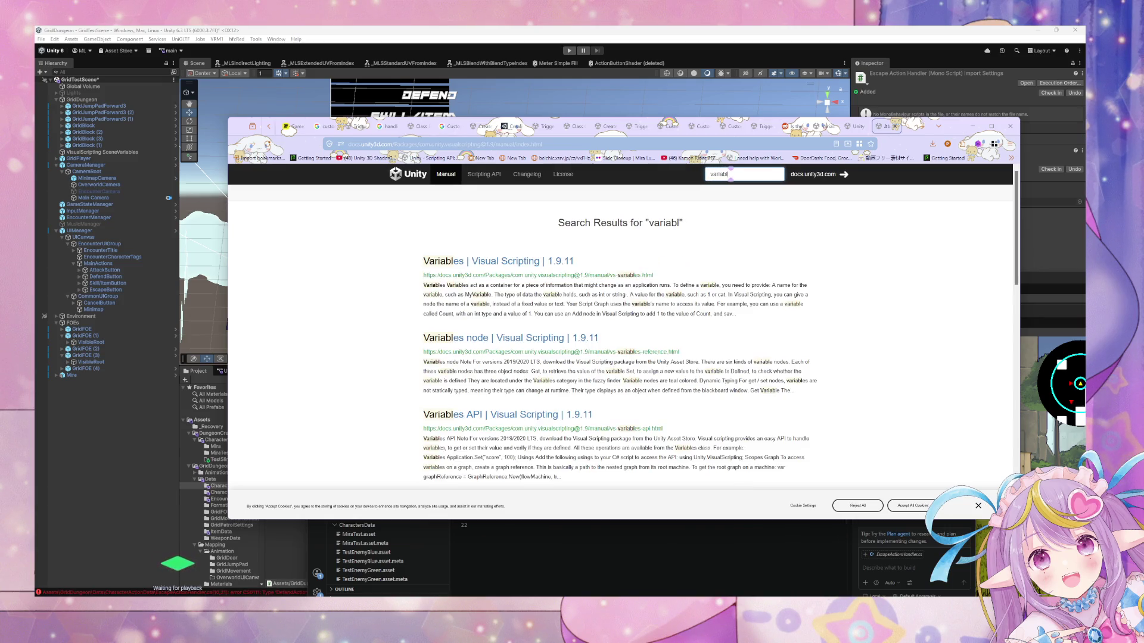
text(es)
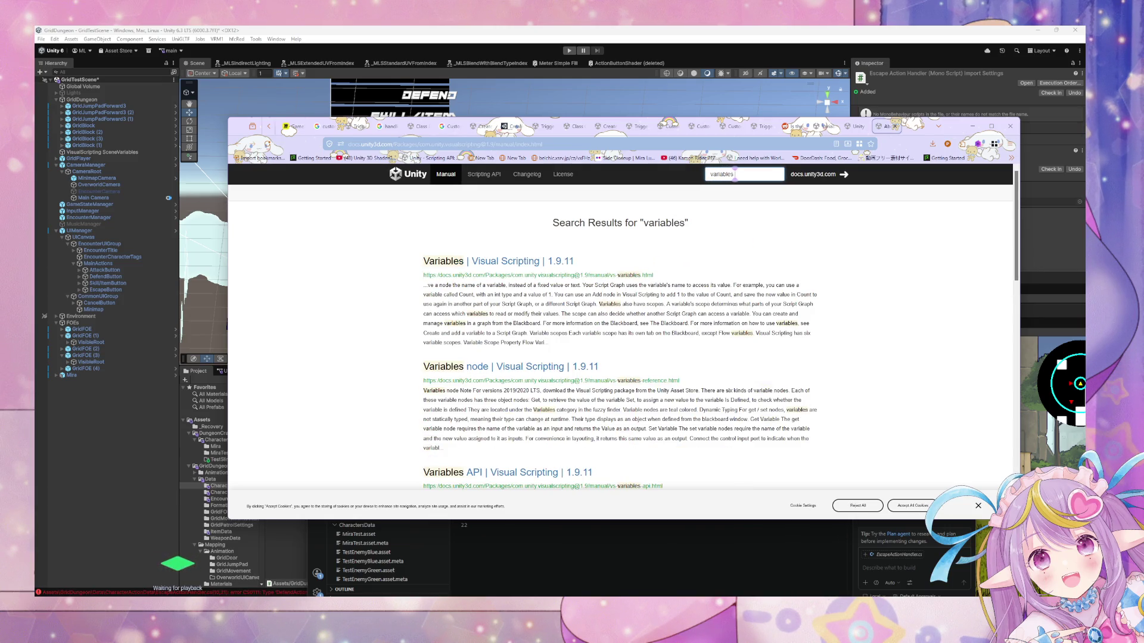
text( a)
click(544, 472)
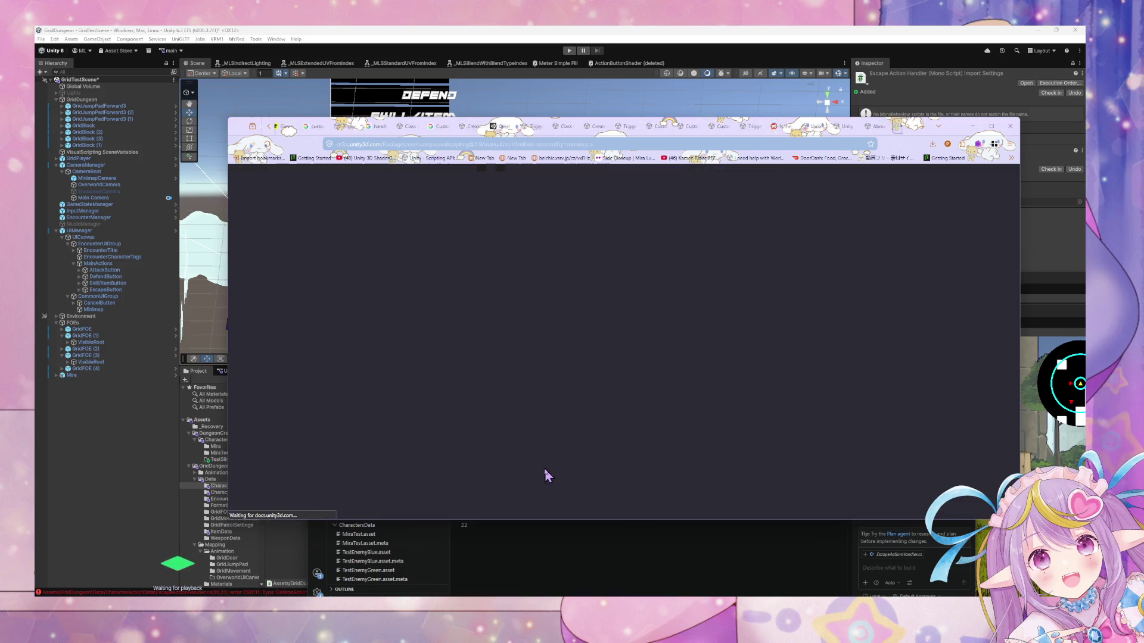
Read the Variables API Scene, Application and Saved scope examples, then switch back to EscapeActionHandler.cs.
scroll(680, 279, down, 2)
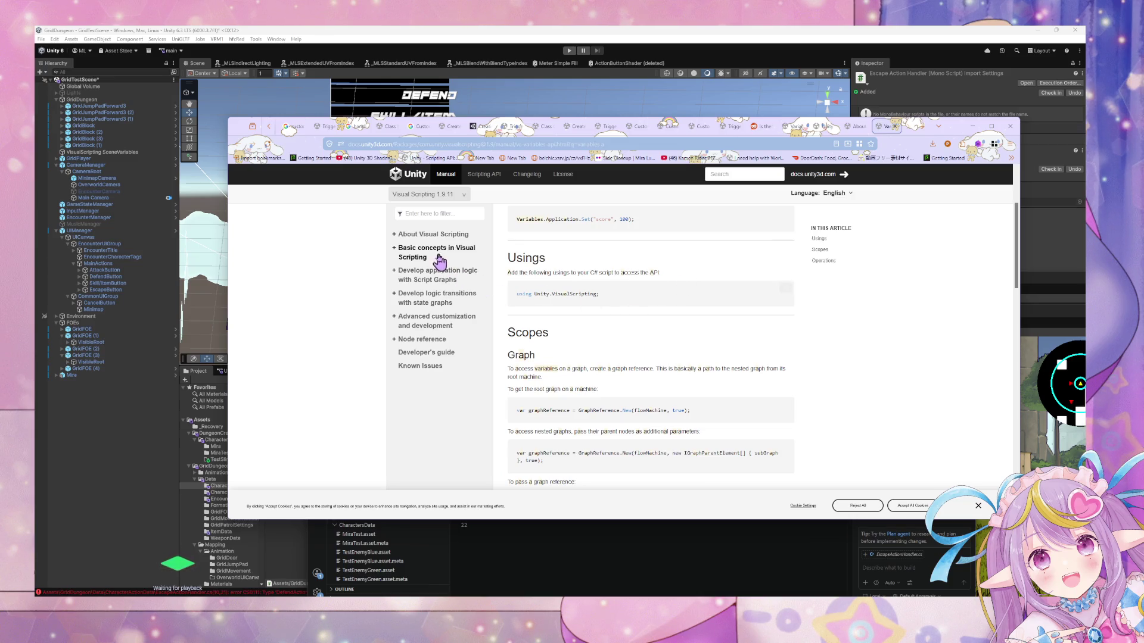
scroll(569, 324, down, 5)
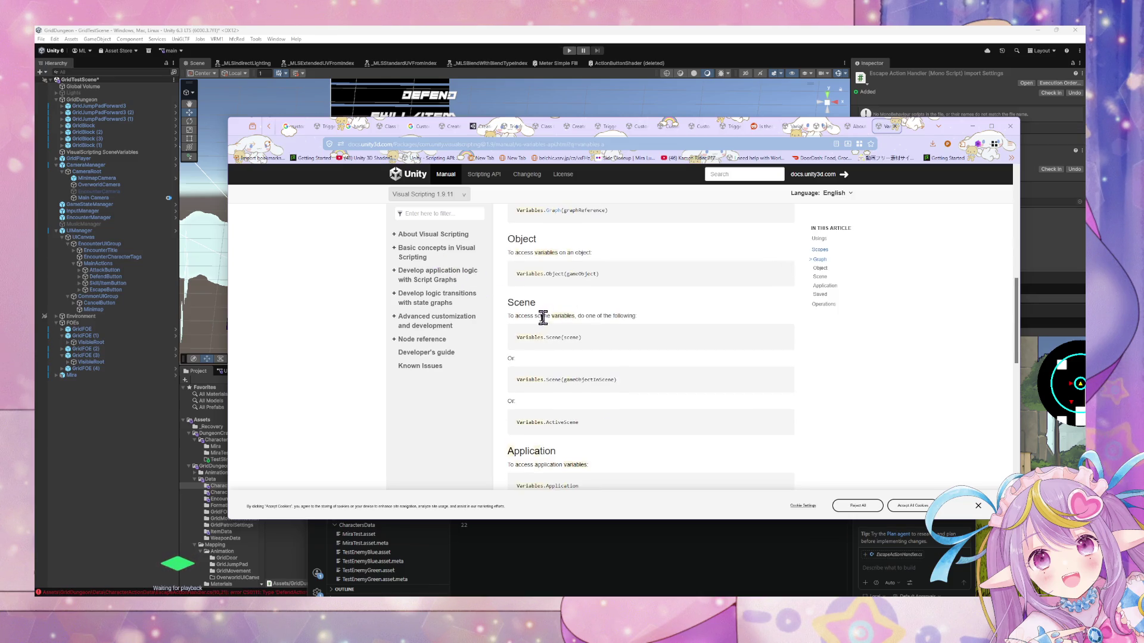
drag(514, 338, 582, 342)
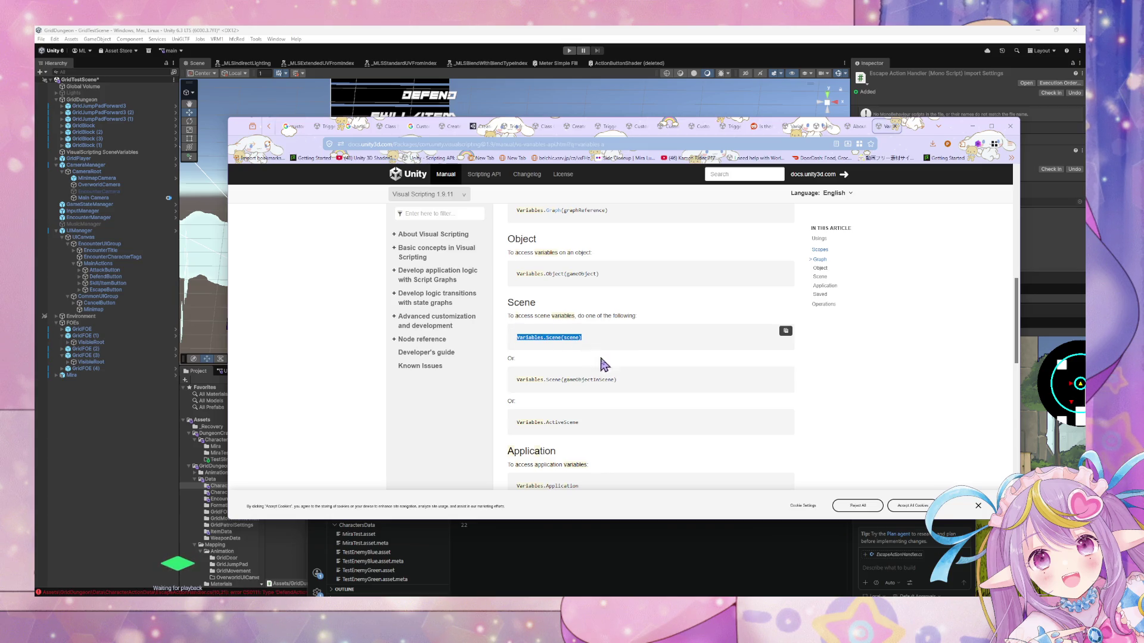
drag(527, 379, 609, 386)
click(614, 391)
scroll(592, 417, down, 2)
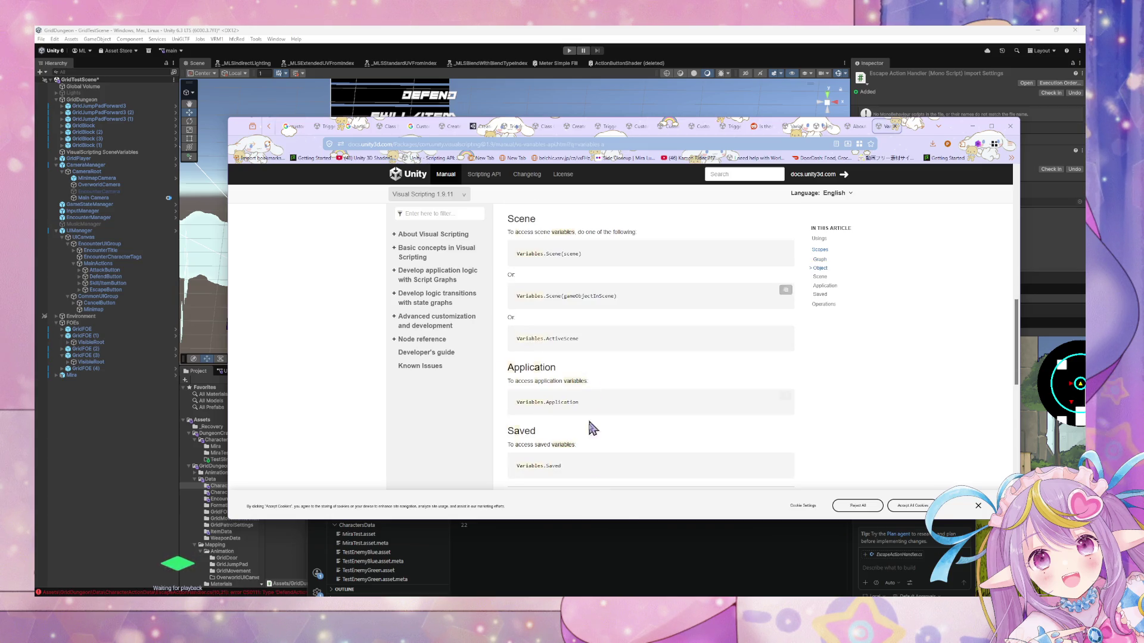
scroll(556, 444, up, 1)
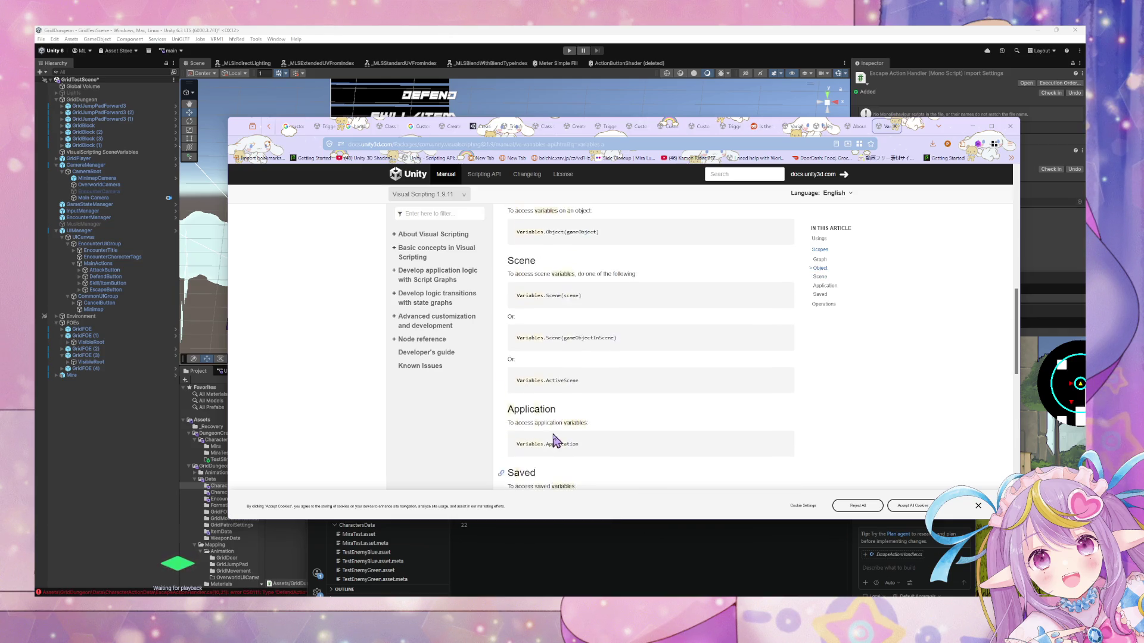
scroll(553, 444, down, 3)
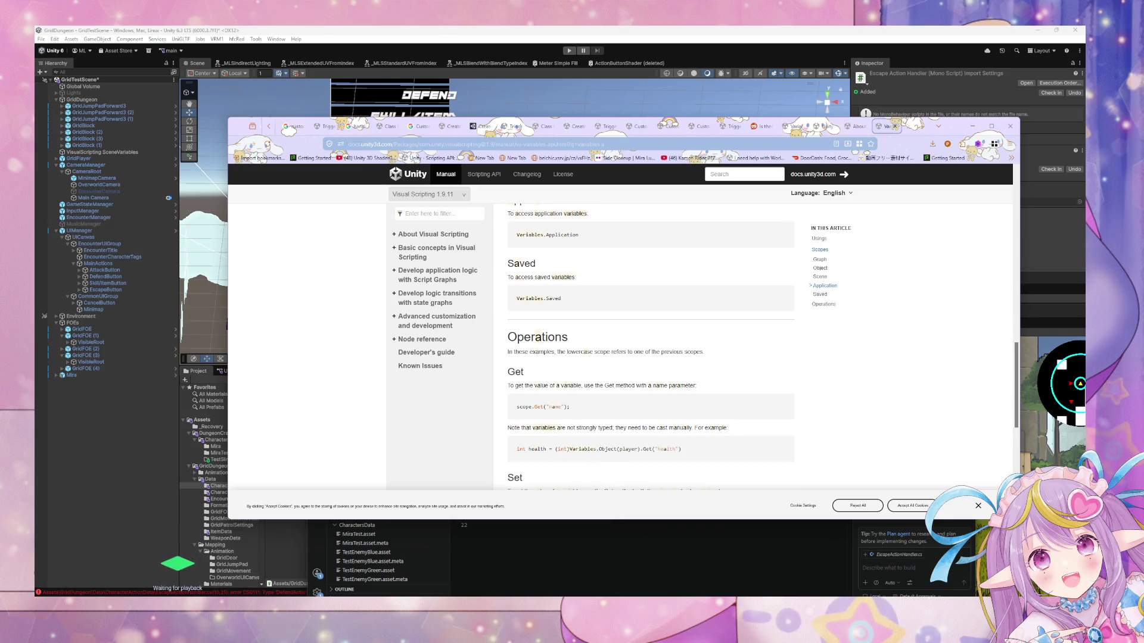
key(alt+Tab)
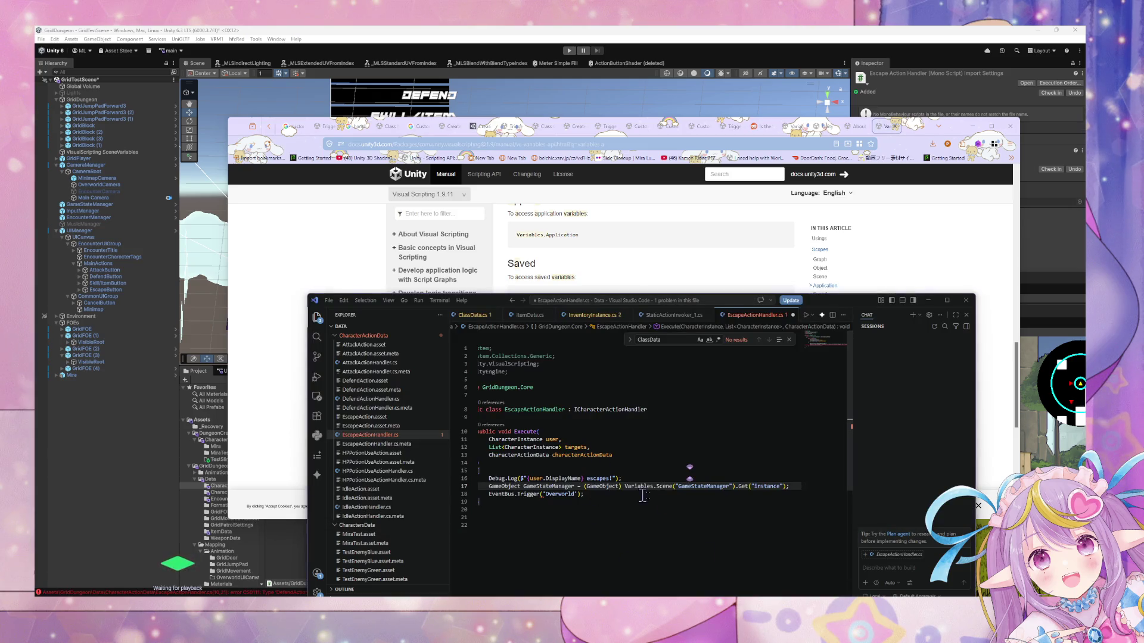
Rewrite line 17 as (GameObject) Variables.ActiveScene.Get("GameStateManager") using autocompletion.
scroll(693, 486, down, 2)
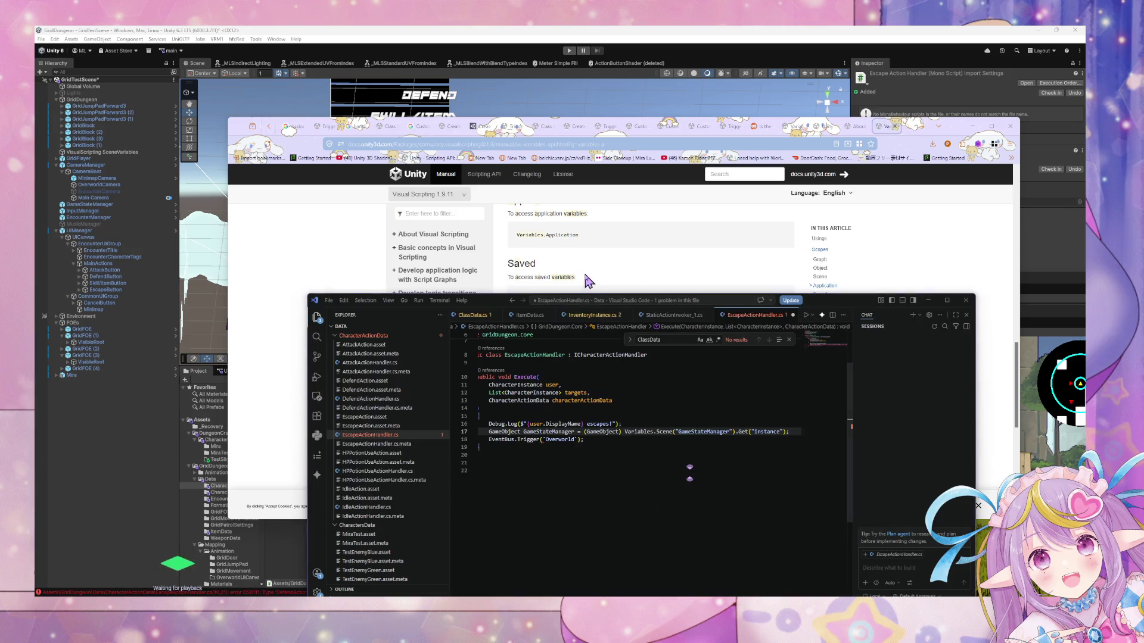
scroll(589, 280, up, 3)
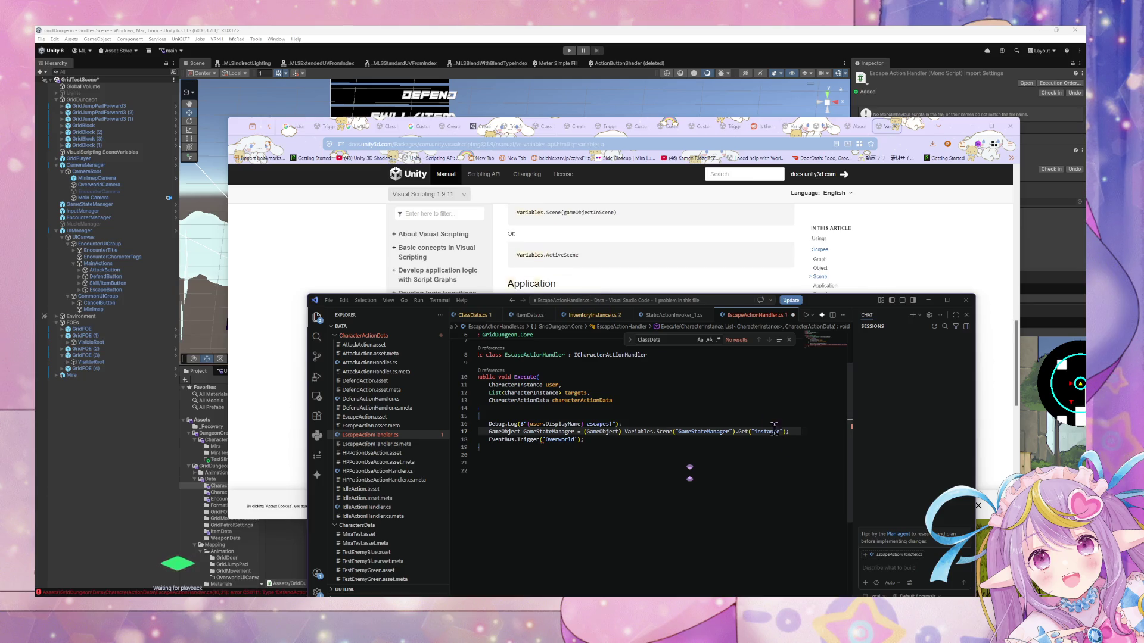
drag(795, 432, 683, 428)
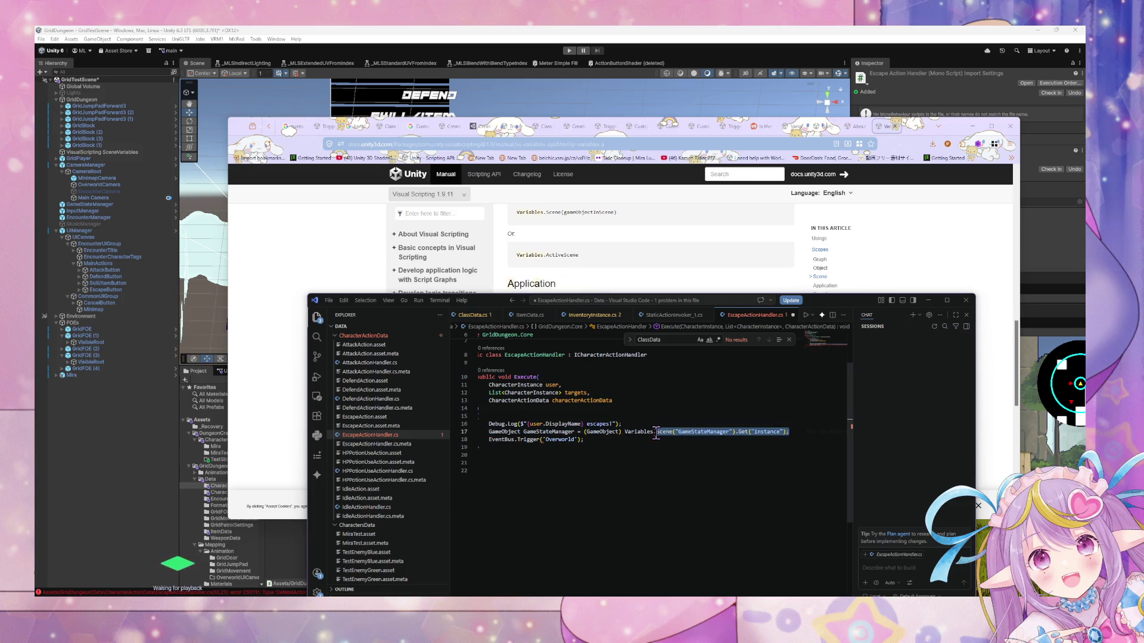
text(Acti)
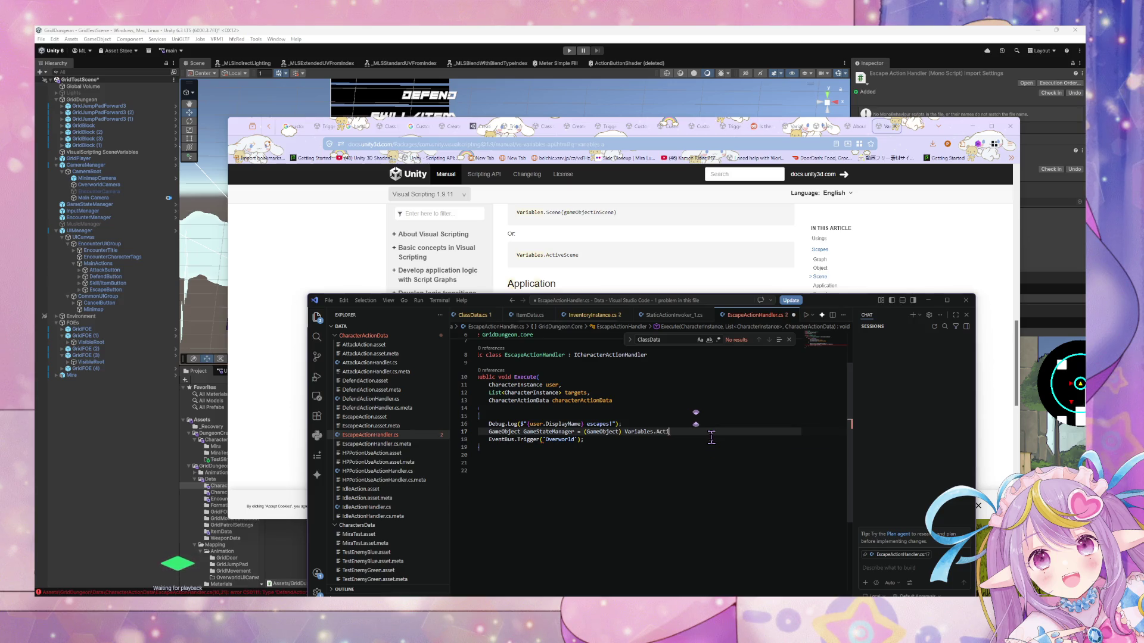
text(veScene[)
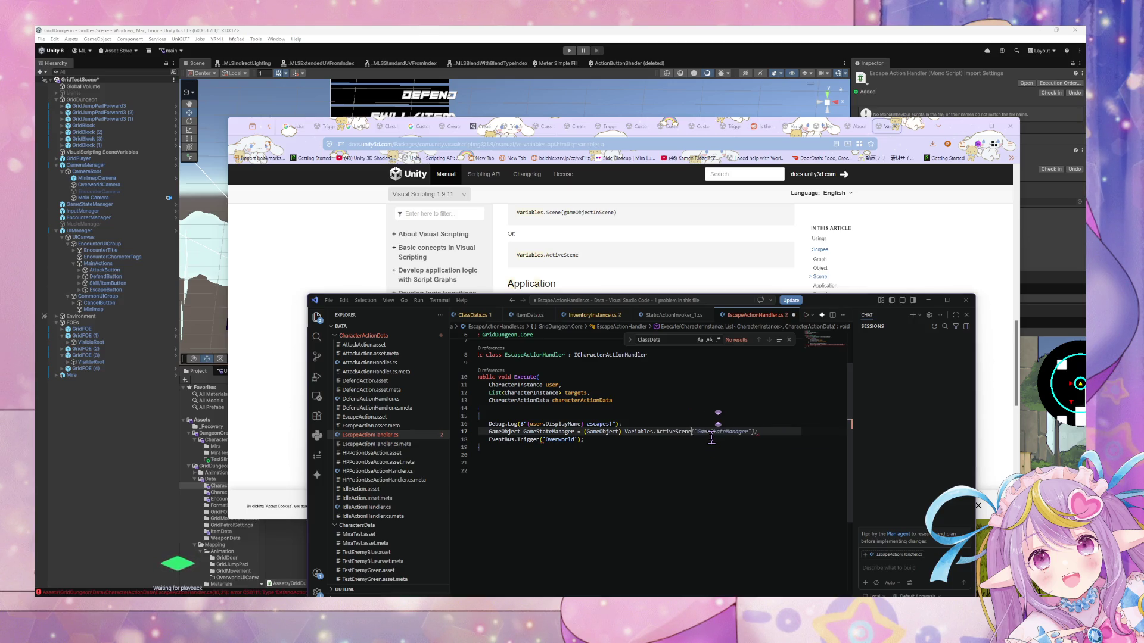
scroll(628, 285, down, 8)
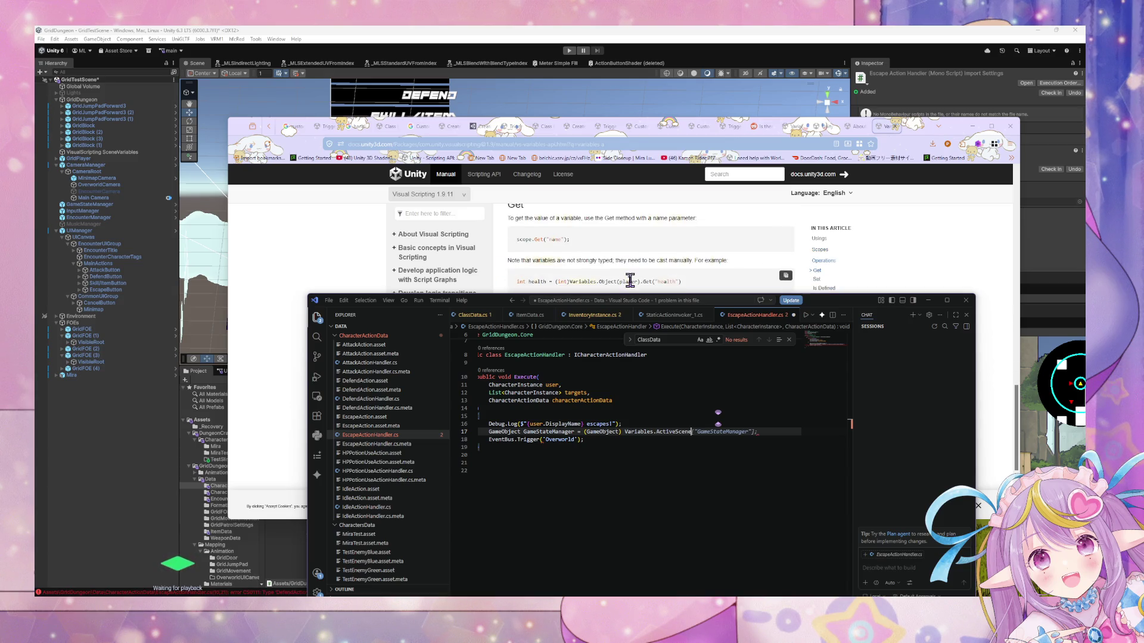
text(.Get)
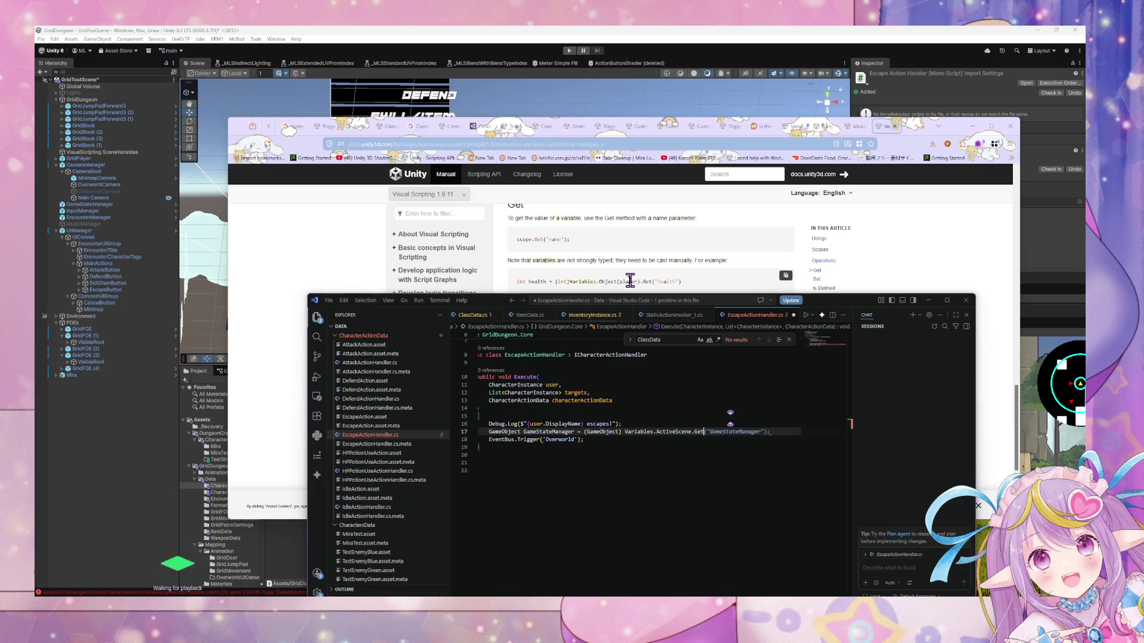
key(Tab)
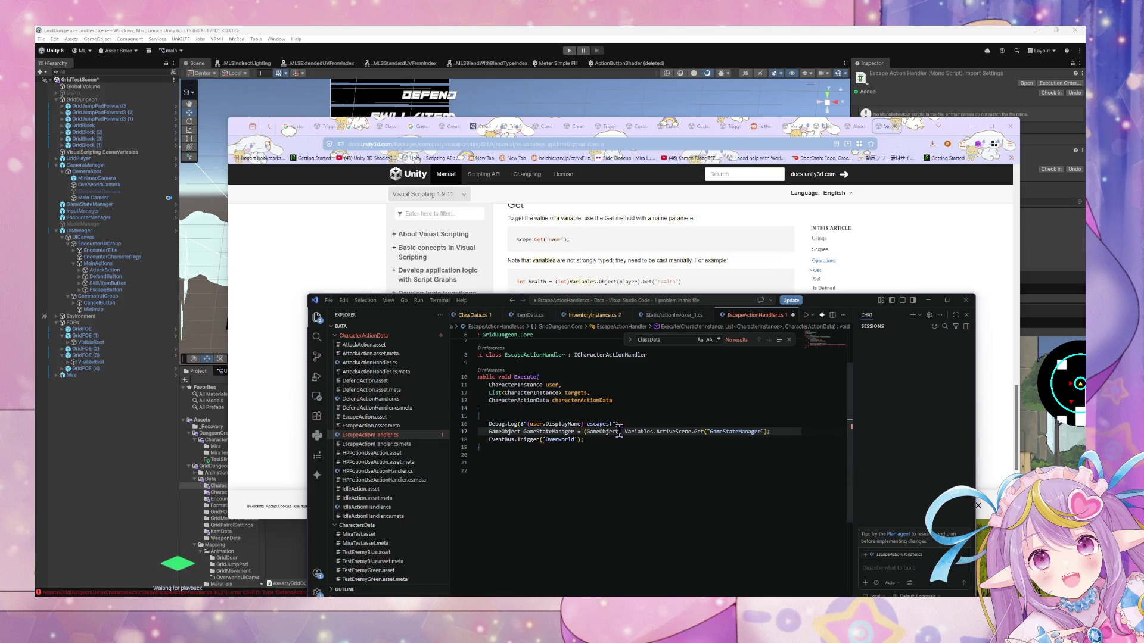
scroll(628, 290, down, 3)
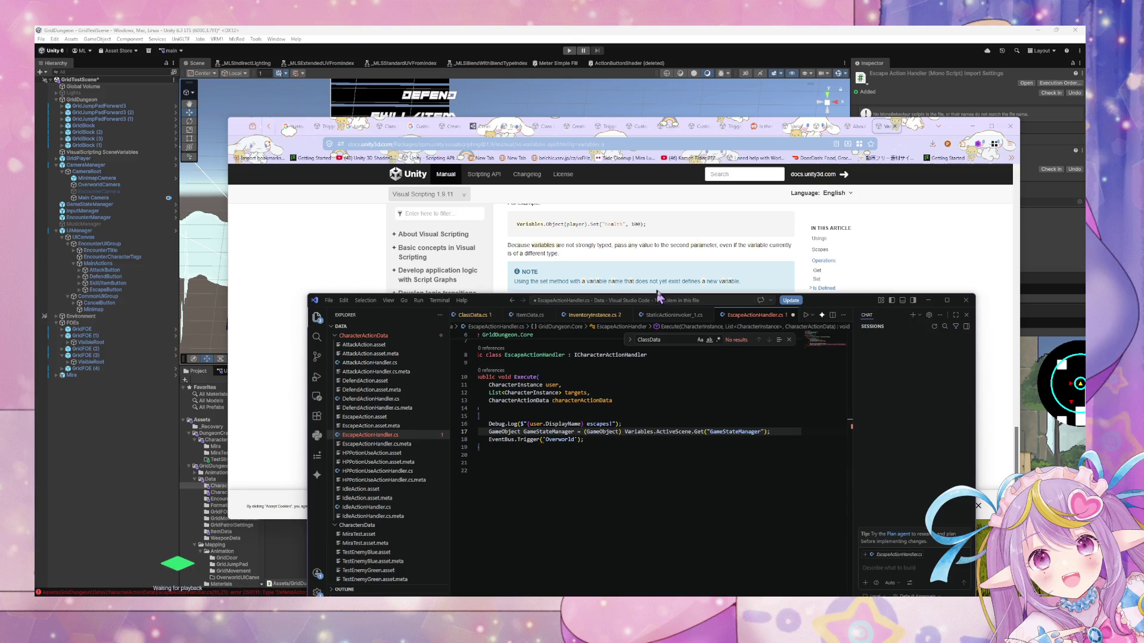
Lower the editor window and scroll the Variables API docs back to the top.
mouse_move(812, 305)
mouse_down()
mouse_move(837, 400)
mouse_move(772, 445)
mouse_move(777, 481)
mouse_move(813, 457)
mouse_up()
scroll(727, 366, up, 10)
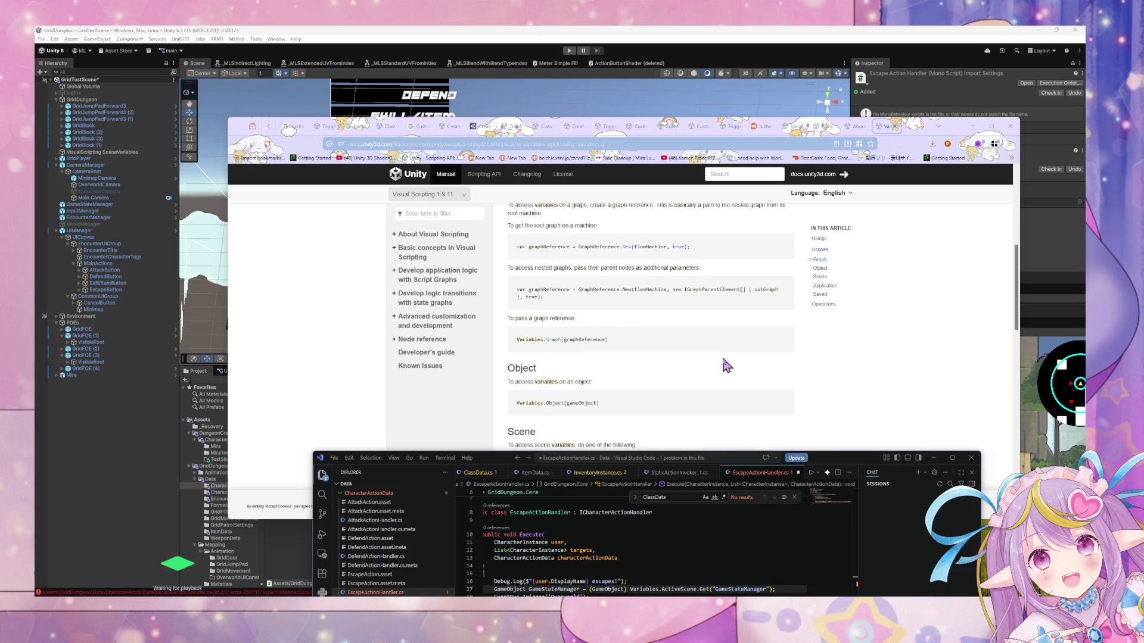
scroll(727, 366, up, 10)
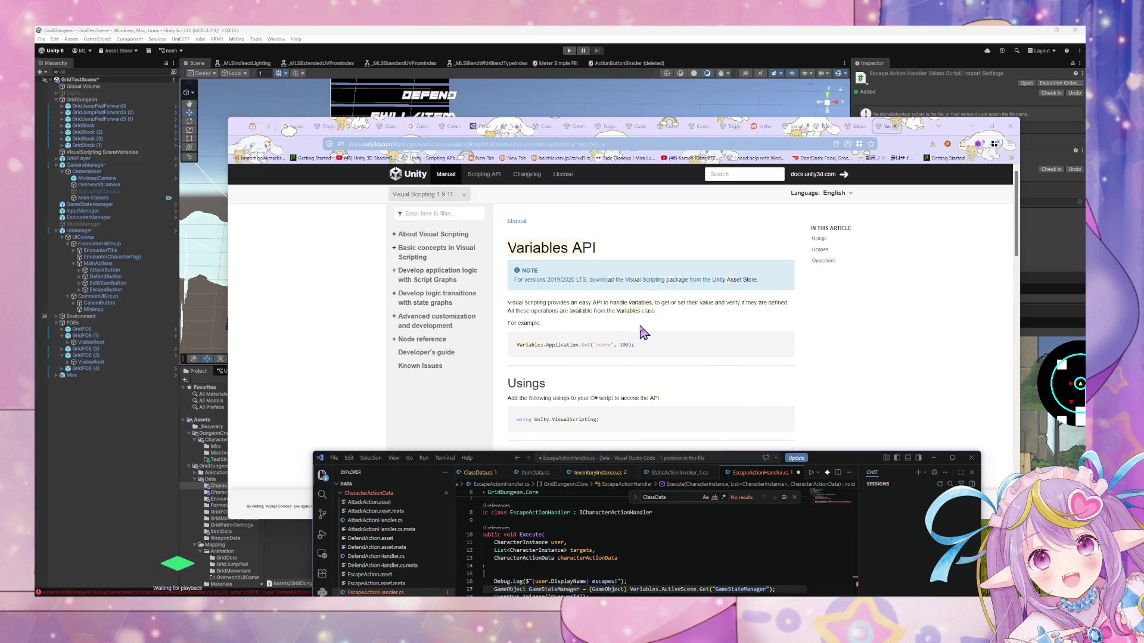
scroll(643, 332, down, 5)
drag(832, 463, 847, 270)
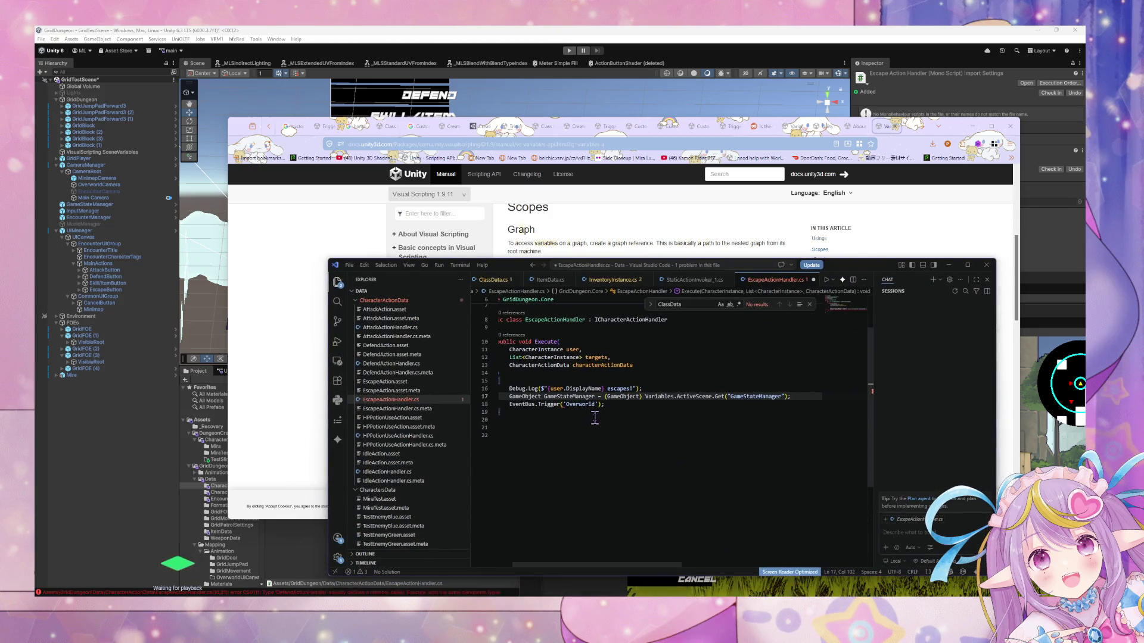
Replace the EventBus.Trigger line with CustomEvent.Trigger and remove the user, targets and data arguments.
drag(616, 407, 511, 405)
text(CustomE)
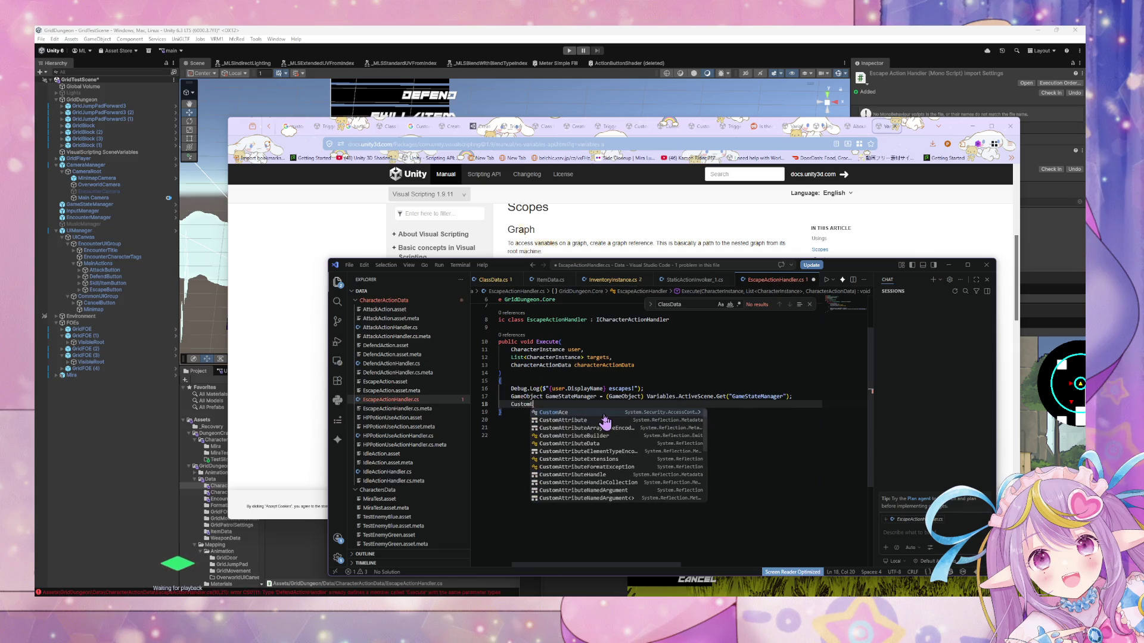
text(vent.)
key(Tab)
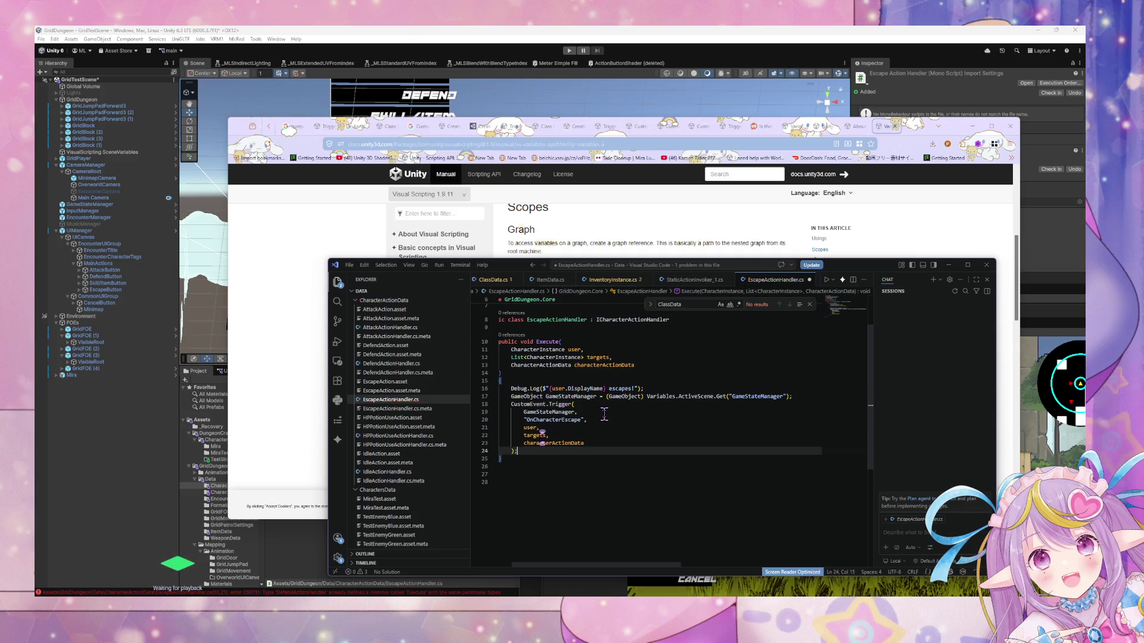
drag(600, 443, 602, 420)
key(BackSpace)
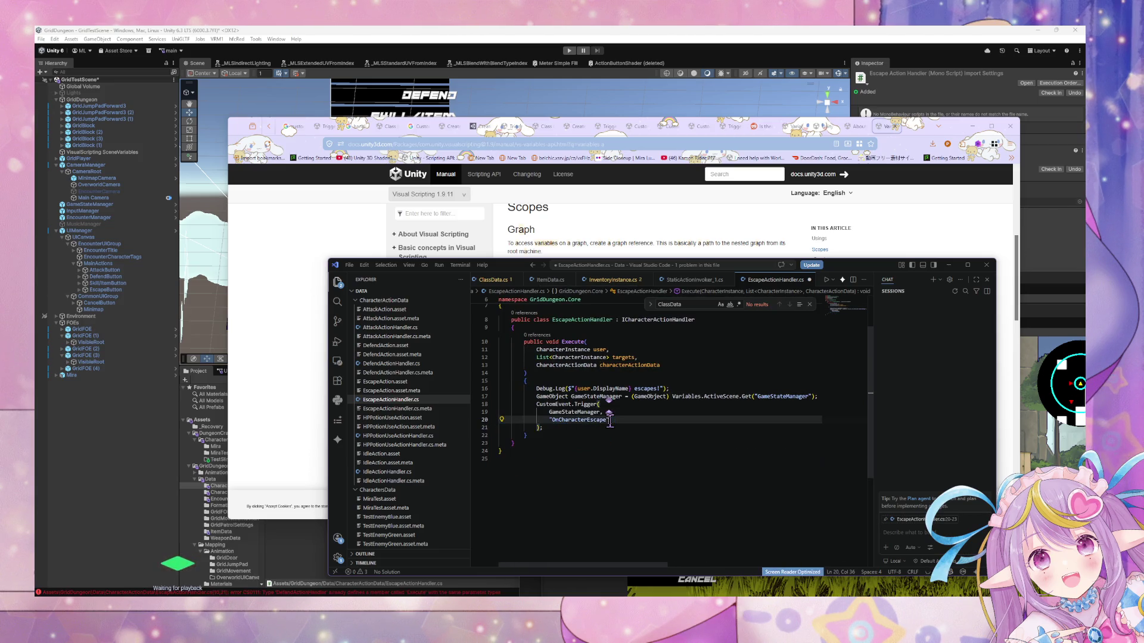
double_click(596, 420)
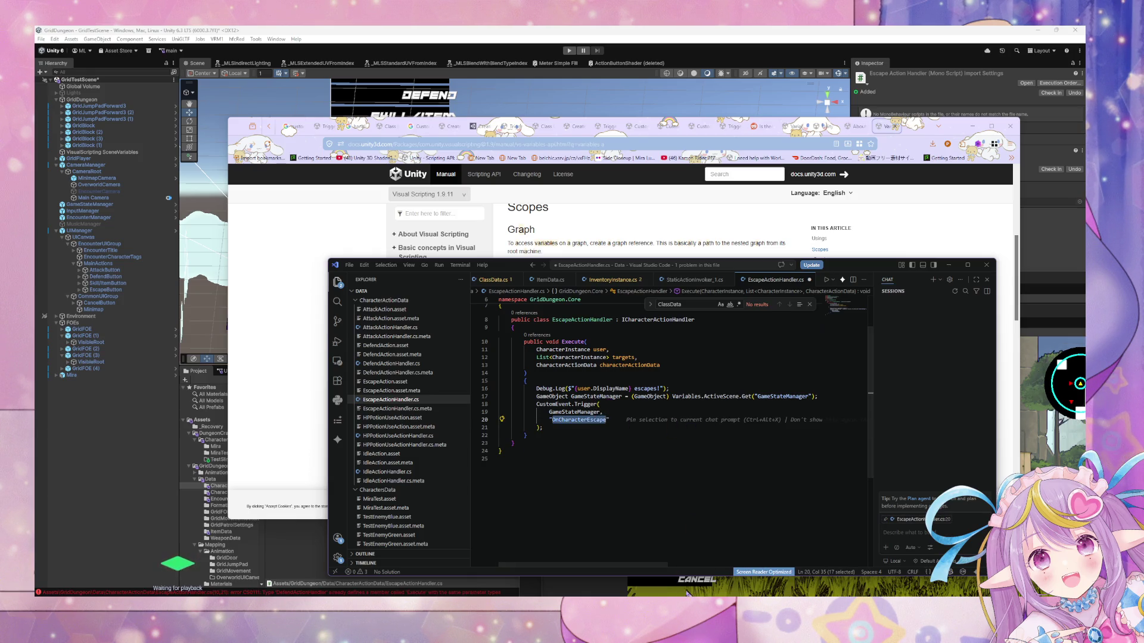
After a quick compile check in Unity, set the event name to "Overworld" and format the document.
mouse_move(679, 626)
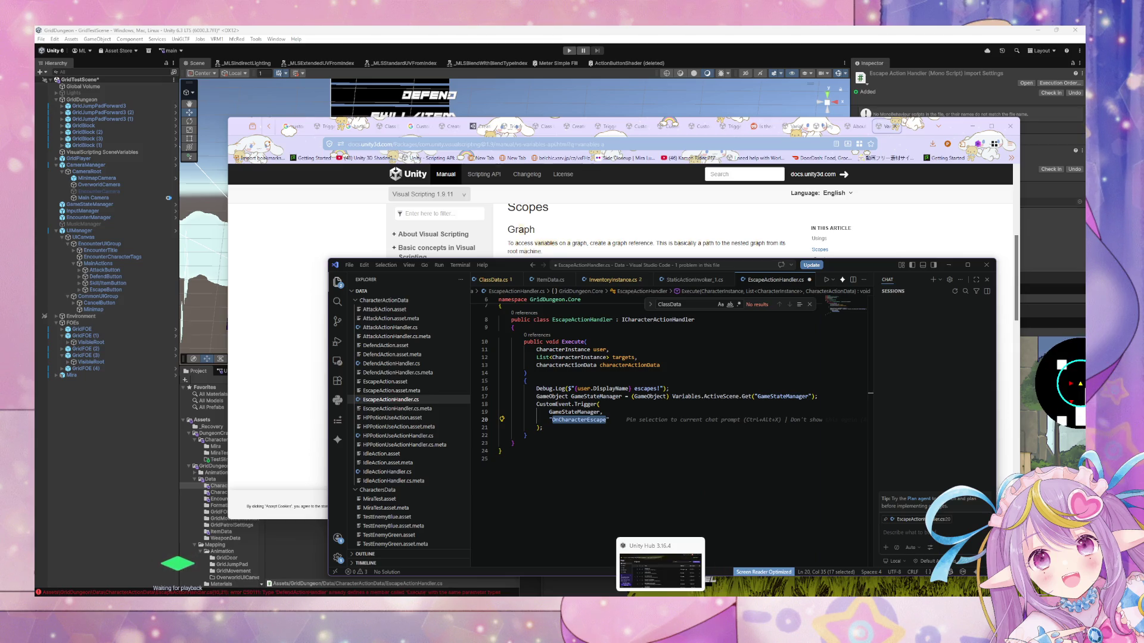
click(680, 625)
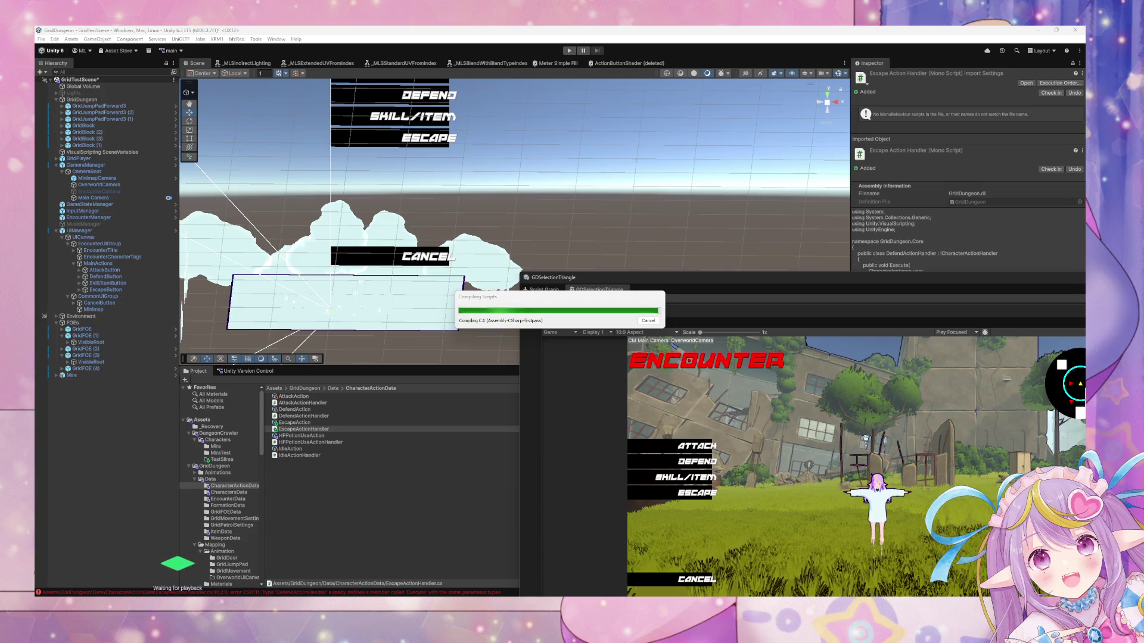
key(alt+Tab)
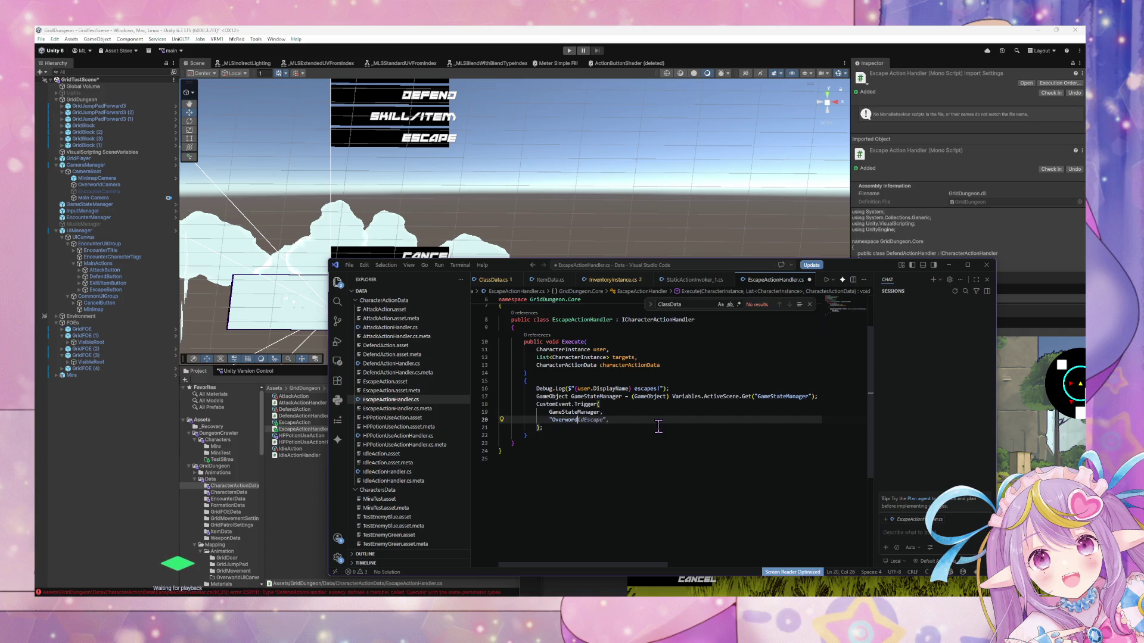
text(ld")
key(ctrl+shift+p)
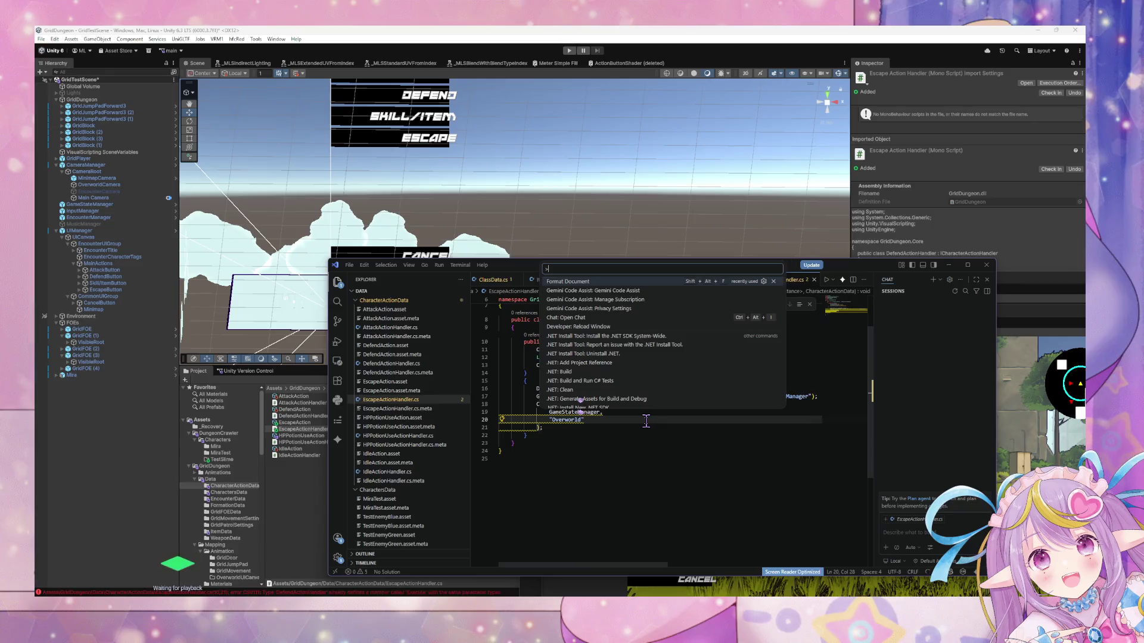
key(Return)
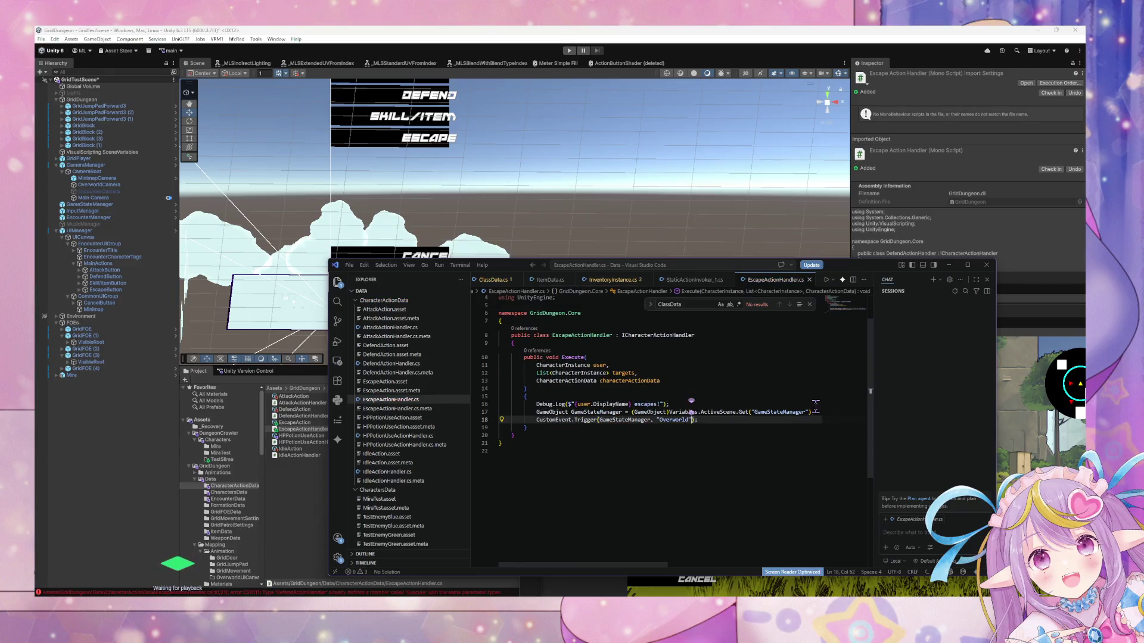
Add a '// TODO: calculate escape rate' comment, save the script, and return to Unity.
click(816, 411)
key(Return)
text(//)
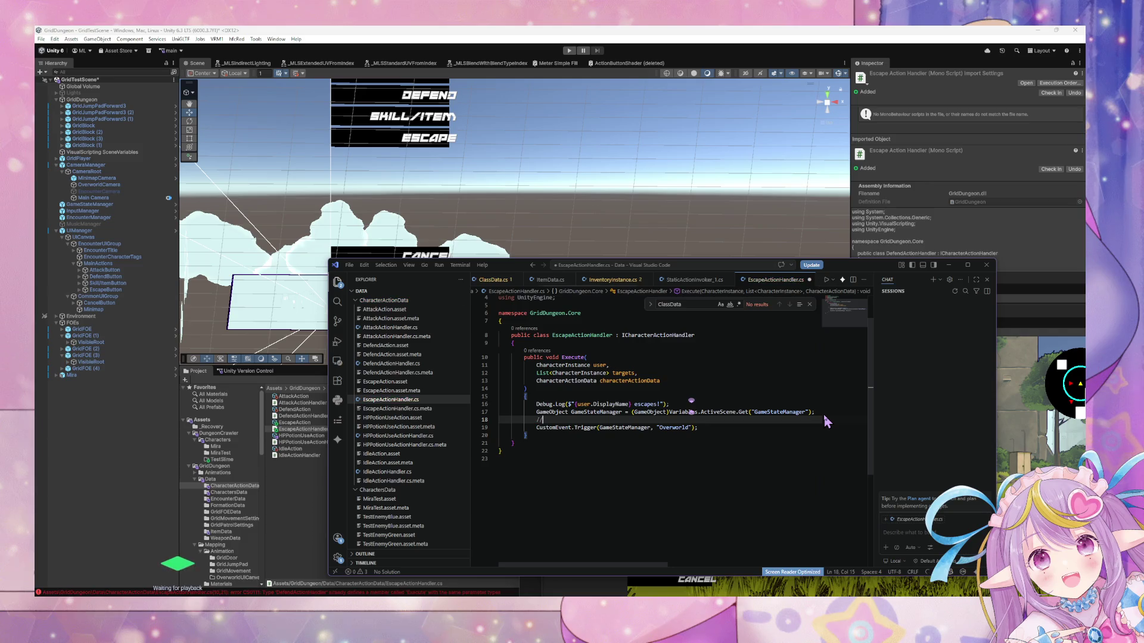
text( Get )
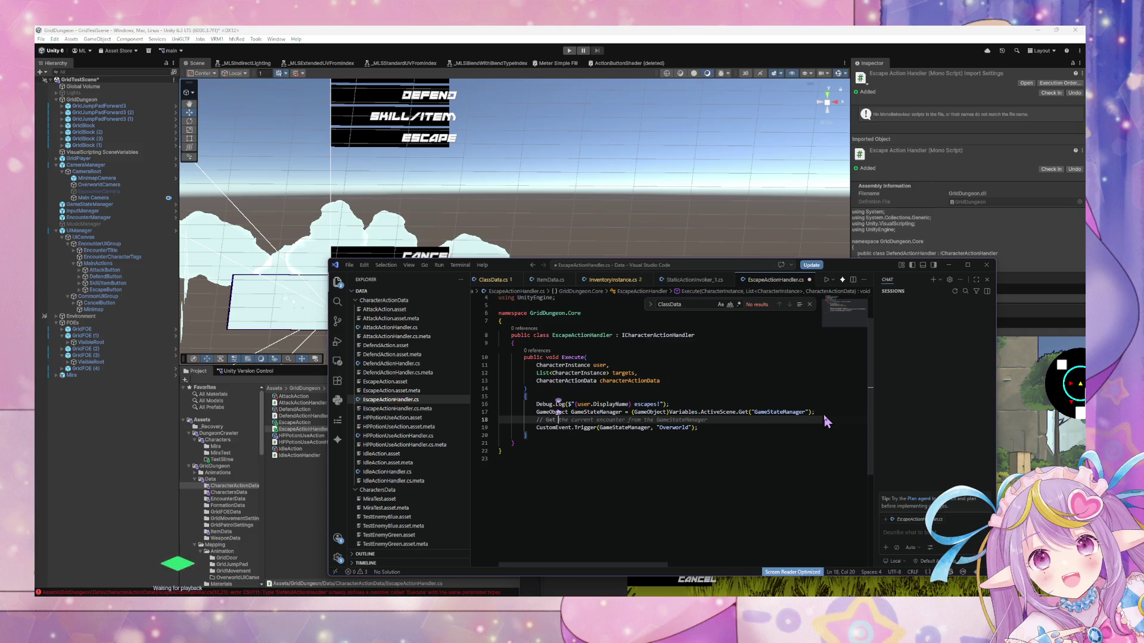
text(TO)
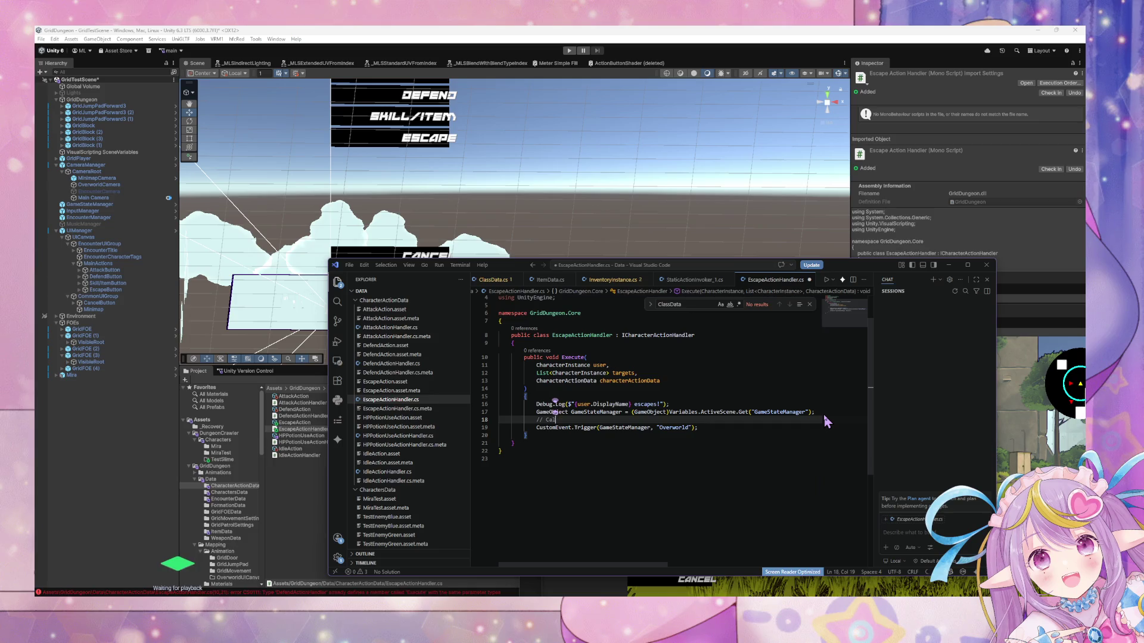
text(DO: c)
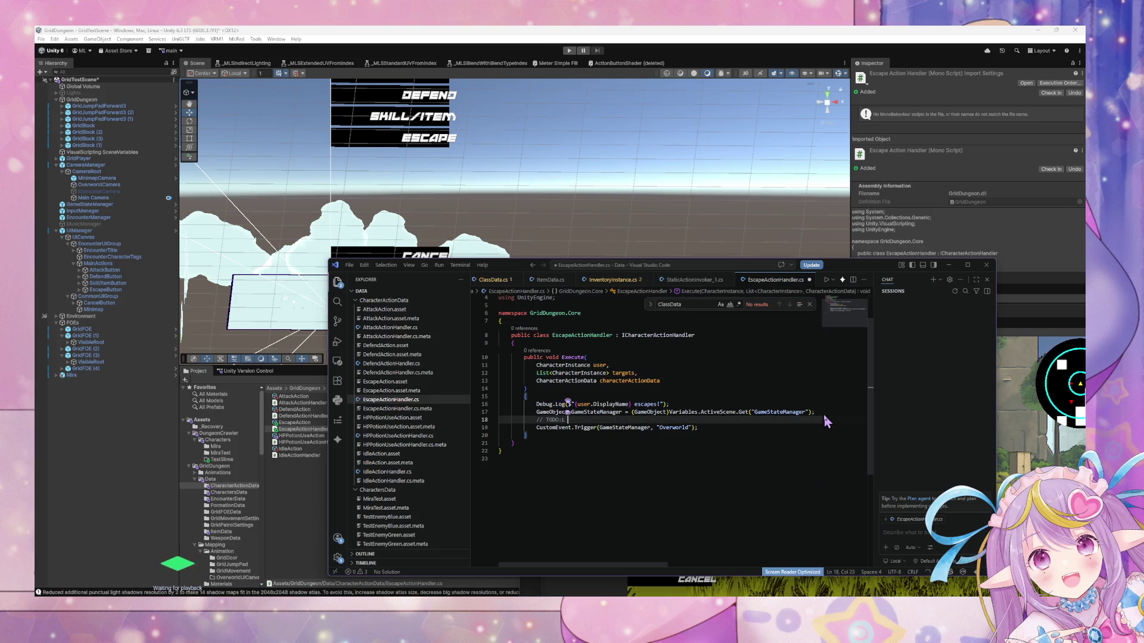
text(alculate)
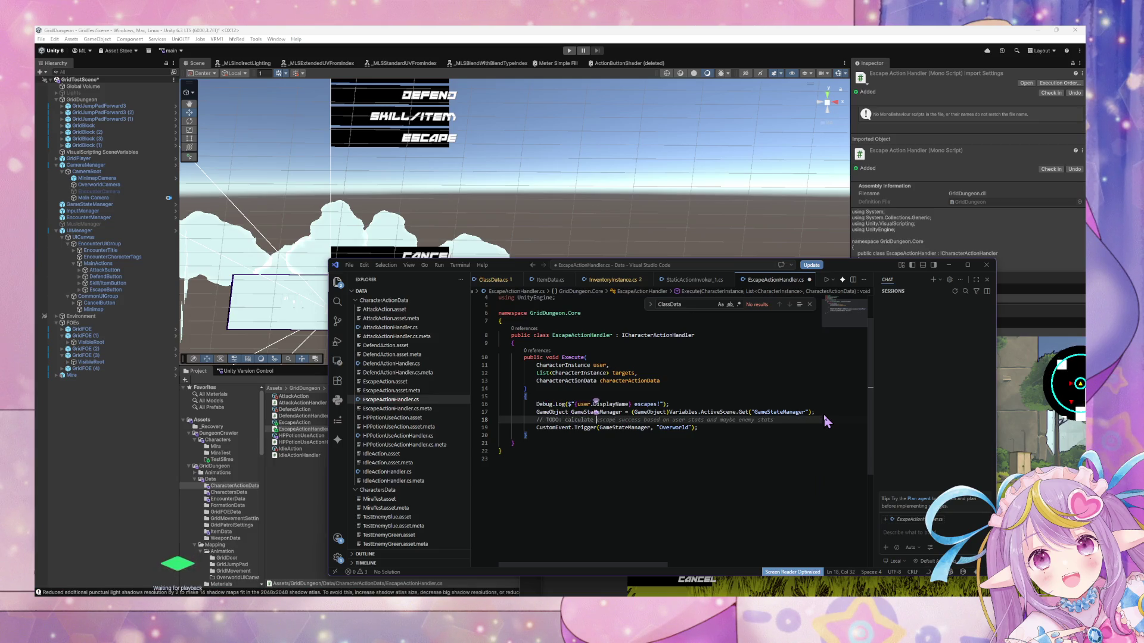
text(rate)
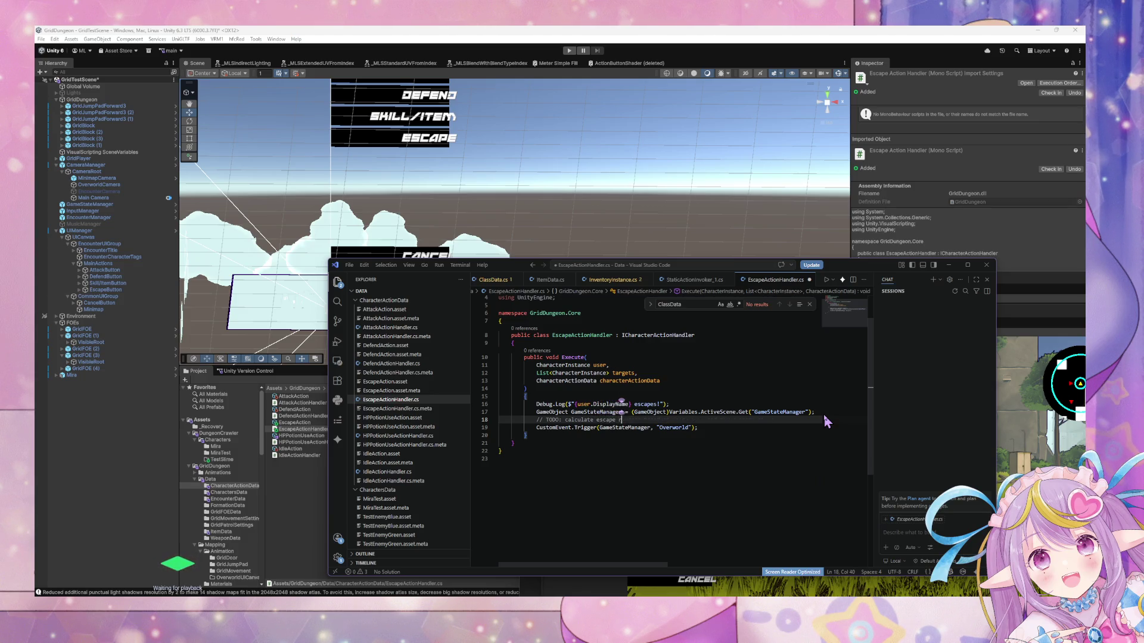
click(763, 397)
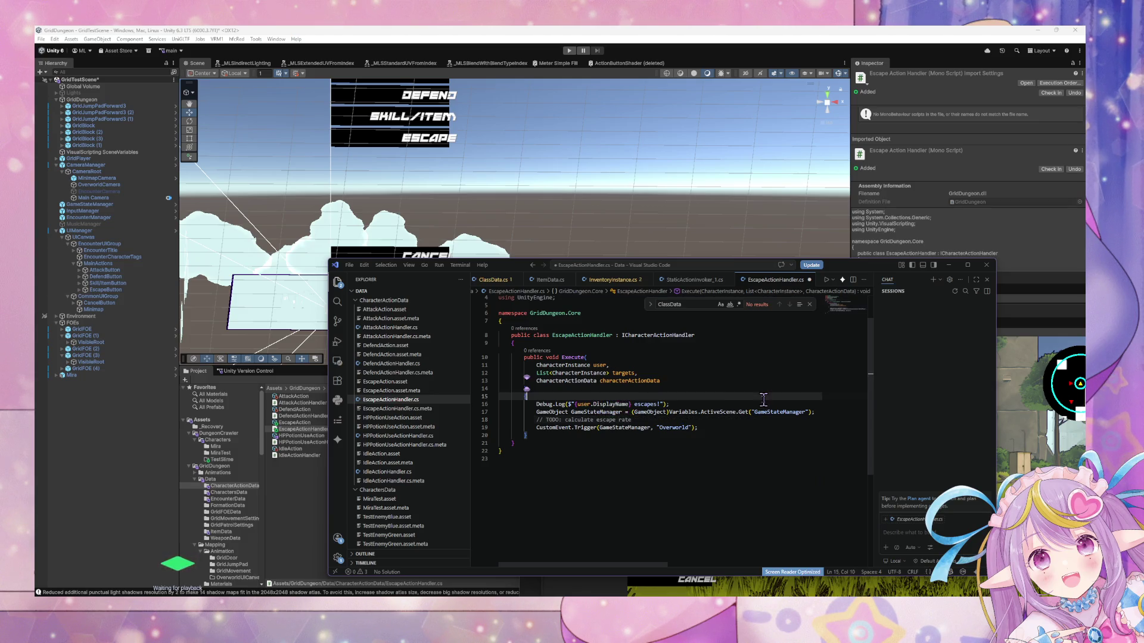
key(ctrl+s)
click(587, 224)
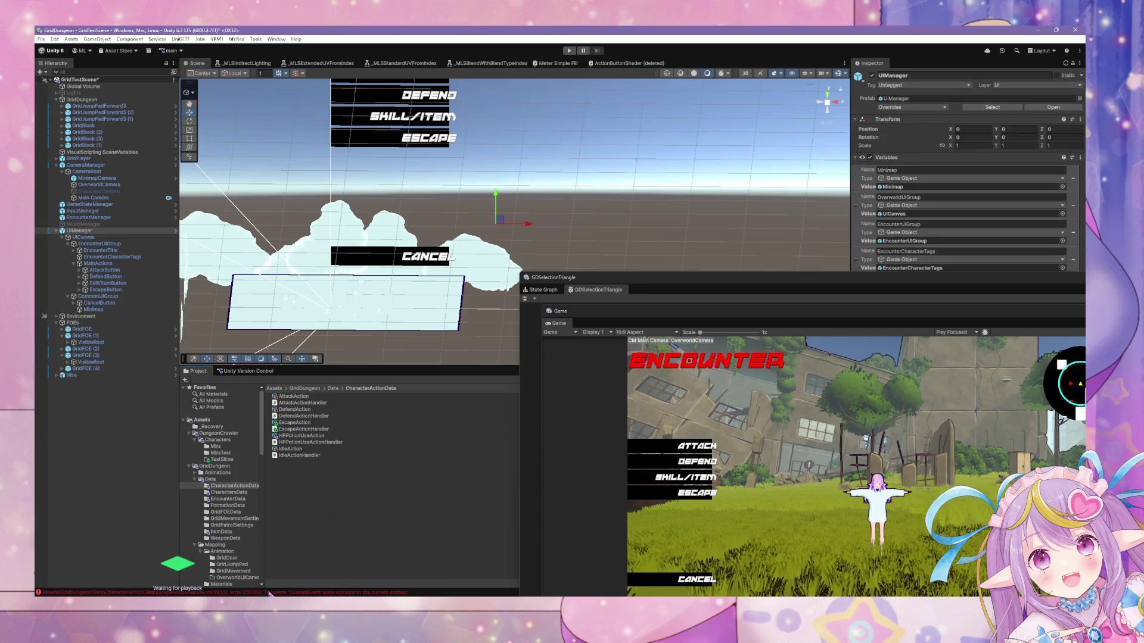
Read the Console's CS0103 'CustomEvent does not exist' error, then bring the Variables API docs forward.
click(330, 593)
click(285, 321)
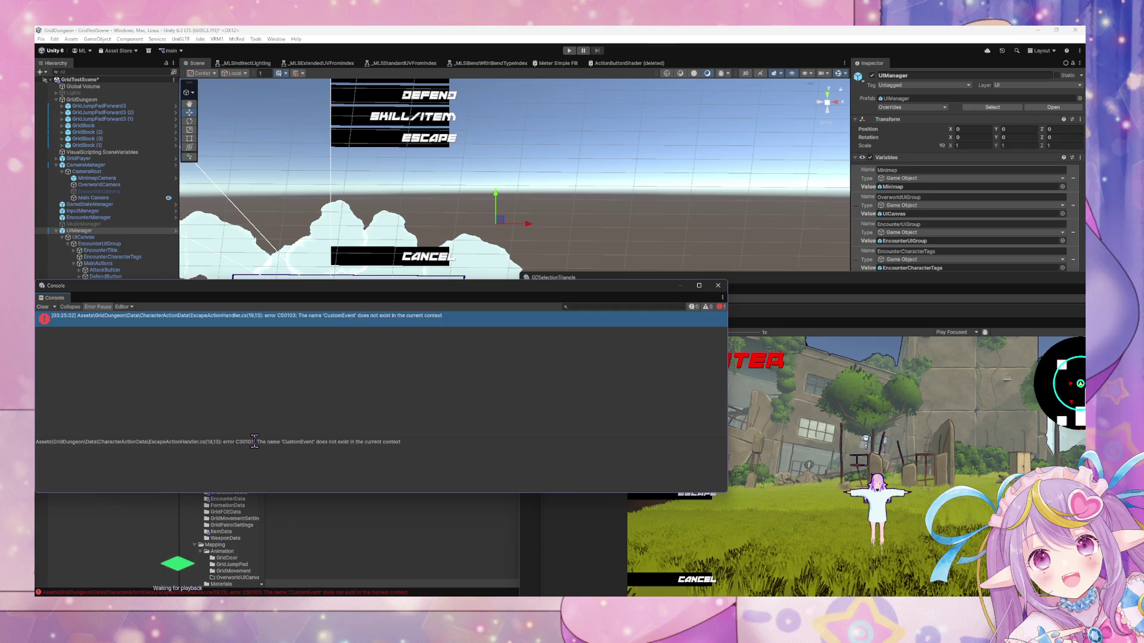
mouse_move(588, 620)
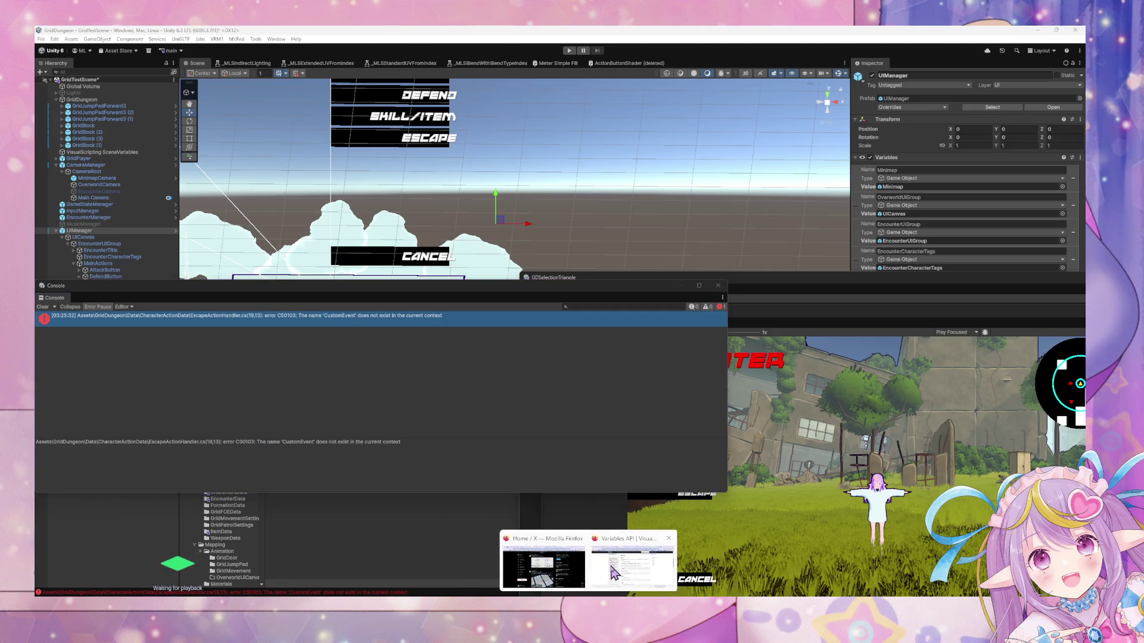
click(616, 572)
scroll(579, 342, up, 5)
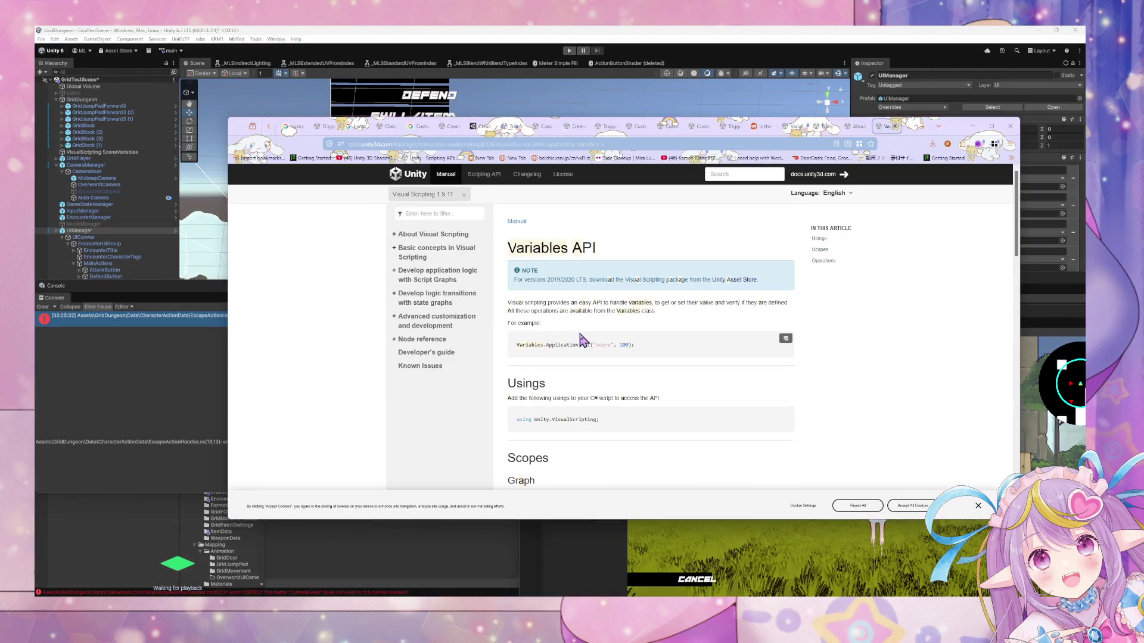
Browse the Developer's guide node tables, return to Variables API, and start a 'custom event' search.
click(404, 353)
scroll(536, 303, down, 10)
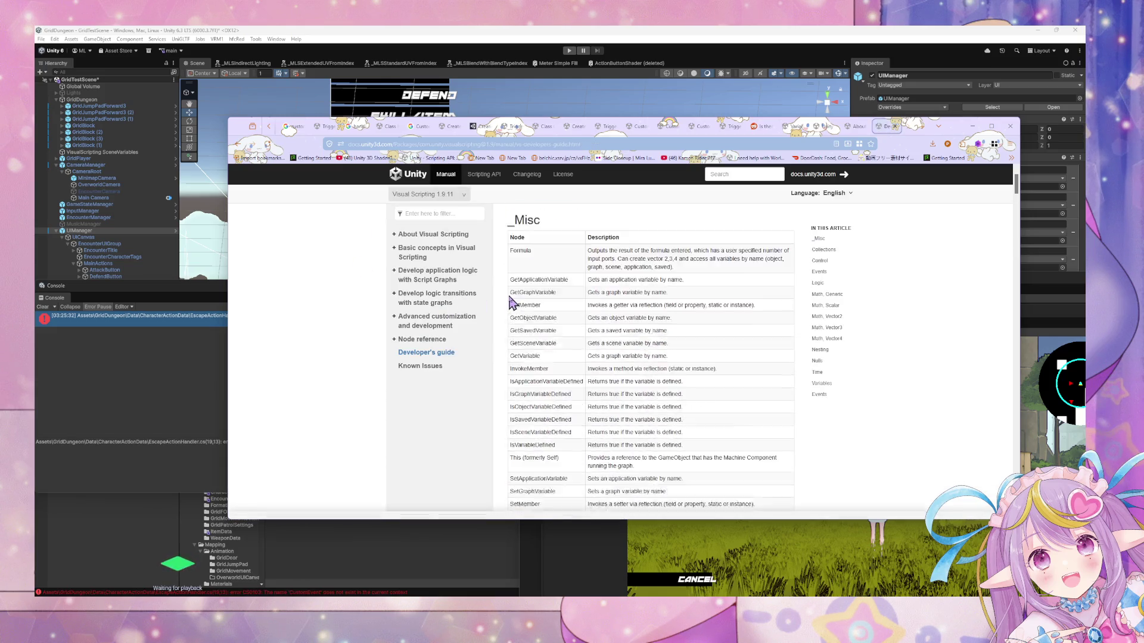
scroll(554, 304, down, 5)
scroll(554, 309, down, 15)
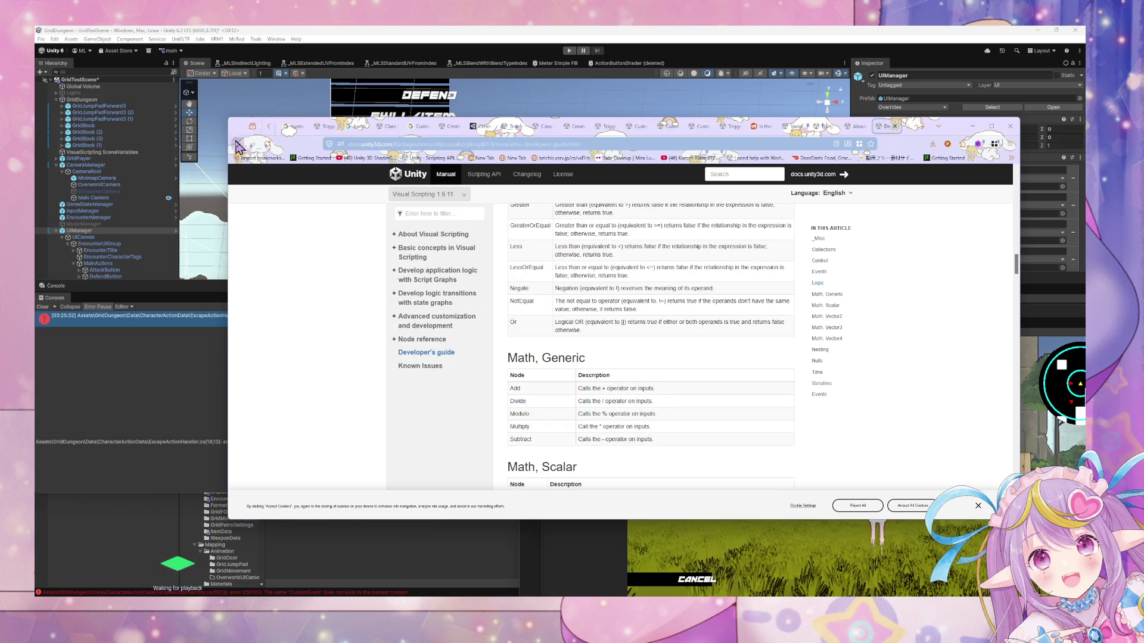
click(238, 144)
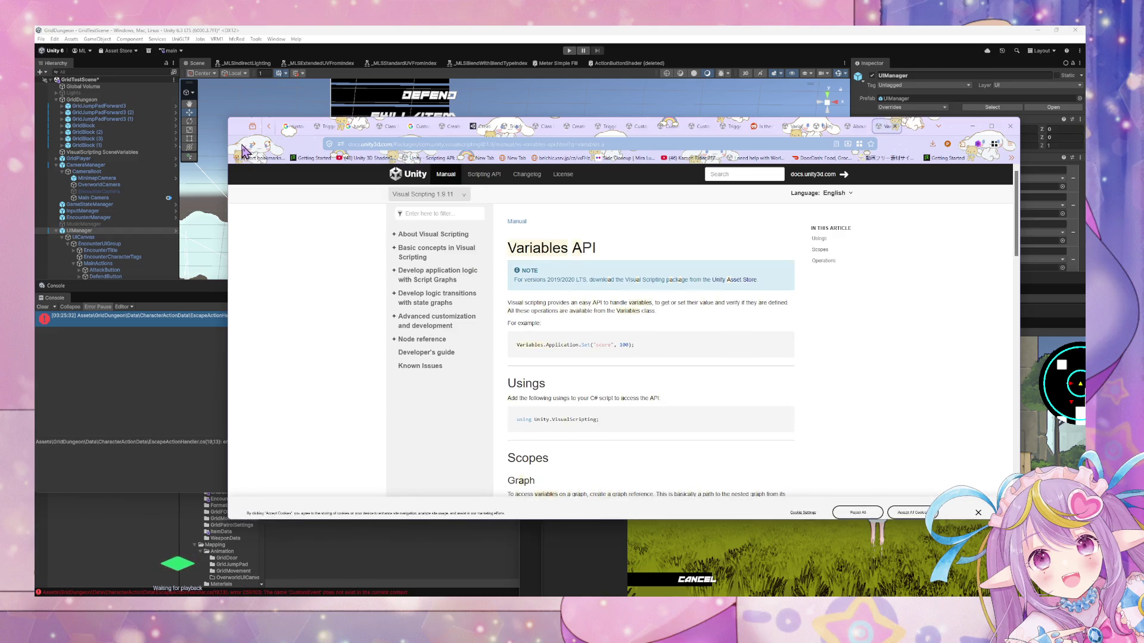
click(546, 145)
text(cus)
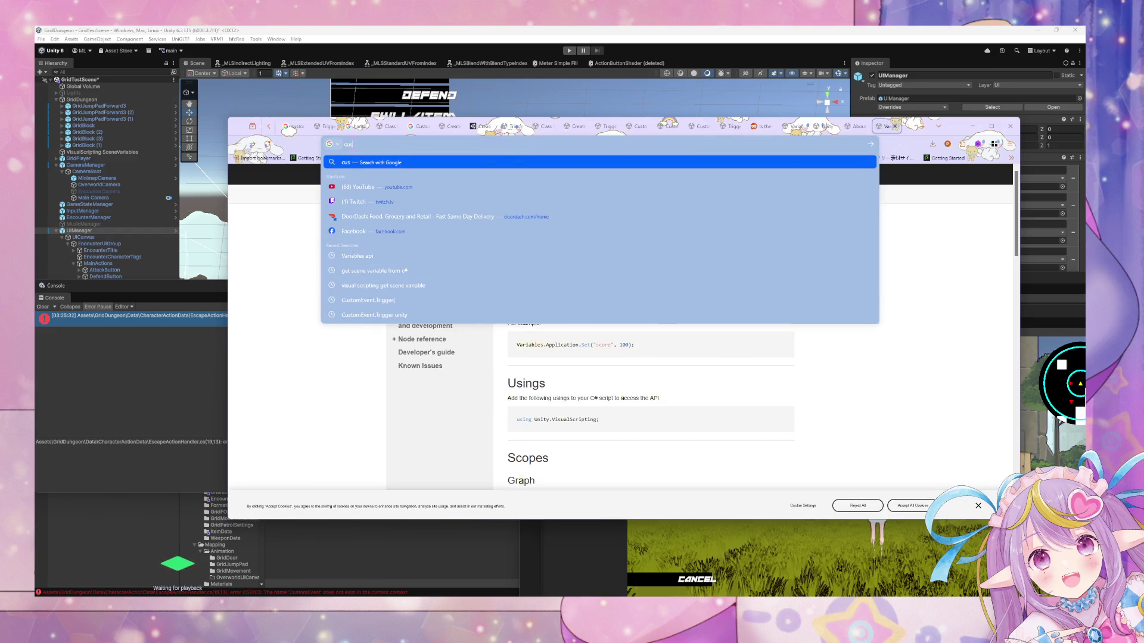
text(tom event)
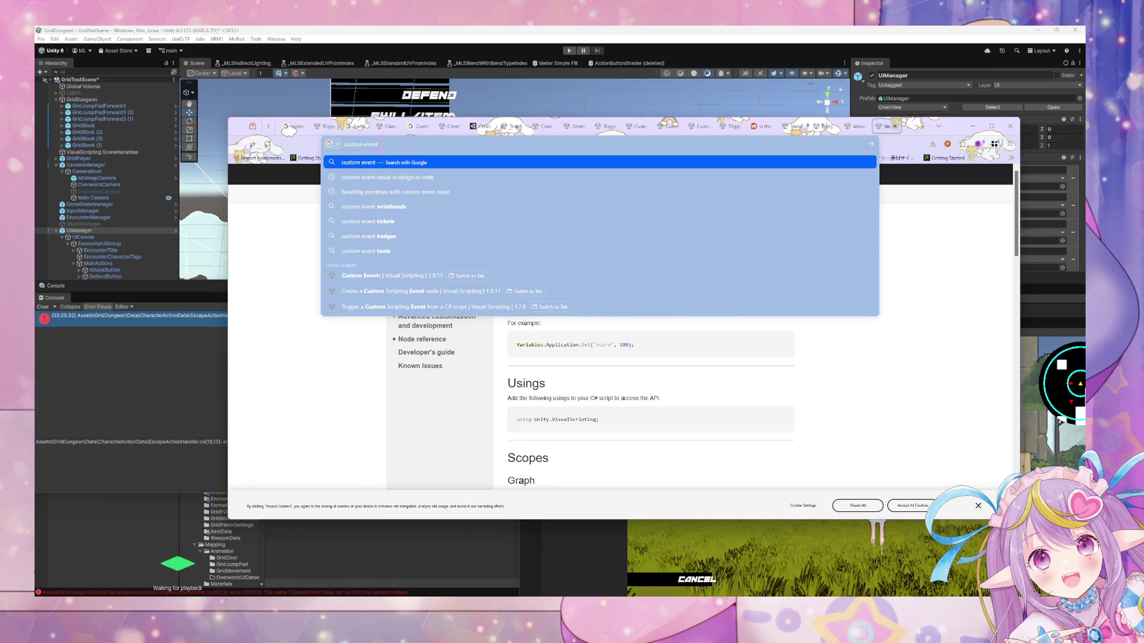
Search Google for 'trigger visual scripting custom event by code C# unity'.
key(ctrl+a)
text(trigger)
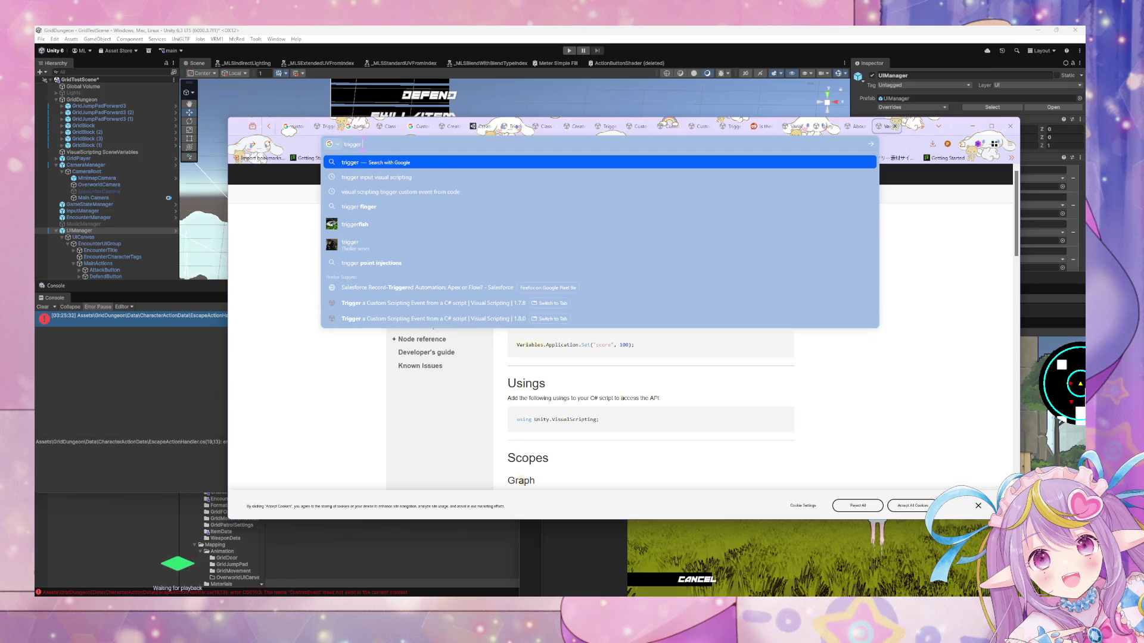
text( custom event )
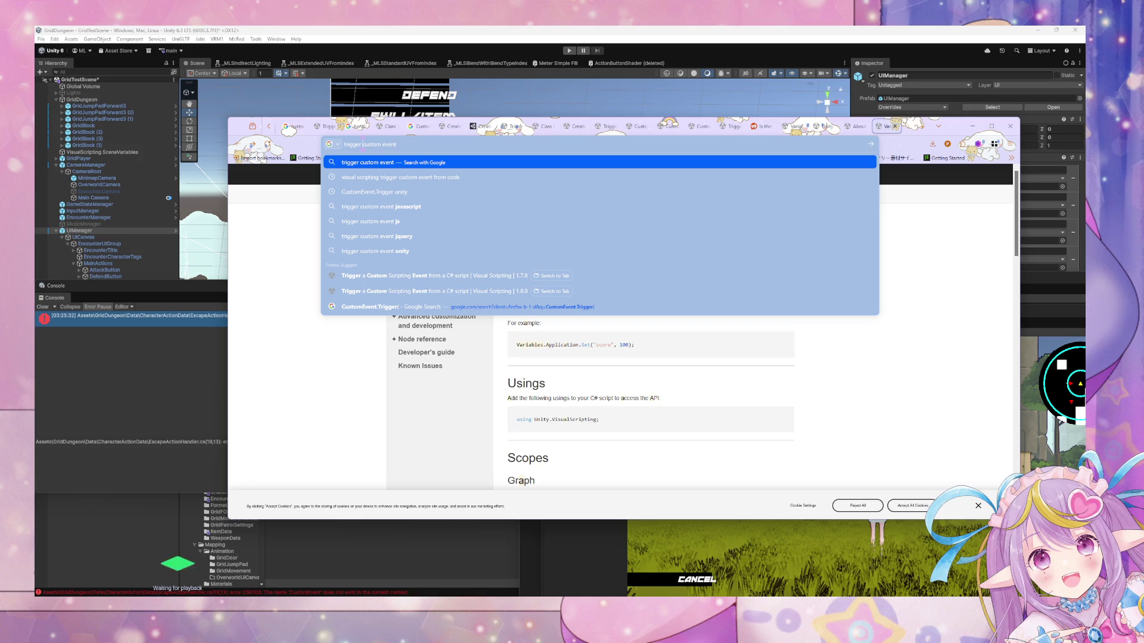
text(isual scripting)
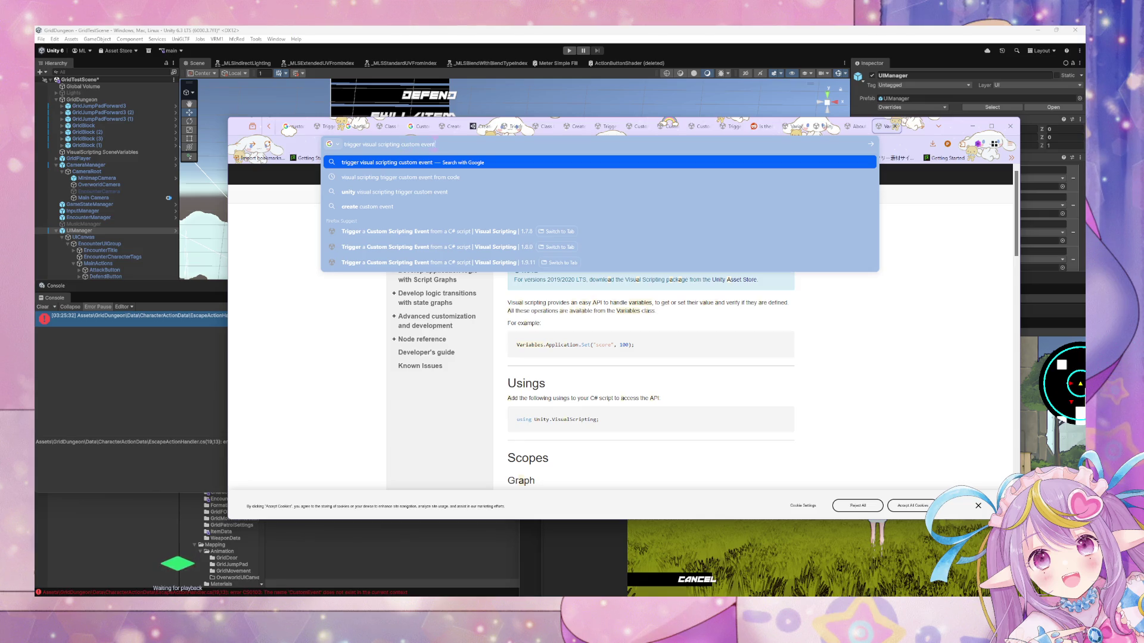
text(y code)
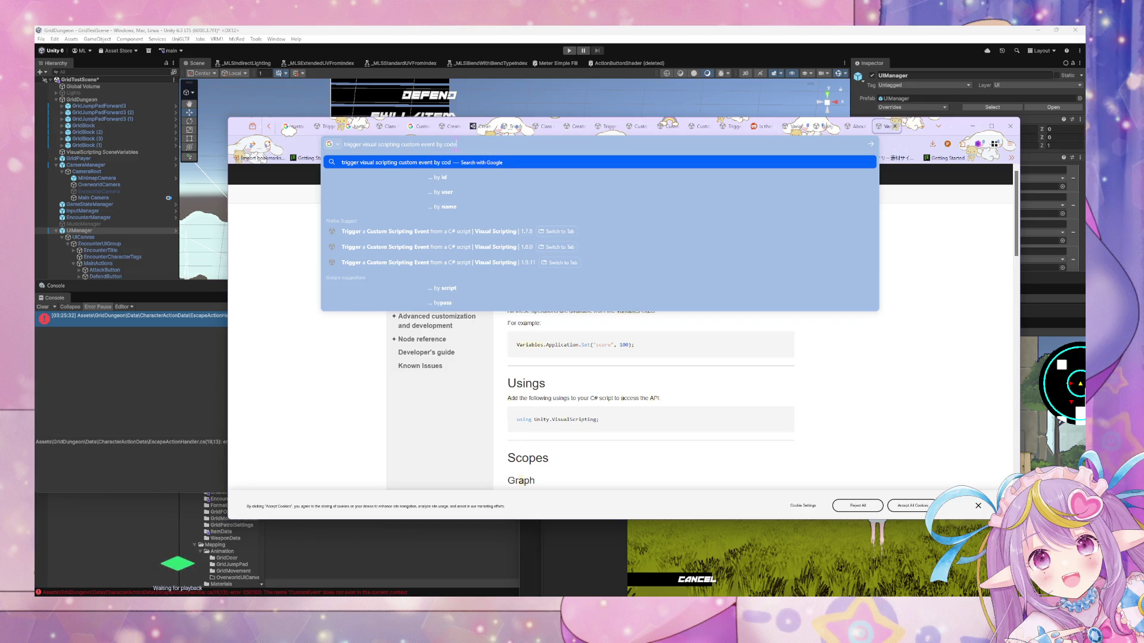
text( C# unity)
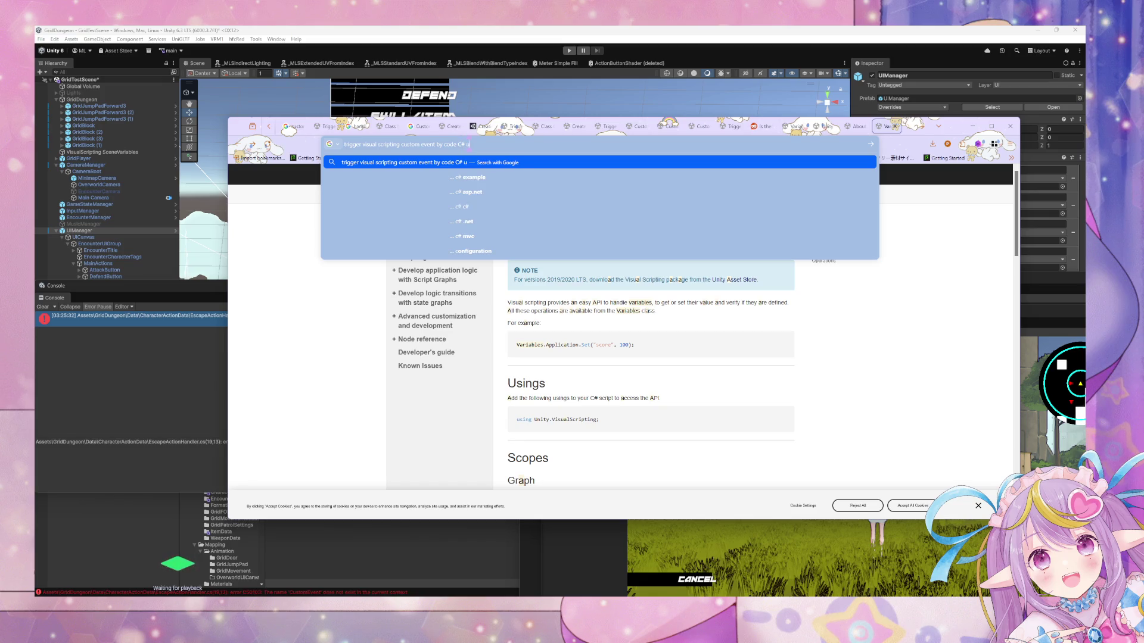
key(Return)
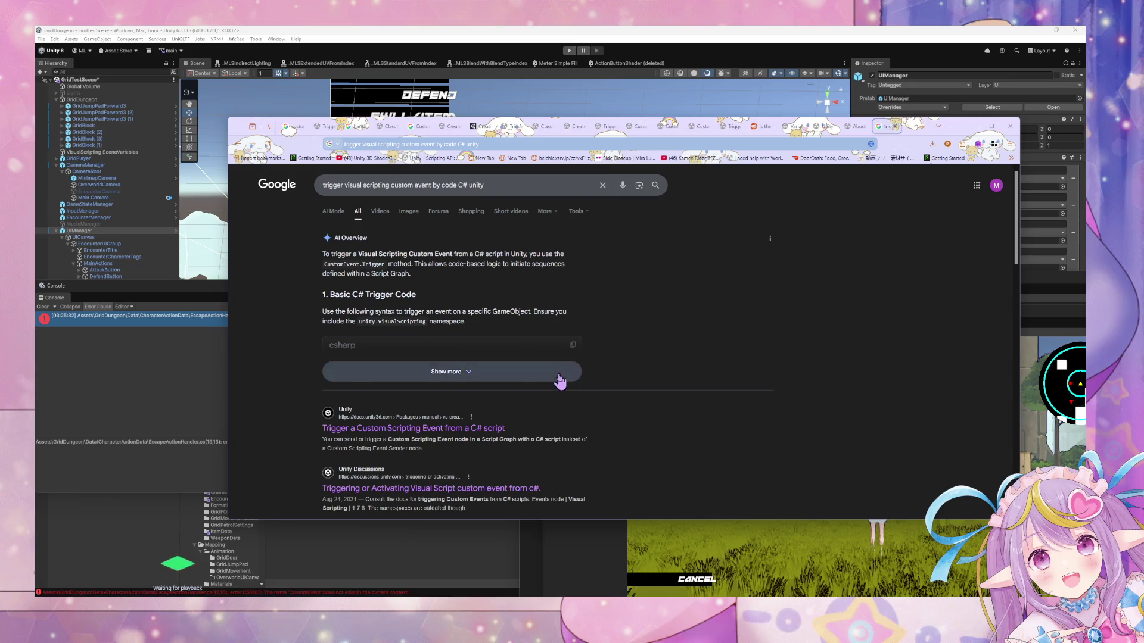
Expand the AI Overview, select its CustomEvent.Trigger example line, and switch to EscapeActionHandler.cs.
click(556, 375)
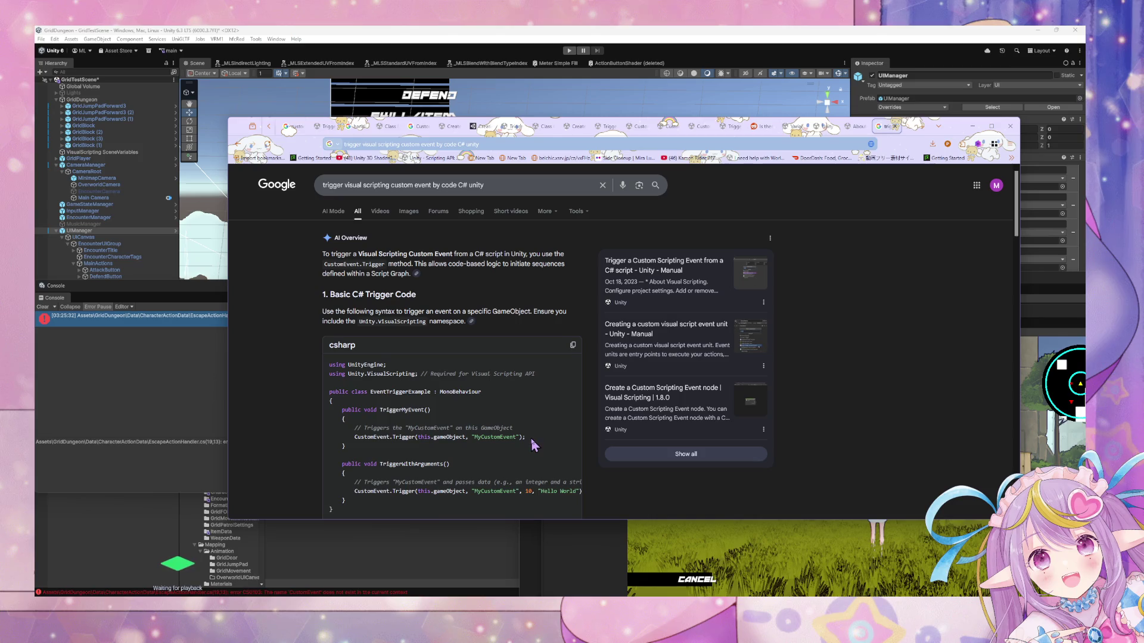
drag(527, 437, 355, 439)
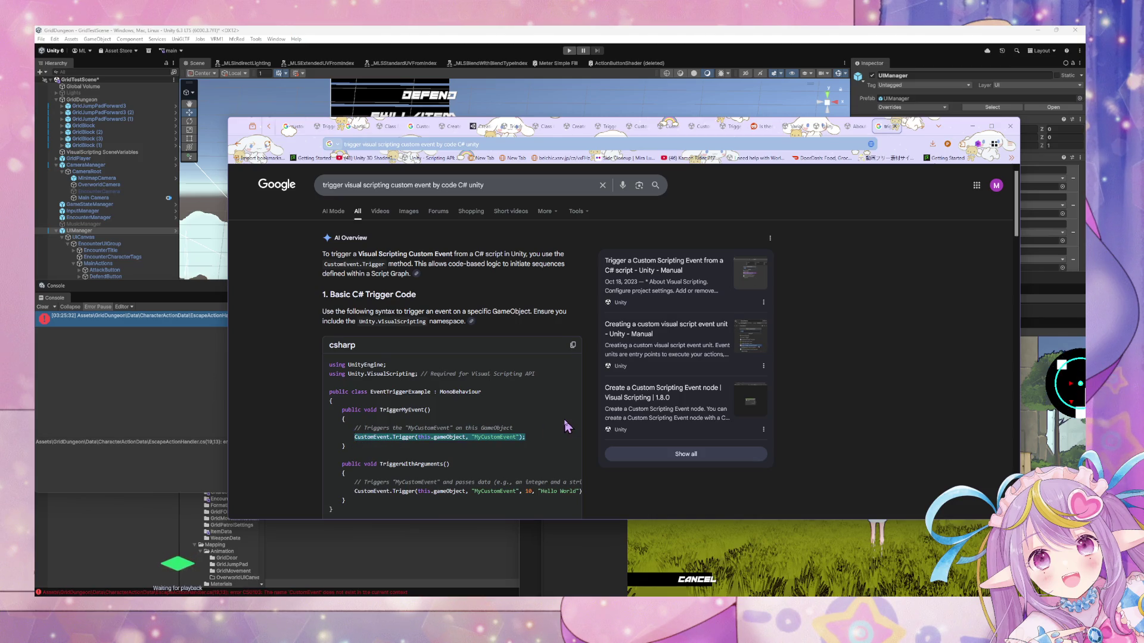
key(alt+Tab)
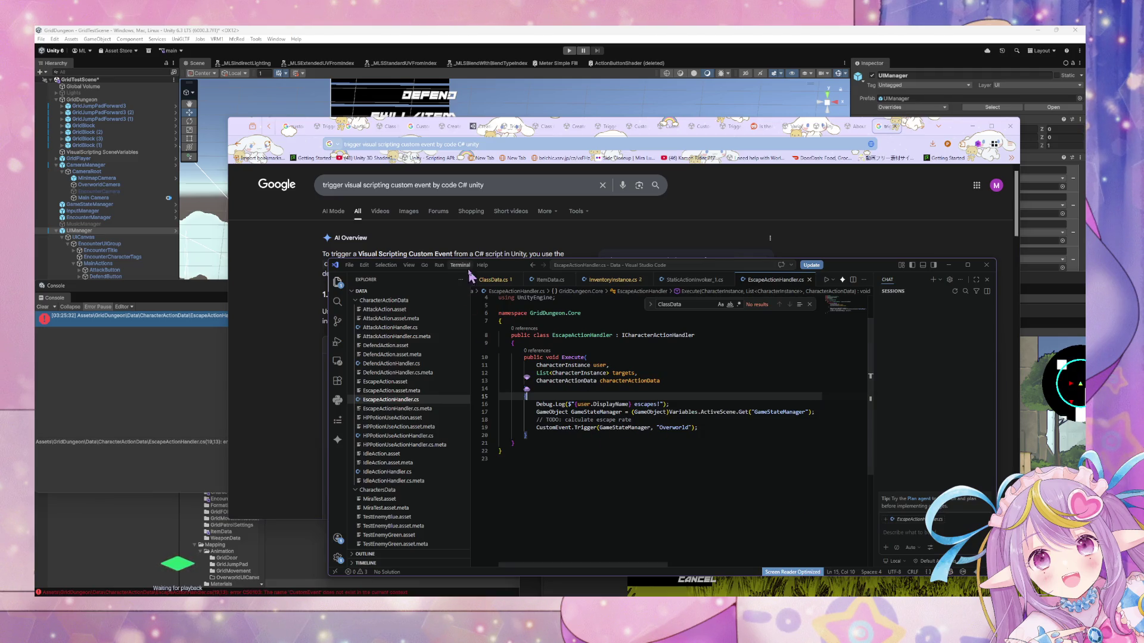
Move VS Code beside the Google example, scroll to the file's using lines, and return to the results.
drag(502, 272, 528, 277)
click(669, 424)
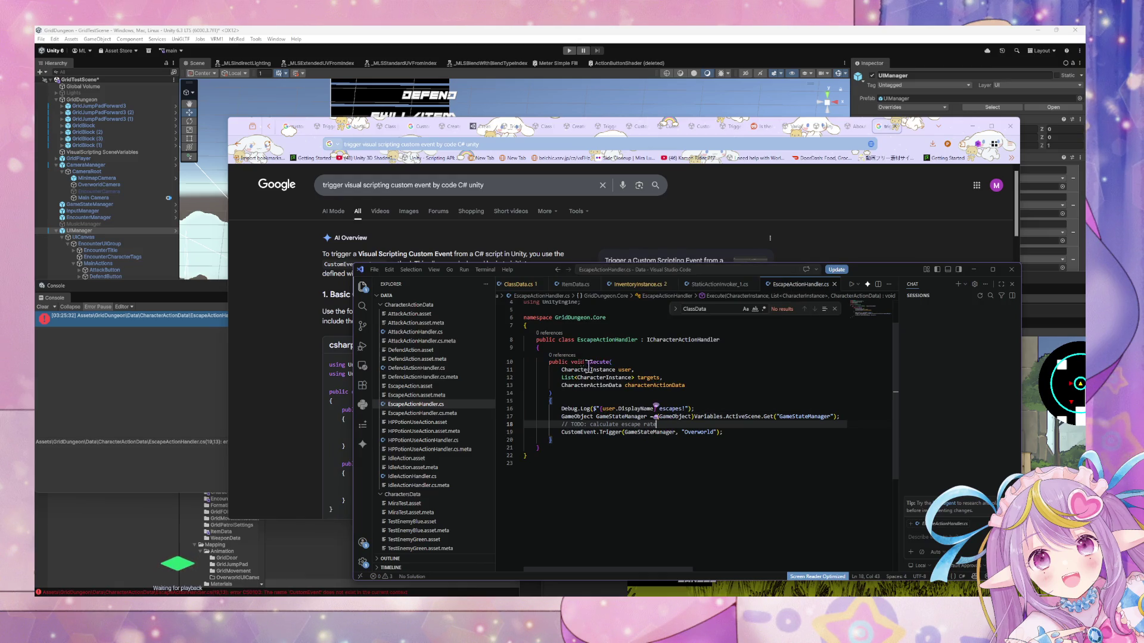
mouse_move(525, 275)
mouse_down()
mouse_move(589, 469)
mouse_move(767, 377)
mouse_move(687, 300)
mouse_up()
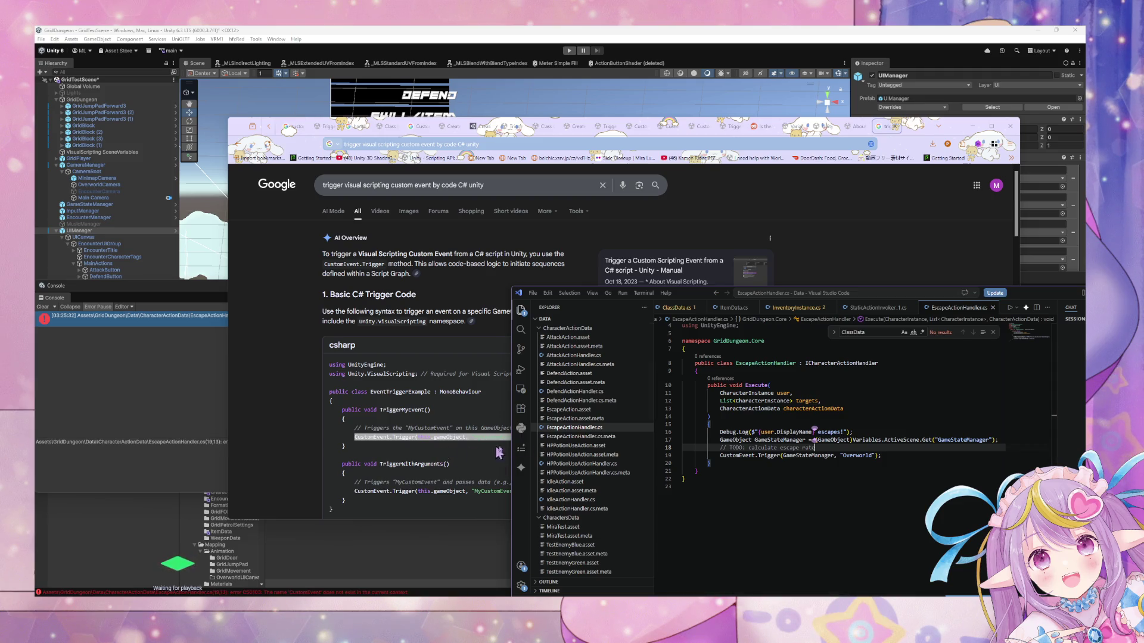
scroll(675, 432, up, 2)
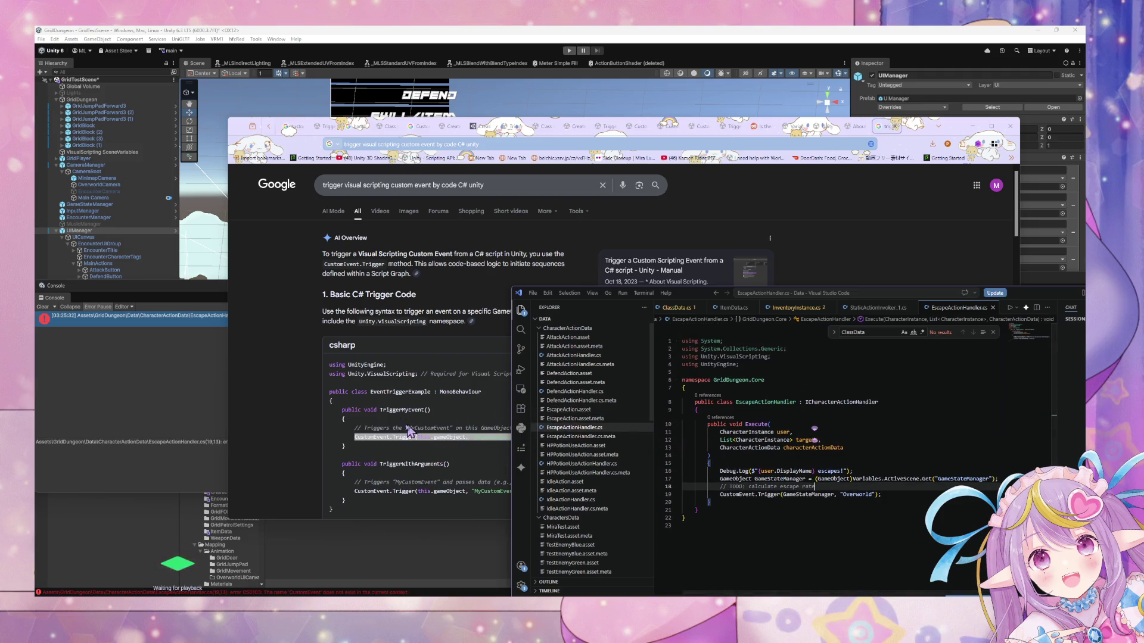
click(451, 485)
scroll(459, 459, down, 2)
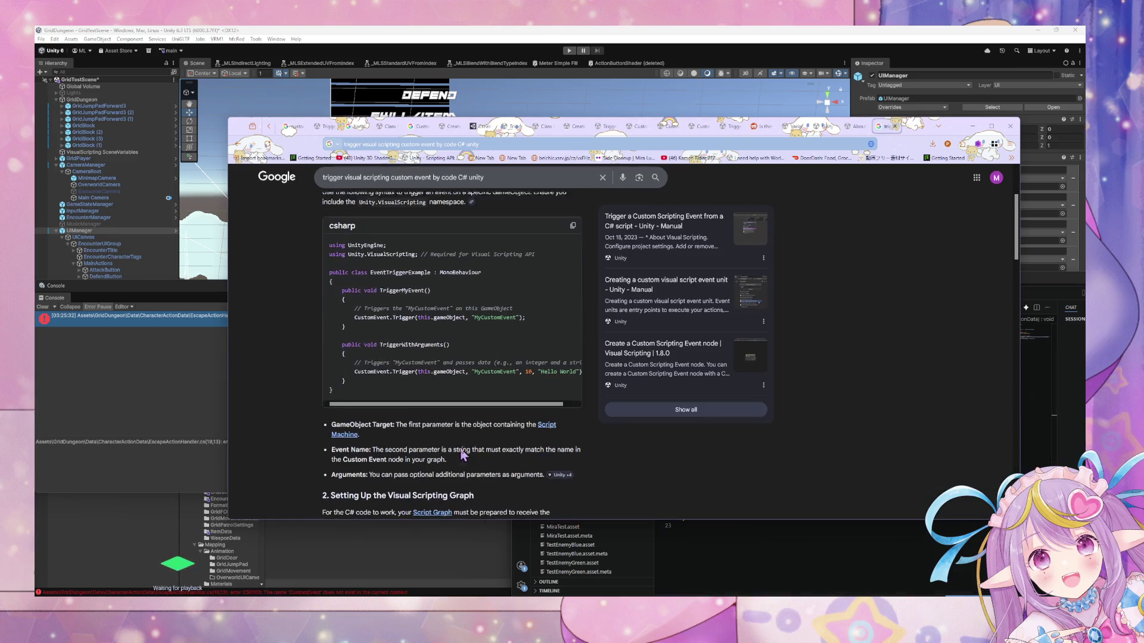
Read through the AI Overview's Script Graph setup notes and EventBus.Trigger alternative.
scroll(464, 447, up, 2)
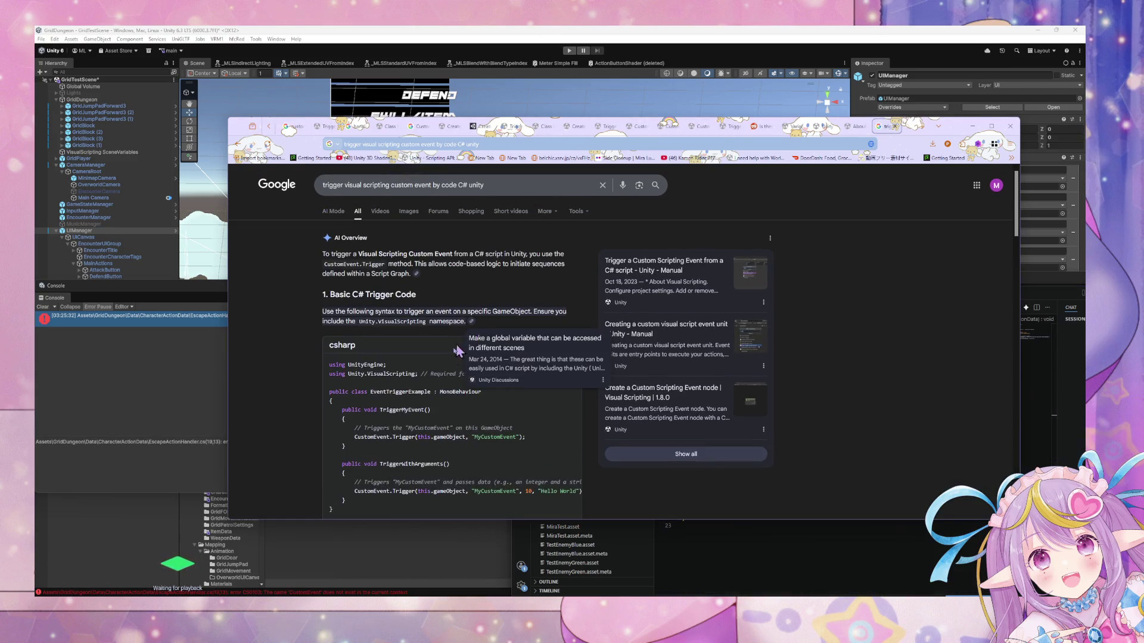
mouse_move(475, 326)
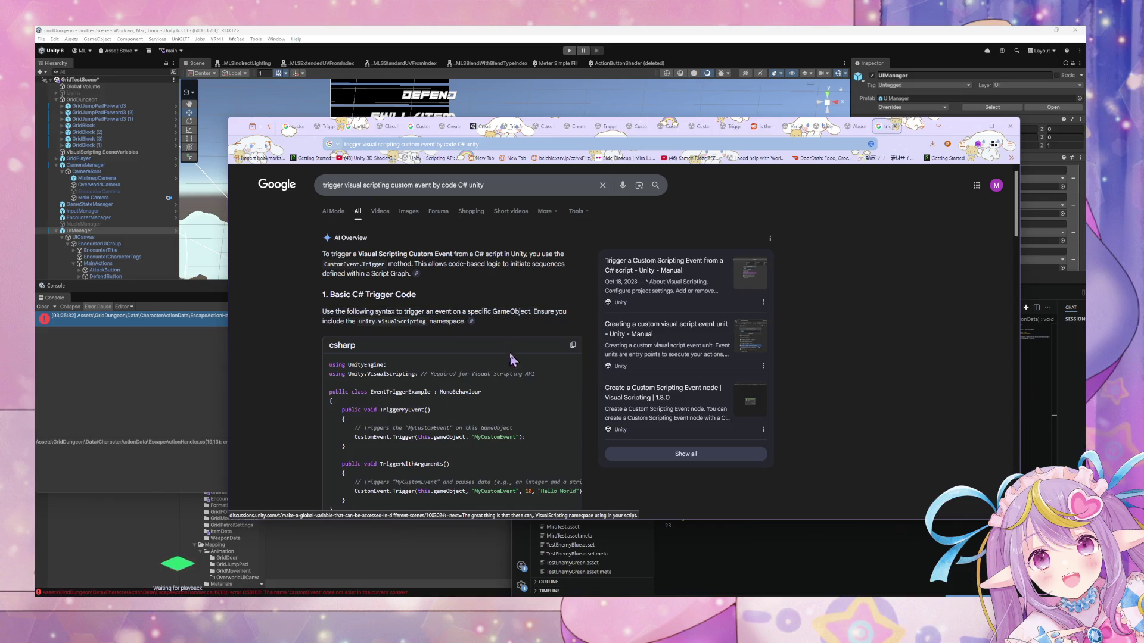
scroll(490, 351, down, 3)
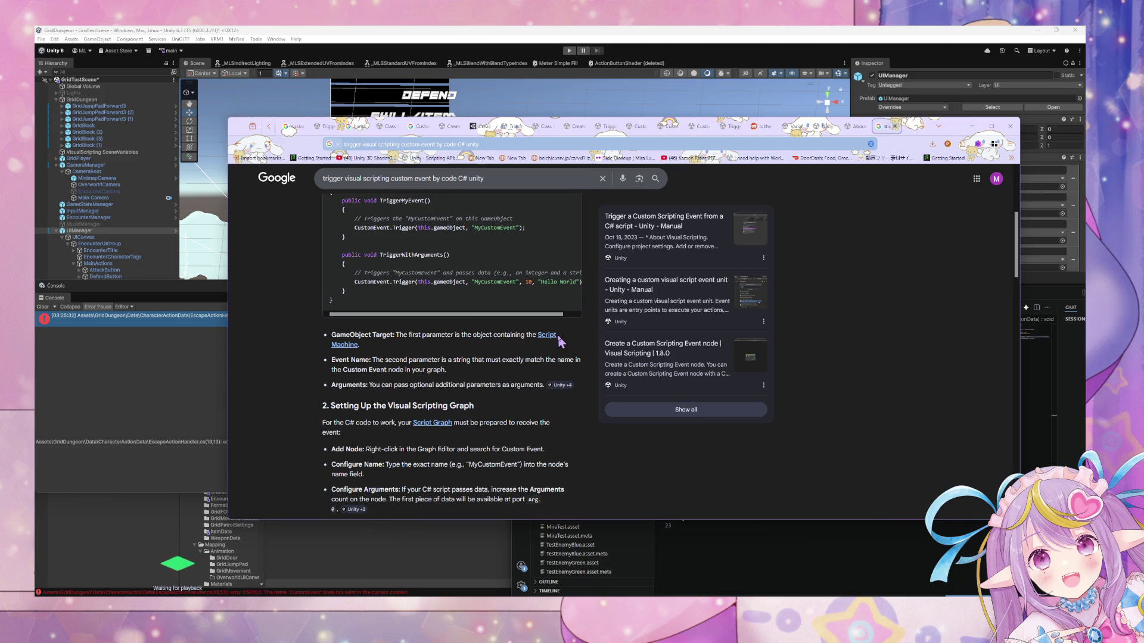
mouse_move(554, 387)
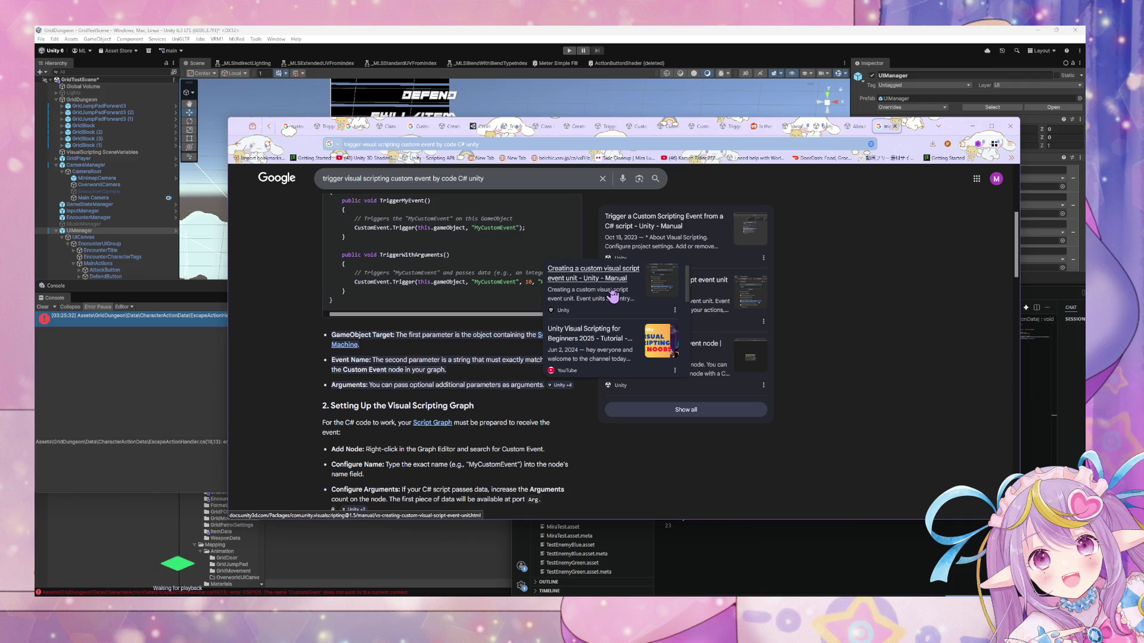
scroll(542, 339, down, 2)
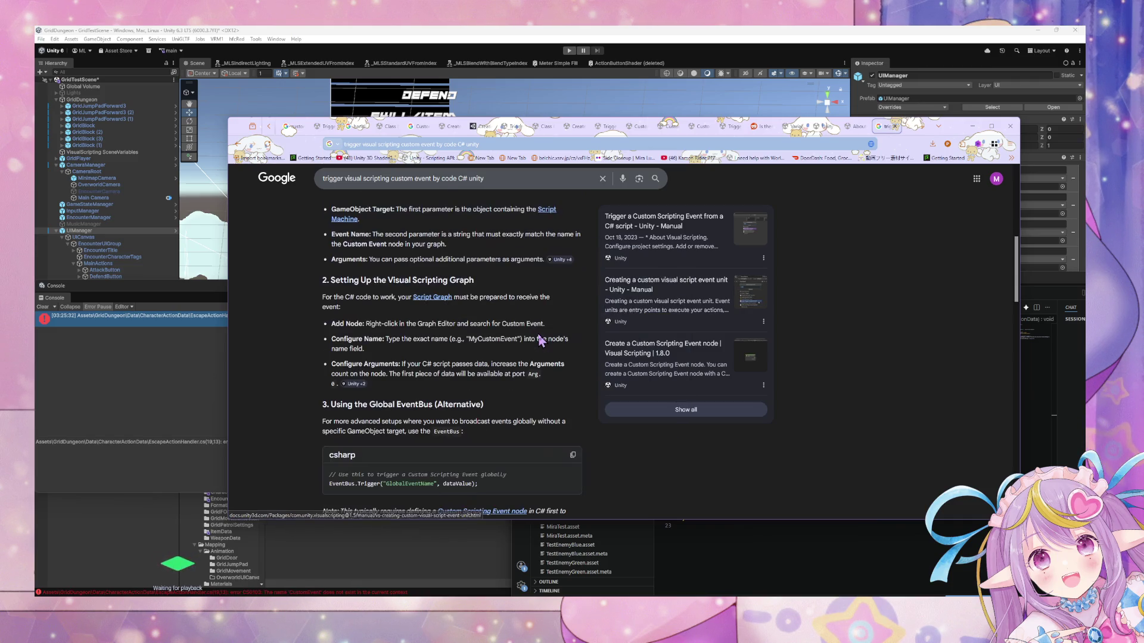
scroll(507, 327, down, 2)
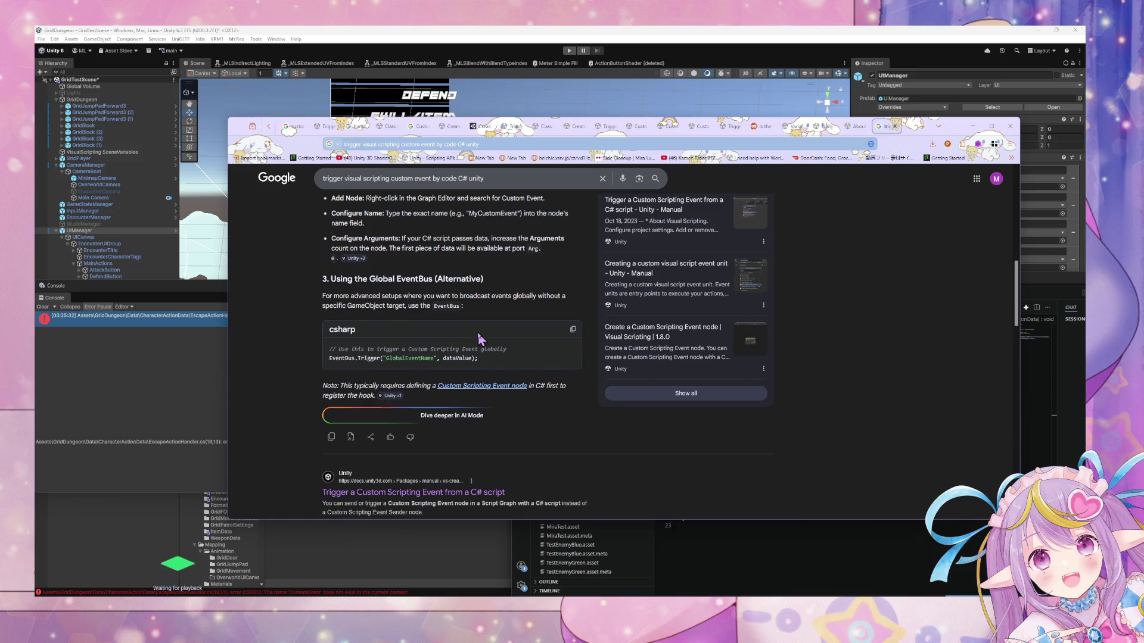
scroll(478, 339, up, 2)
scroll(477, 338, down, 1)
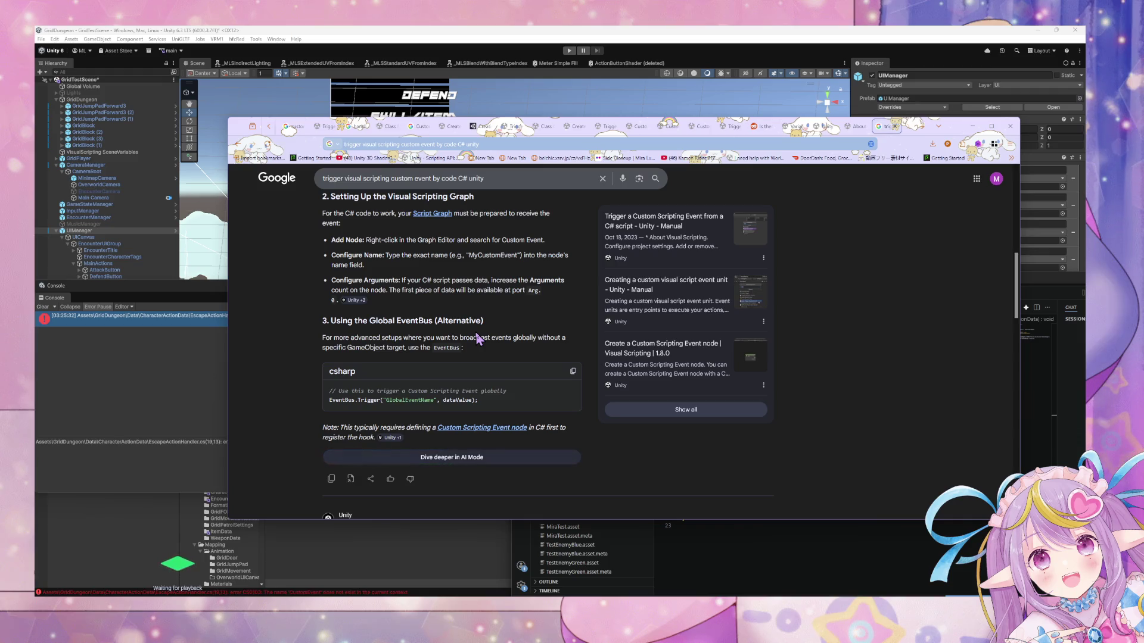
Select the CustomEvent error message in Unity's Console and return to the browser.
click(427, 530)
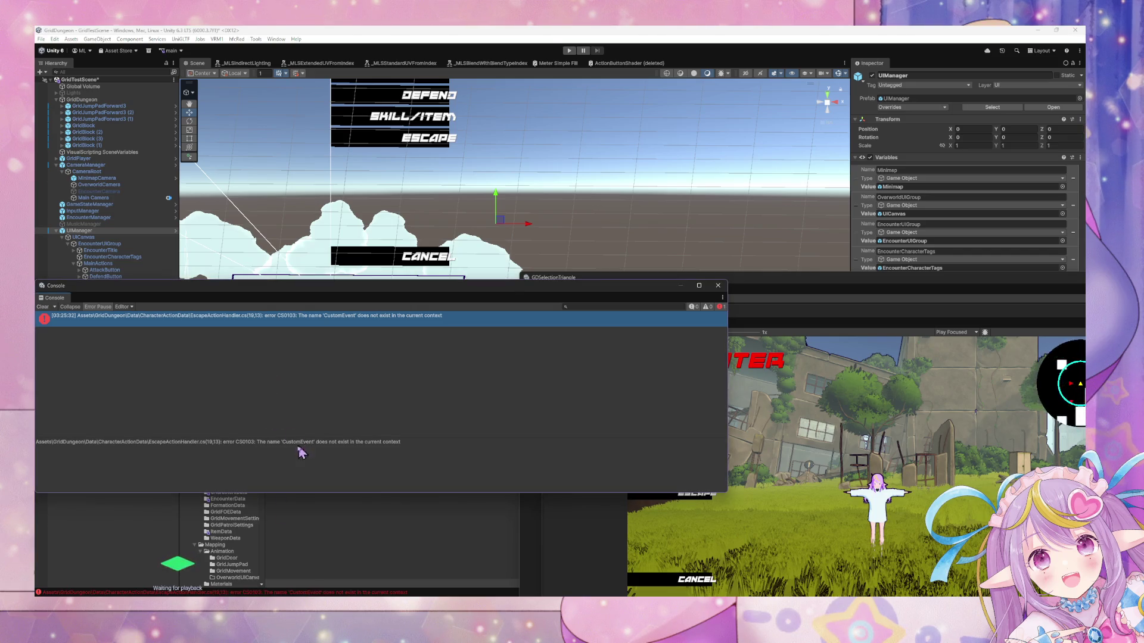
mouse_move(258, 451)
mouse_down()
mouse_move(331, 447)
mouse_move(258, 447)
mouse_up()
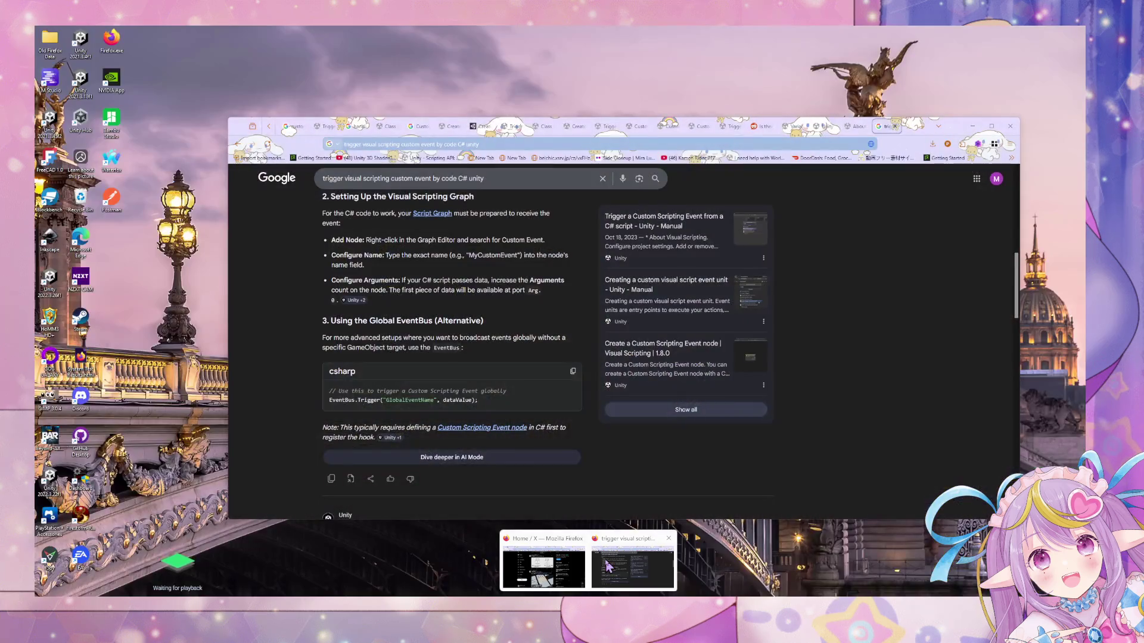
click(626, 563)
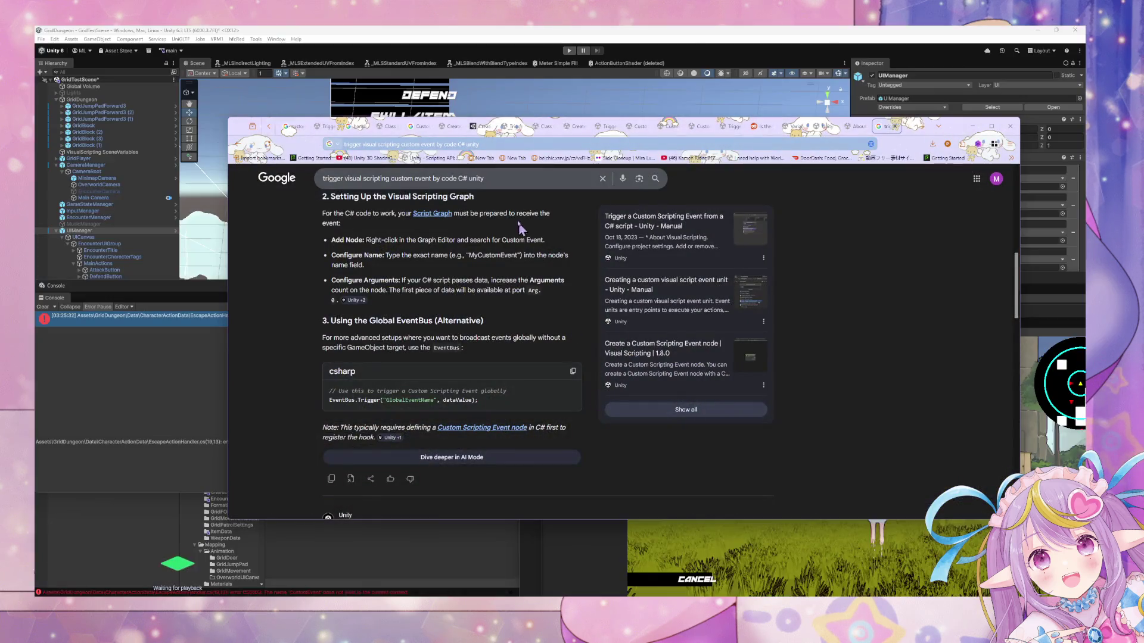
Search the pasted CustomEvent error plus 'visual scripting unity' and open the first Unity Discussions result.
click(486, 145)
text(The name 'CustomEvent' does not exist in the current context)
text(vi)
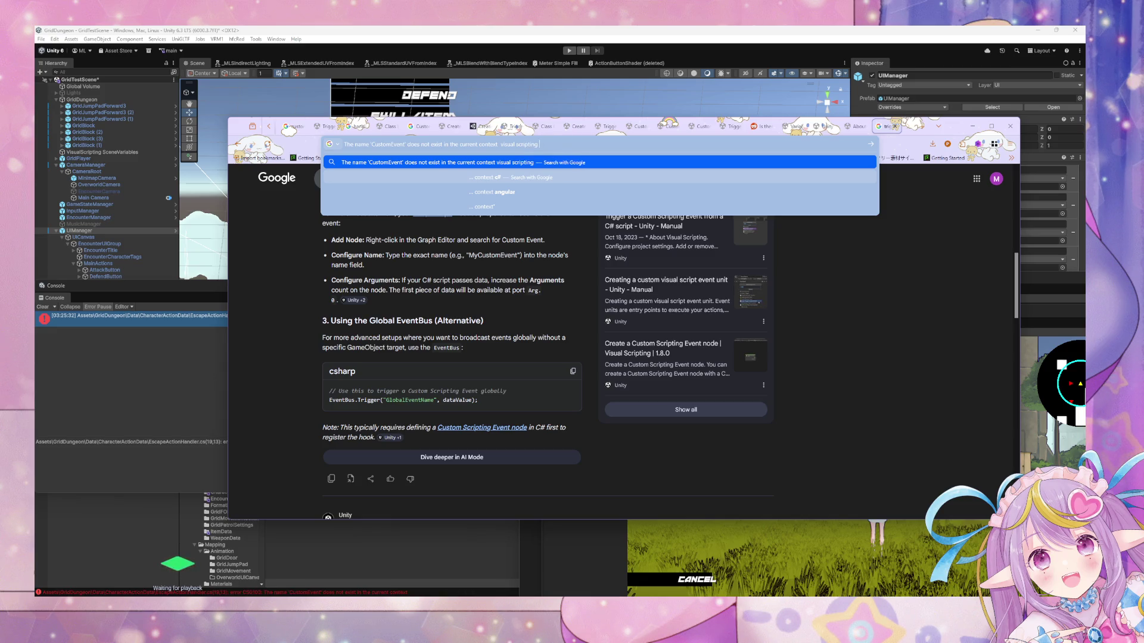
text(ty)
key(Return)
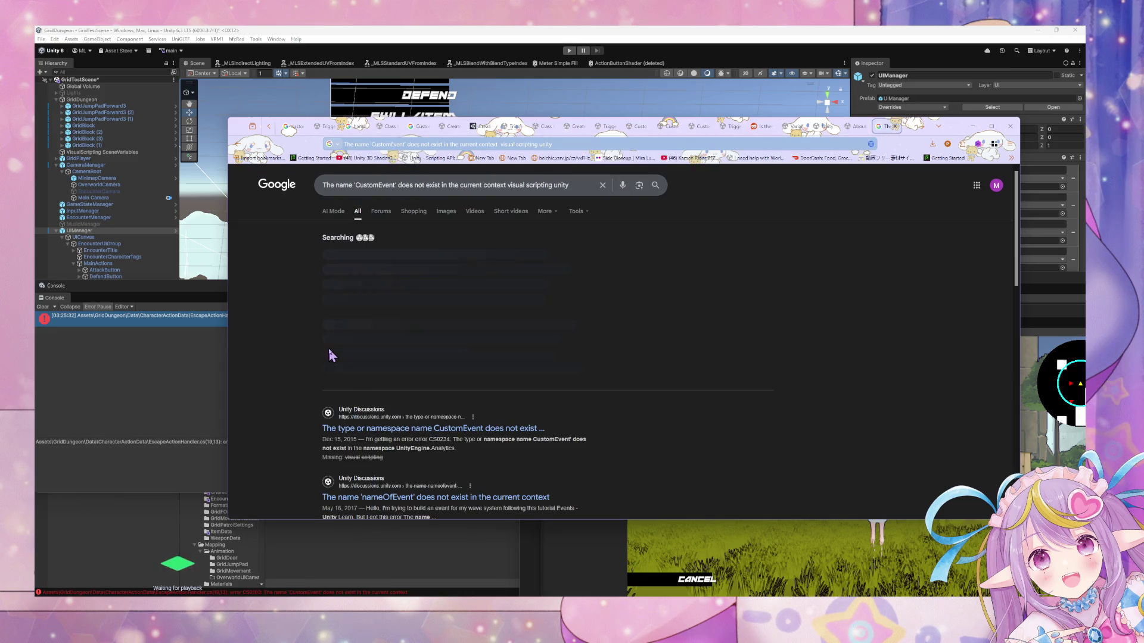
scroll(301, 426, down, 2)
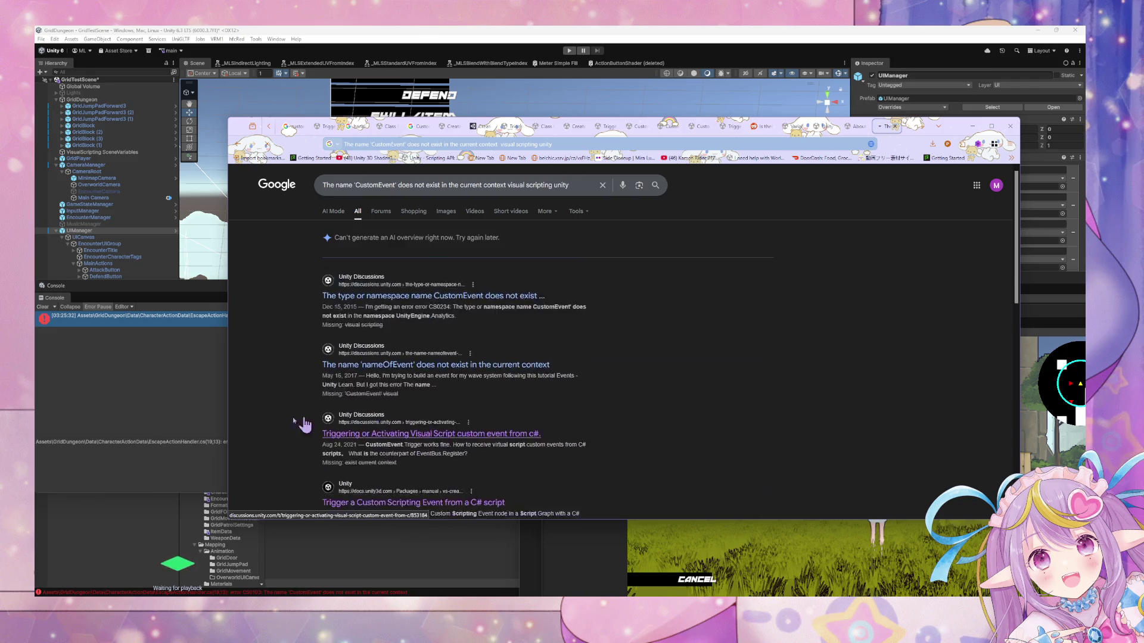
click(450, 308)
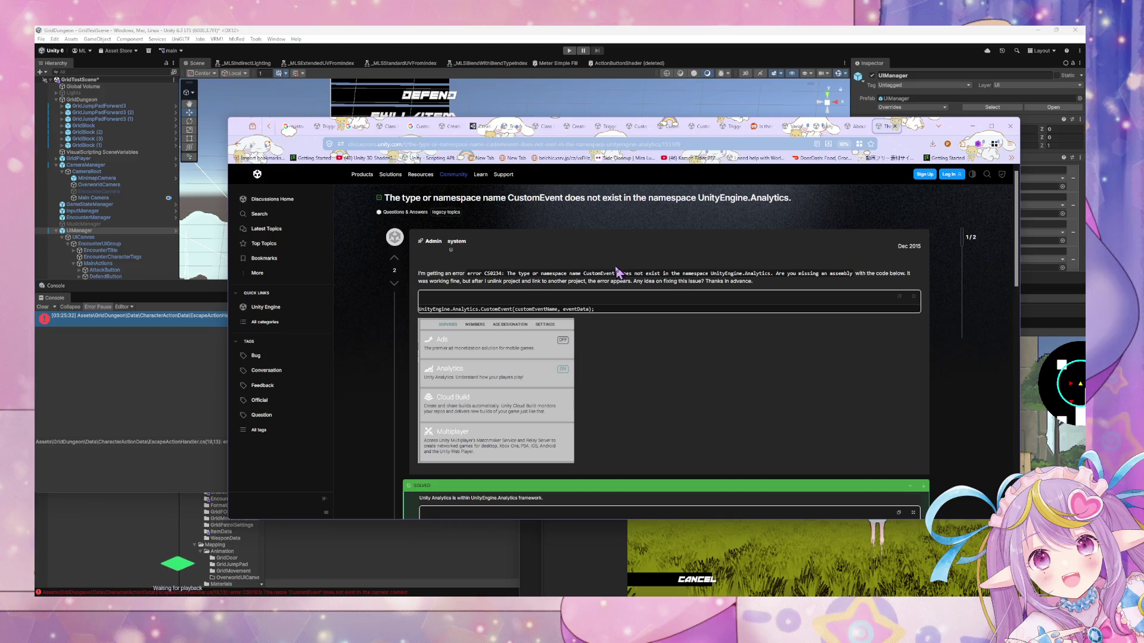
Skim the Unity Discussions thread, then go back to the Google results for the error.
scroll(617, 271, down, 3)
scroll(614, 275, down, 5)
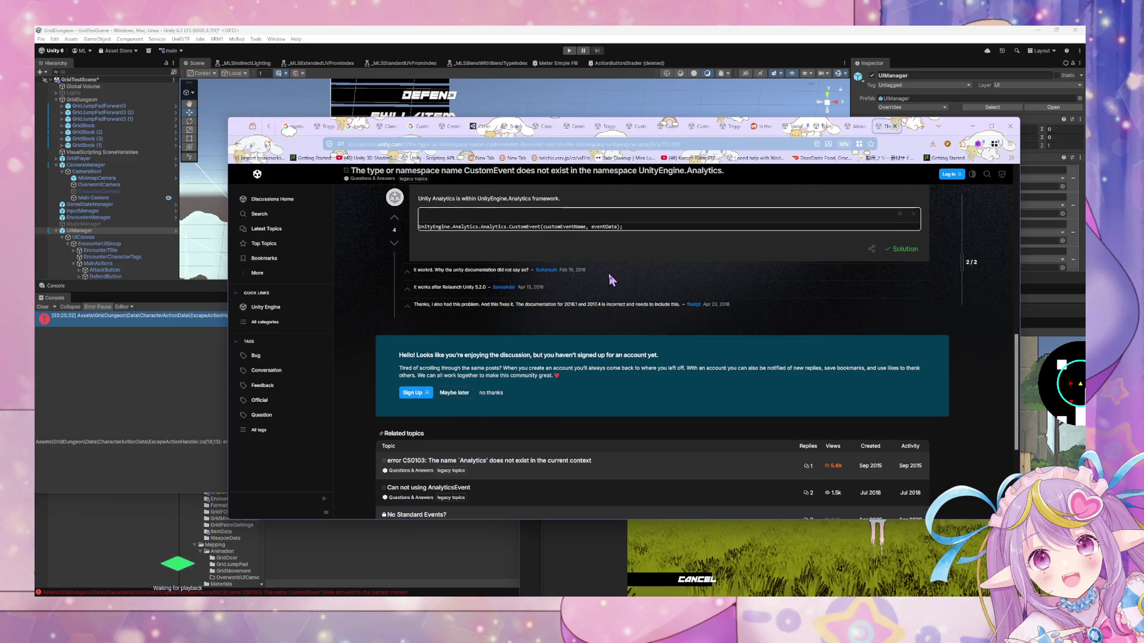
scroll(606, 272, up, 4)
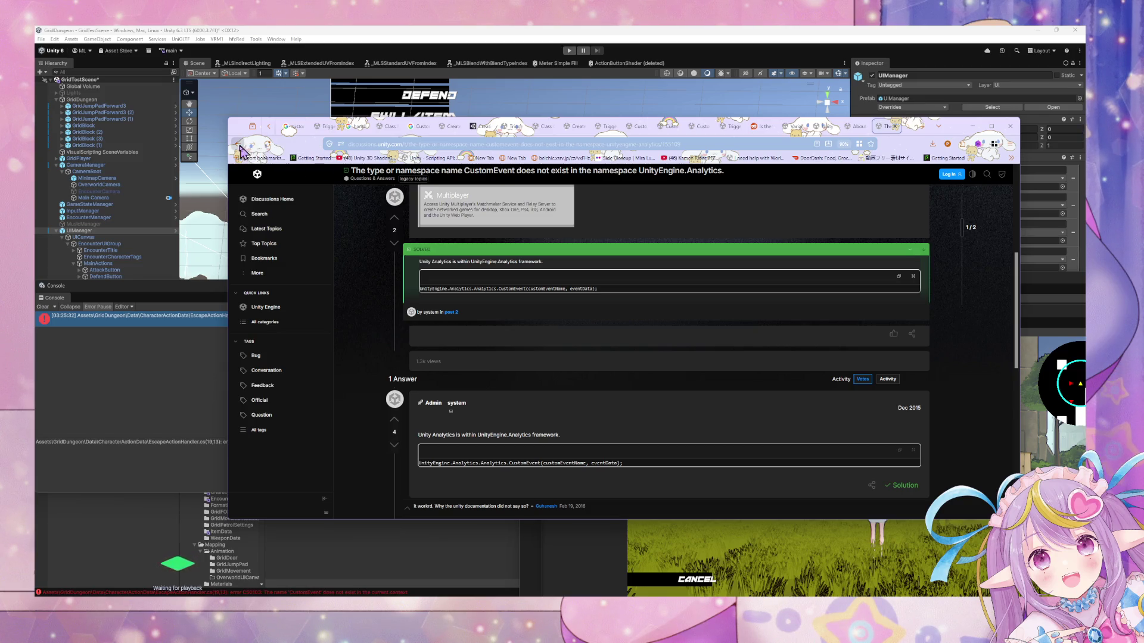
click(237, 145)
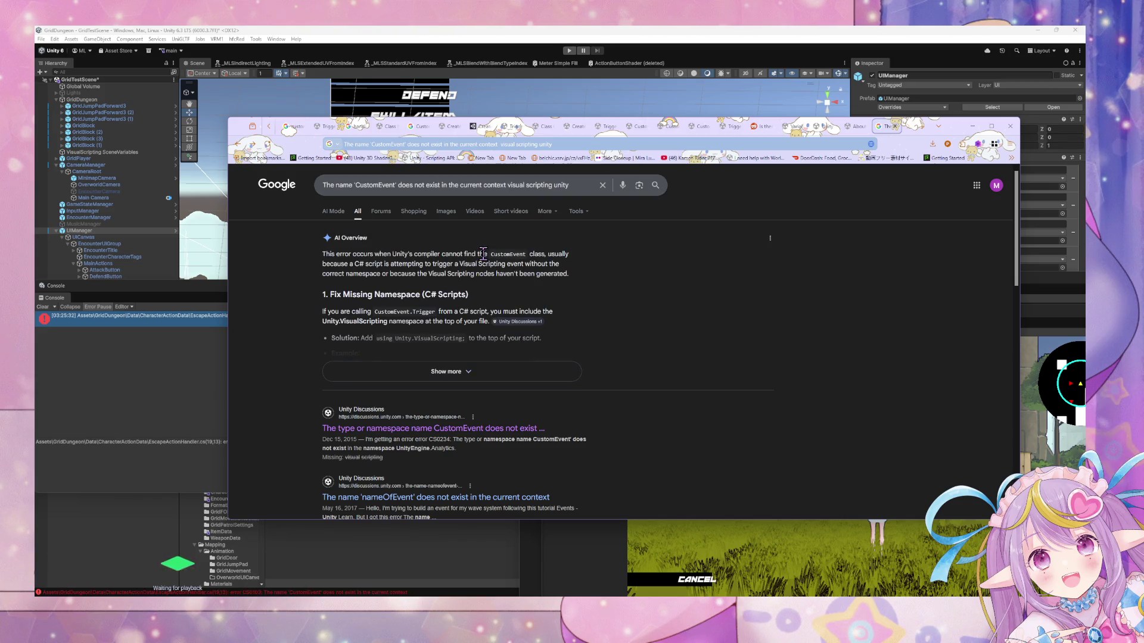
Open 'Trigger Custom Event doesn't work' in a new tab, then the Class CustomEvent docs result.
scroll(484, 255, down, 4)
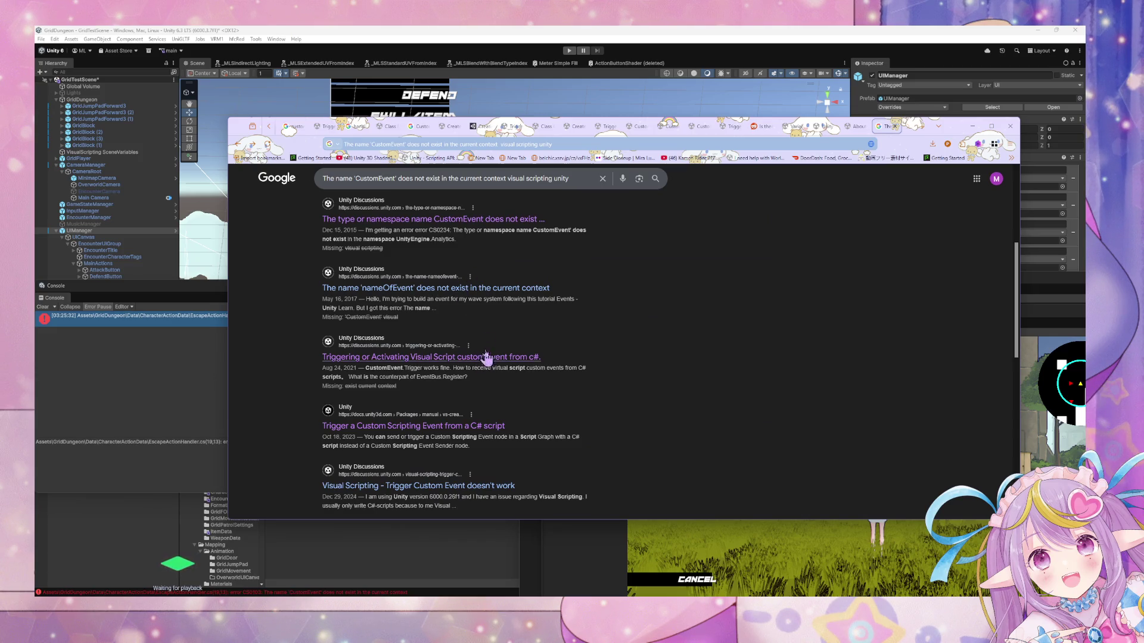
scroll(471, 289, down, 1)
scroll(470, 288, down, 3)
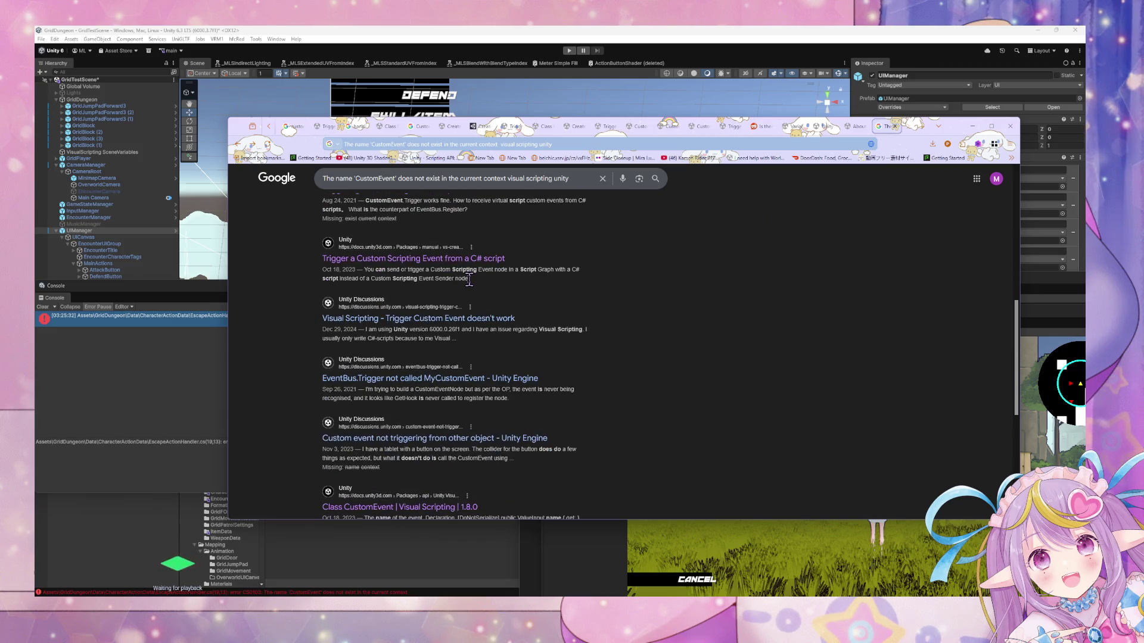
middle_click(479, 319)
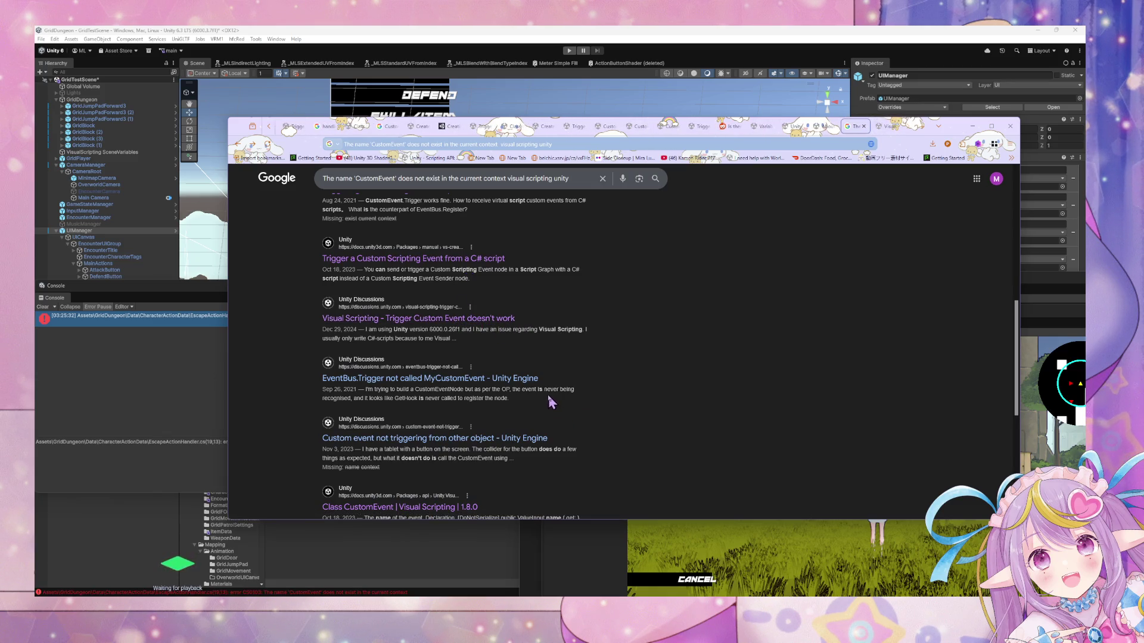
scroll(535, 298, down, 7)
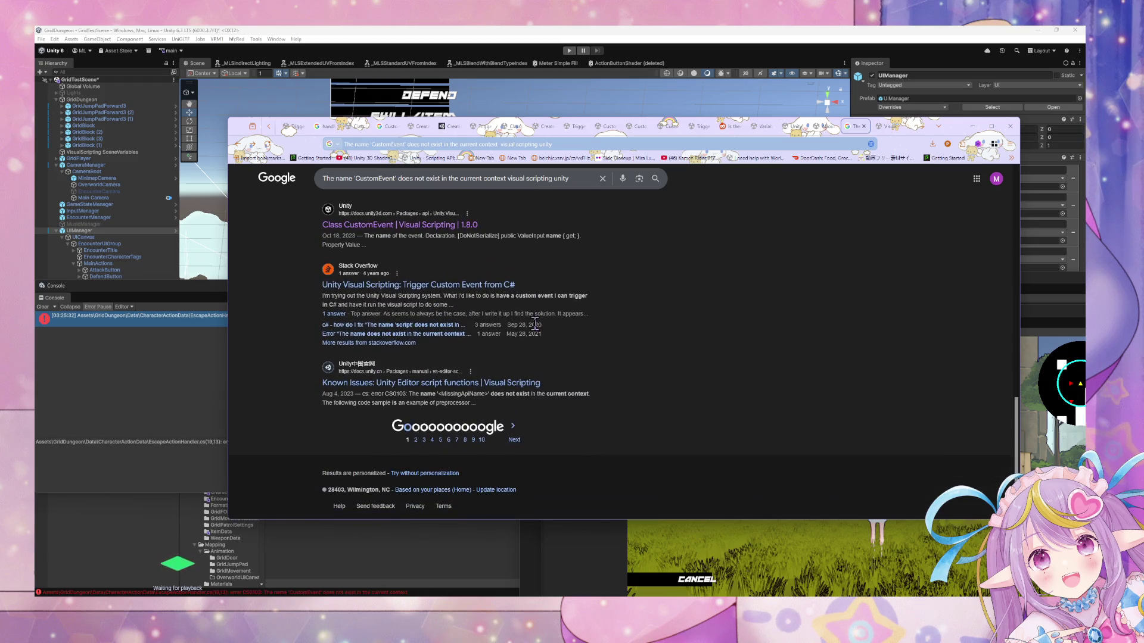
click(391, 234)
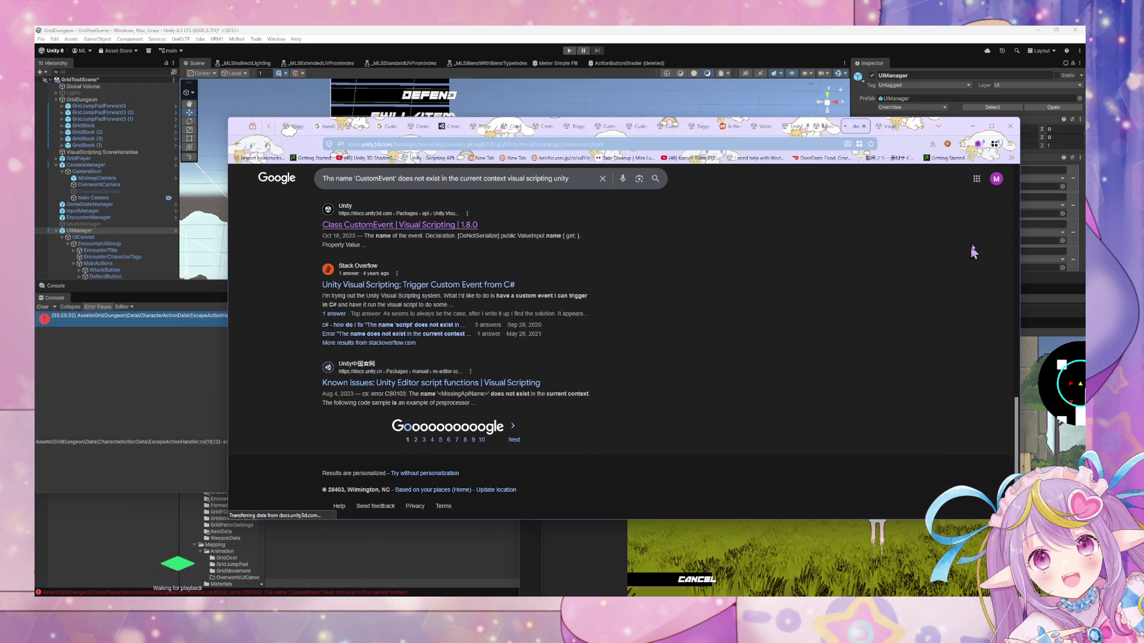
Switch to the 'Trigger Custom Event doesn't work' thread and scroll through its C# script.
click(884, 130)
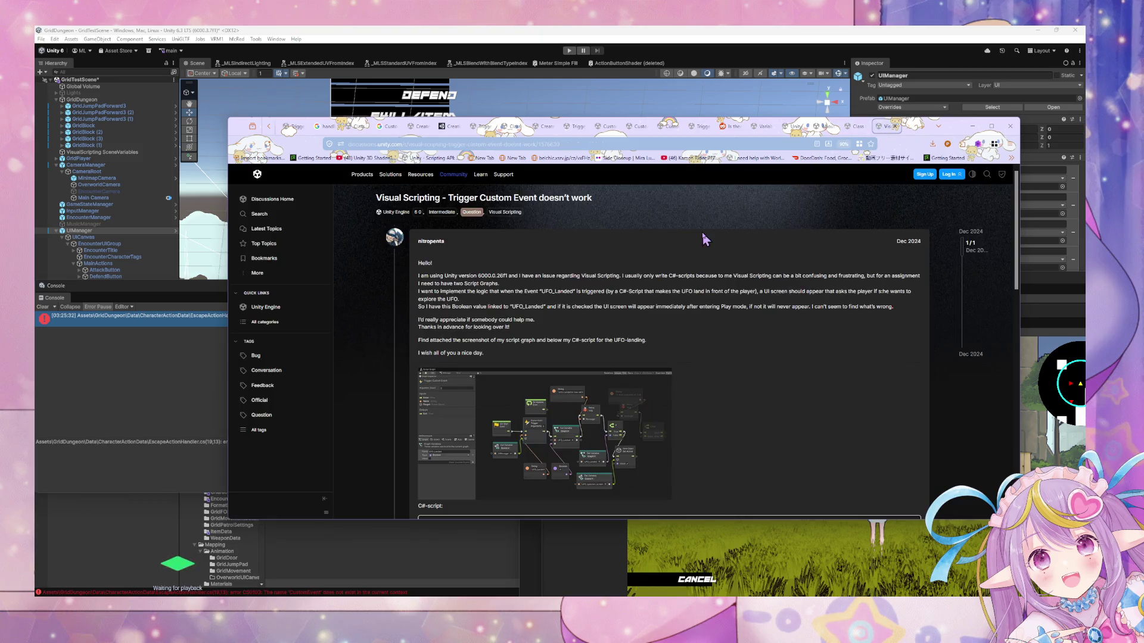
scroll(702, 233, down, 3)
scroll(703, 239, down, 3)
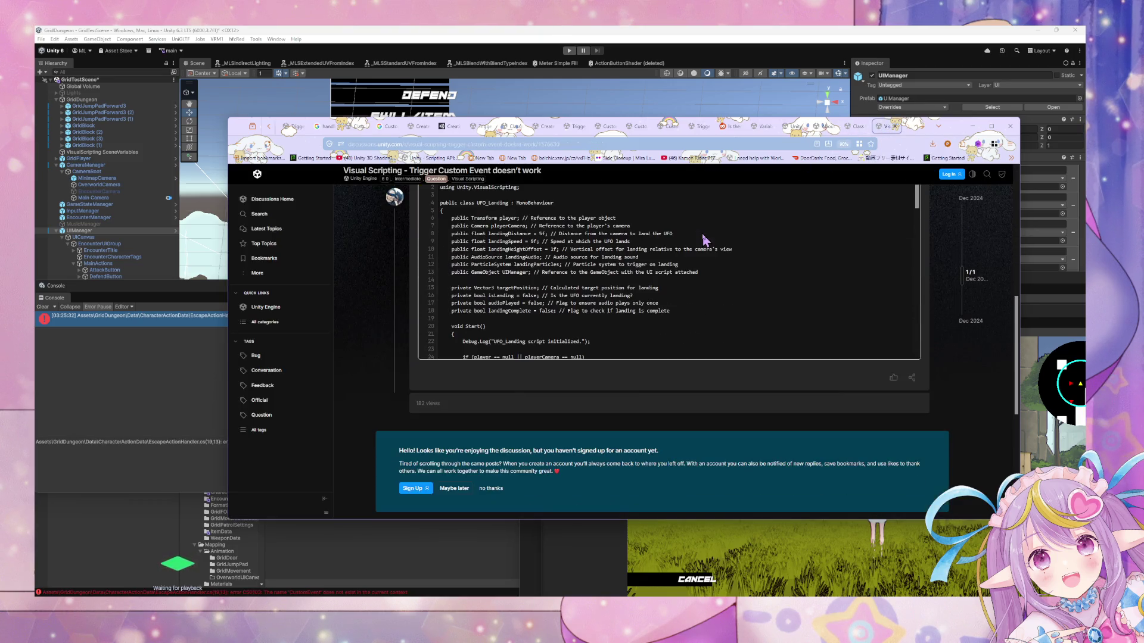
scroll(678, 269, down, 3)
scroll(678, 270, down, 3)
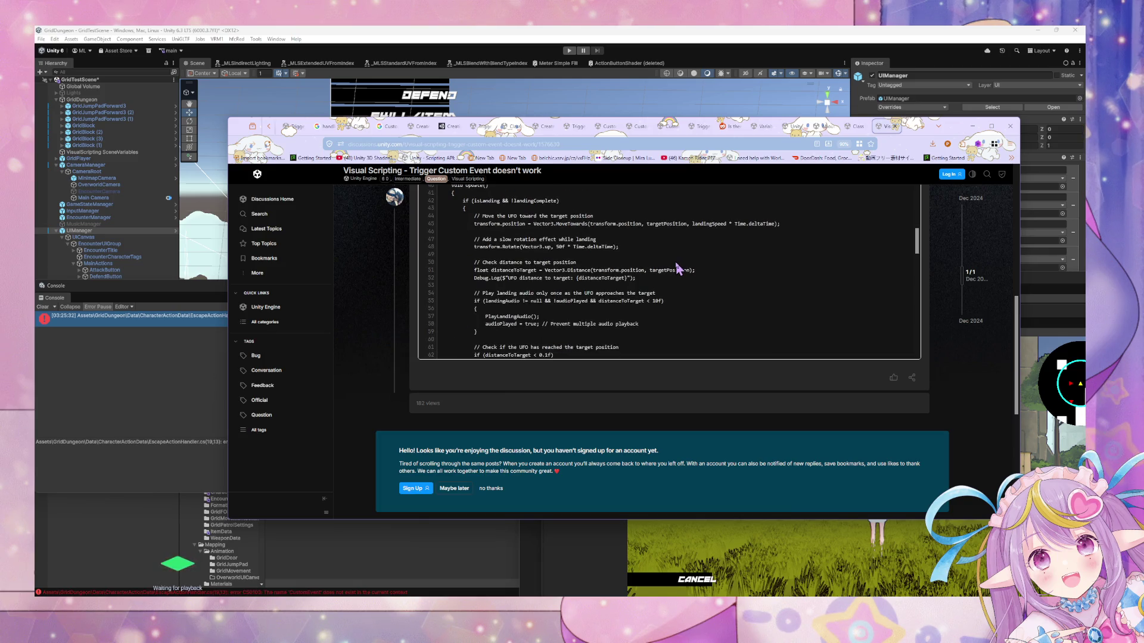
scroll(674, 261, down, 9)
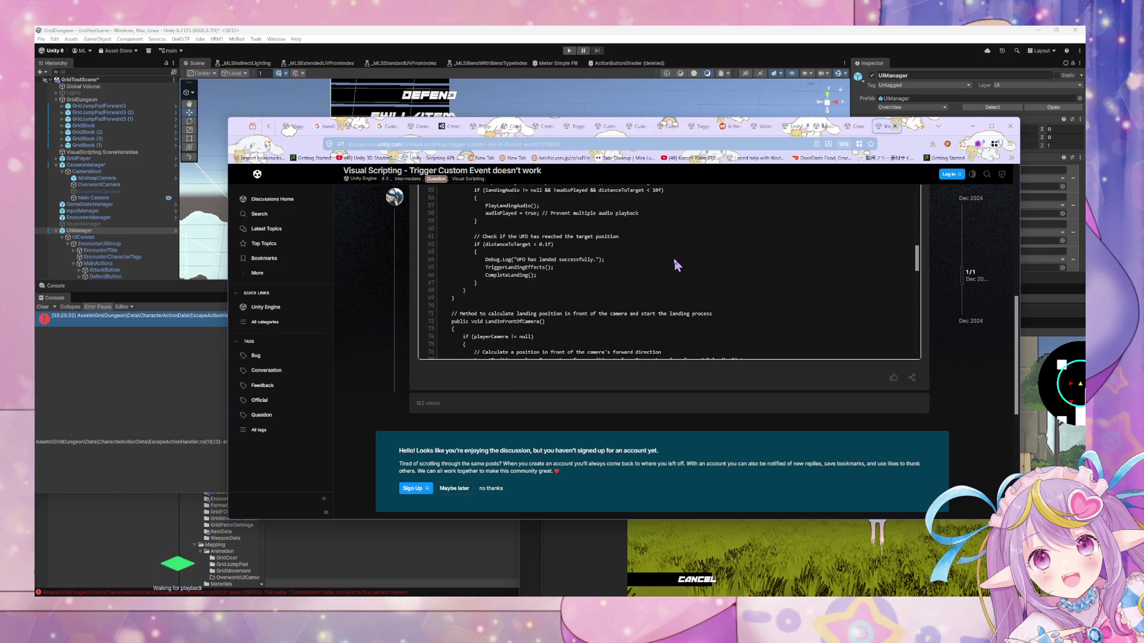
scroll(678, 266, down, 4)
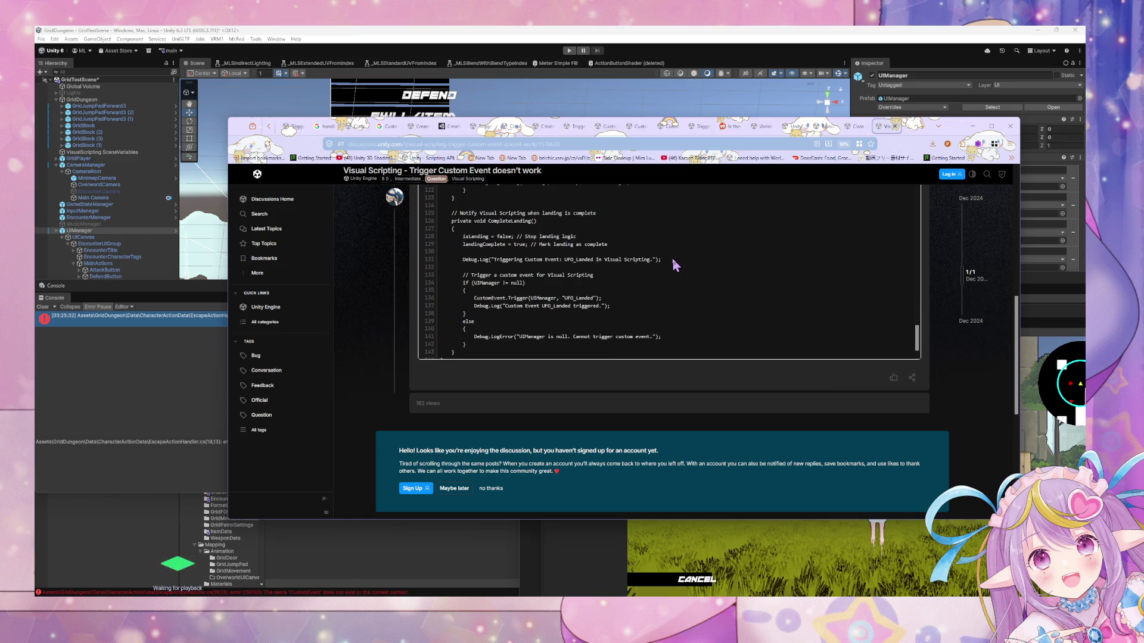
scroll(673, 259, down, 1)
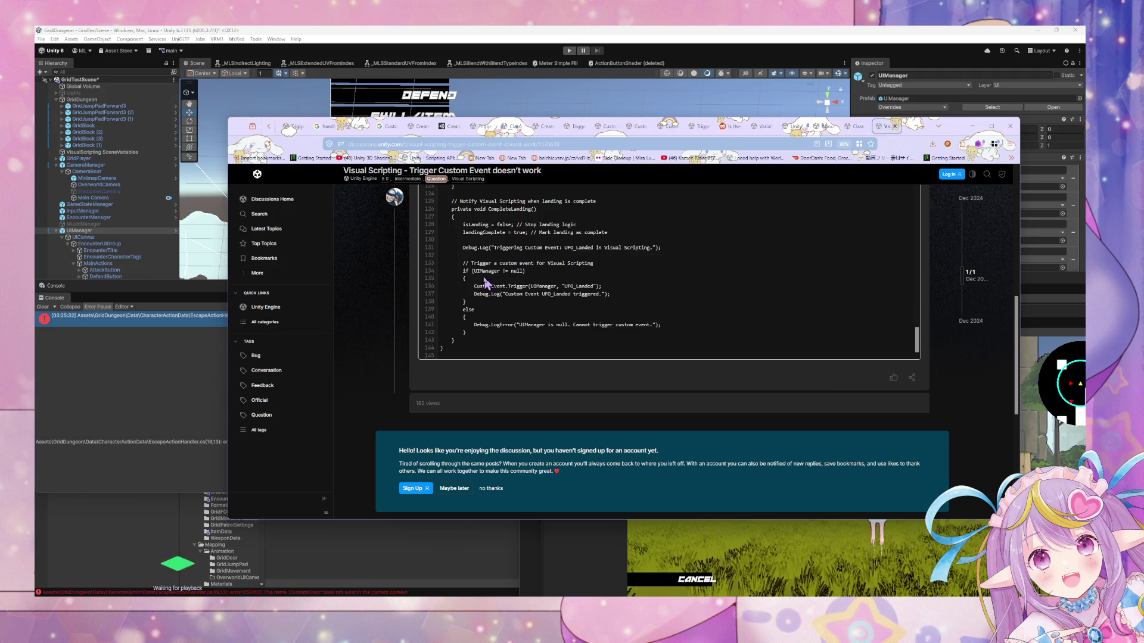
scroll(475, 288, down, 5)
Settle on the CustomEvent.Trigger(UIManager, "UFO_Landed") line, then switch to the Class CustomEvent docs.
scroll(465, 357, up, 3)
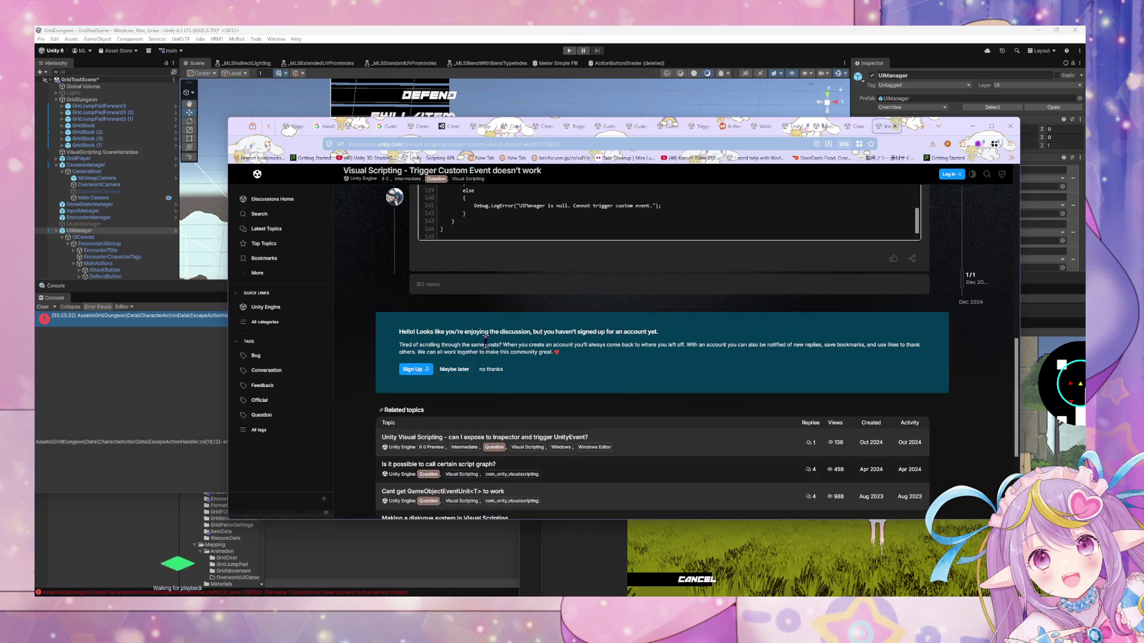
scroll(497, 325, up, 4)
scroll(497, 325, down, 4)
scroll(496, 325, up, 3)
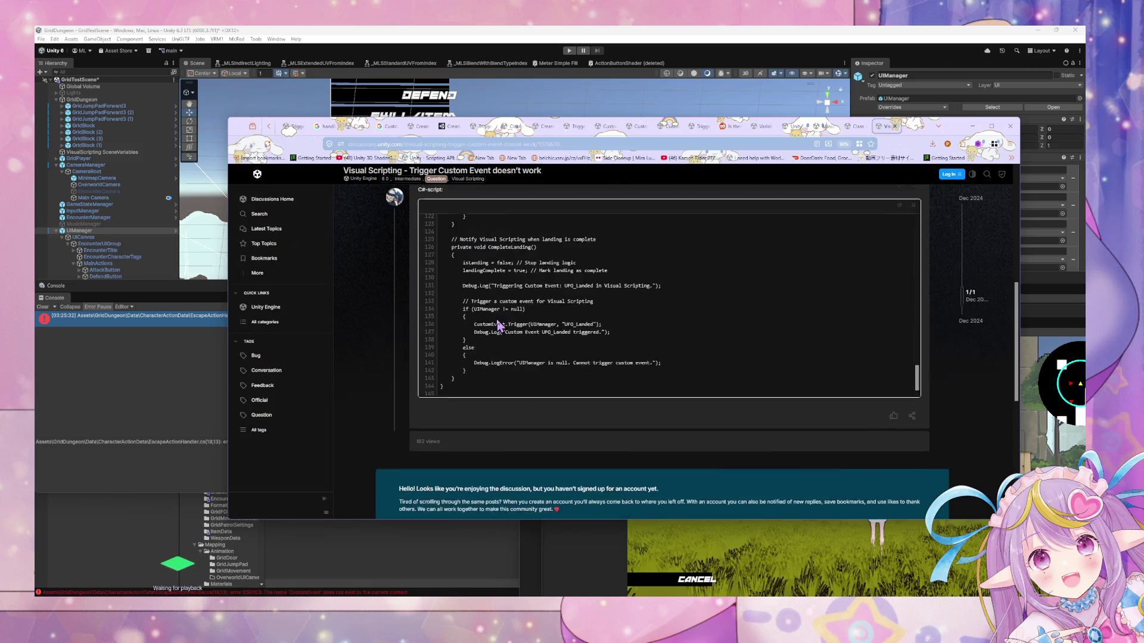
scroll(497, 325, up, 3)
scroll(384, 283, up, 3)
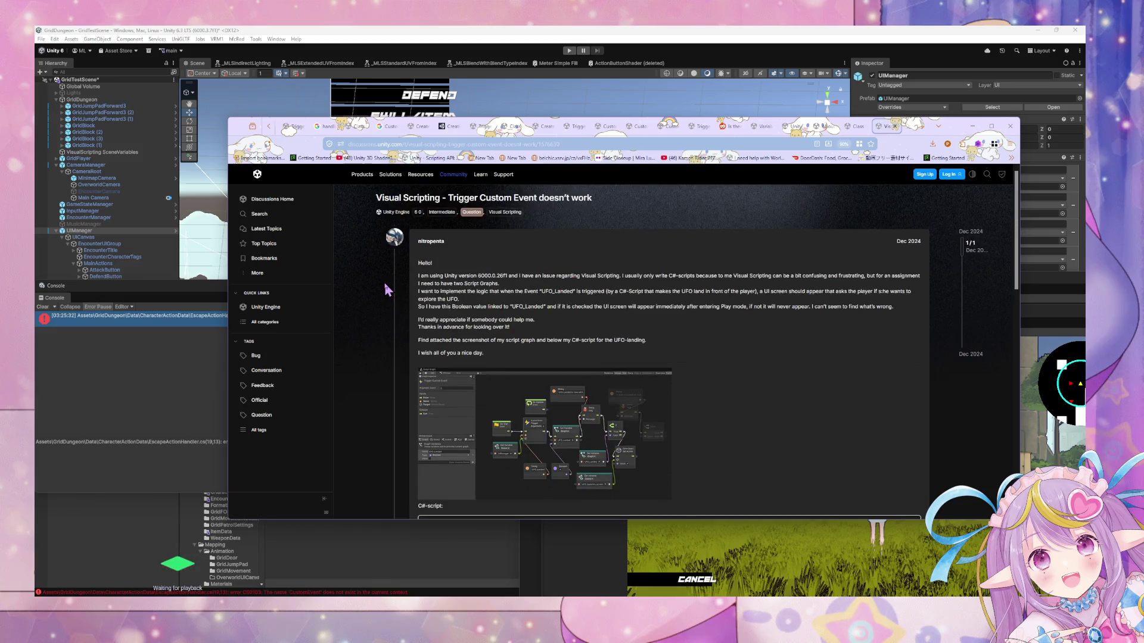
scroll(385, 289, down, 6)
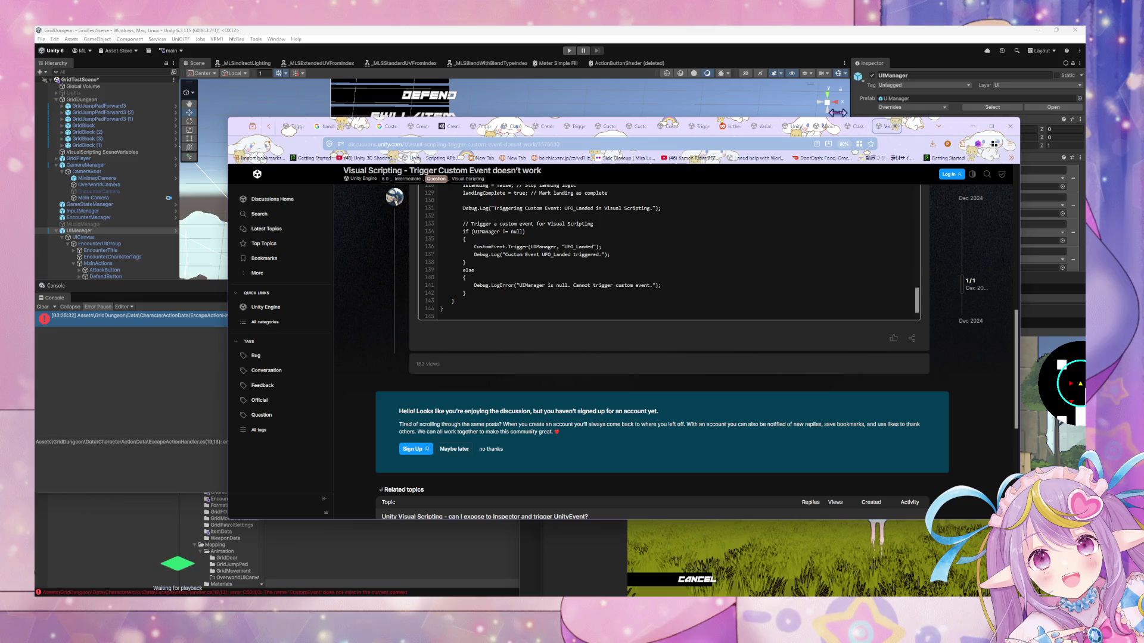
click(852, 126)
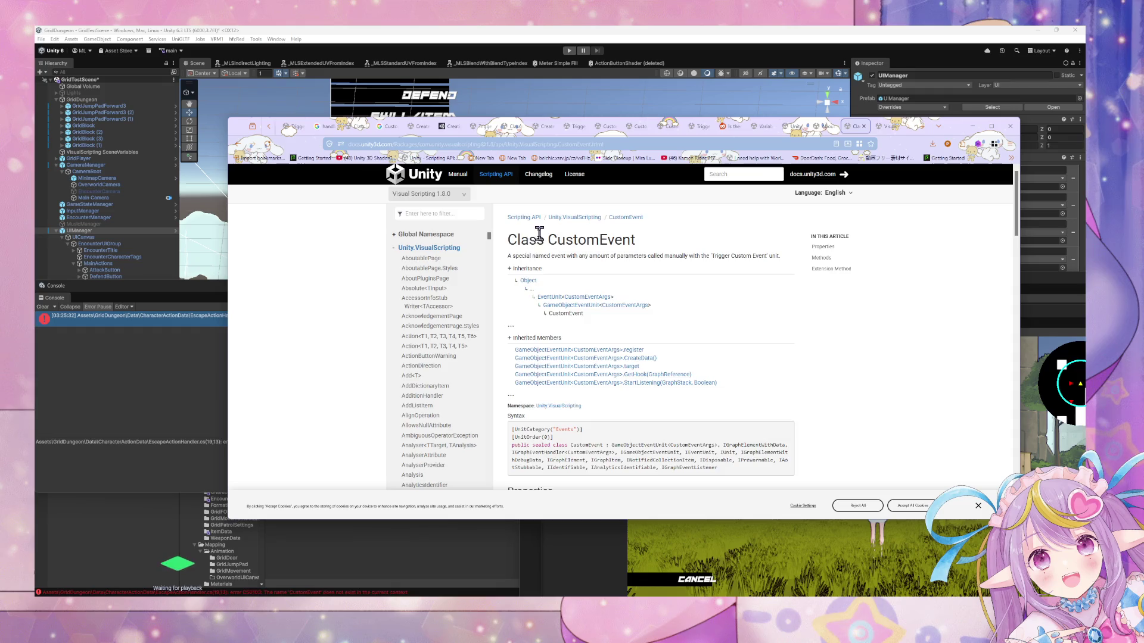
Scroll the Class CustomEvent page and jump to the Trigger(GameObject, String, Object[]) method.
scroll(539, 236, down, 3)
scroll(540, 240, up, 1)
scroll(540, 240, down, 2)
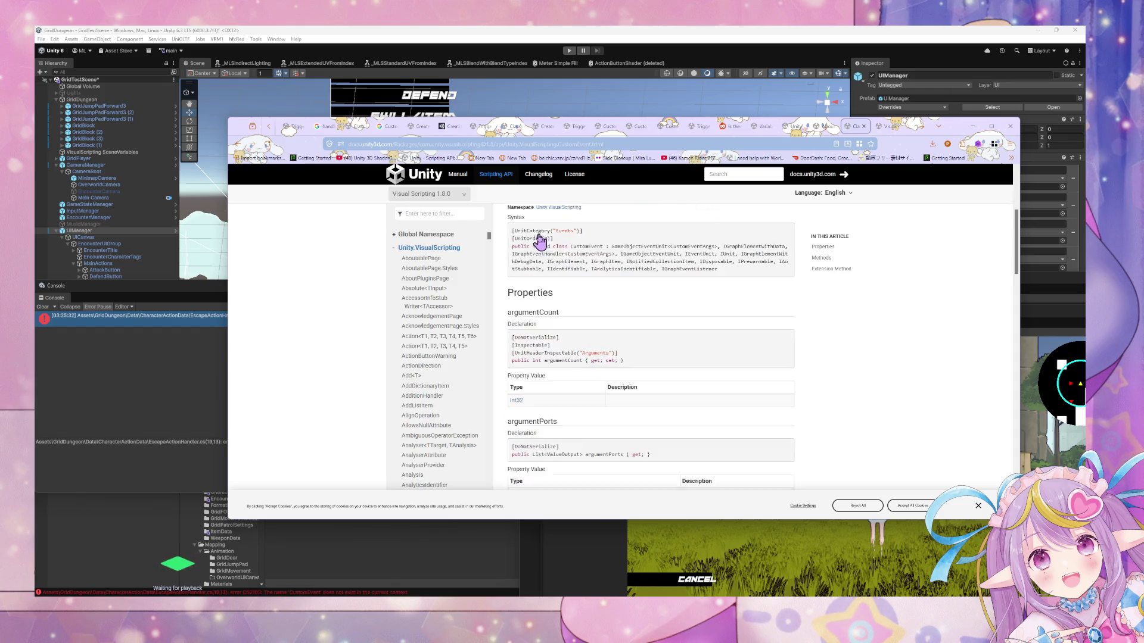
scroll(540, 239, up, 1)
scroll(540, 240, down, 4)
scroll(539, 240, down, 14)
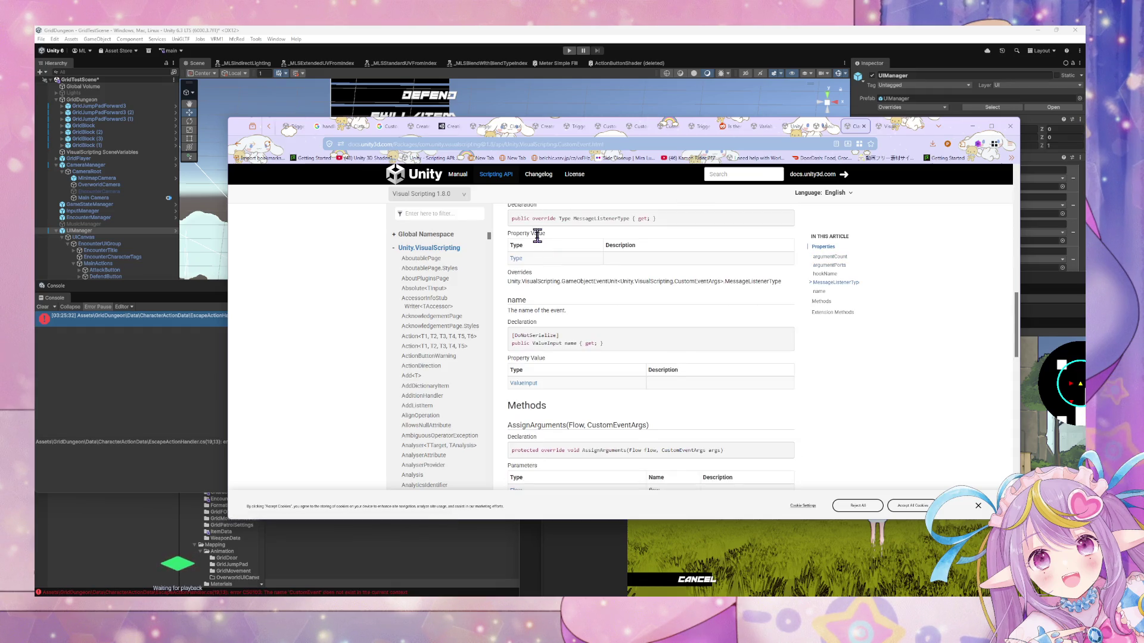
scroll(538, 244, down, 1)
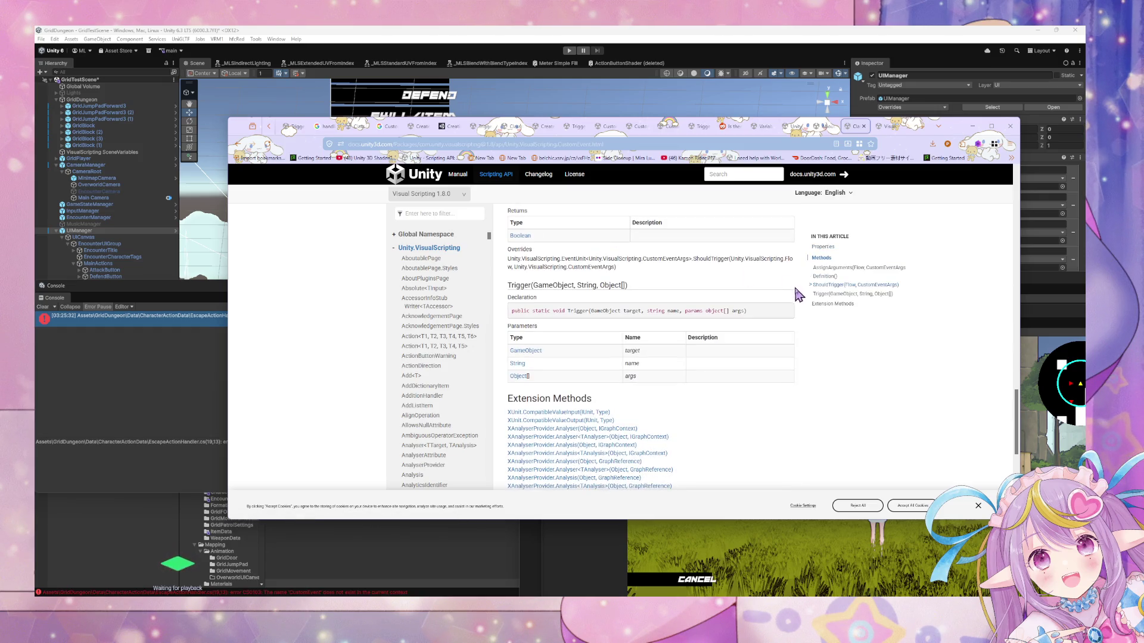
click(821, 294)
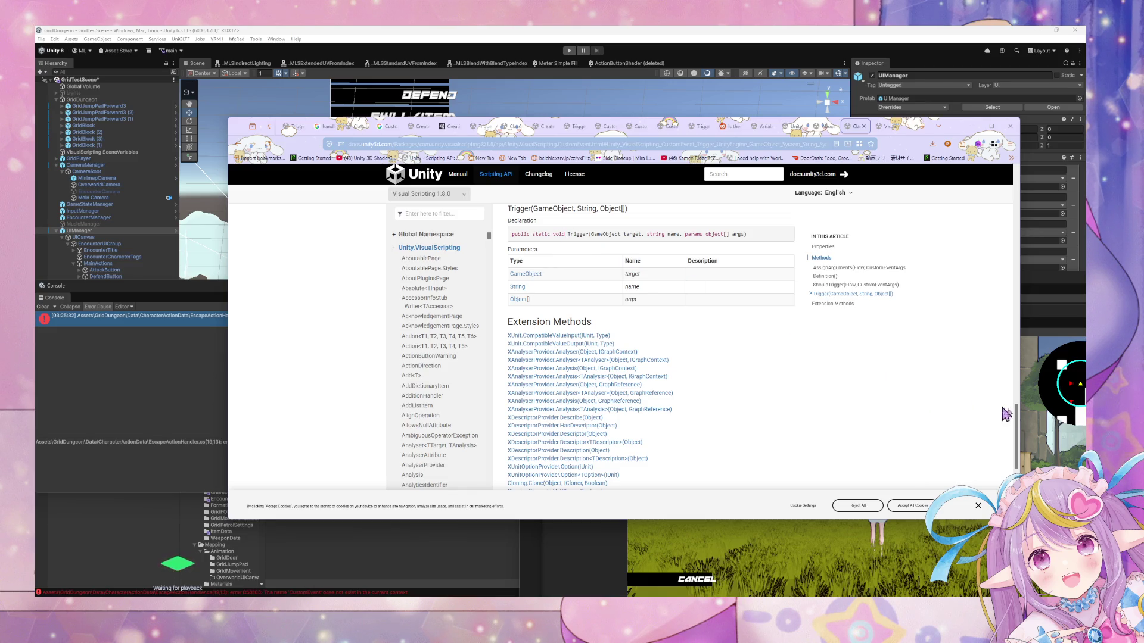
Select the Trigger(GameObject target, string name, params object[] args) declaration and return to EscapeActionHandler.cs.
mouse_move(1020, 417)
mouse_down()
mouse_move(1028, 186)
mouse_move(1007, 378)
mouse_up()
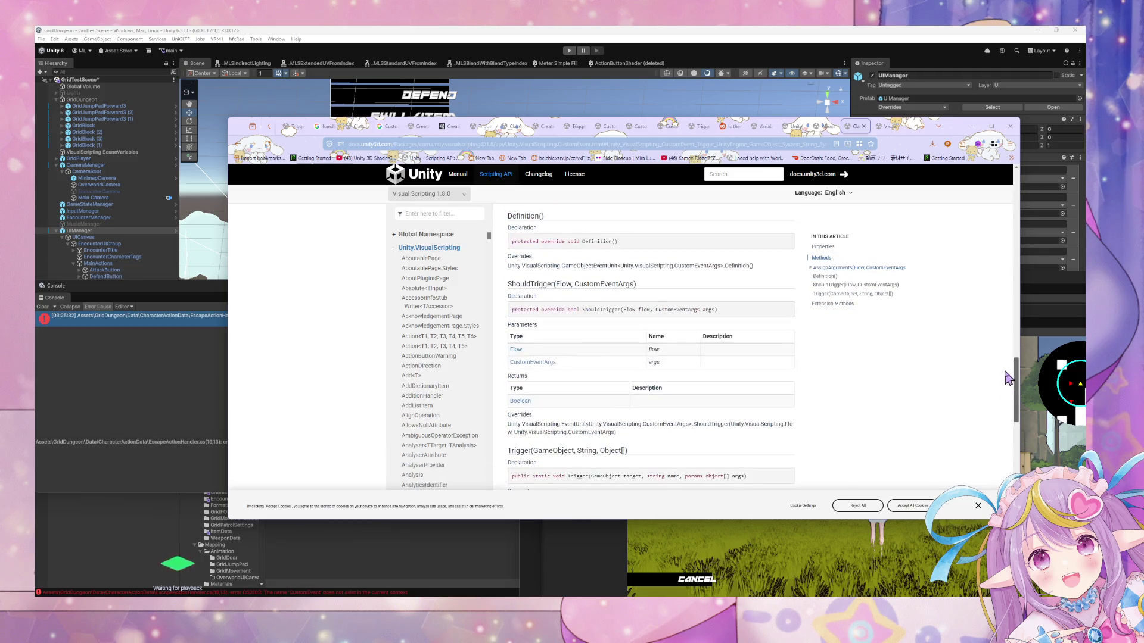
scroll(583, 310, down, 3)
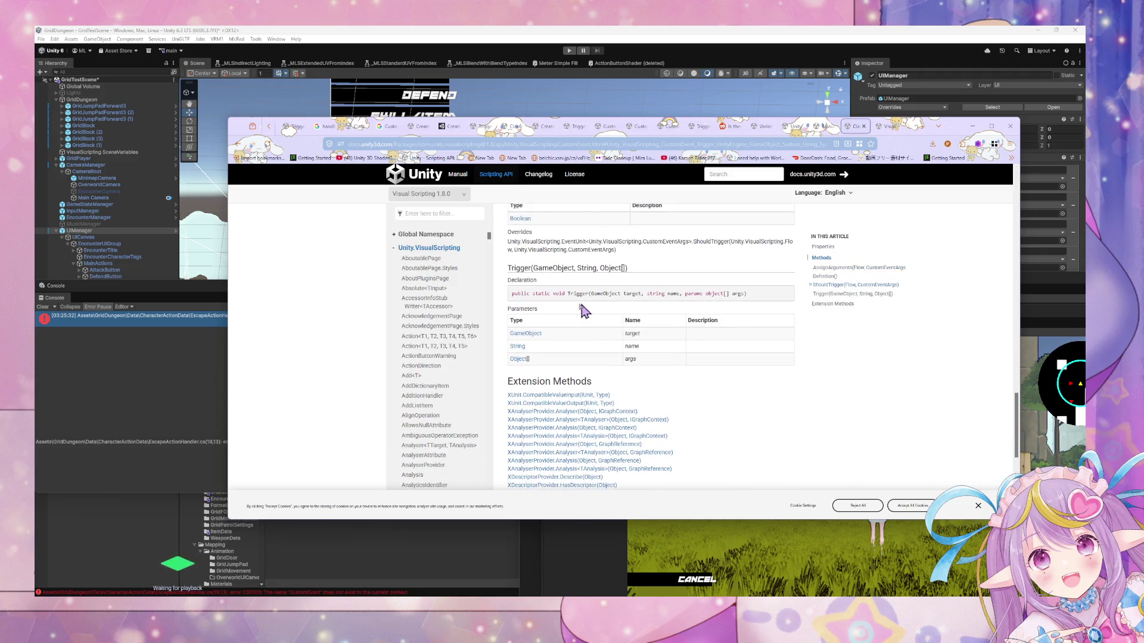
drag(534, 292, 746, 296)
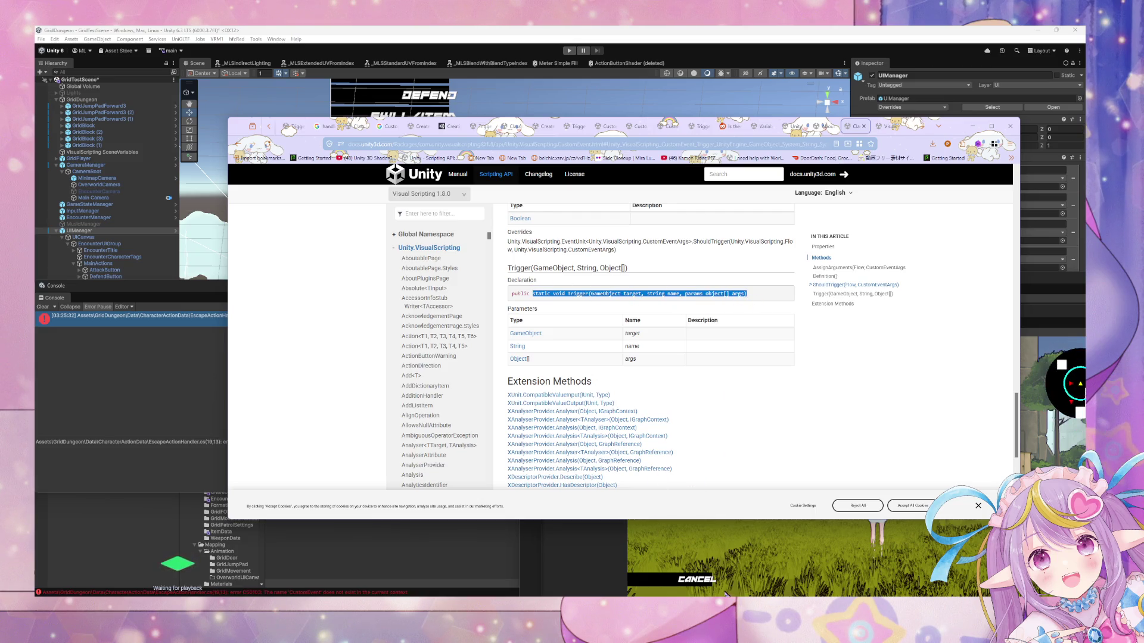
key(alt+Tab)
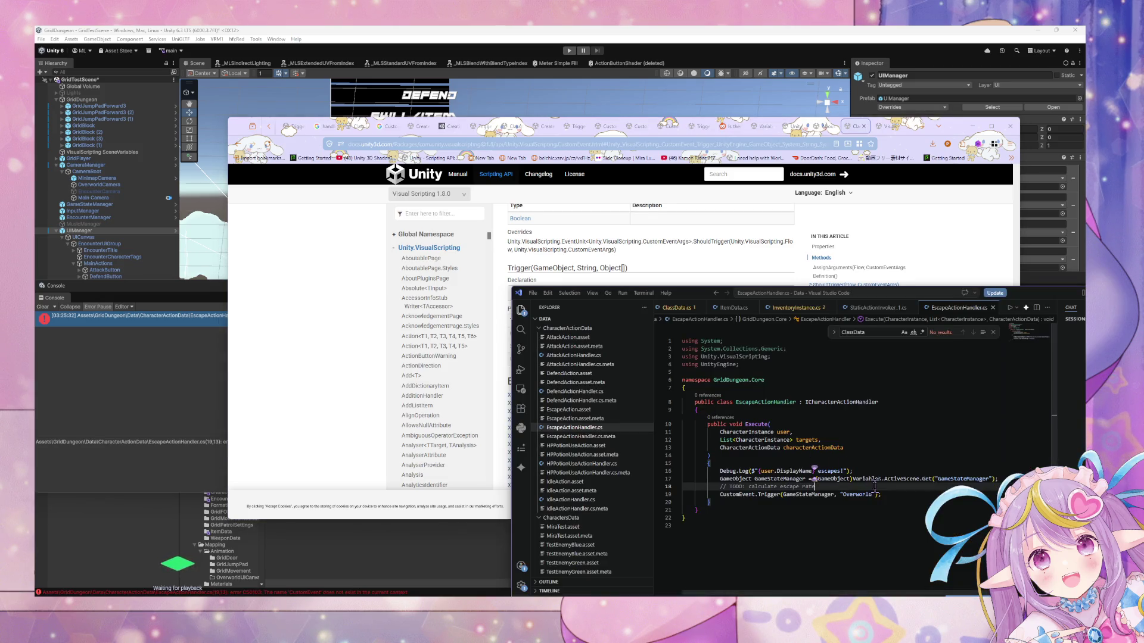
Add new List<object>() as a third argument to line 19's Trigger call and save the script.
mouse_move(686, 298)
mouse_down()
mouse_move(722, 414)
mouse_move(704, 357)
mouse_move(607, 298)
mouse_move(501, 374)
mouse_move(505, 308)
mouse_move(517, 370)
mouse_up()
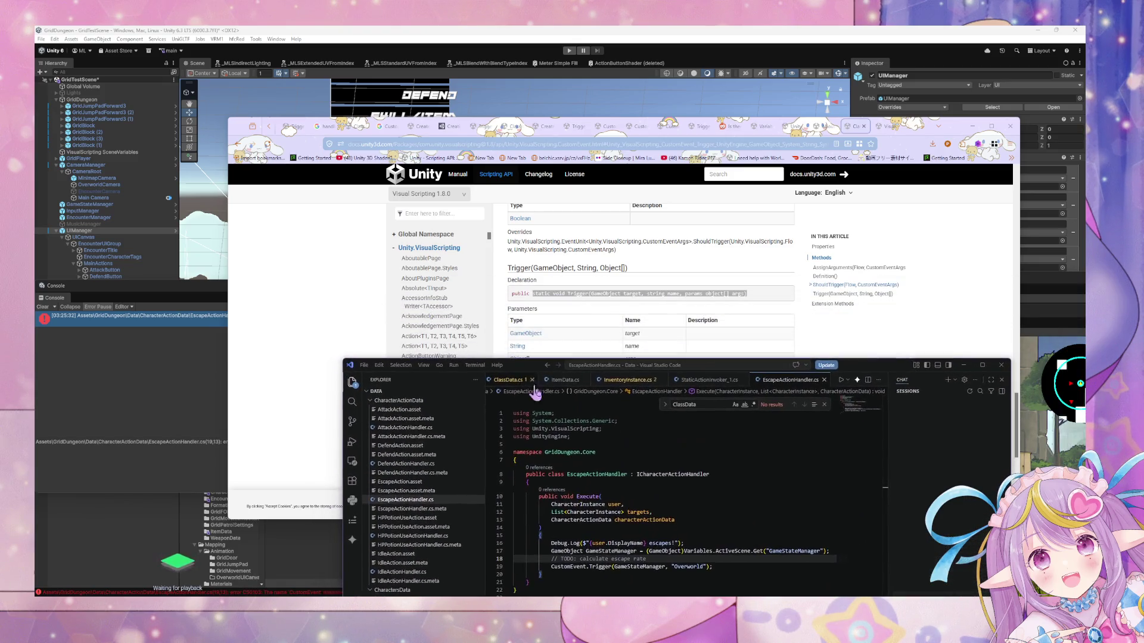
click(706, 567)
text(, )
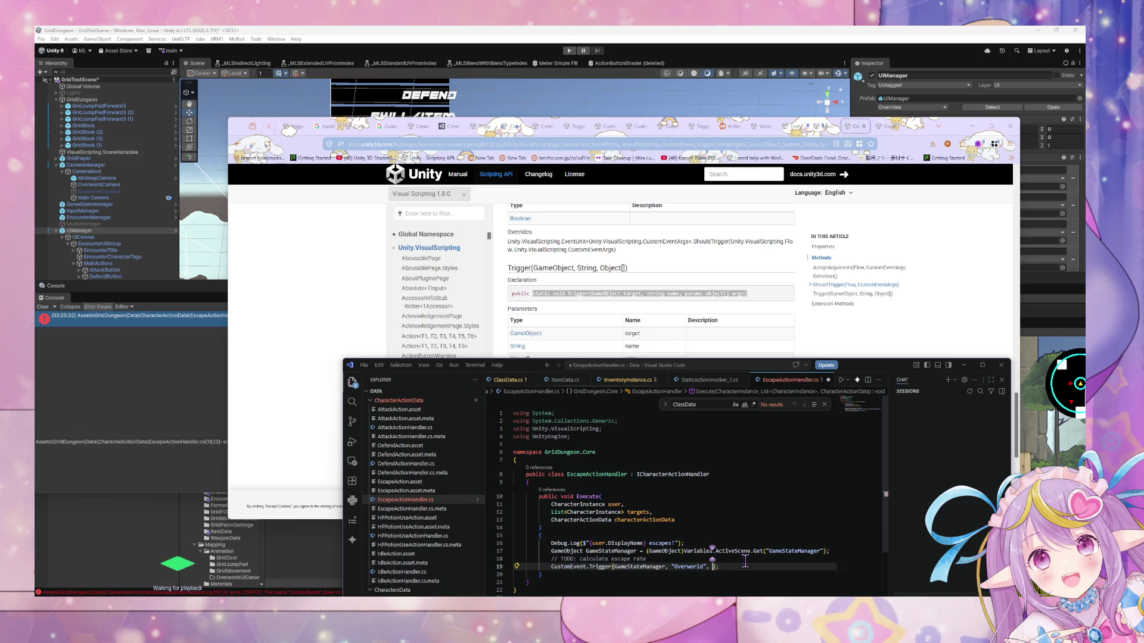
text(List<o)
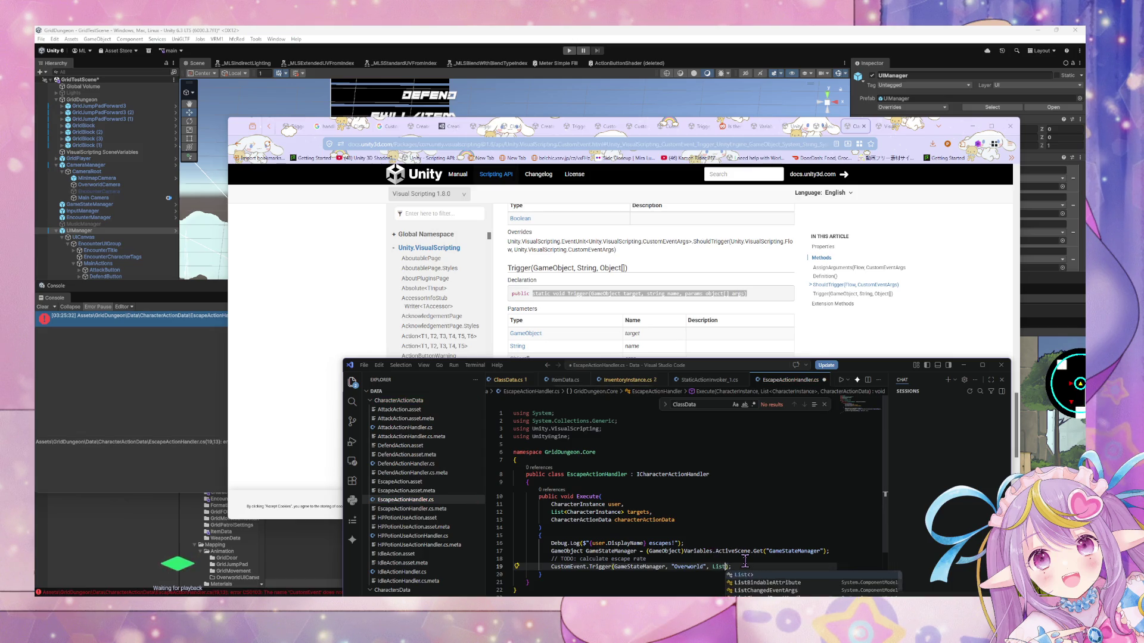
text(bject>.Empty)
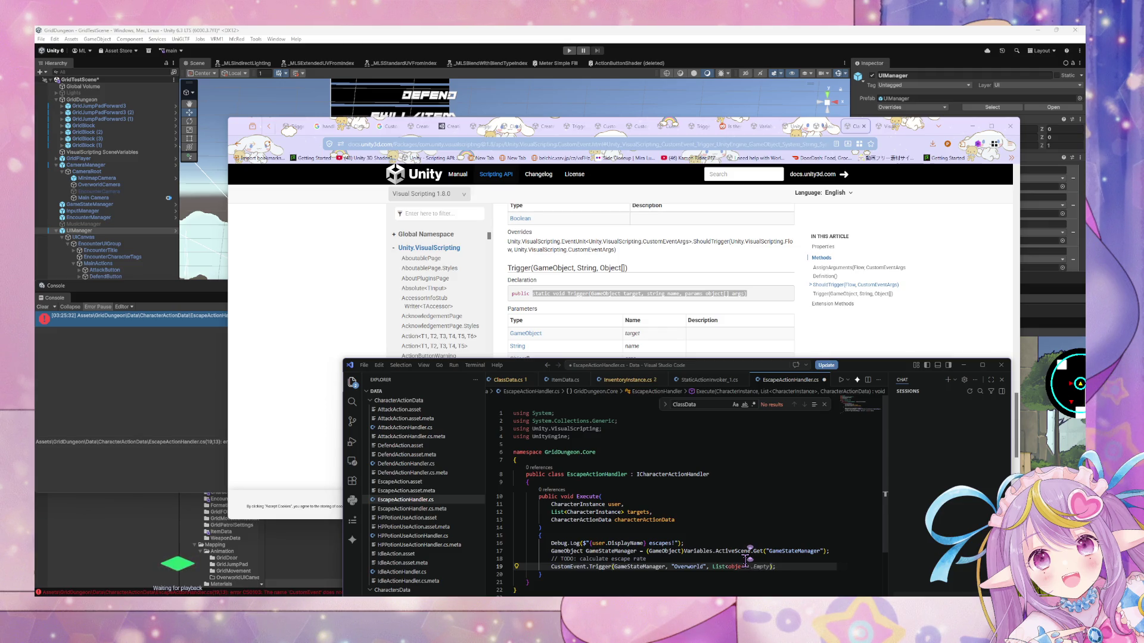
key(BackSpace)
key(BackSpace)
key(BackSpace)
text(()
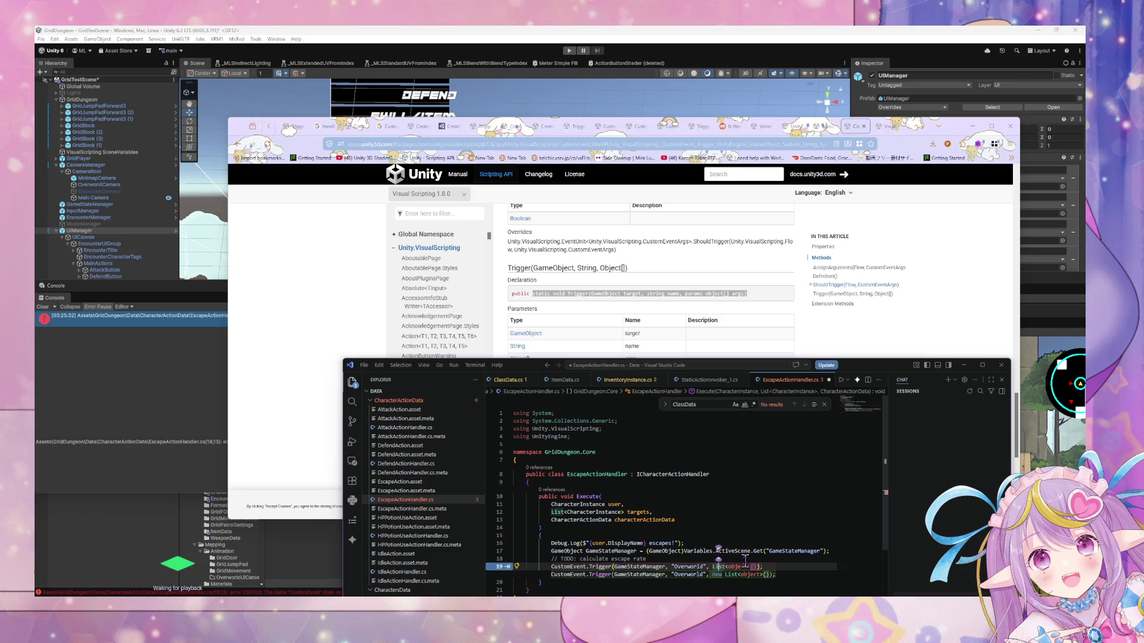
key(ctrl+shift+k)
key(ctrl+s)
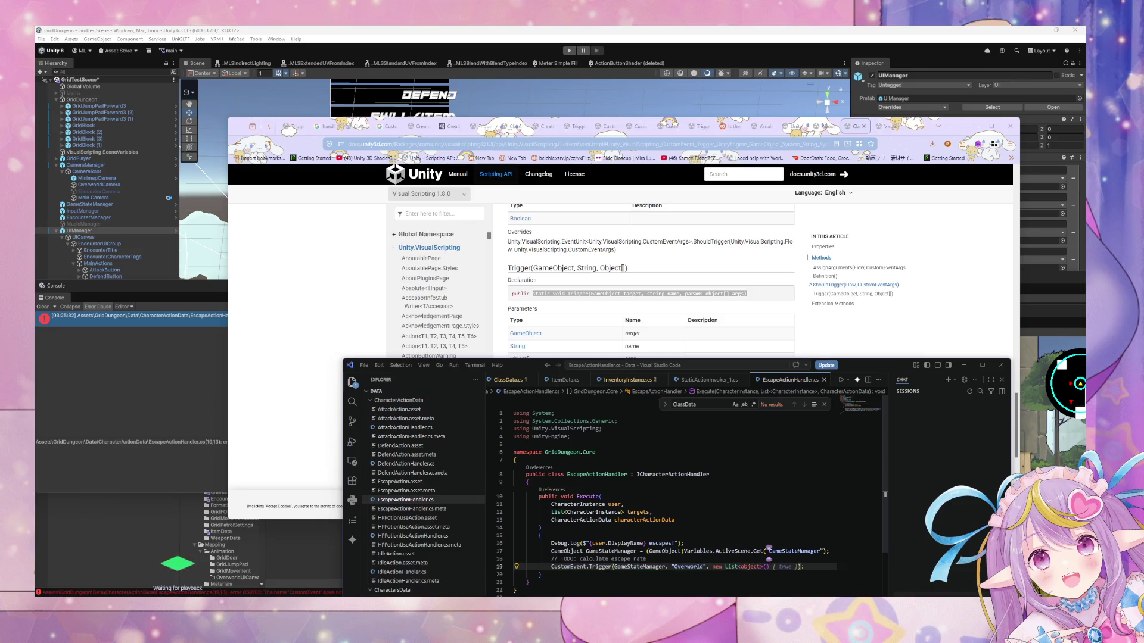
key(ctrl+shift+backslash)
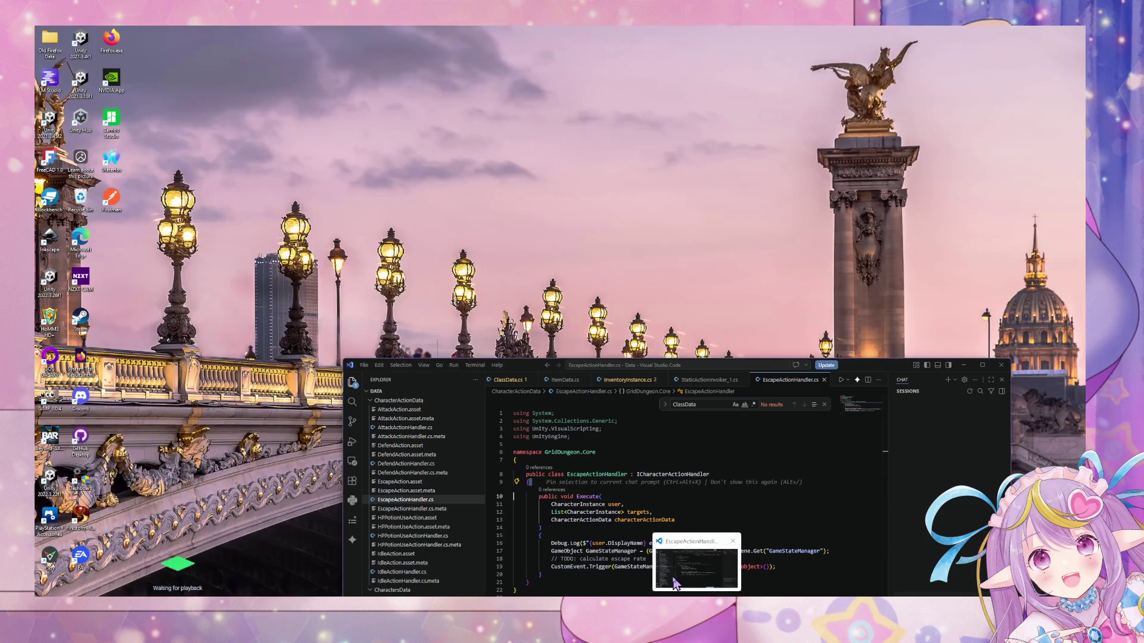
Take the CS0103 'CustomEvent' error from Unity's Console and search it on Google in Firefox.
key(alt+Tab)
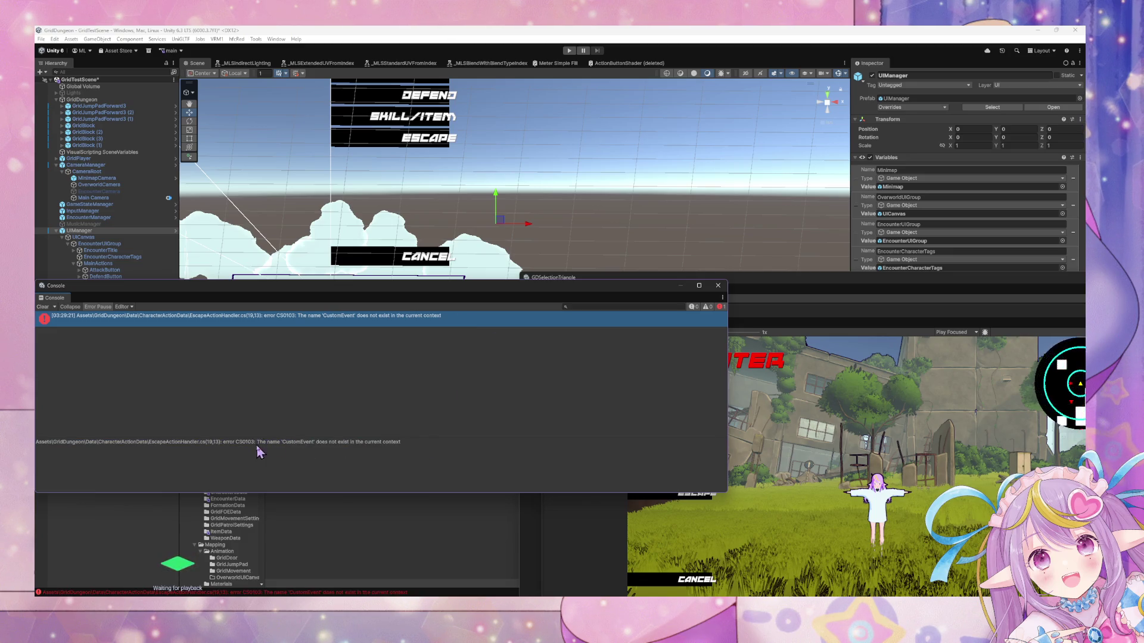
mouse_move(588, 603)
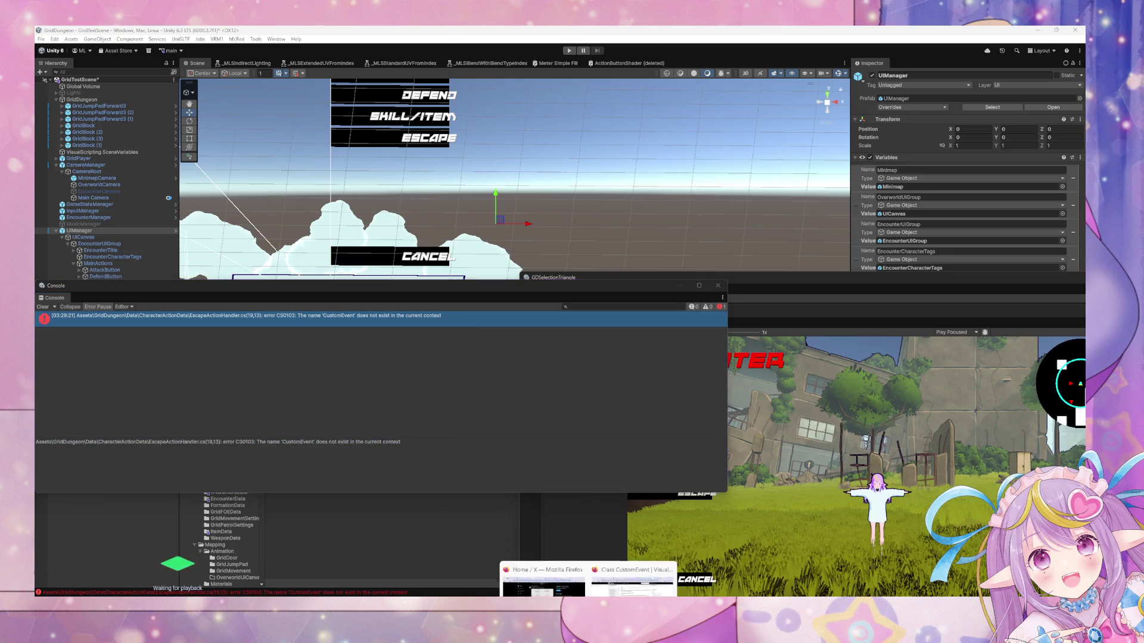
click(631, 580)
key(ctrl+l)
text(The name 'CustomEvent' does not exist in the current context\)
key(Return)
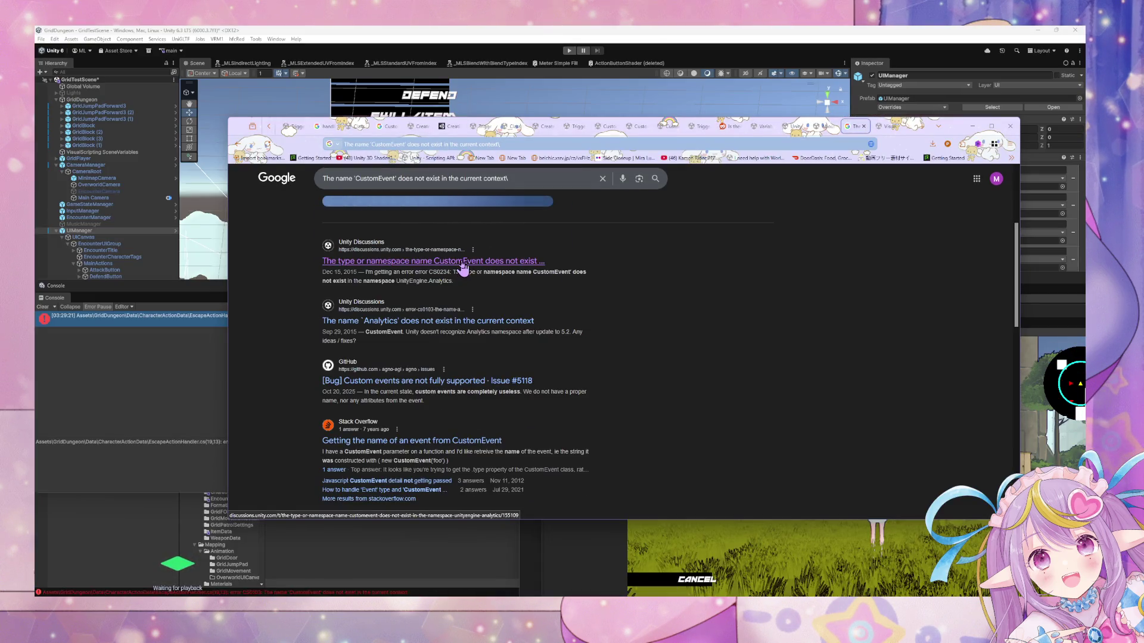
Refine the search with 'unity visual scripting' and expand the full AI Overview answer.
click(530, 180)
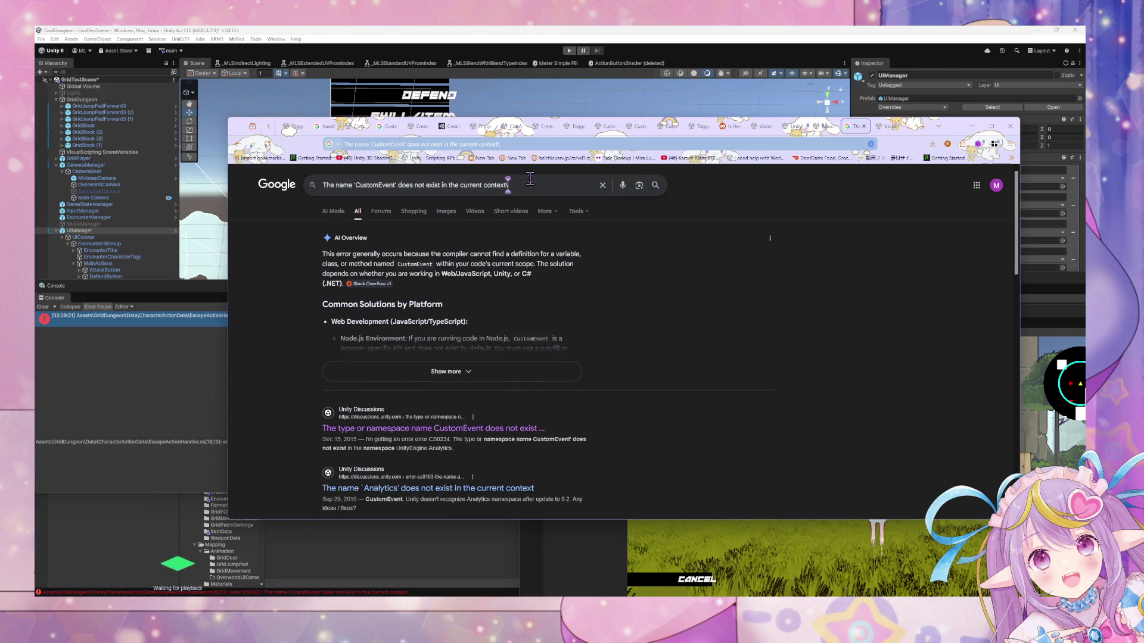
text( unity visual)
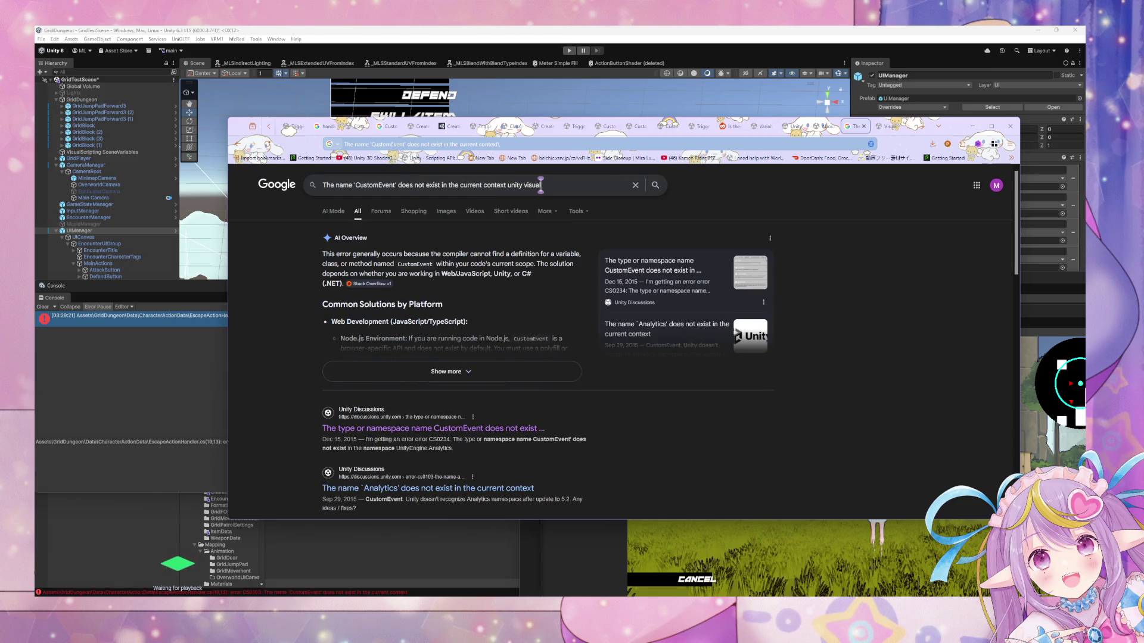
text(ripting)
key(Return)
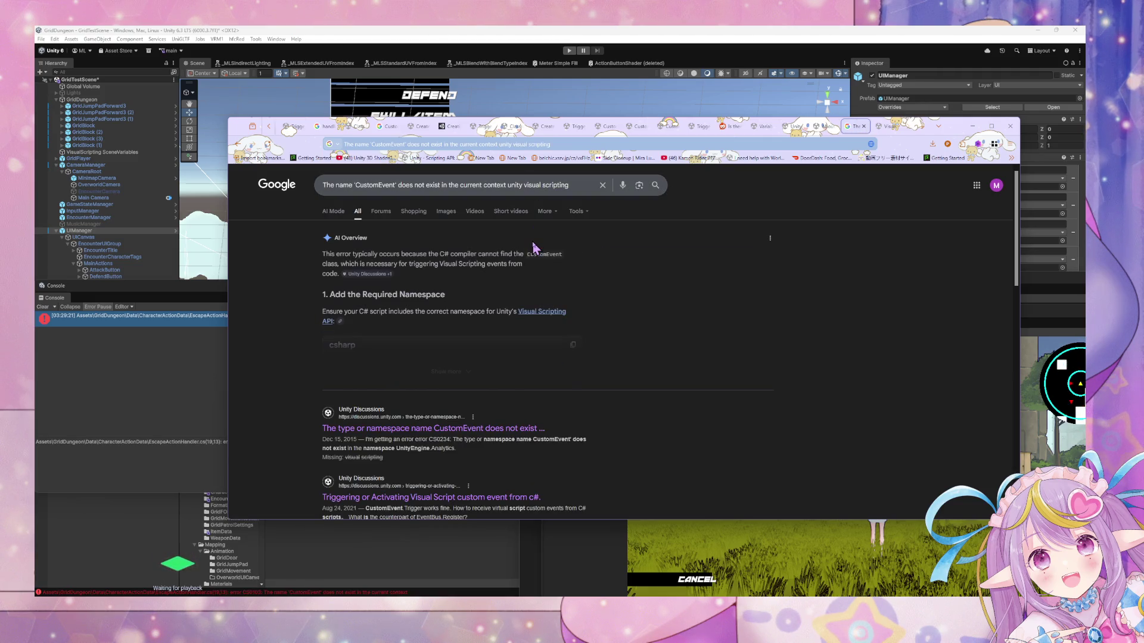
click(501, 371)
key(alt+Tab)
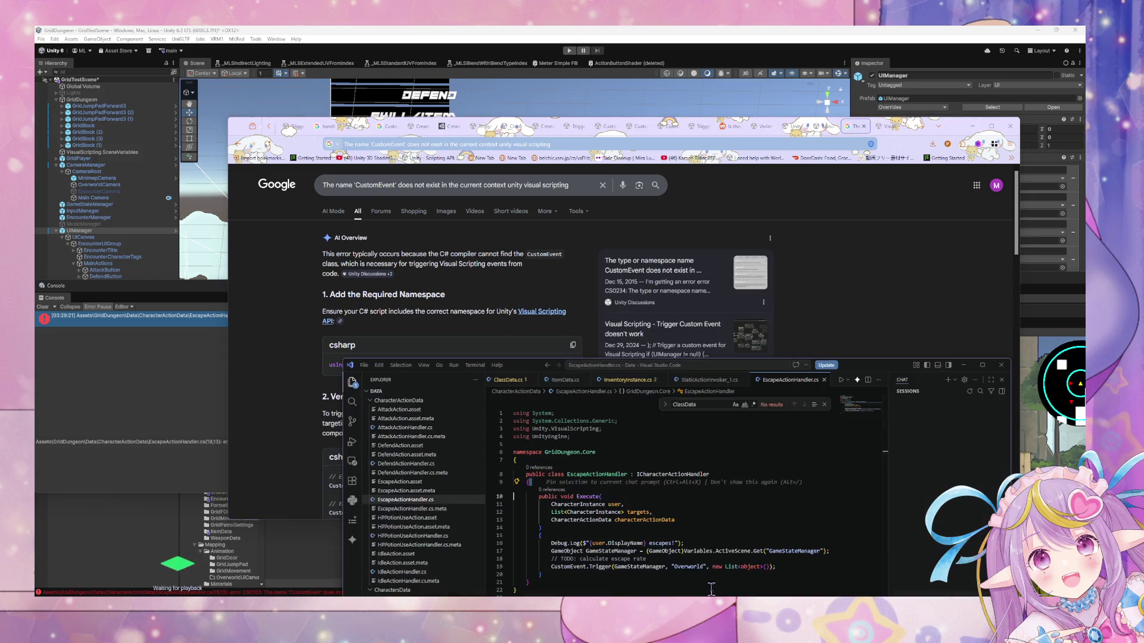
key(alt+Tab)
Compare line 19's new List<object>() argument, then scroll the results to the Stack Overflow thread.
scroll(373, 422, down, 3)
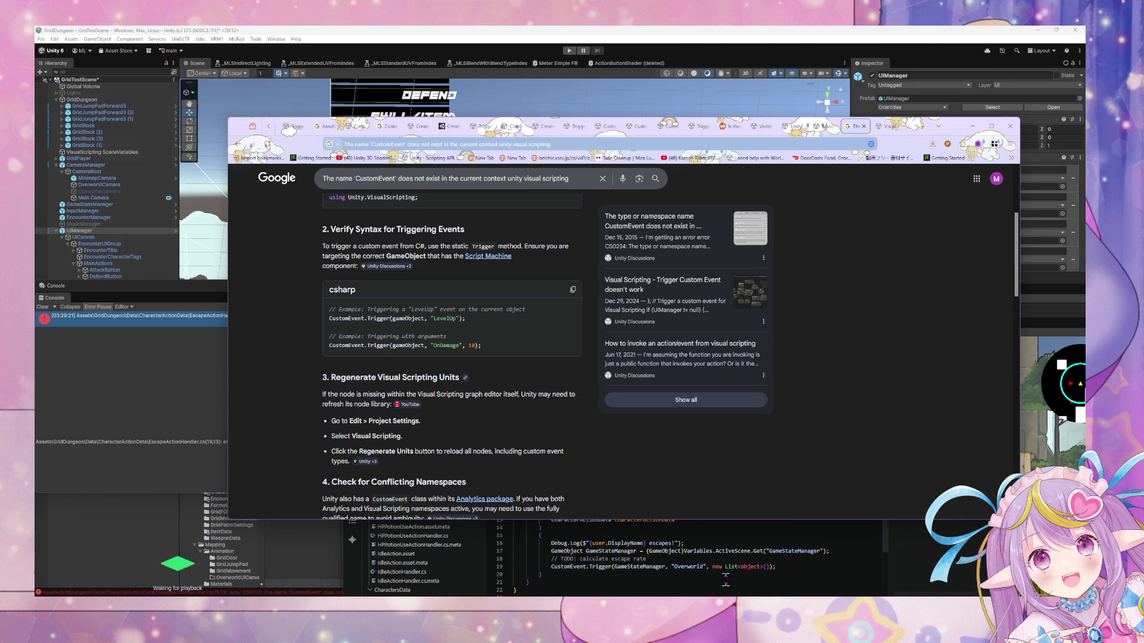
click(700, 527)
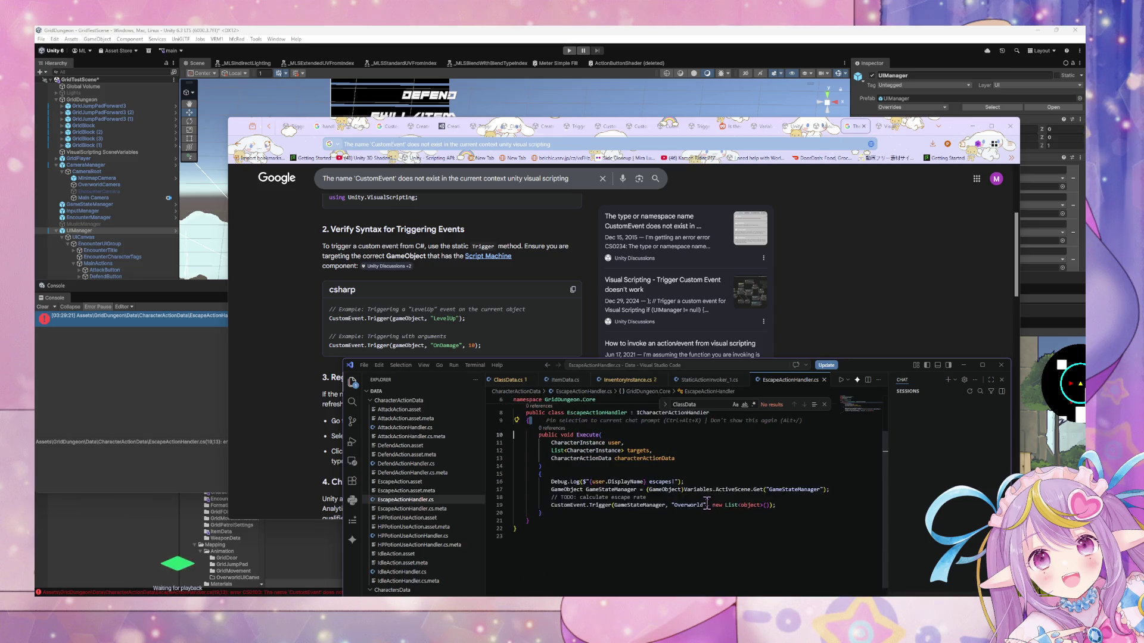
drag(765, 505, 709, 506)
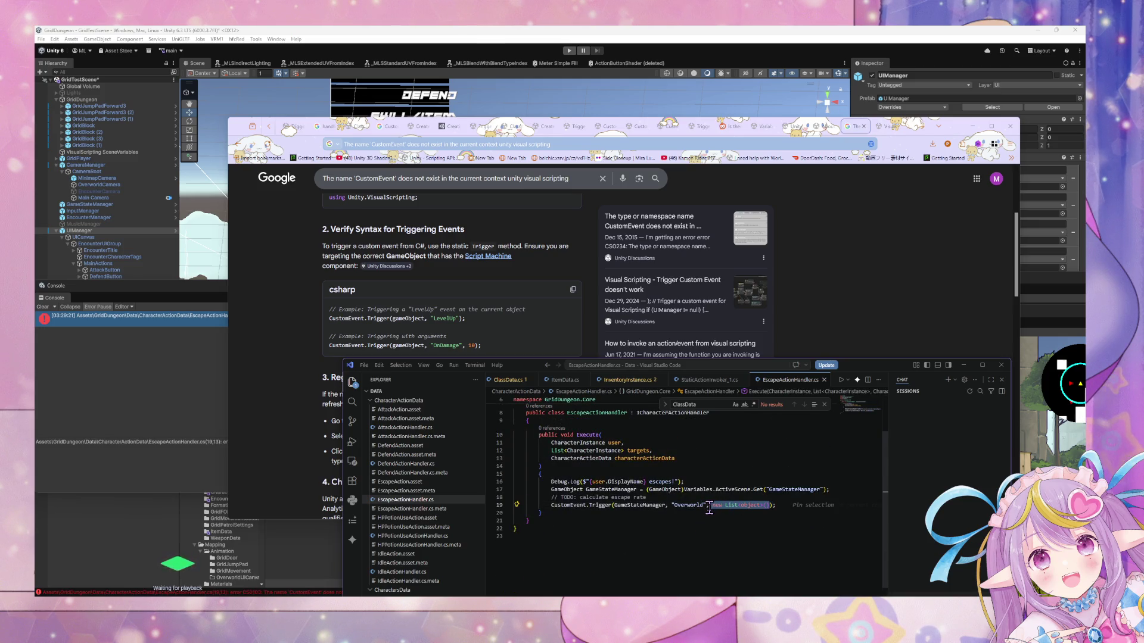
click(286, 410)
scroll(286, 410, down, 4)
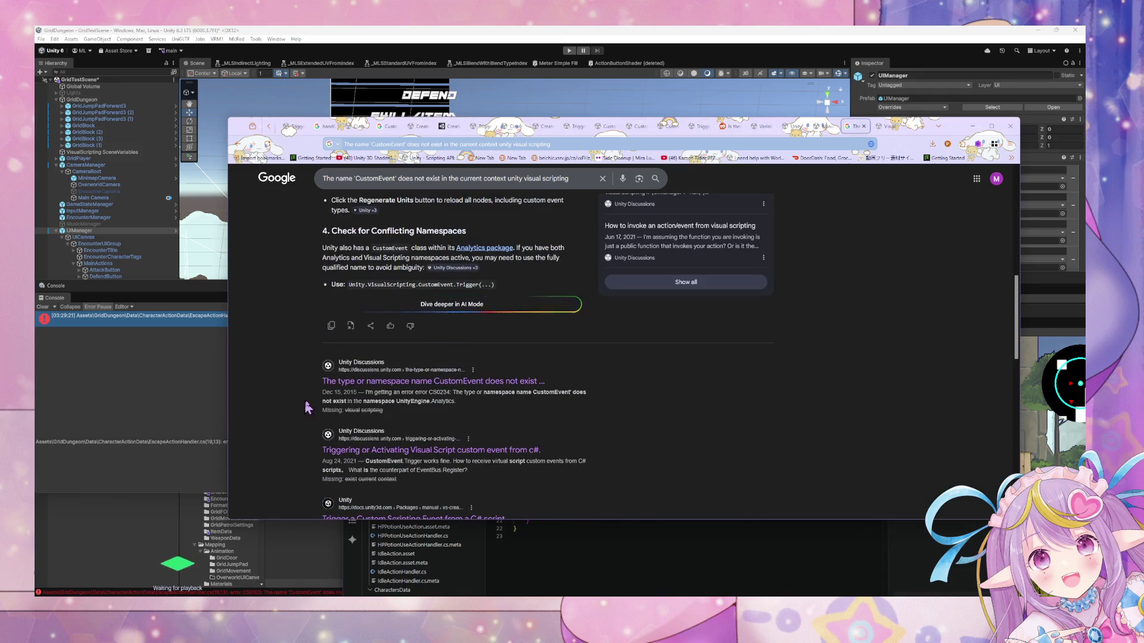
scroll(307, 408, down, 2)
scroll(458, 457, down, 2)
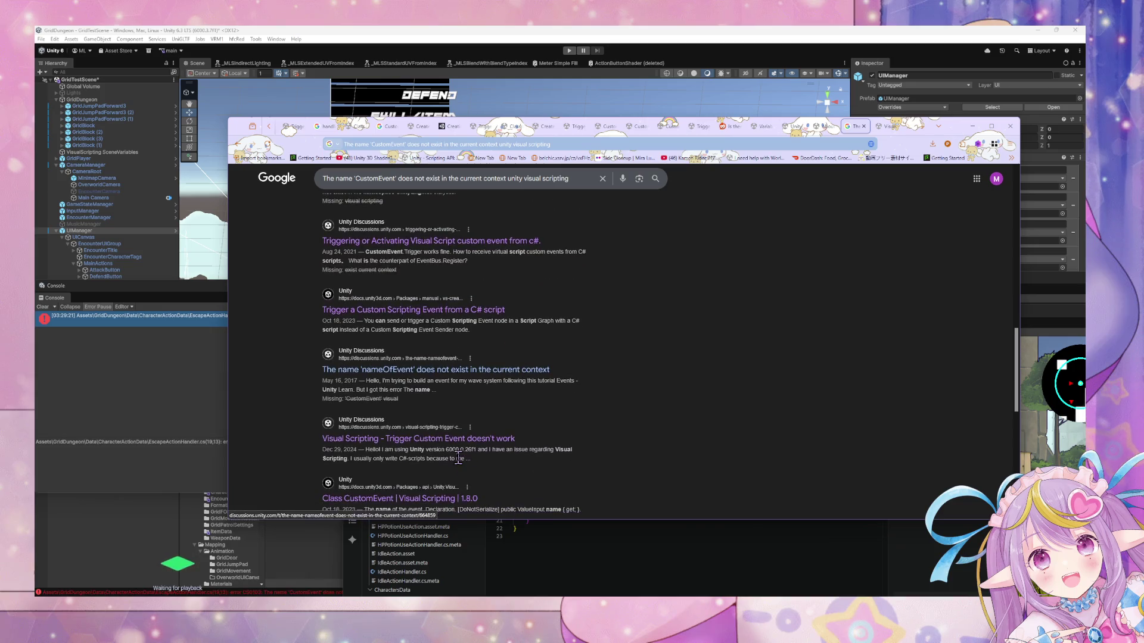
scroll(457, 453, down, 2)
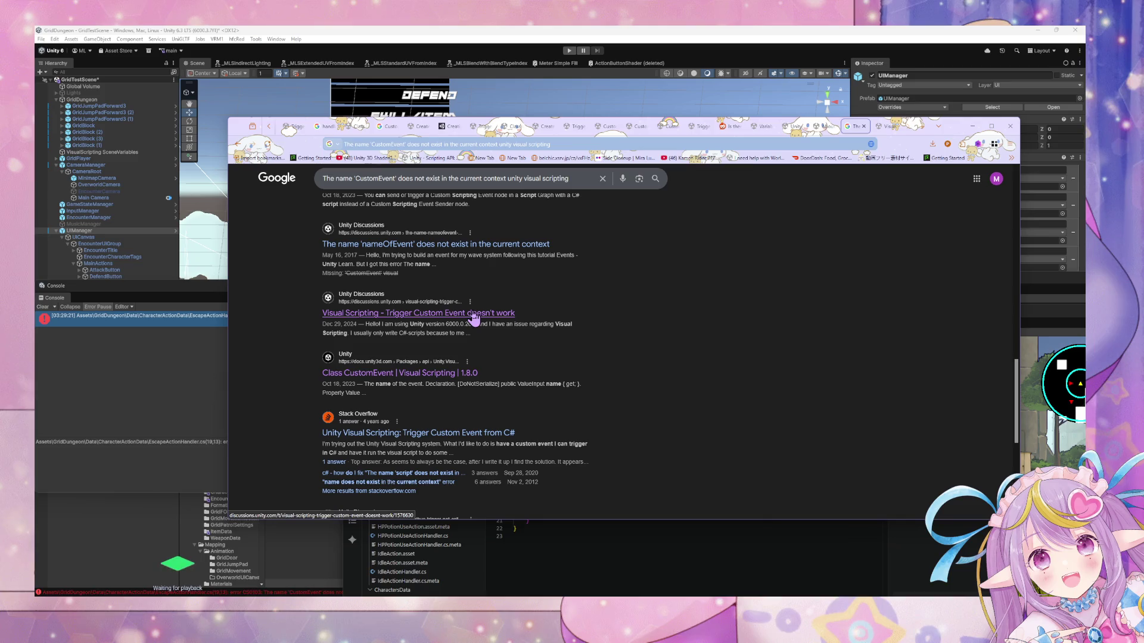
scroll(435, 370, down, 1)
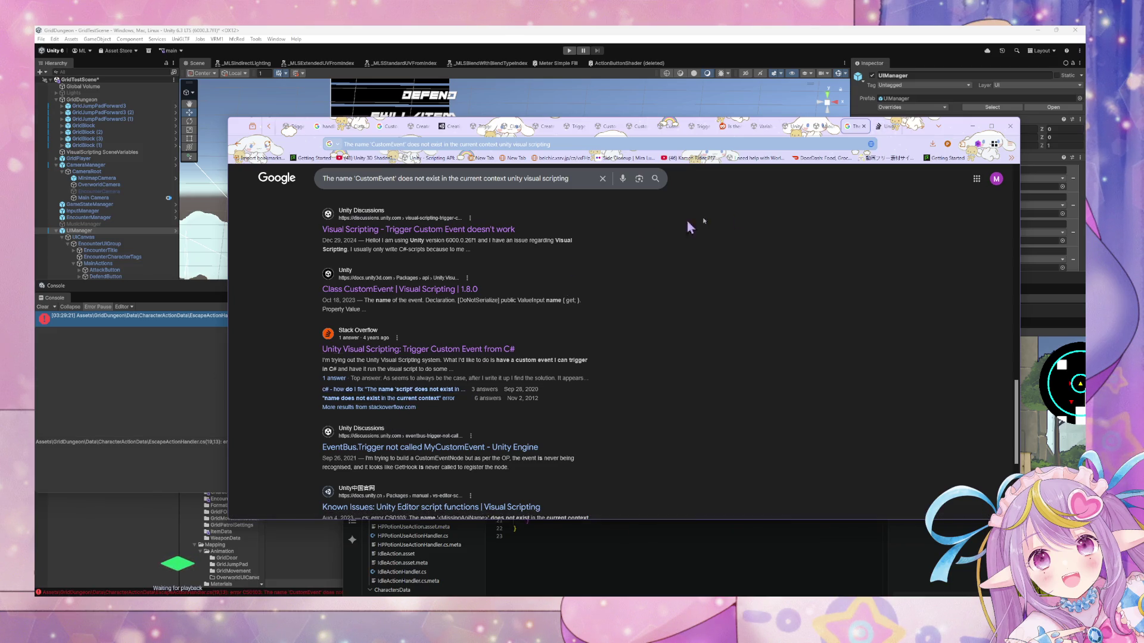
Open the Stack Overflow question on triggering custom events from C# and read the answer.
click(885, 126)
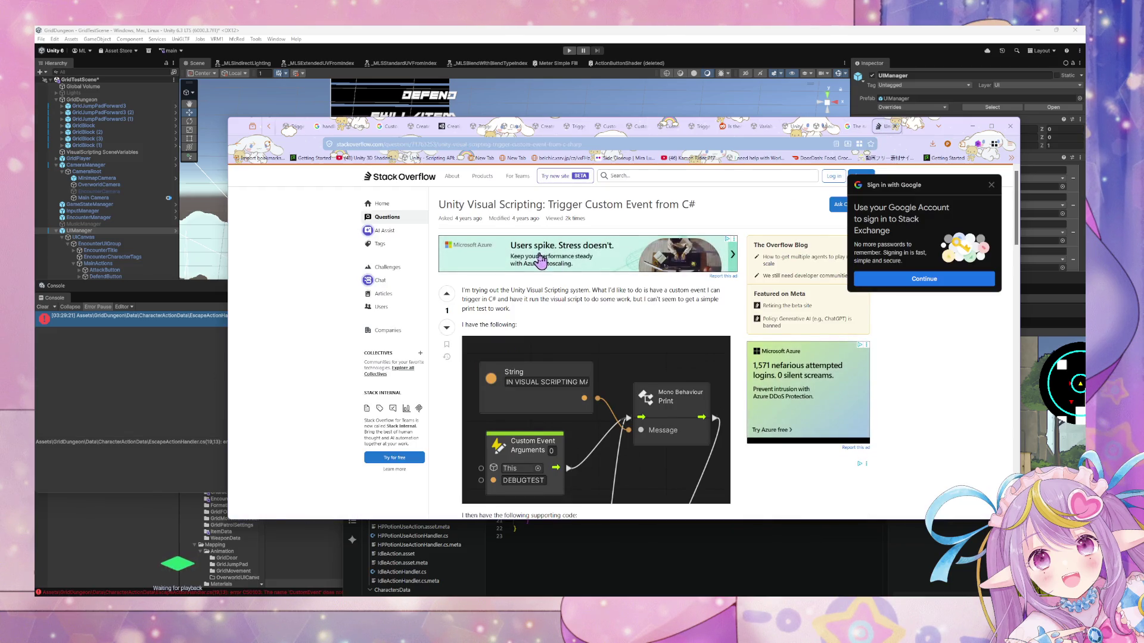
scroll(540, 260, down, 2)
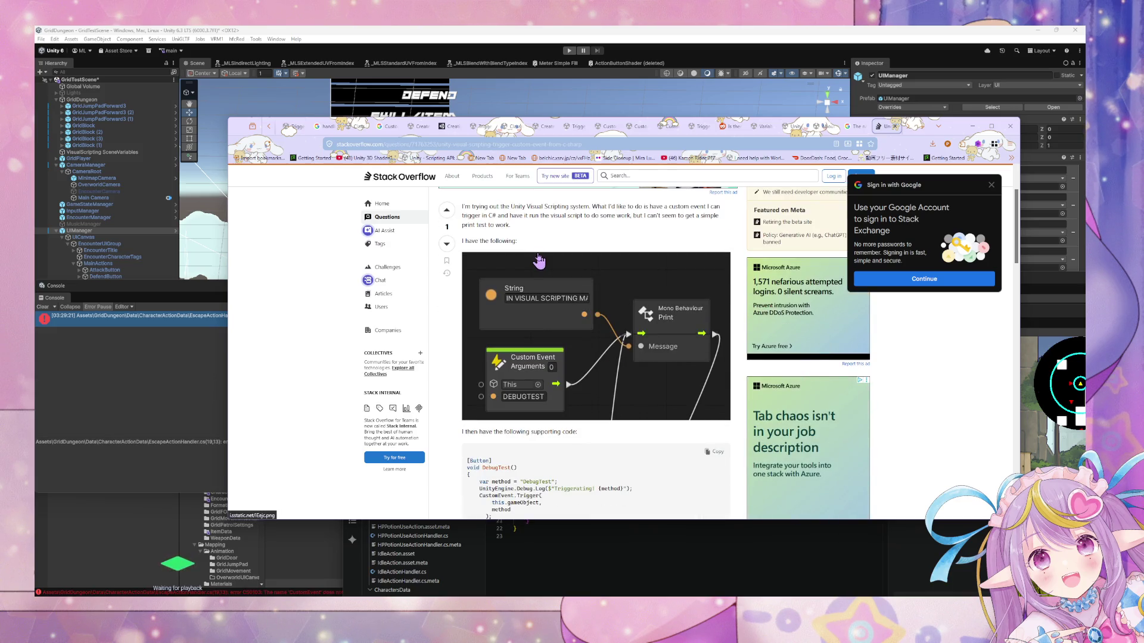
scroll(538, 262, up, 3)
scroll(535, 267, down, 10)
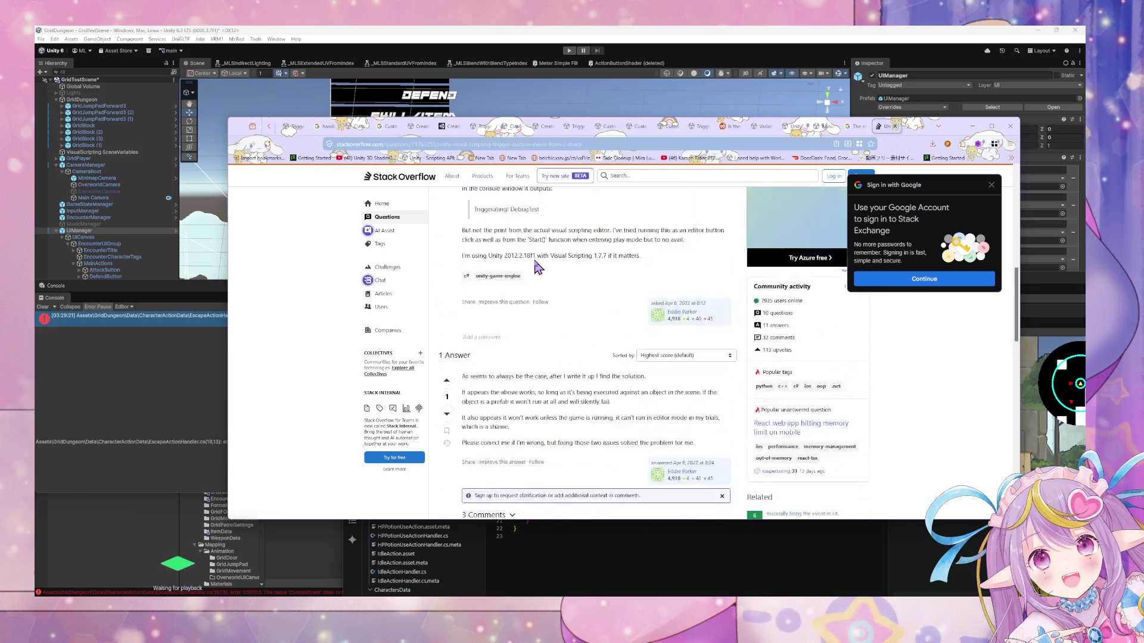
mouse_move(471, 317)
mouse_down()
mouse_move(576, 347)
mouse_move(636, 342)
mouse_up()
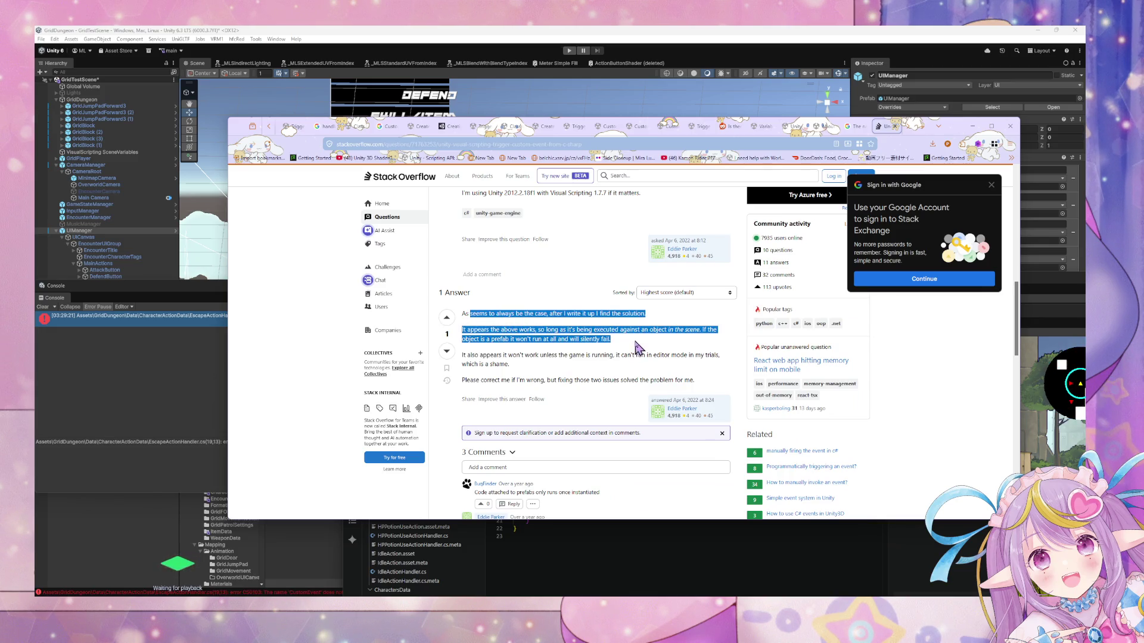
click(636, 342)
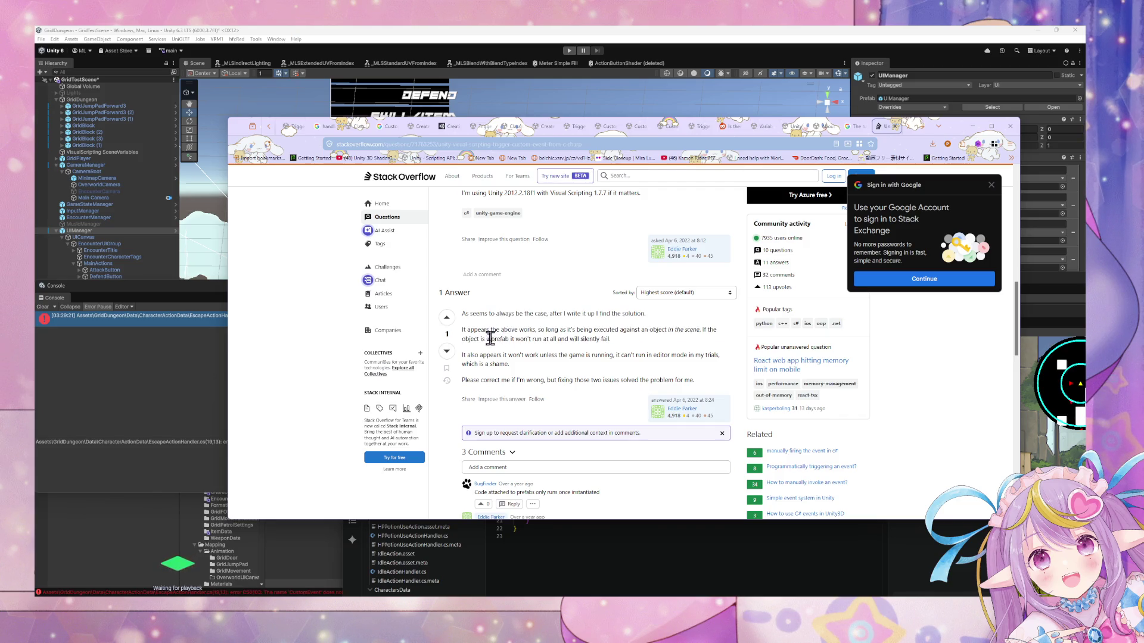
drag(470, 339, 589, 355)
click(565, 366)
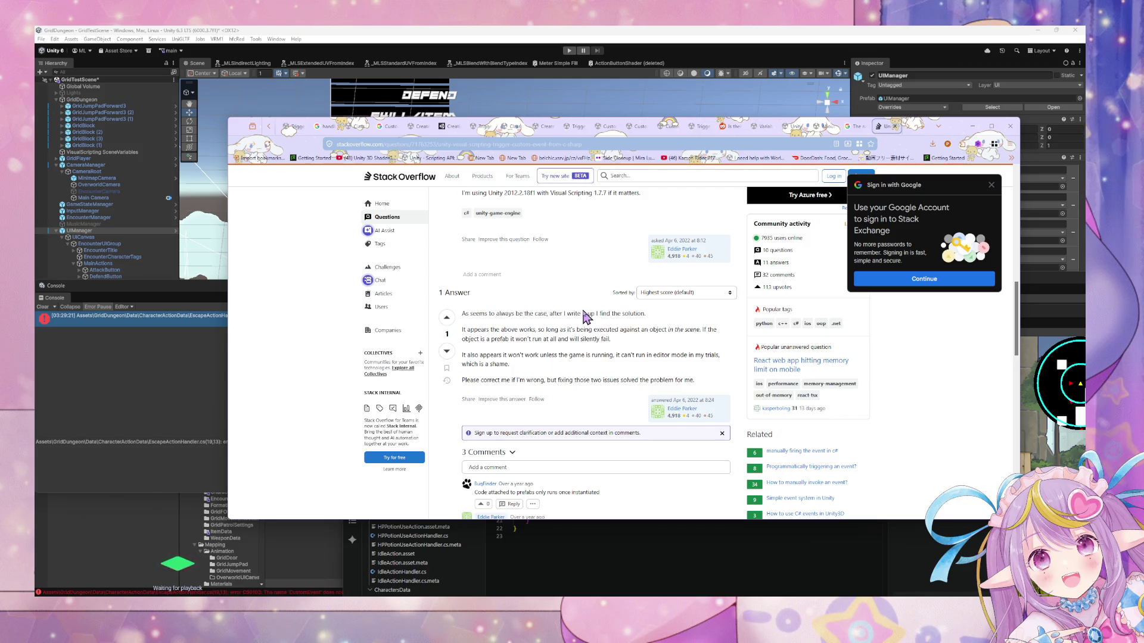
Scroll to the CustomEvent.Trigger(this.gameObject, method) example, then bring EscapeActionHandler.cs back.
scroll(586, 316, down, 3)
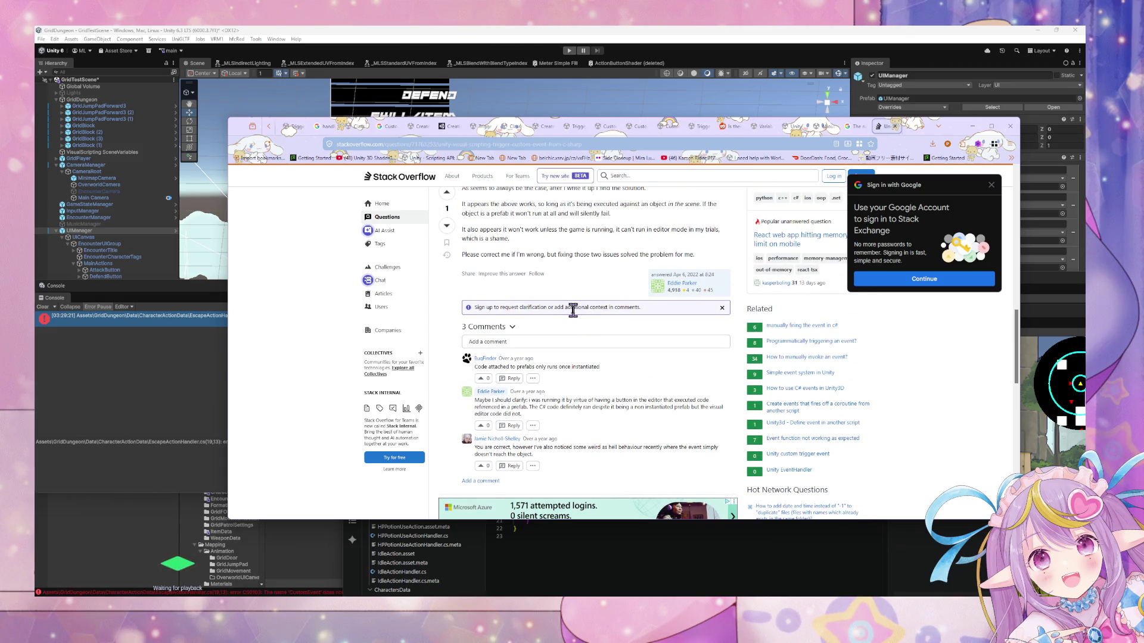
scroll(571, 310, down, 4)
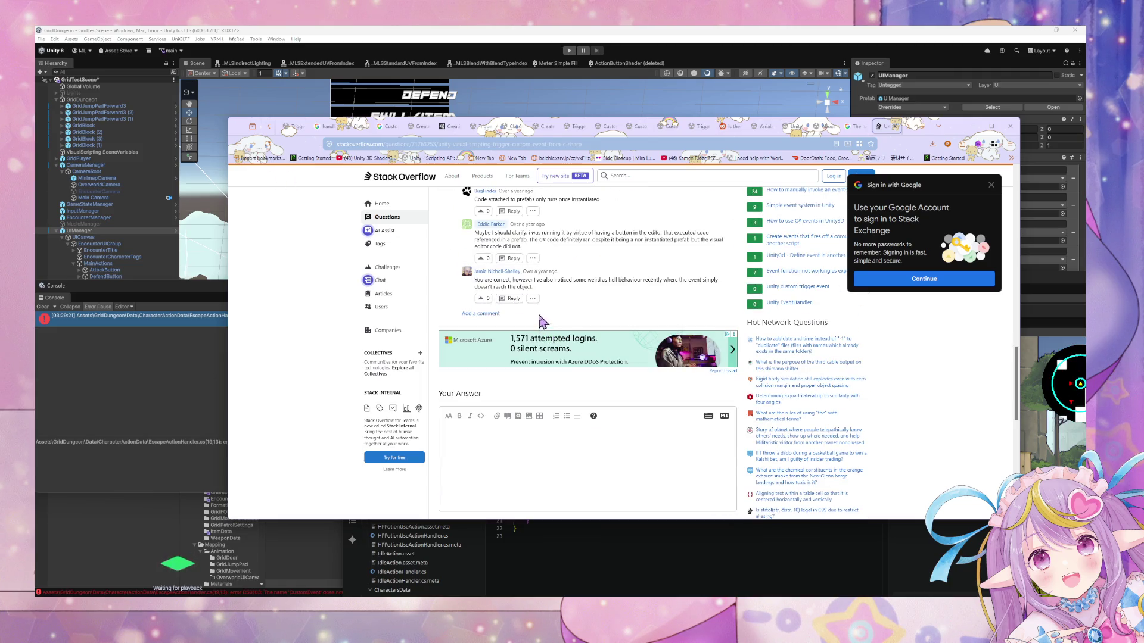
scroll(540, 327, up, 10)
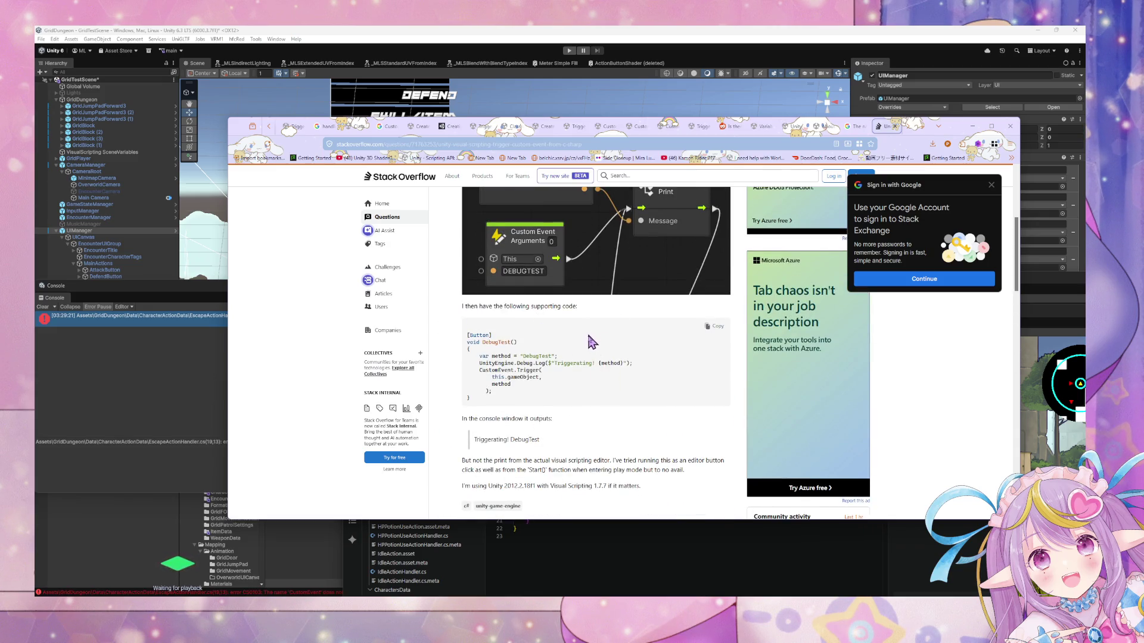
key(alt+Tab)
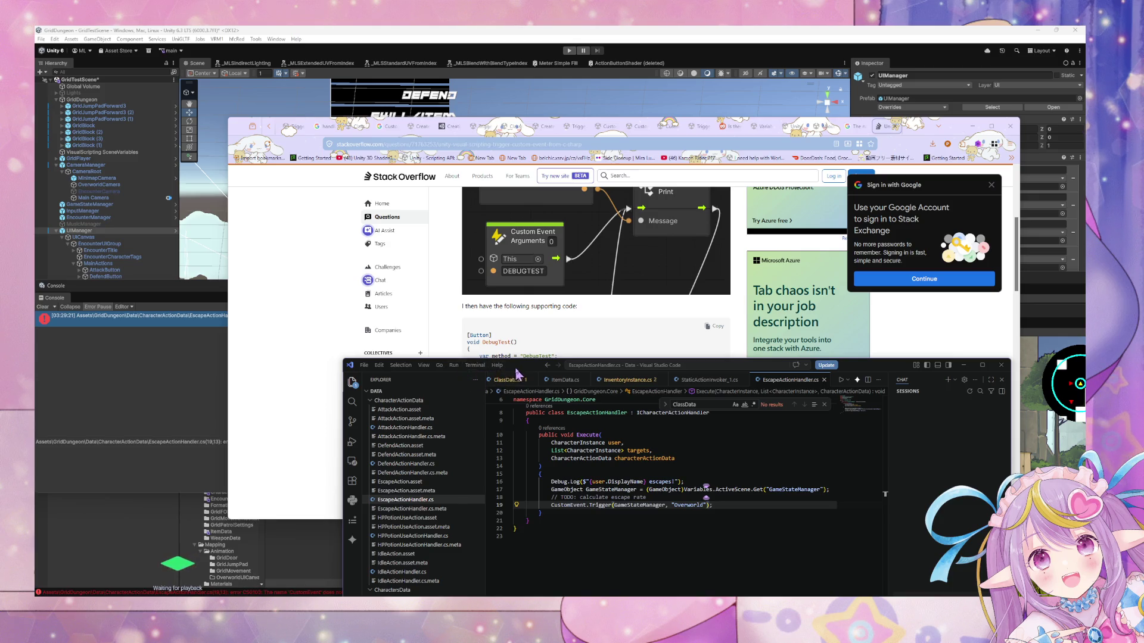
Shift the VS Code window aside so the Stack Overflow question and the code are both readable.
mouse_move(517, 374)
mouse_down()
mouse_move(630, 454)
mouse_move(639, 419)
mouse_move(625, 444)
mouse_up()
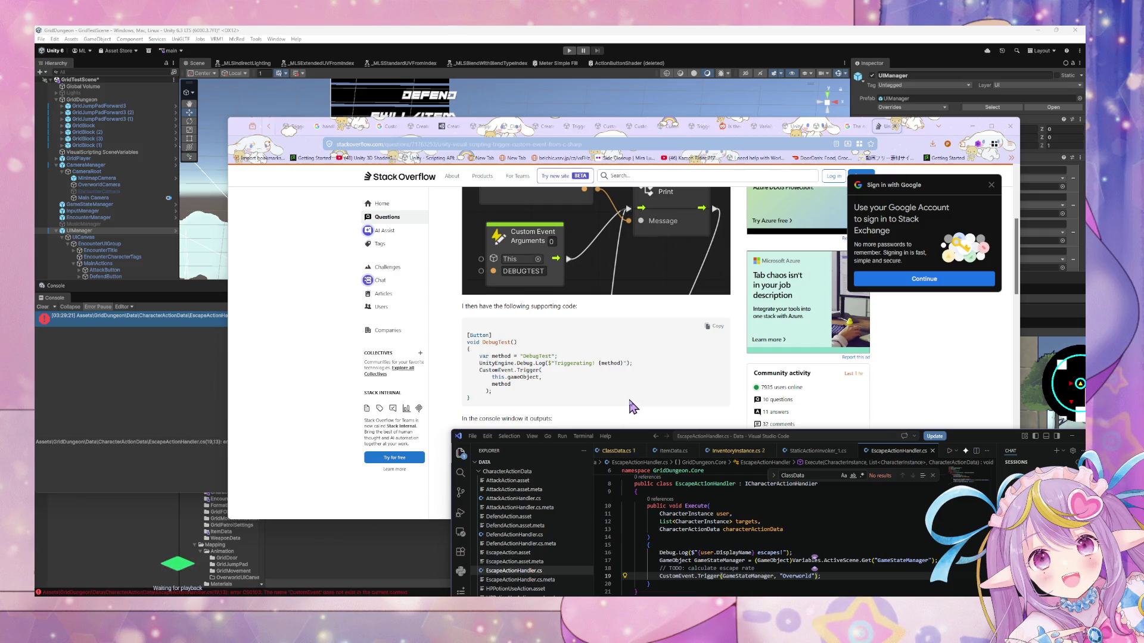
scroll(754, 500, up, 2)
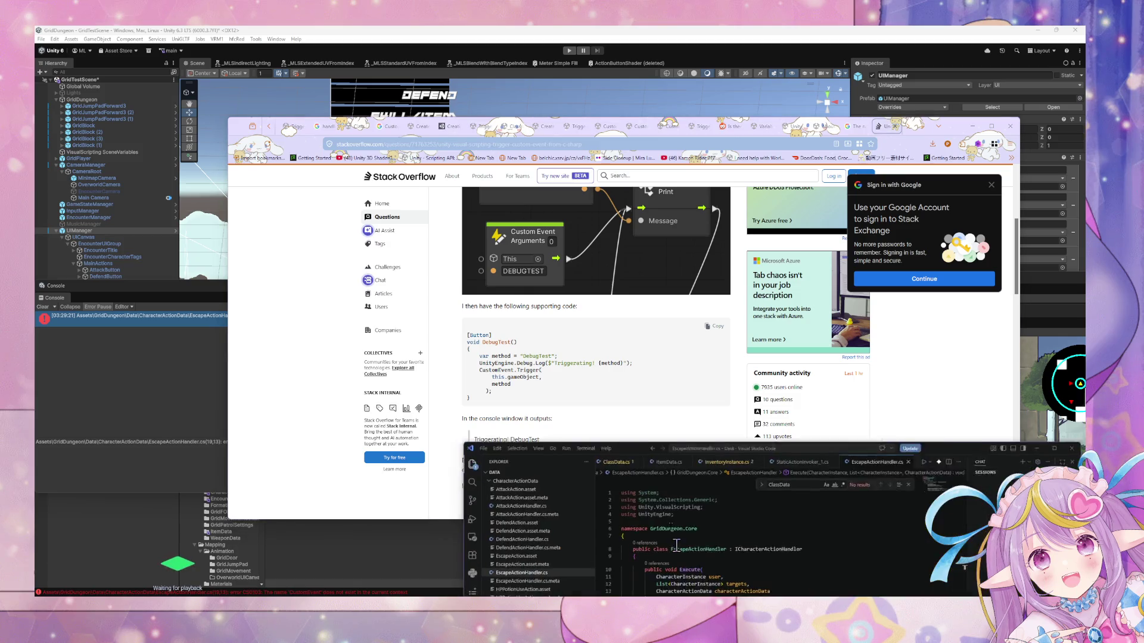
mouse_move(627, 438)
mouse_down()
mouse_move(572, 306)
mouse_move(534, 267)
mouse_move(608, 385)
mouse_move(684, 465)
mouse_move(831, 409)
mouse_move(811, 389)
mouse_move(819, 396)
mouse_up()
click(581, 465)
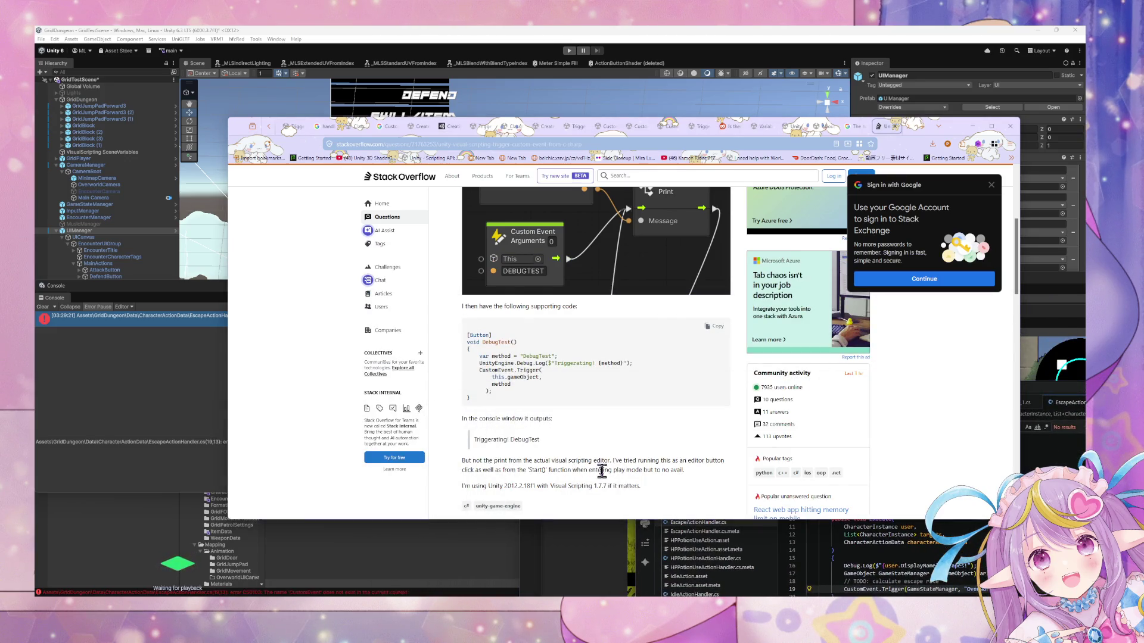
click(953, 565)
drag(773, 401, 645, 332)
mouse_move(678, 601)
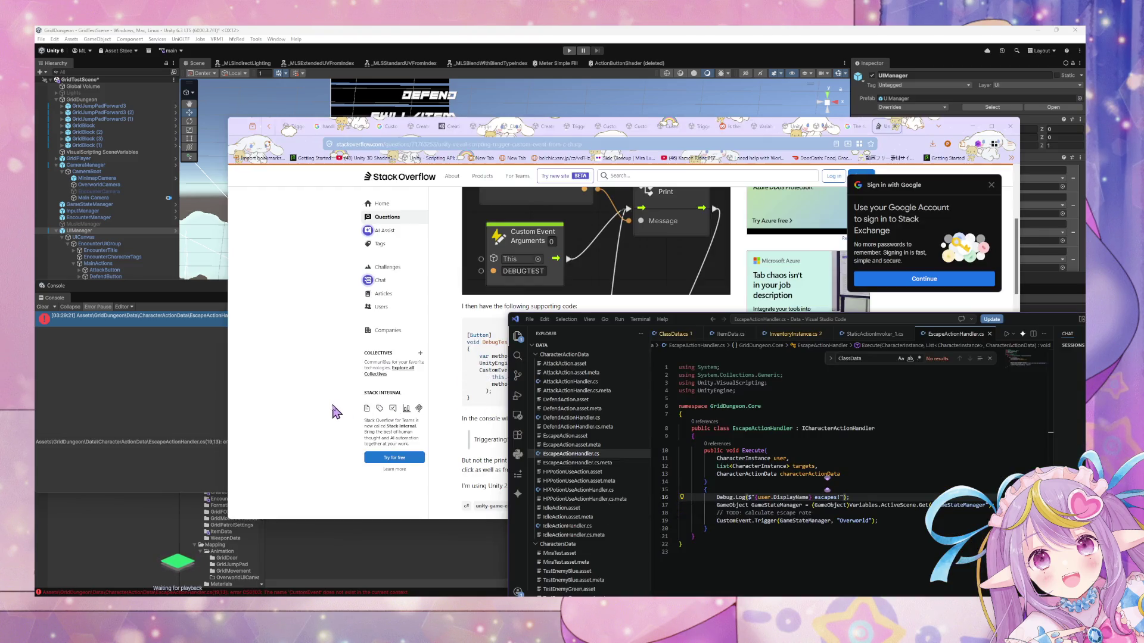
click(335, 411)
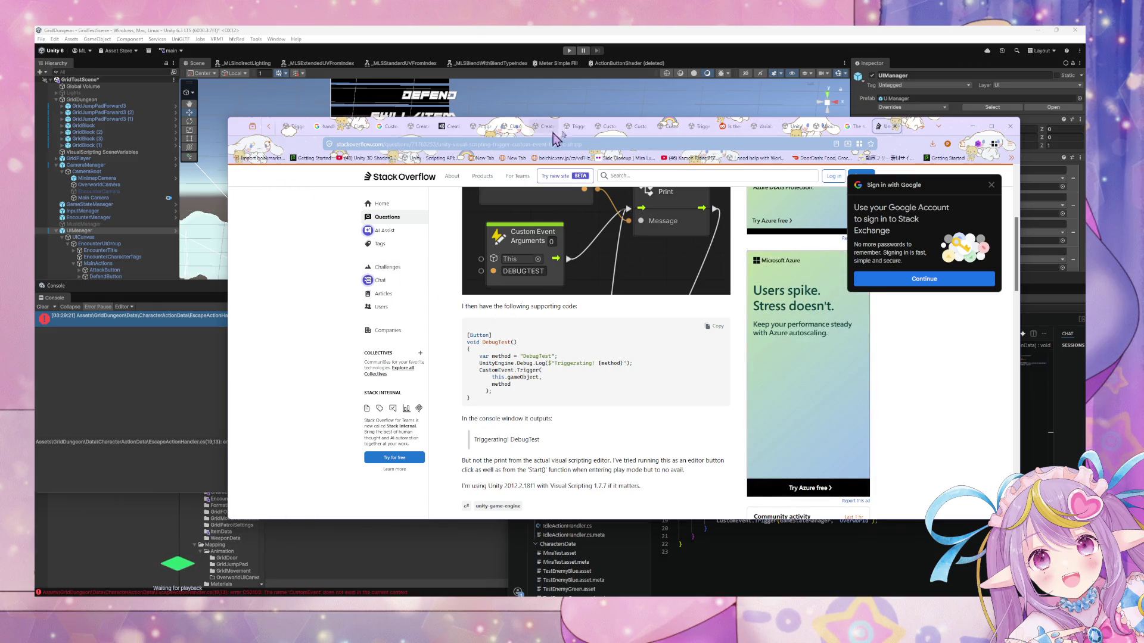
Rerun the Google search for the error with 'CustomEvent' required.
click(857, 126)
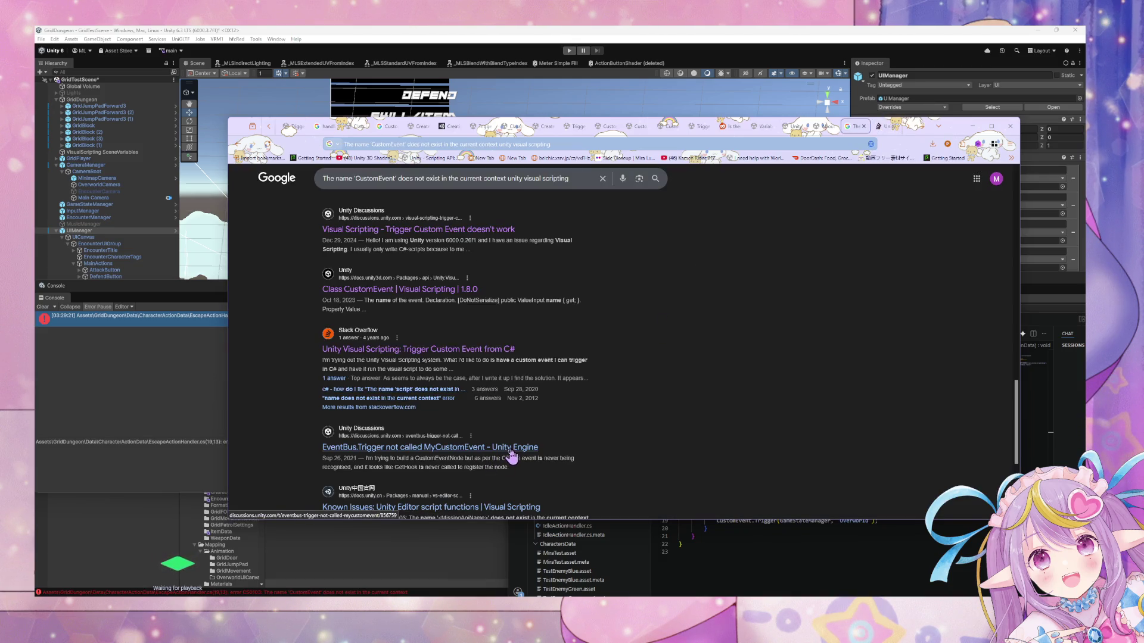
scroll(538, 337, down, 5)
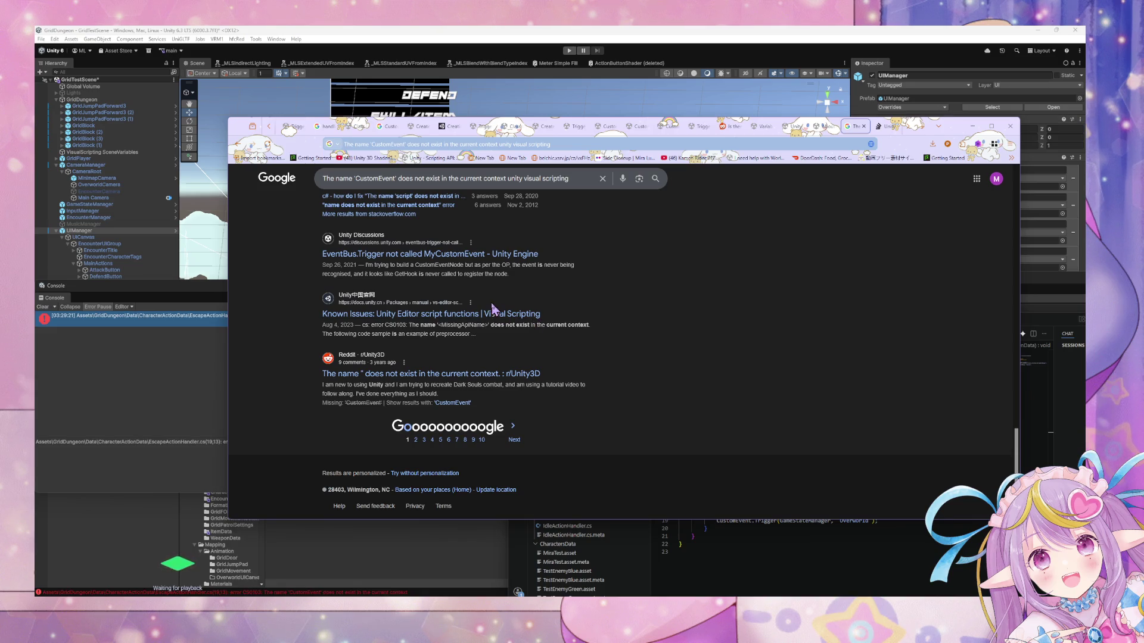
click(453, 403)
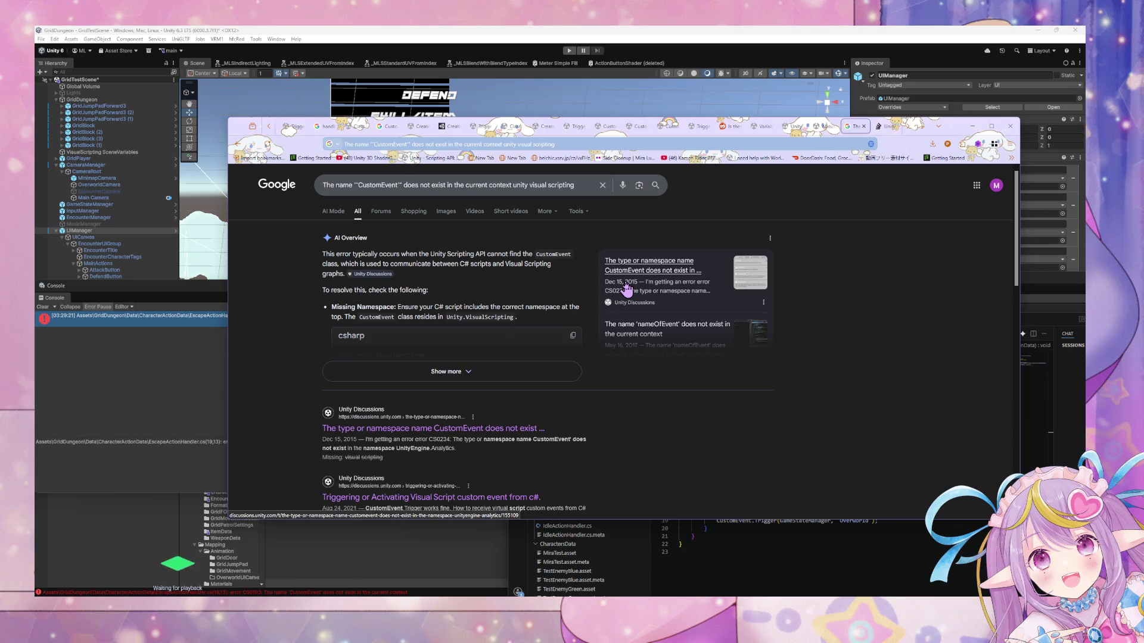
Go to the second page of the CustomEvent error results.
scroll(586, 317, down, 3)
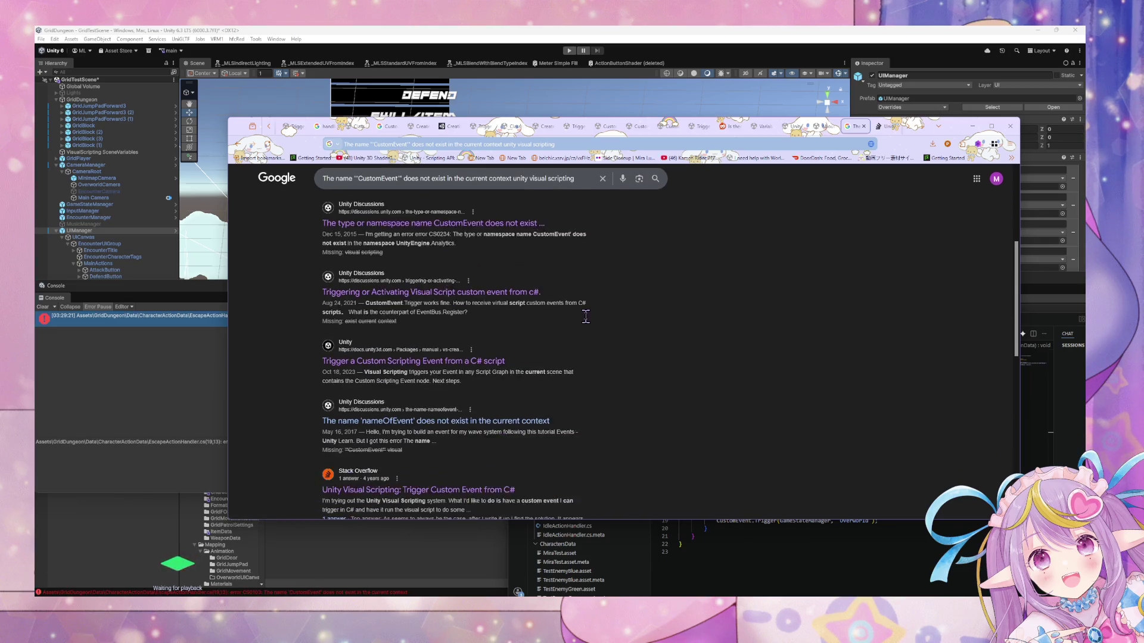
scroll(586, 316, down, 3)
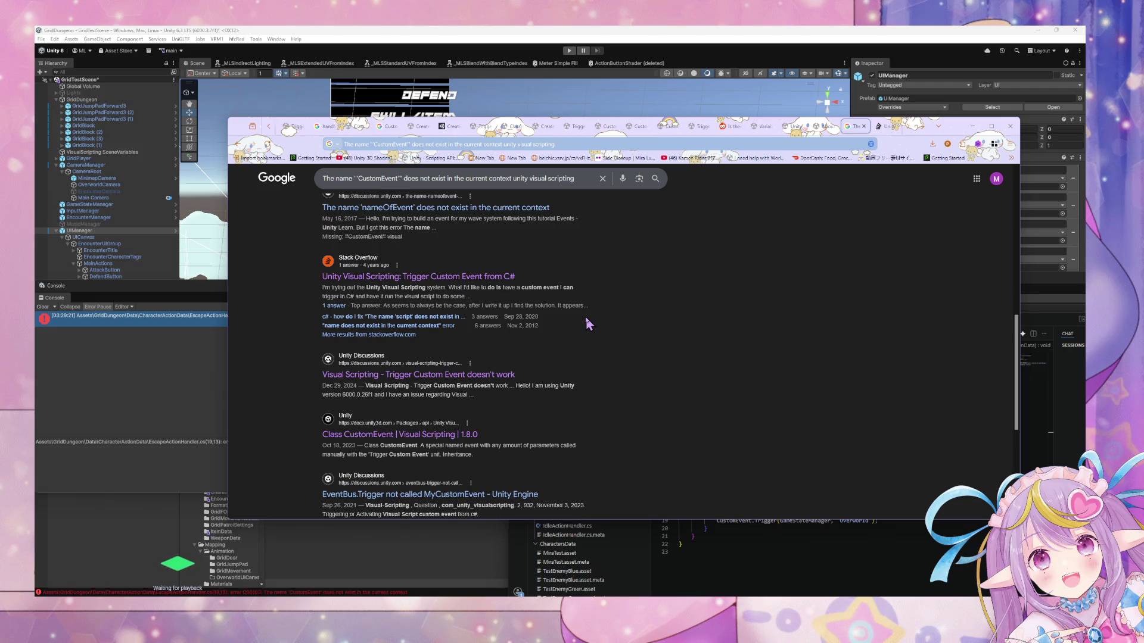
scroll(586, 319, down, 3)
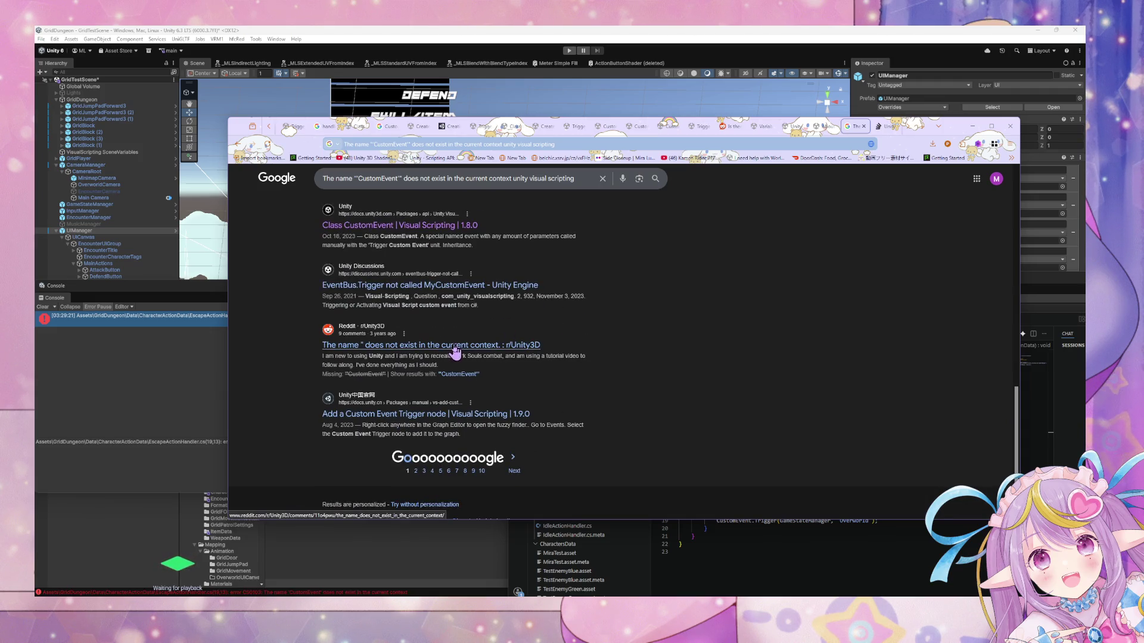
click(416, 468)
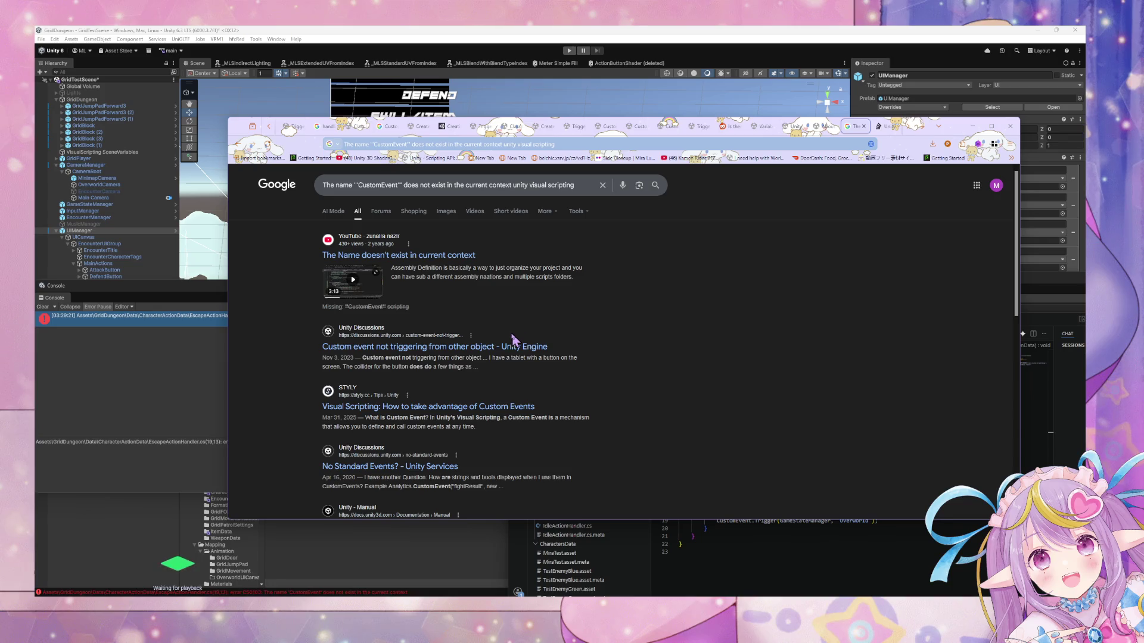
click(498, 407)
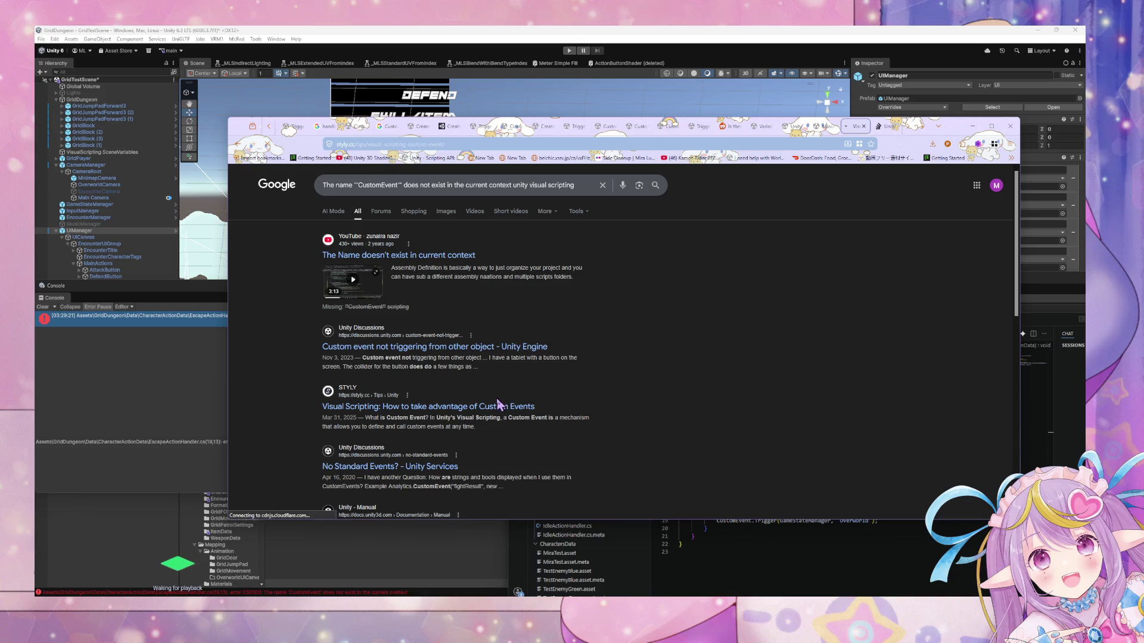
scroll(528, 356, down, 5)
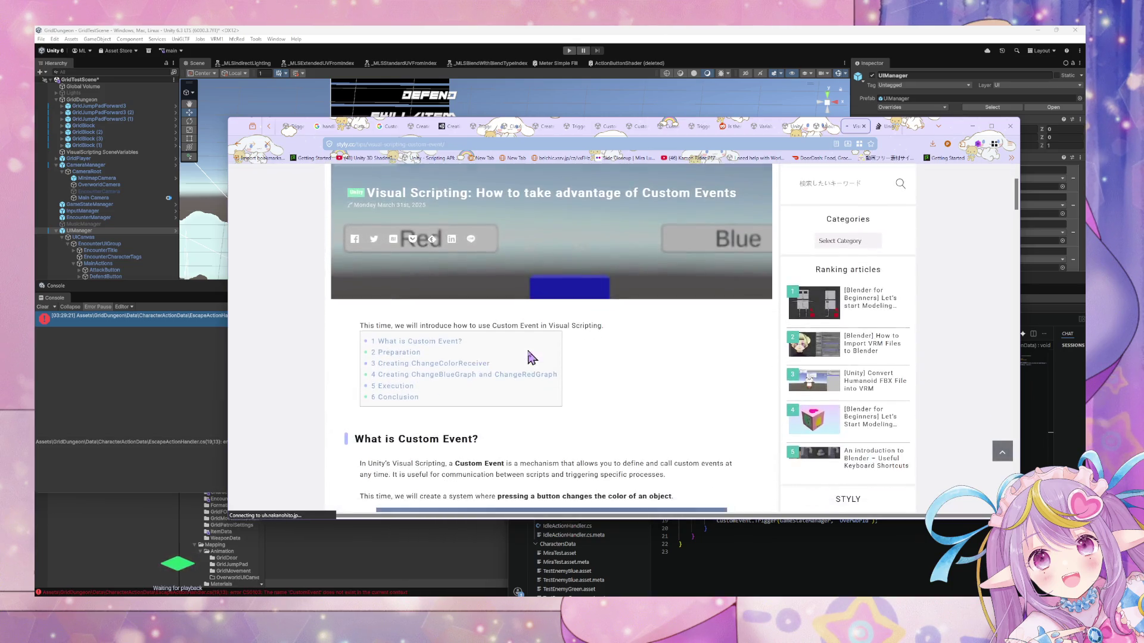
scroll(528, 356, down, 5)
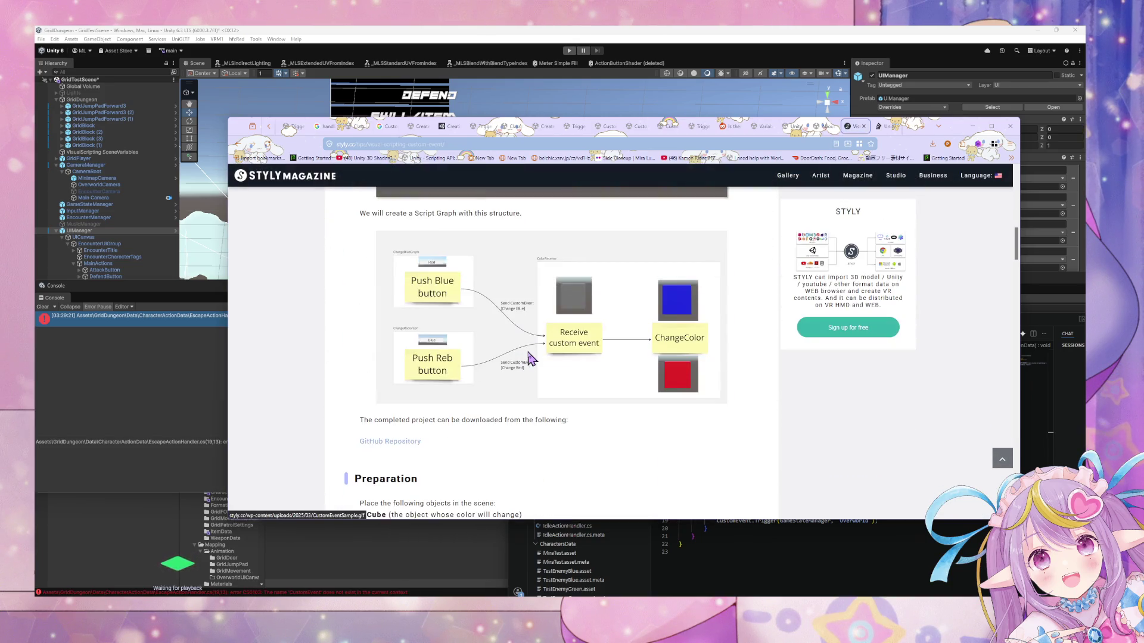
scroll(530, 359, down, 2)
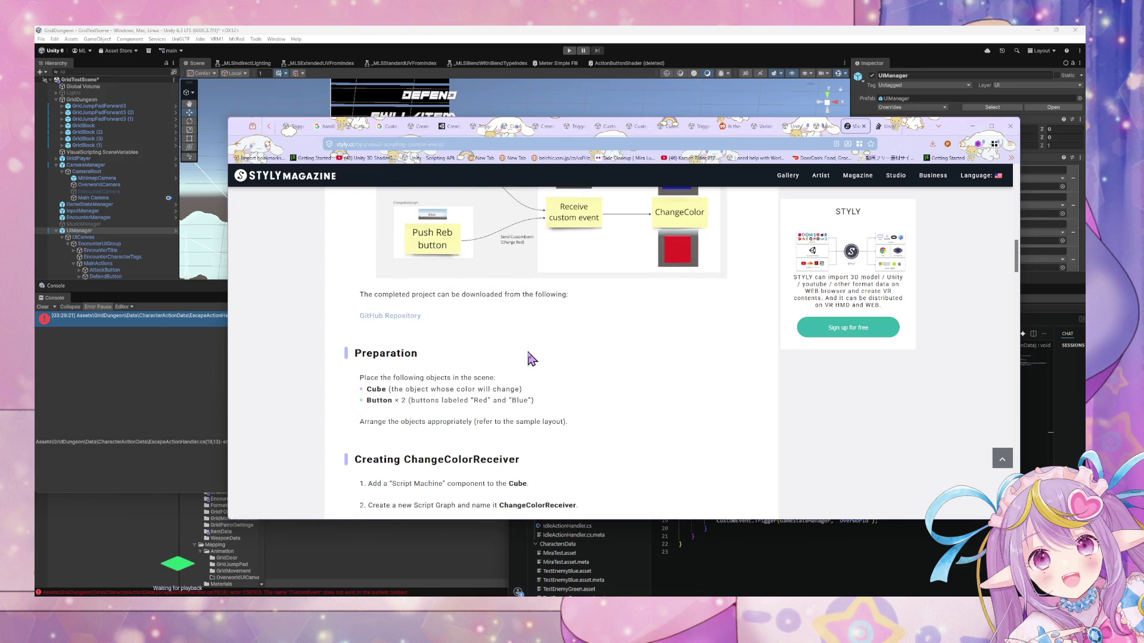
scroll(532, 358, down, 4)
scroll(531, 358, down, 5)
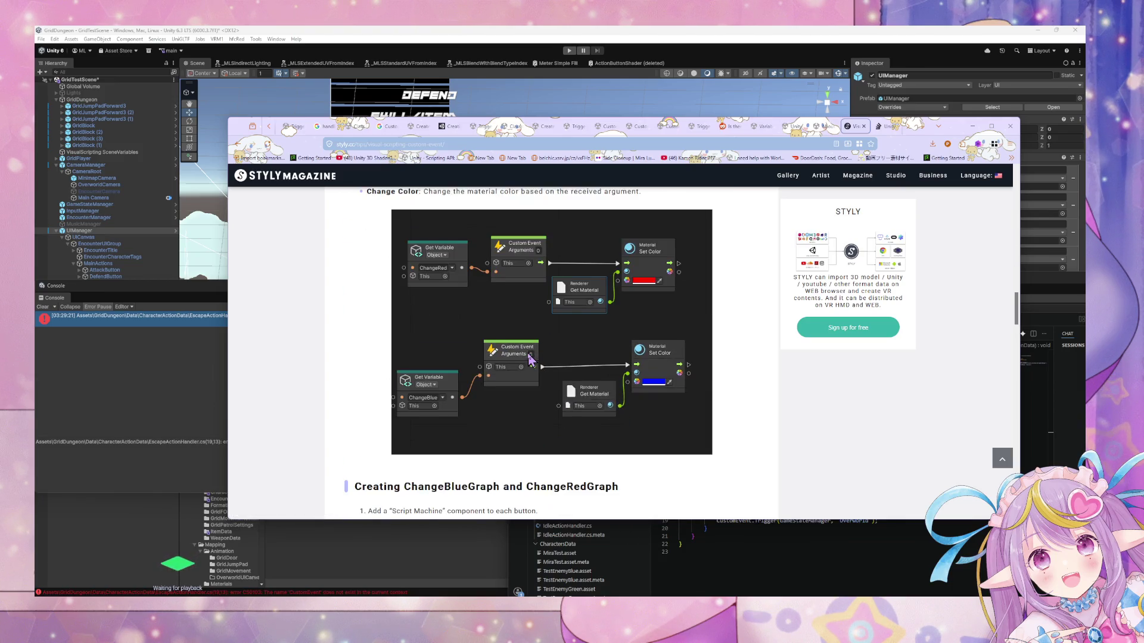
scroll(529, 357, down, 10)
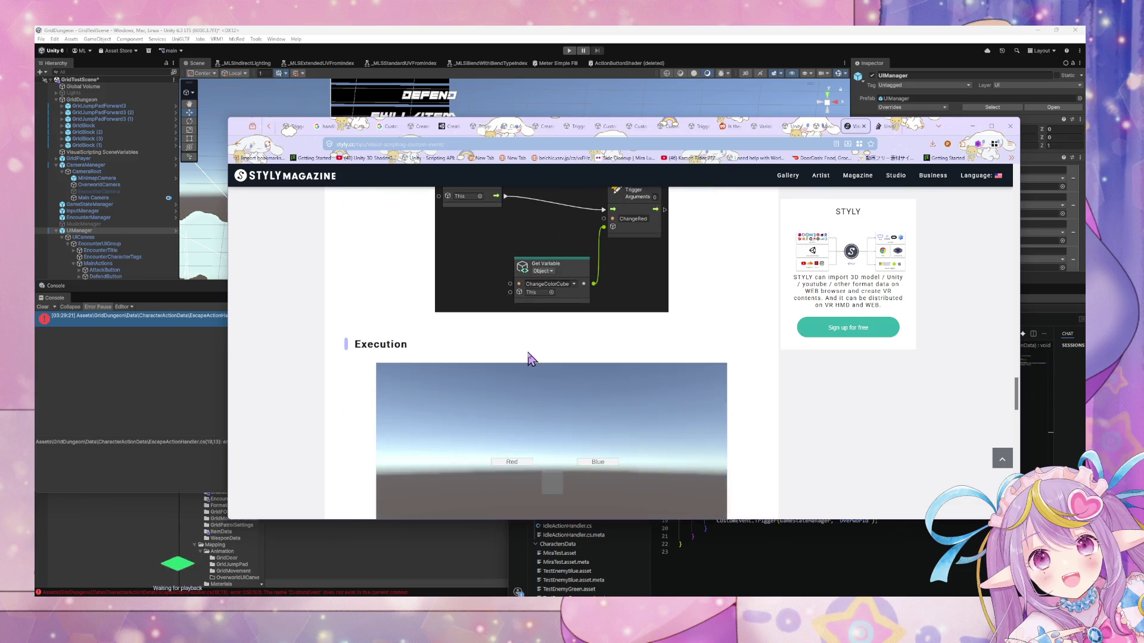
scroll(531, 359, down, 5)
scroll(532, 361, down, 2)
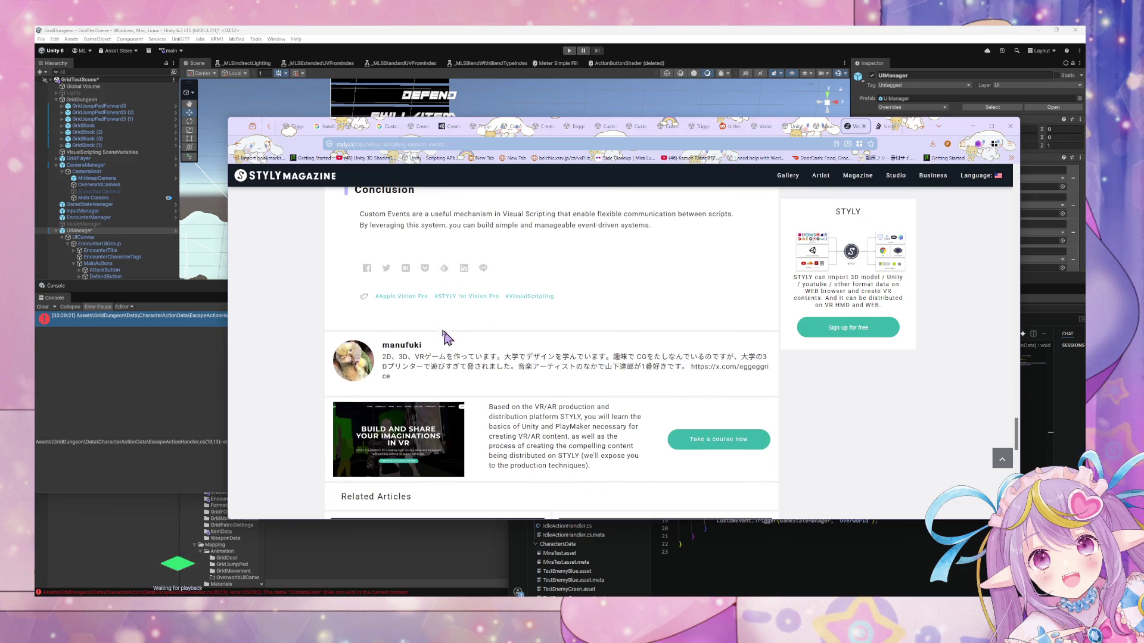
click(239, 144)
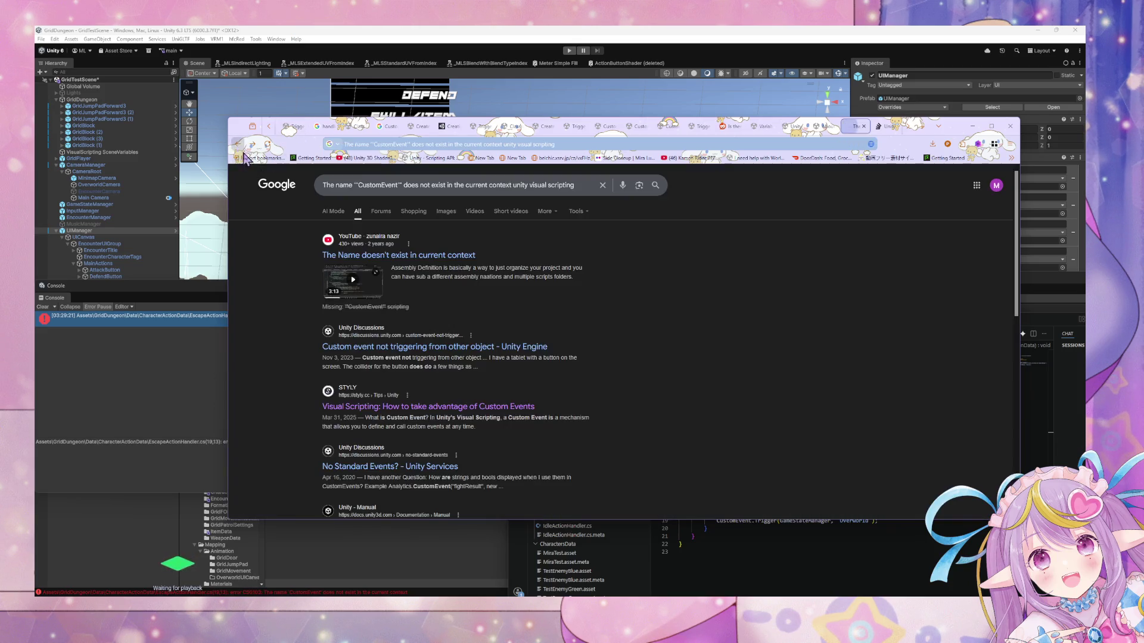
Open page 3 of the CustomEvent error results, then return to EscapeActionHandler.cs.
scroll(524, 307, down, 3)
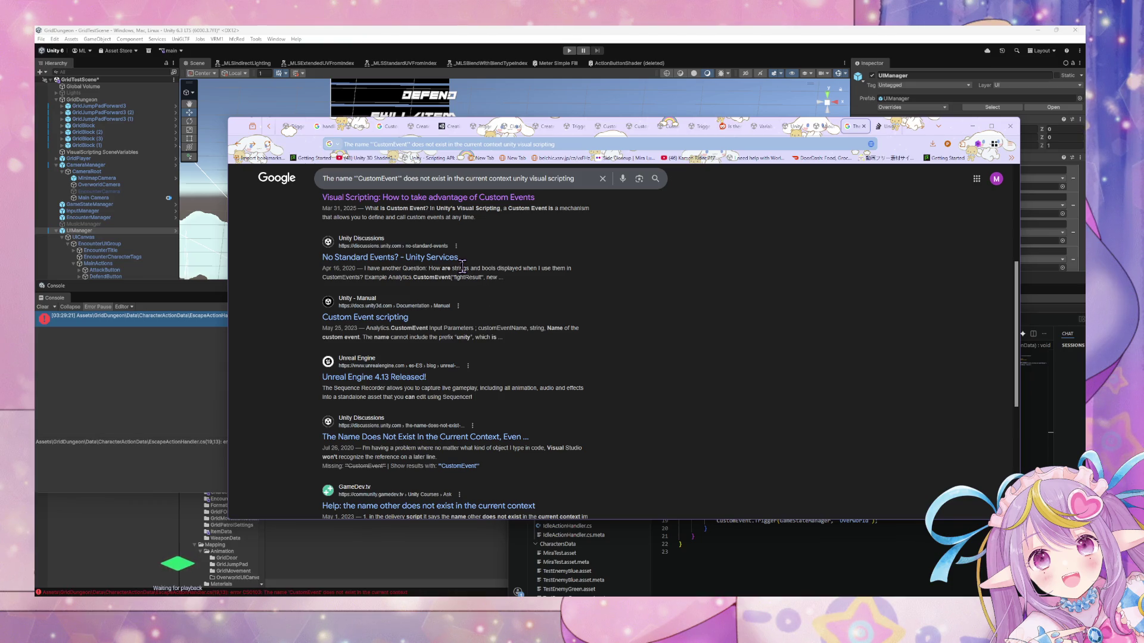
scroll(463, 263, down, 5)
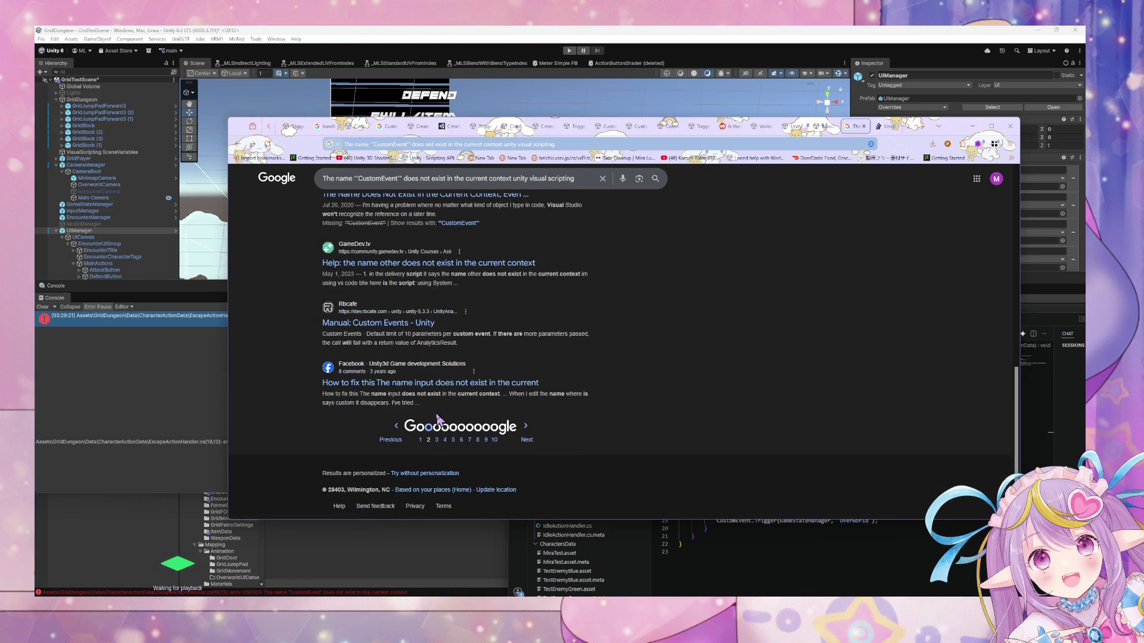
click(438, 440)
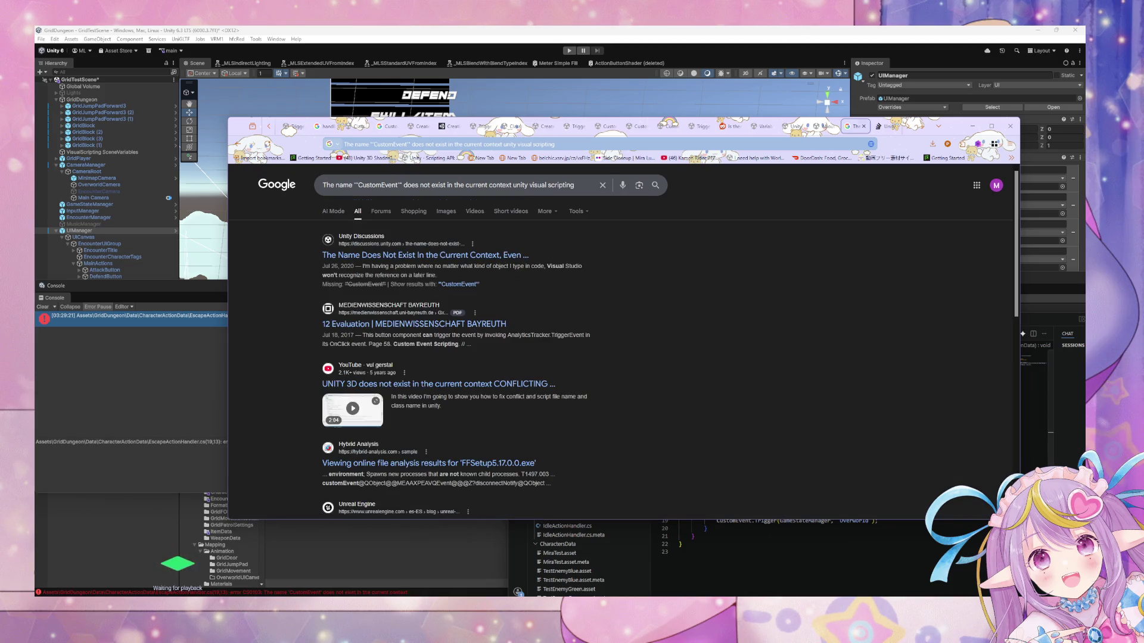
click(774, 530)
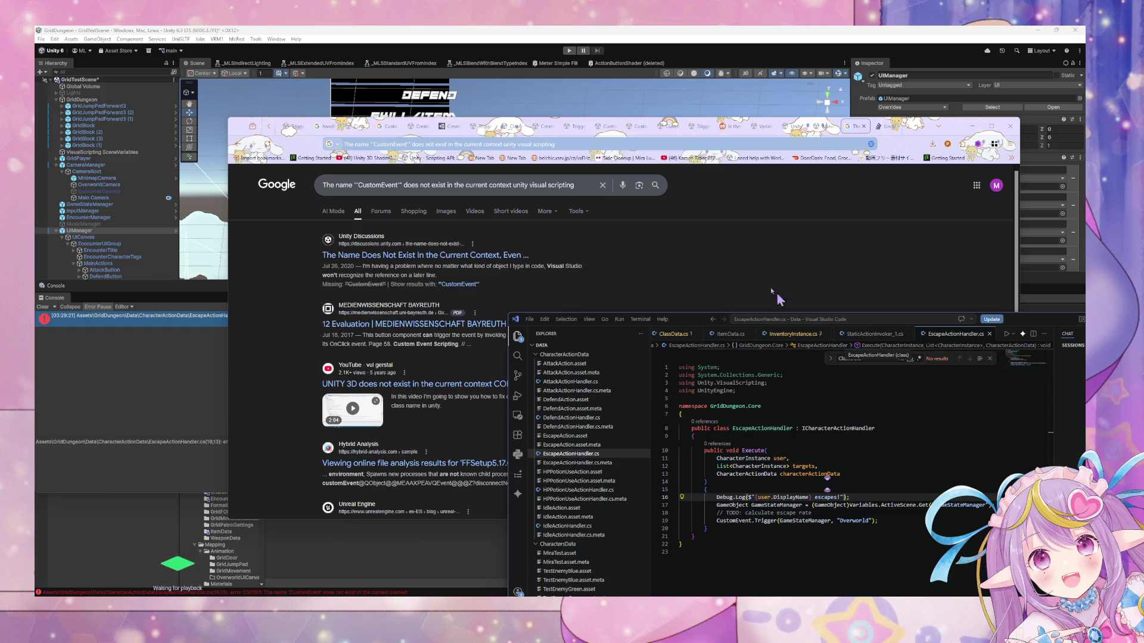
Prefix the CustomEvent.Trigger call on line 19 with 'Unity.VisualScripting.'.
drag(762, 384, 702, 383)
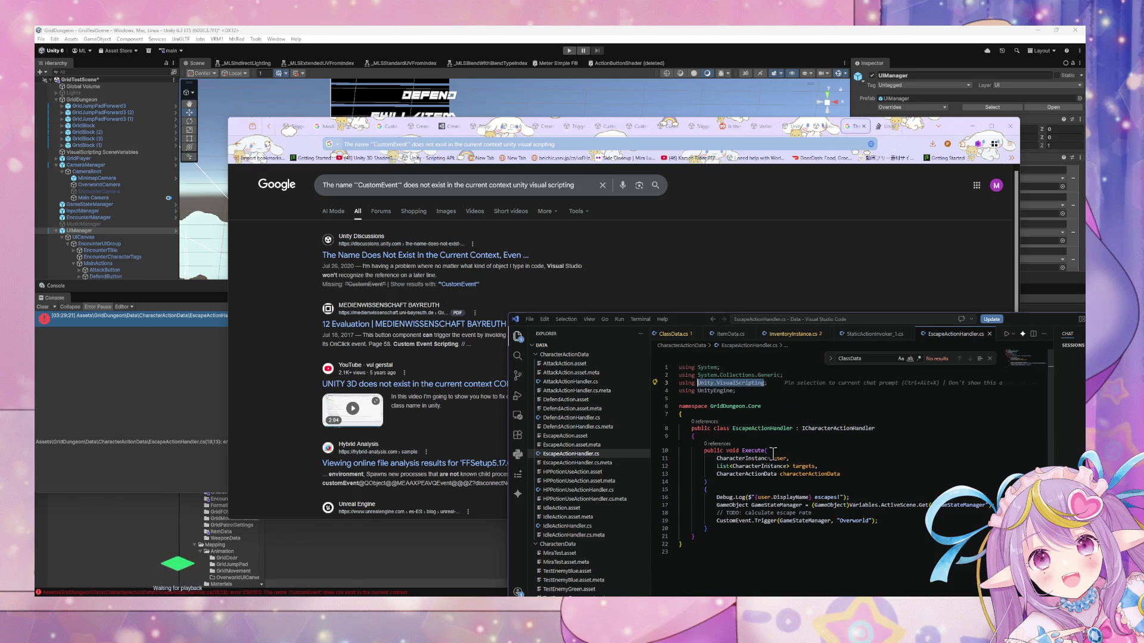
click(720, 520)
key(ctrl+v)
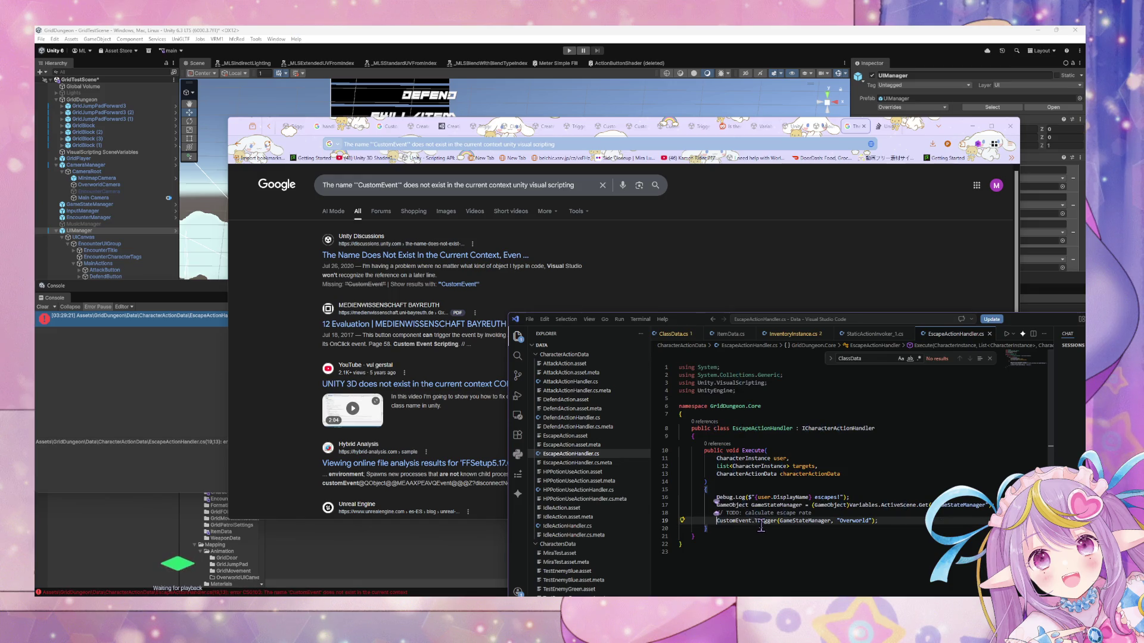
key(ctrl+z)
key(Left)
text(Unity.VisualScripting.)
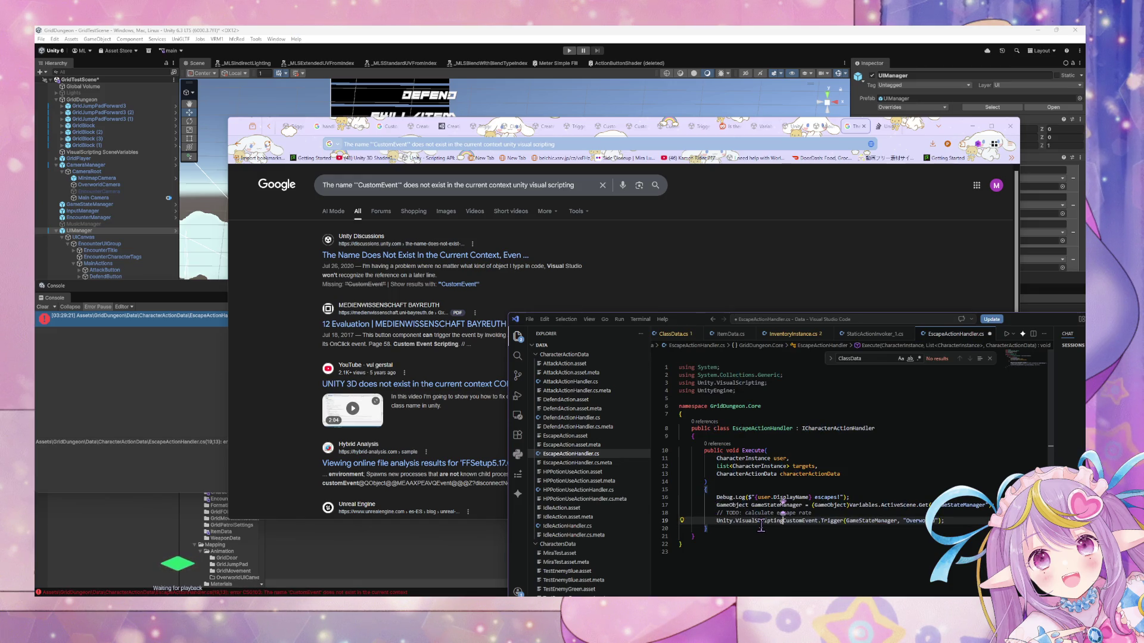
text(.)
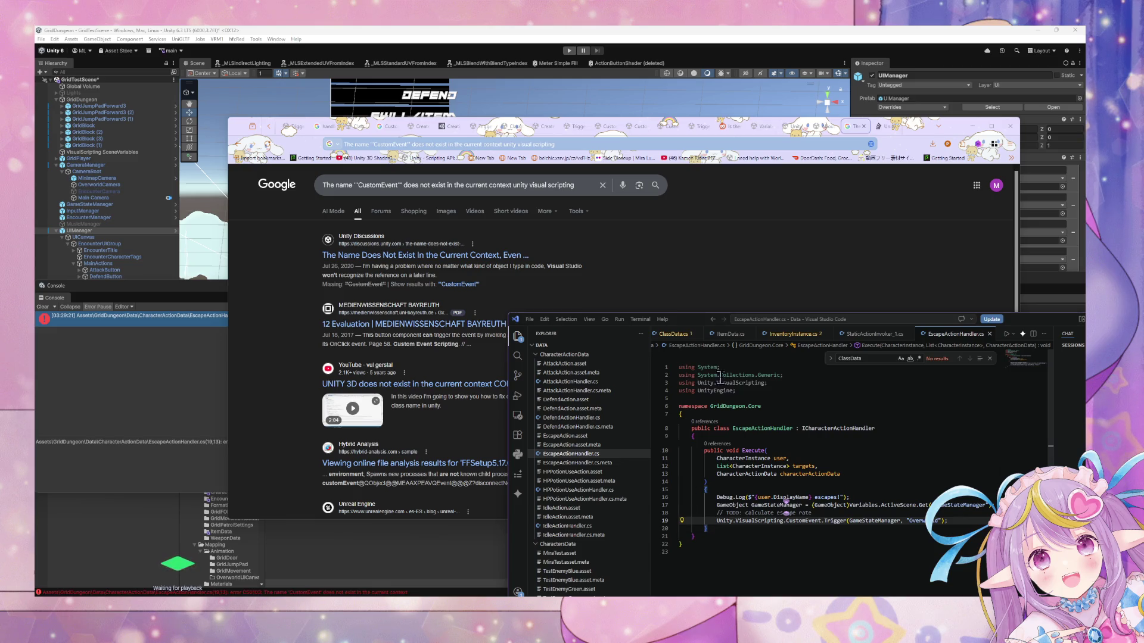
Recompile in Unity, now showing error CS0234, and select the qualified CustomEvent name.
key(alt+Tab)
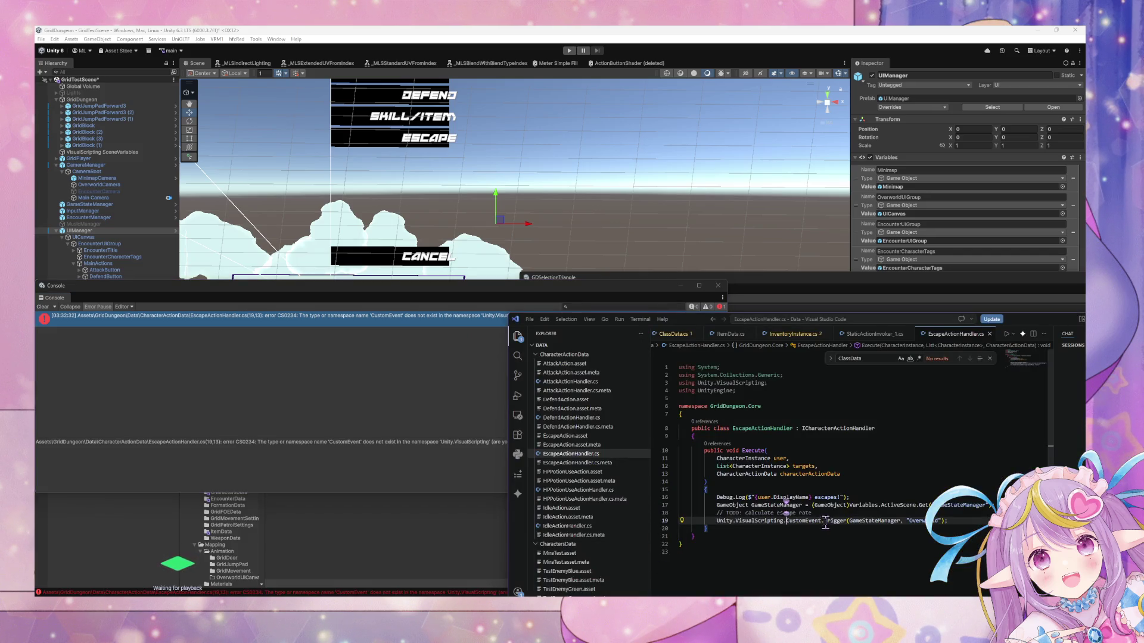
drag(822, 521, 714, 521)
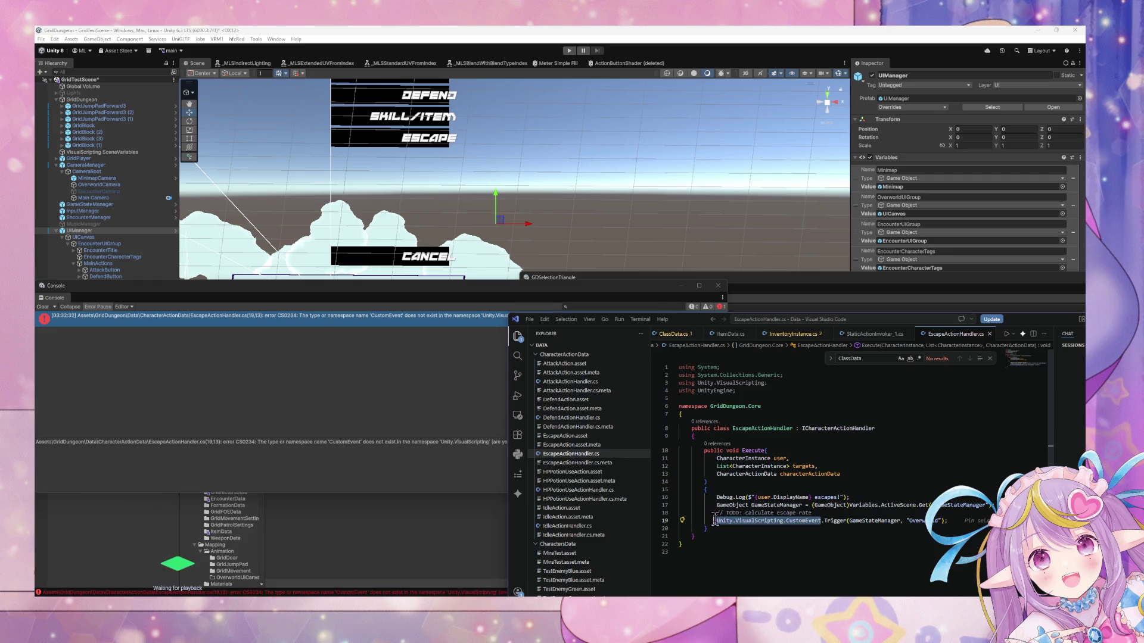
click(626, 554)
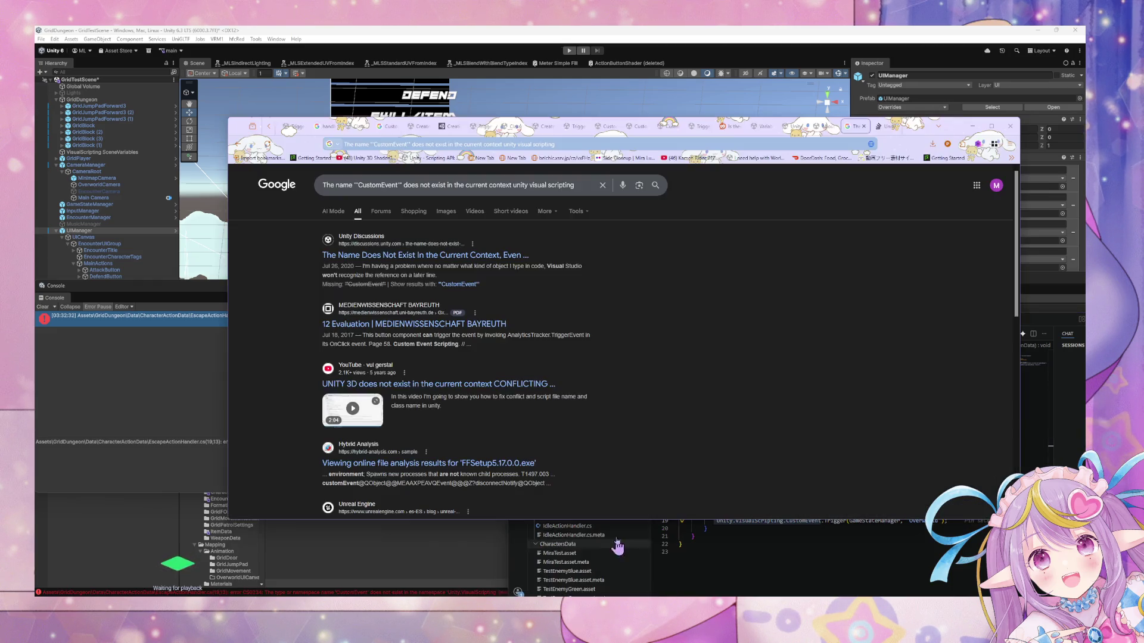
Search Google for 'Unity.VisualScripting.CustomEvent trigger in c#'.
click(471, 144)
text(Unity.VisualScripting.CustomEvent\)
key(Return)
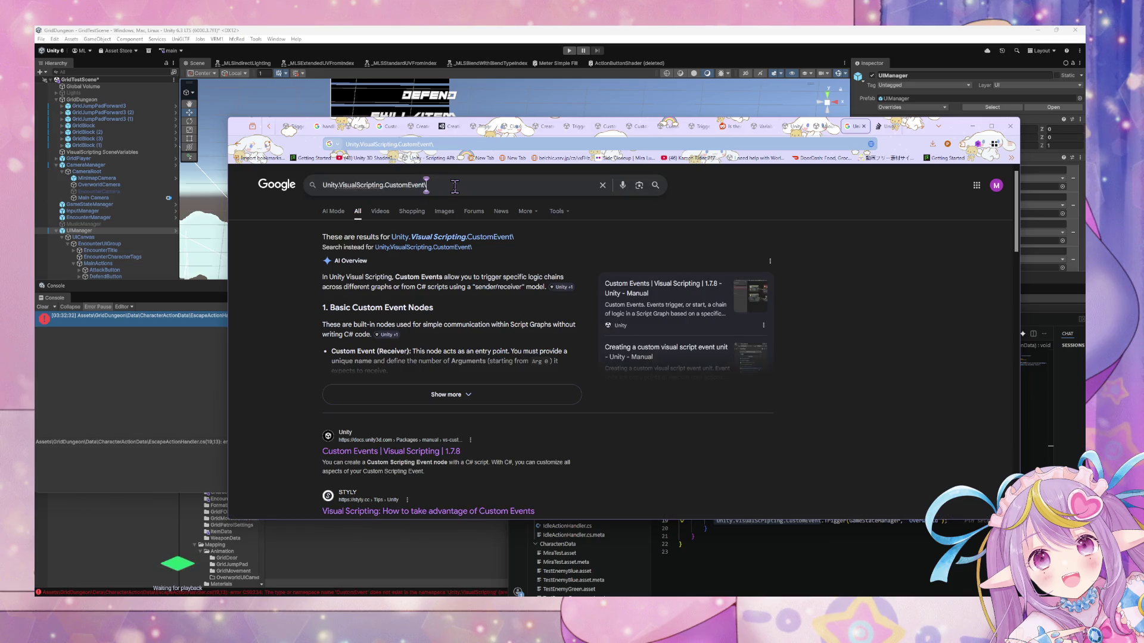
click(424, 185)
text(clas)
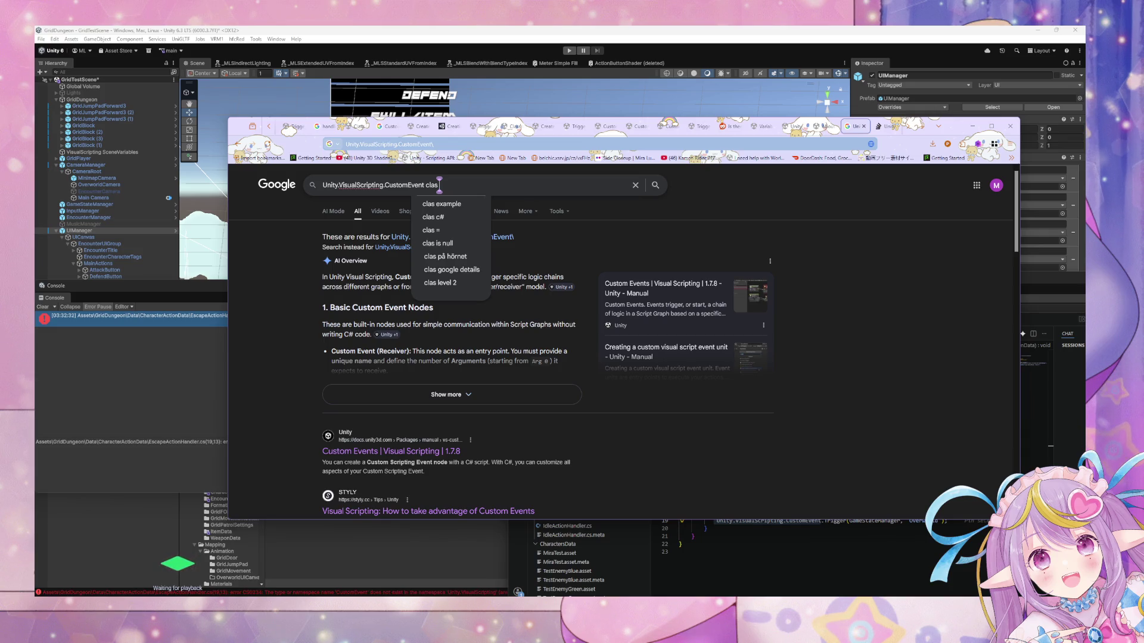
key(BackSpace)
key(BackSpace)
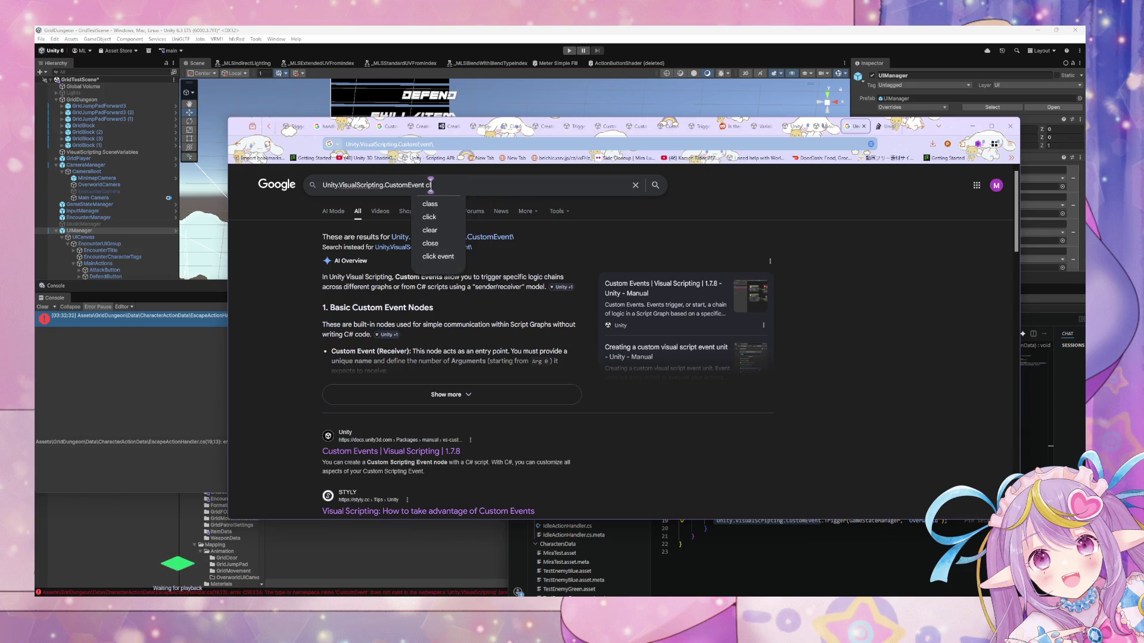
key(BackSpace)
key(BackSpace)
text(trigger in c)
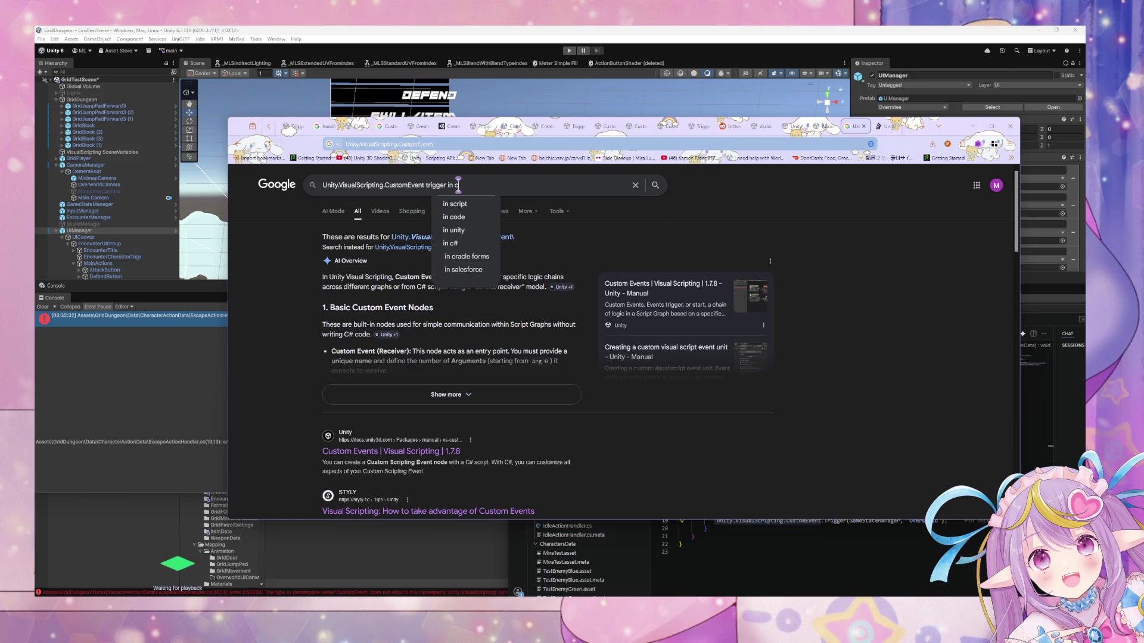
text(#)
key(Return)
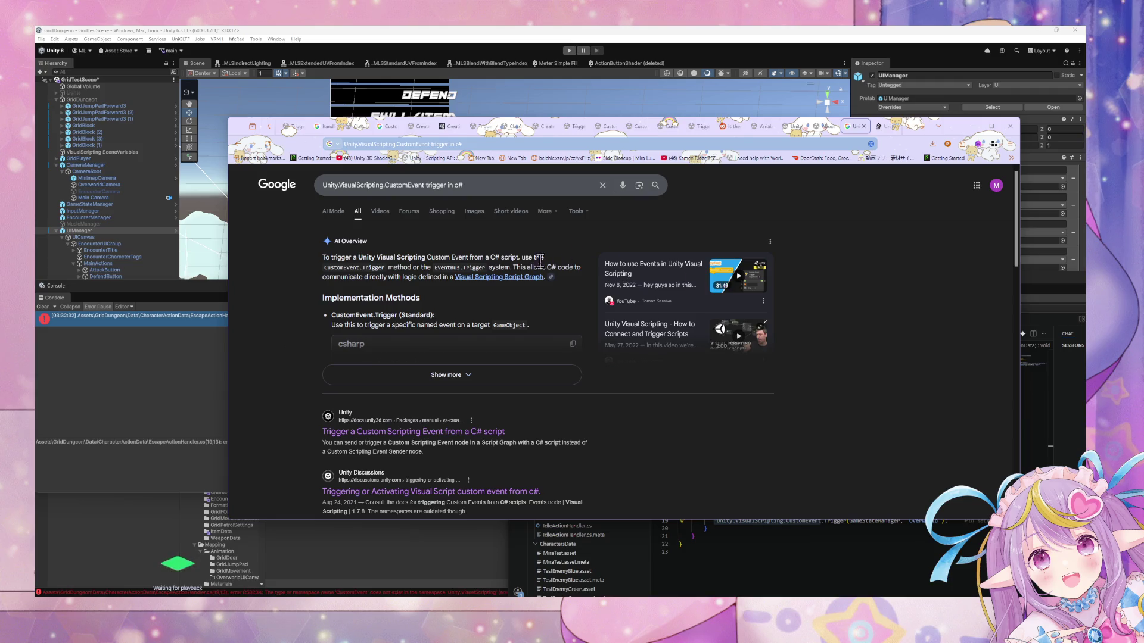
Open the Custom Events manual and the callbacks-and-delegates thread in background tabs.
mouse_move(547, 283)
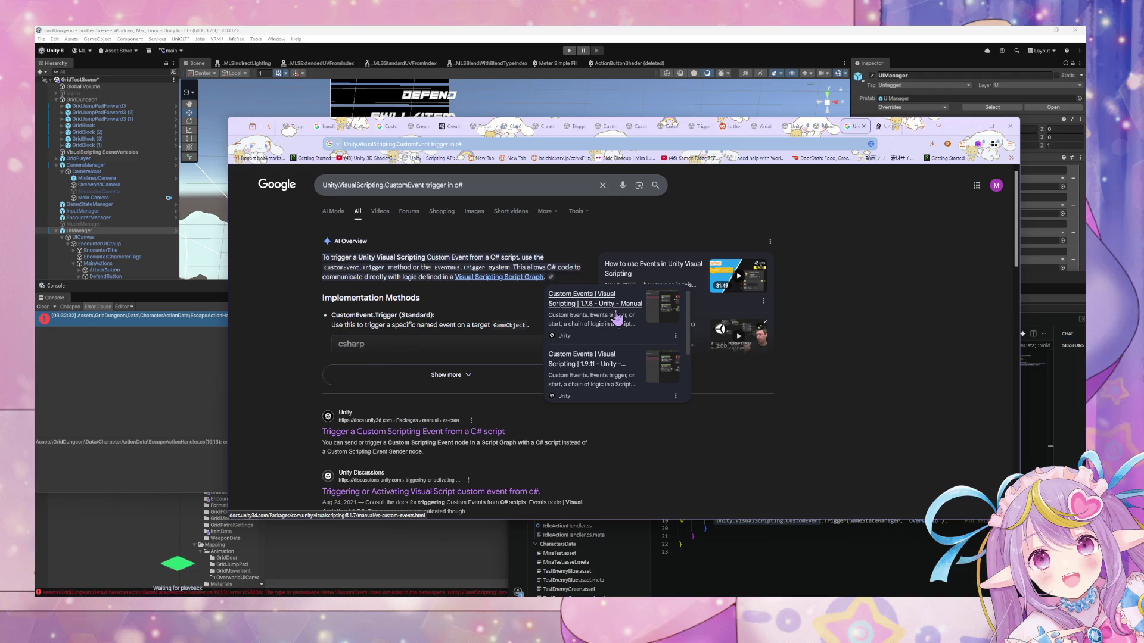
scroll(617, 362, down, 1)
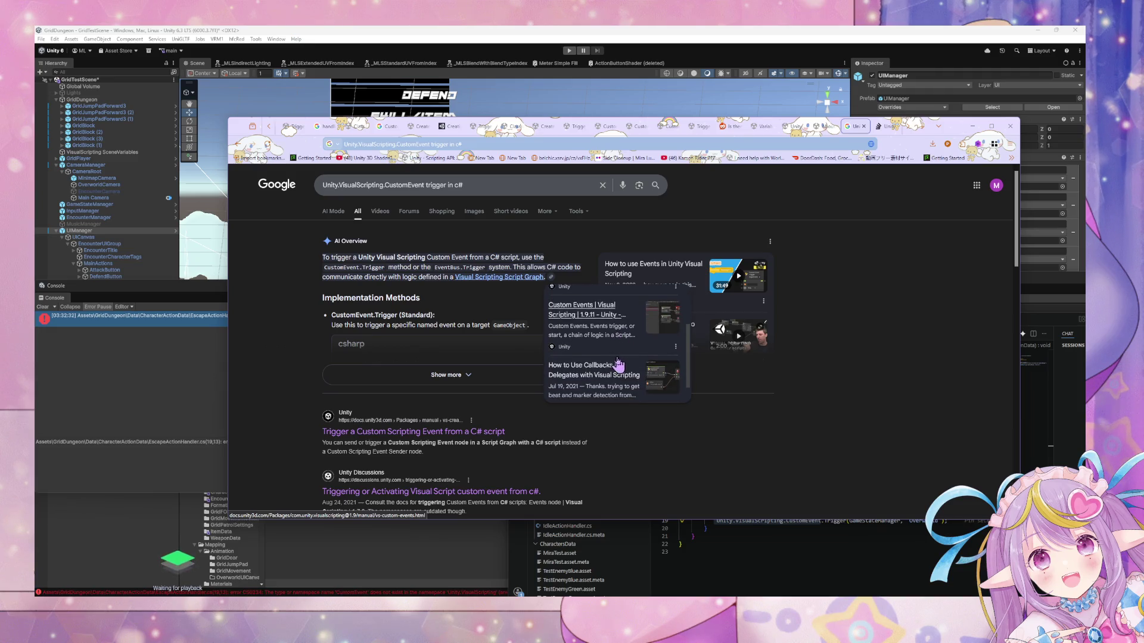
middle_click(606, 315)
middle_click(609, 361)
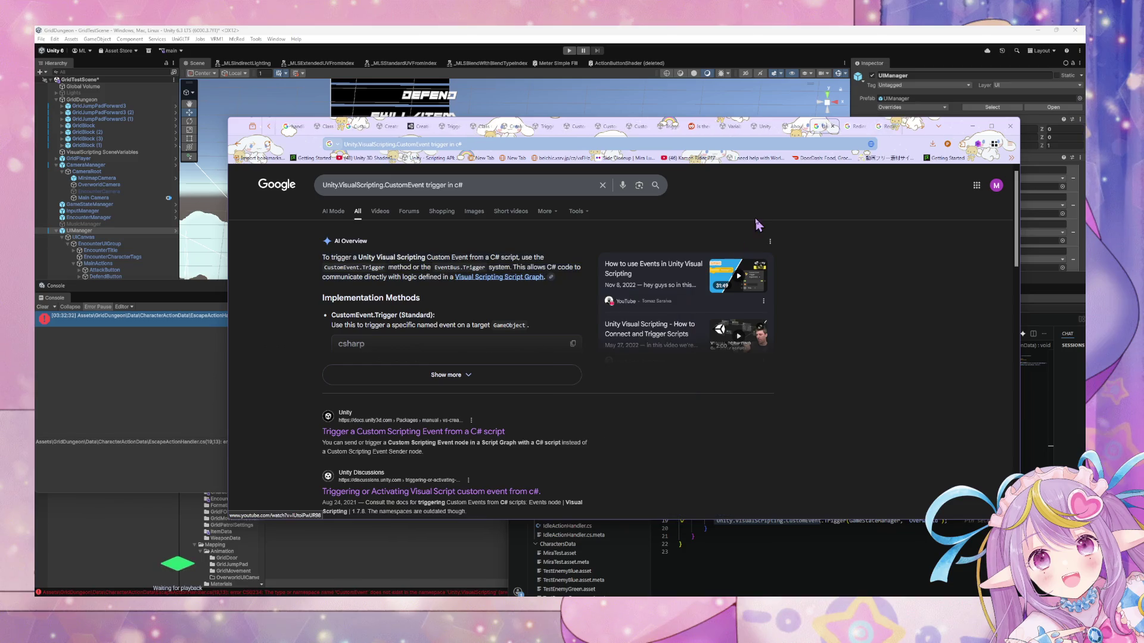
click(892, 123)
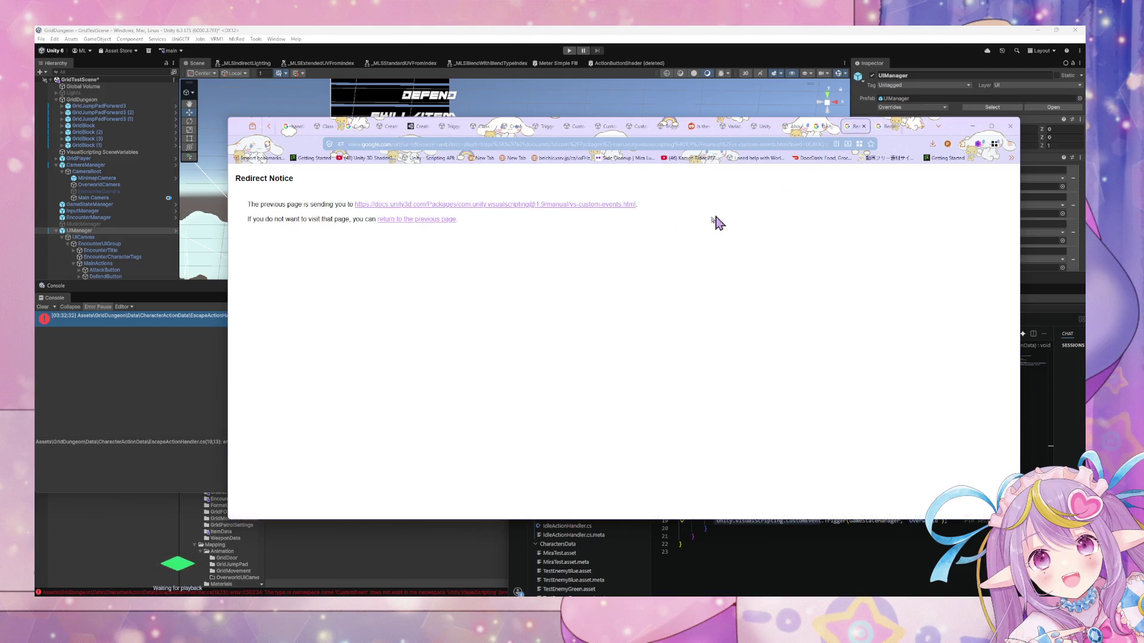
Follow the redirect to the Visual Scripting 1.9.11 Custom Events manual and read its Custom Event nodes section.
click(516, 205)
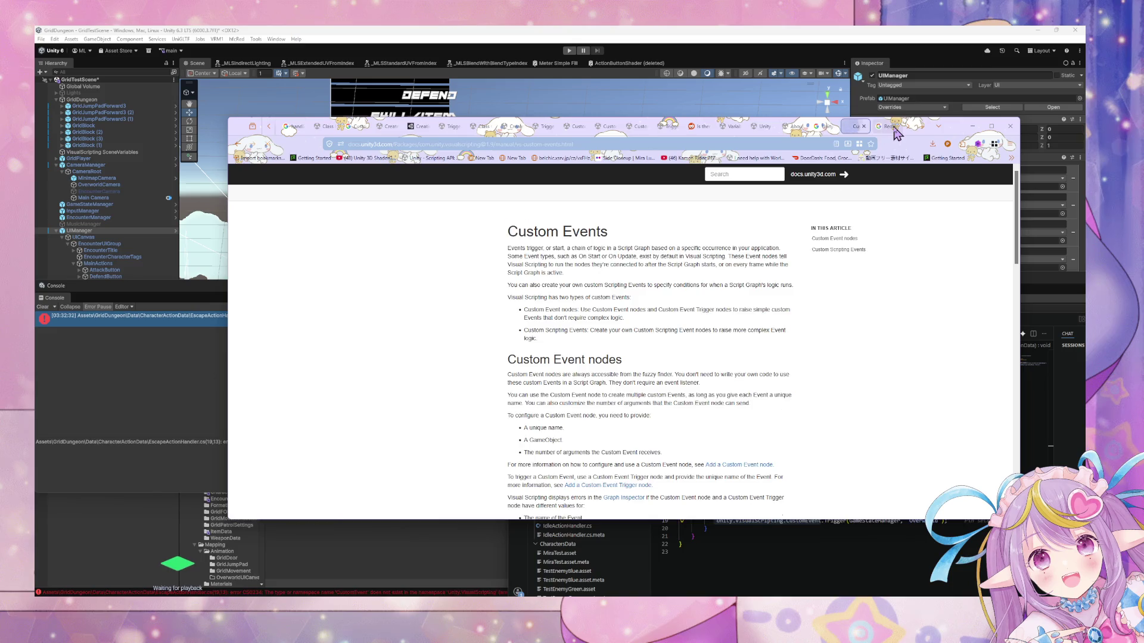
click(815, 251)
scroll(815, 257, down, 3)
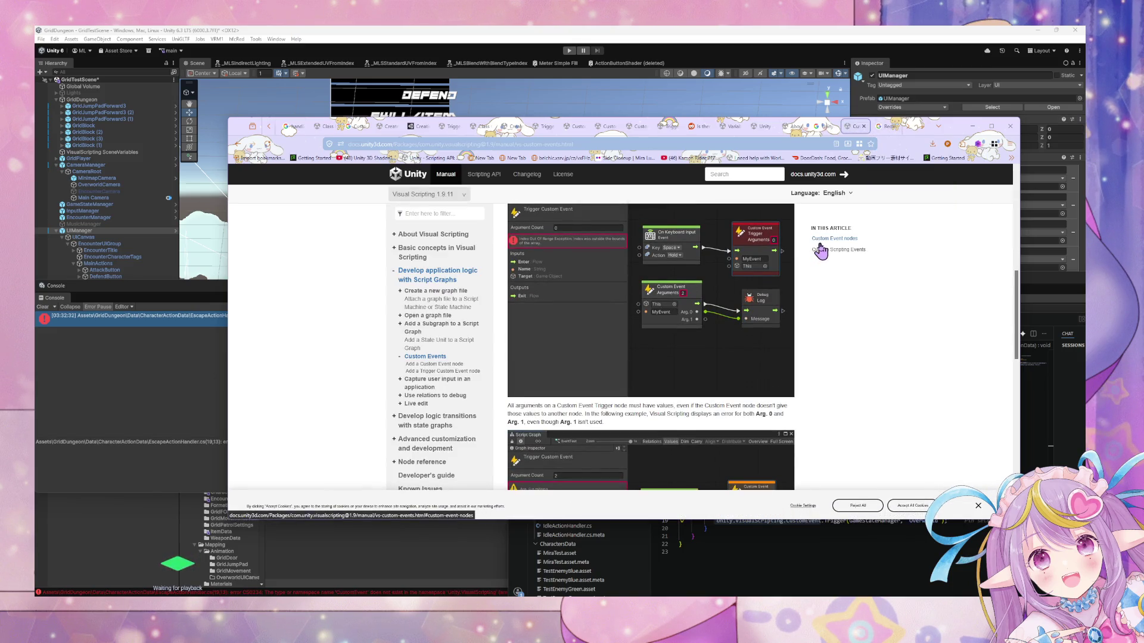
scroll(821, 251, down, 7)
scroll(821, 251, up, 3)
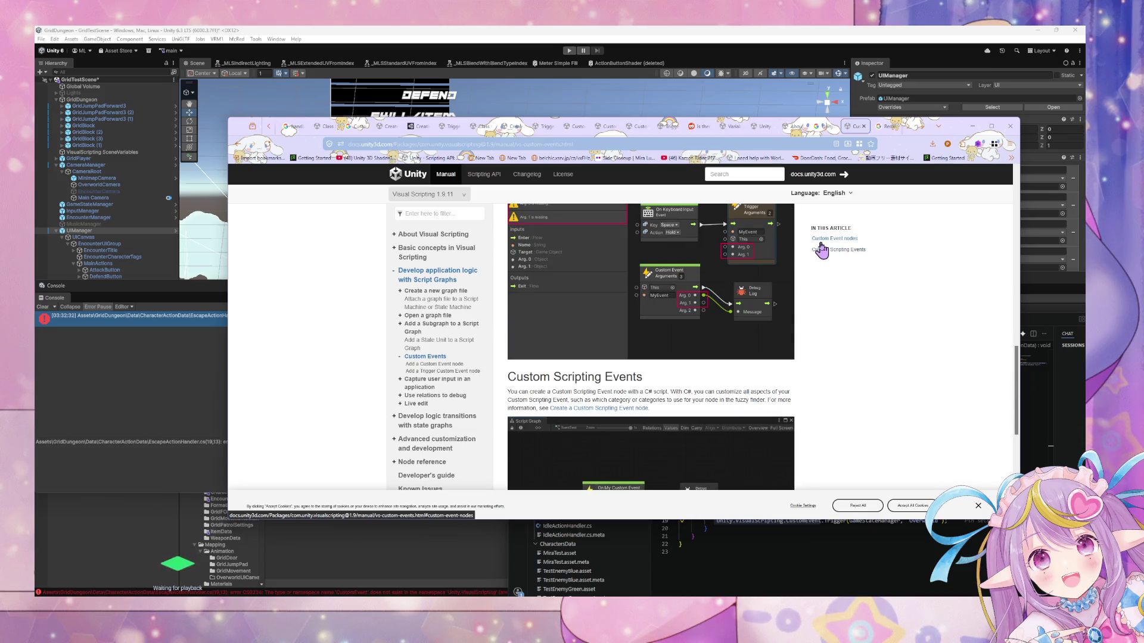
scroll(821, 251, down, 1)
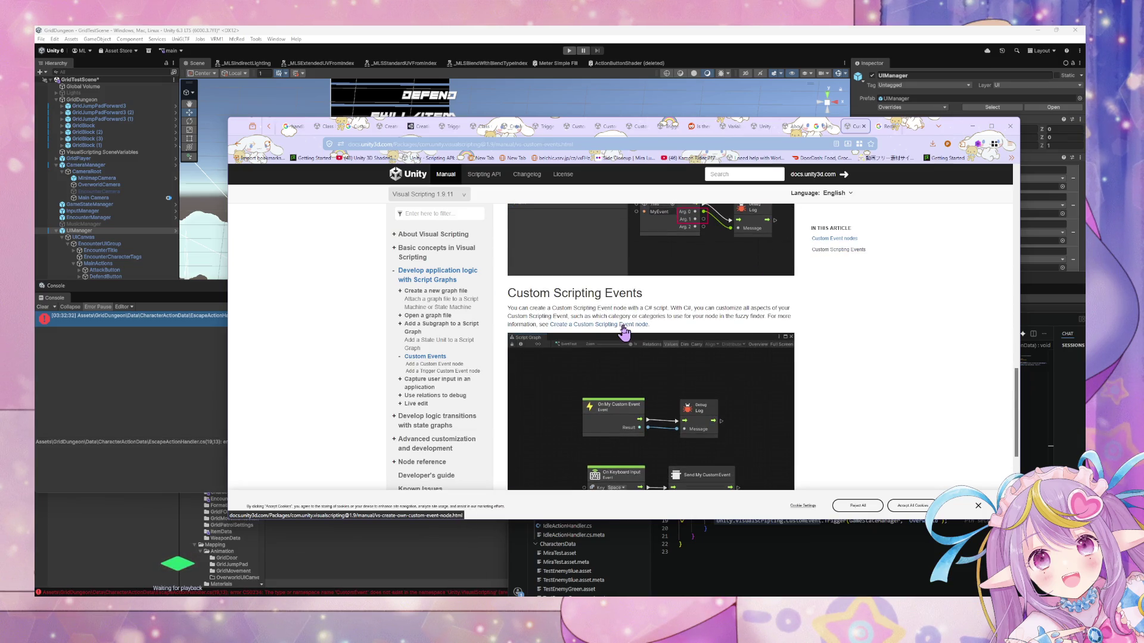
scroll(689, 270, down, 2)
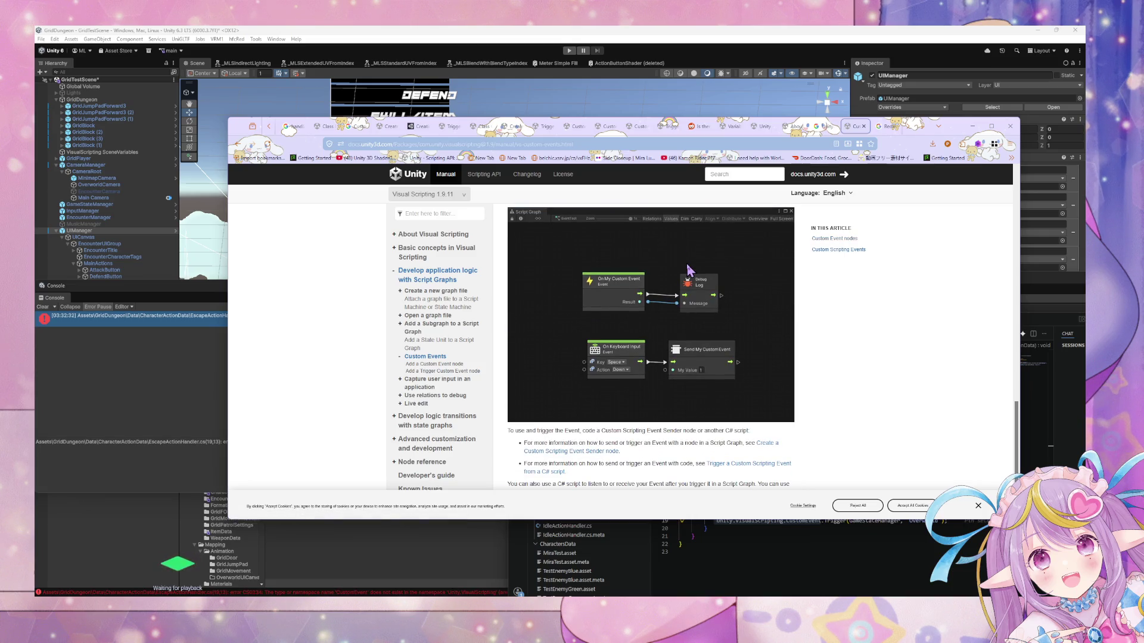
scroll(689, 269, up, 3)
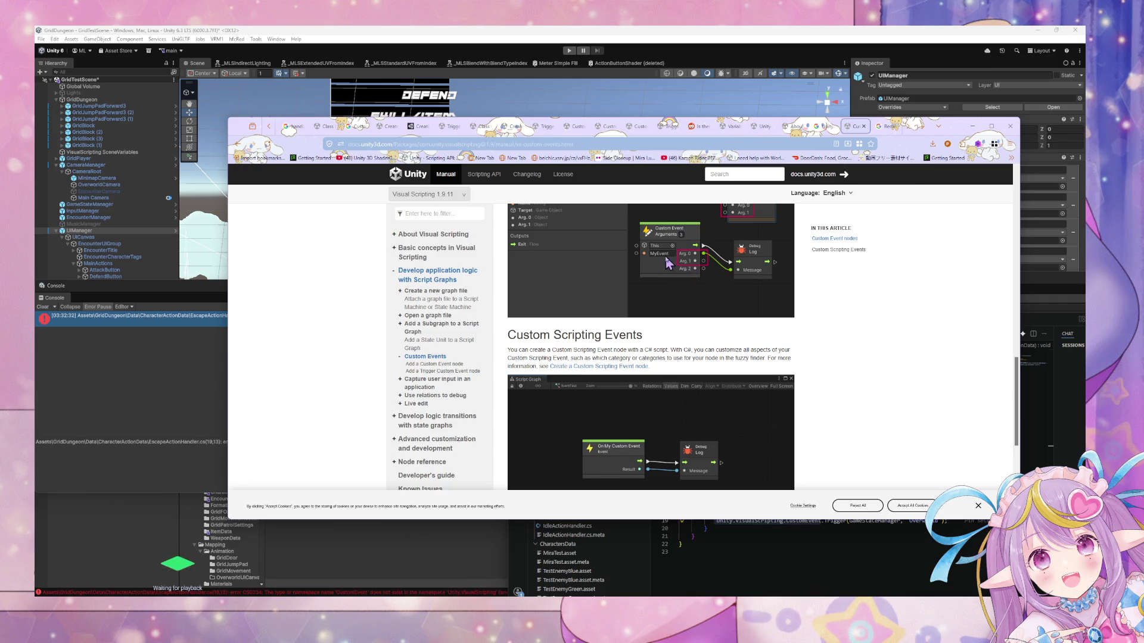
click(887, 126)
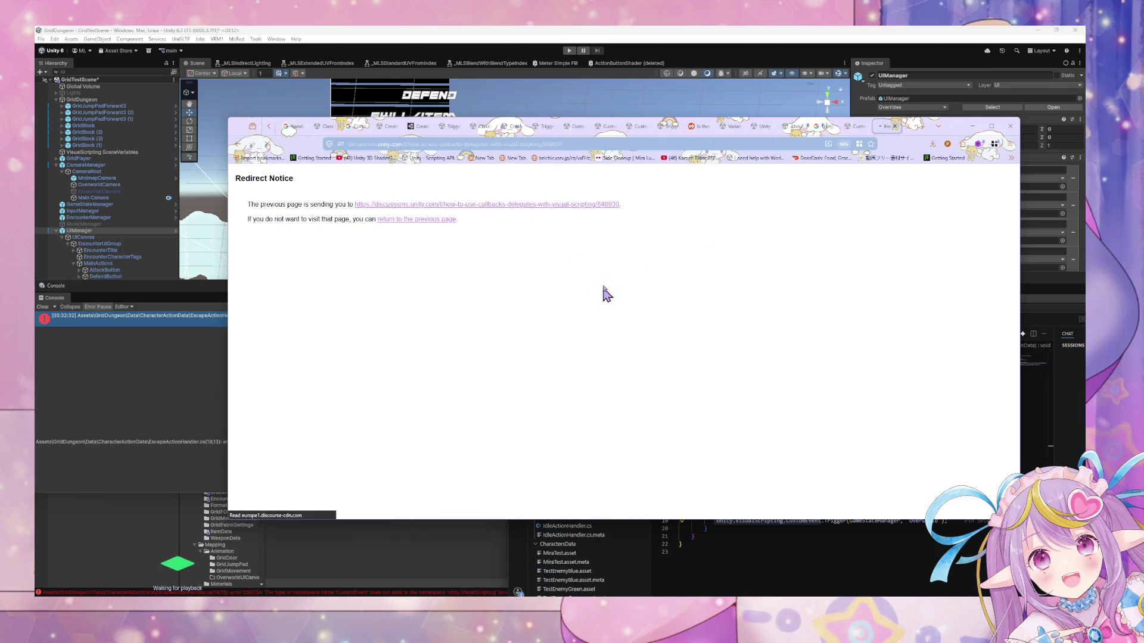
Follow the redirect to the Callbacks & Delegates thread and select 'UnityEngine.Events;' in its last code sample.
click(590, 204)
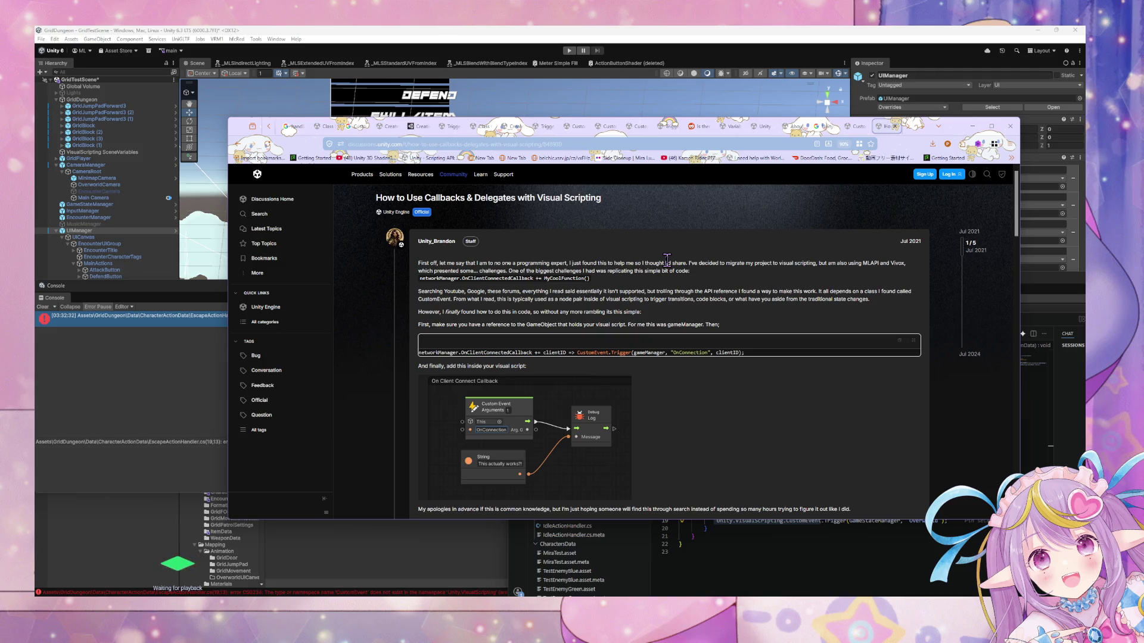
scroll(667, 262, down, 3)
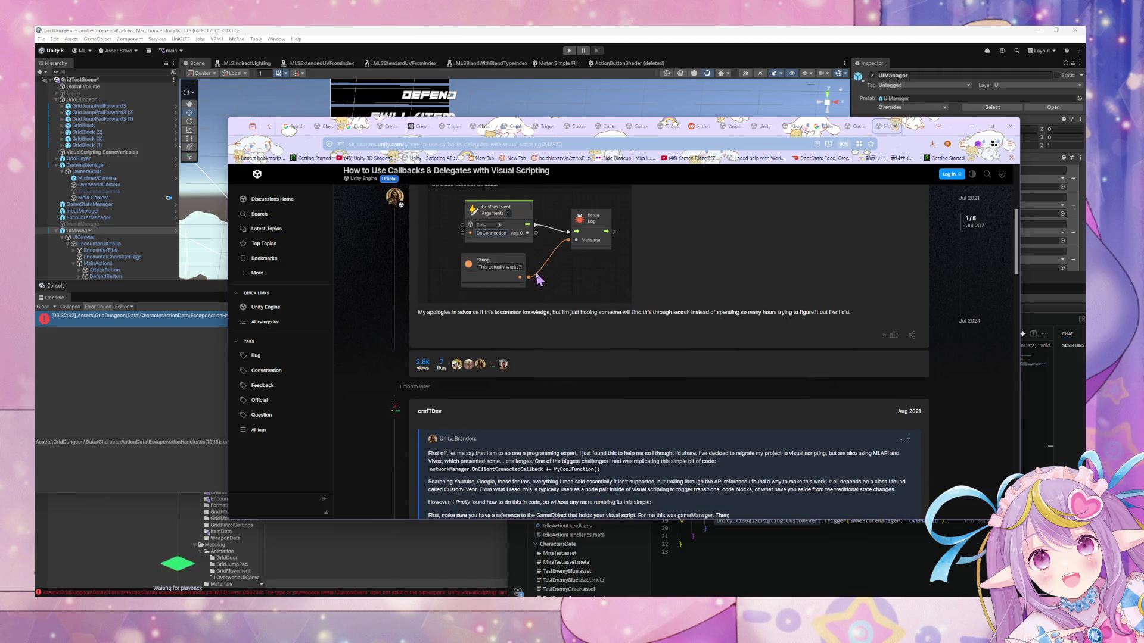
scroll(538, 279, down, 2)
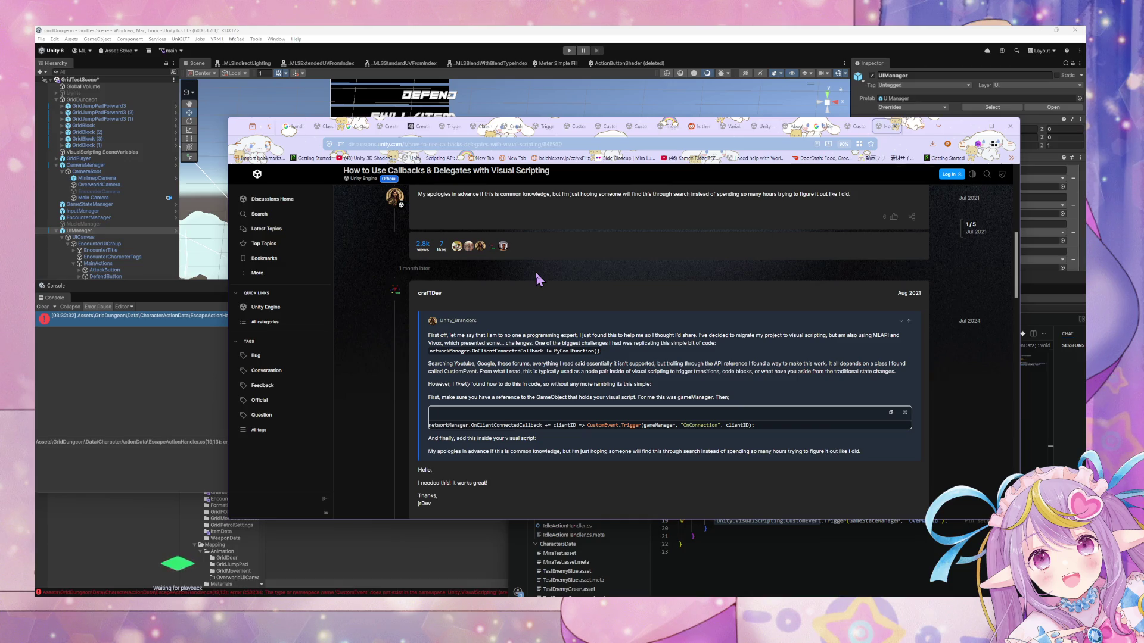
scroll(538, 279, down, 1)
scroll(538, 279, down, 1)
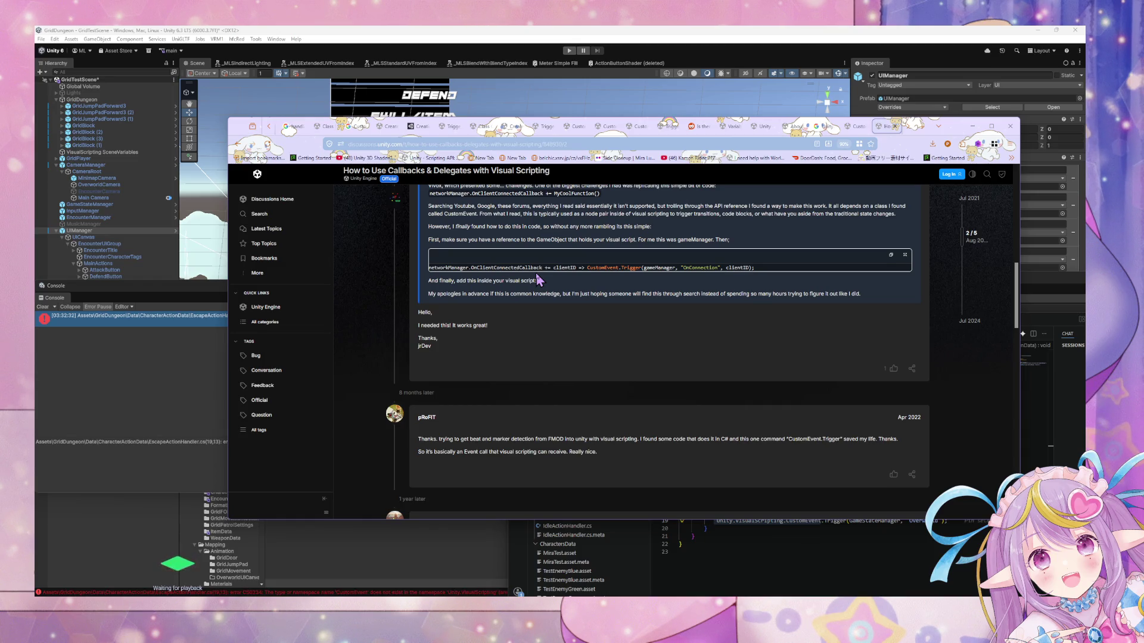
scroll(538, 279, down, 3)
scroll(538, 279, down, 3)
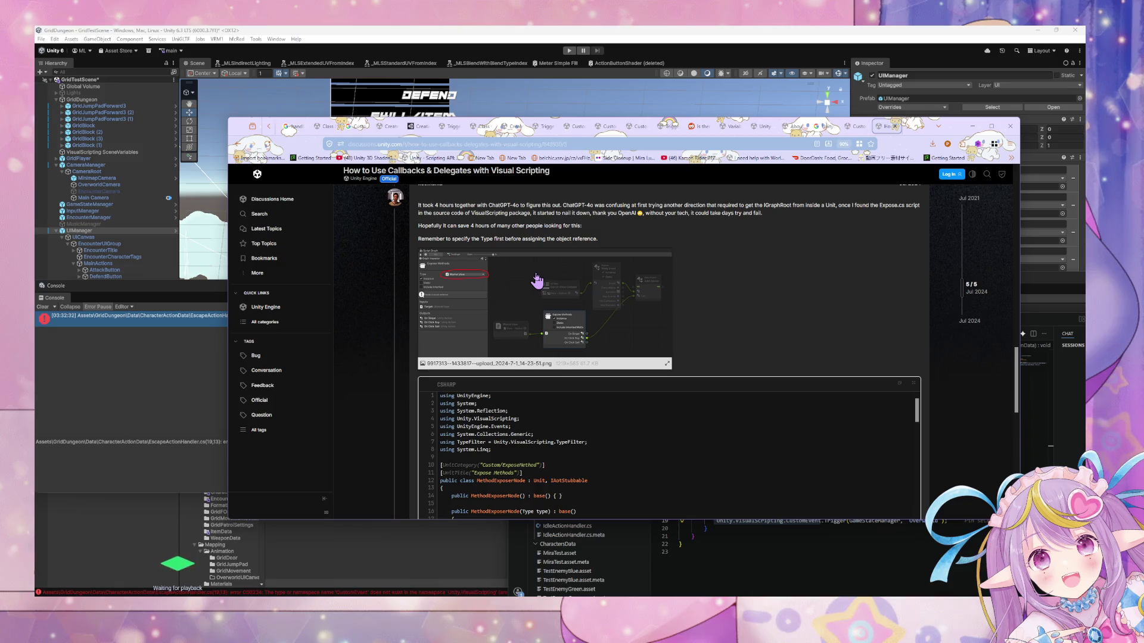
drag(512, 426, 458, 427)
key(ctrl+c)
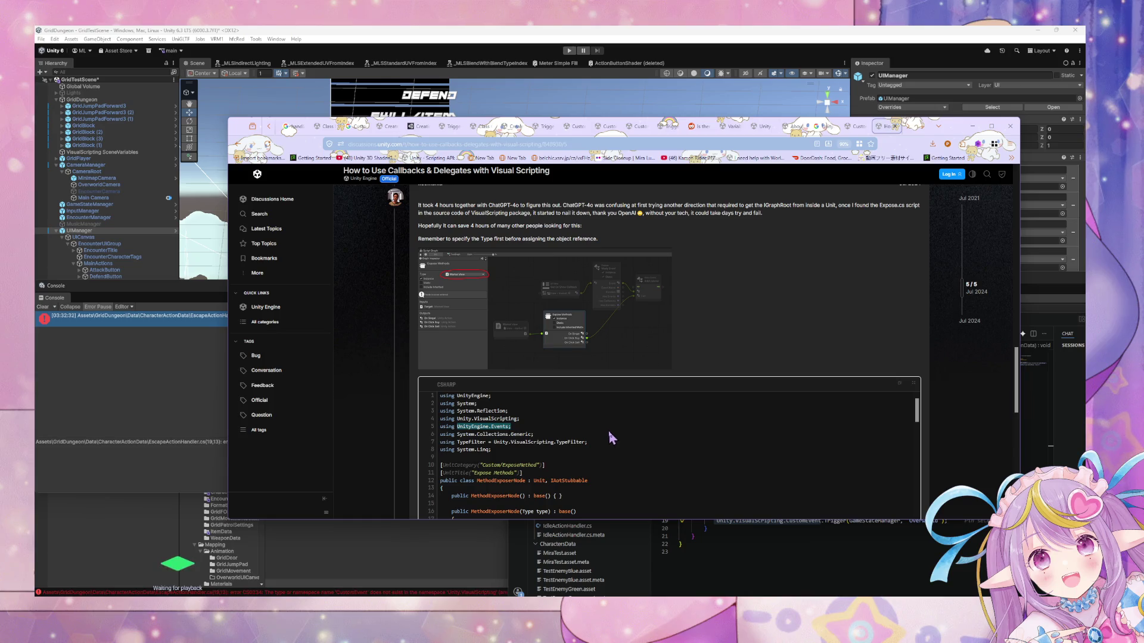
scroll(627, 485, down, 3)
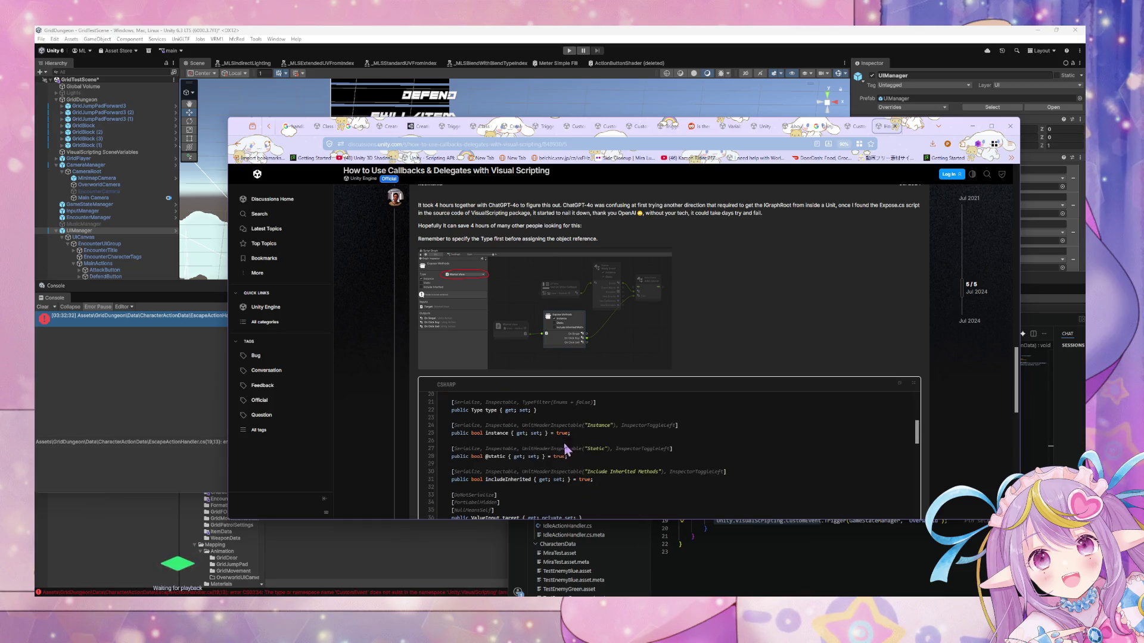
scroll(564, 451, up, 3)
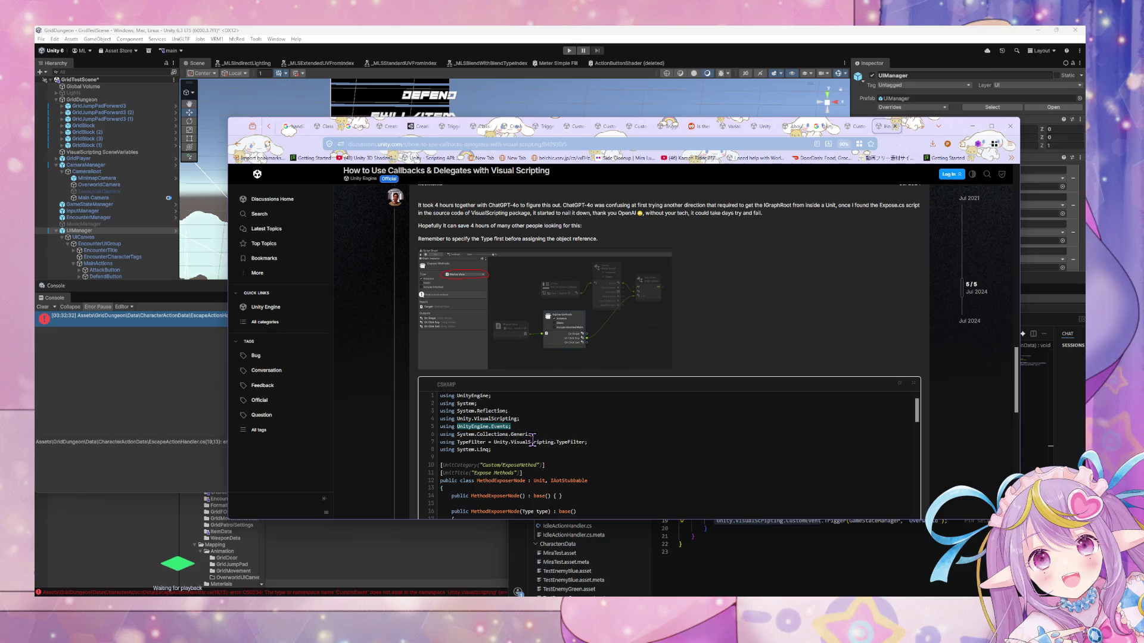
click(775, 559)
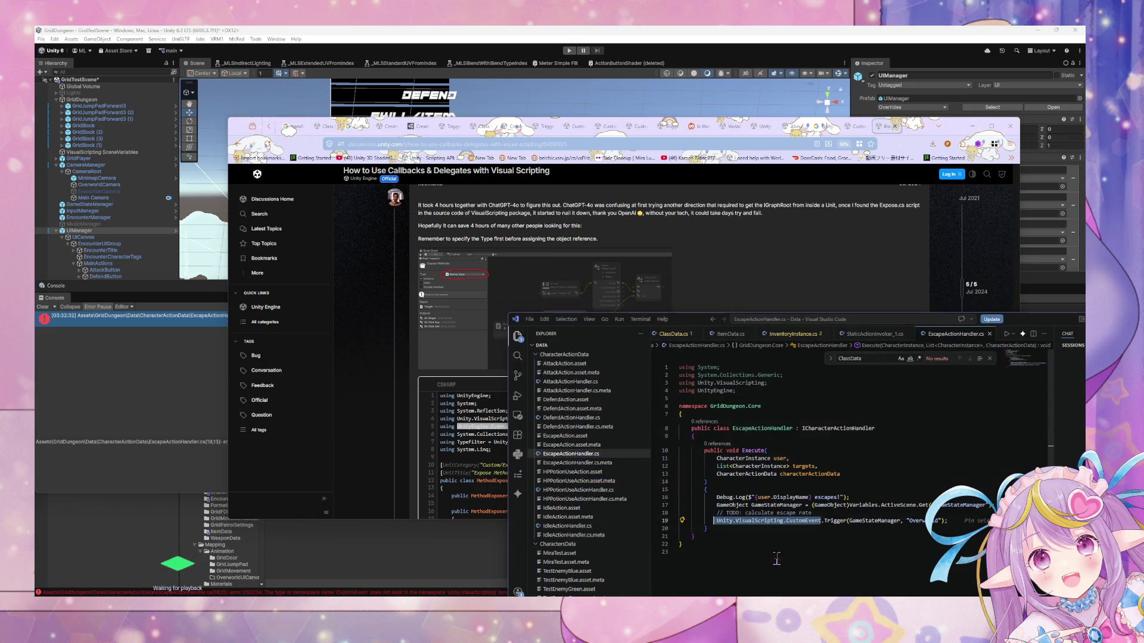
Add a 'using UnityEngine.Events;' line below the Unity.VisualScripting using and save.
click(784, 376)
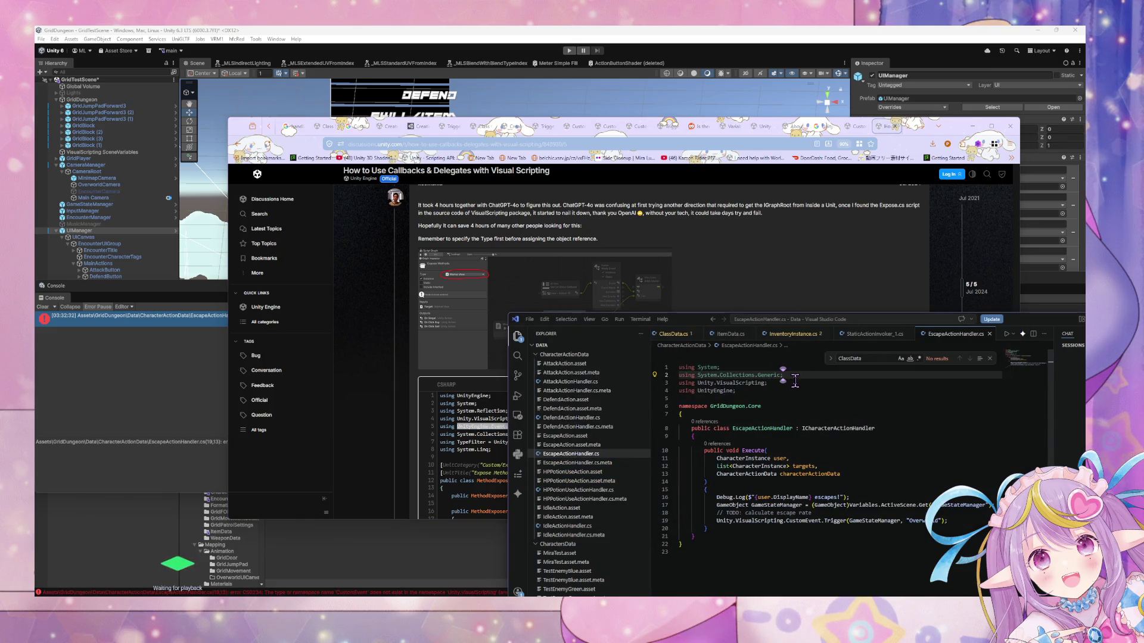
click(794, 382)
key(Return)
key(ctrl+v)
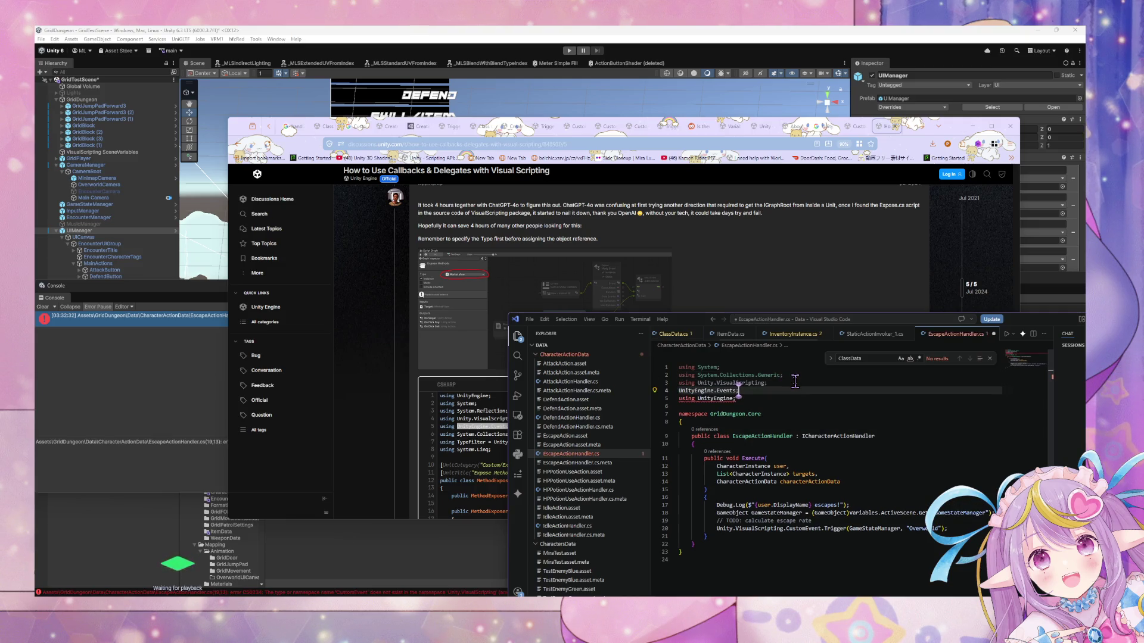
key(Home)
text(using)
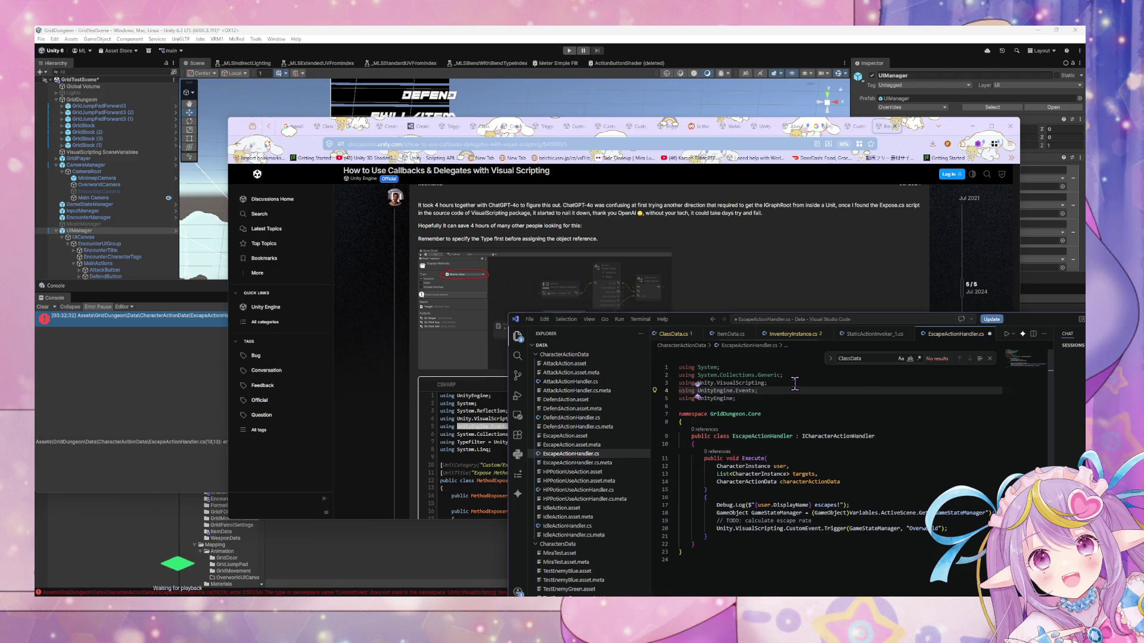
key(ctrl+s)
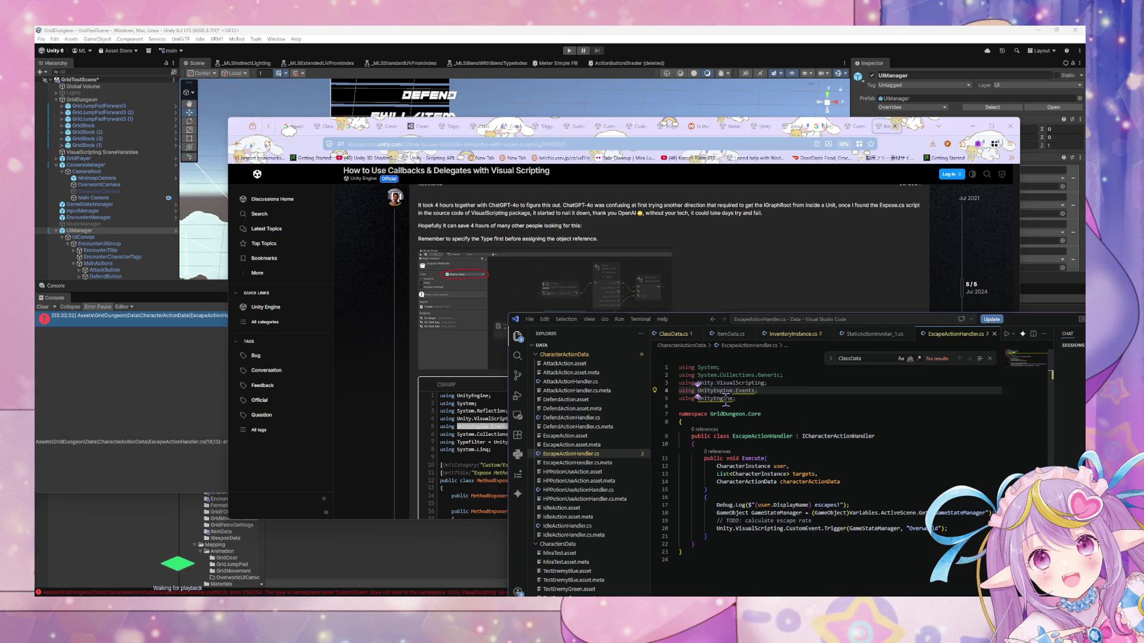
Delete the UnityEngine.Events using line again and return to the forum thread.
key(Down)
key(Down)
key(Down)
click(764, 383)
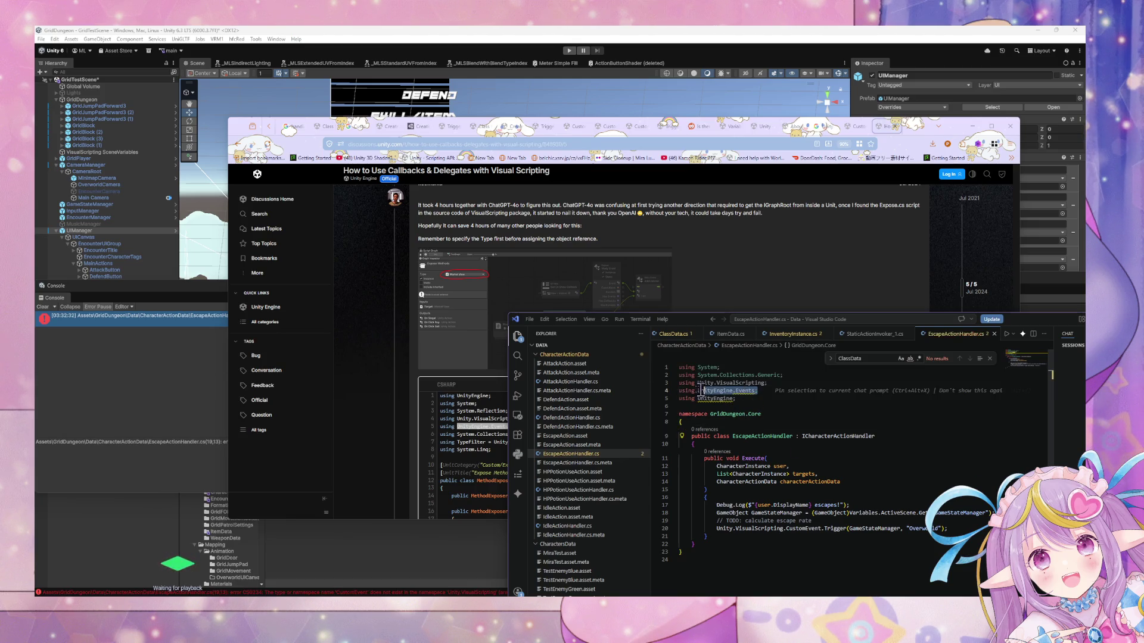
key(shift+Down)
key(BackSpace)
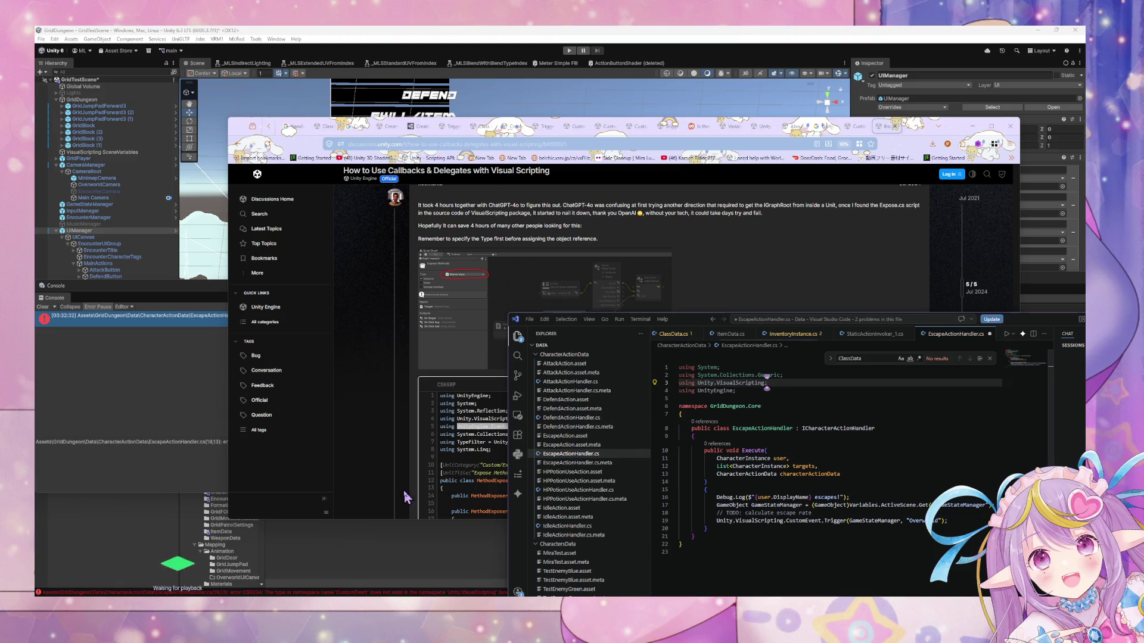
click(470, 472)
scroll(541, 423, down, 3)
scroll(548, 429, down, 18)
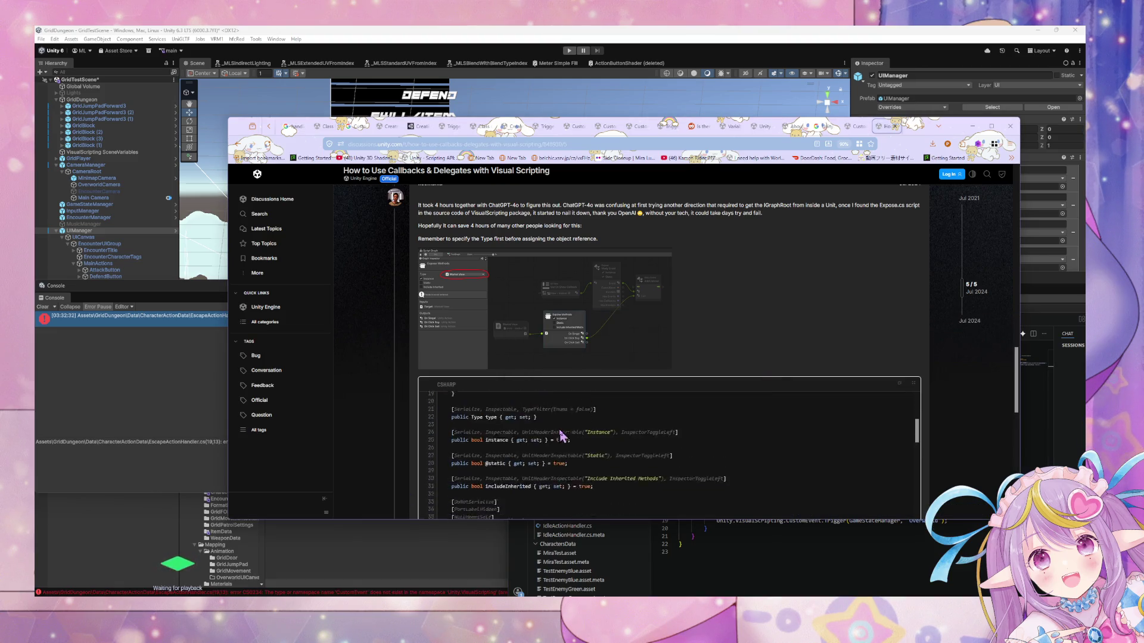
Find 'customevent' on the page and locate the original post's CustomEvent.Trigger example.
key(ctrl+f)
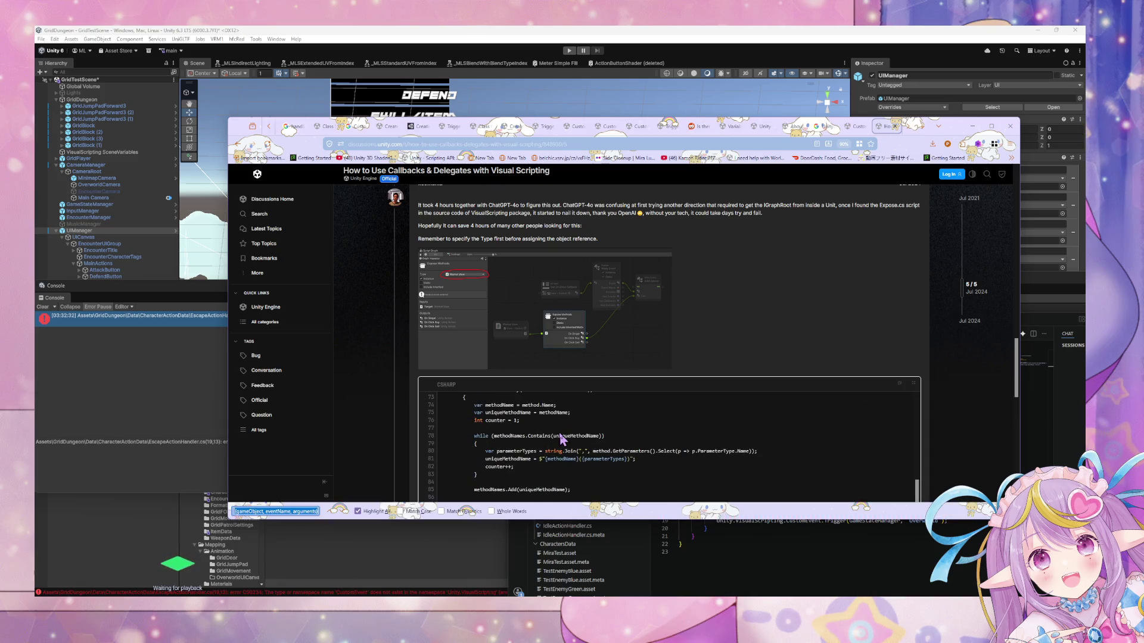
text(customevent)
key(Return)
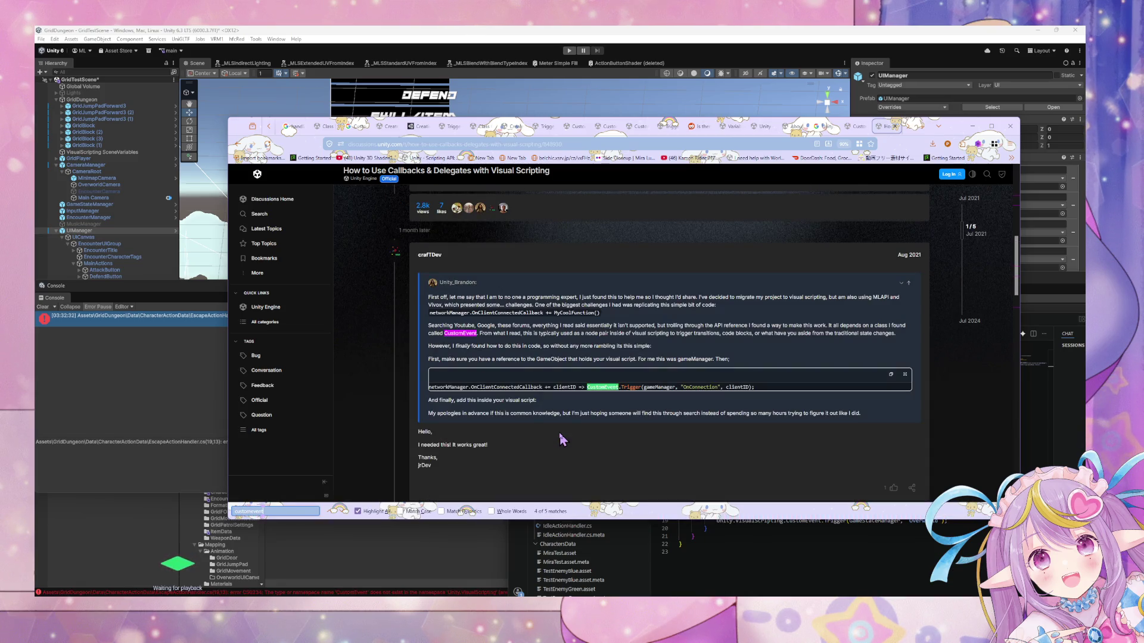
key(Return)
key(Return)
key(Return)
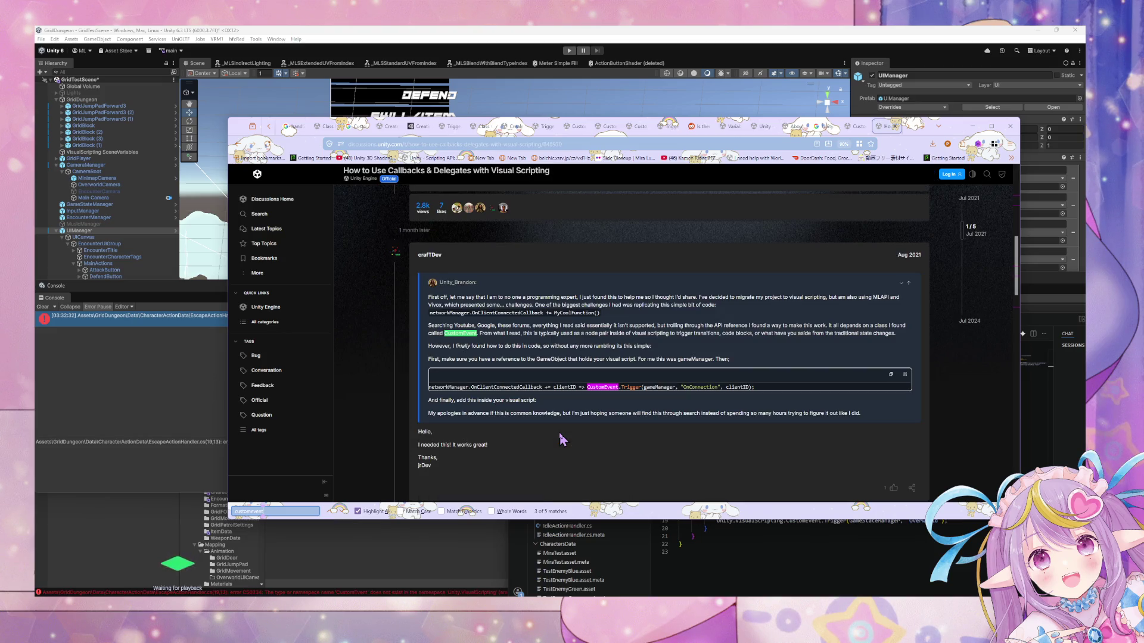
key(Return)
key(Return)
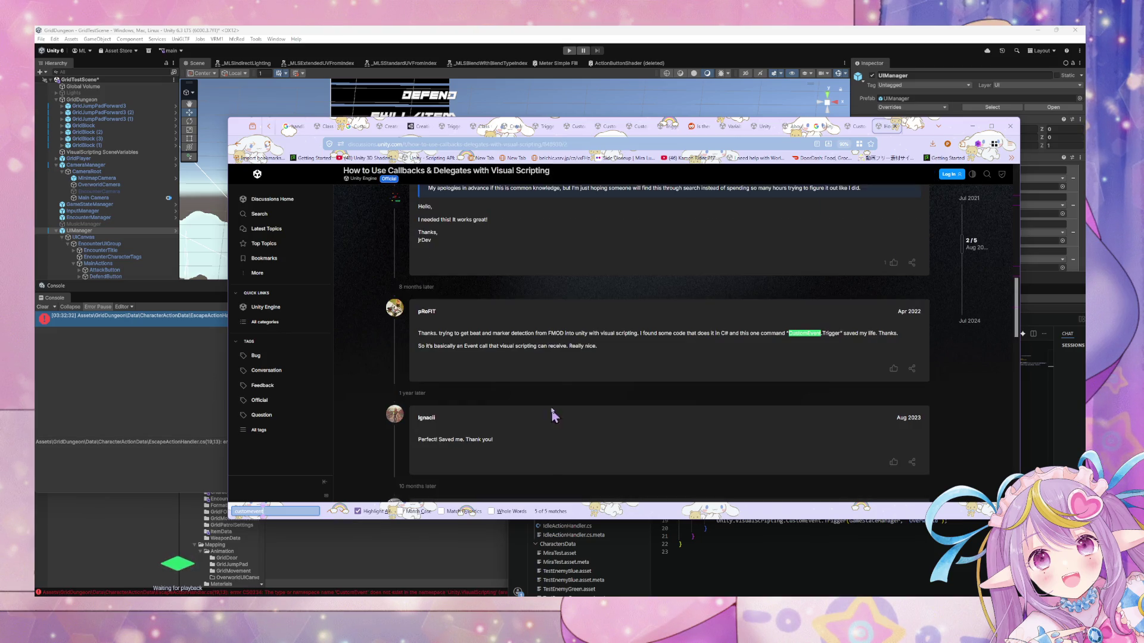
scroll(571, 369, up, 2)
scroll(572, 373, up, 5)
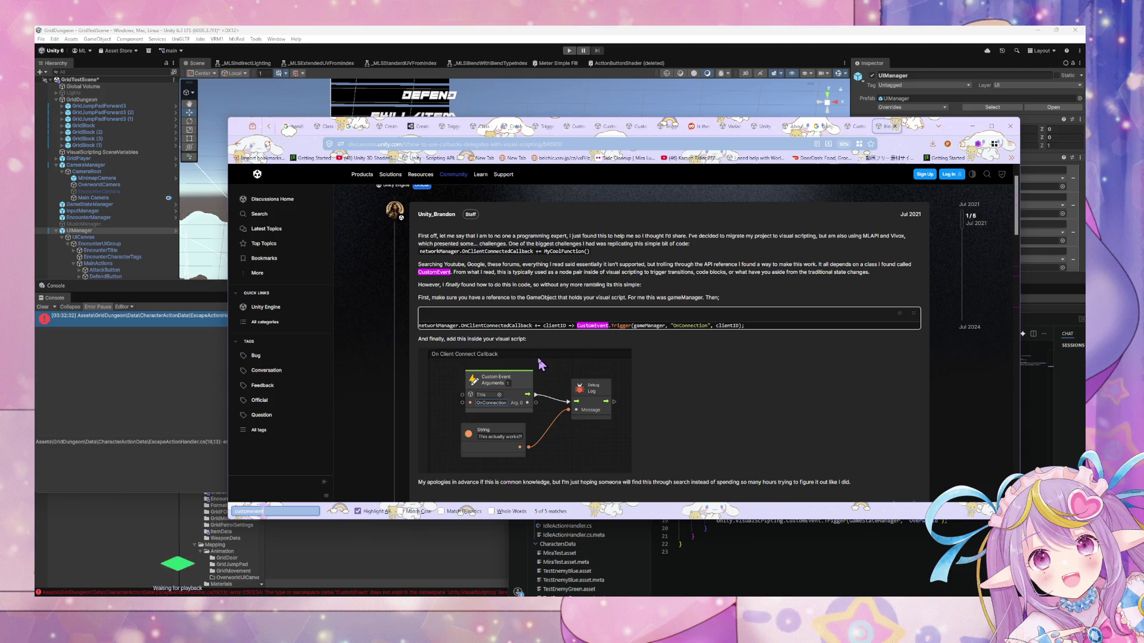
drag(418, 326, 734, 328)
click(734, 327)
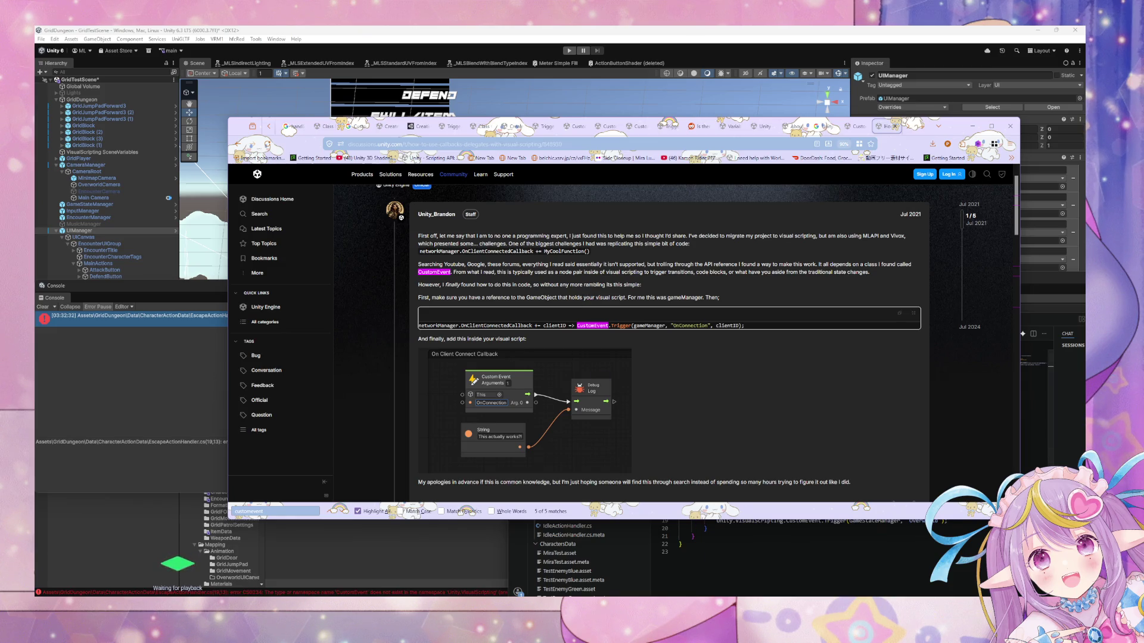
Compare the example with the CustomEvent.Trigger call in EscapeActionHandler.cs.
click(734, 571)
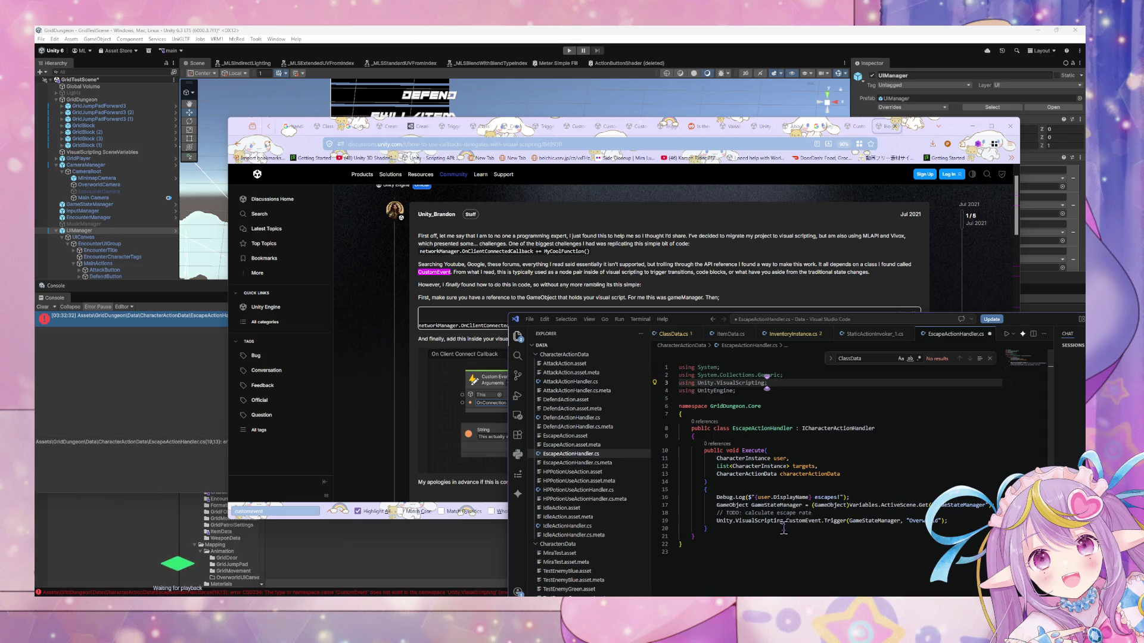
drag(785, 528, 728, 521)
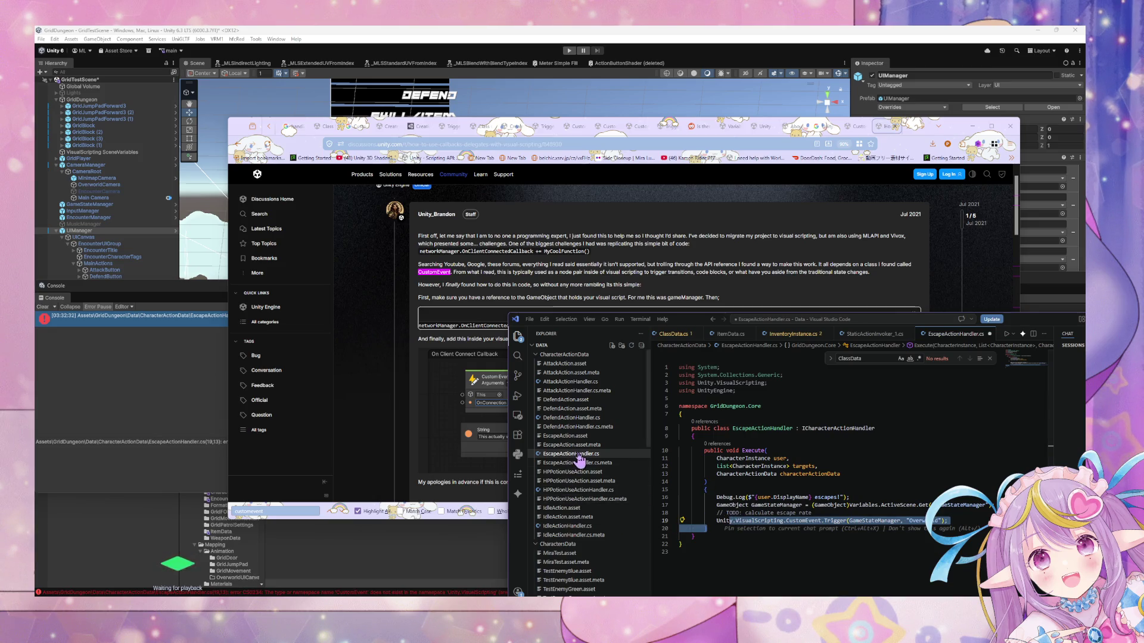
click(404, 442)
scroll(408, 438, down, 2)
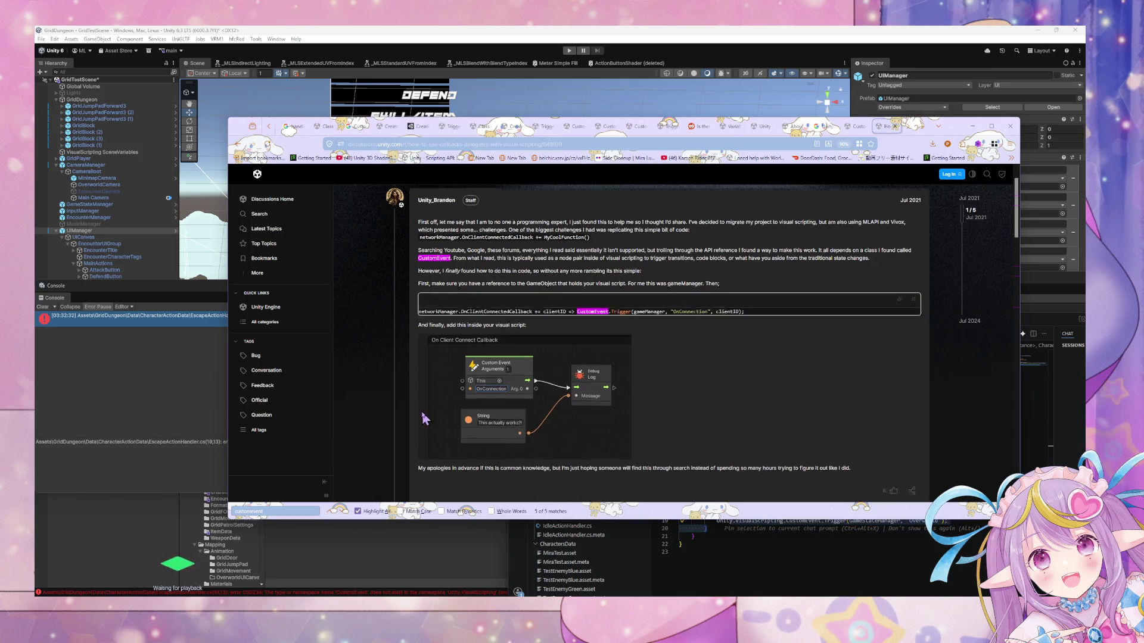
Scroll through the replies down to the MethodExposerNode code in the last reply.
scroll(423, 419, down, 5)
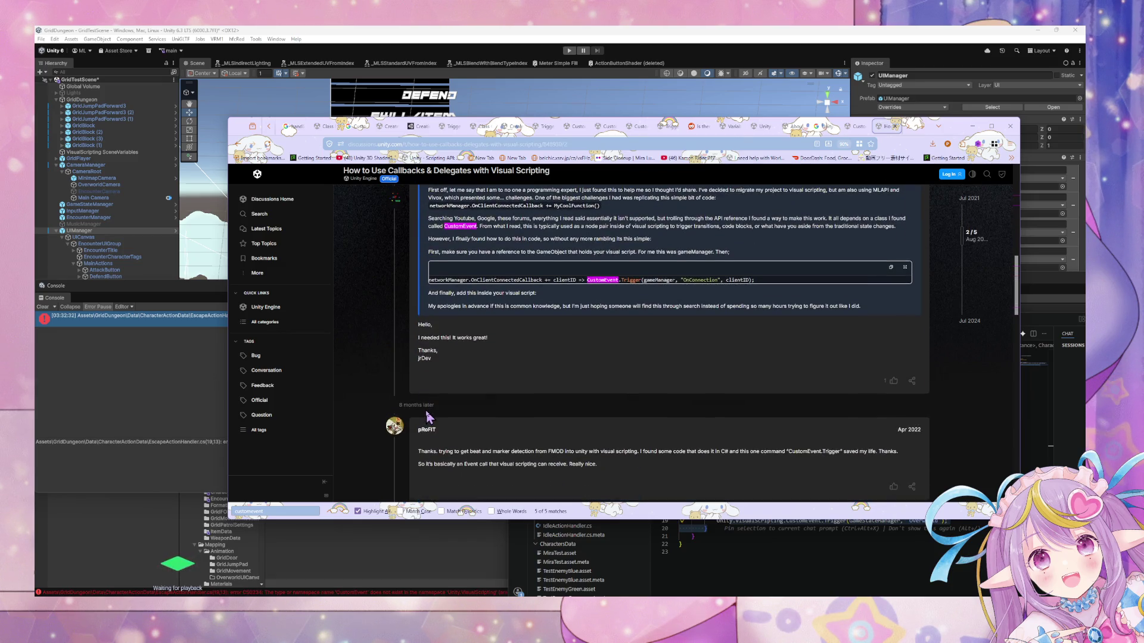
scroll(427, 417, down, 5)
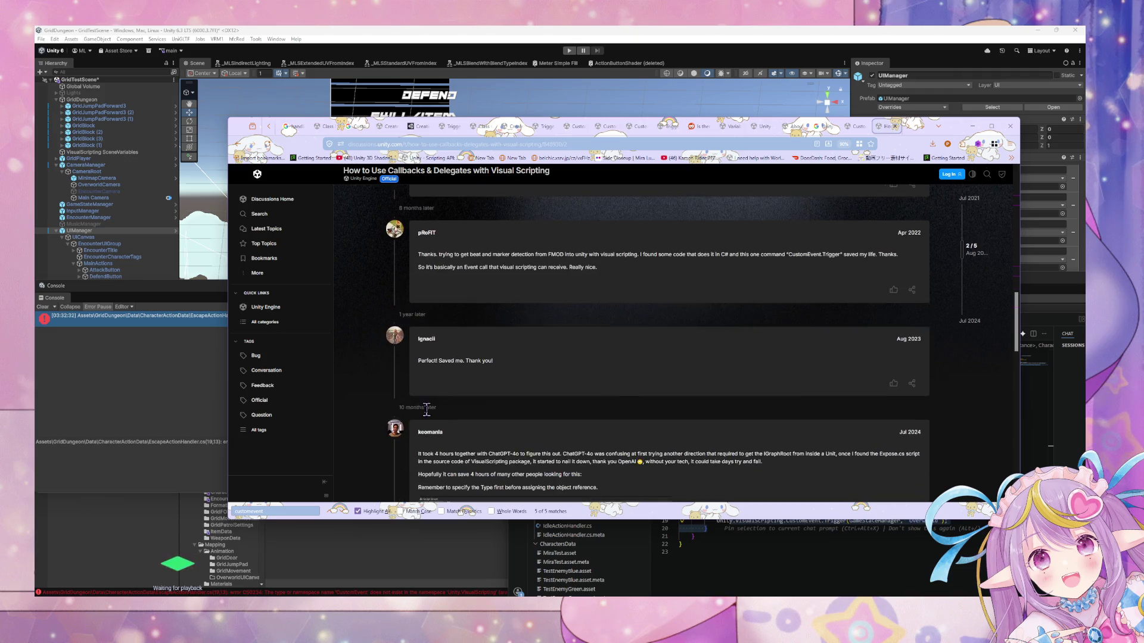
scroll(427, 410, down, 3)
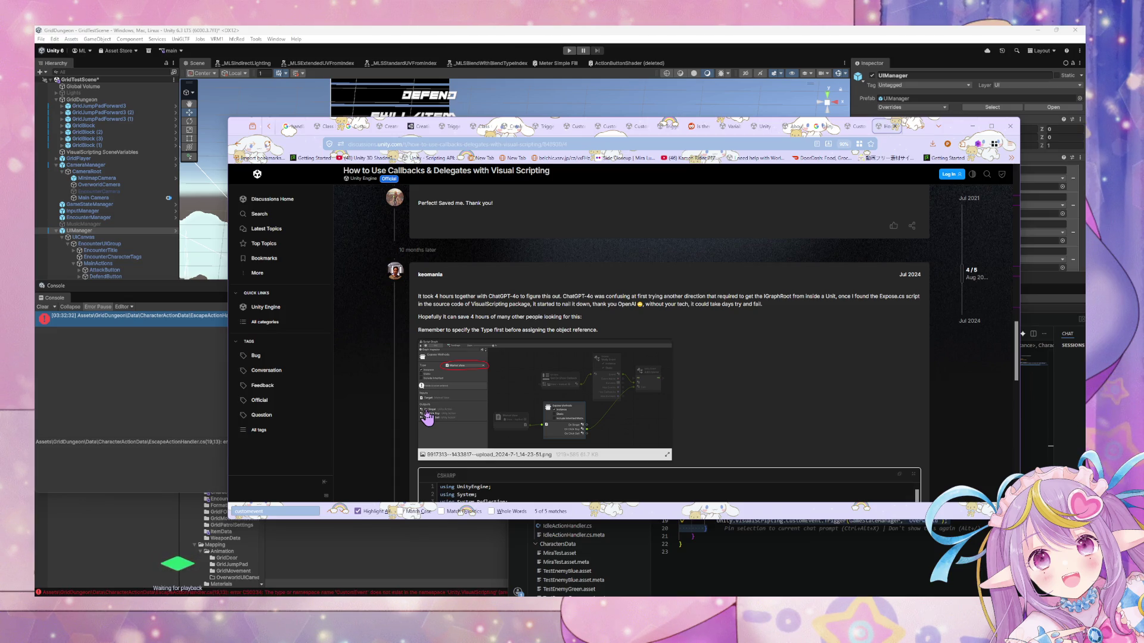
scroll(426, 417, down, 4)
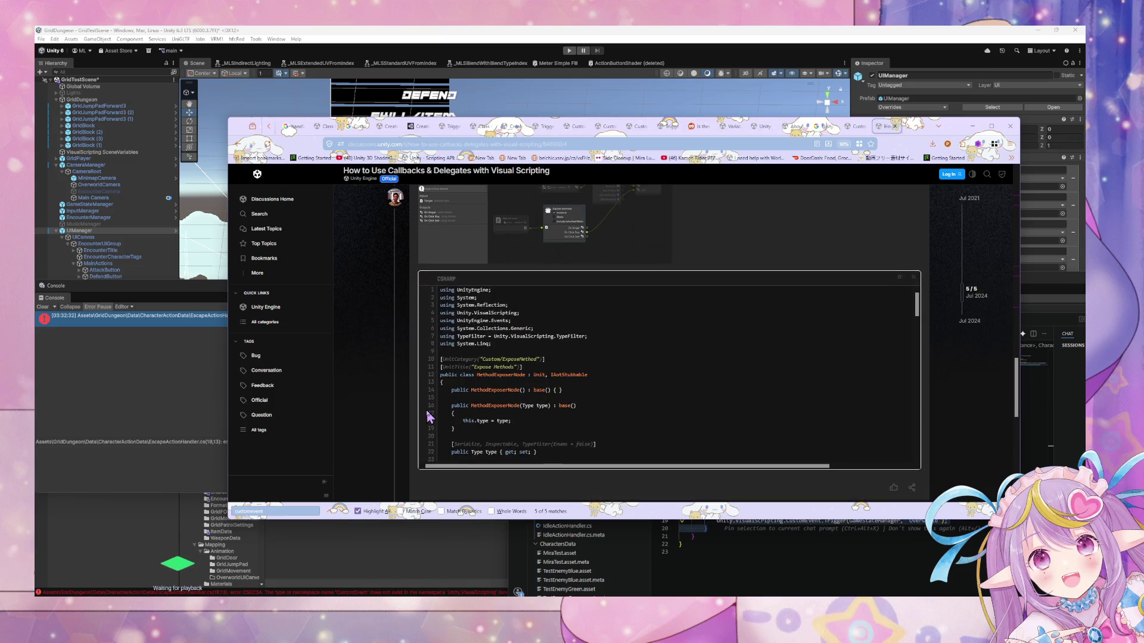
scroll(429, 417, down, 2)
scroll(495, 357, down, 8)
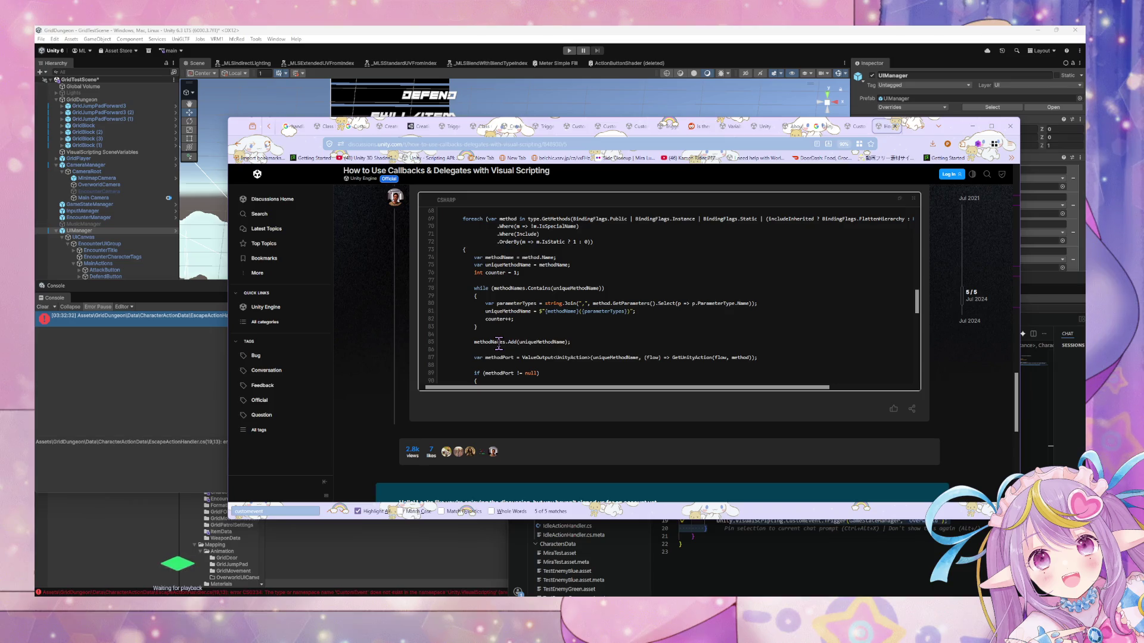
scroll(498, 345, down, 7)
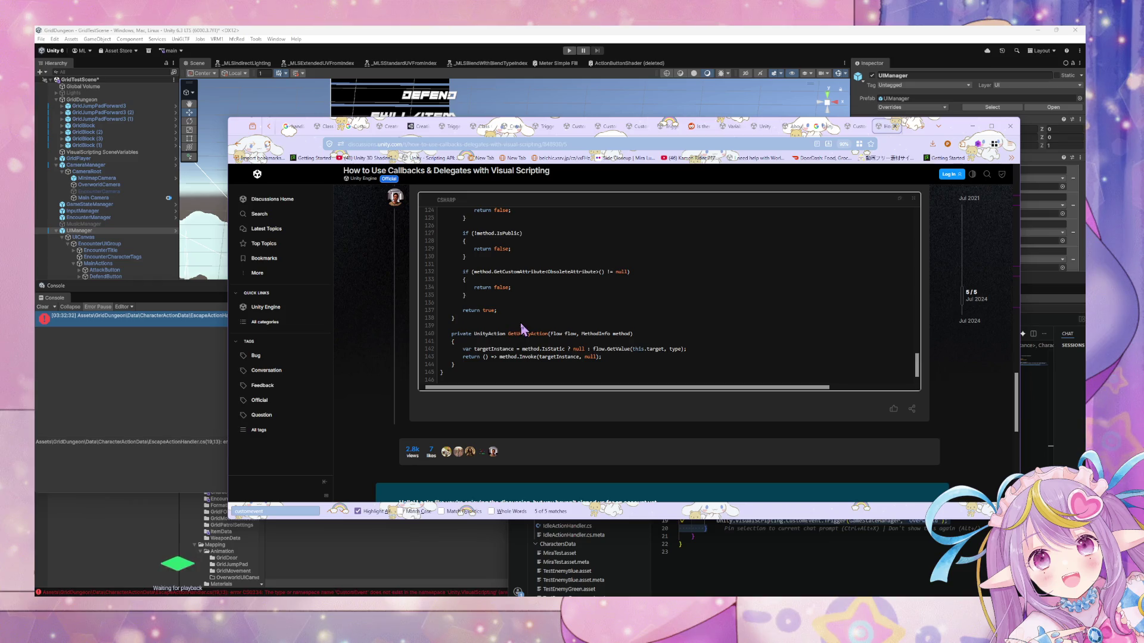
Scroll through the code block, then open the related topic 'Is it possible to call certain script graph?'.
scroll(523, 329, up, 10)
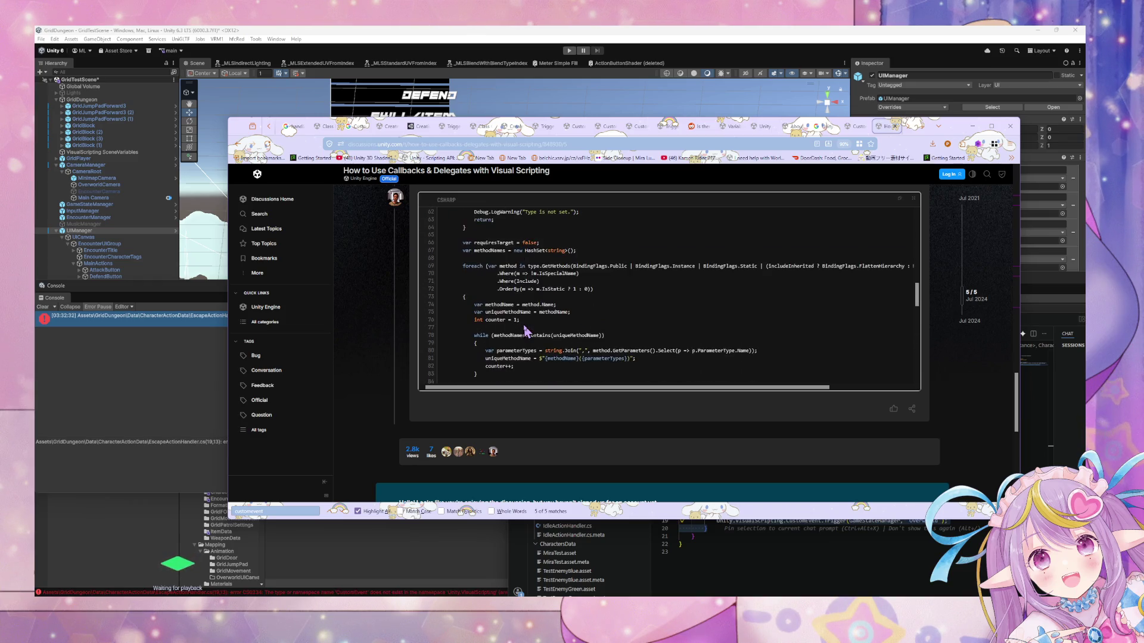
scroll(524, 331, up, 2)
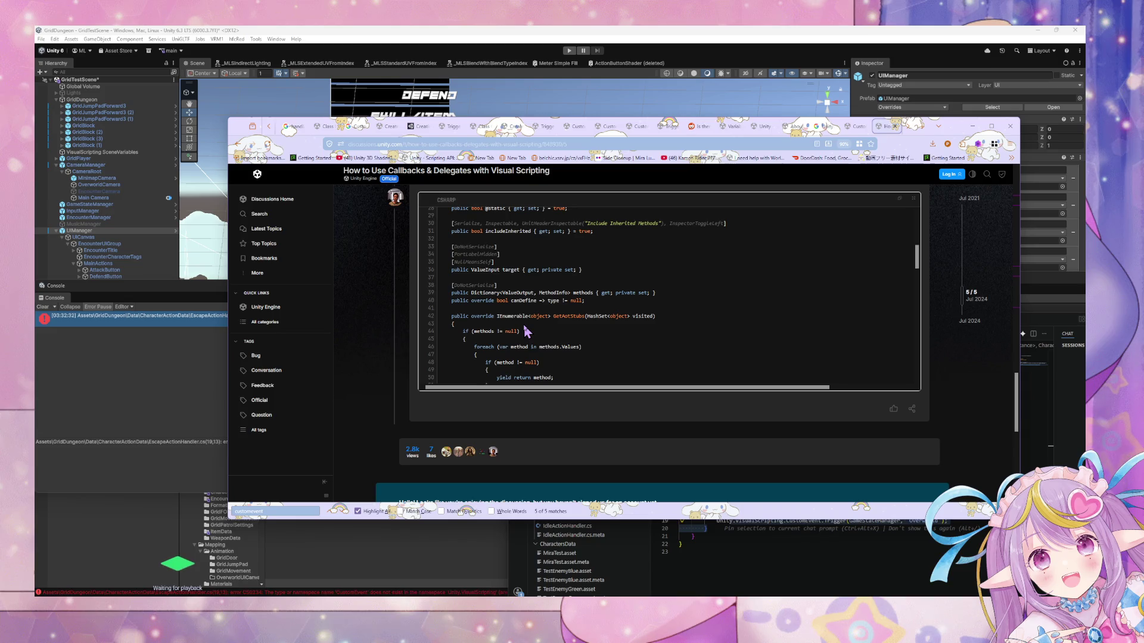
scroll(525, 327, up, 5)
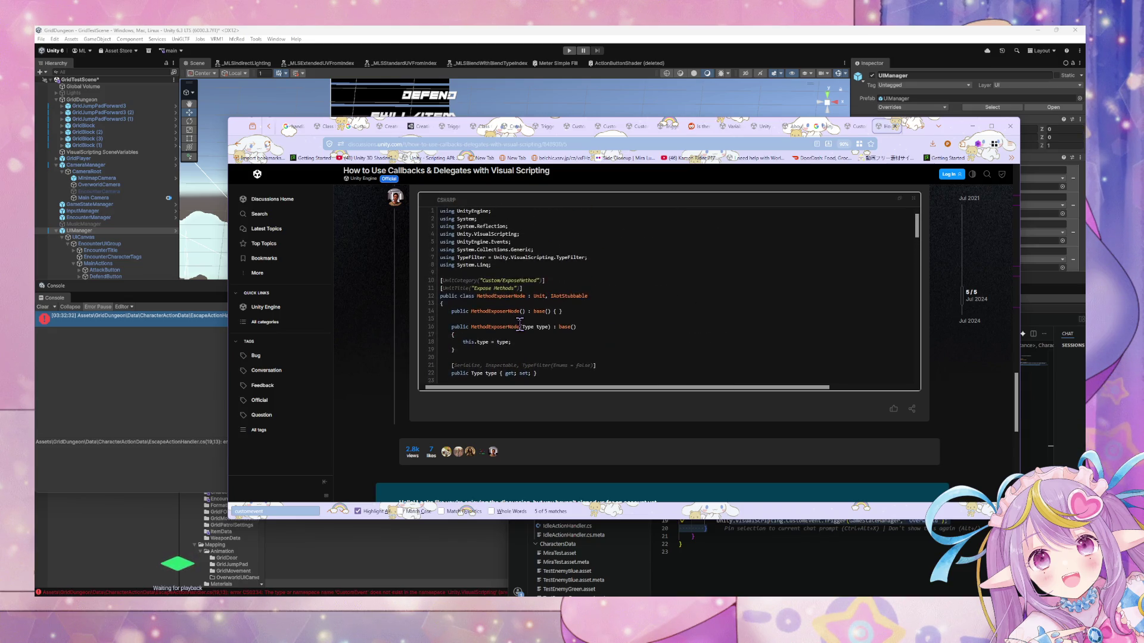
scroll(503, 308, down, 1)
scroll(499, 304, down, 3)
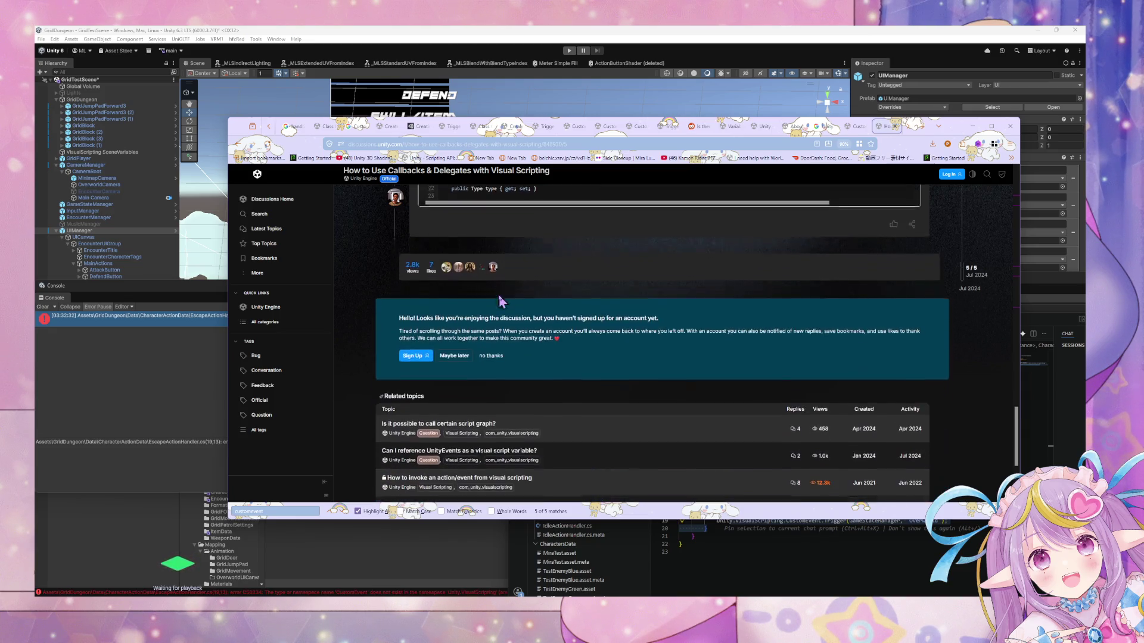
scroll(498, 268, up, 3)
scroll(498, 245, down, 2)
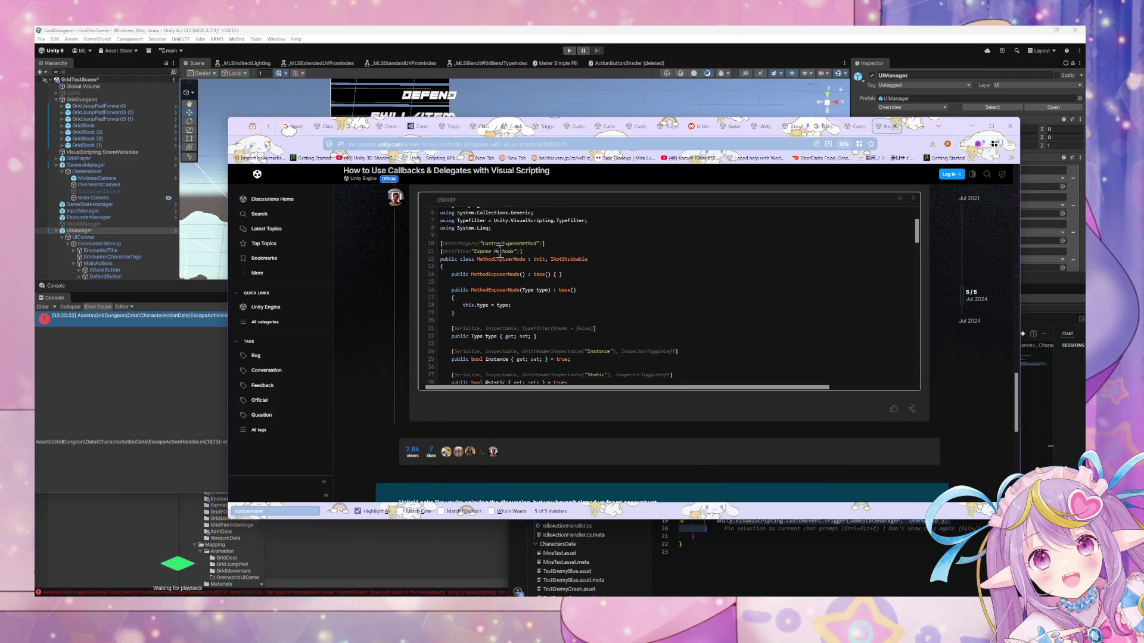
scroll(515, 250, up, 2)
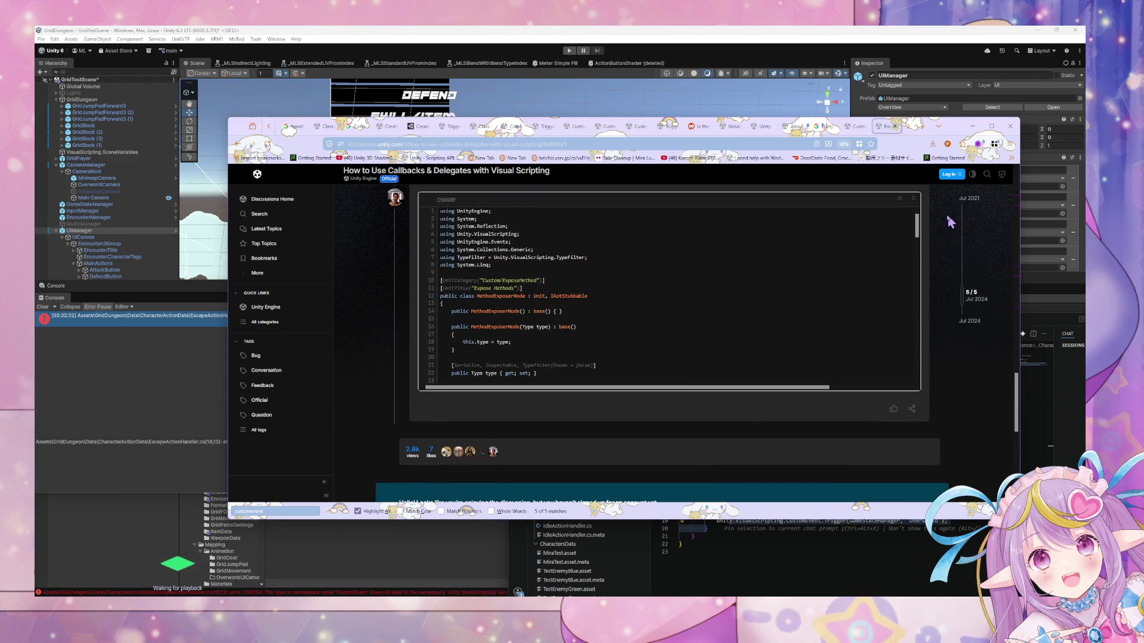
mouse_move(918, 224)
mouse_down()
mouse_move(926, 337)
mouse_move(931, 309)
mouse_move(949, 391)
mouse_move(949, 213)
mouse_up()
scroll(945, 274, down, 4)
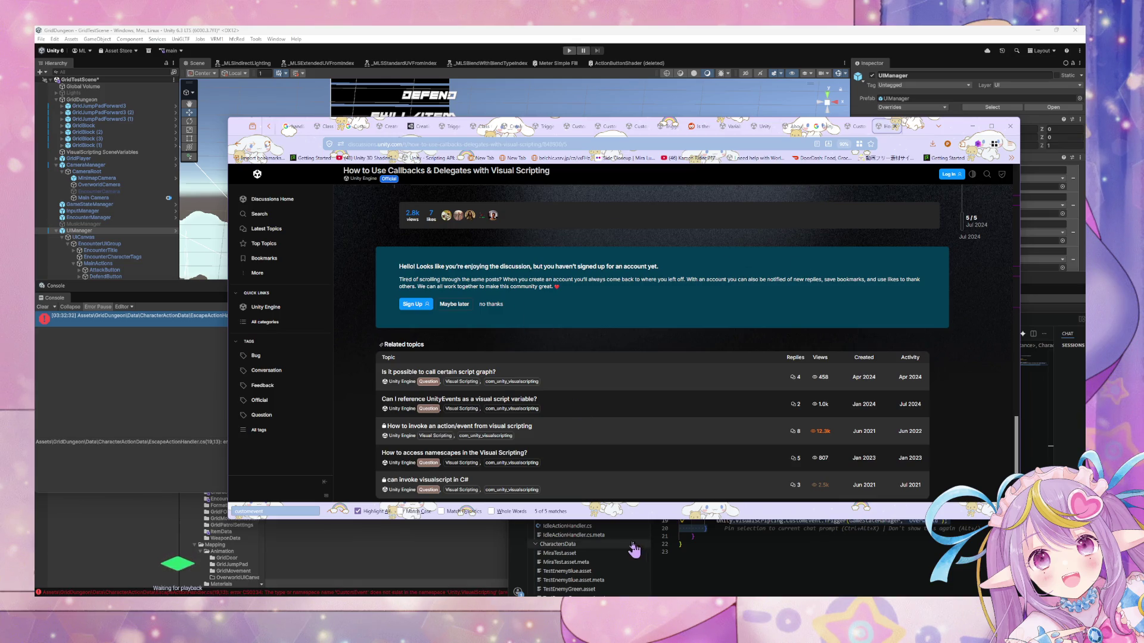
click(485, 365)
Open the script-graph topic and select EventBus.Trigger in its code answer.
click(485, 365)
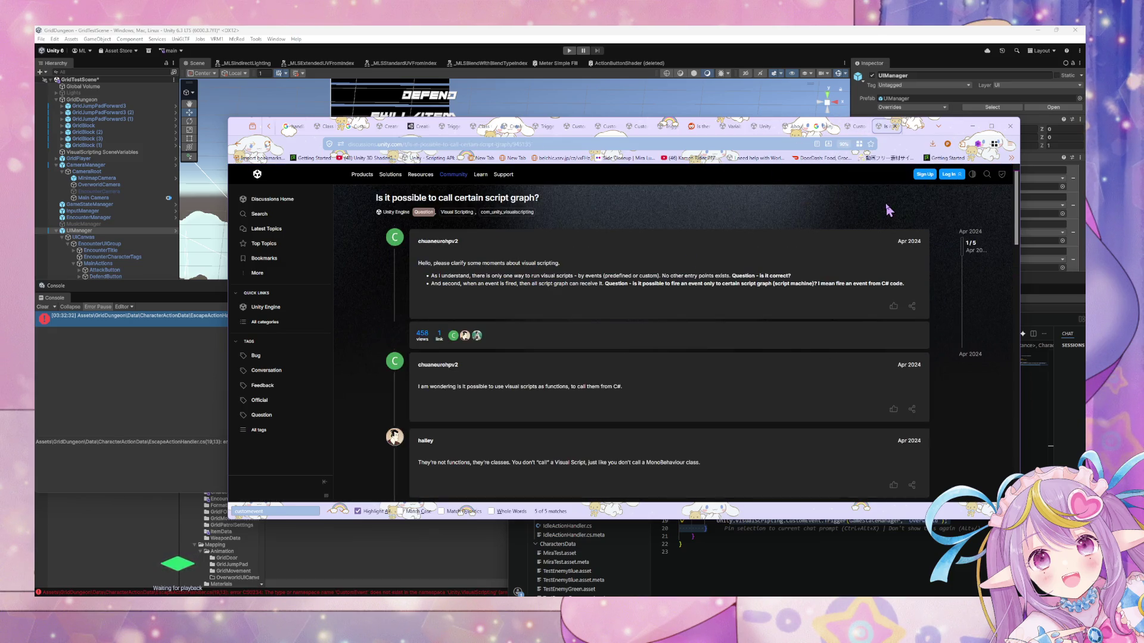
scroll(775, 280, down, 4)
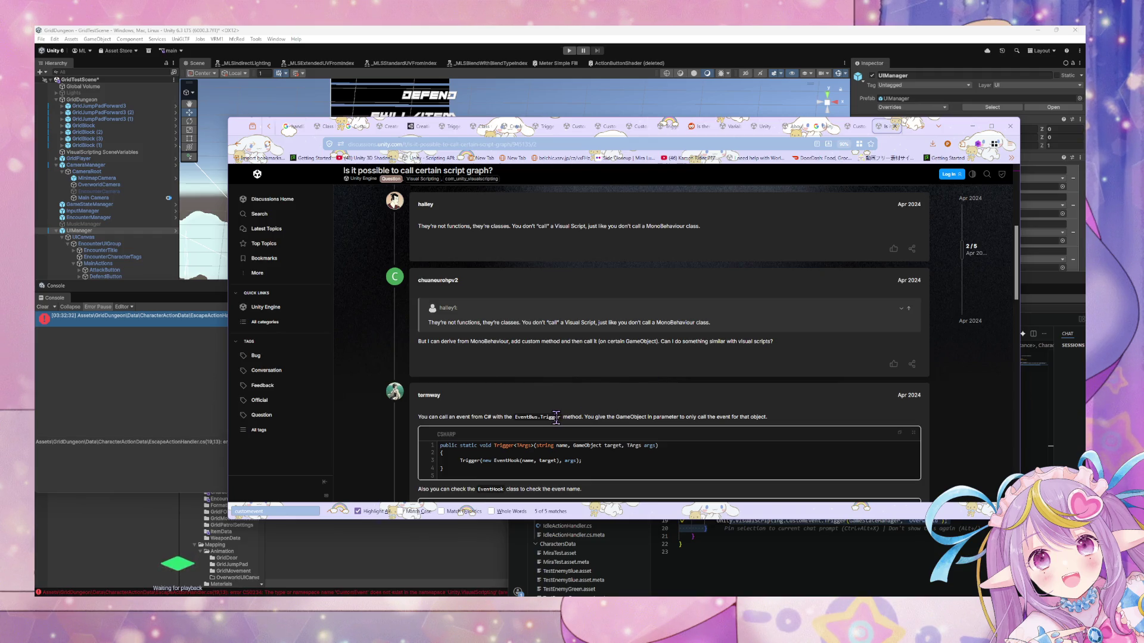
drag(560, 417, 516, 422)
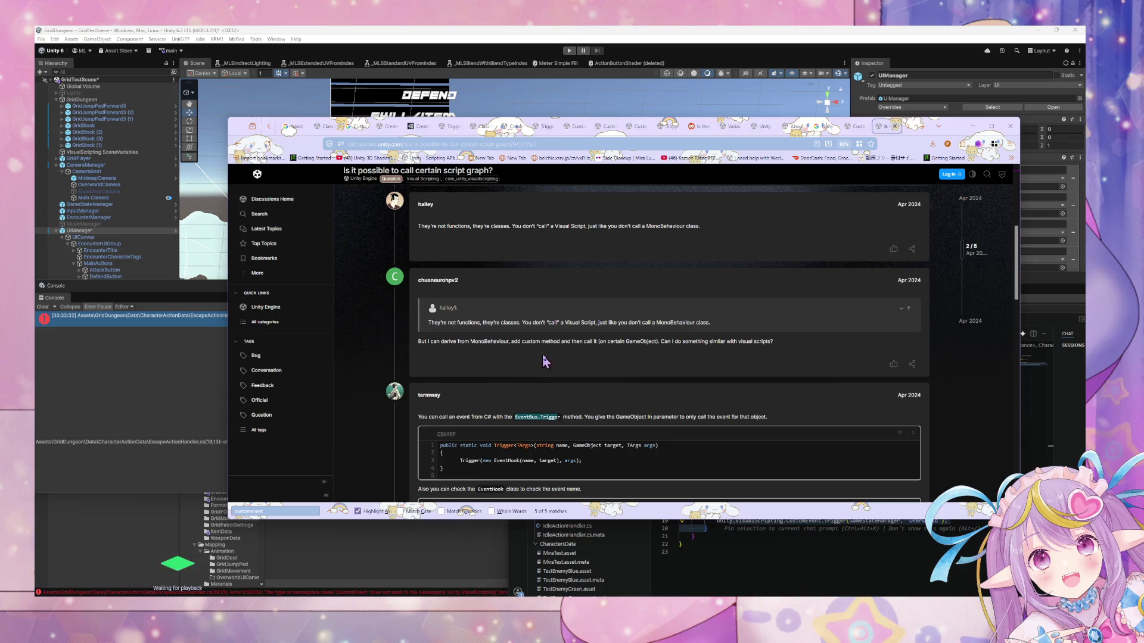
Read down to the CustomEvent.Trigger implementation code, then return to EscapeActionHandler.cs.
scroll(546, 361, down, 2)
scroll(544, 351, down, 2)
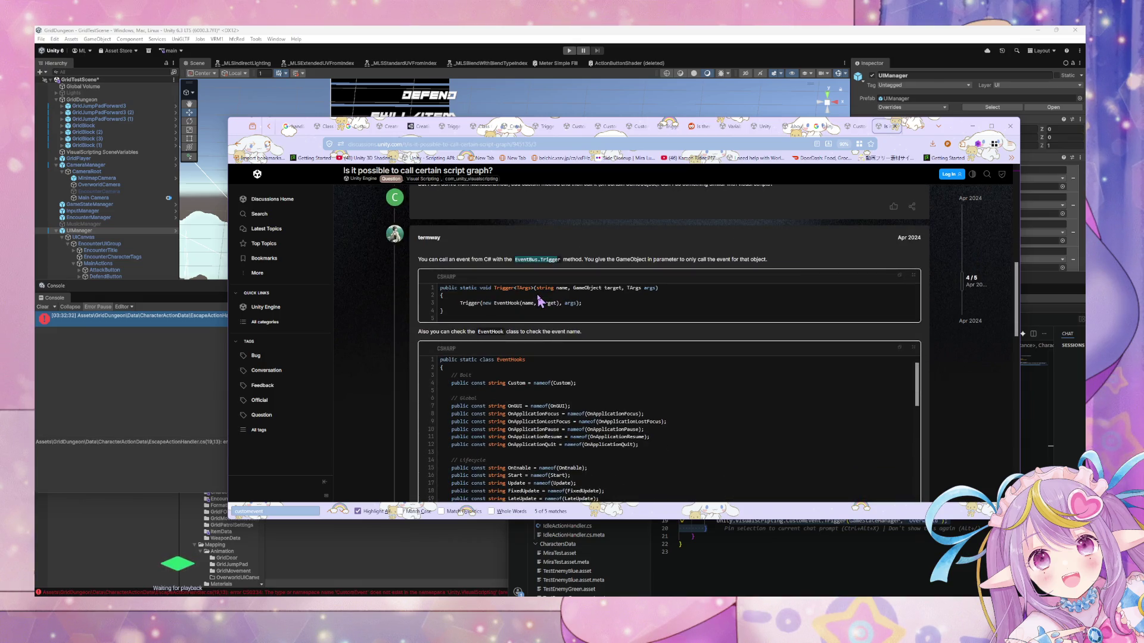
scroll(539, 301, down, 3)
scroll(539, 301, down, 5)
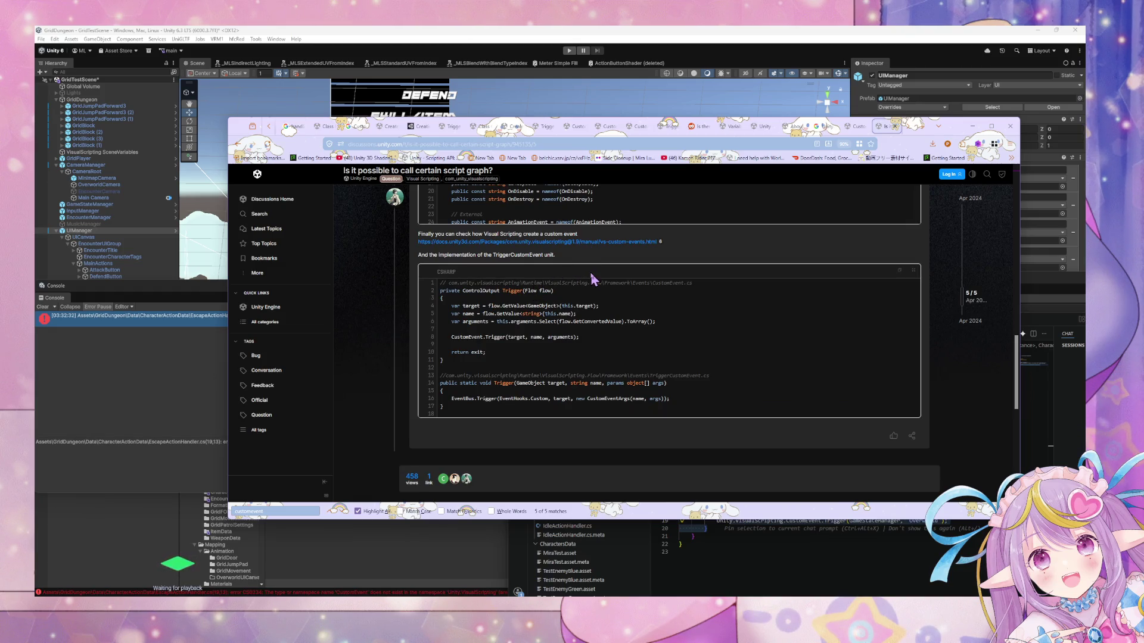
scroll(592, 277, down, 3)
scroll(591, 277, up, 2)
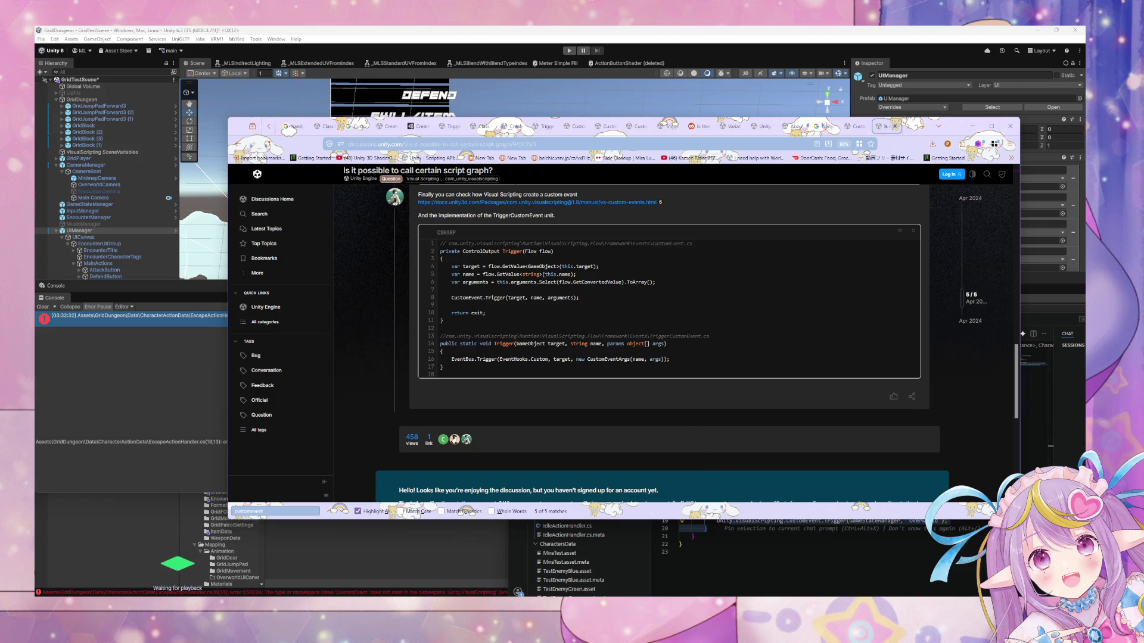
click(668, 566)
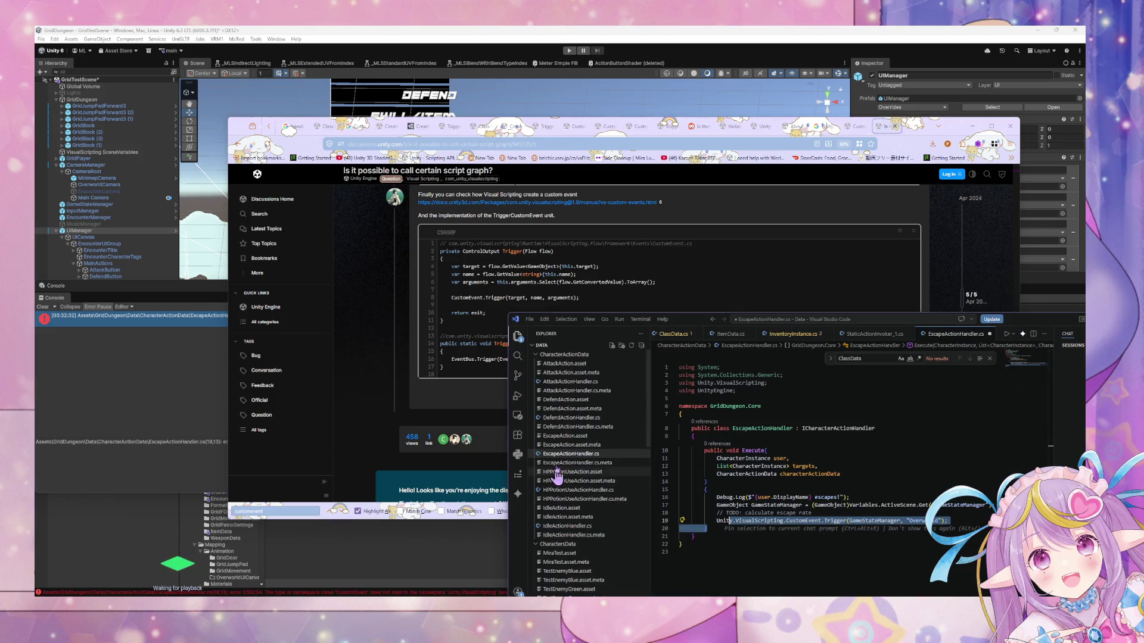
Switch from VS Code to the Unity Editor to review the CS0234 CustomEvent namespace error.
scroll(557, 474, down, 2)
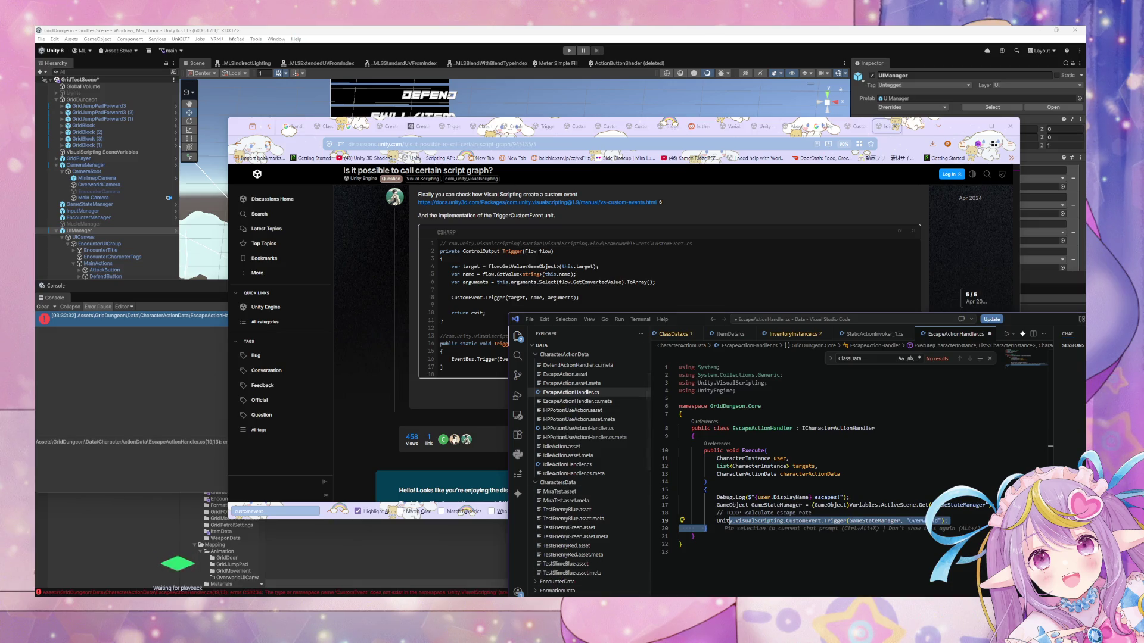
key(alt+Tab)
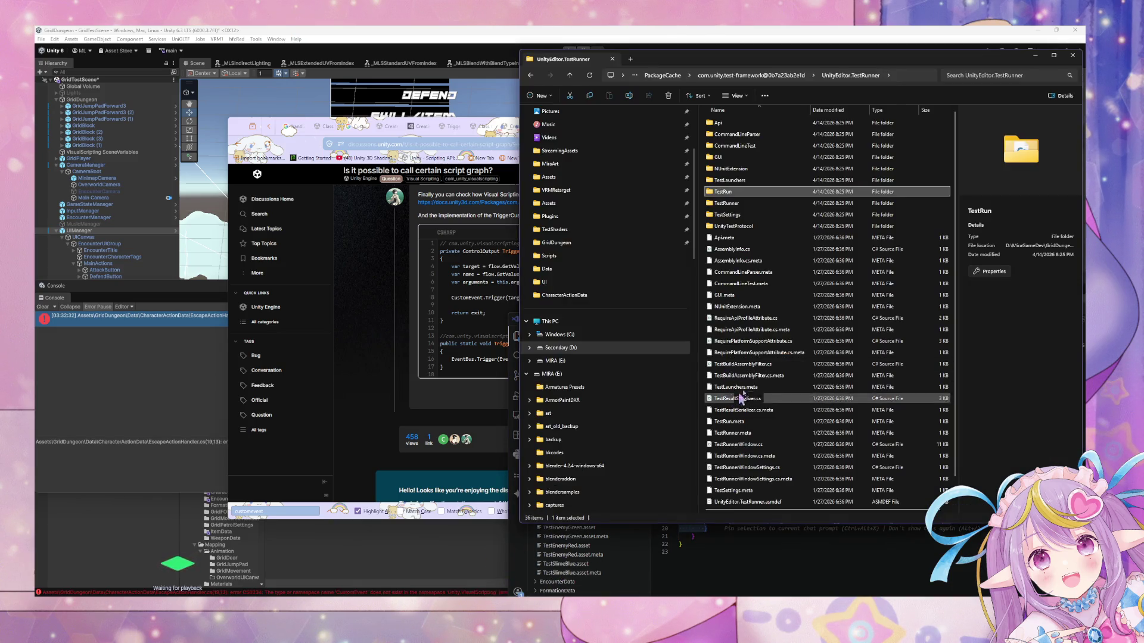
key(alt+Tab)
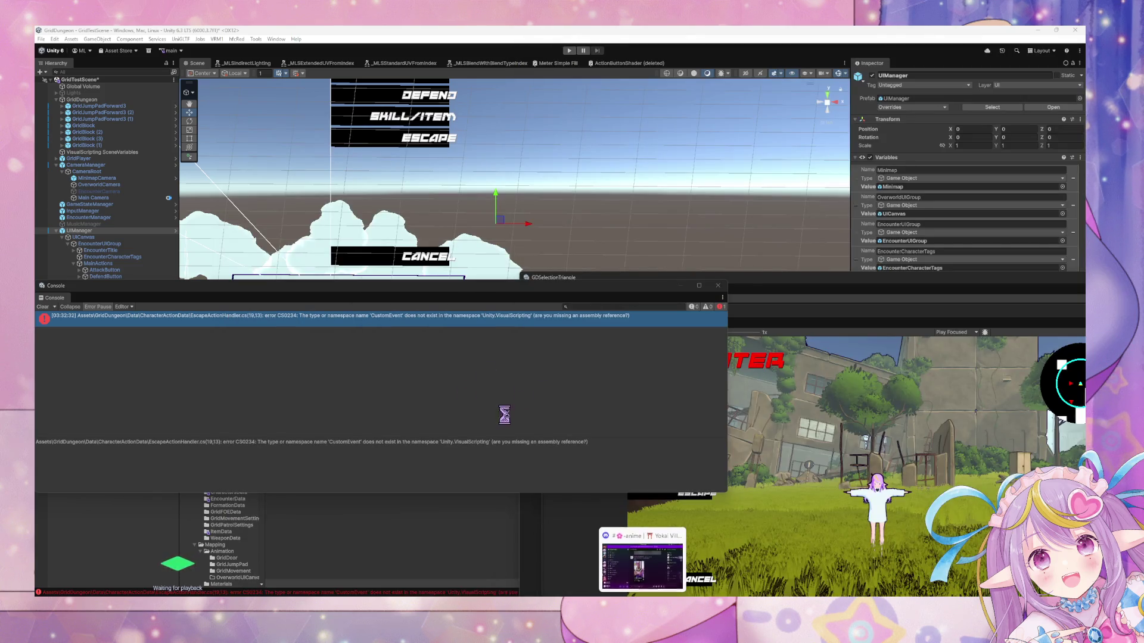
Move the Console to the lower right off Hierarchy and Project, then return to the forum thread.
drag(485, 286, 833, 390)
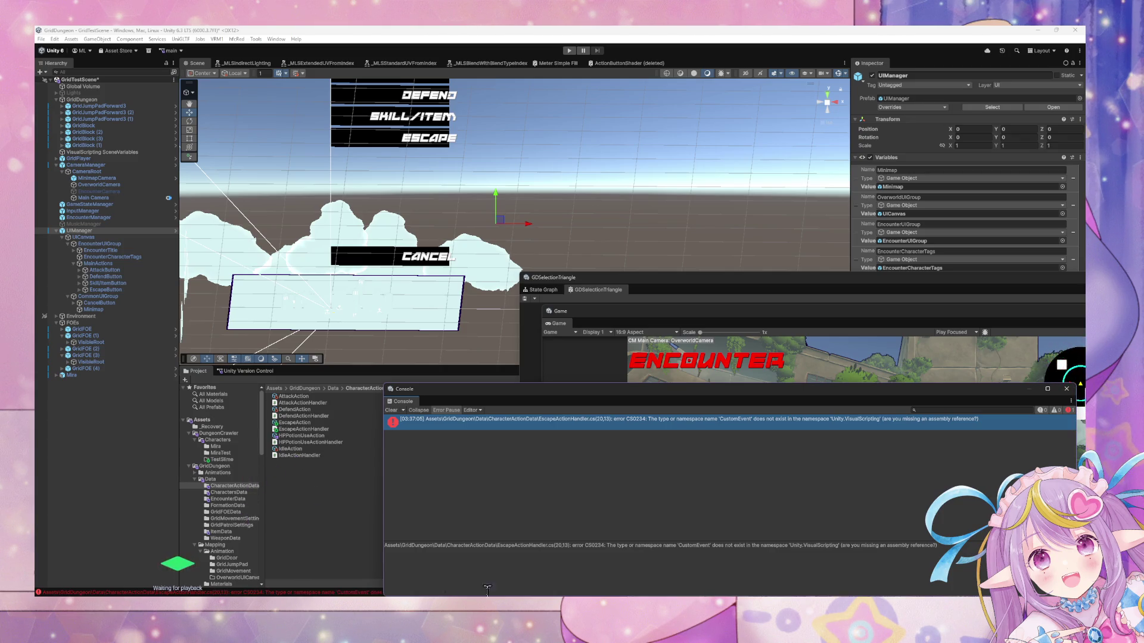
mouse_move(589, 587)
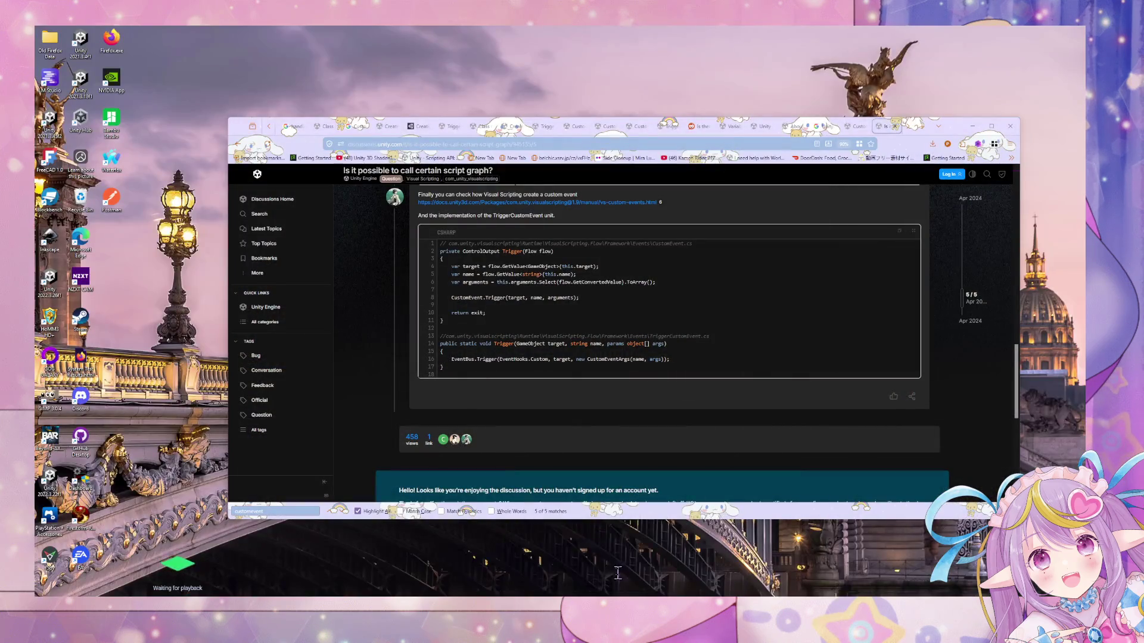
click(608, 566)
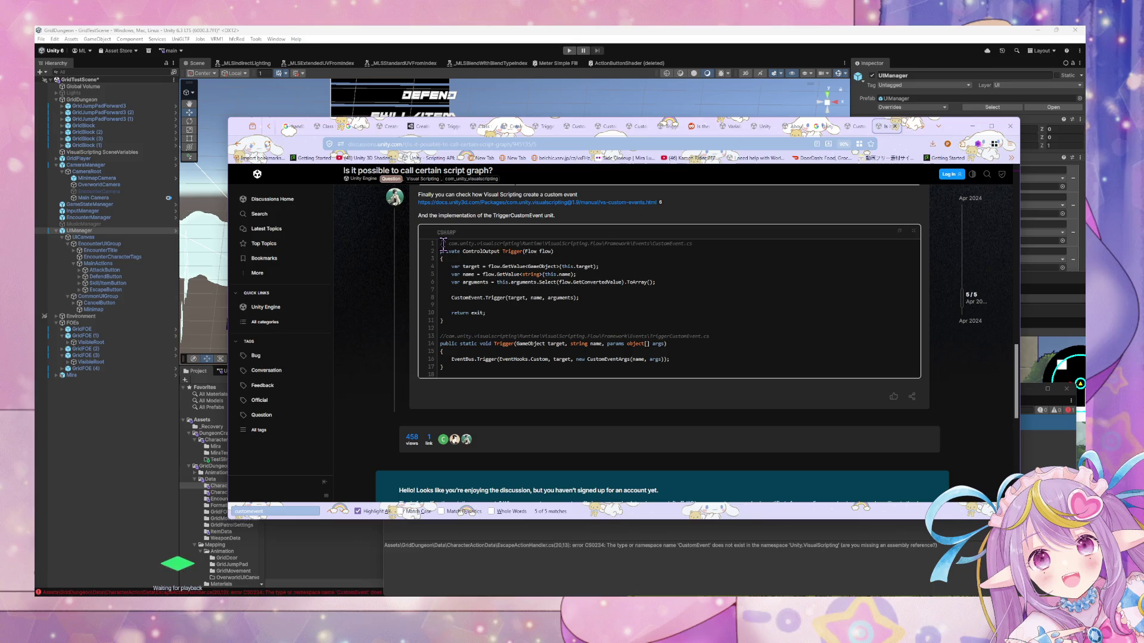
Select the start of the source-path comment, clear the selection, and scroll back up the thread.
mouse_move(444, 242)
mouse_down()
mouse_move(656, 244)
mouse_move(547, 241)
mouse_up()
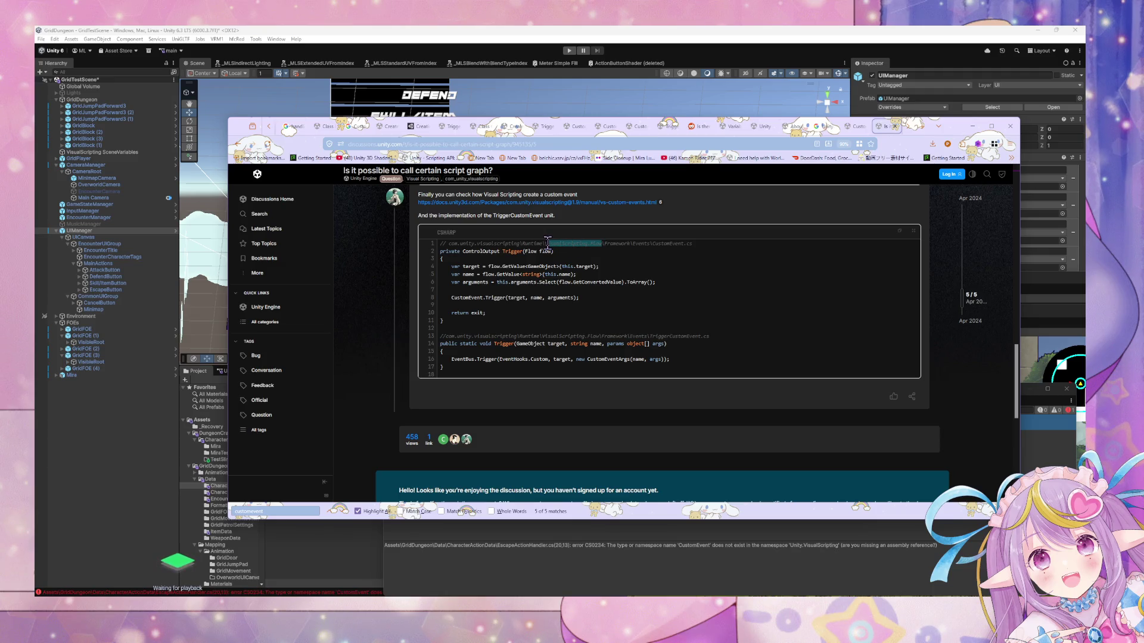
click(668, 291)
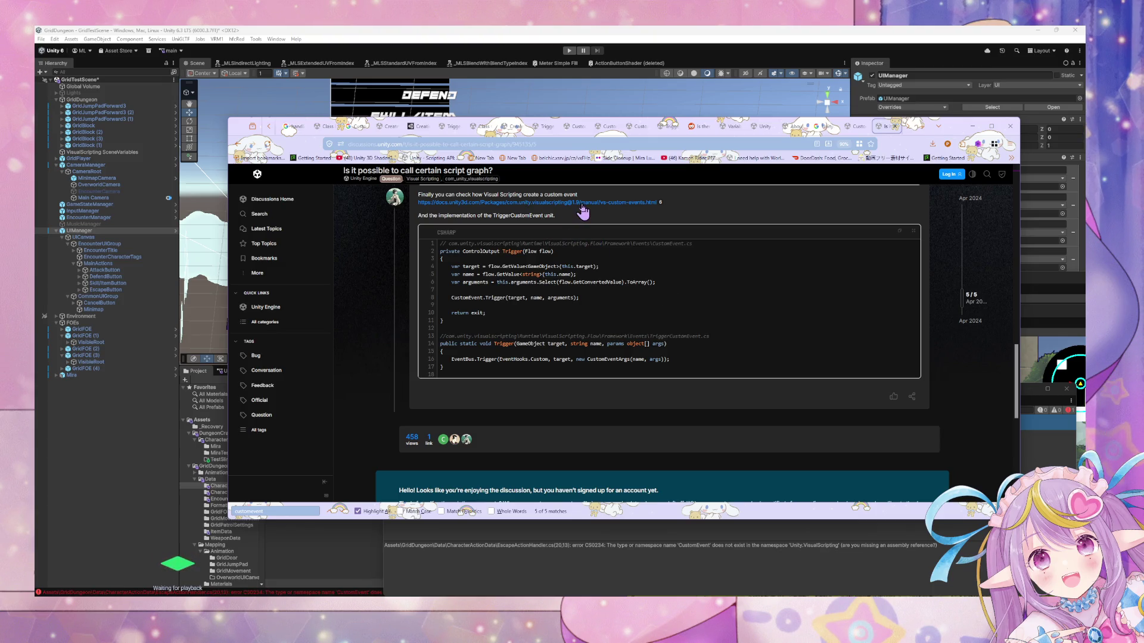
scroll(583, 215, up, 3)
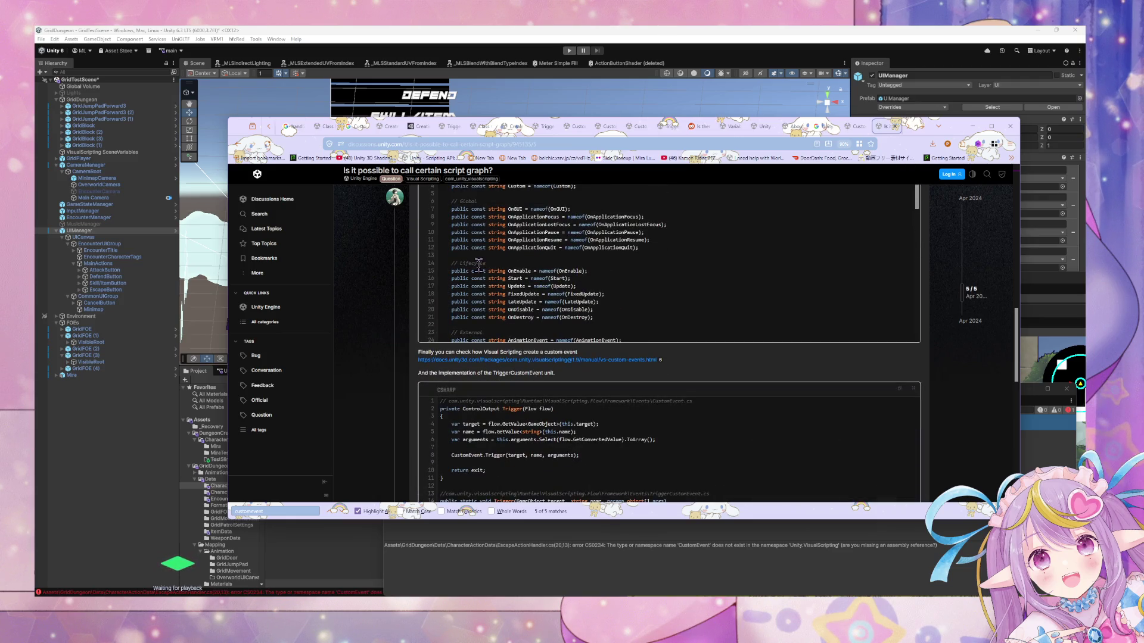
scroll(476, 271, up, 2)
scroll(478, 268, up, 1)
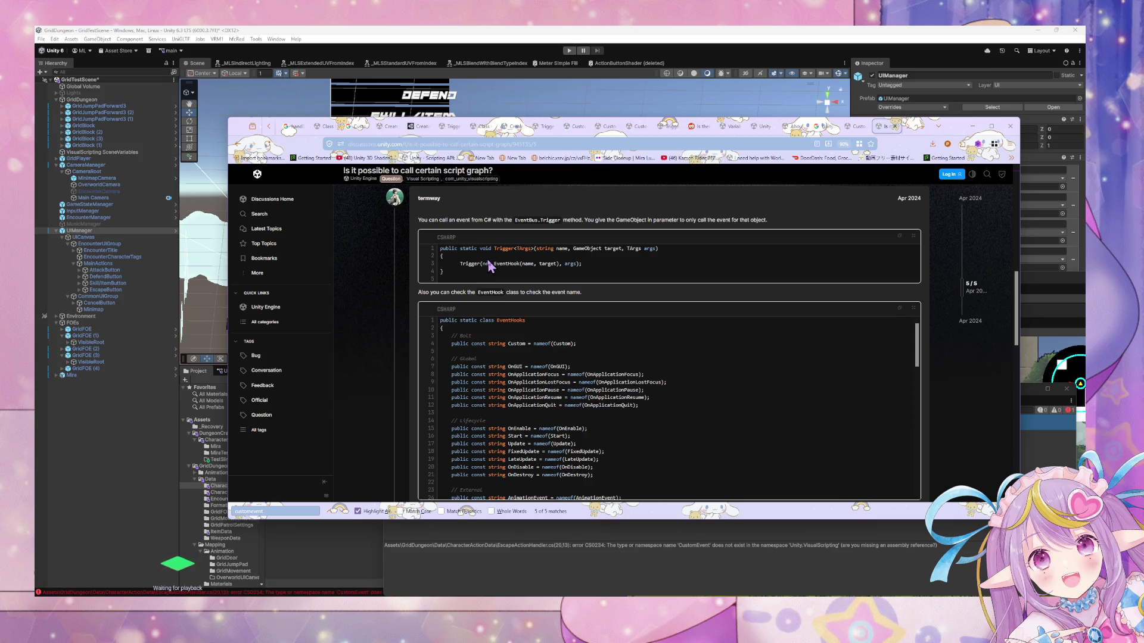
scroll(486, 262, up, 1)
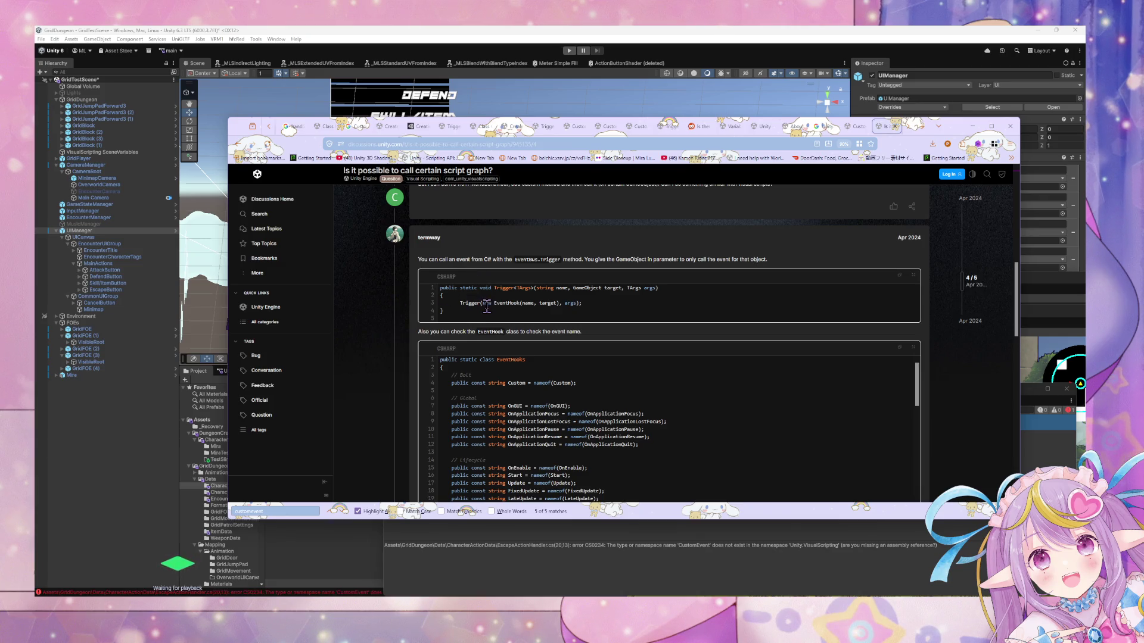
Select 'CustomEvent.cs' in the TriggerCustomEvent code's line 1 comment and open its context menu.
drag(484, 304, 533, 303)
scroll(528, 315, up, 2)
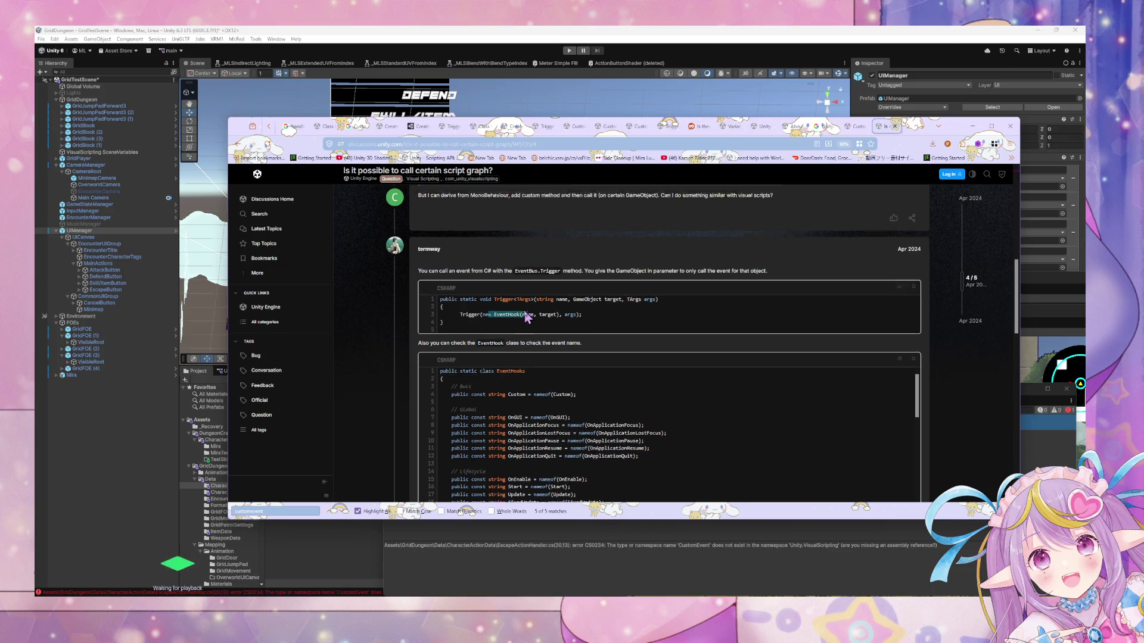
scroll(527, 315, down, 6)
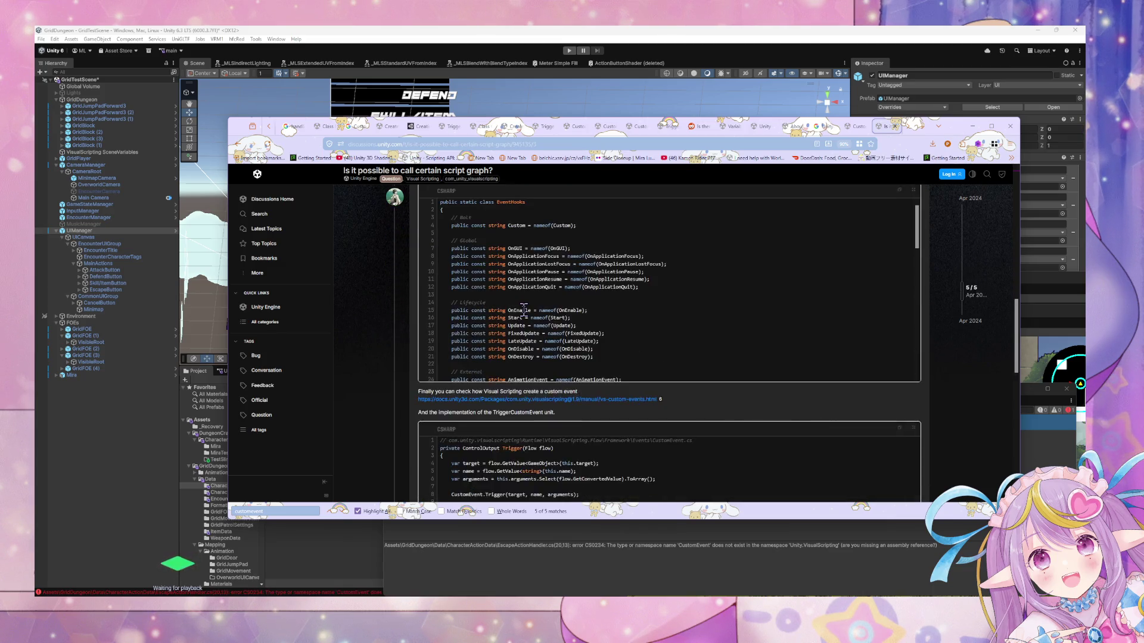
scroll(489, 313, down, 5)
scroll(479, 323, up, 4)
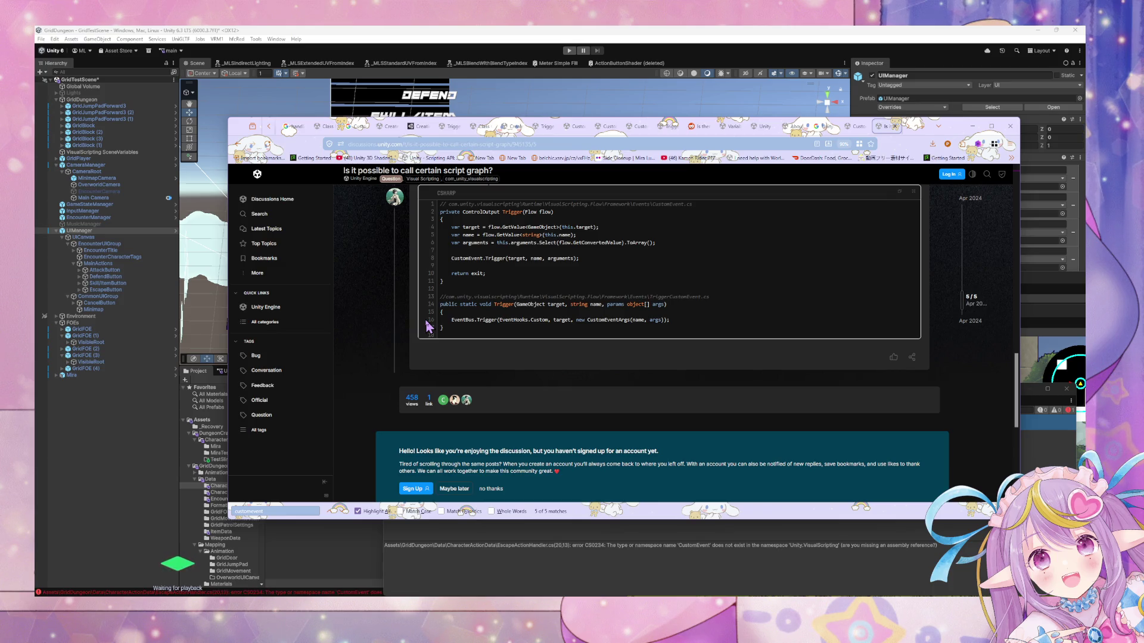
scroll(428, 326, up, 1)
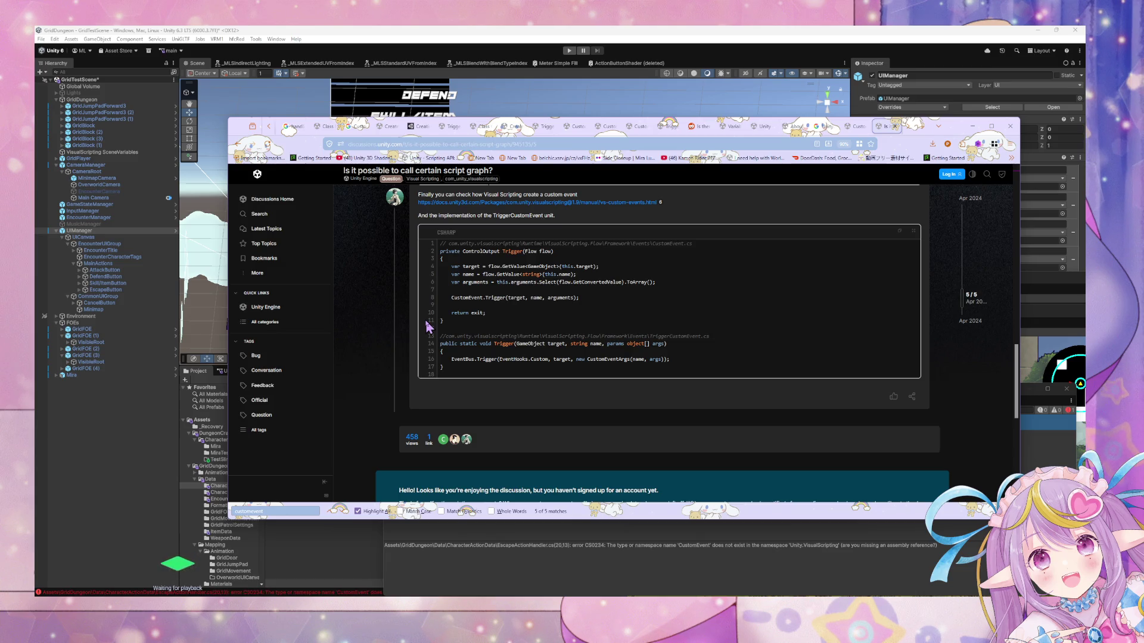
scroll(428, 326, up, 1)
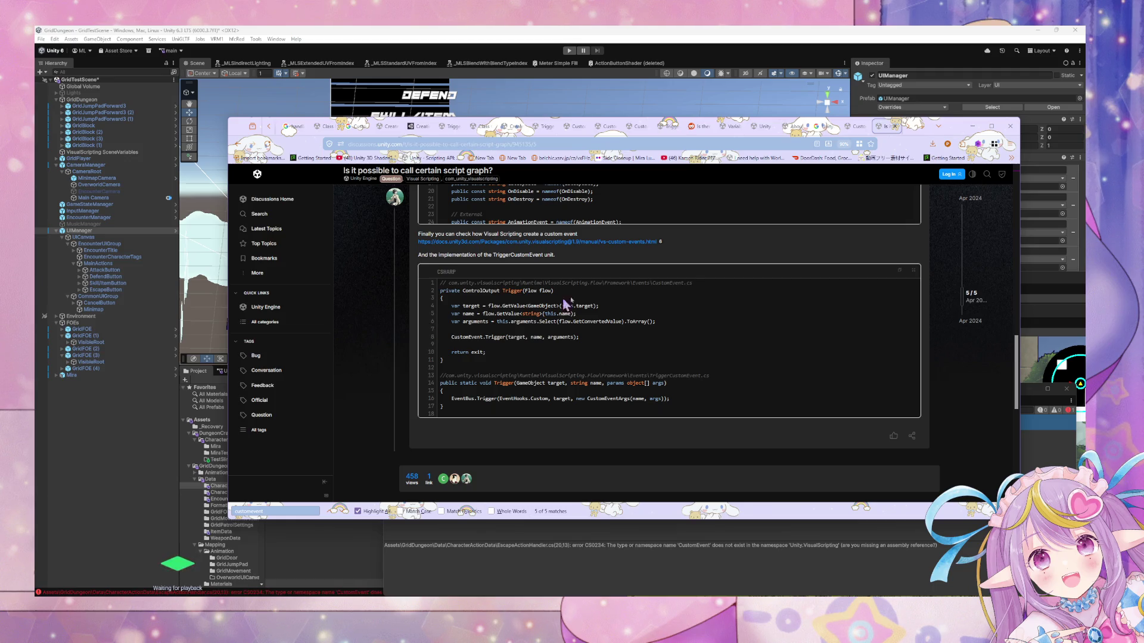
drag(695, 283, 652, 283)
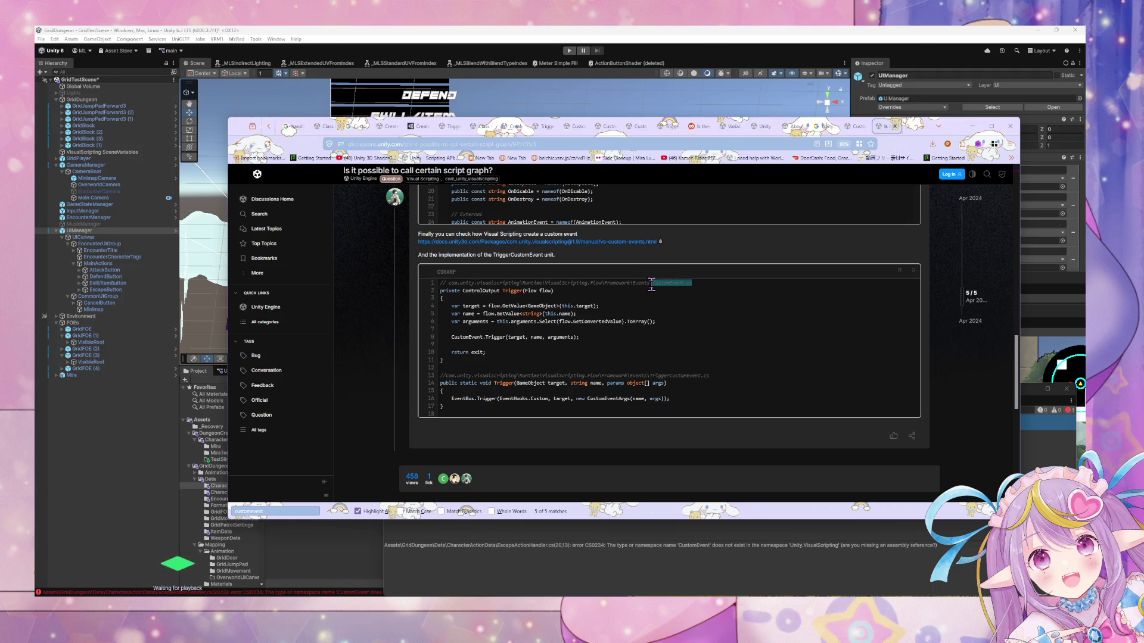
right_click(652, 283)
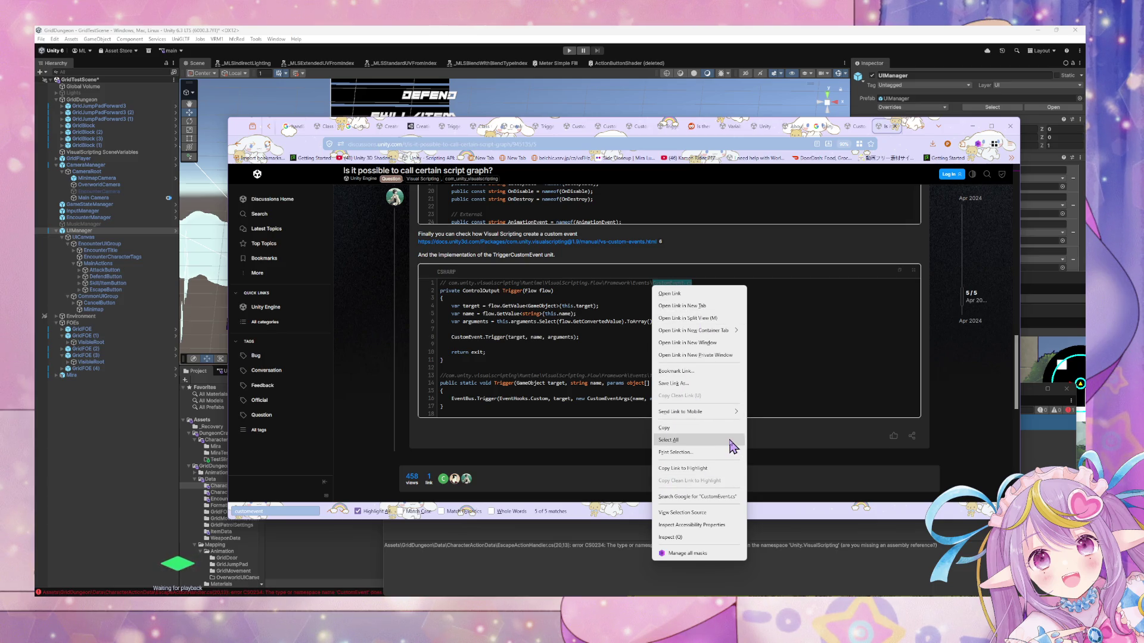
Search Google for 'CustomEvent.cs unity' and expand the full AI Overview on EventBus.Trigger.
click(709, 497)
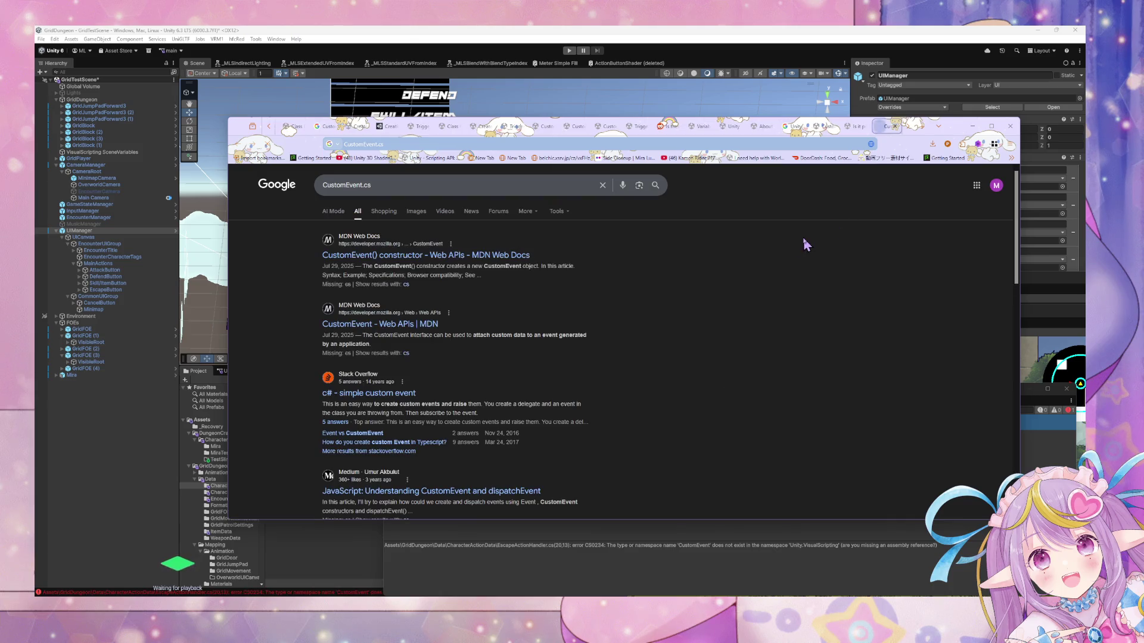
click(386, 184)
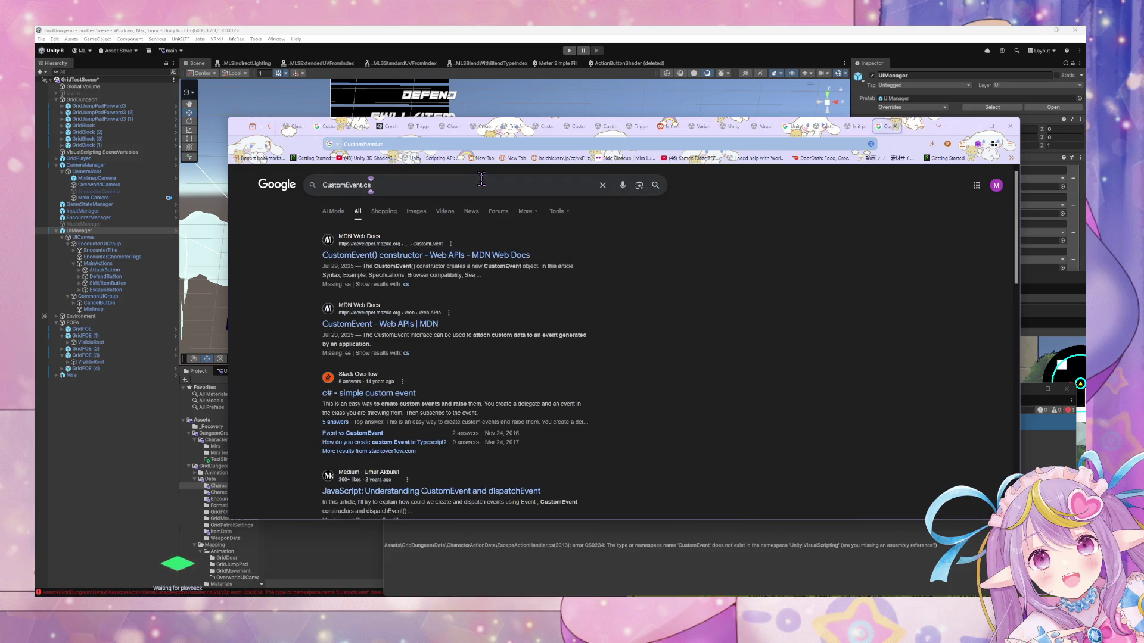
text( unity)
key(Return)
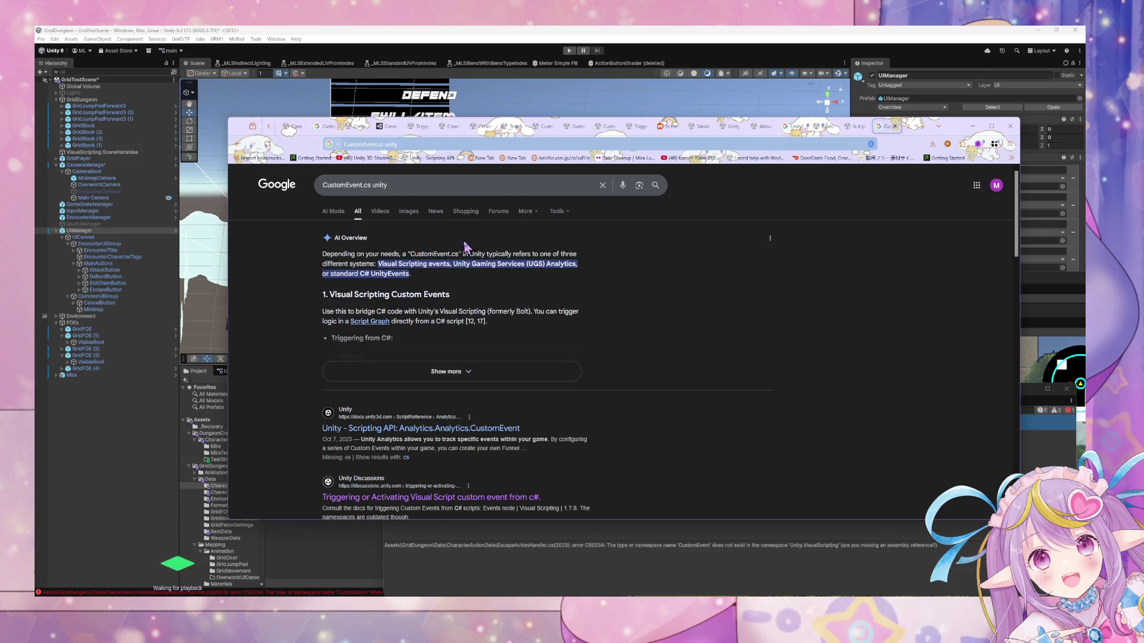
click(497, 365)
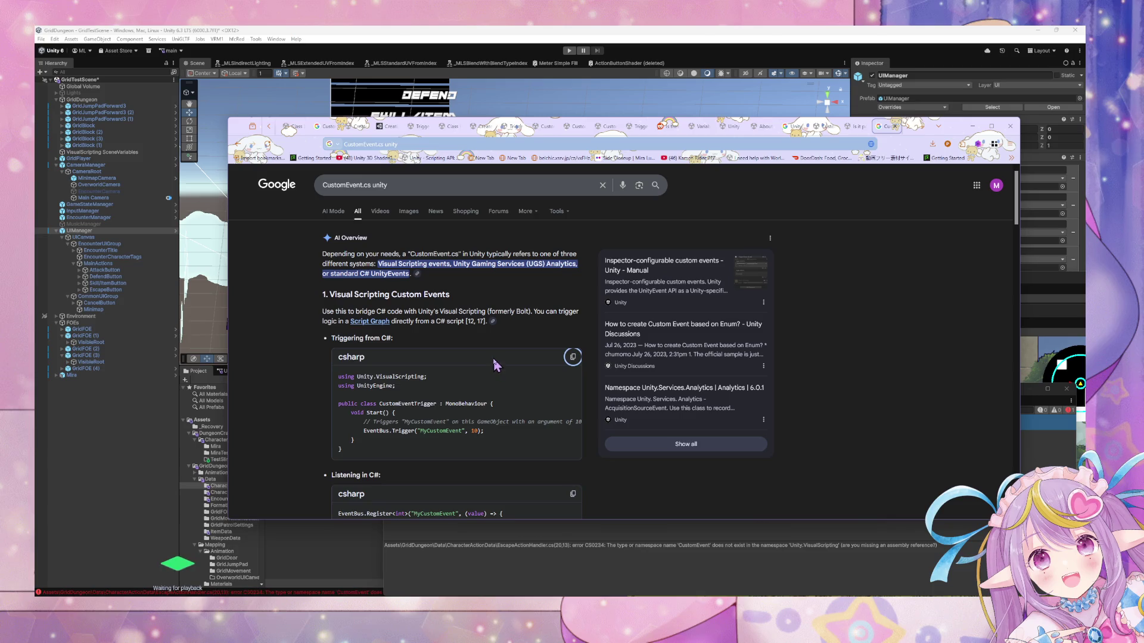
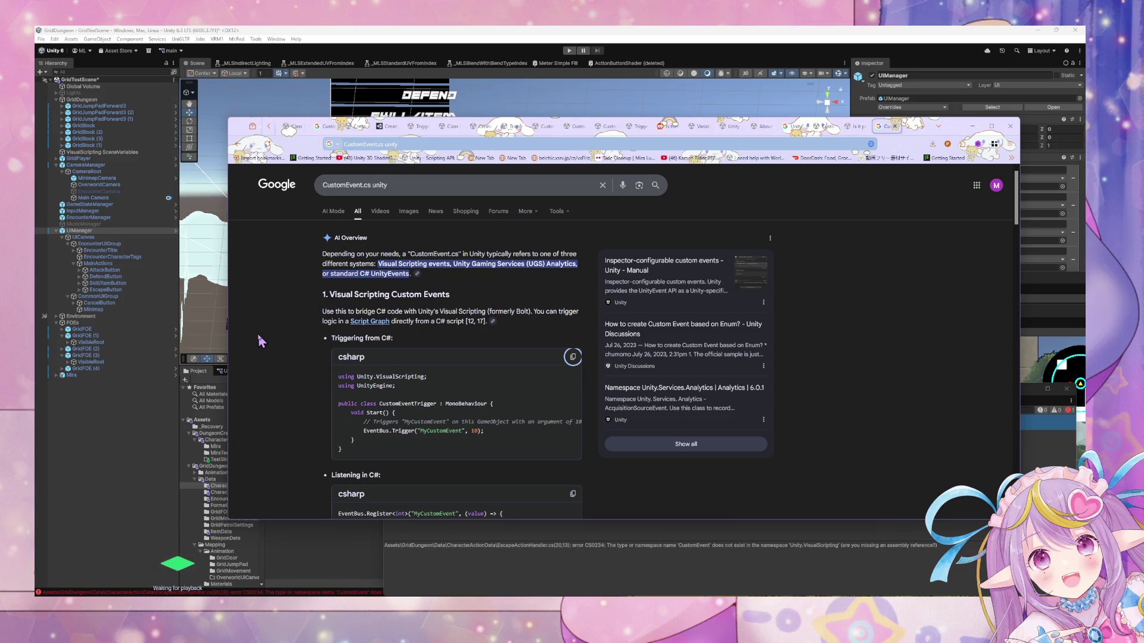
Open Unity's Script Graph events documentation from the search results in a background tab.
scroll(260, 341, down, 2)
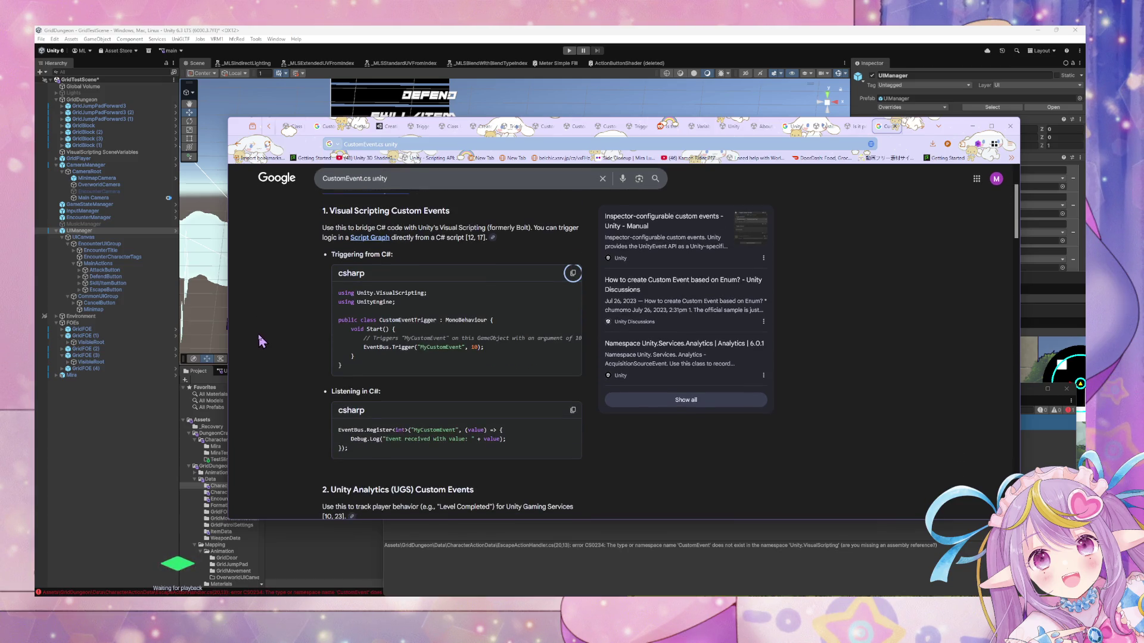
scroll(260, 338, down, 2)
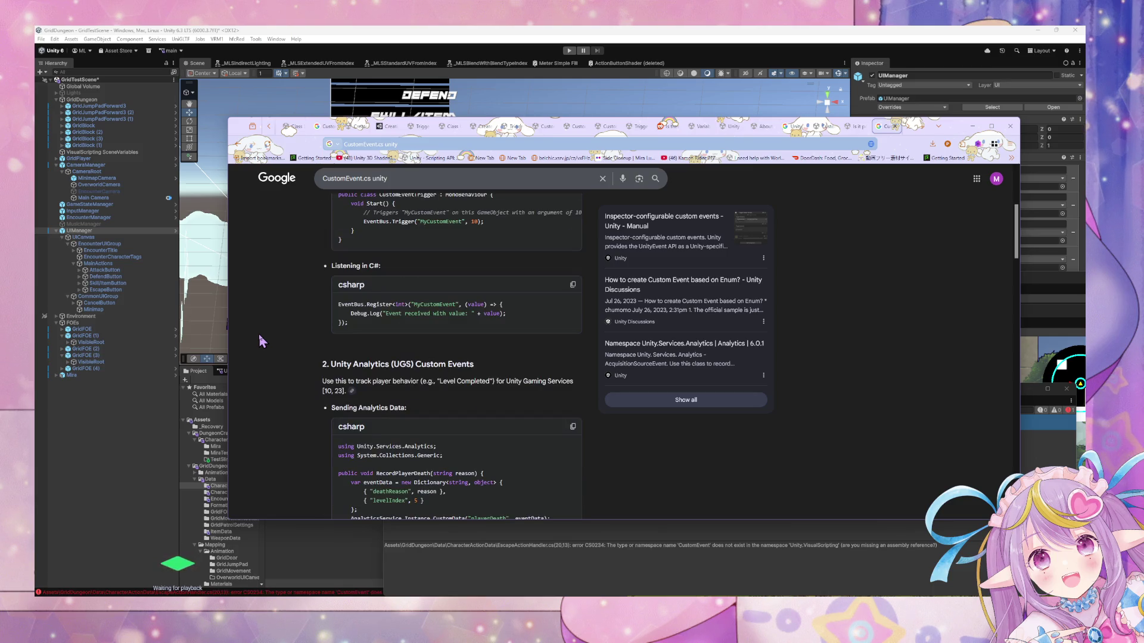
scroll(260, 337, down, 1)
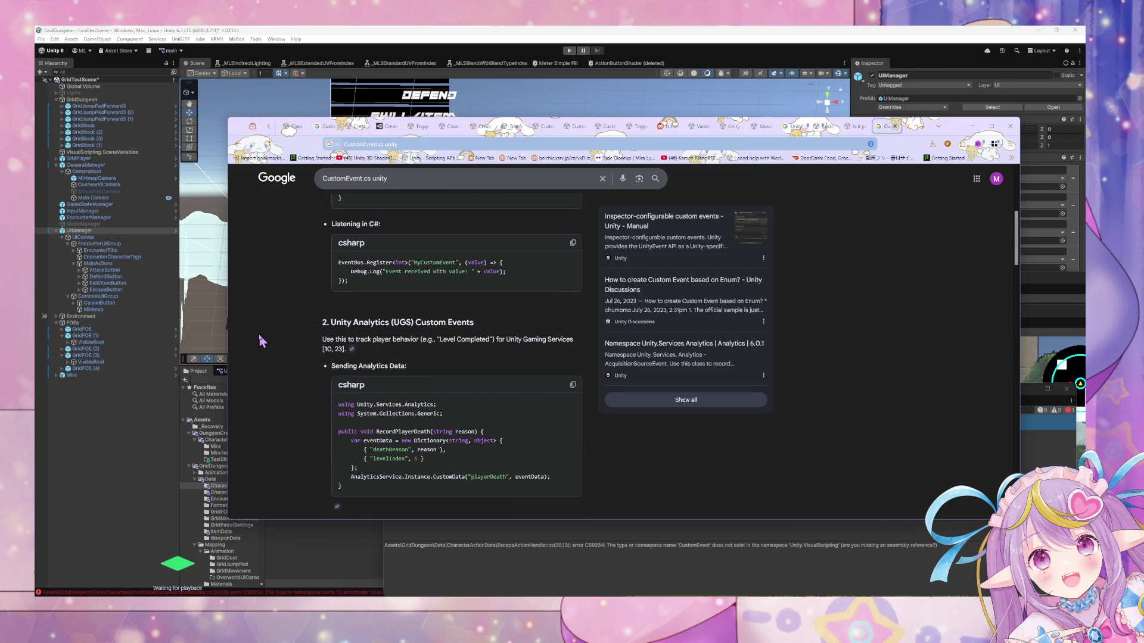
scroll(334, 342, down, 1)
scroll(336, 348, up, 2)
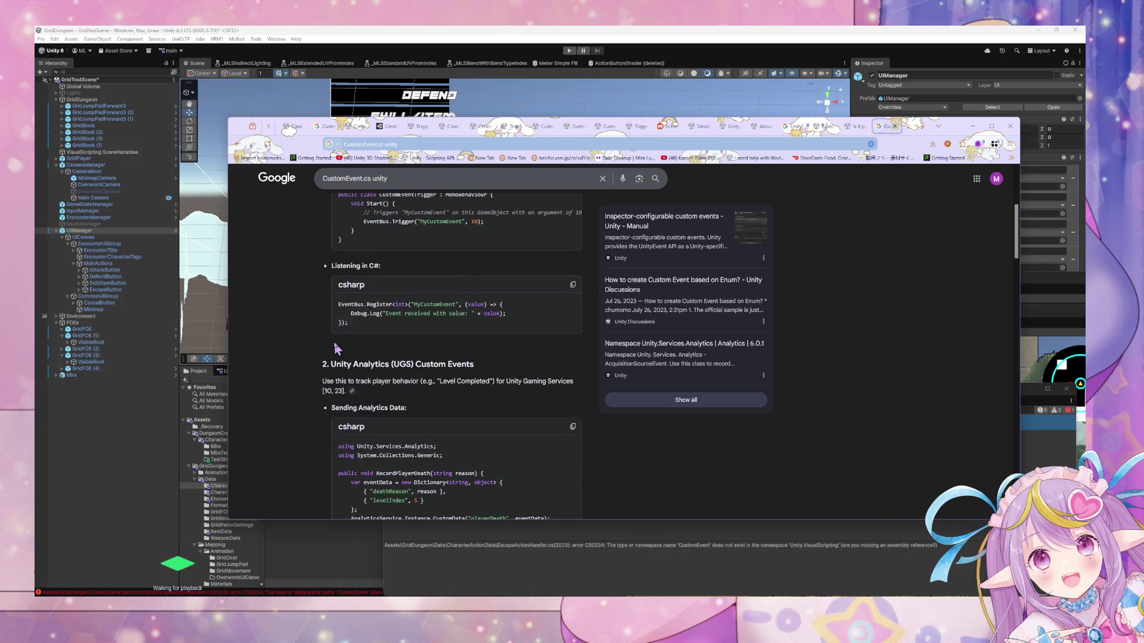
scroll(335, 349, up, 5)
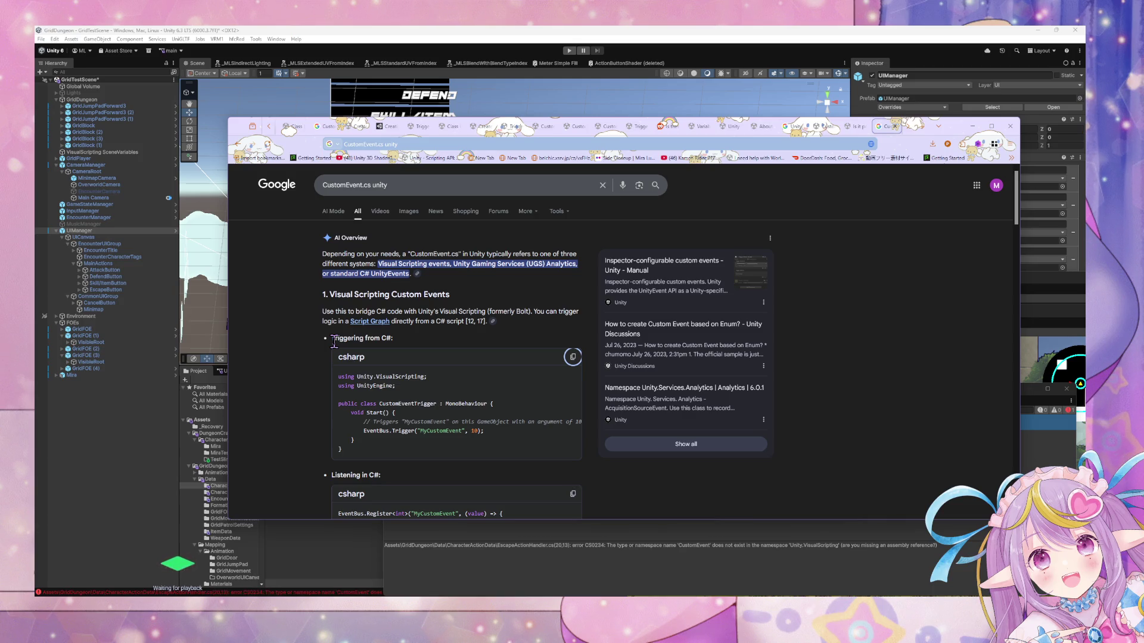
middle_click(370, 322)
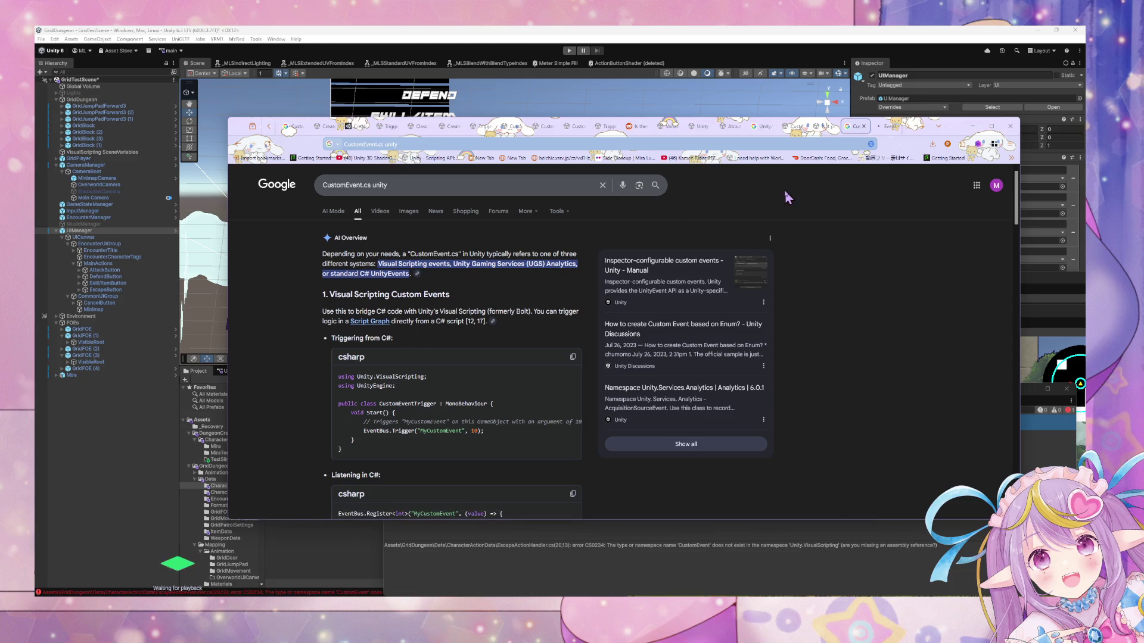
Search the Events unit manual page for 'eventbus', then go back to the CustomEvent.cs results.
click(887, 126)
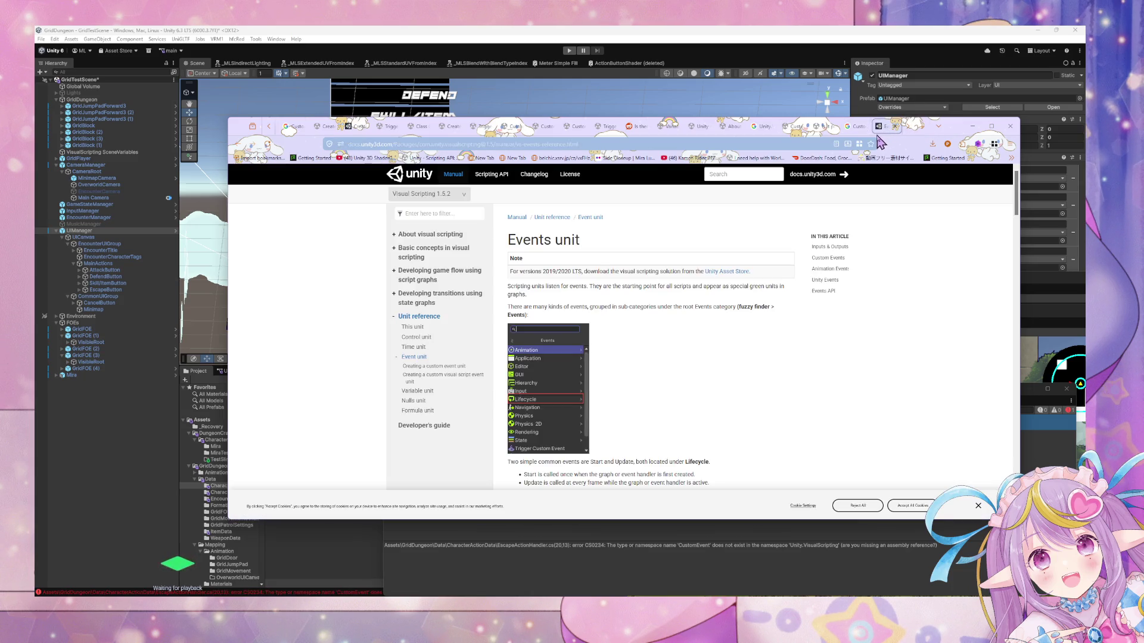
scroll(775, 232, down, 5)
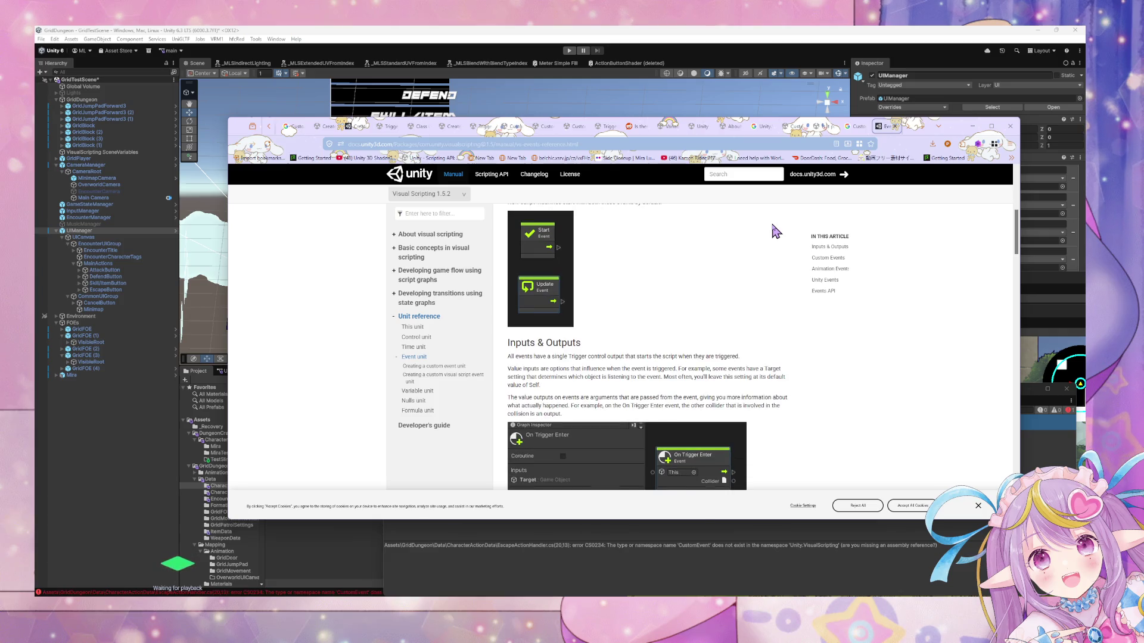
key(ctrl+f)
text(event)
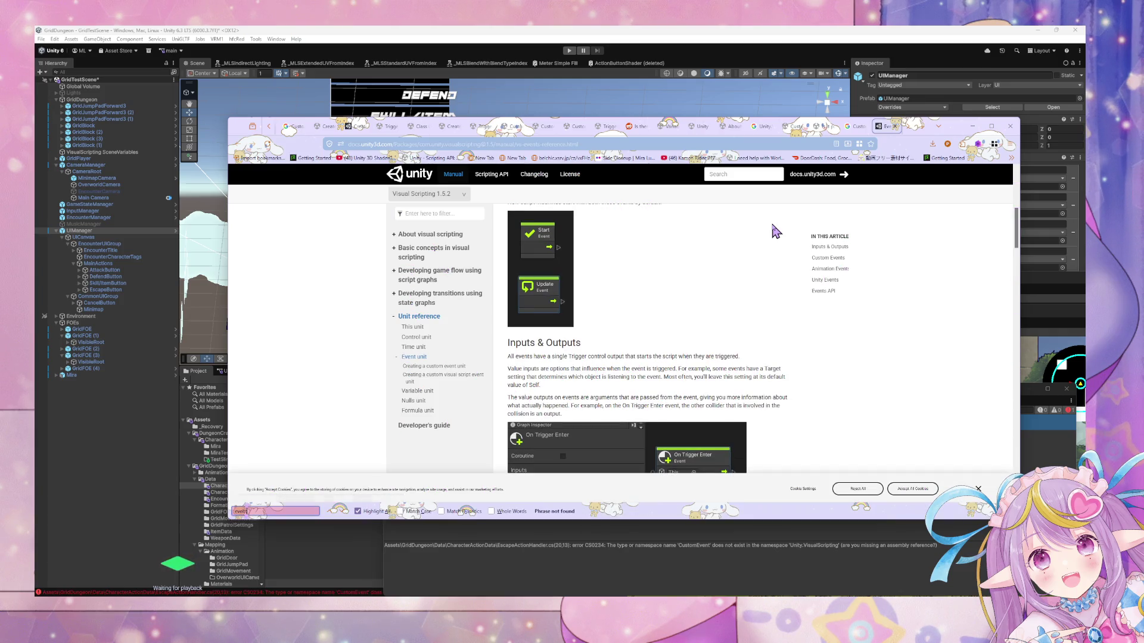
text(bus)
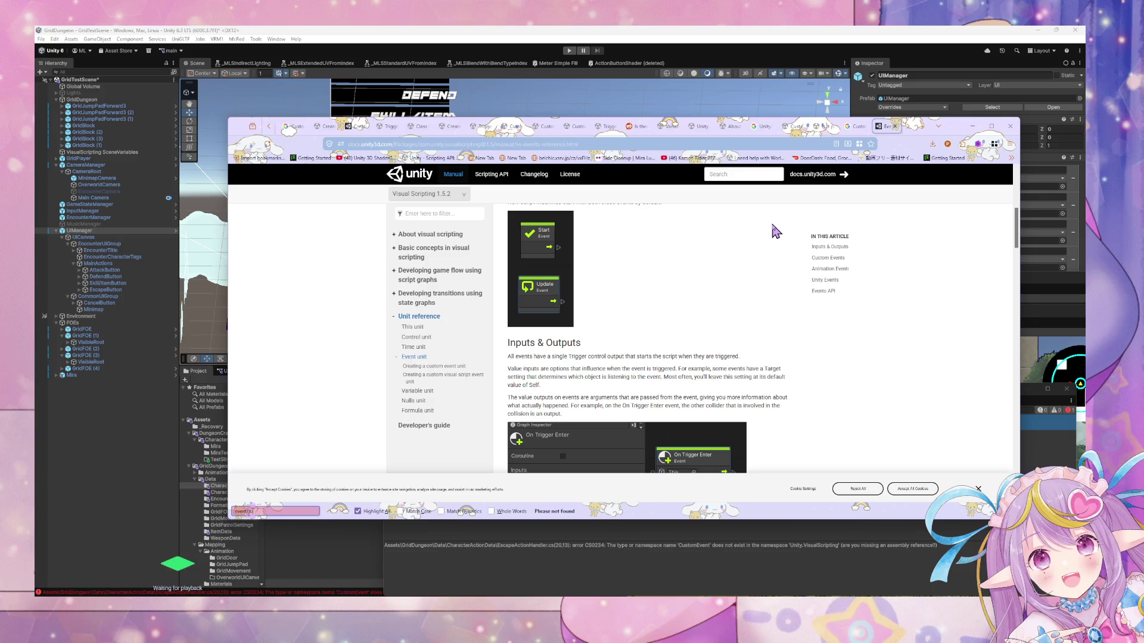
key(BackSpace)
key(BackSpace)
key(BackSpace)
click(856, 127)
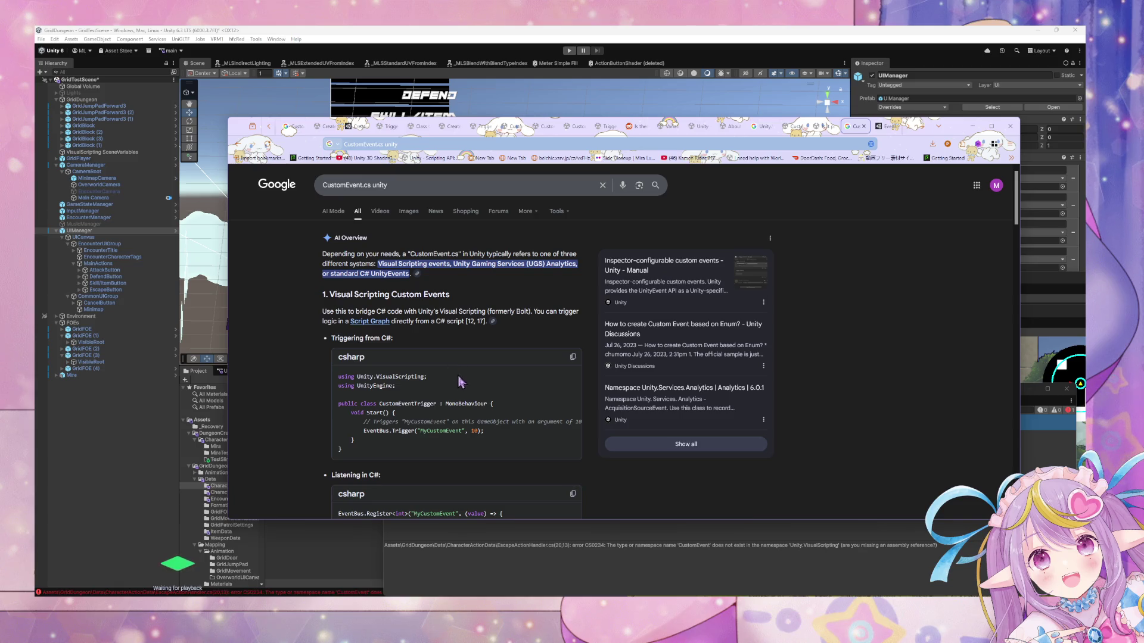
Replace the CustomEvent call on line 19 with EventBus.Trigger("Overworld") and return to Unity.
key(alt+Tab)
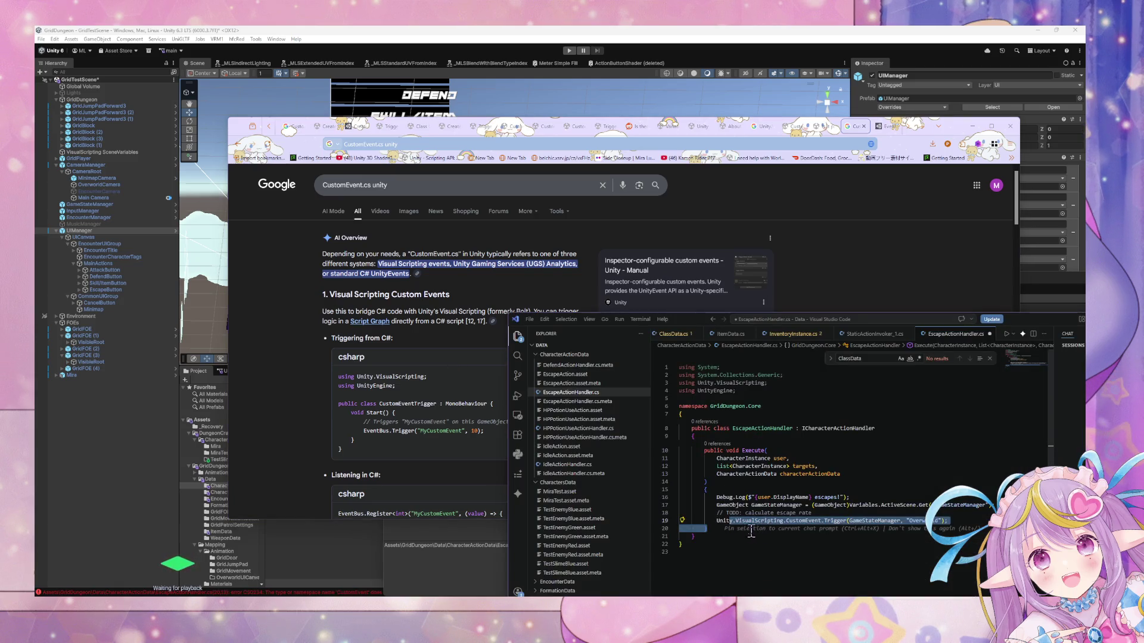
drag(949, 521, 717, 521)
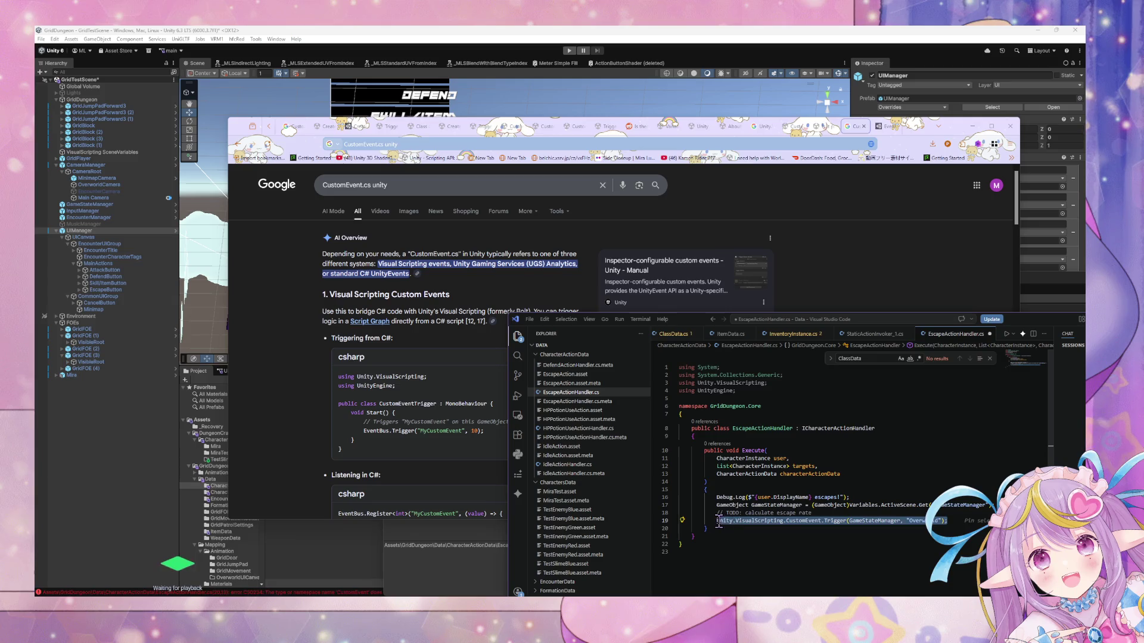
text(Eve)
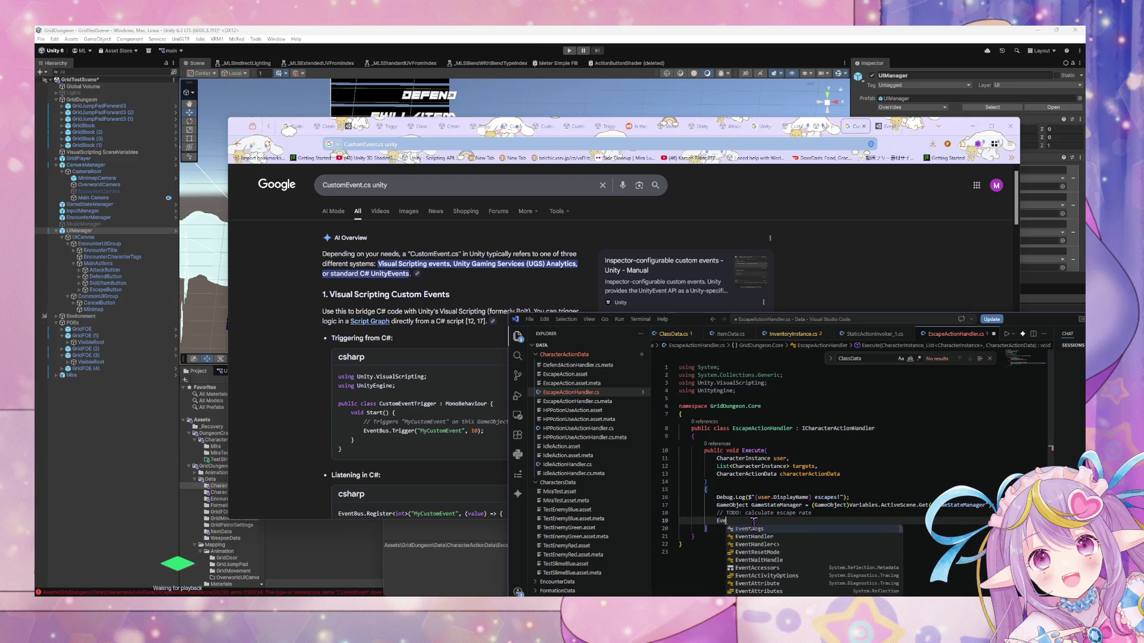
text(ntBus.)
text(Tr)
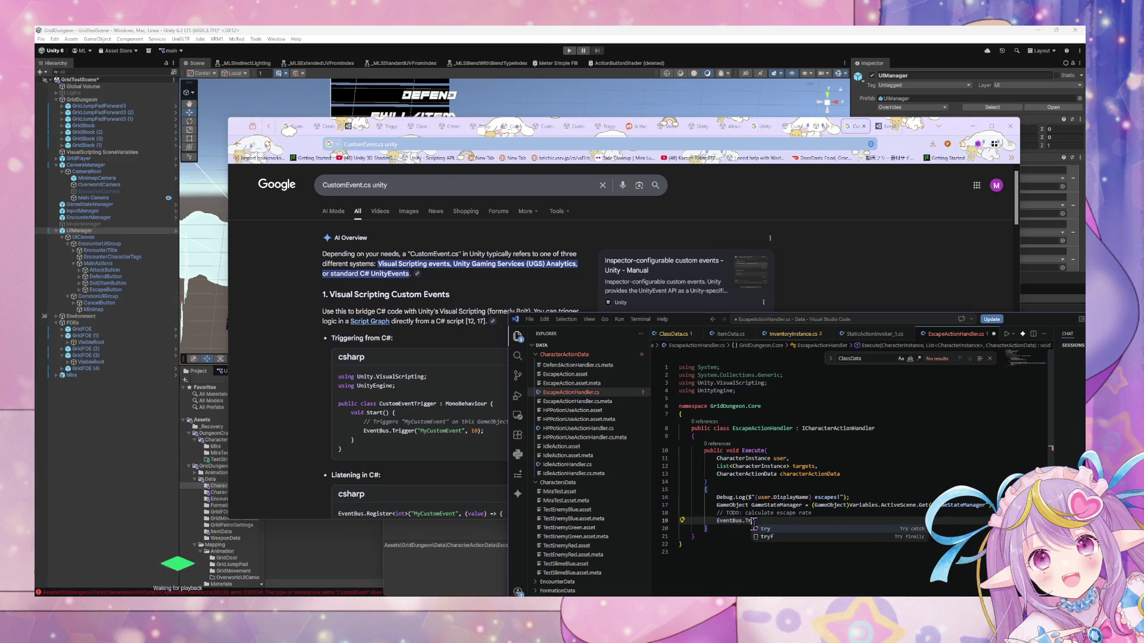
text(igger("O)
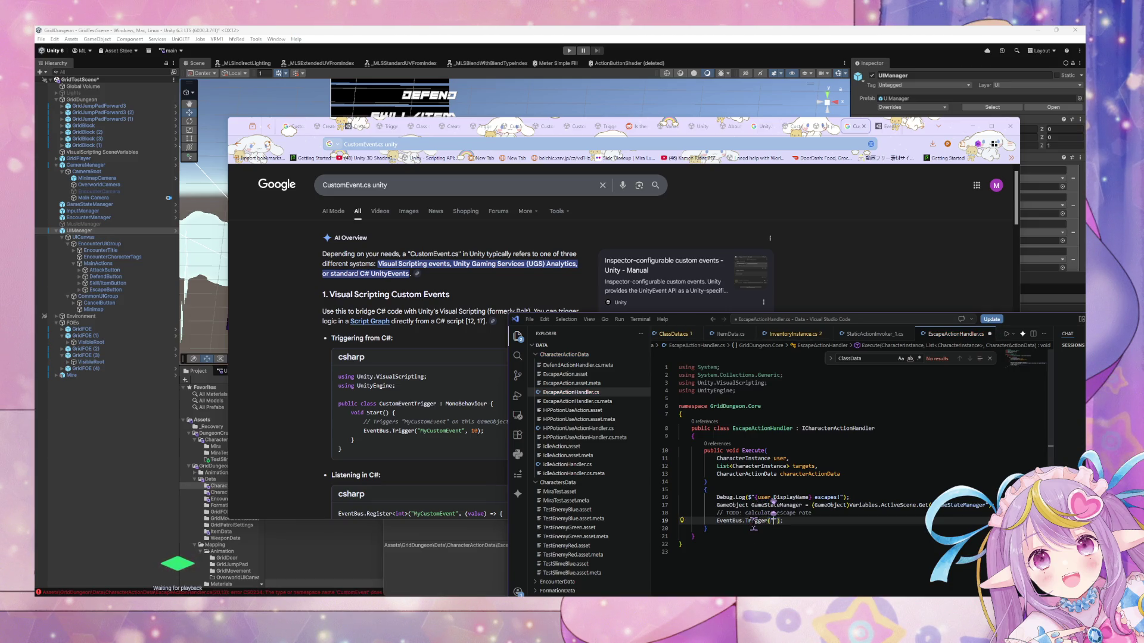
text(ver)
text(world.Escape)
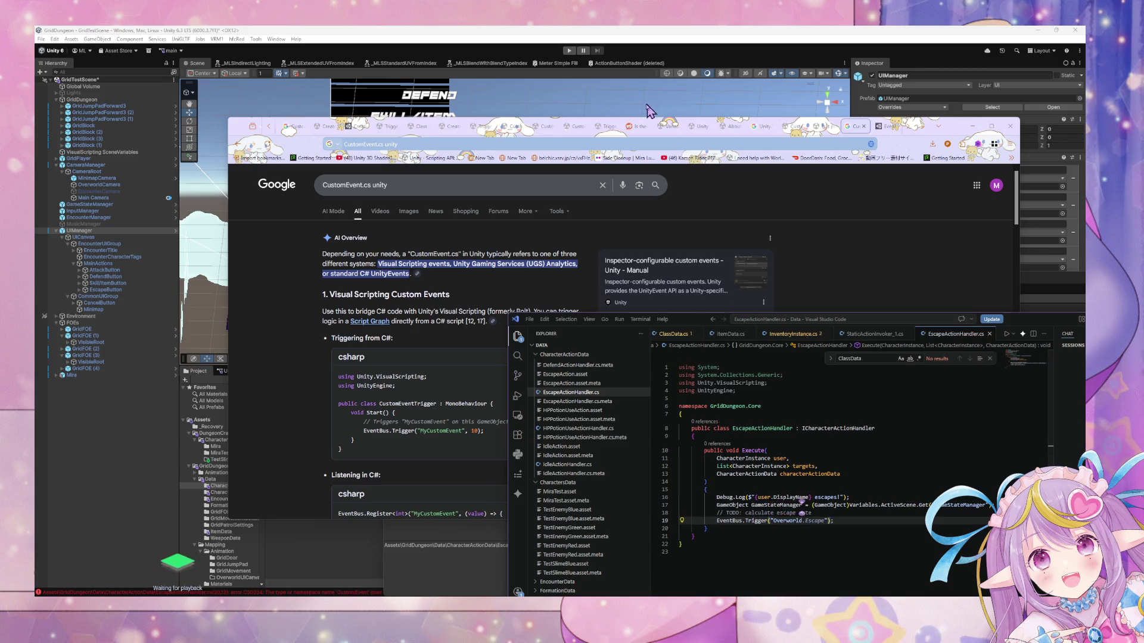
click(651, 110)
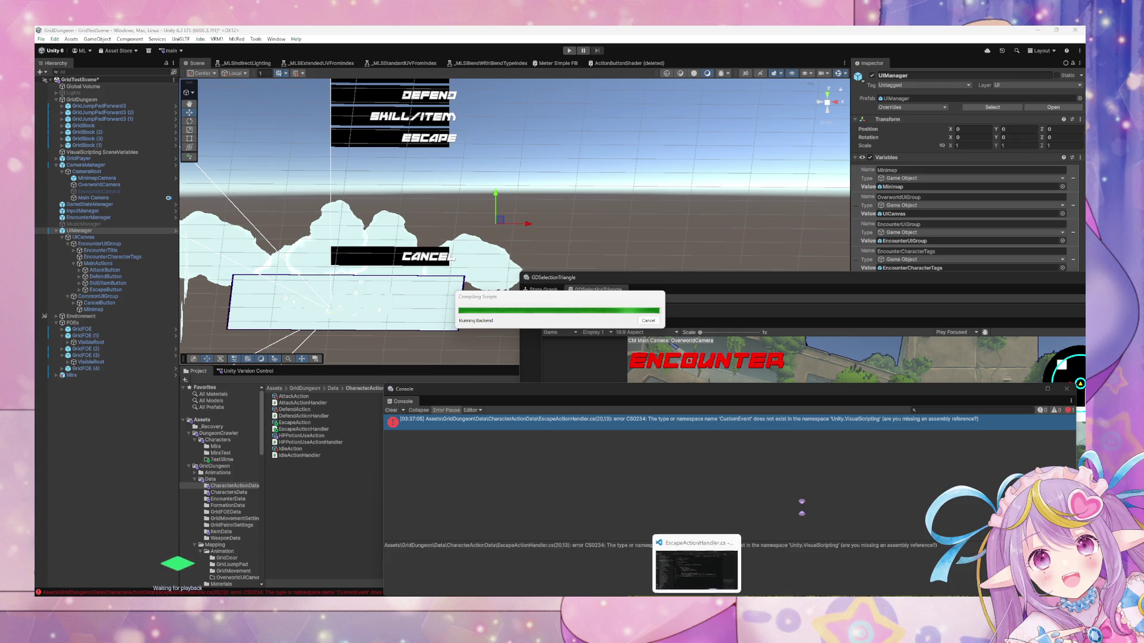
Minimize Unity Hub and VS Code, leaving the GDSelectionTriangle Shader Graph window in front.
click(703, 581)
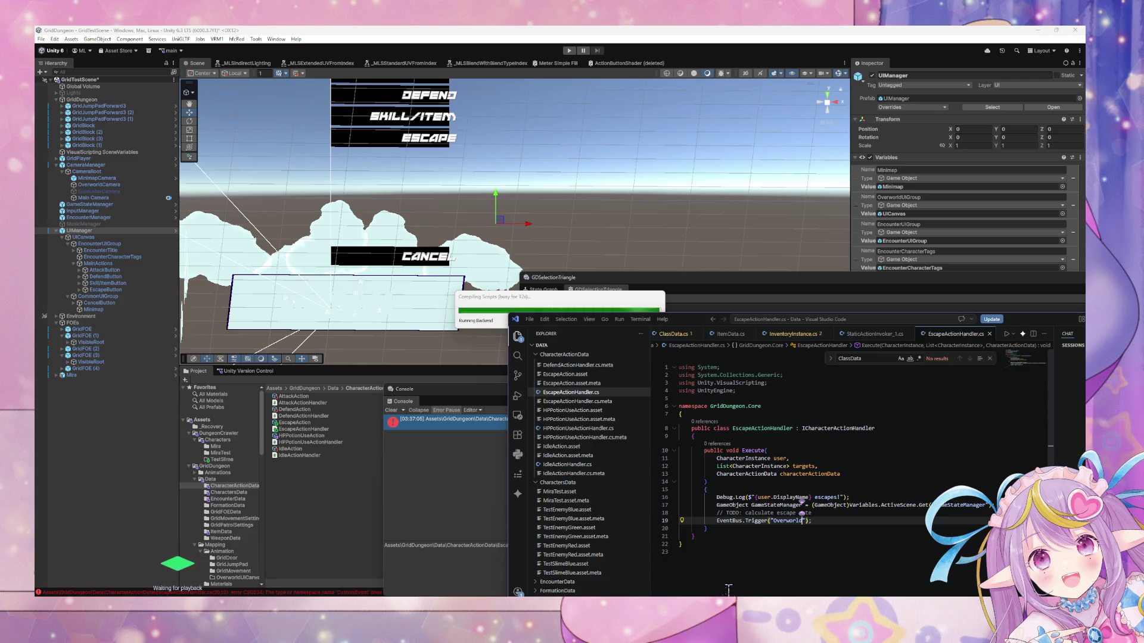
mouse_move(660, 594)
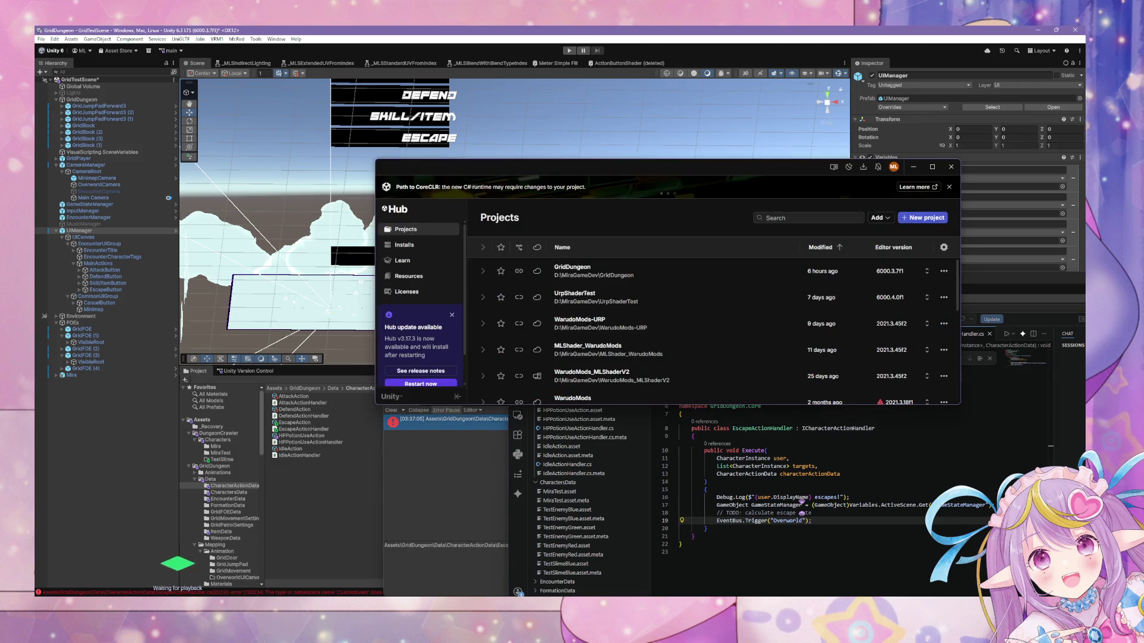
click(660, 569)
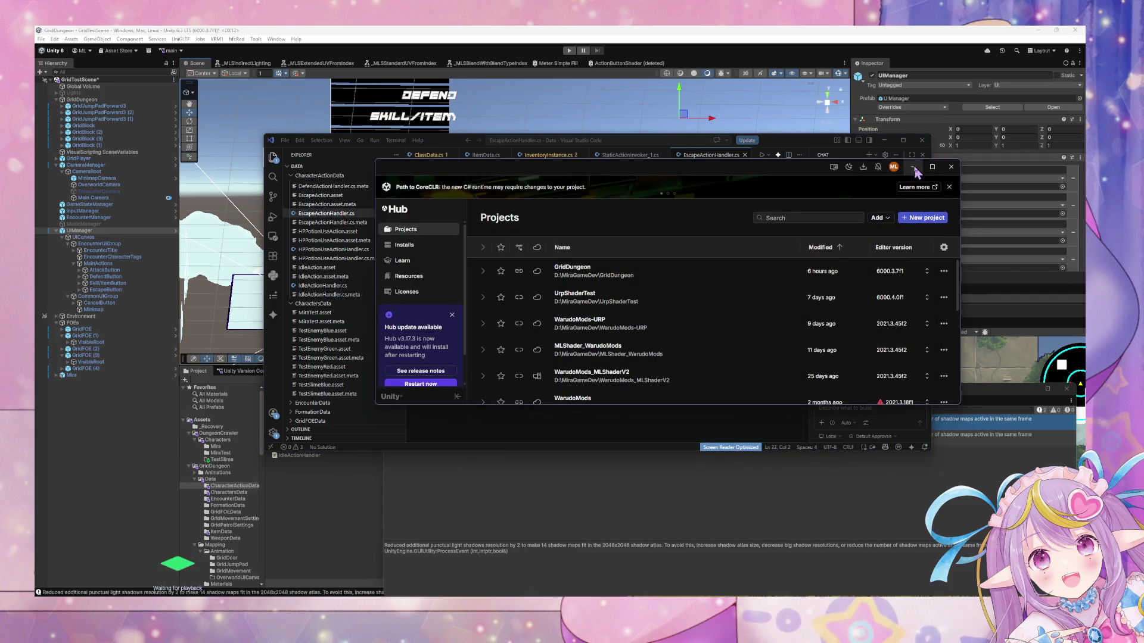
click(913, 167)
click(884, 141)
click(658, 291)
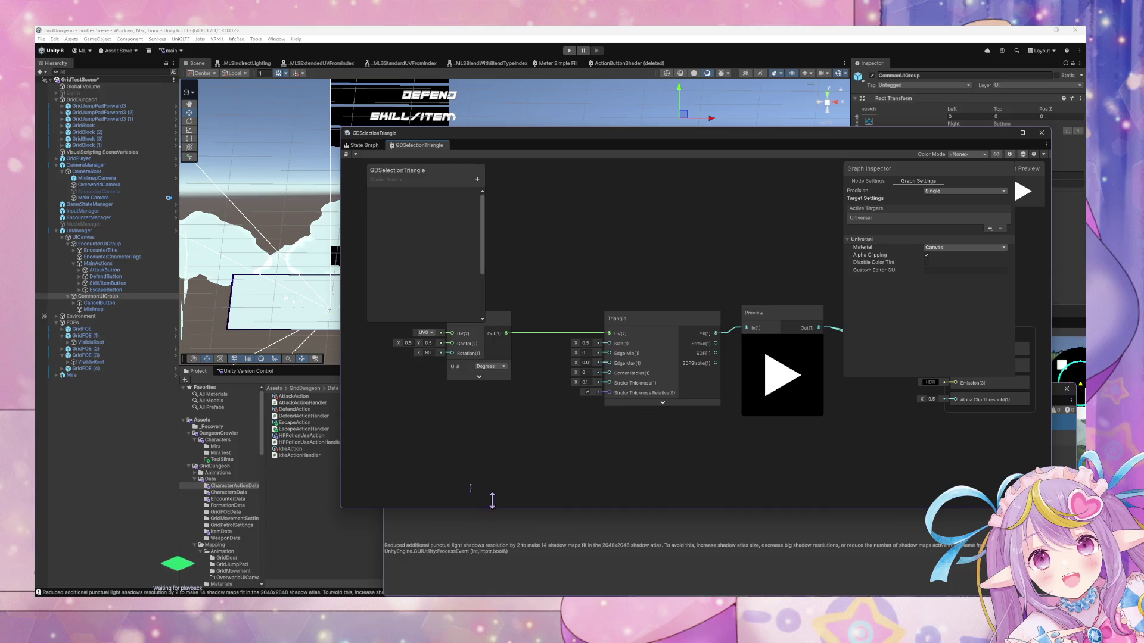
Open the EncounterManager prefab and move the Shader Graph, Game and Console windows off the Inspector.
click(107, 218)
mouse_move(767, 141)
mouse_down()
mouse_move(648, 147)
mouse_move(598, 192)
mouse_up()
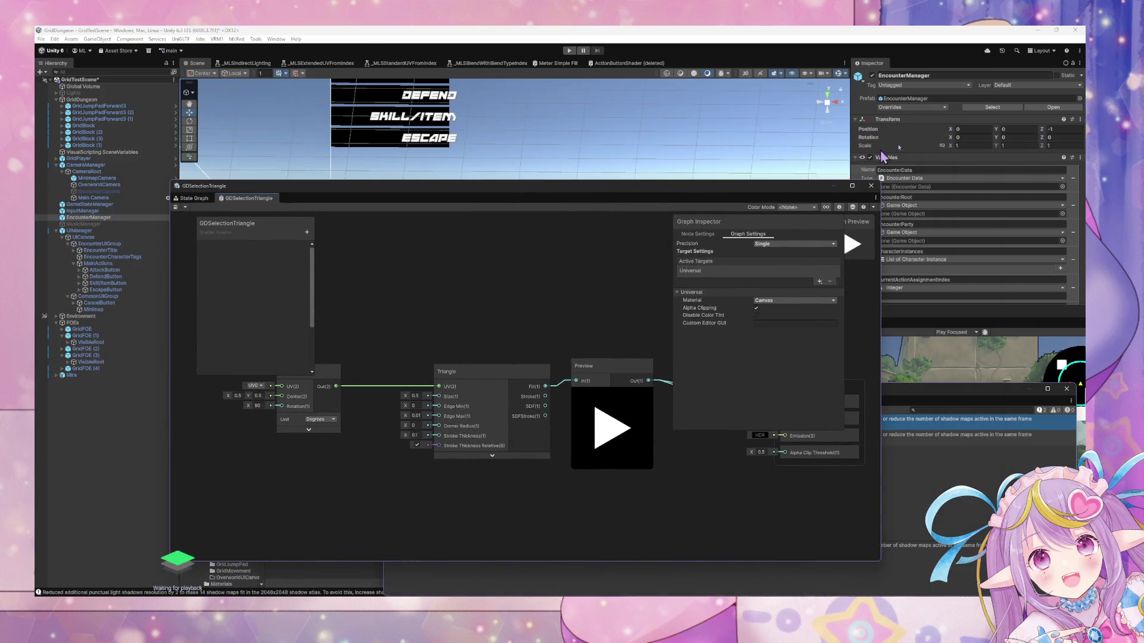
click(1053, 108)
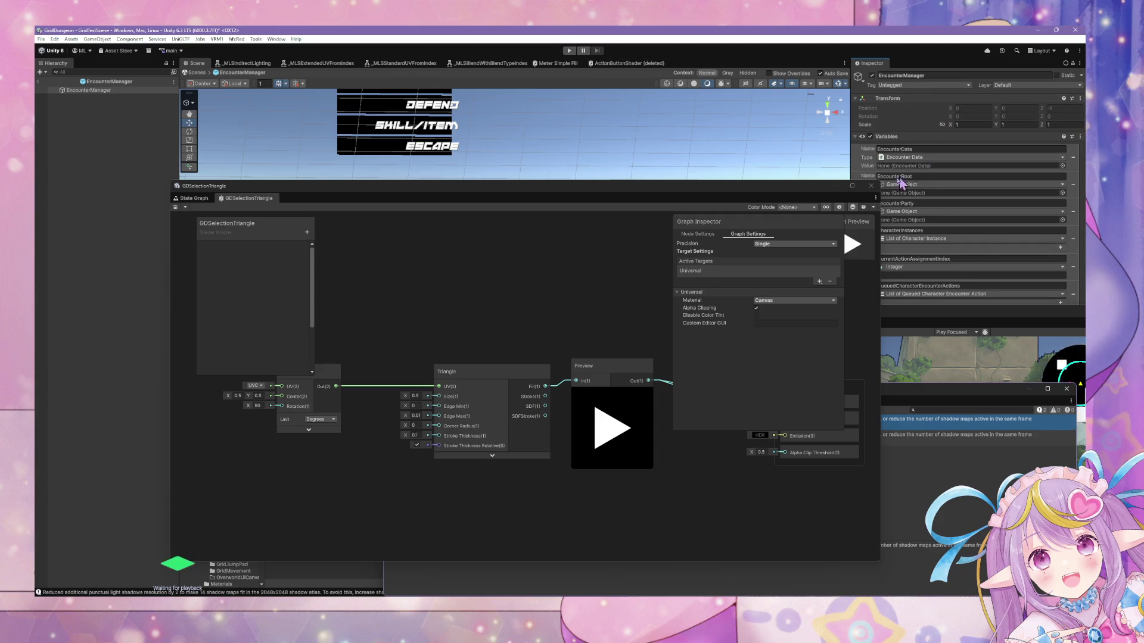
drag(834, 185, 651, 157)
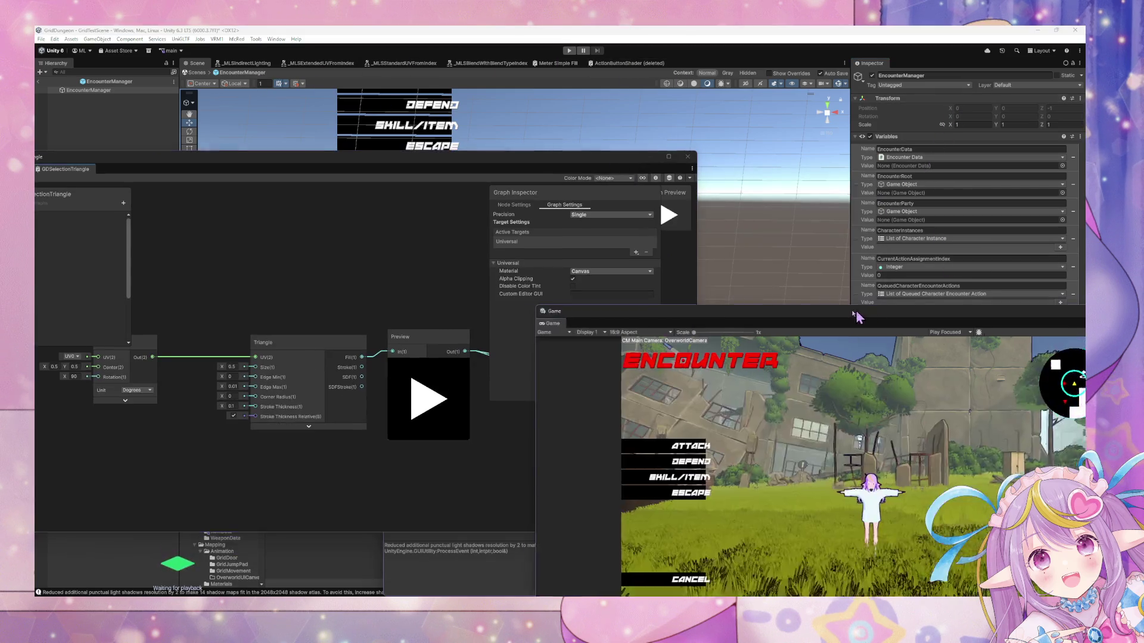
drag(857, 317, 462, 393)
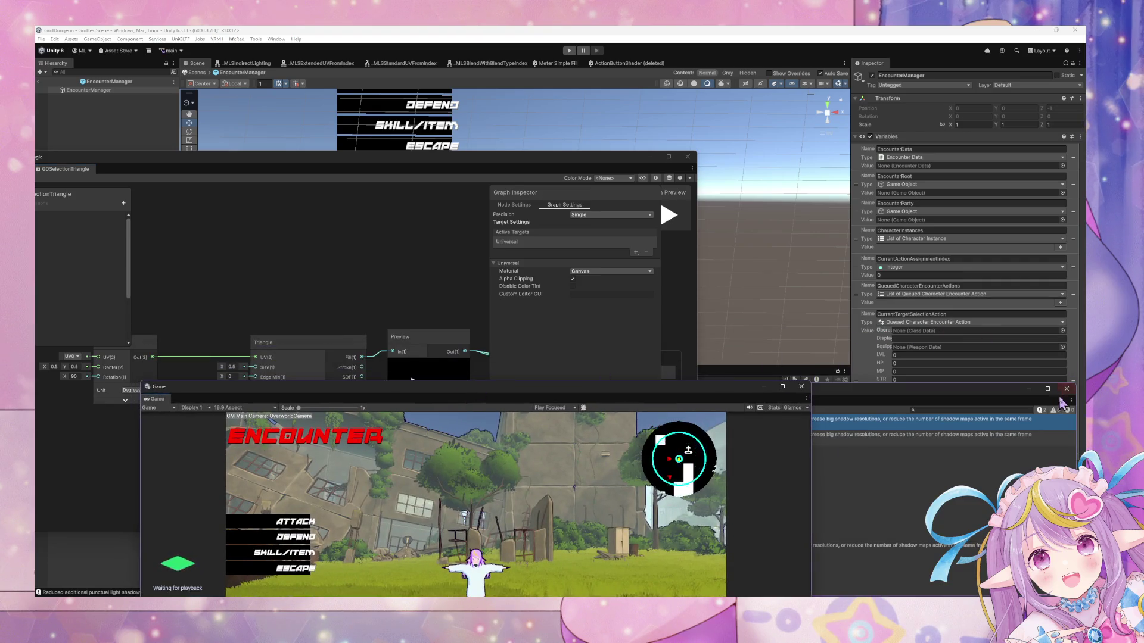
click(924, 394)
drag(896, 399, 488, 394)
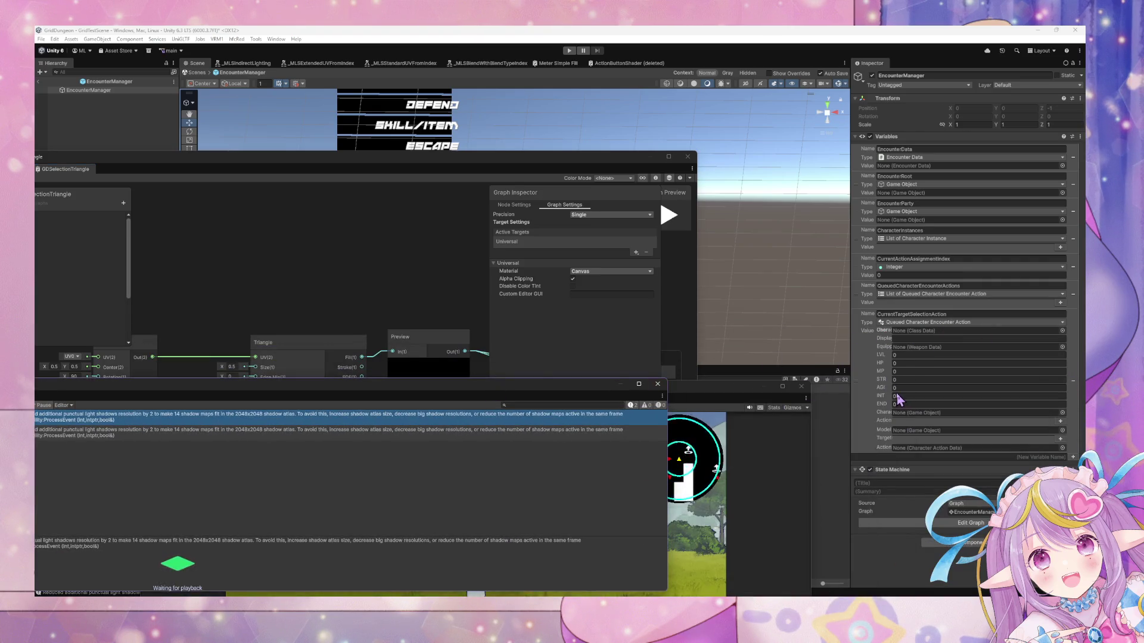
Drill through Encounter and Assign Character Actions into the Select Main Action script graph.
click(695, 411)
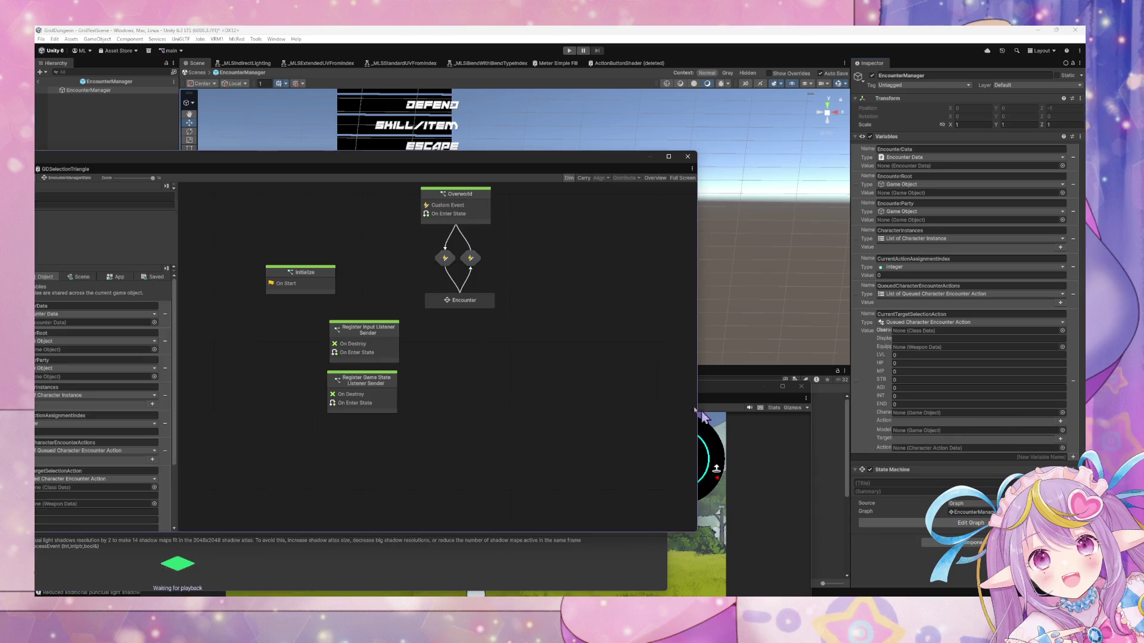
double_click(479, 302)
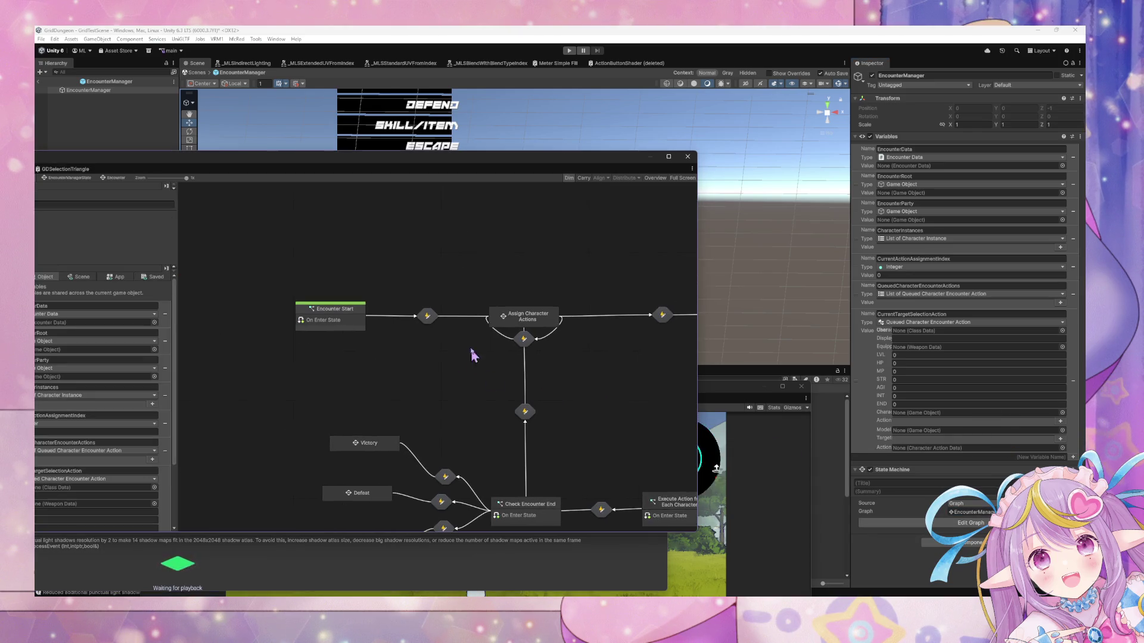
double_click(532, 325)
double_click(447, 303)
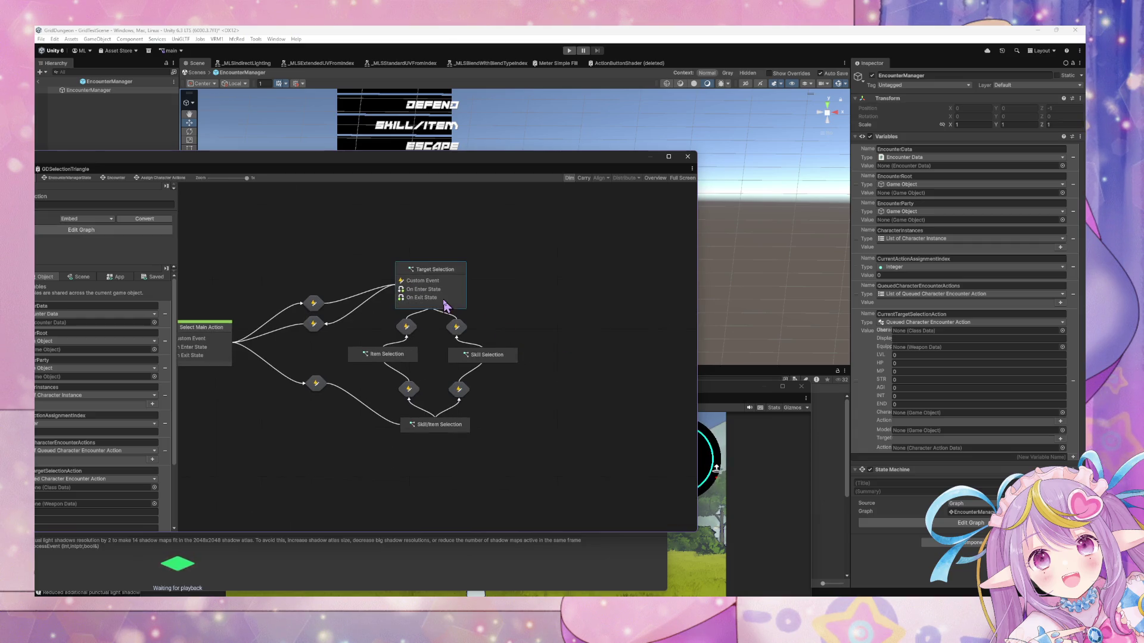
scroll(554, 306, down, 6)
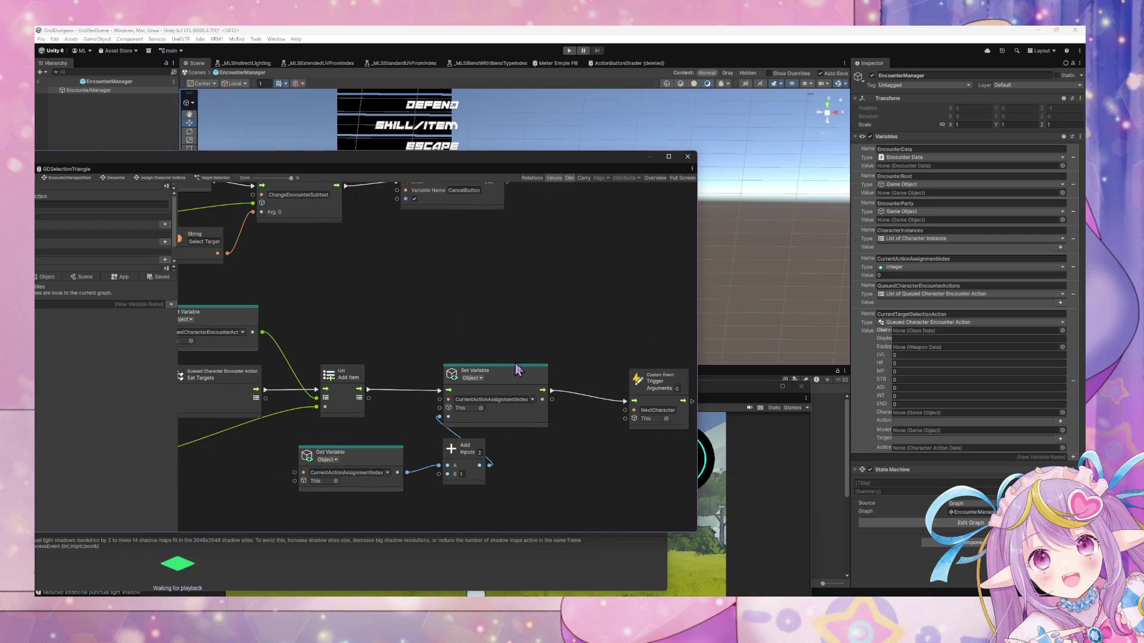
mouse_move(494, 393)
mouse_down()
mouse_move(449, 389)
mouse_move(605, 403)
mouse_move(656, 313)
mouse_move(602, 271)
mouse_move(467, 313)
mouse_move(570, 269)
mouse_move(583, 357)
mouse_up()
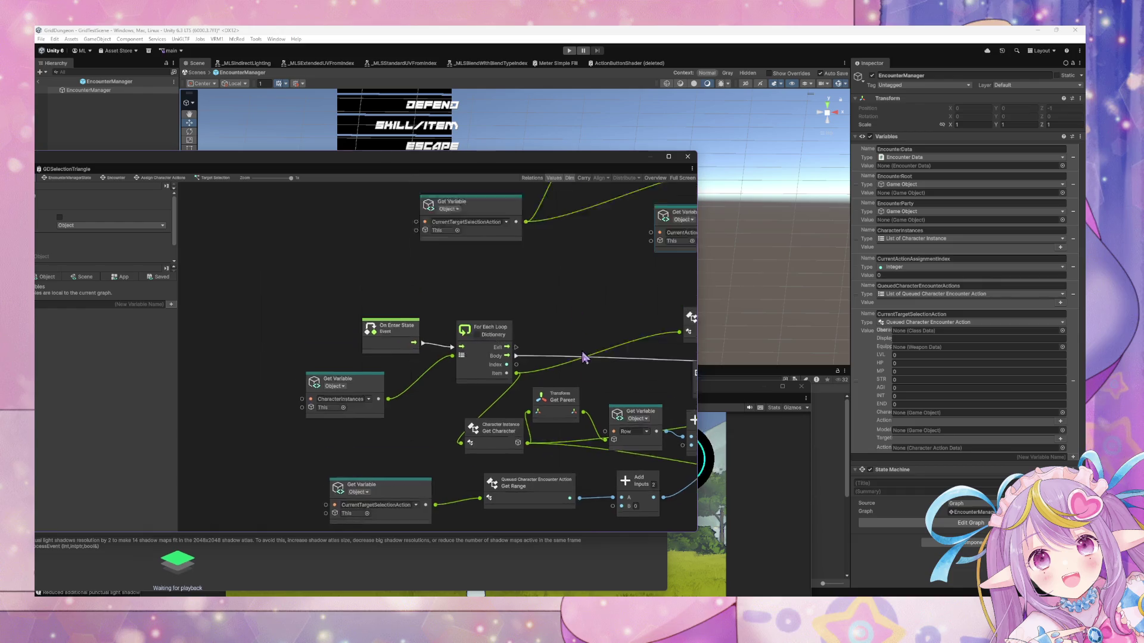
click(179, 178)
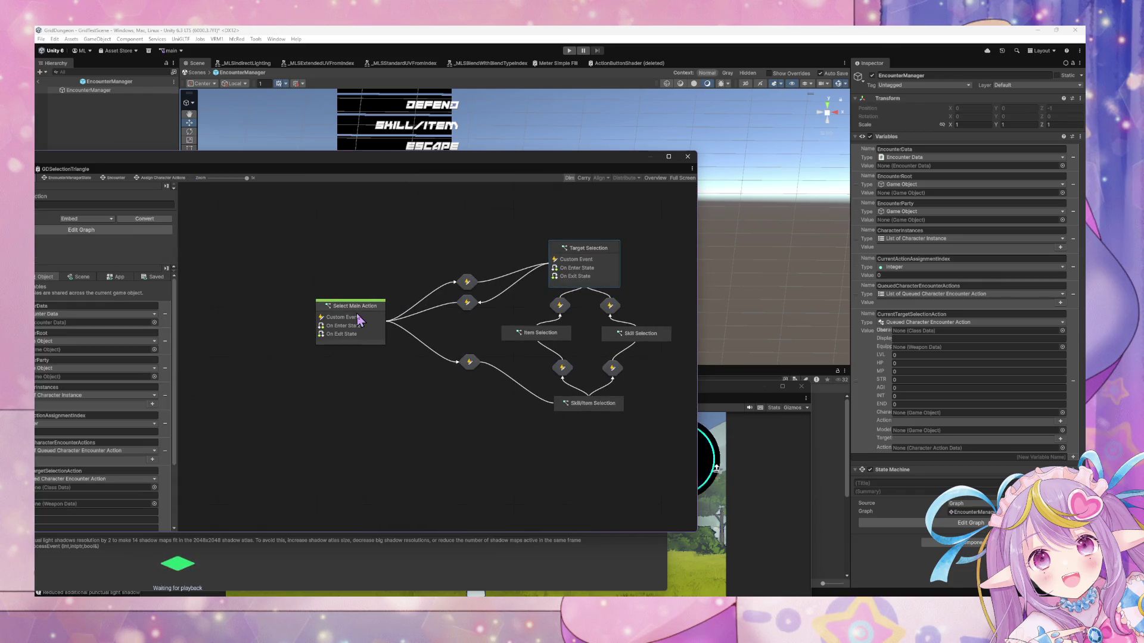
click(359, 321)
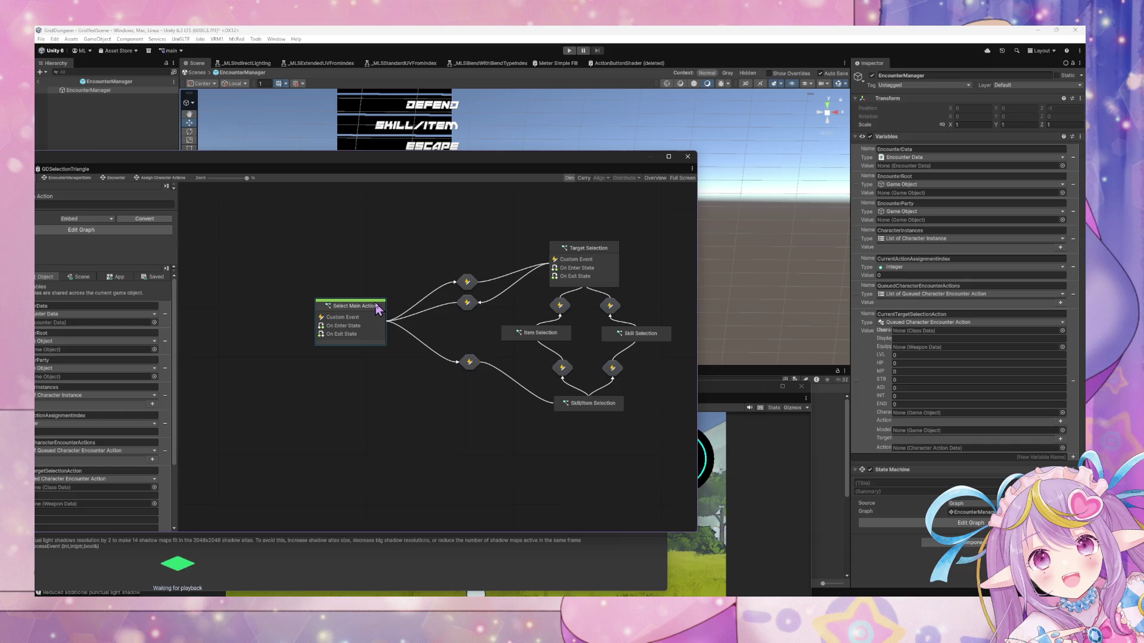
double_click(375, 311)
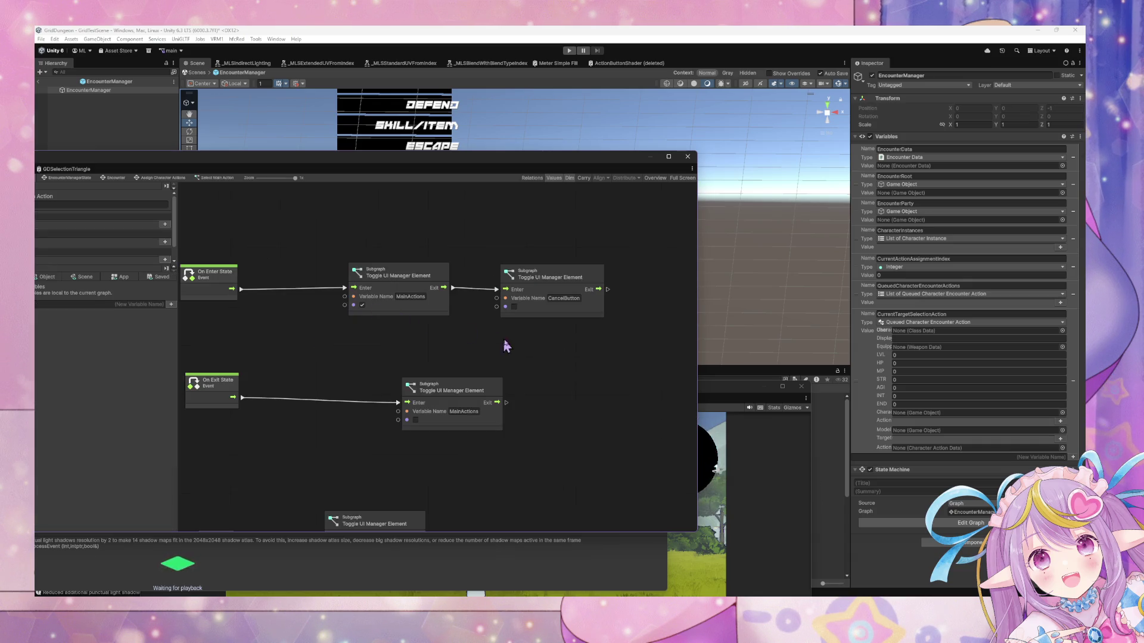
Survey the Select Main Action nodes and nudge the Set User node back into line.
mouse_move(382, 363)
mouse_down()
mouse_move(368, 311)
mouse_move(383, 388)
mouse_move(556, 375)
mouse_move(650, 280)
mouse_up()
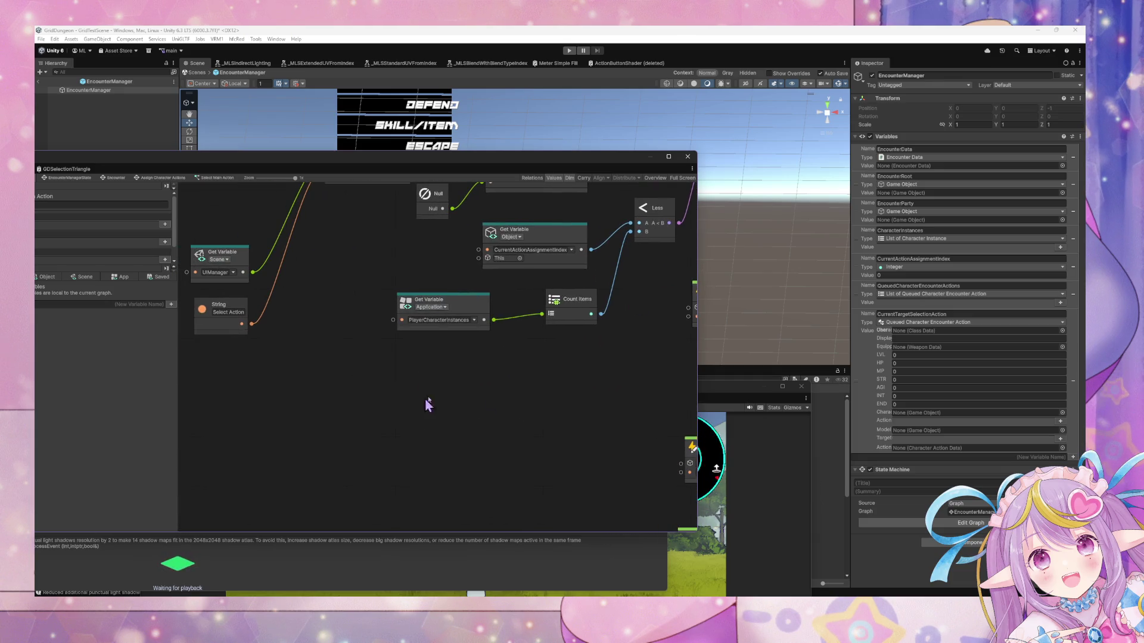
scroll(429, 404, down, 10)
drag(538, 378, 306, 378)
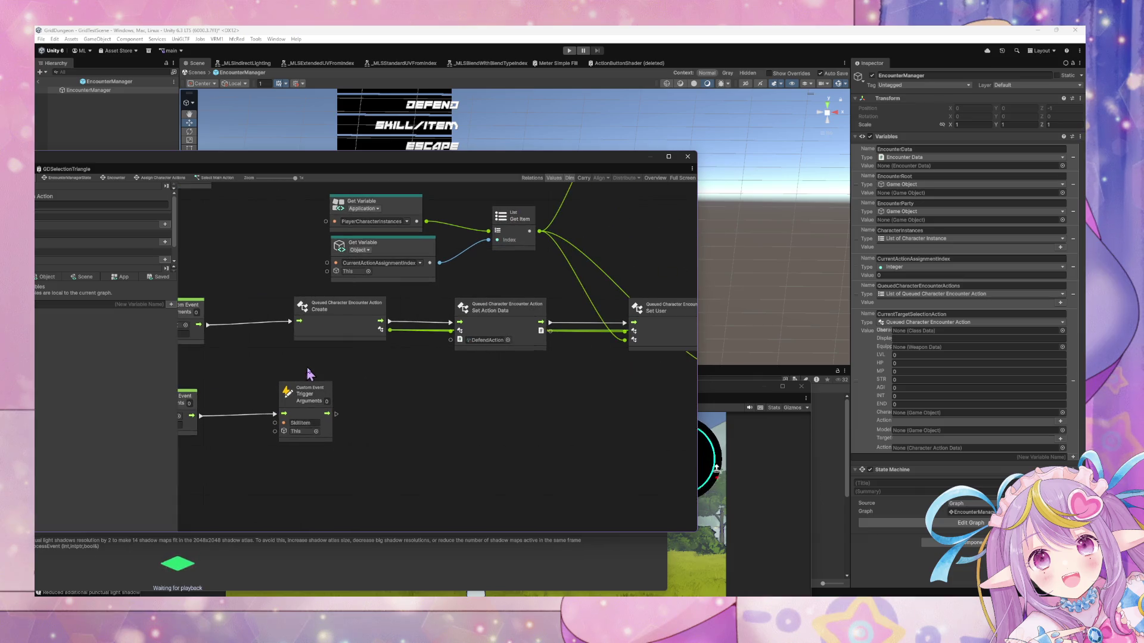
mouse_move(408, 386)
mouse_down()
mouse_move(470, 388)
mouse_move(567, 451)
mouse_move(541, 449)
mouse_move(349, 316)
mouse_up()
scroll(459, 331, down, 2)
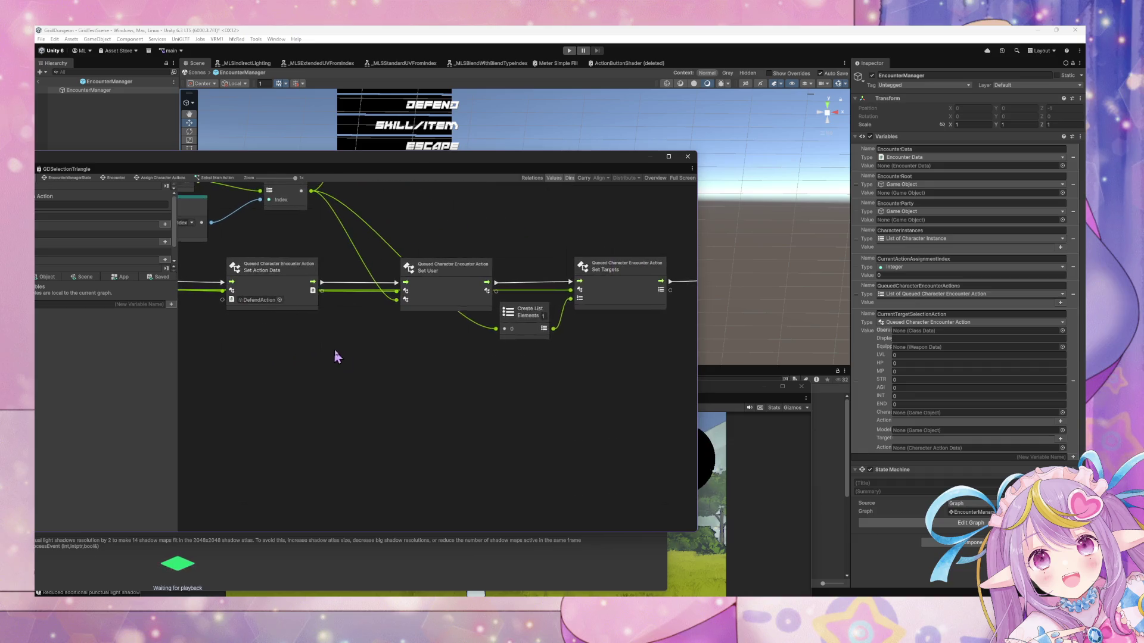
scroll(460, 350, down, 3)
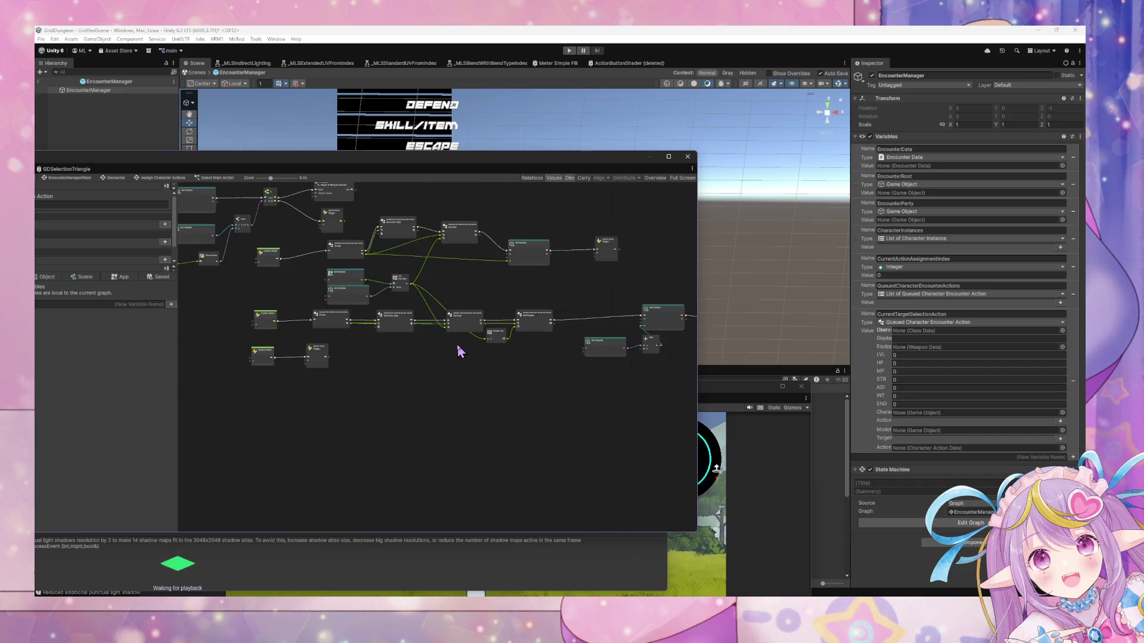
scroll(459, 351, up, 2)
scroll(387, 370, up, 3)
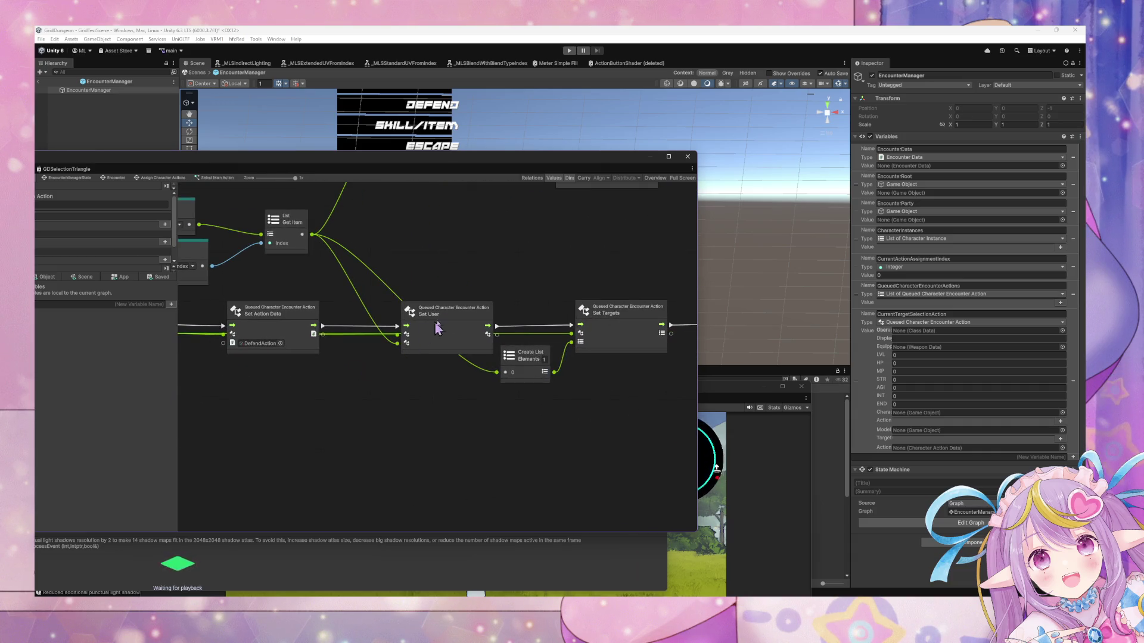
mouse_move(453, 312)
mouse_down()
mouse_move(438, 375)
mouse_move(454, 315)
mouse_move(441, 330)
mouse_up()
Move the bottom Custom Event and Trigger node pair further down the graph.
scroll(441, 330, left, 5)
scroll(467, 356, down, 3)
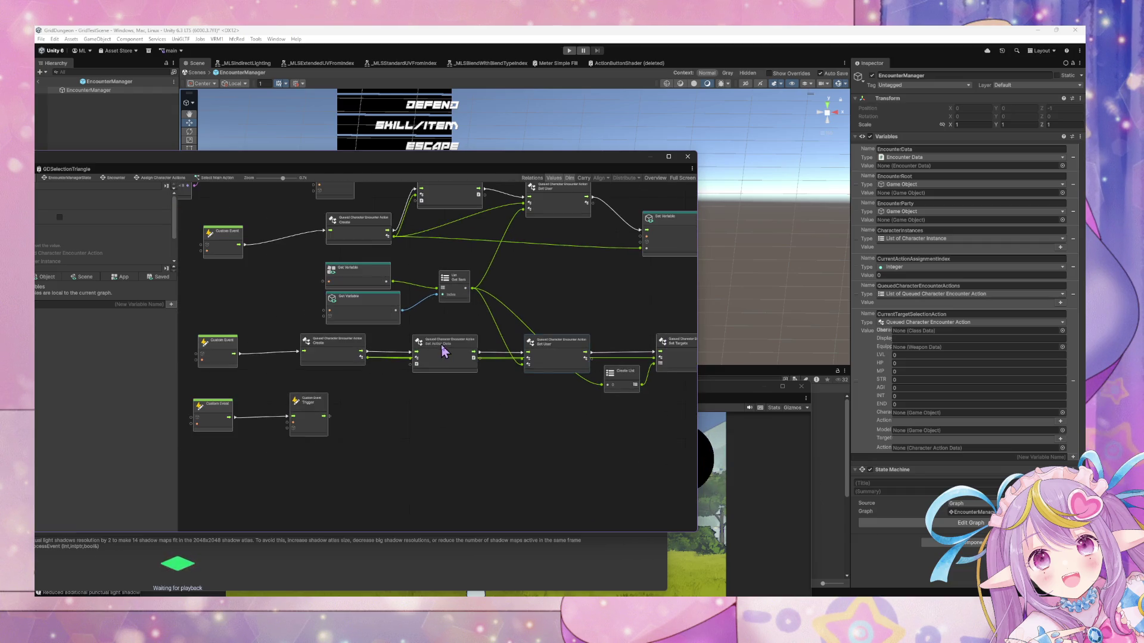
drag(323, 419, 190, 390)
drag(307, 417, 304, 459)
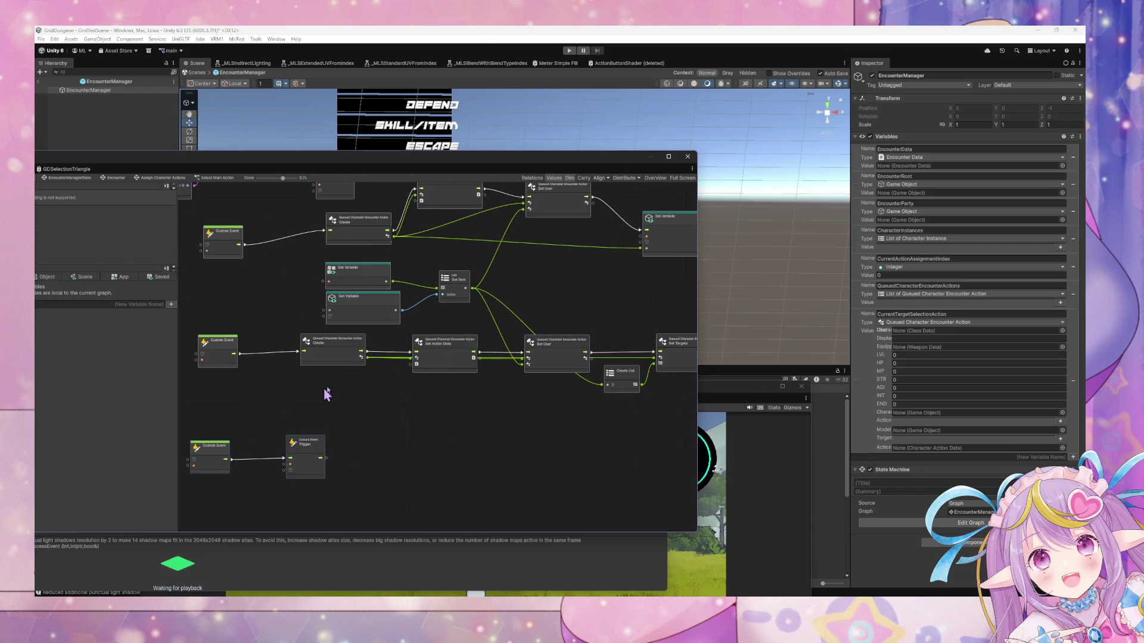
scroll(496, 384, up, 3)
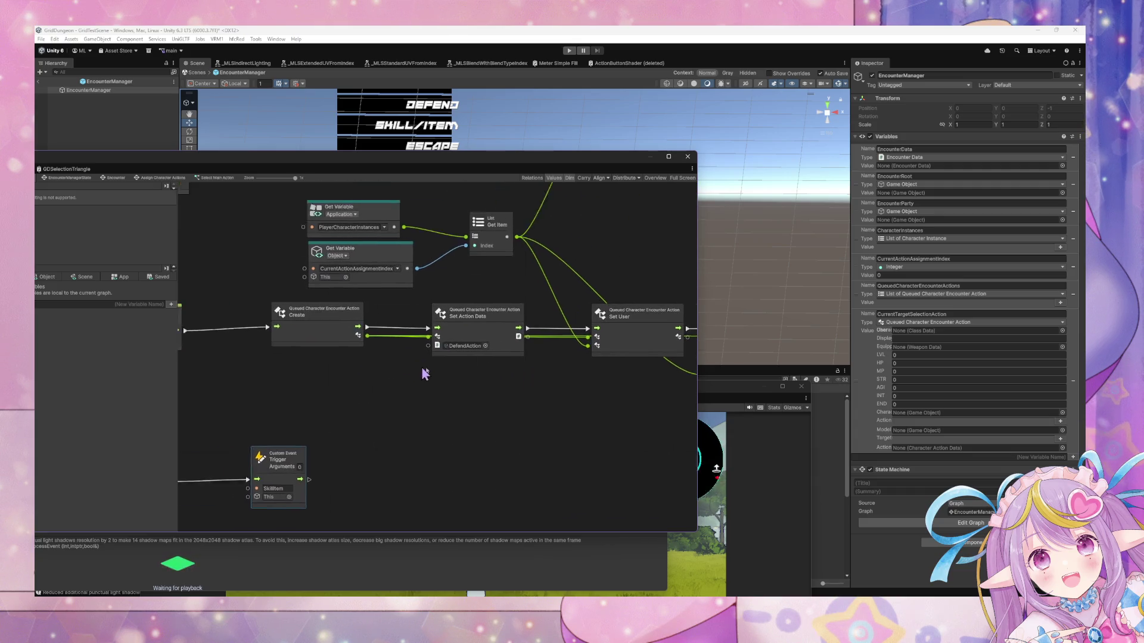
scroll(461, 387, right, 10)
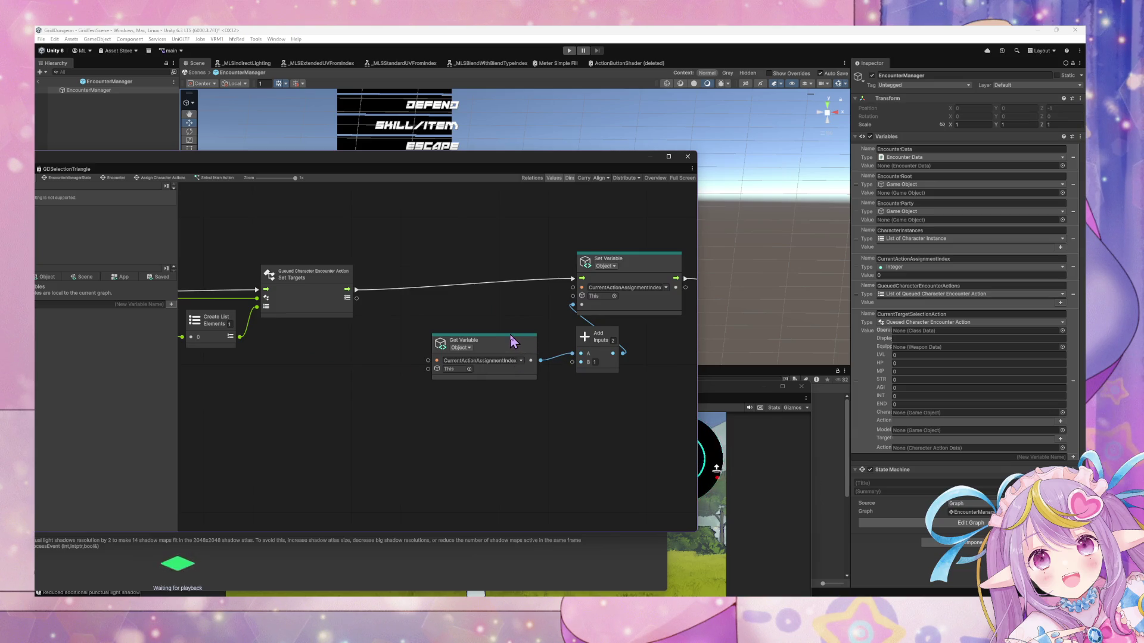
scroll(513, 341, down, 5)
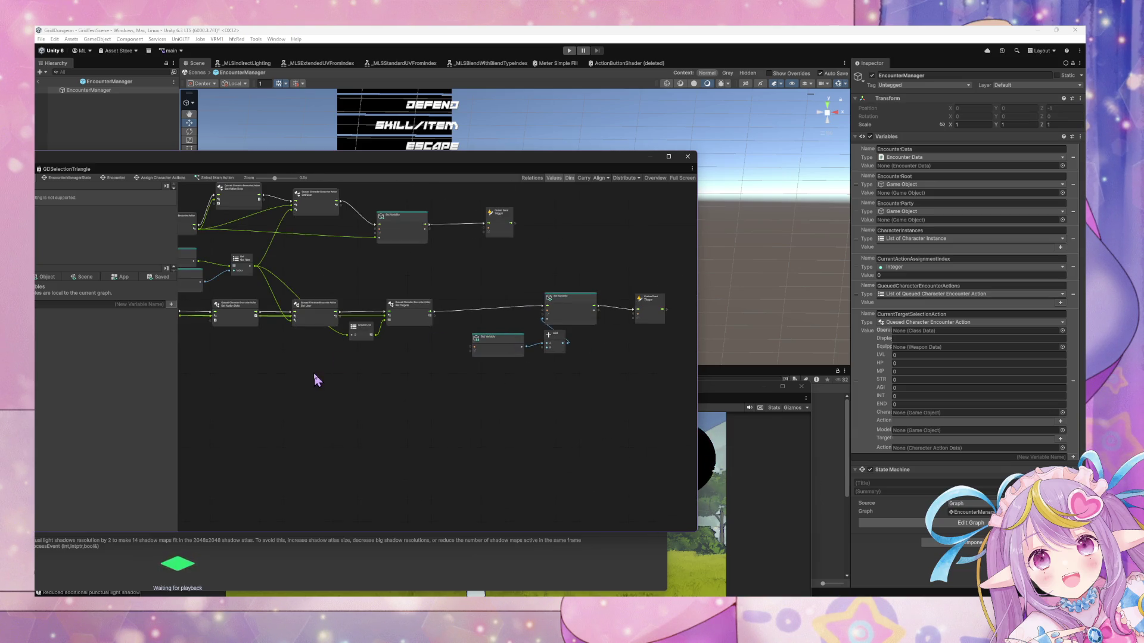
scroll(315, 380, left, 6)
mouse_move(390, 392)
mouse_down()
mouse_move(262, 330)
mouse_move(277, 450)
mouse_up()
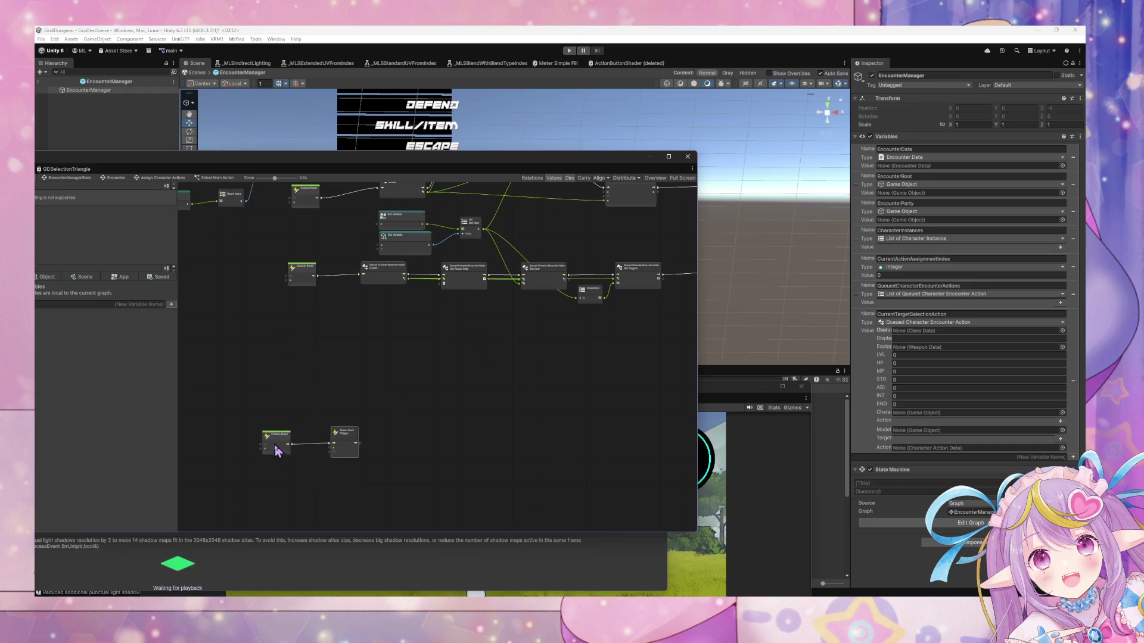
Replace both Create List nodes with Null nodes feeding the Set Targets inputs.
scroll(366, 375, down, 4)
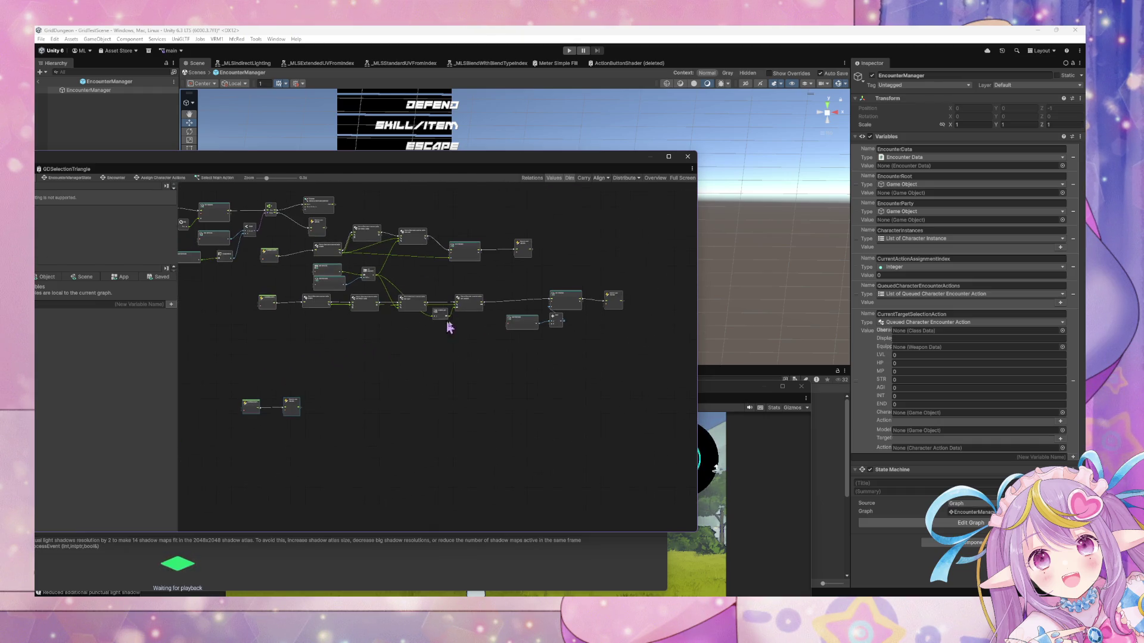
drag(638, 333, 239, 291)
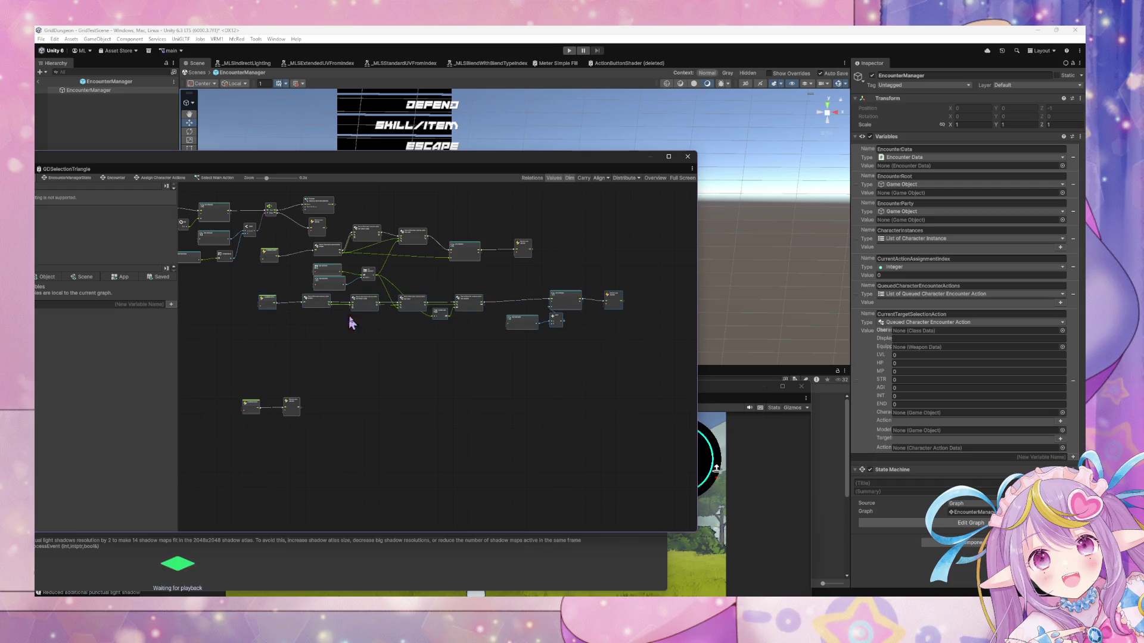
scroll(334, 350, up, 5)
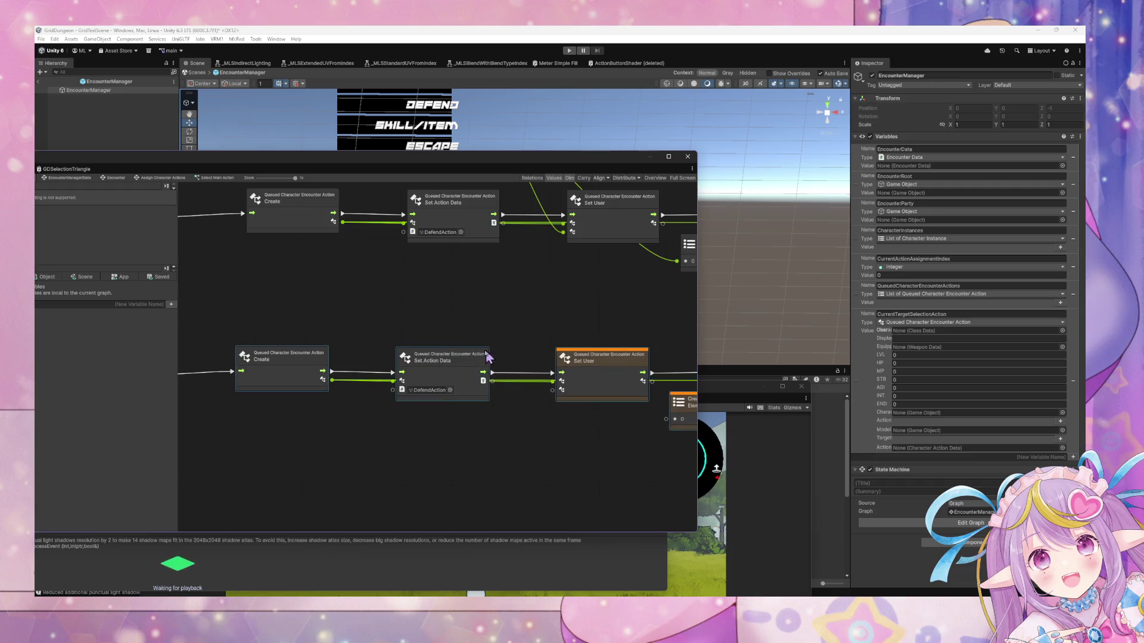
key(f)
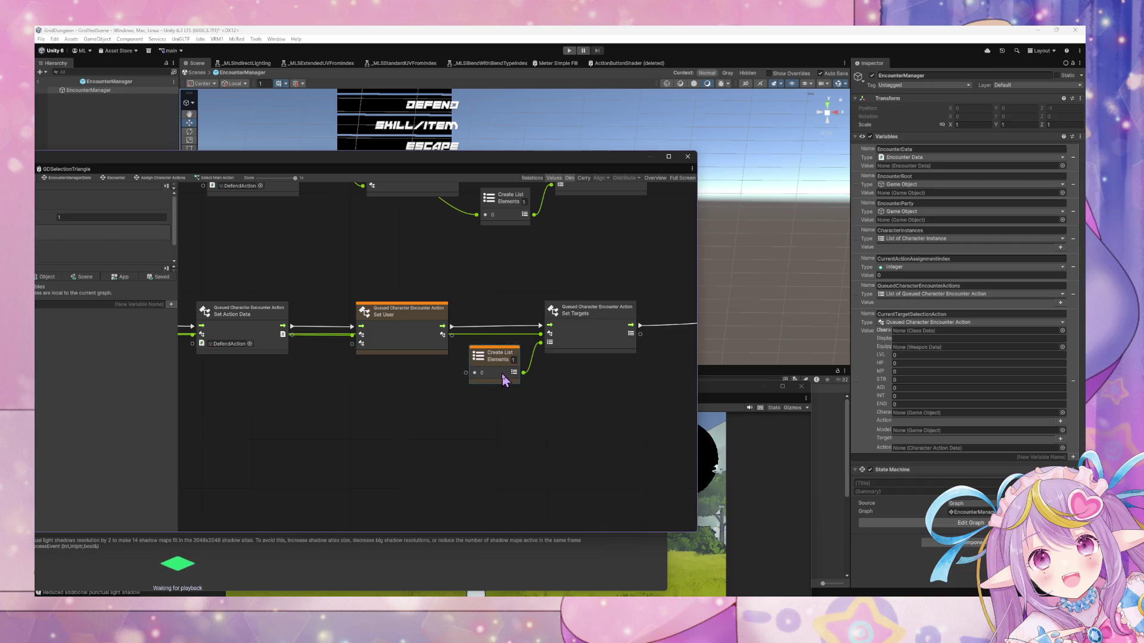
key(Delete)
drag(540, 343, 515, 362)
text(null)
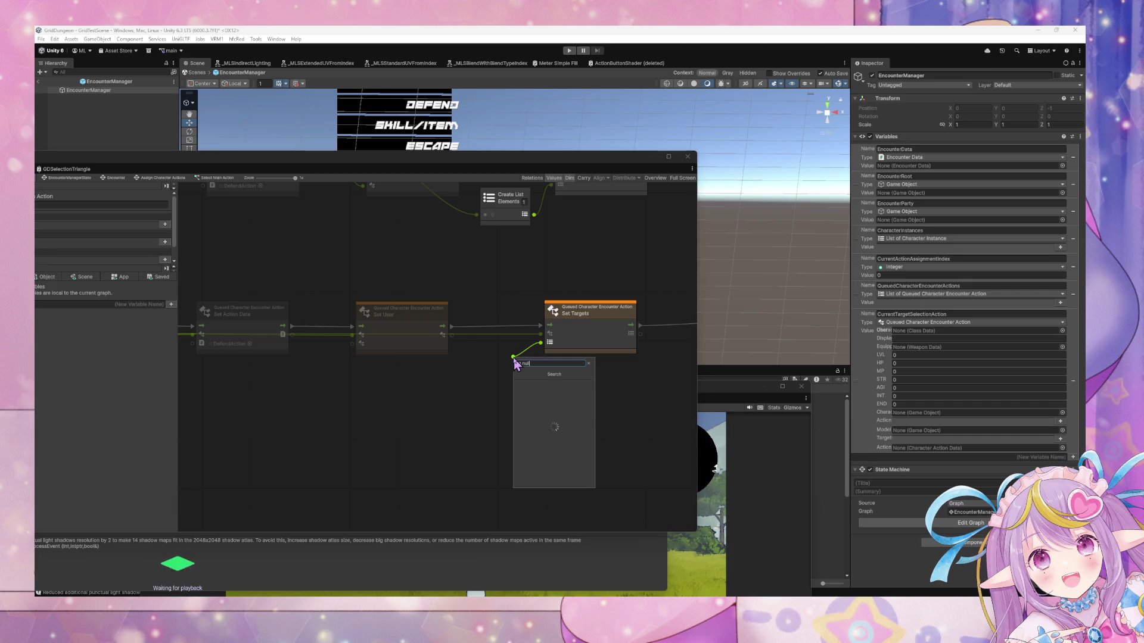
key(Return)
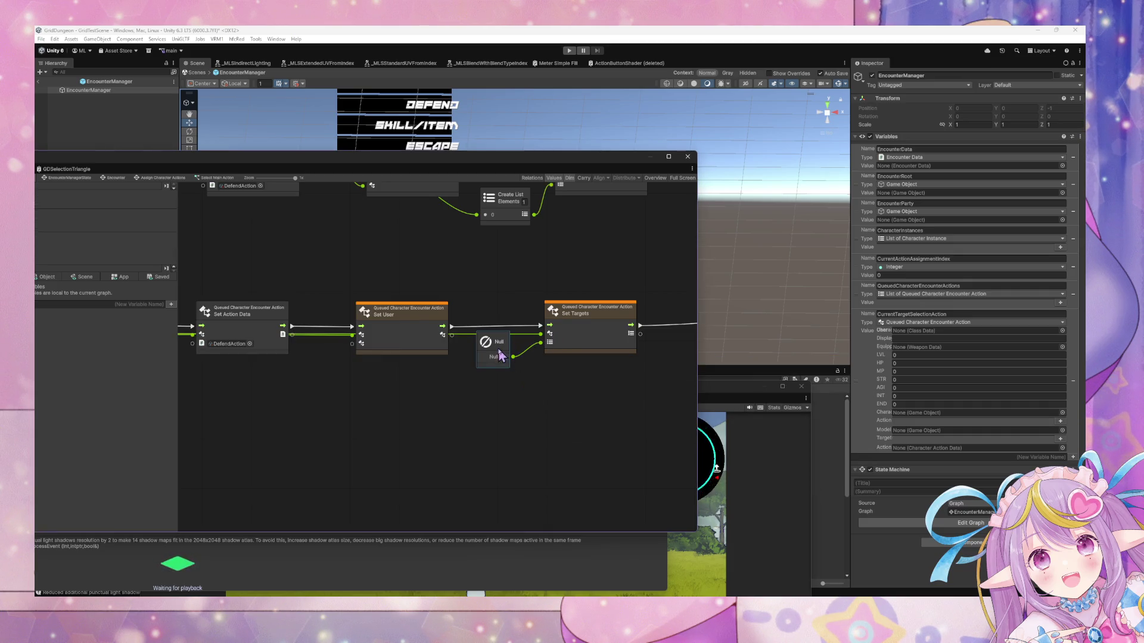
scroll(510, 340, up, 2)
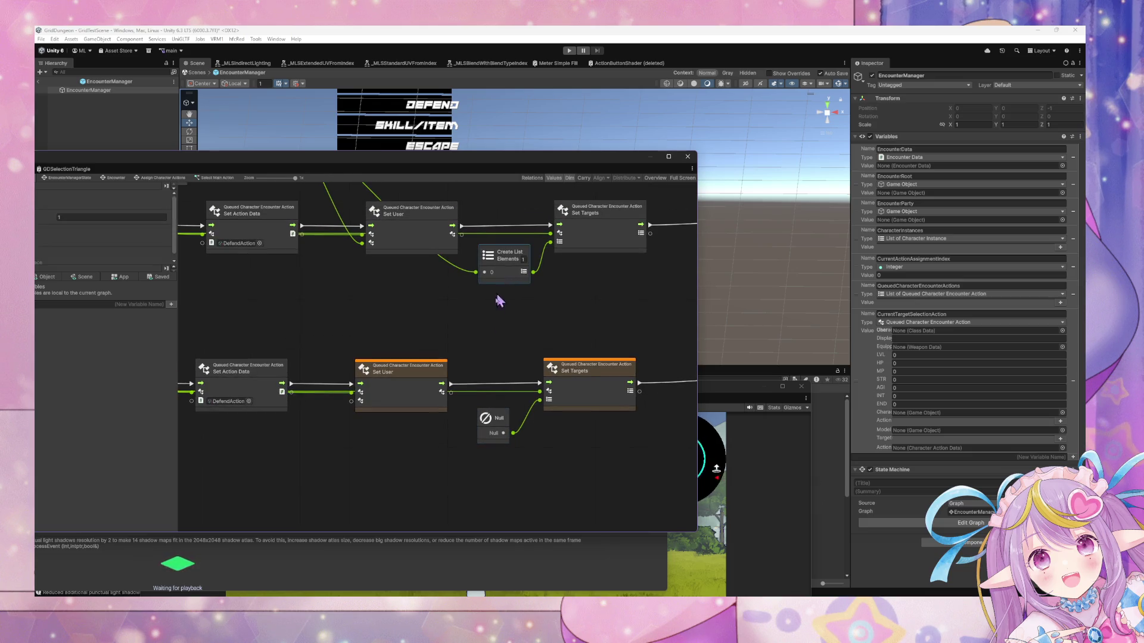
key(Delete)
mouse_move(565, 334)
mouse_down()
mouse_move(499, 349)
mouse_move(427, 312)
mouse_move(472, 268)
mouse_move(431, 278)
mouse_up()
key(ctrl+d)
drag(503, 317, 419, 311)
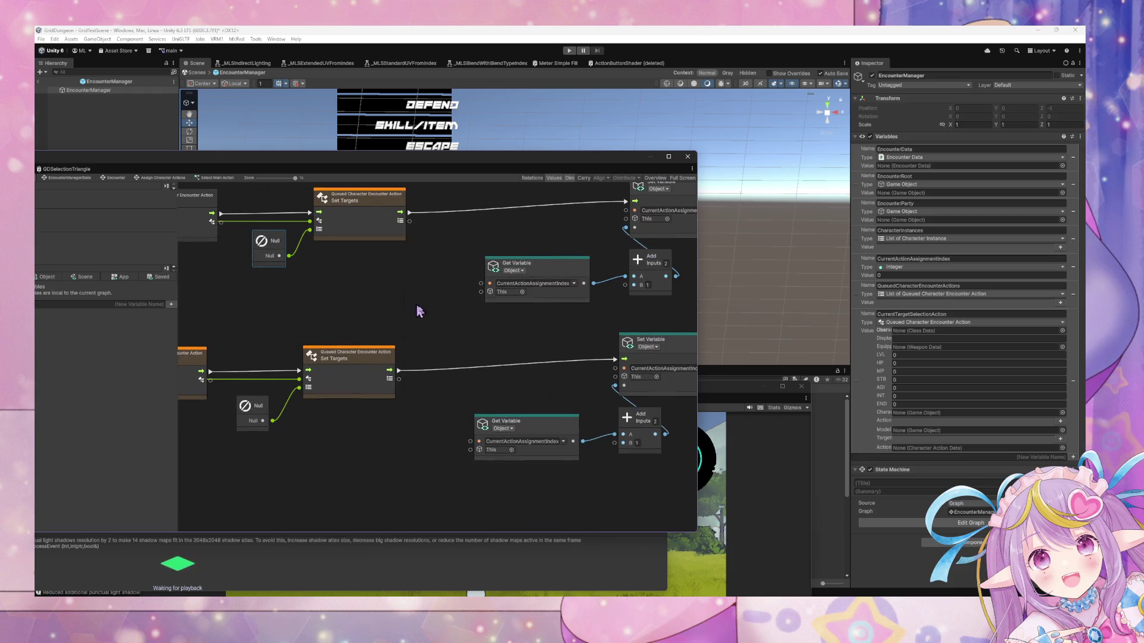
Change the Escape chain's Set Action Data from DefendAction to EscapeAction.
drag(575, 404, 479, 402)
drag(582, 407, 516, 416)
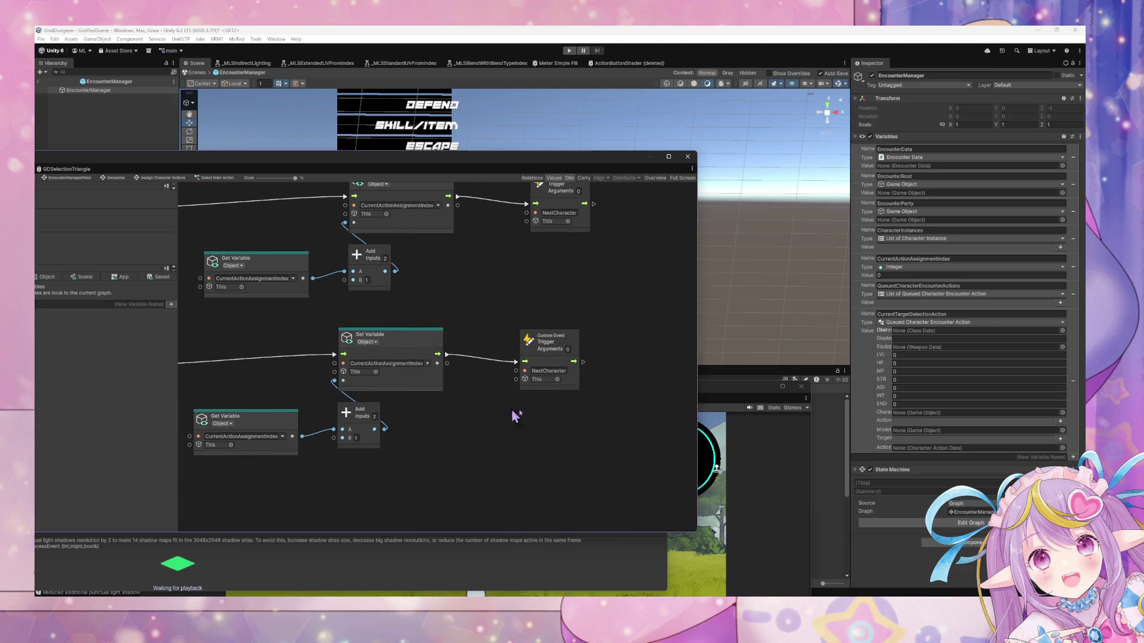
drag(358, 357, 620, 358)
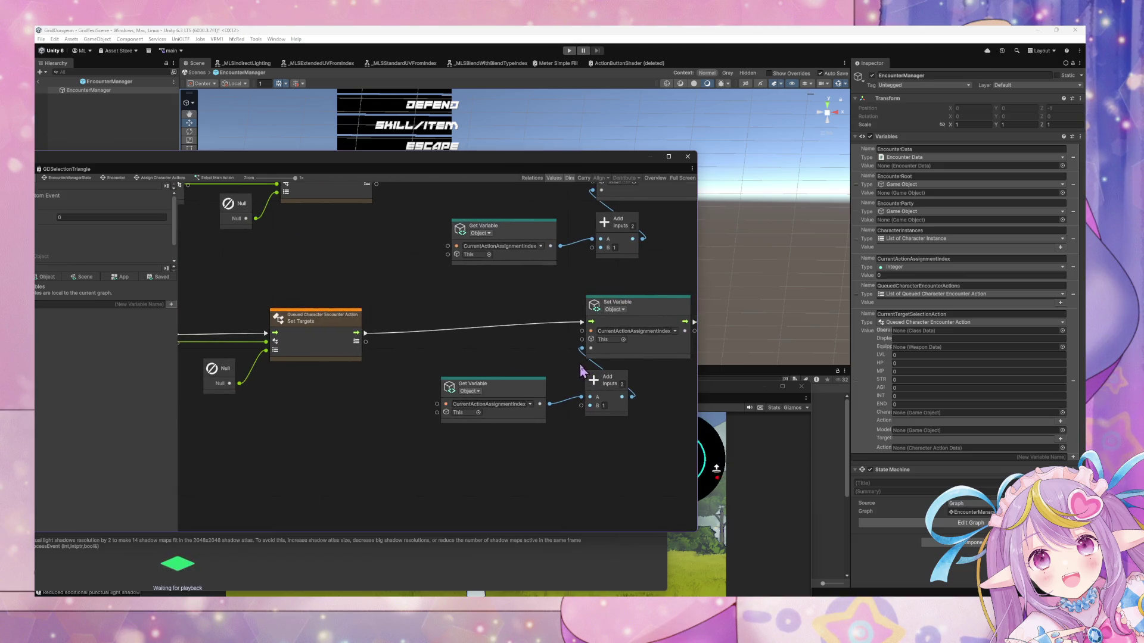
mouse_move(428, 381)
mouse_down()
mouse_move(530, 390)
mouse_move(643, 378)
mouse_up()
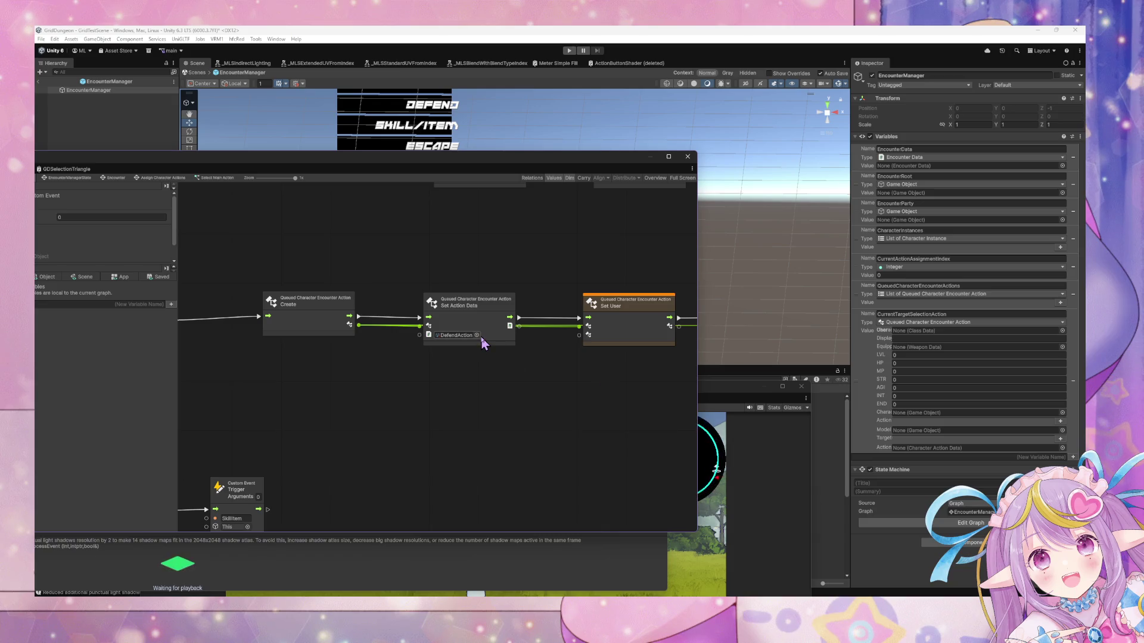
click(477, 335)
double_click(518, 376)
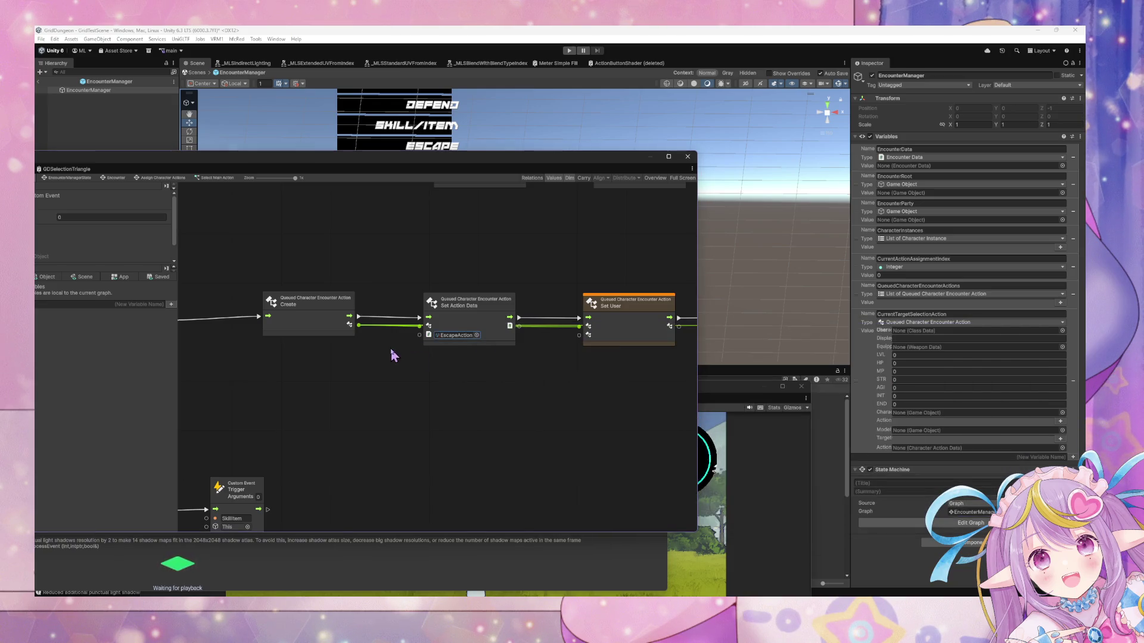
scroll(436, 390, up, 3)
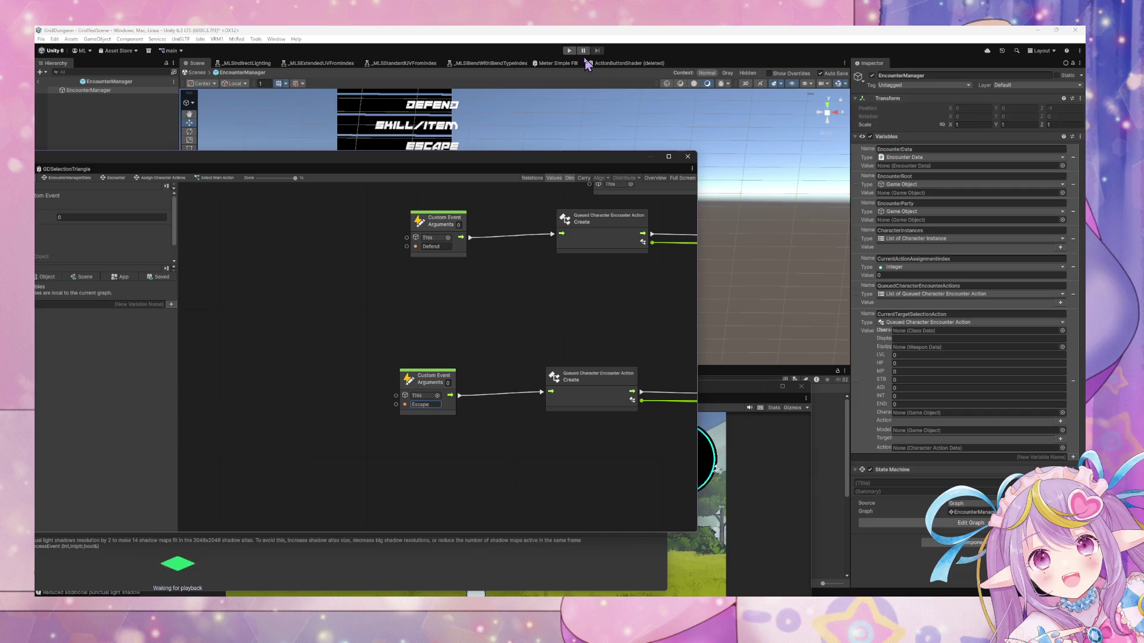
Enter Play mode and place the Game window over the graph editor to reach an encounter.
click(569, 50)
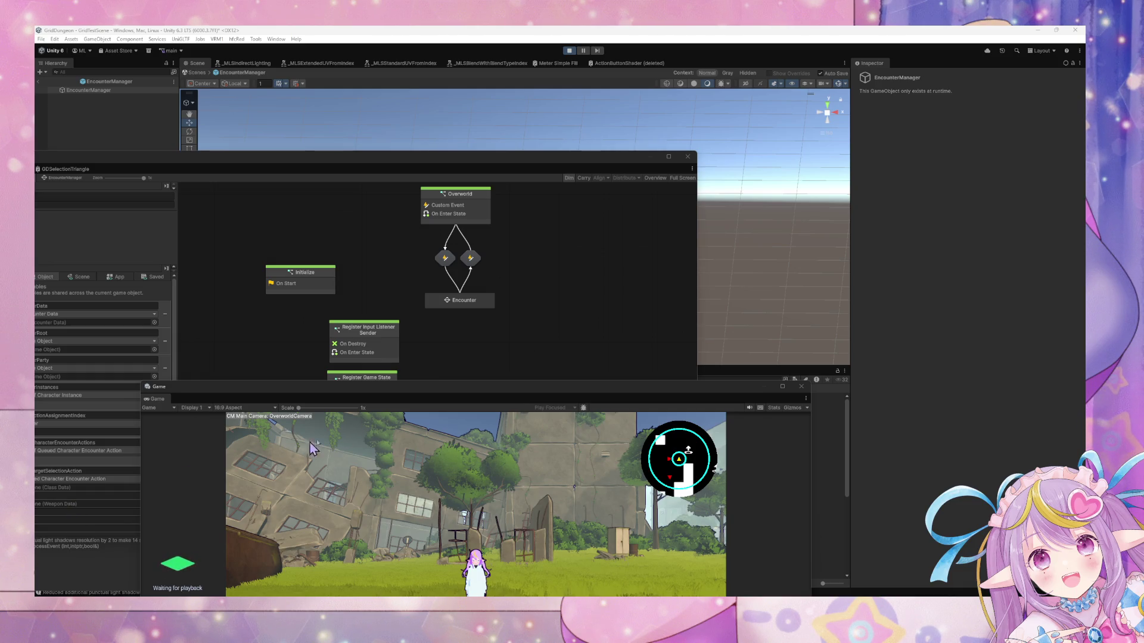
mouse_move(339, 389)
mouse_down()
mouse_move(473, 259)
mouse_move(501, 194)
mouse_up()
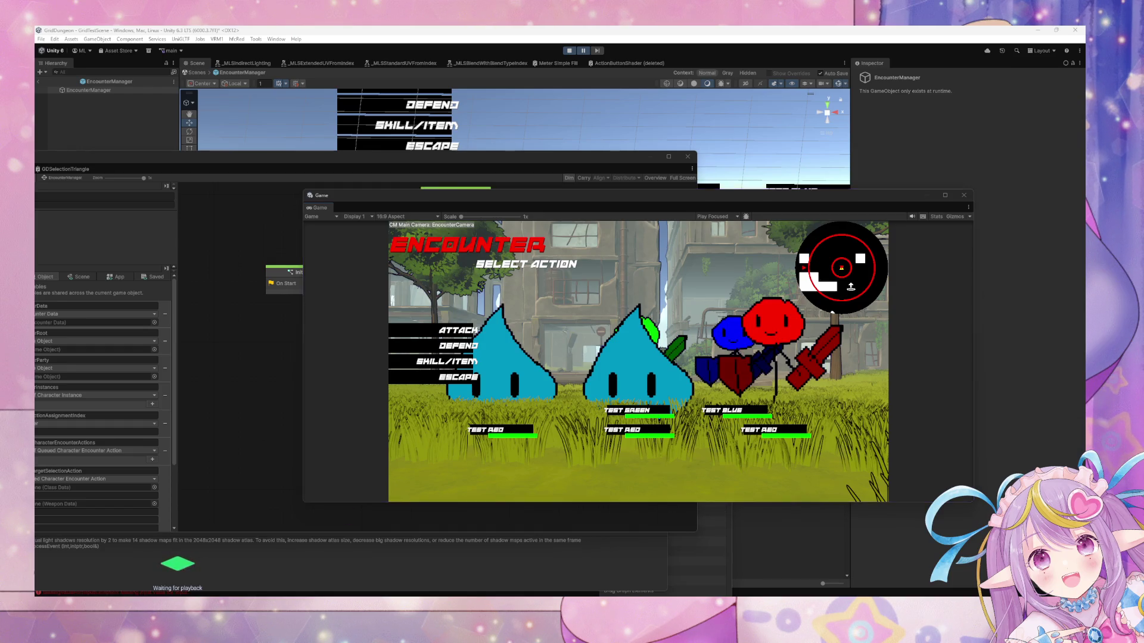
Check the earlier exception, clear the Console and open the Encounter state's inner graph.
click(197, 589)
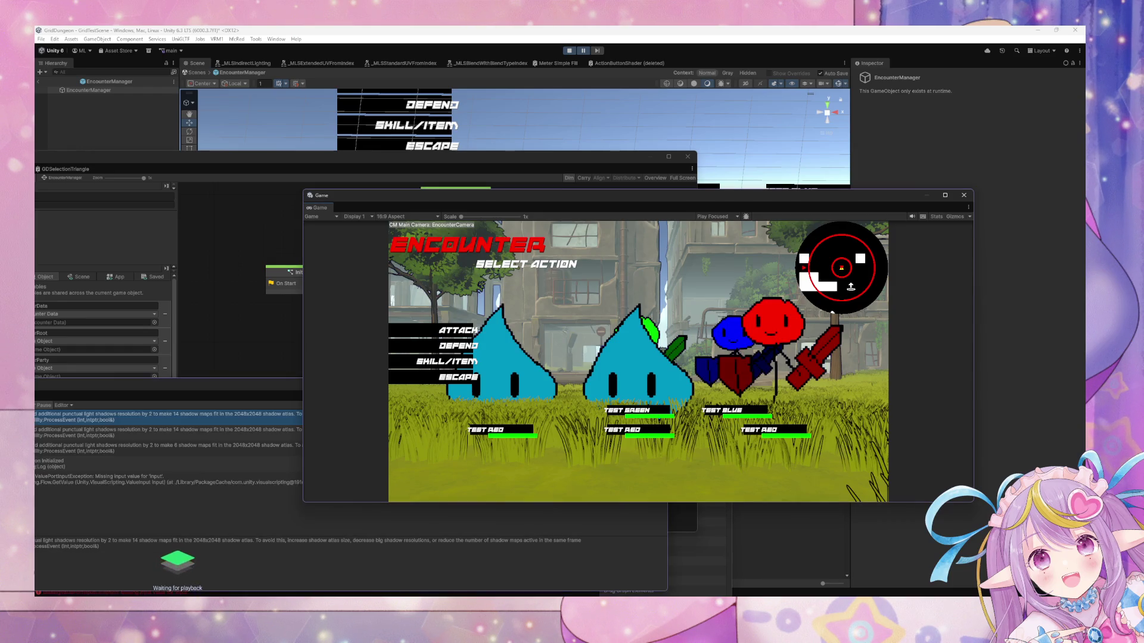
click(183, 481)
drag(319, 400, 605, 307)
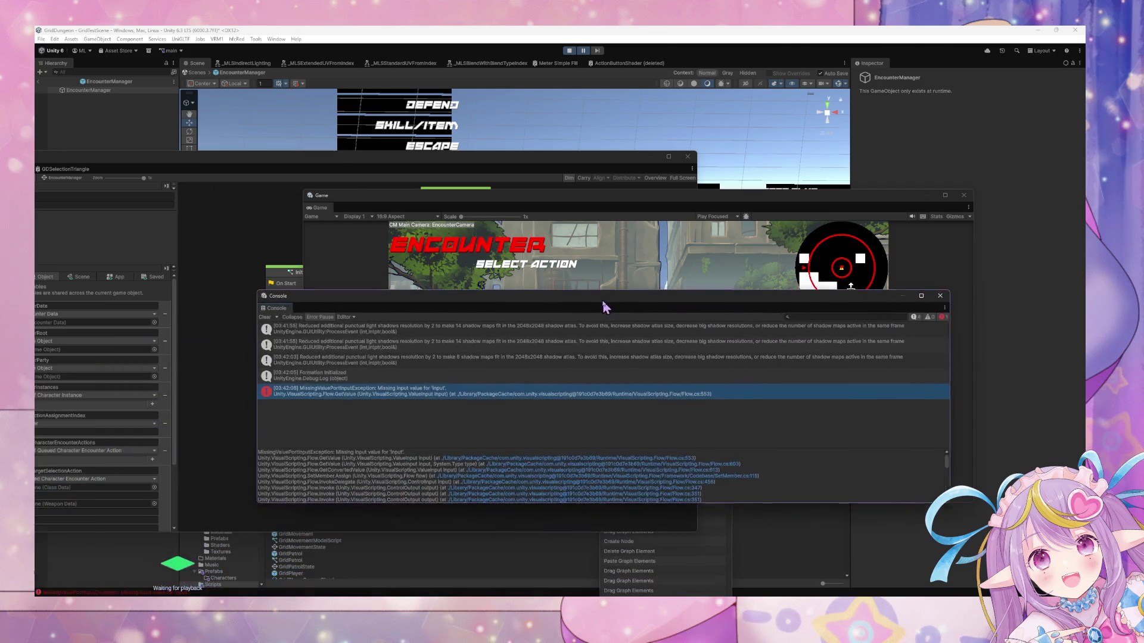
click(268, 317)
drag(278, 308, 519, 370)
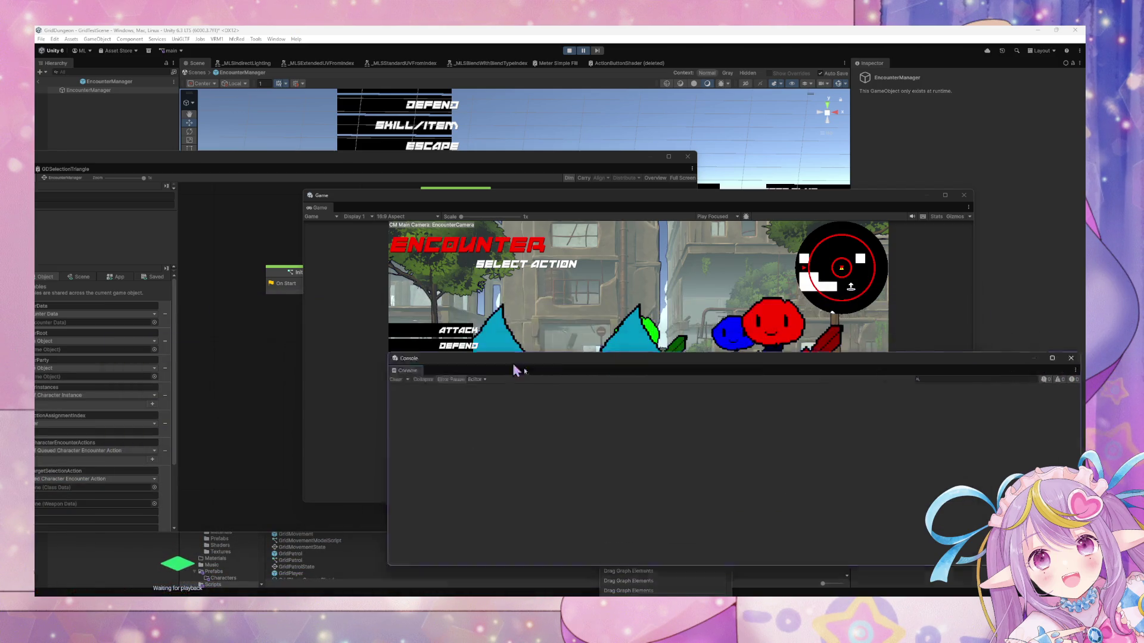
click(272, 358)
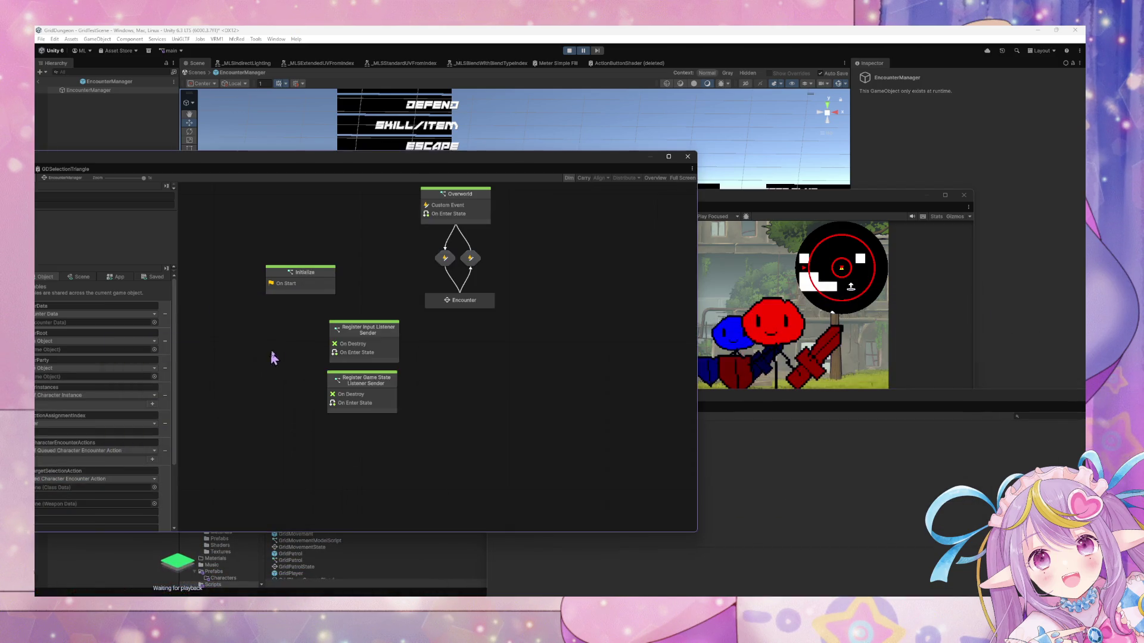
double_click(454, 304)
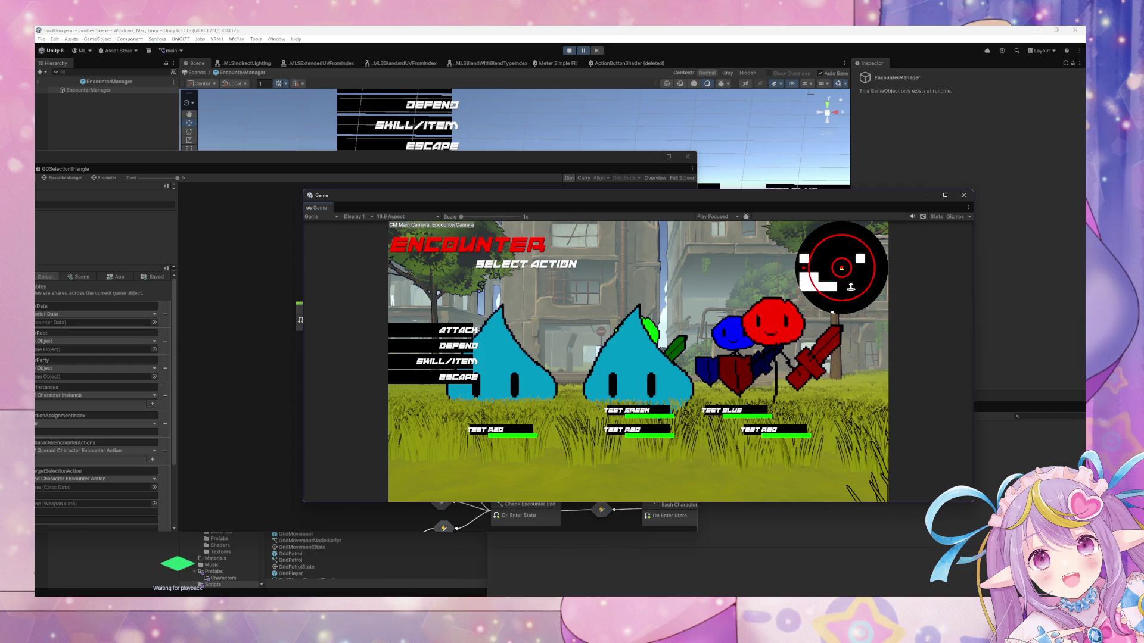
Choose Escape in the running encounter and inspect the resulting MissingValuePortInputException.
click(174, 595)
click(214, 502)
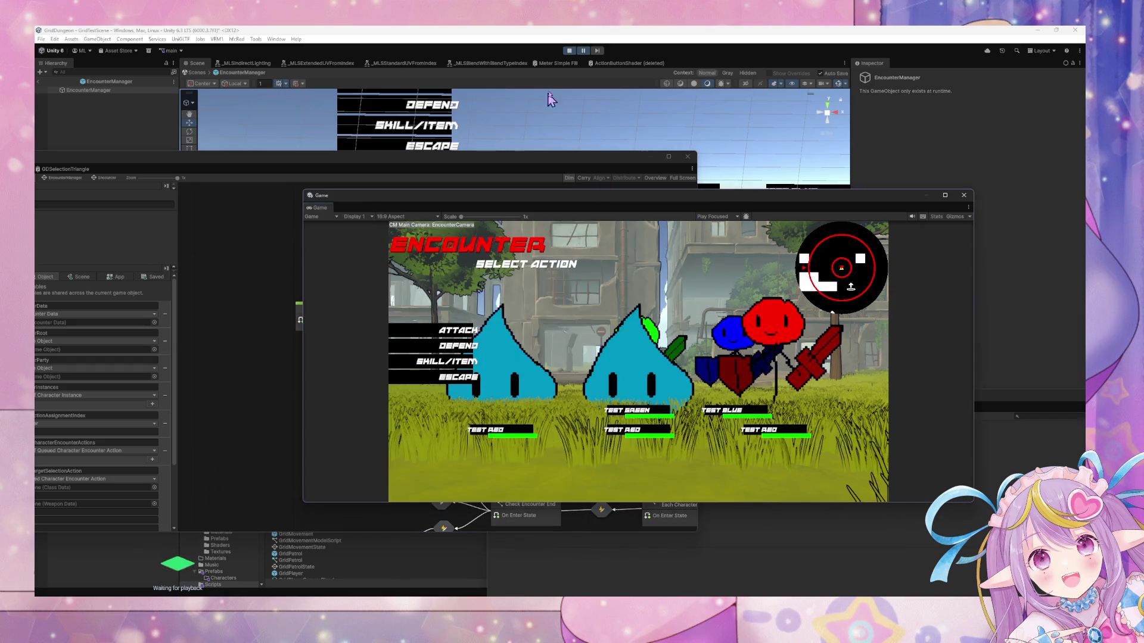
click(324, 502)
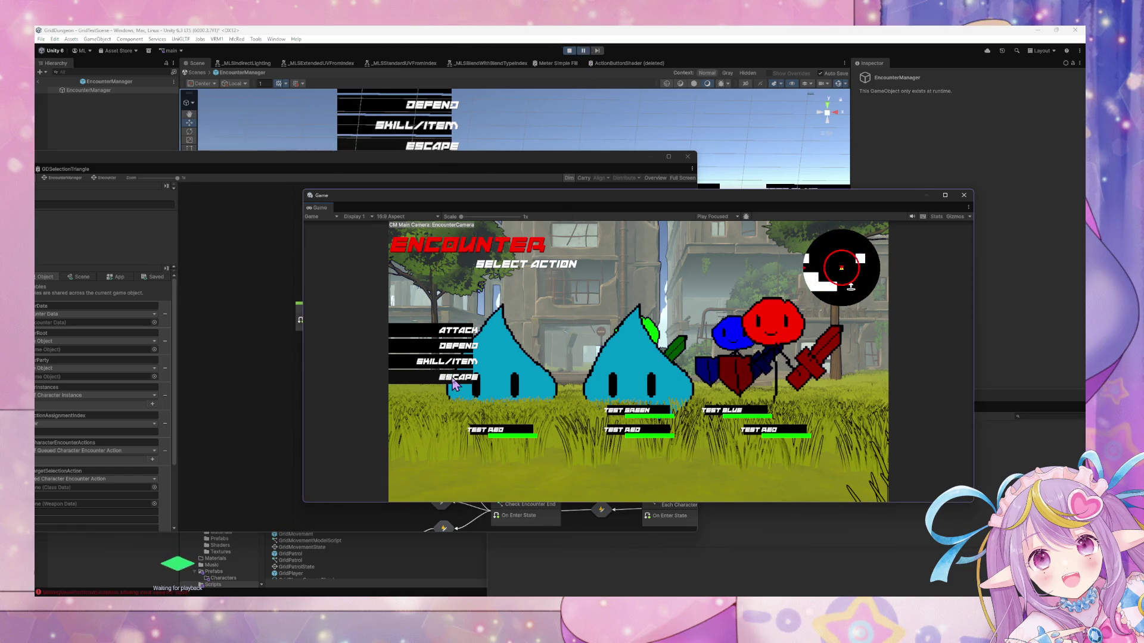
click(149, 593)
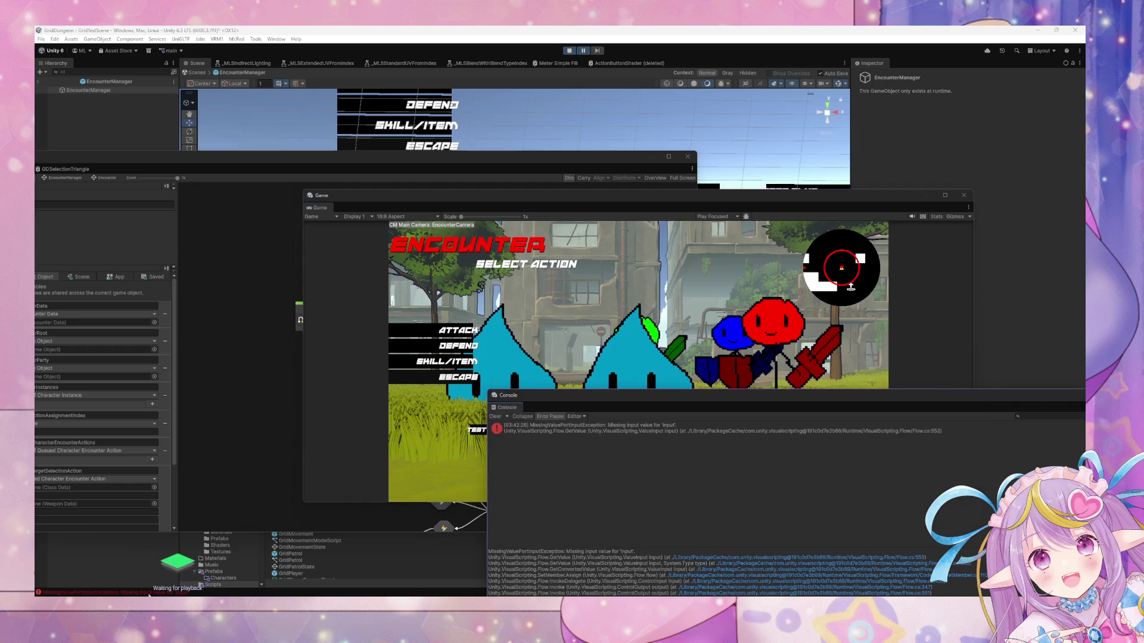
click(563, 431)
click(445, 170)
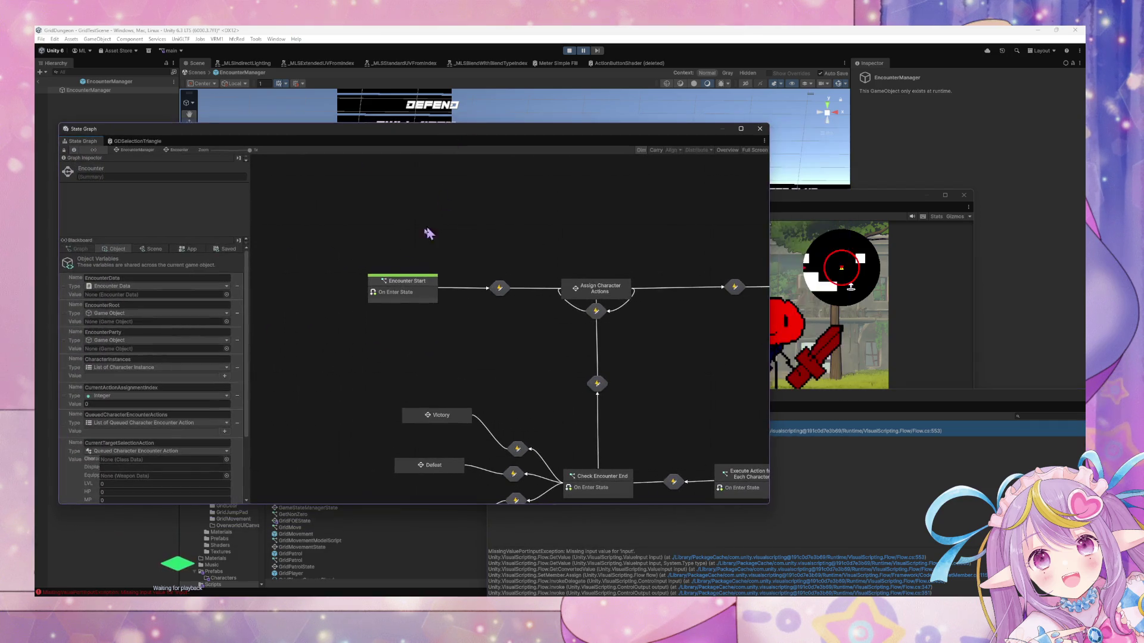
Inspect Encounter Start's Trigger Custom Event node, then drill into Select Main Action.
double_click(404, 288)
drag(420, 398, 563, 441)
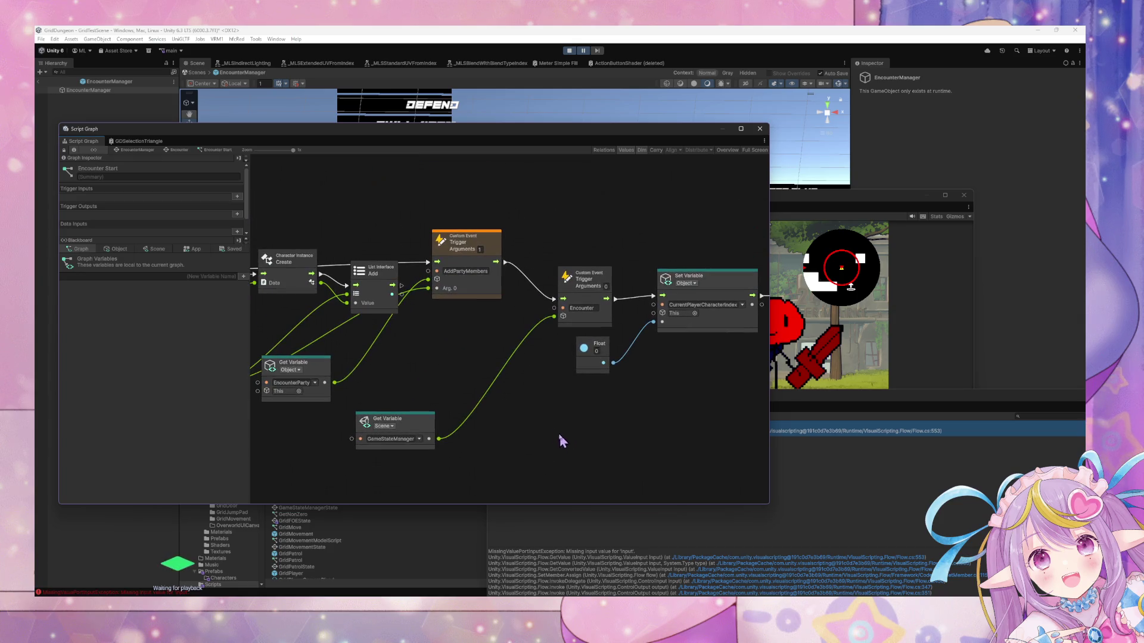
click(480, 291)
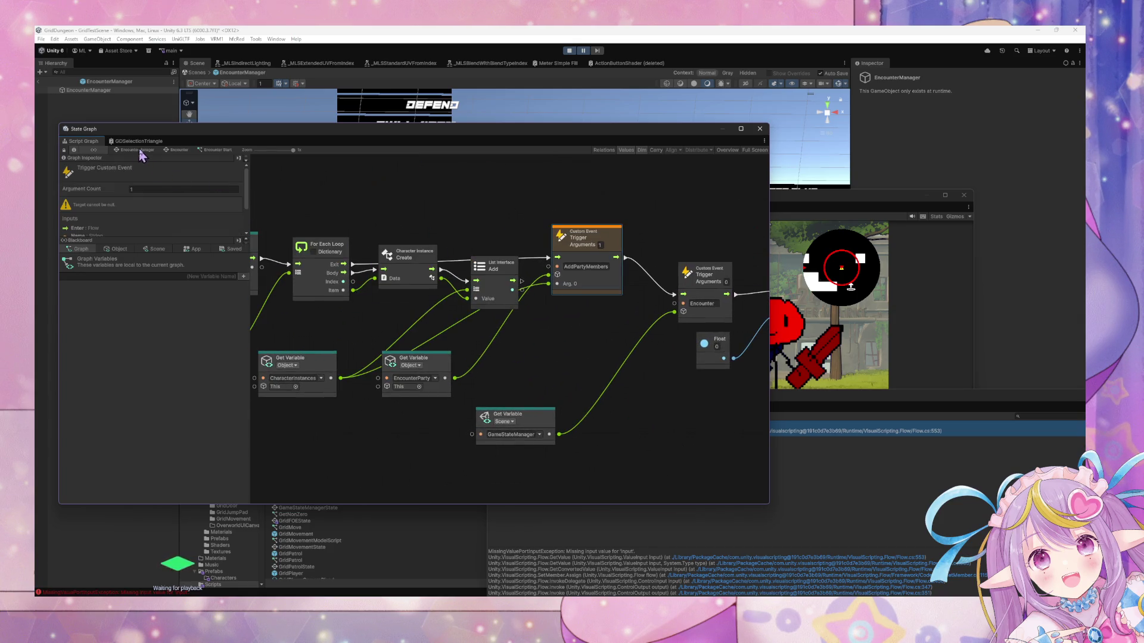
click(140, 150)
double_click(529, 274)
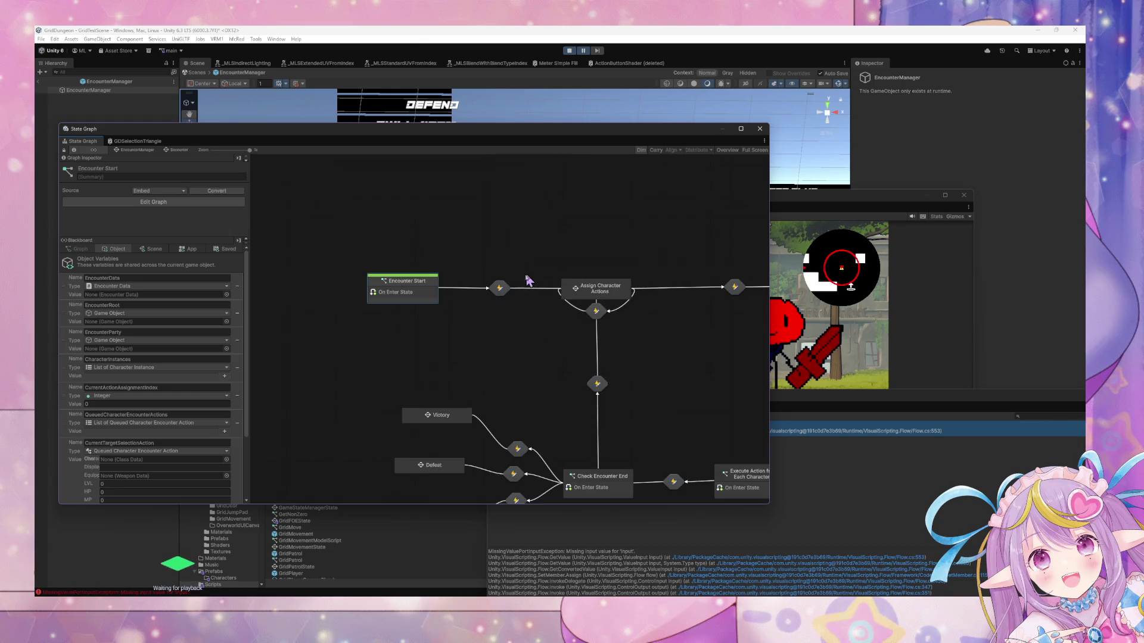
double_click(491, 234)
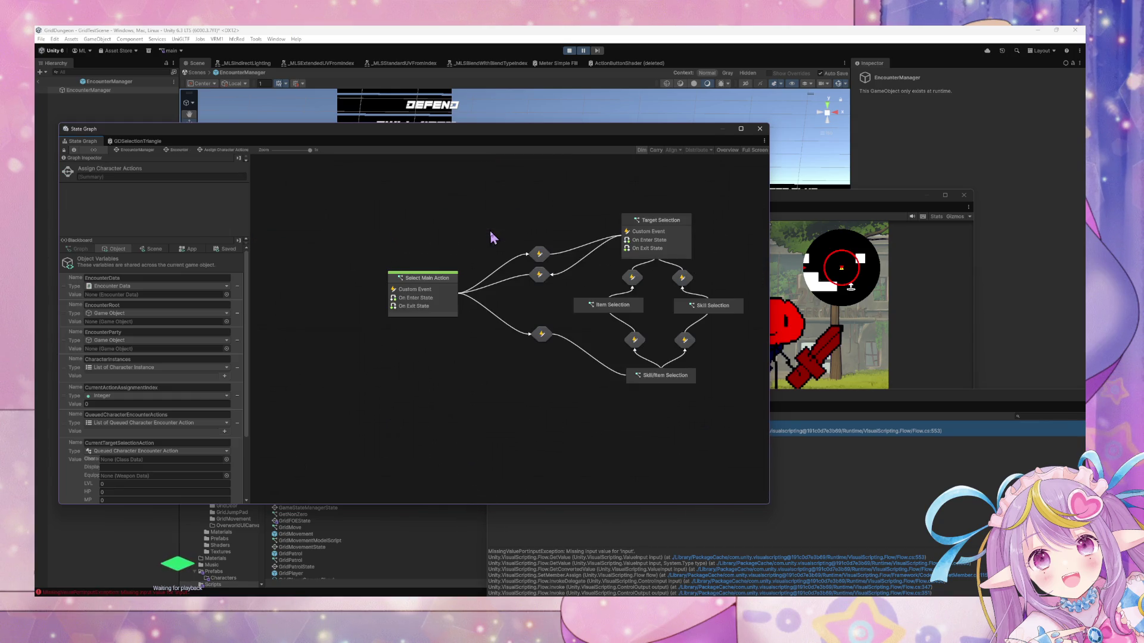
double_click(448, 292)
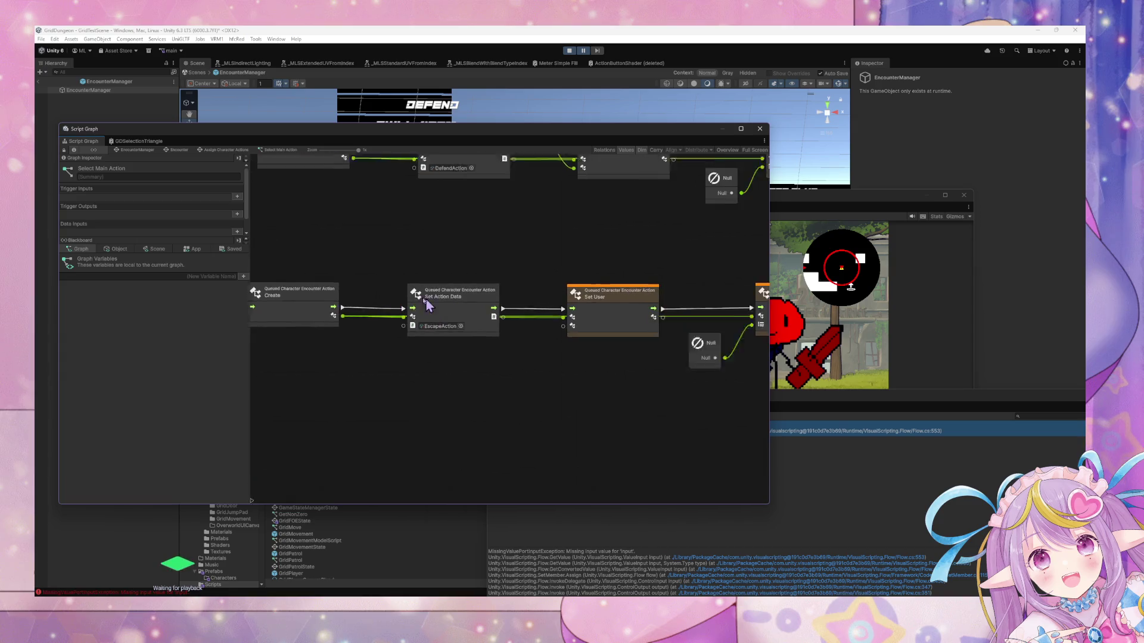
Wire List Get Item's output into the Escape chain's Set User input.
scroll(429, 395, up, 5)
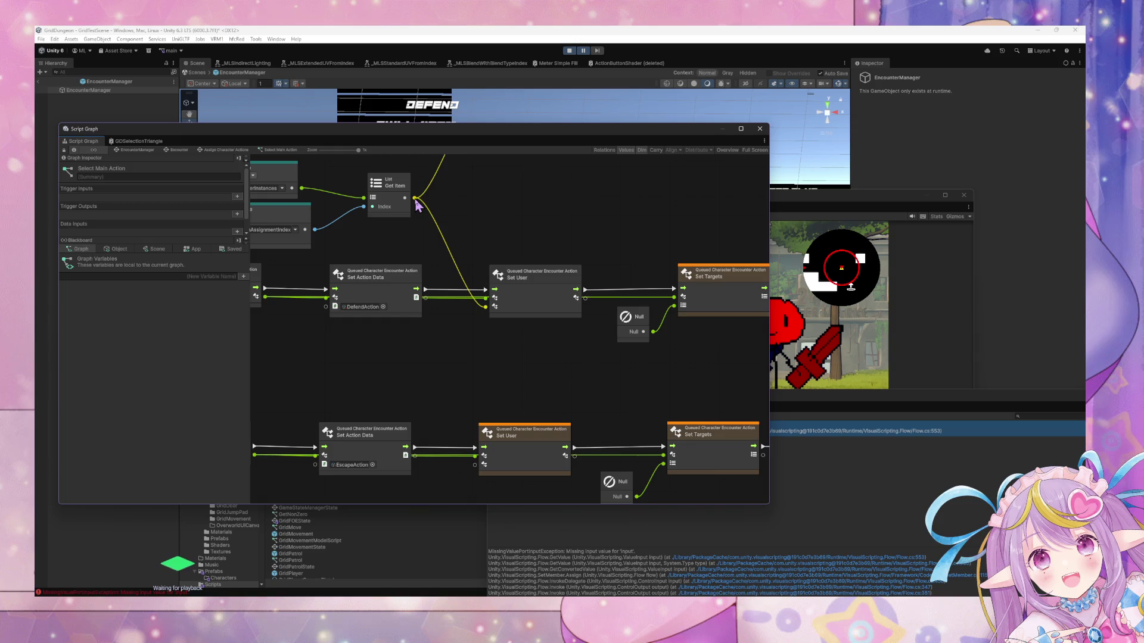
drag(415, 198, 480, 468)
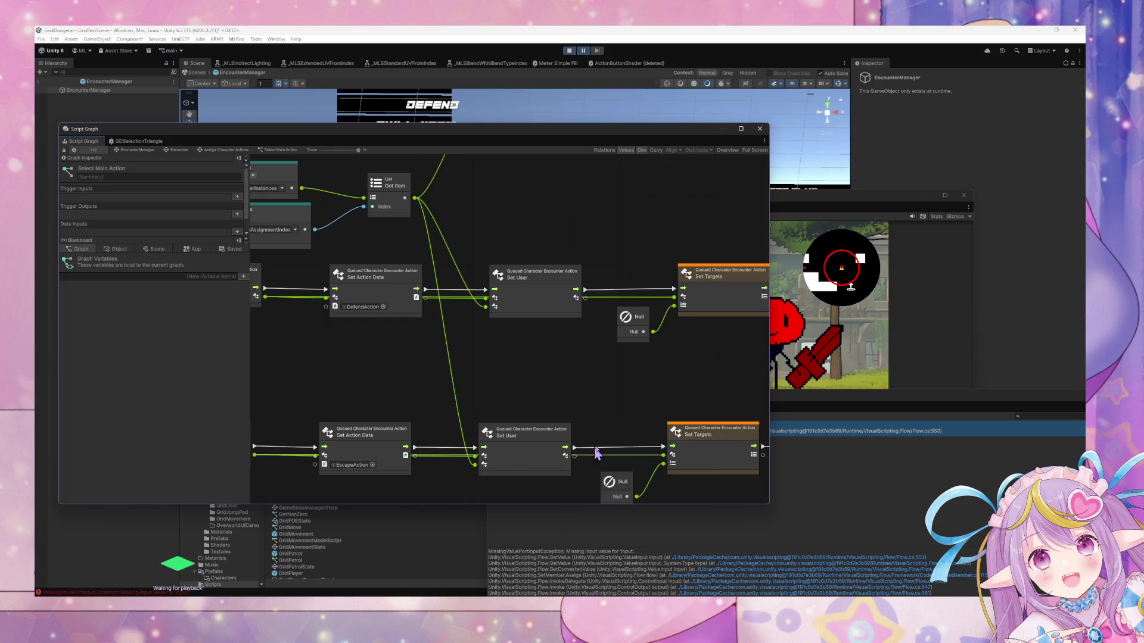
scroll(501, 364, down, 3)
drag(584, 342, 423, 349)
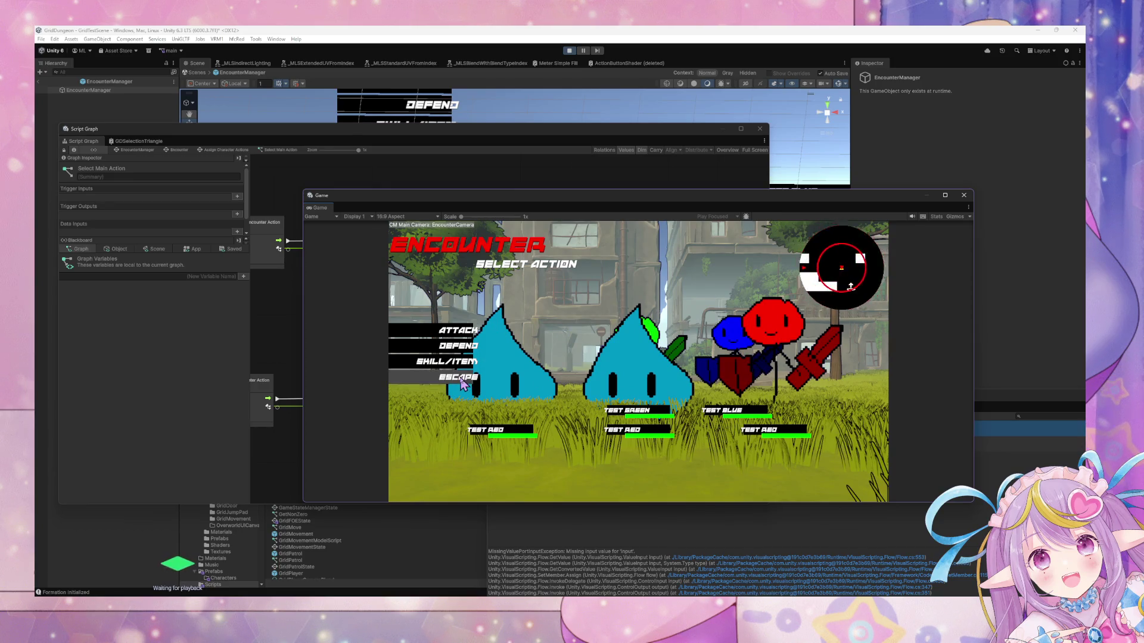
click(284, 347)
click(566, 523)
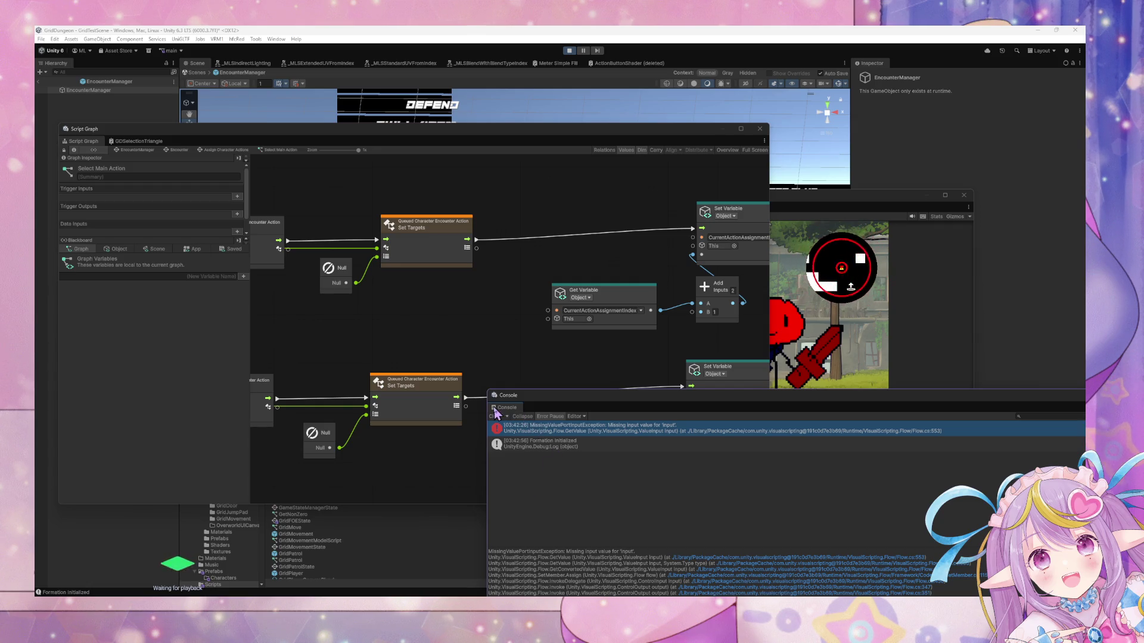
click(462, 308)
scroll(524, 304, right, 5)
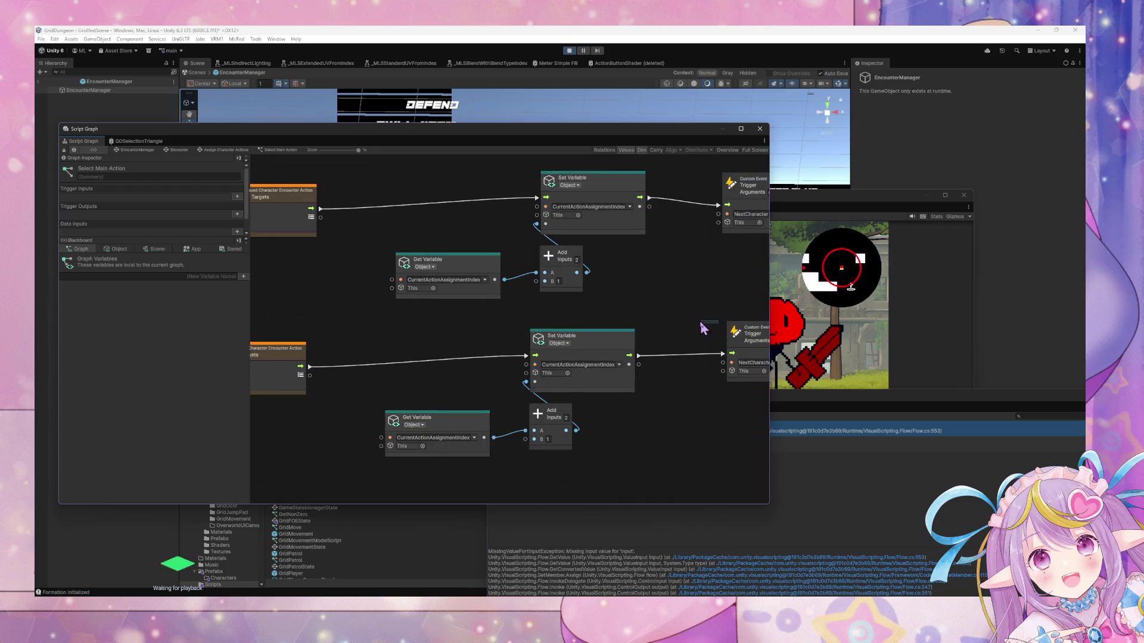
click(116, 249)
scroll(201, 406, down, 5)
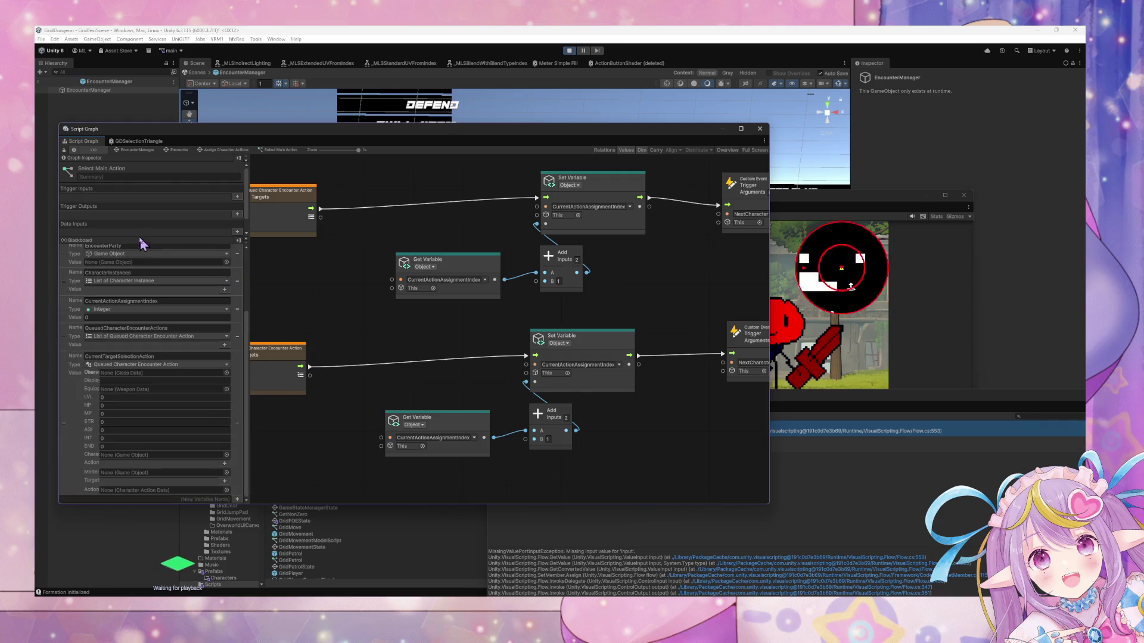
drag(356, 152, 0, 151)
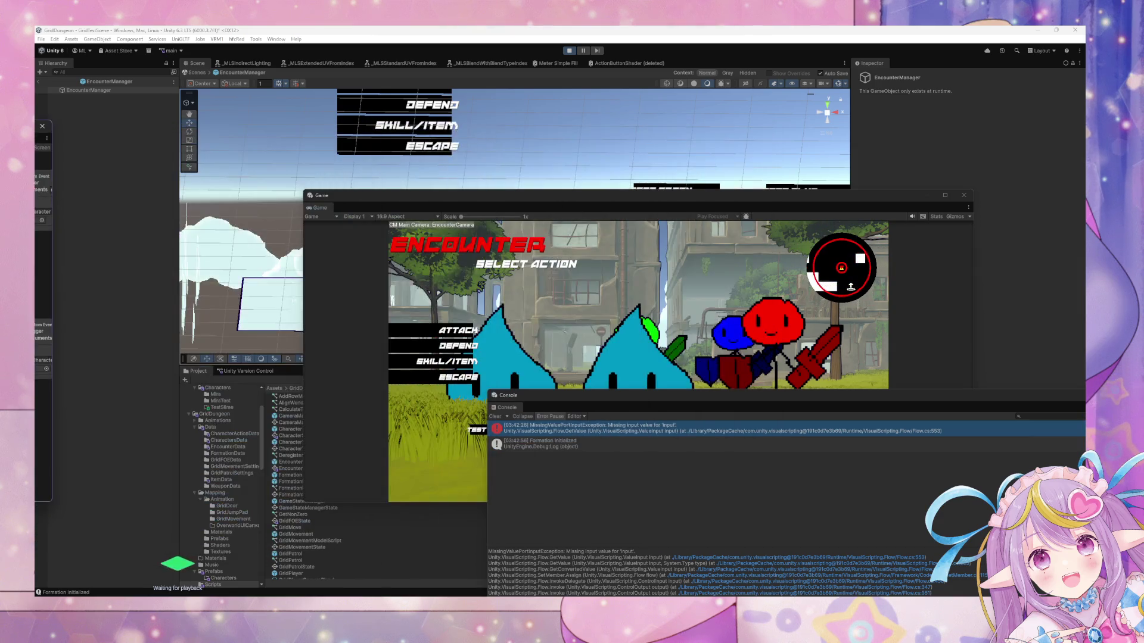
click(442, 389)
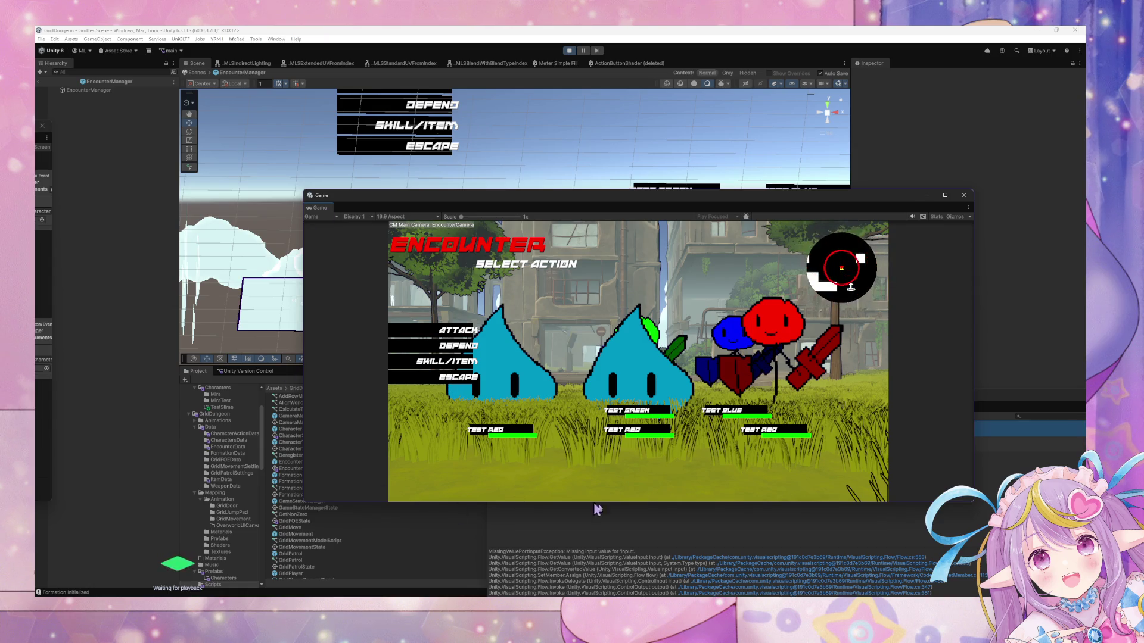
Stop the game, return to the full scene and check the EscapeButton's click event settings.
click(569, 50)
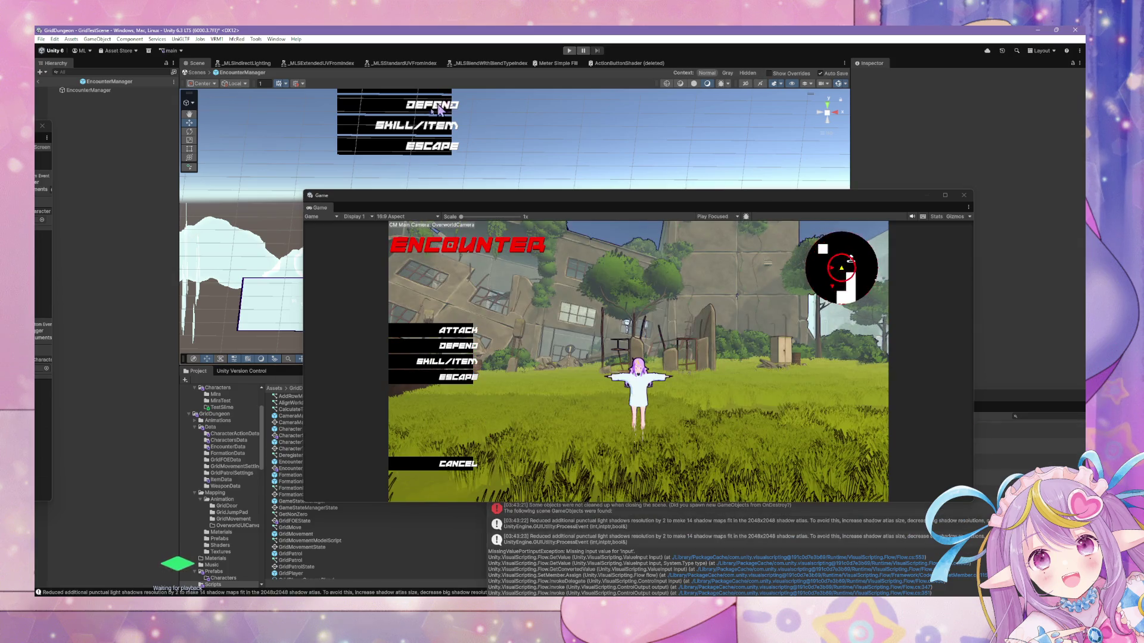
click(197, 73)
click(200, 83)
click(106, 289)
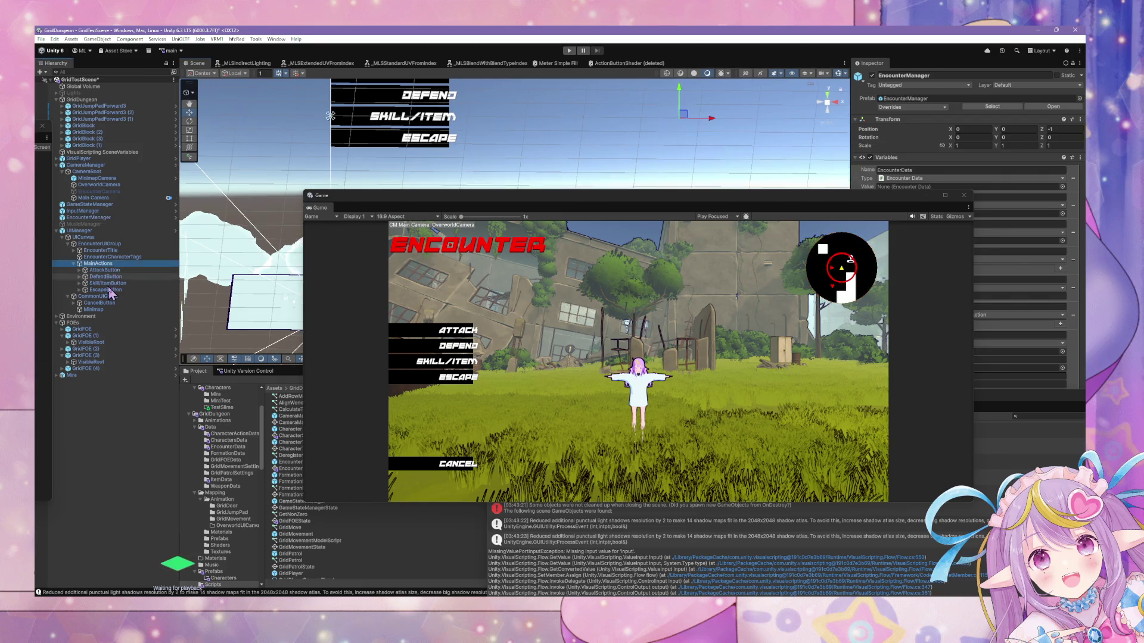
drag(867, 207, 523, 163)
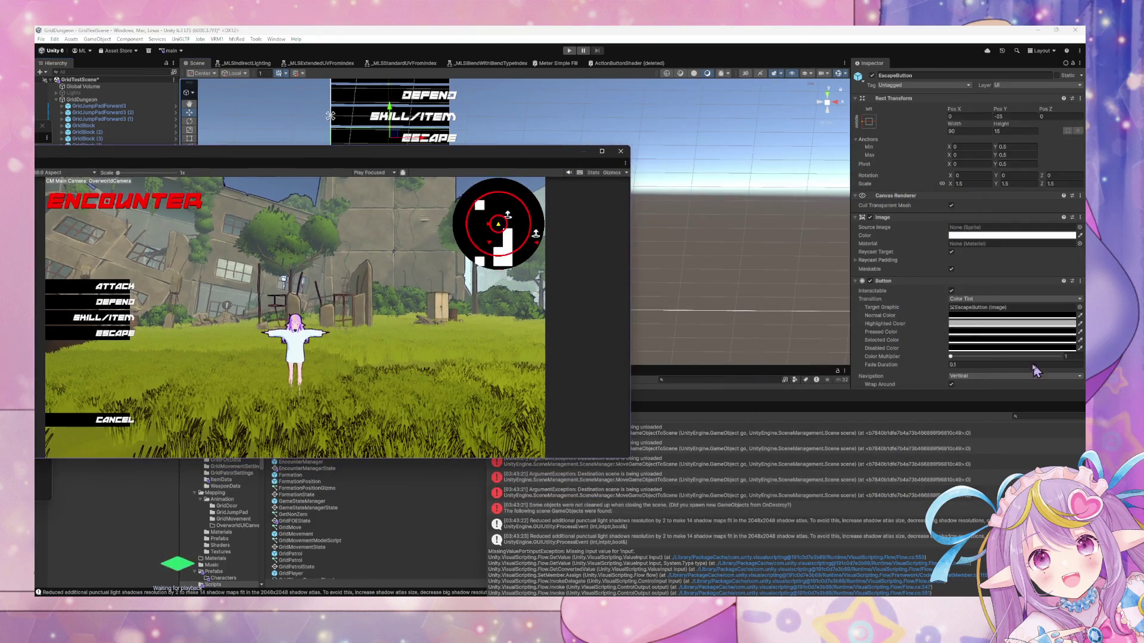
drag(989, 398, 544, 413)
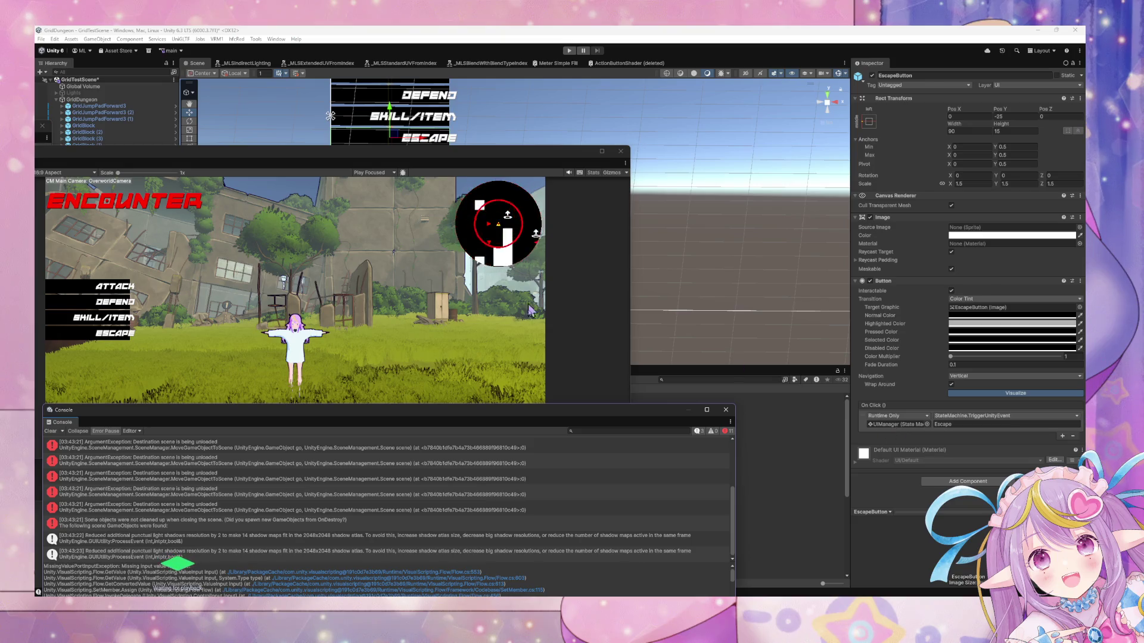
drag(466, 413, 792, 426)
drag(309, 149, 621, 154)
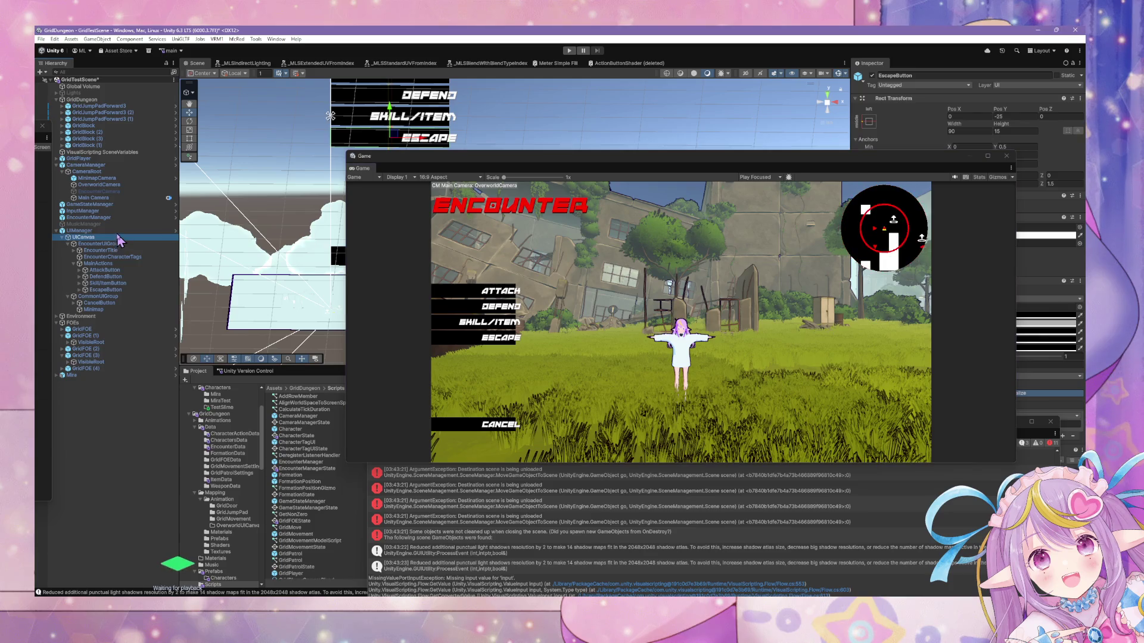
Inspect UIManager's Relay Events graph for the Escape broadcast, then return to its State Graph.
click(83, 231)
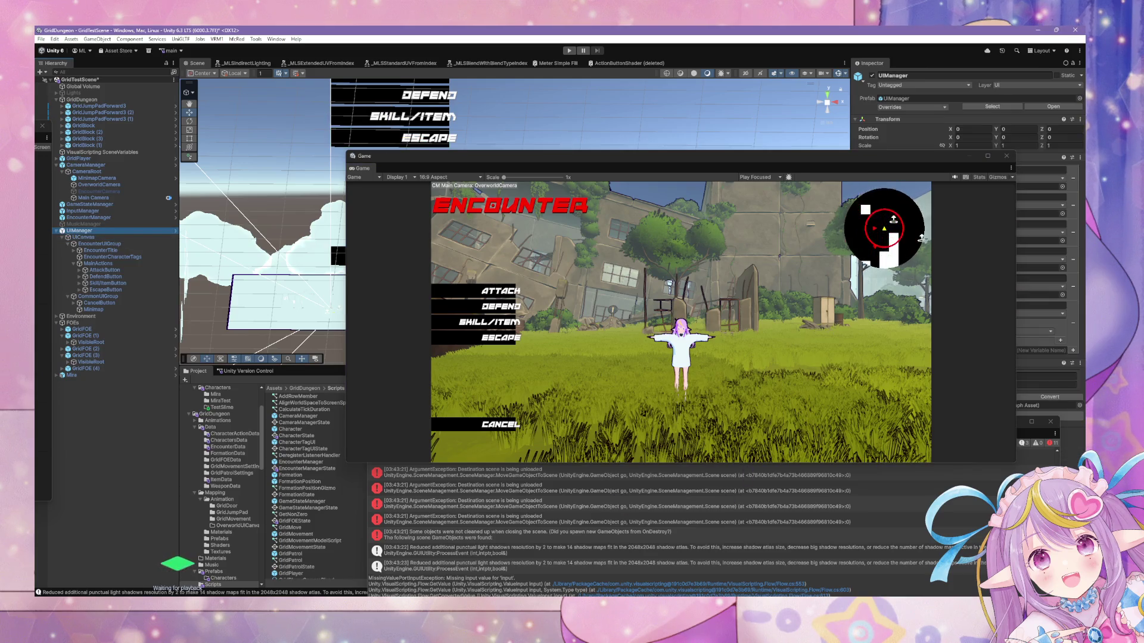
click(778, 256)
double_click(795, 290)
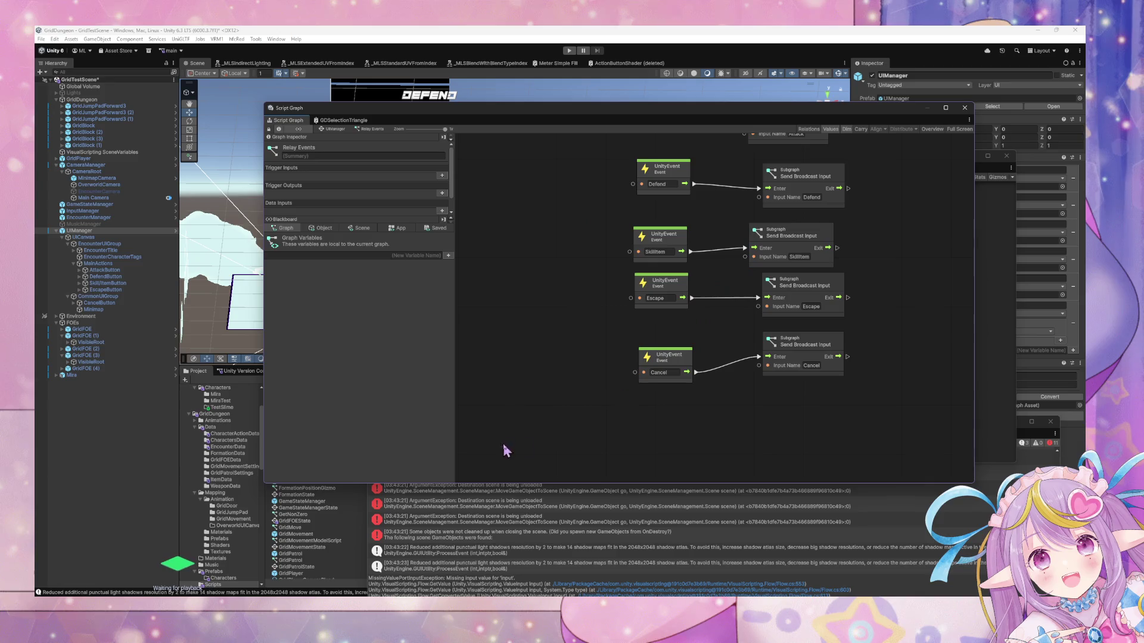
drag(671, 276, 675, 299)
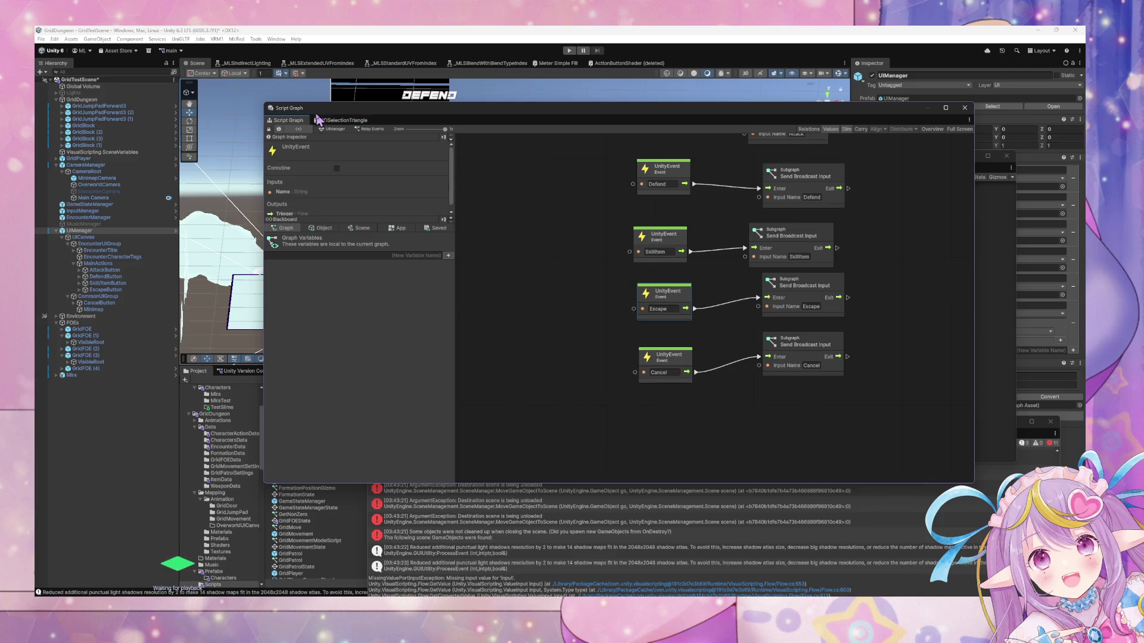
click(330, 129)
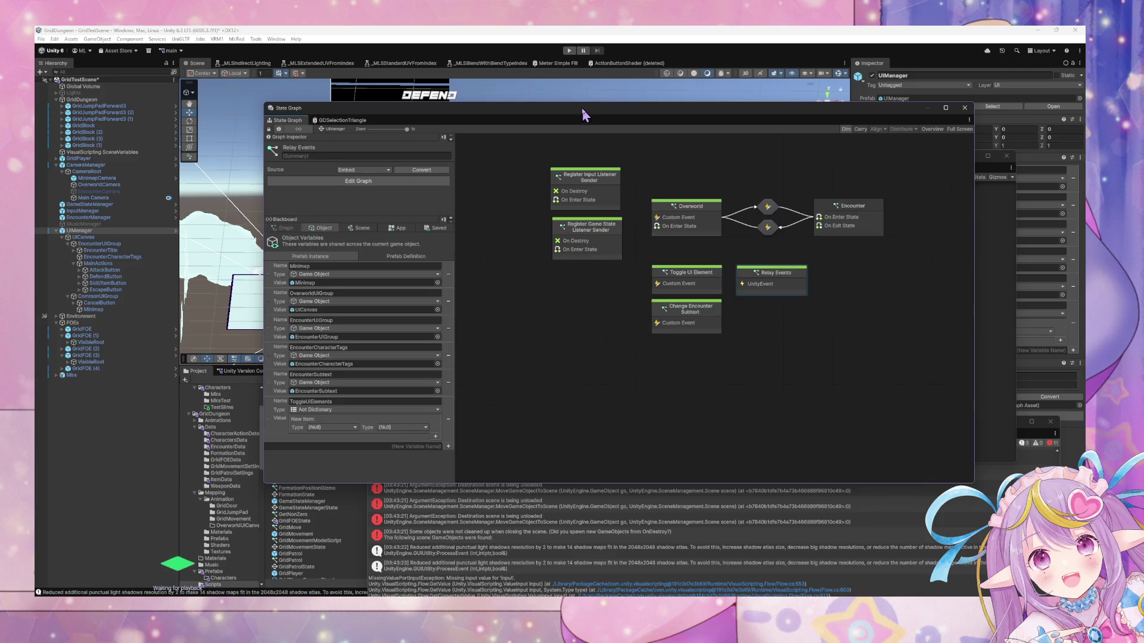
Select EncounterManager and drill into Encounter > Assign Character Actions > Select Main Action in the State Graph.
drag(583, 109, 629, 194)
click(89, 204)
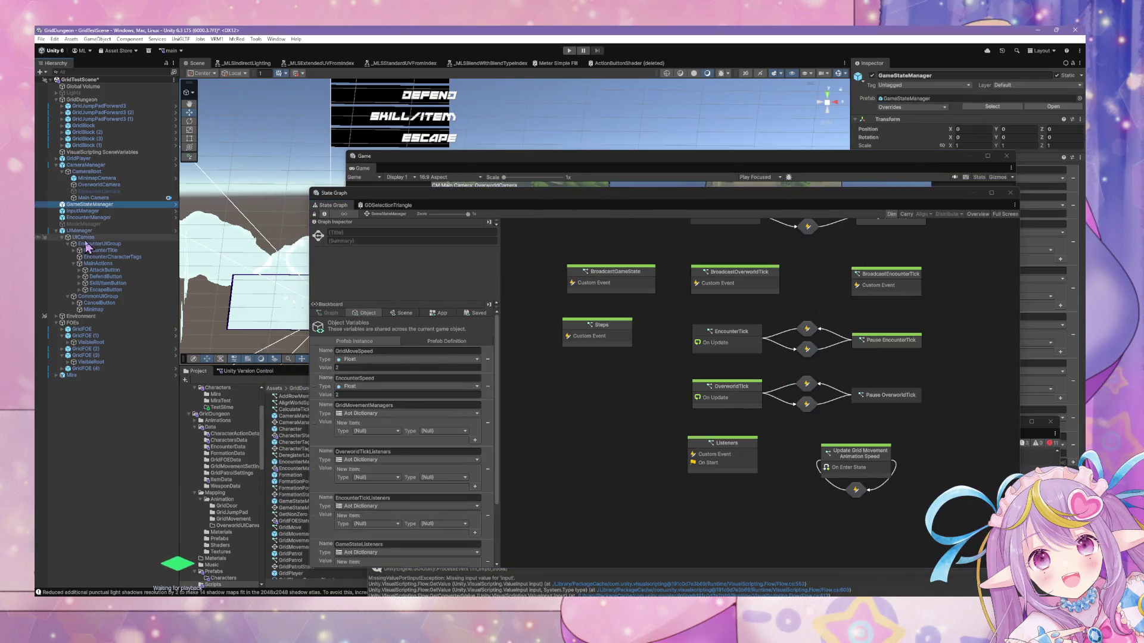
click(90, 211)
click(89, 217)
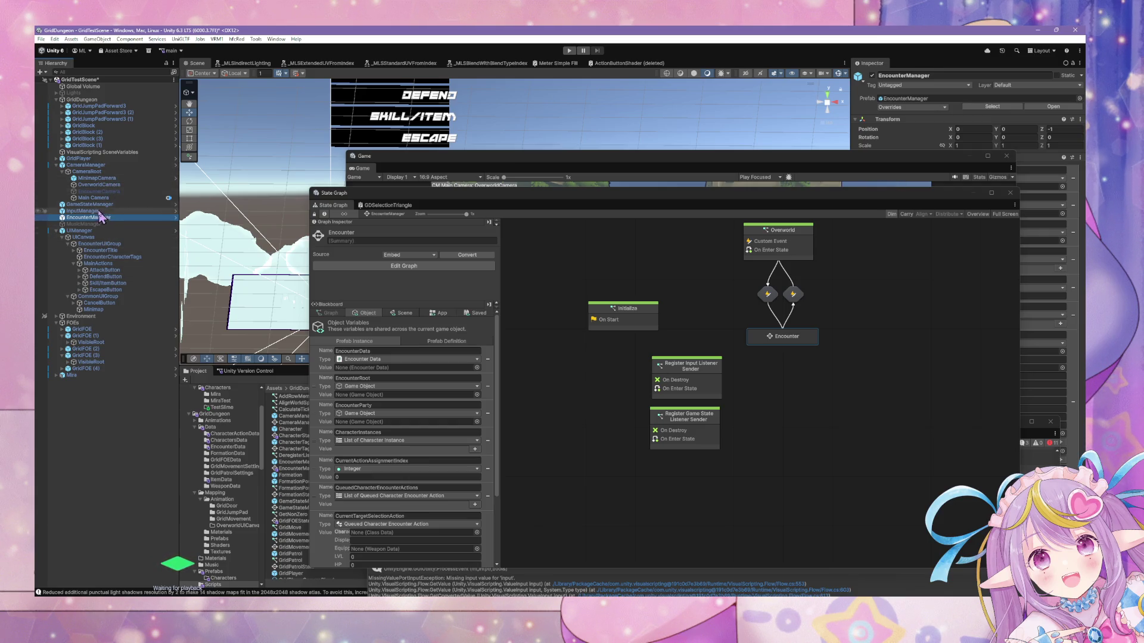
double_click(783, 337)
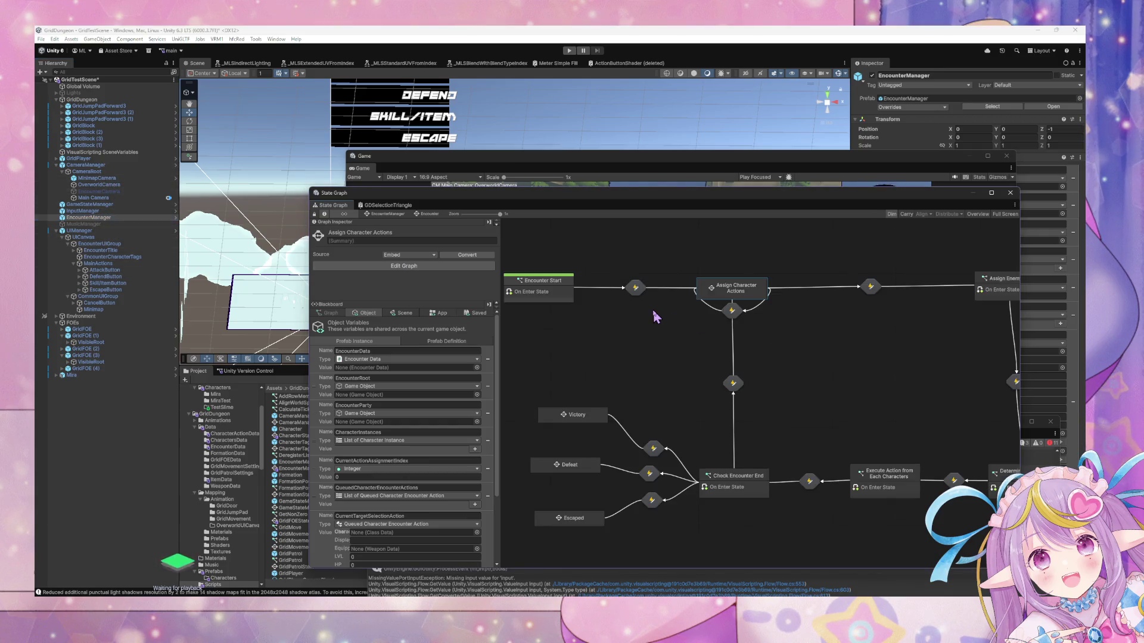
double_click(746, 292)
double_click(683, 375)
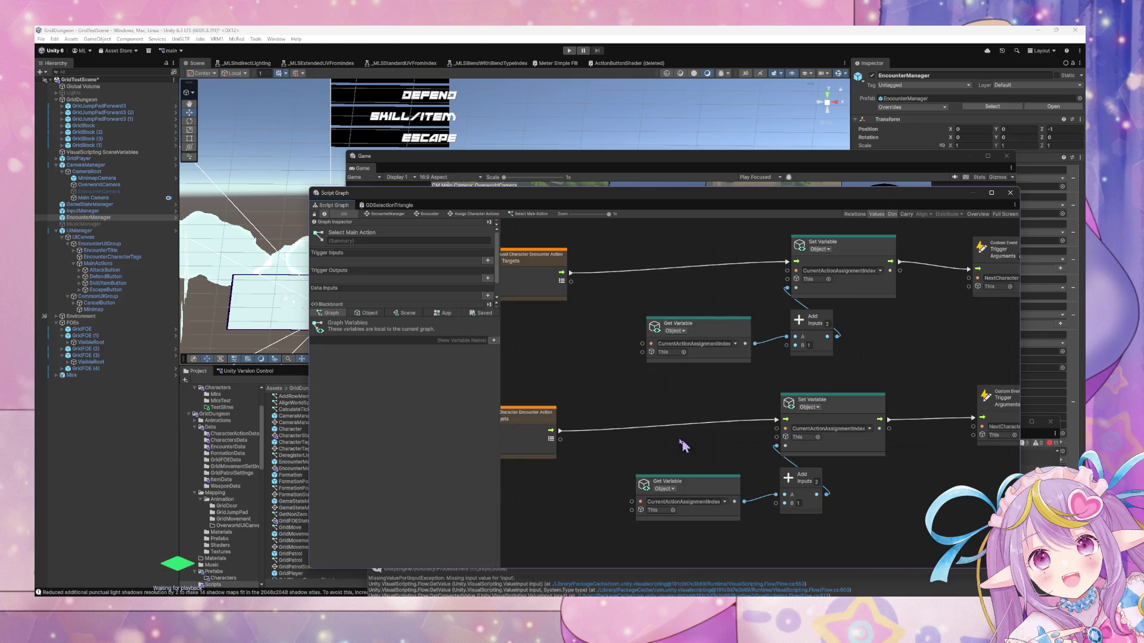
Move the lower Set Action Data node down to make room in the Escape branch.
scroll(799, 395, up, 3)
scroll(801, 398, down, 3)
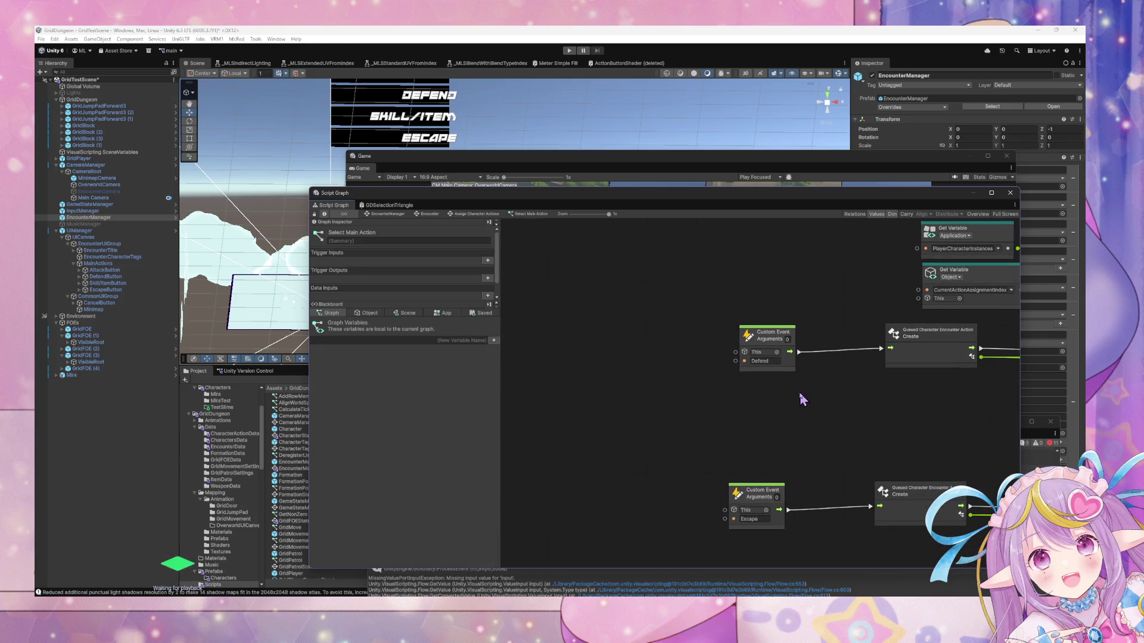
scroll(733, 365, up, 3)
scroll(755, 379, down, 3)
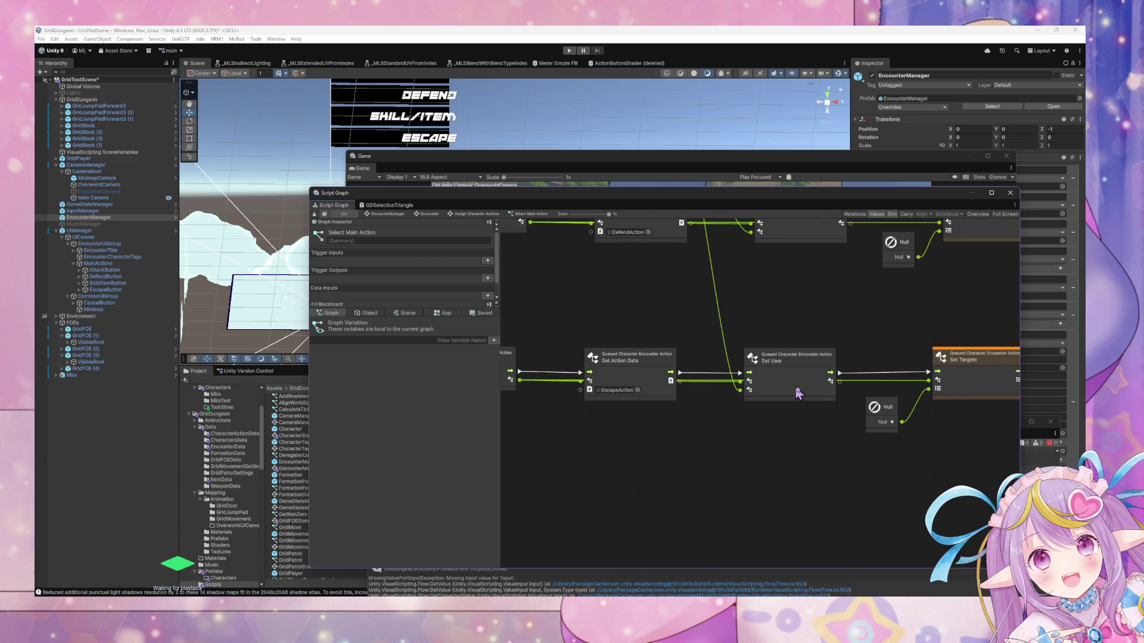
scroll(698, 375, up, 3)
scroll(627, 349, down, 3)
mouse_move(563, 367)
mouse_down()
mouse_move(596, 322)
mouse_move(590, 399)
mouse_up()
scroll(782, 503, up, 3)
scroll(783, 503, down, 2)
scroll(745, 474, up, 2)
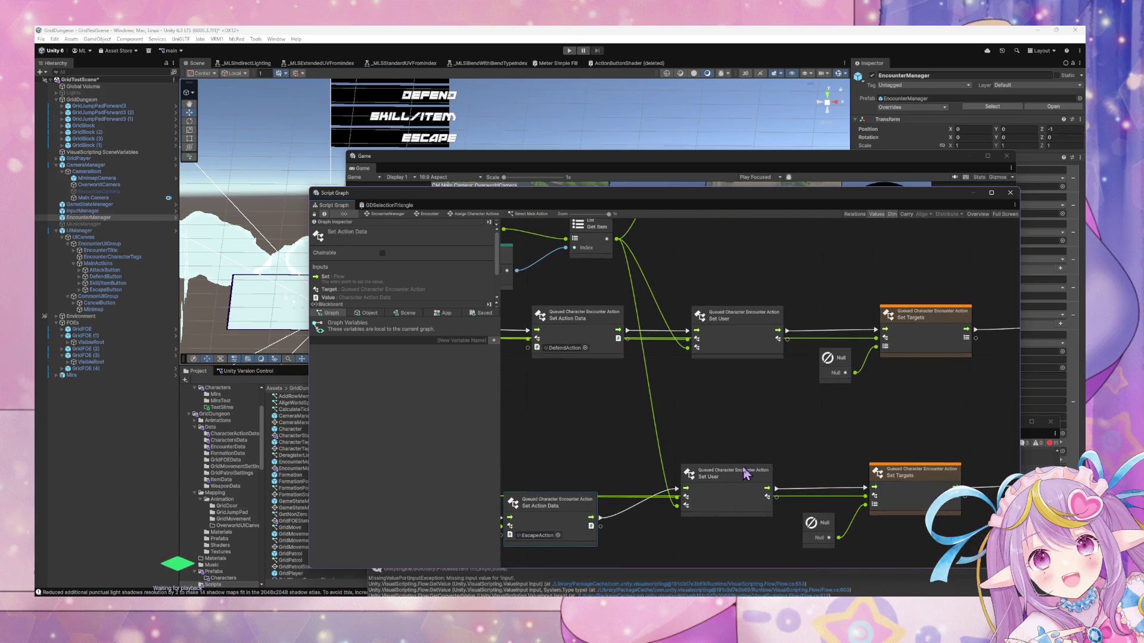
scroll(715, 417, right, 6)
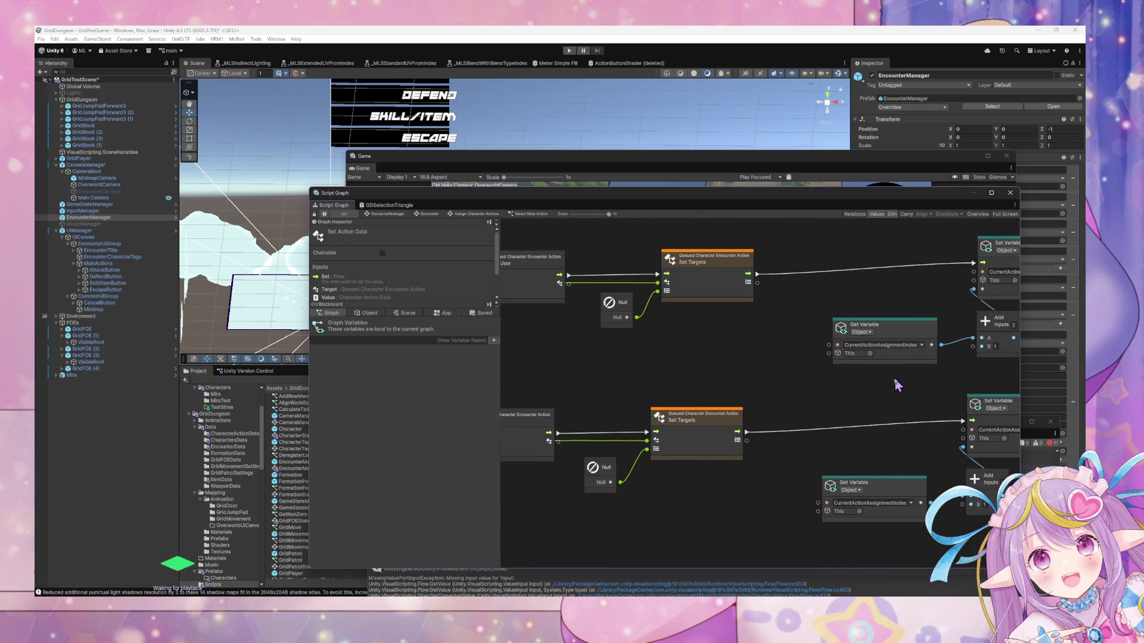
scroll(902, 415, right, 2)
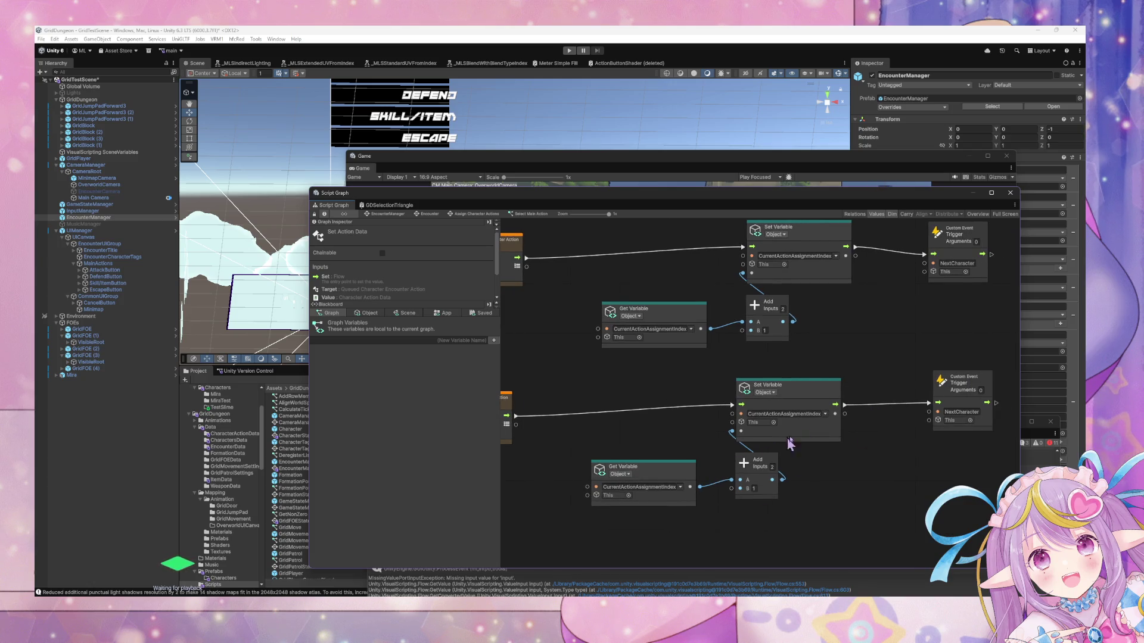
scroll(790, 444, left, 5)
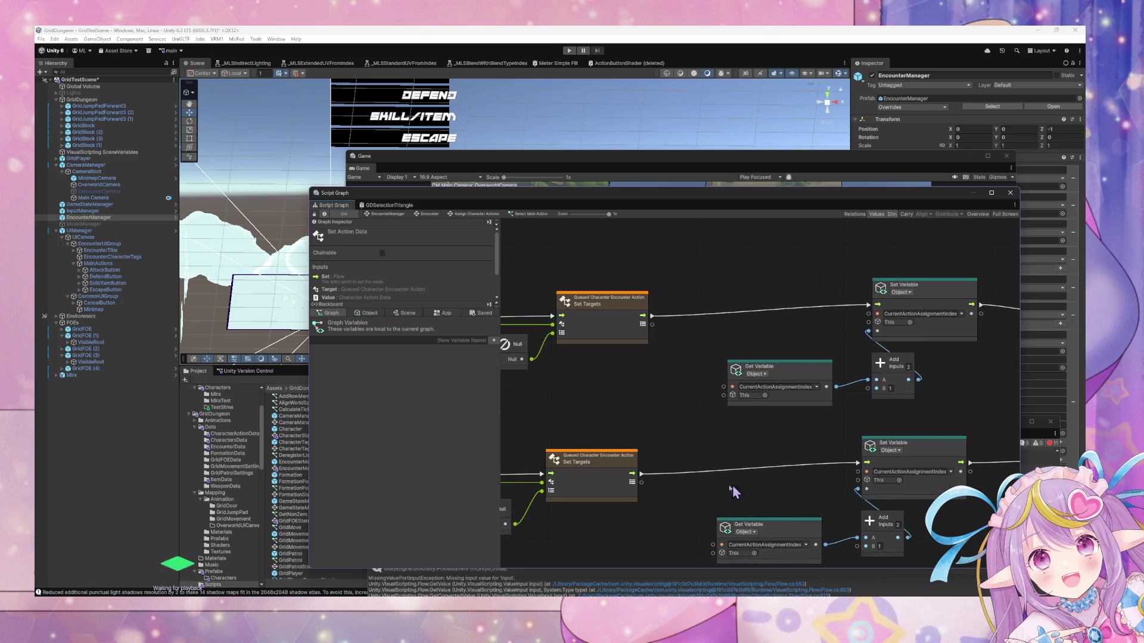
Wire Escape's Set Targets into the shared Set Variable, delete the duplicate increment nodes, and start Play mode.
drag(643, 484, 864, 304)
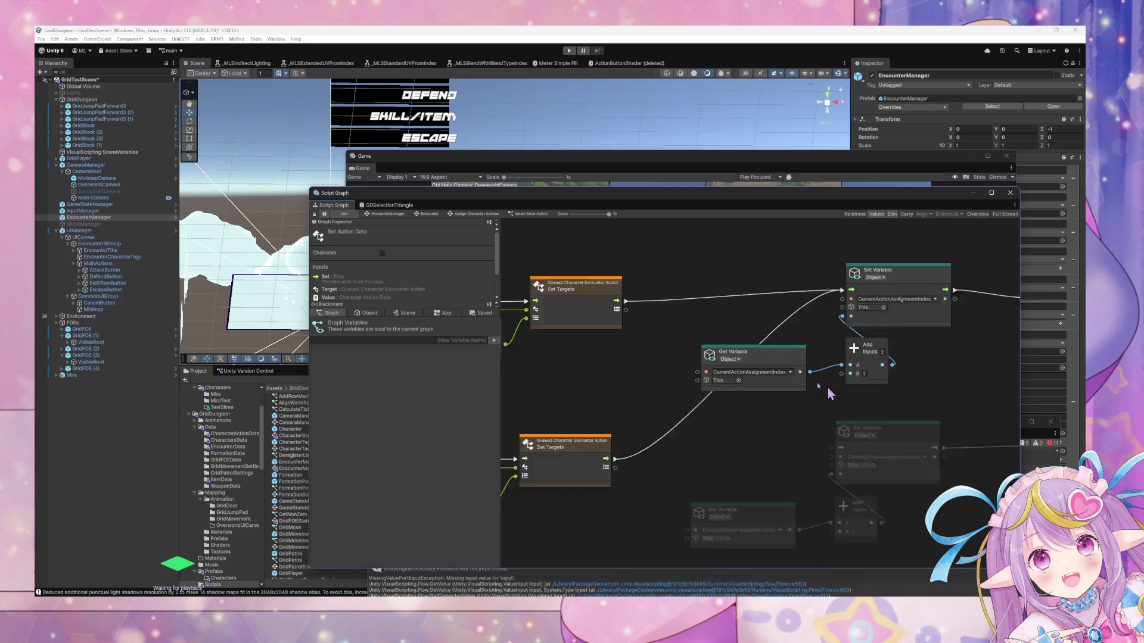
scroll(825, 383, down, 4)
mouse_move(966, 522)
mouse_down()
mouse_move(649, 394)
mouse_move(980, 466)
mouse_up()
key(Delete)
scroll(709, 327, left, 8)
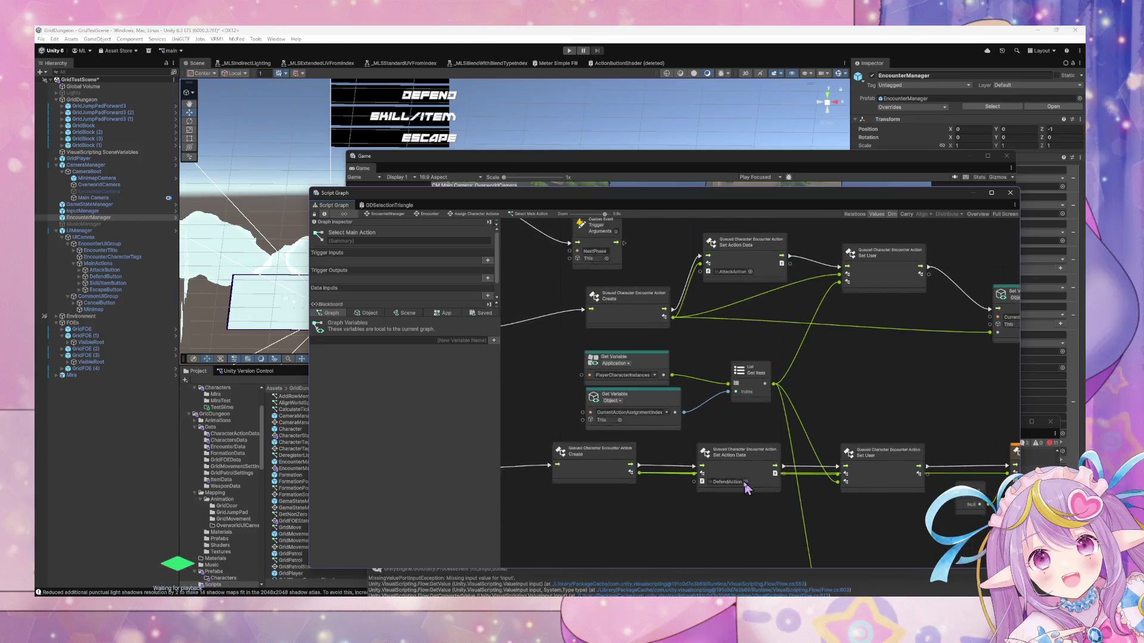
scroll(791, 433, right, 9)
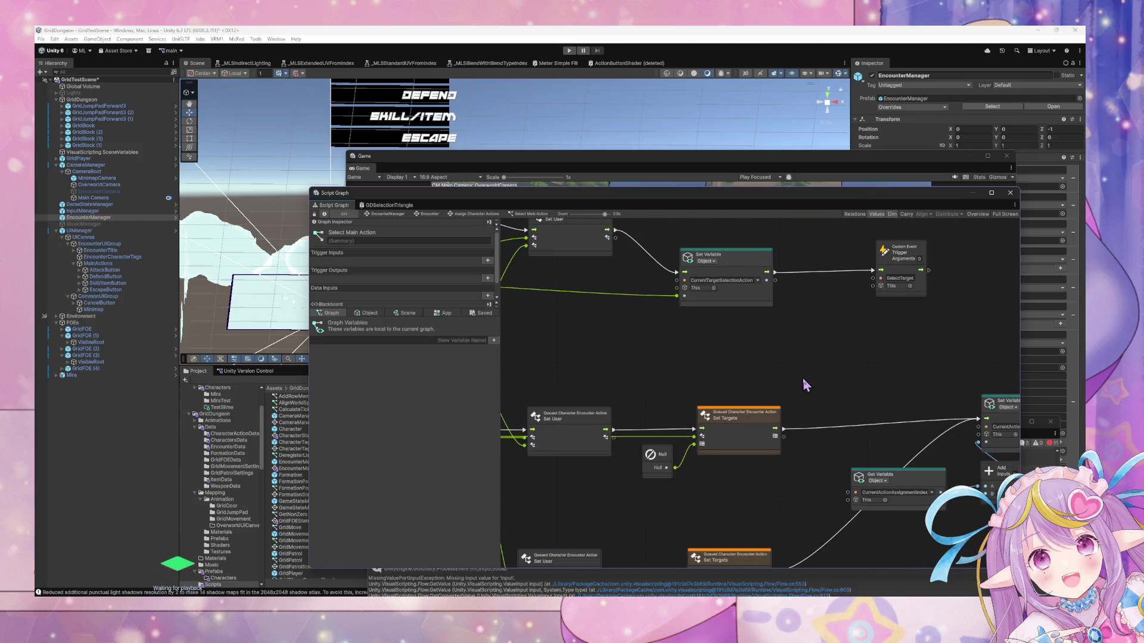
click(569, 50)
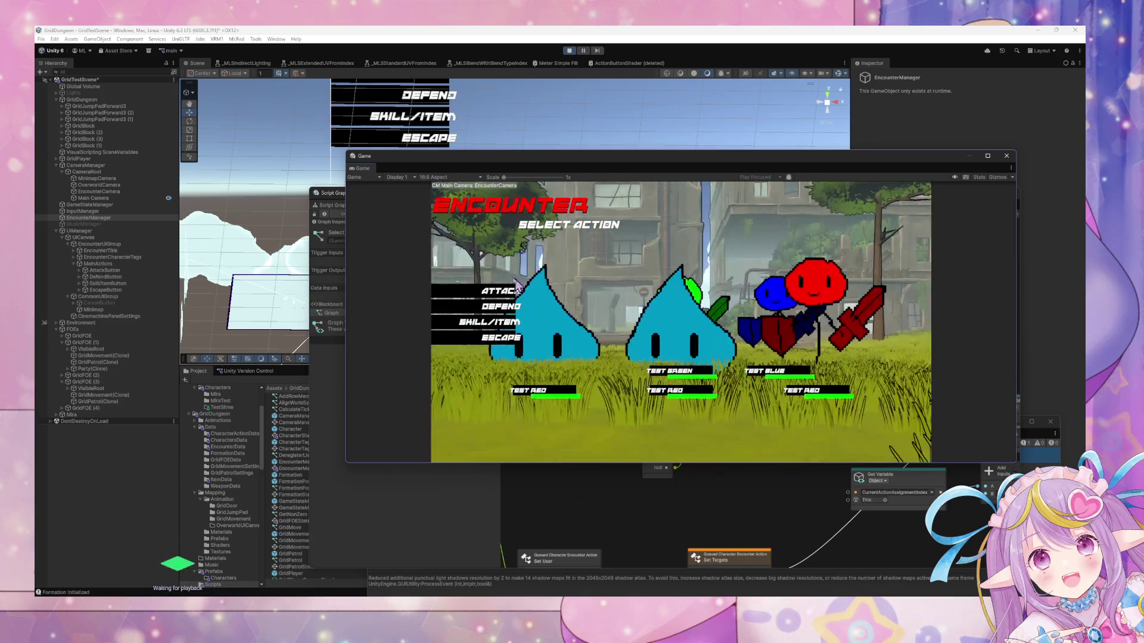
Choose ATTACK, target Test Red for 10 damage, then bring the Select Main Action graph forward.
click(501, 292)
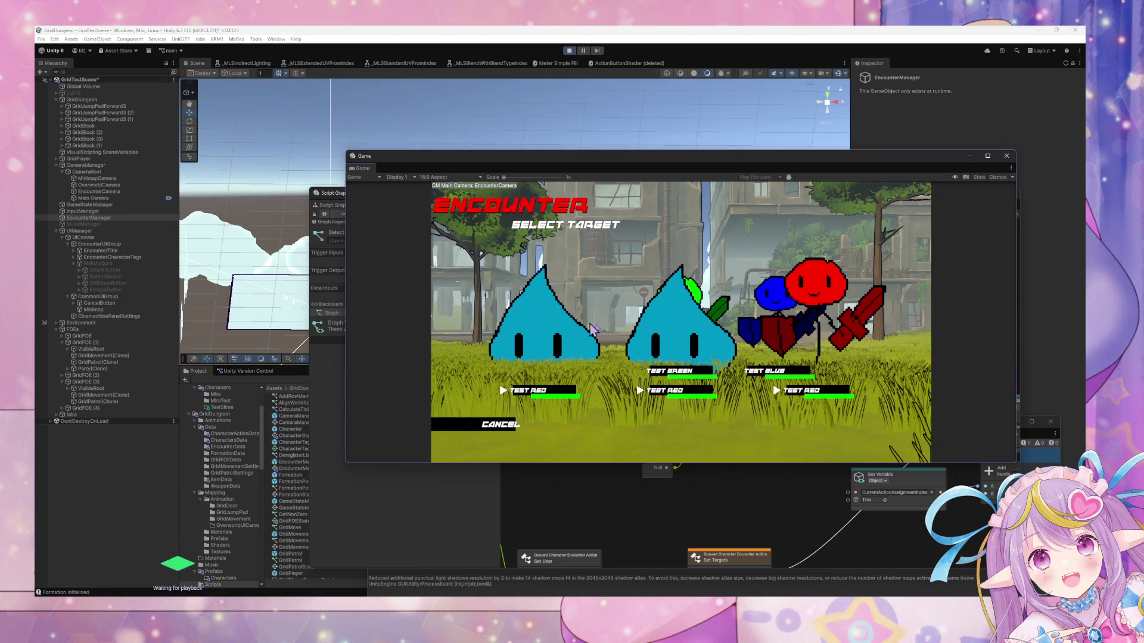
key(Escape)
click(483, 292)
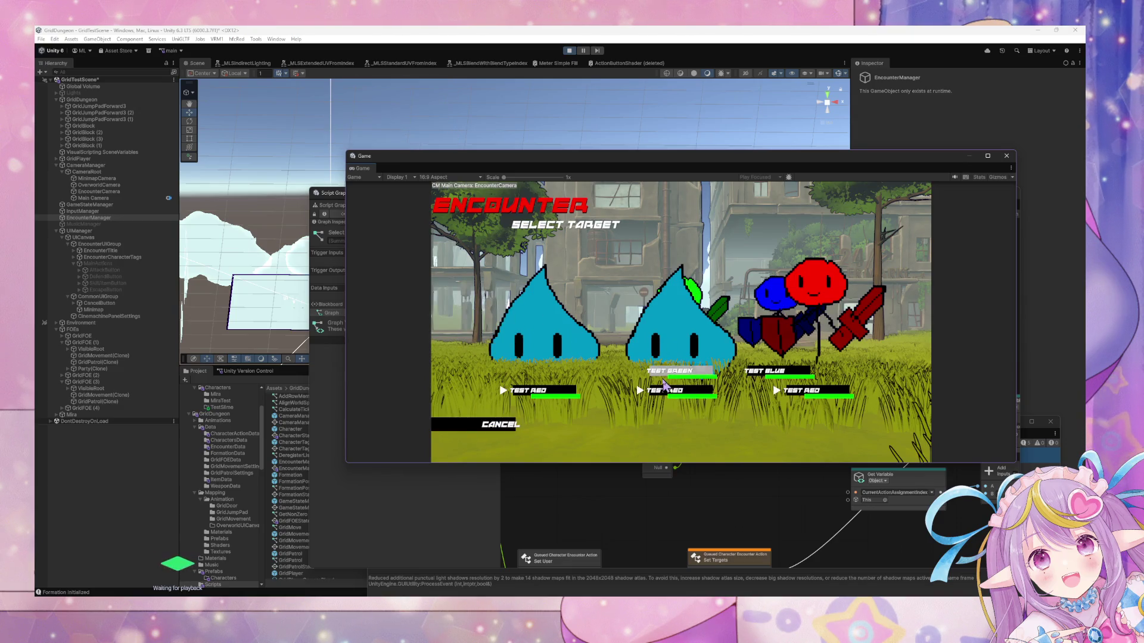
key(Down)
key(Return)
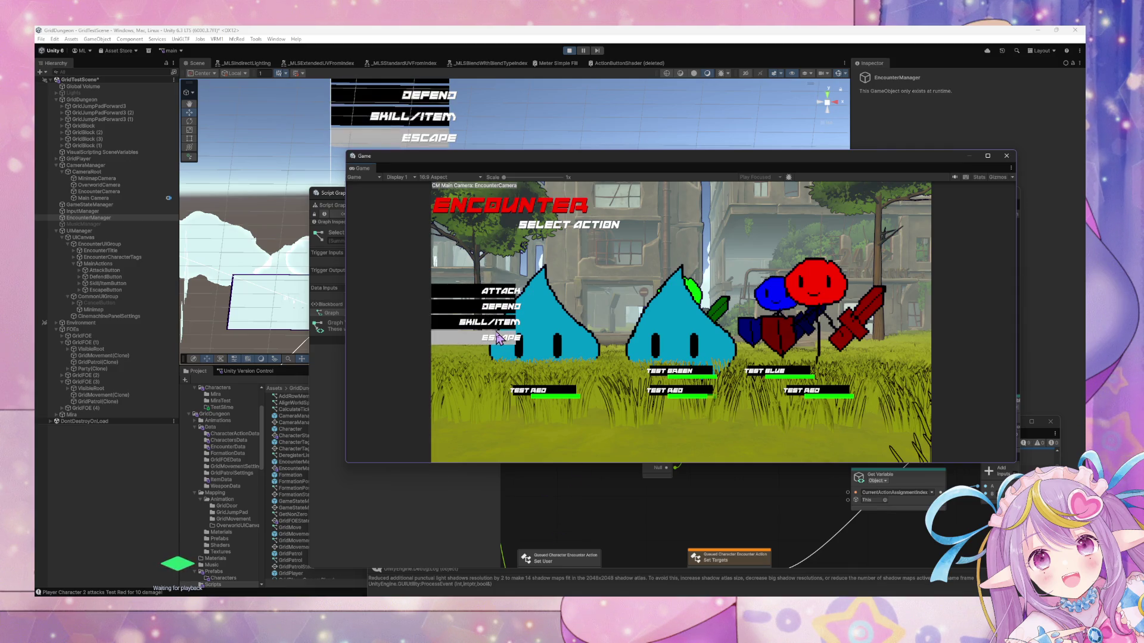
click(606, 497)
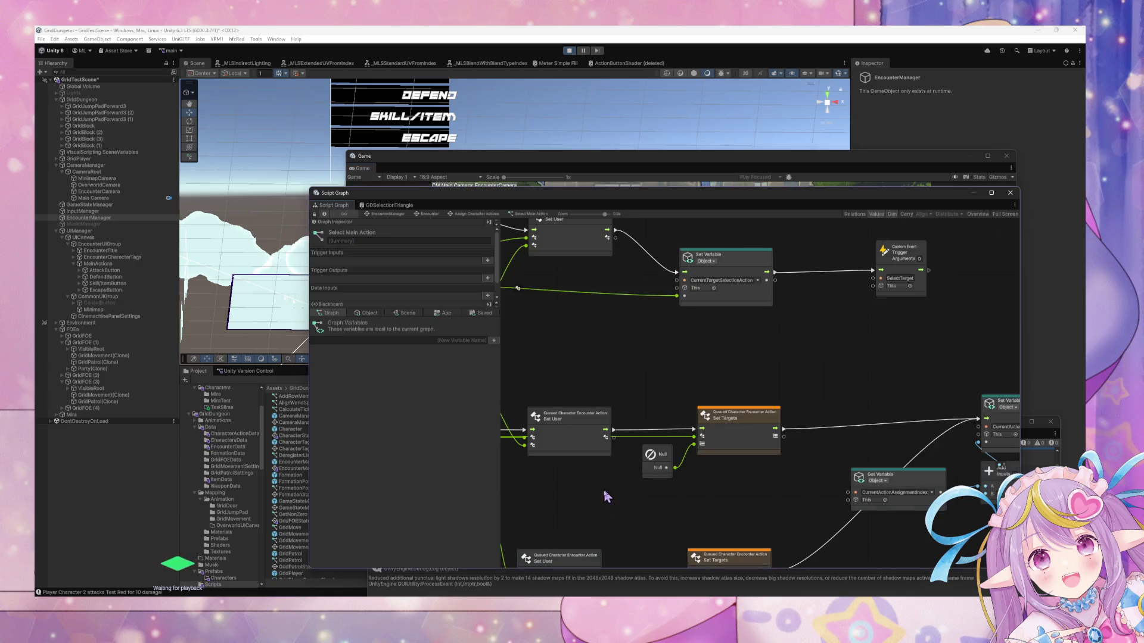
Reposition the Script Graph window and show the Object variables in the blackboard.
mouse_move(609, 195)
mouse_down()
mouse_move(578, 91)
mouse_move(587, 113)
mouse_up()
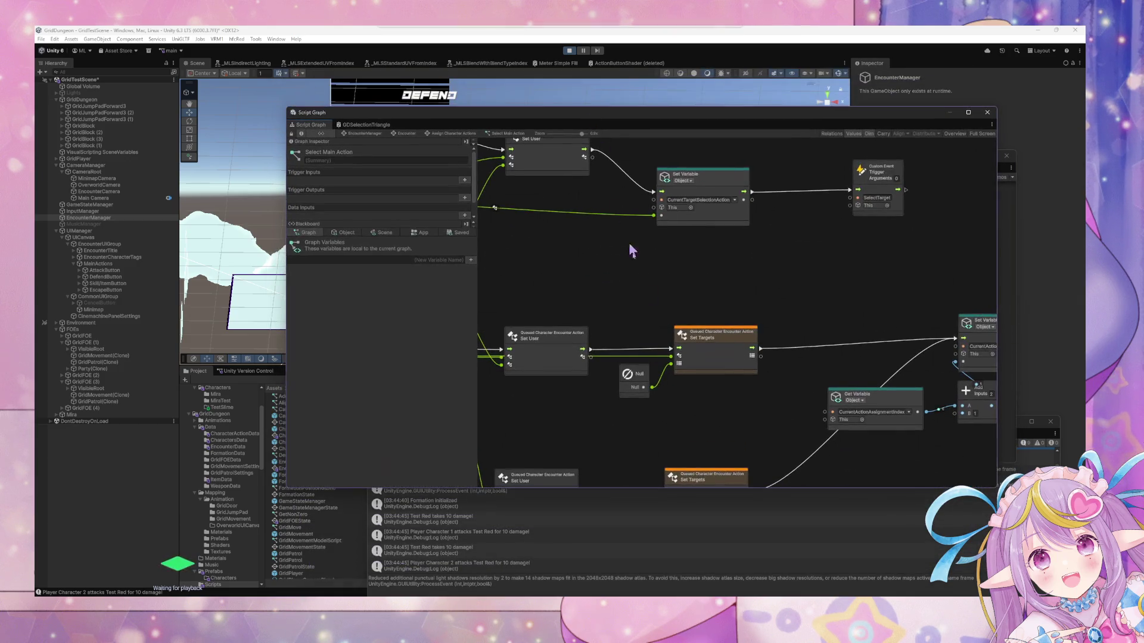
scroll(735, 288, down, 4)
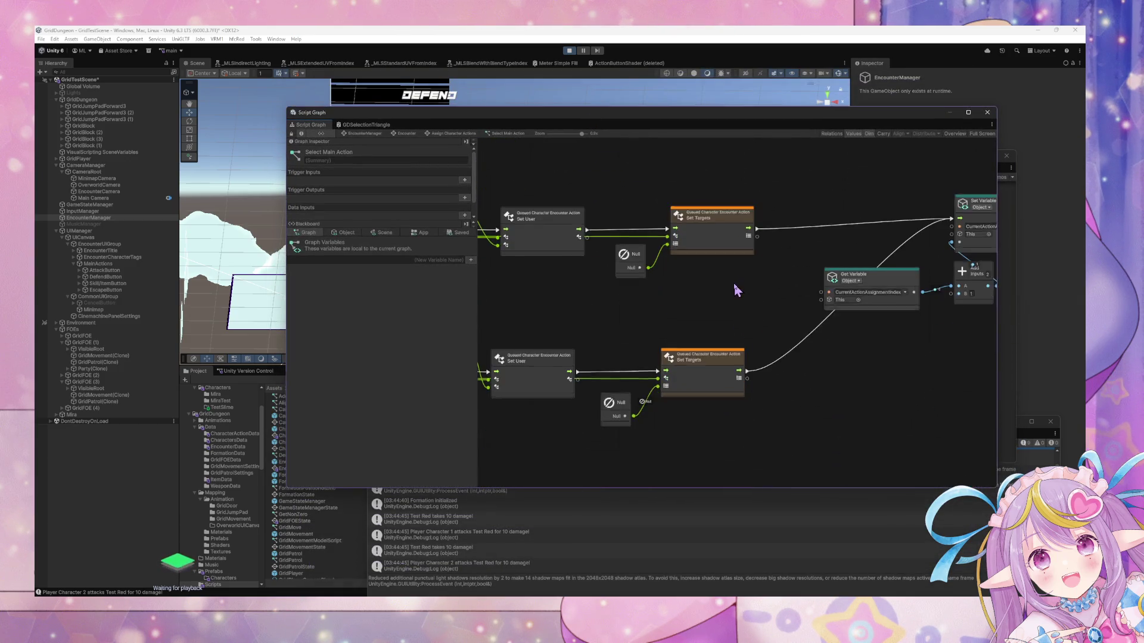
click(347, 233)
scroll(366, 338, down, 3)
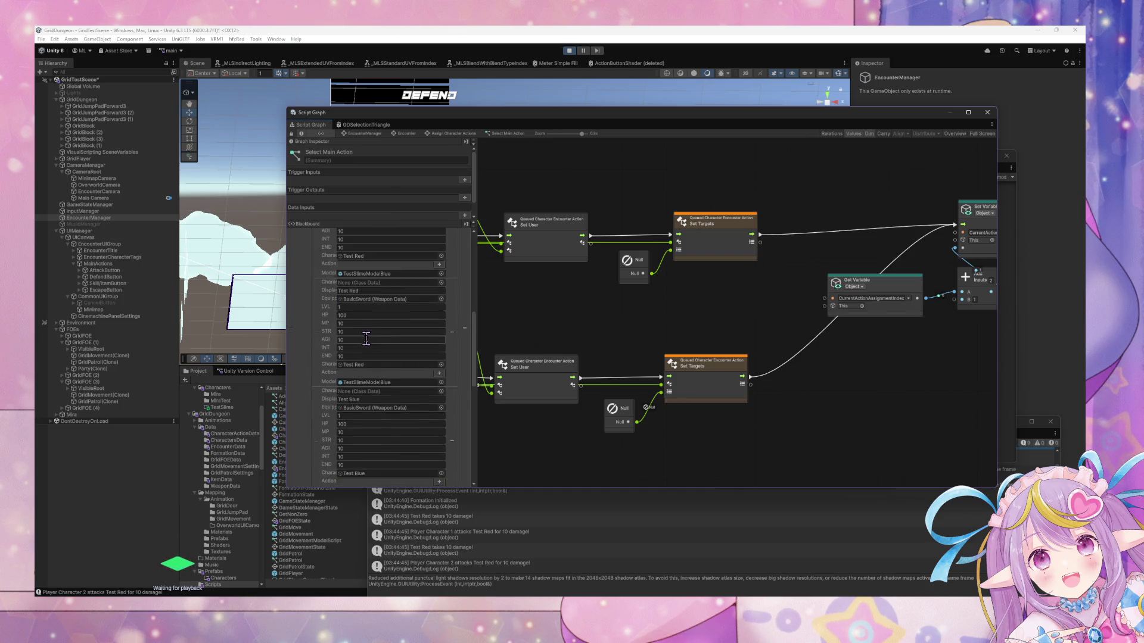
scroll(365, 338, down, 5)
scroll(366, 339, down, 5)
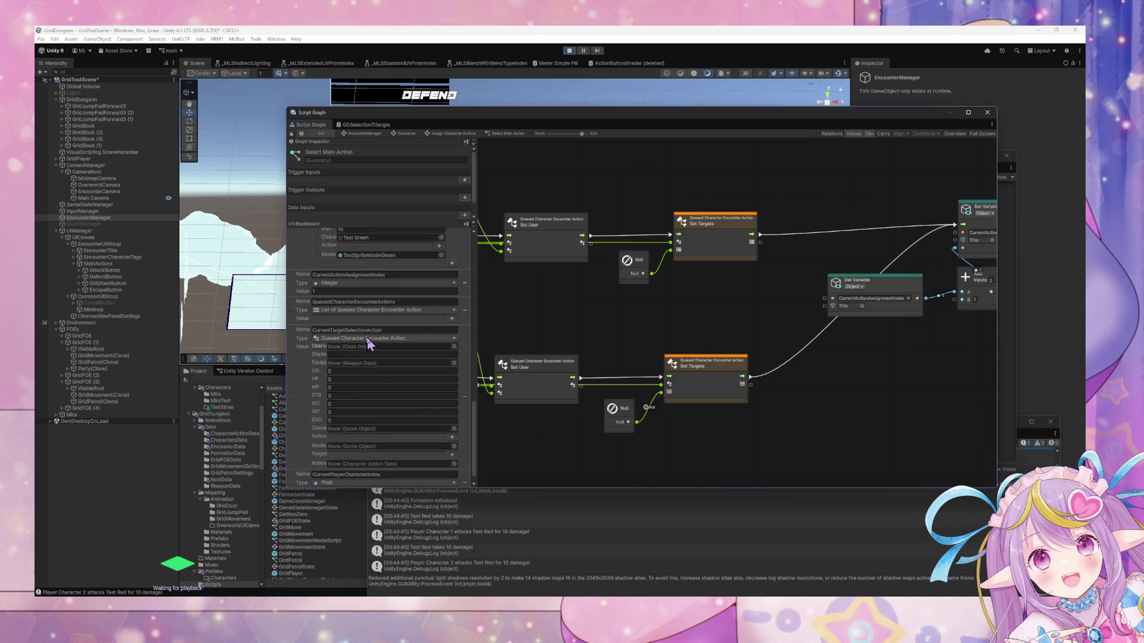
scroll(409, 342, down, 1)
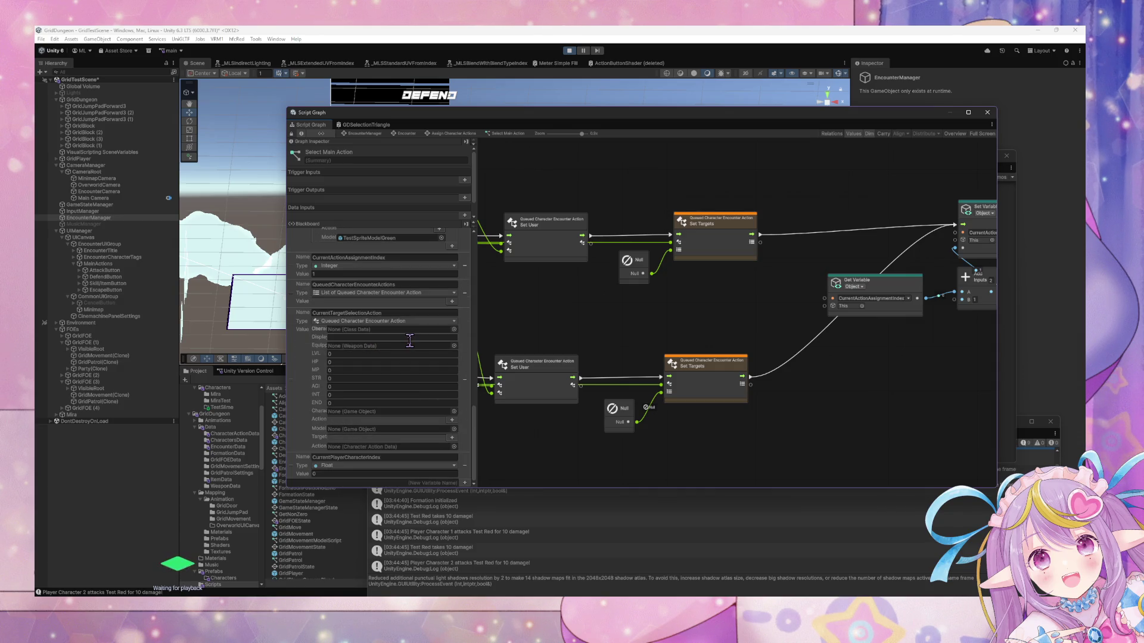
Pan past the Set Action Data, Escape and Set Targets nodes toward the NextCharacter trigger.
drag(554, 326, 738, 345)
mouse_move(600, 351)
mouse_down()
mouse_move(720, 353)
mouse_move(602, 352)
mouse_up()
drag(712, 355, 658, 355)
drag(774, 357, 566, 334)
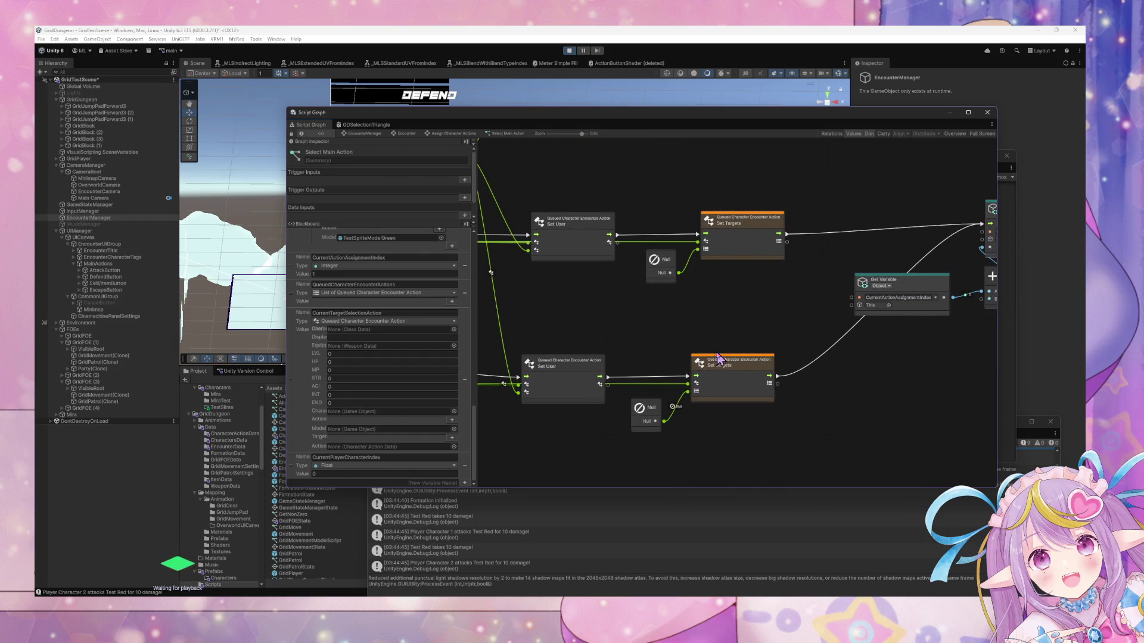
drag(800, 372, 607, 365)
drag(730, 354, 664, 352)
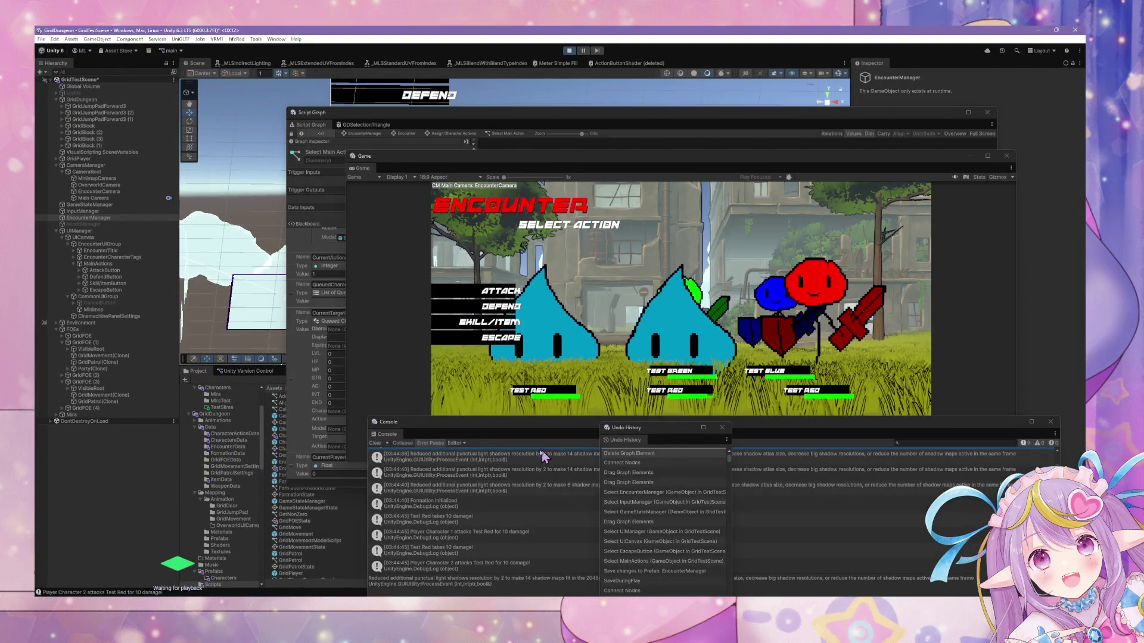
Choose Defend for the current character and check the 'Player Character 1 attacks Test Red' log.
click(487, 372)
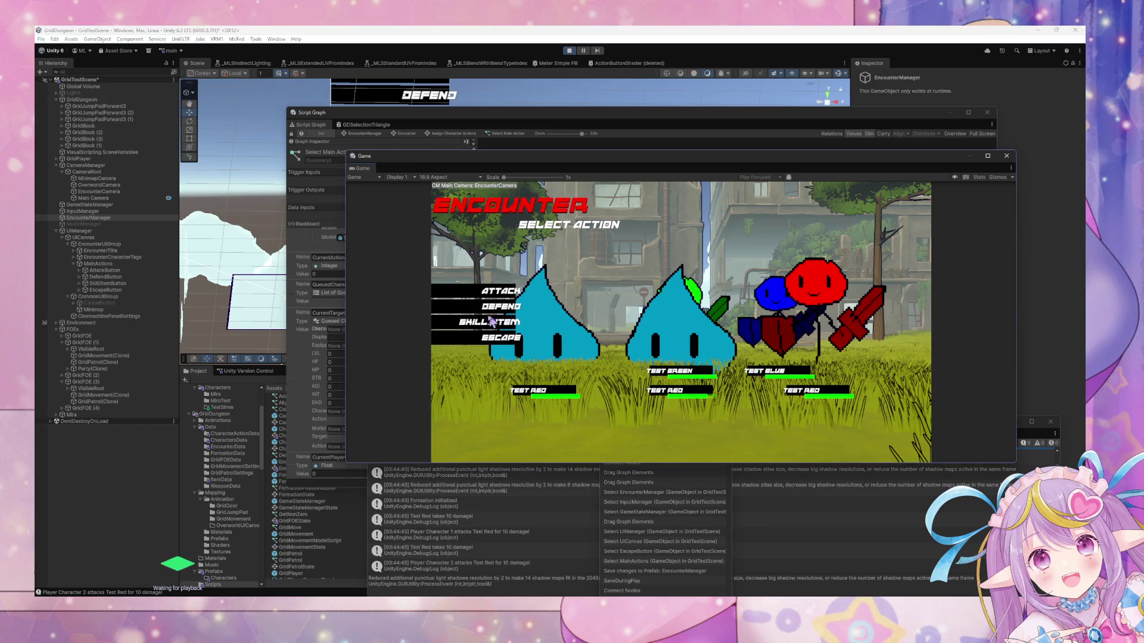
click(502, 314)
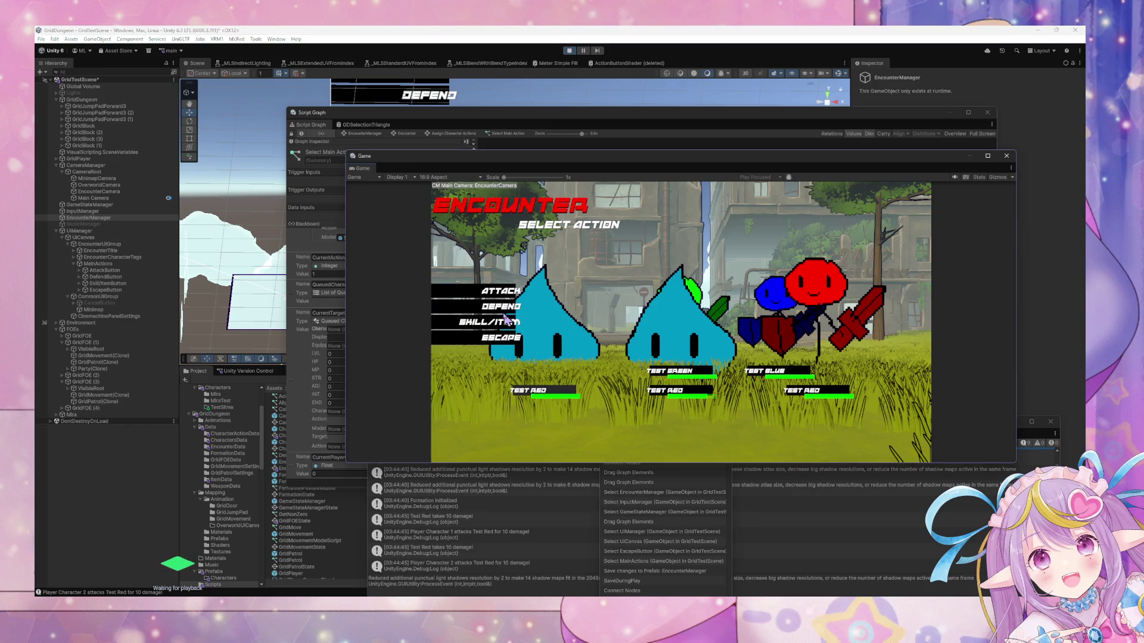
click(299, 370)
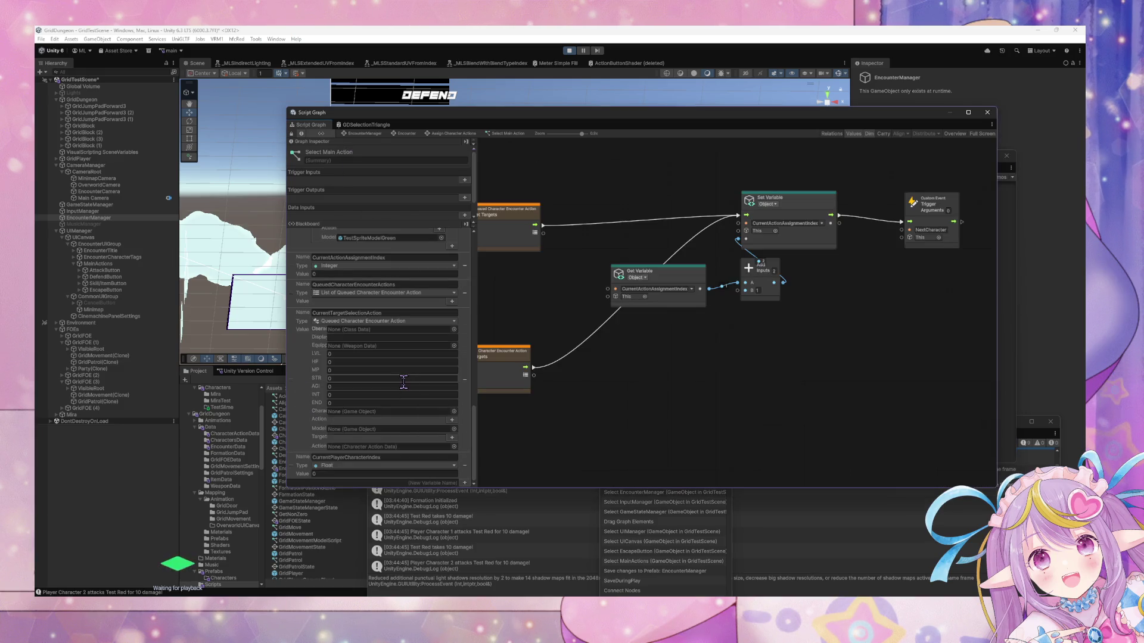
click(592, 533)
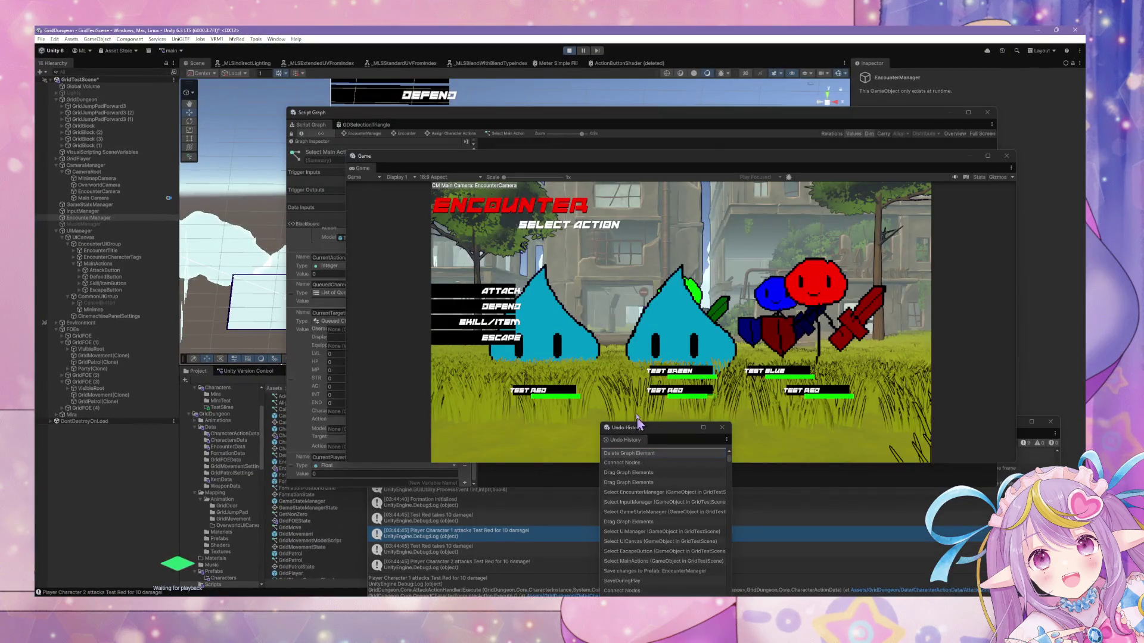
Choose Attack, check the Test Red 10-damage log, and move Console and Game view aside.
click(500, 291)
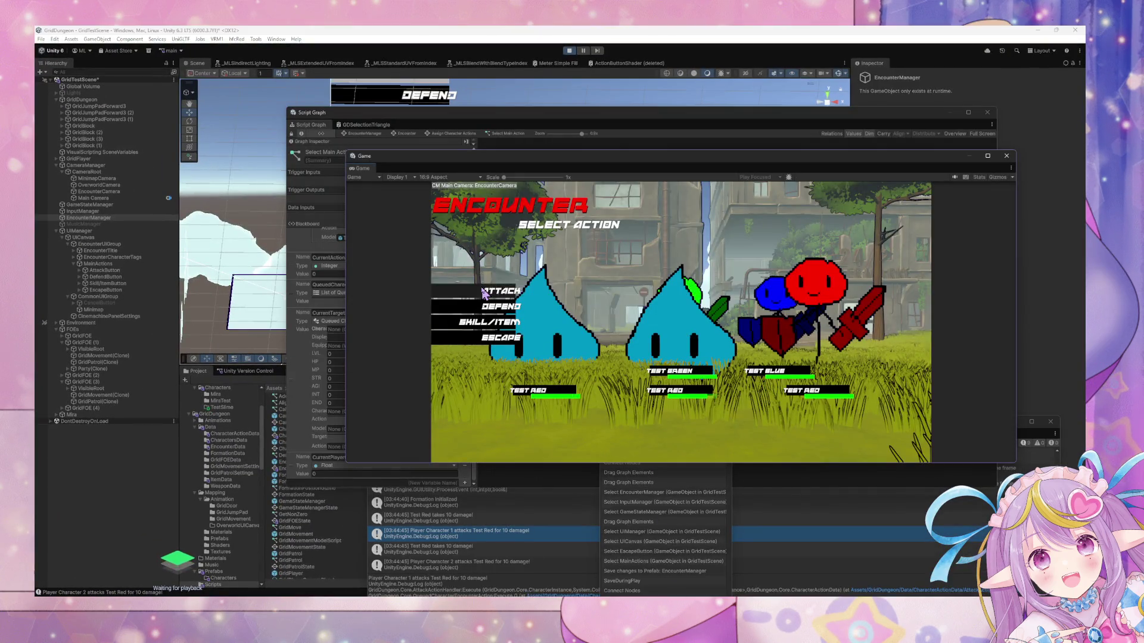
click(546, 550)
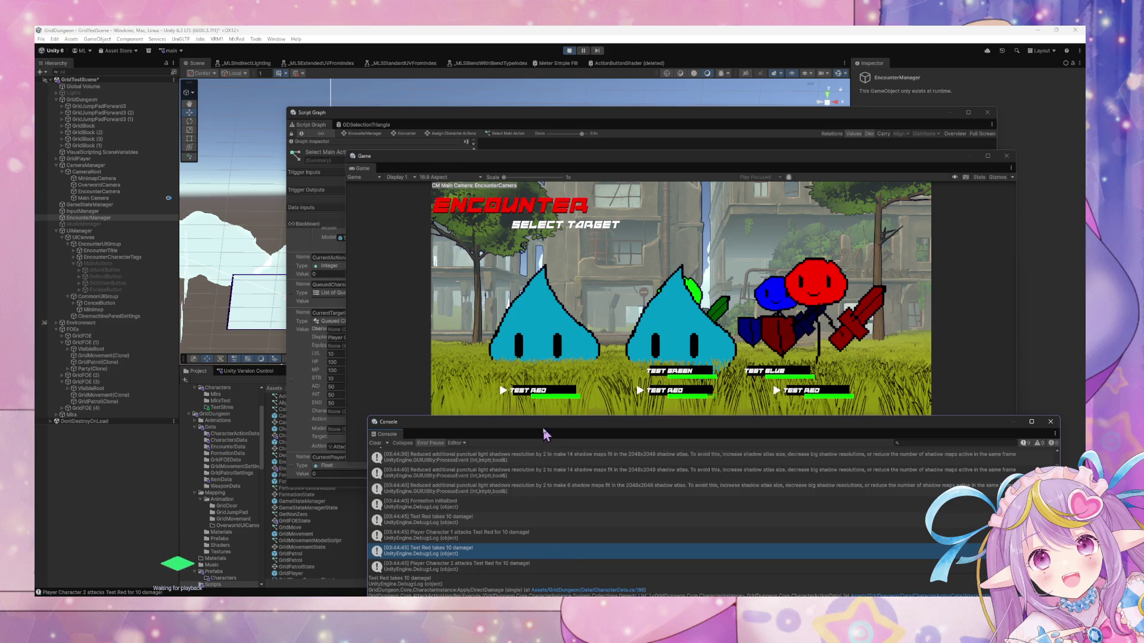
mouse_move(546, 435)
mouse_down()
mouse_move(35, 340)
mouse_move(35, 375)
mouse_up()
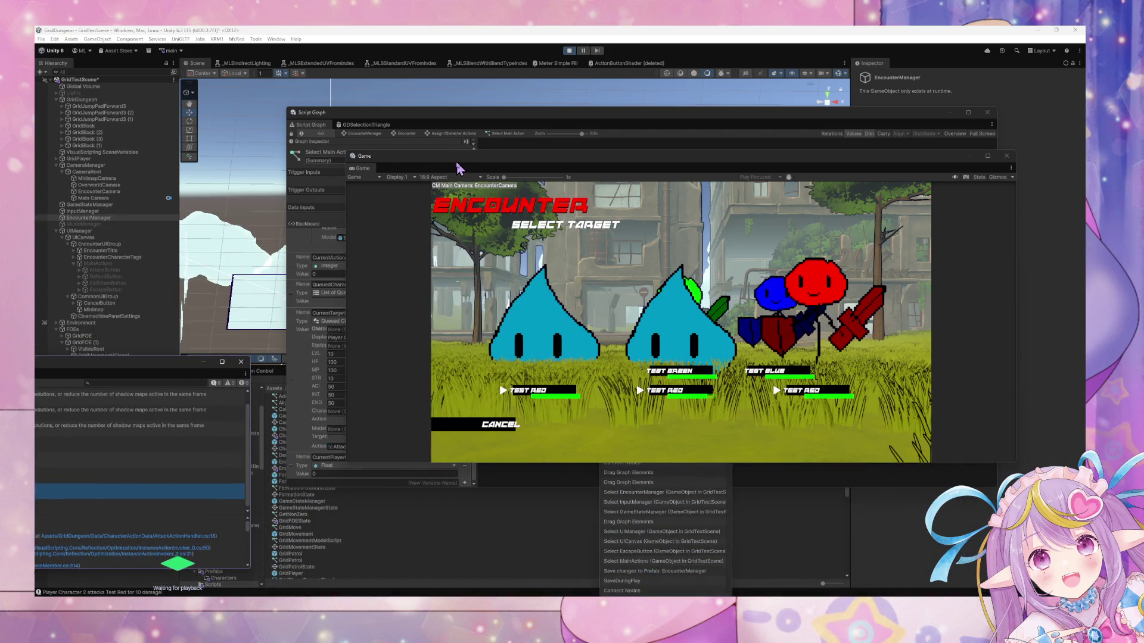
mouse_move(375, 154)
mouse_down()
mouse_move(550, 151)
mouse_move(531, 176)
mouse_up()
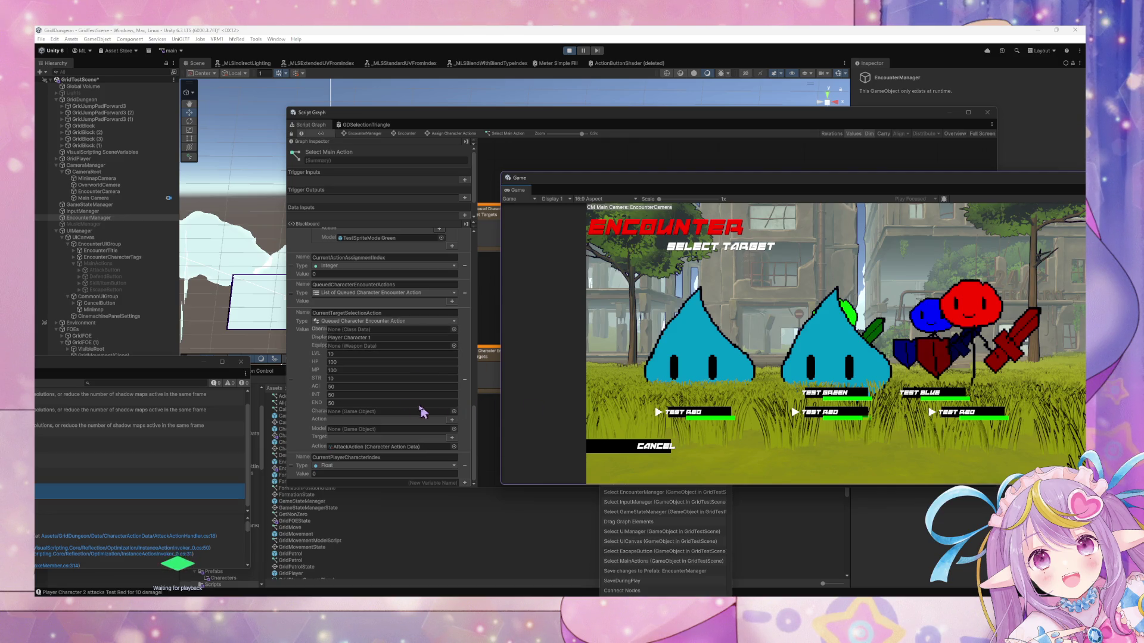
Target Test Red, then choose Attack for the next character and target Test Red again.
click(712, 424)
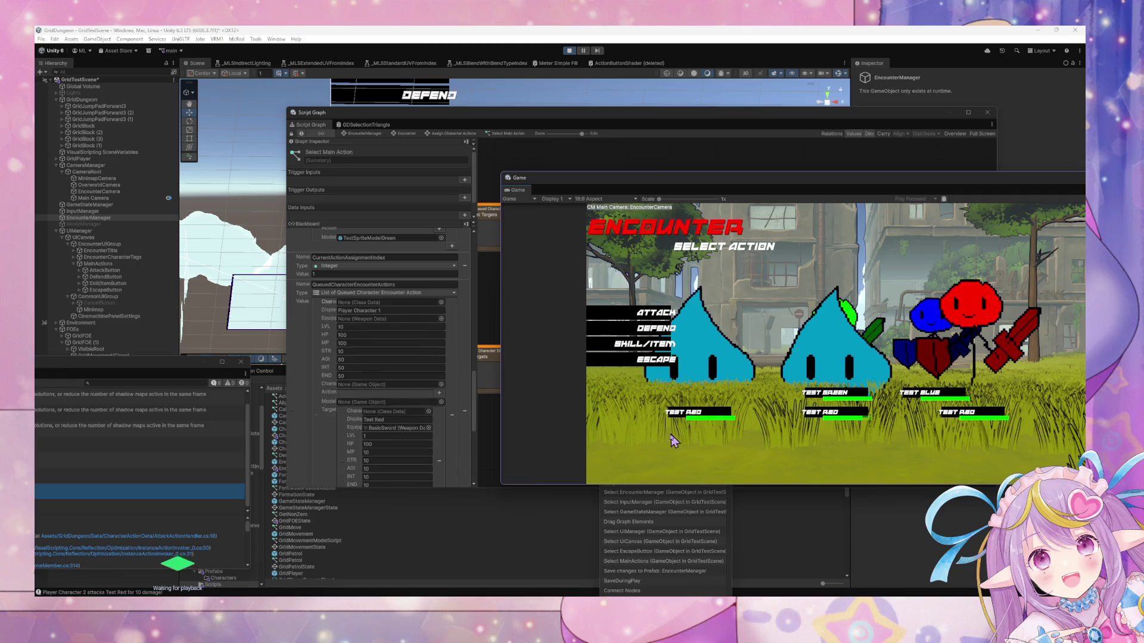
scroll(451, 364, down, 8)
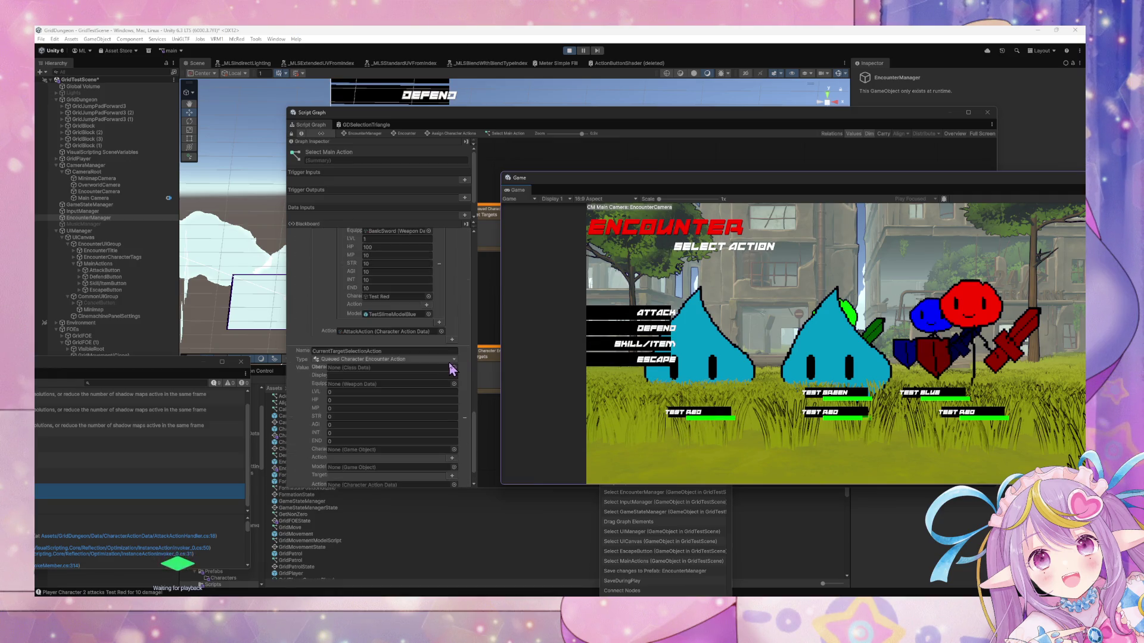
click(668, 327)
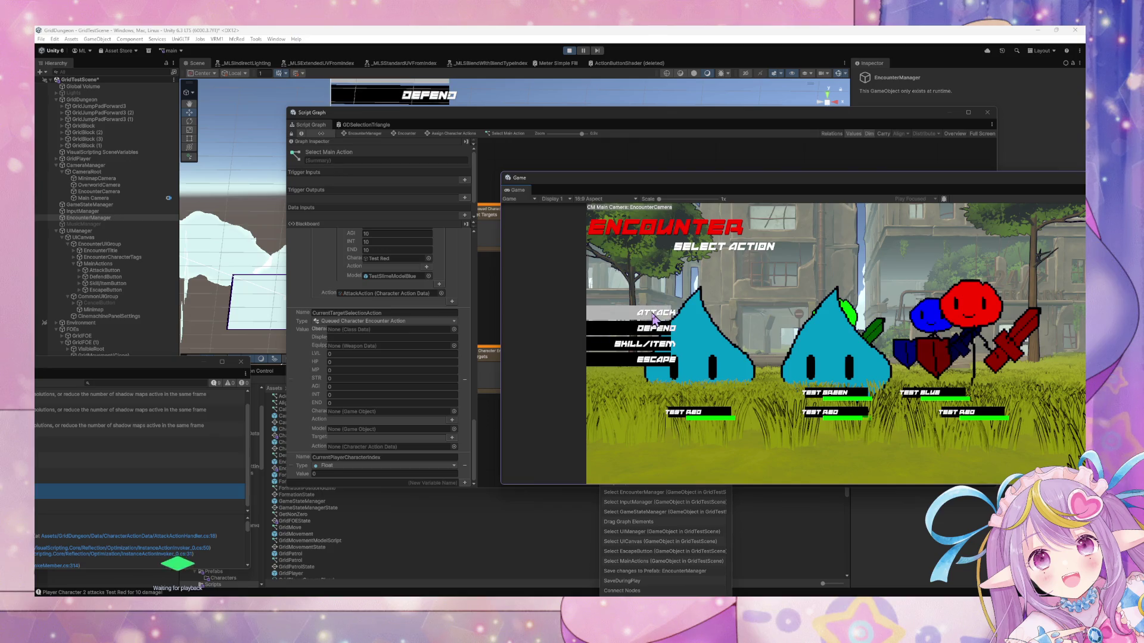
click(689, 412)
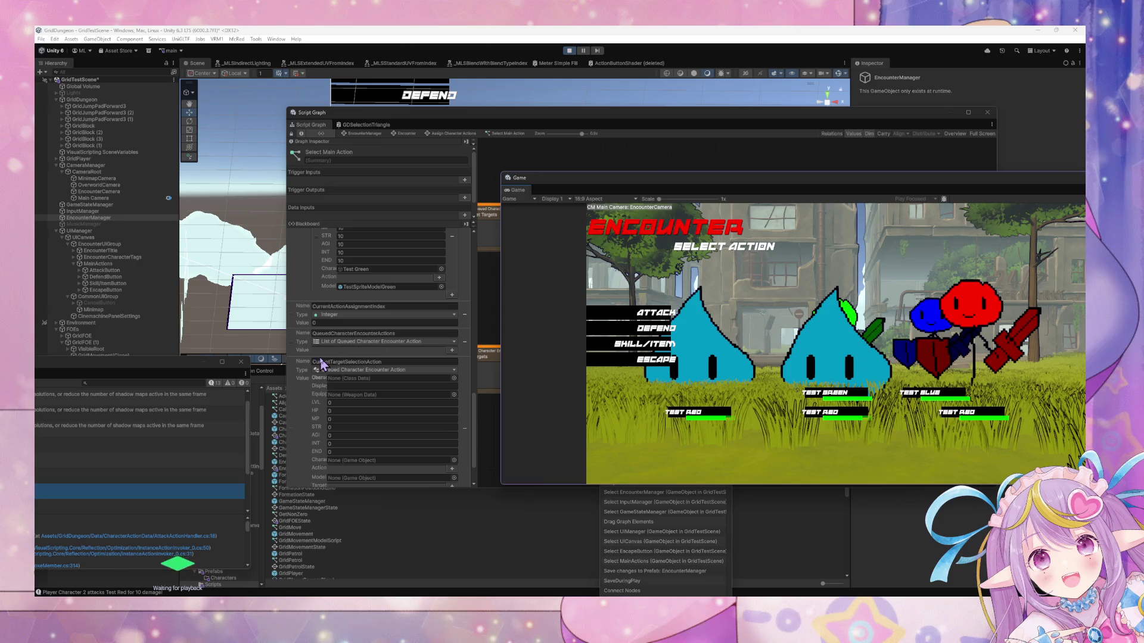
scroll(334, 351, up, 5)
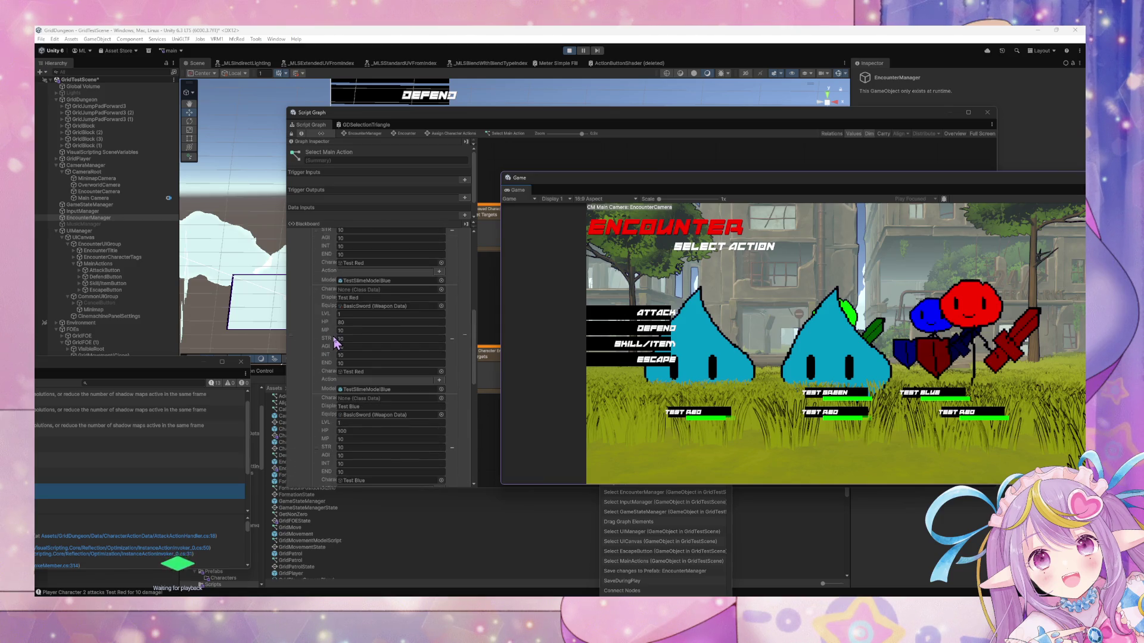
scroll(335, 342, up, 3)
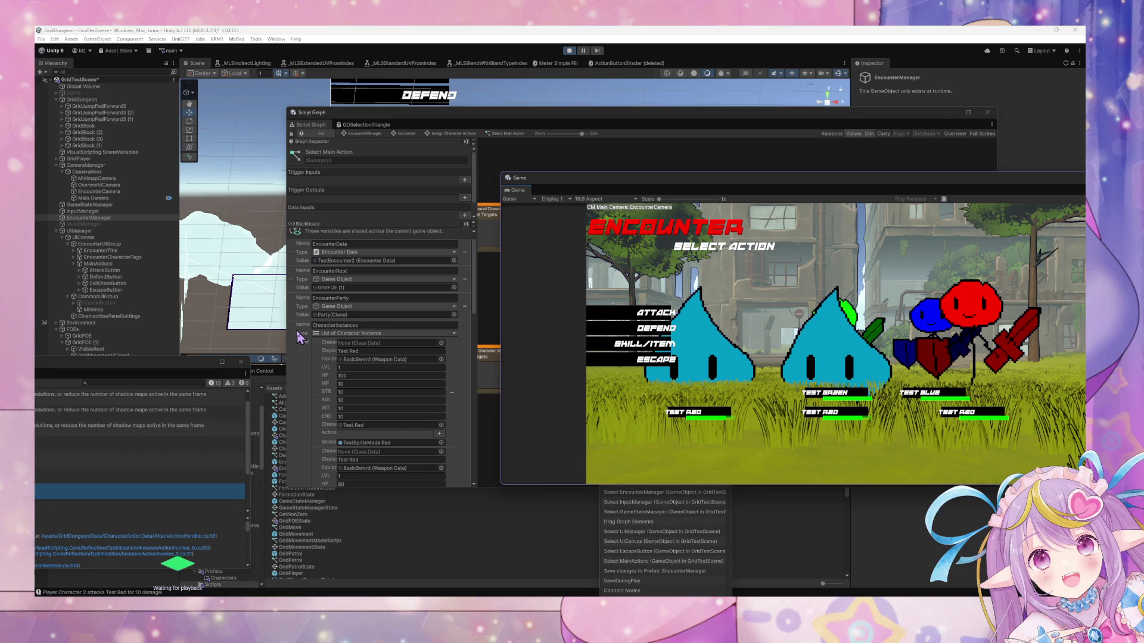
scroll(300, 337, down, 10)
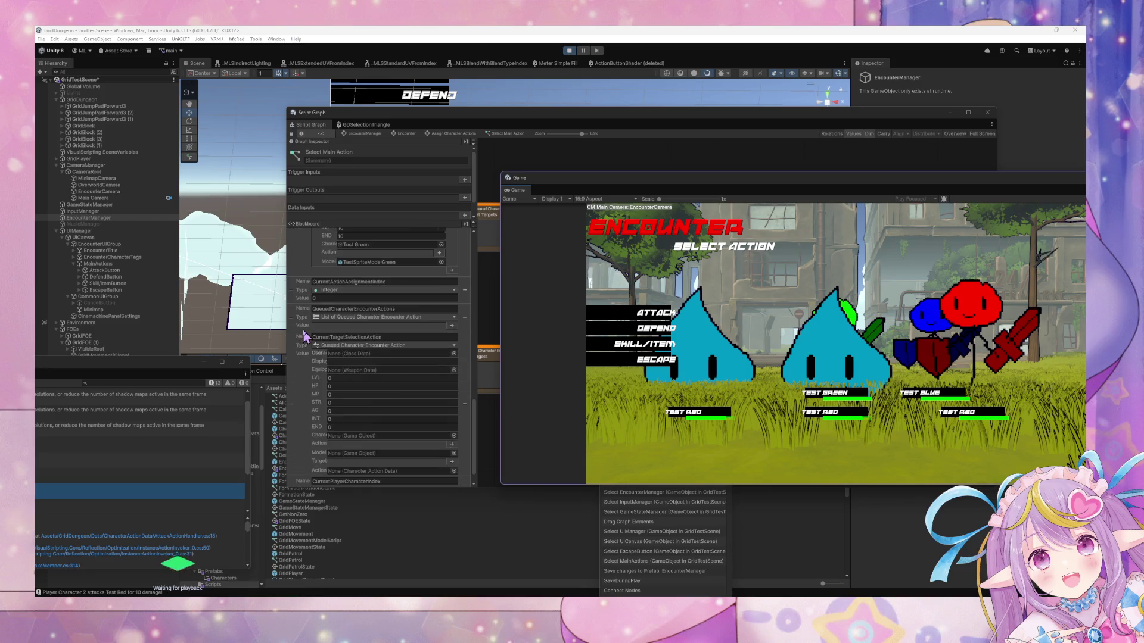
scroll(305, 336, down, 1)
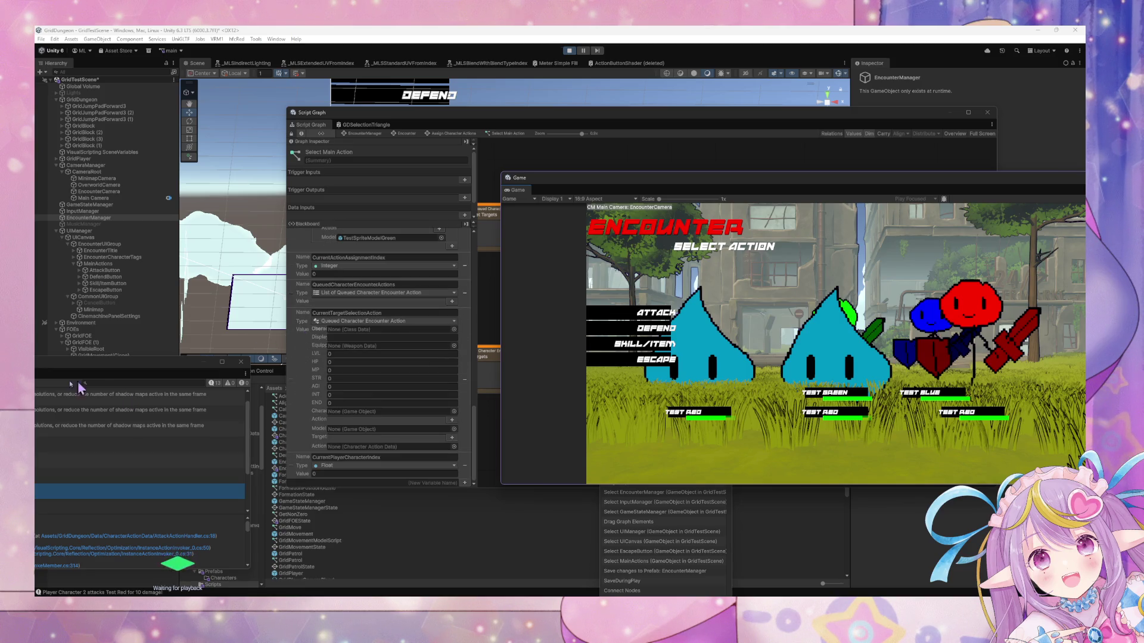
Clear the Console, queue another Attack on Test Red, then switch to EscapeActionHandler.cs in VS Code.
click(47, 383)
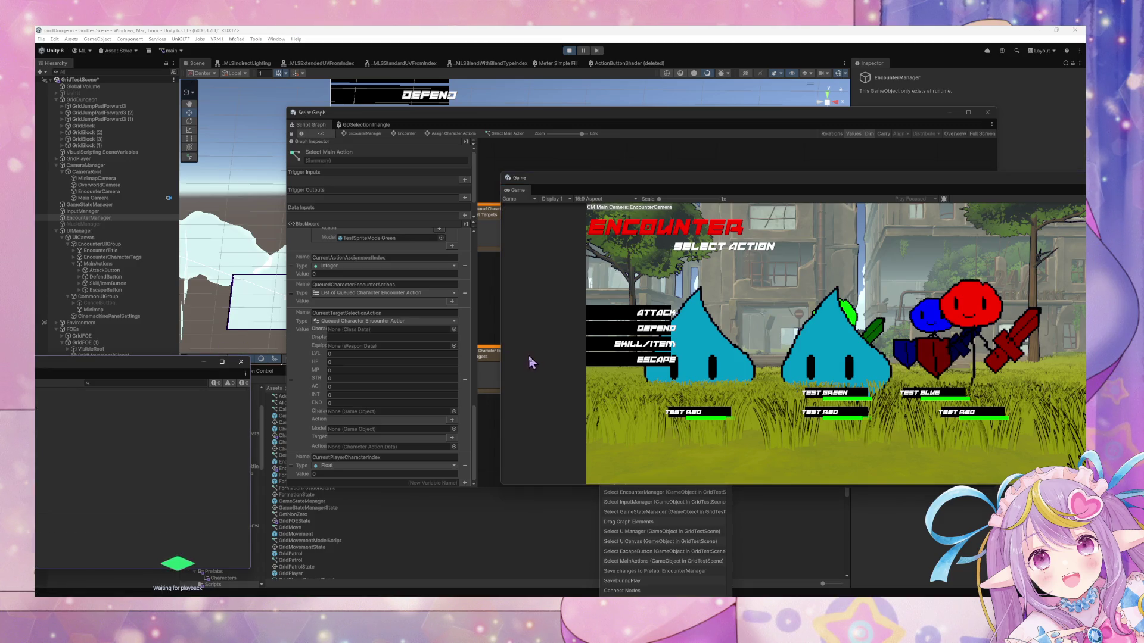
click(656, 311)
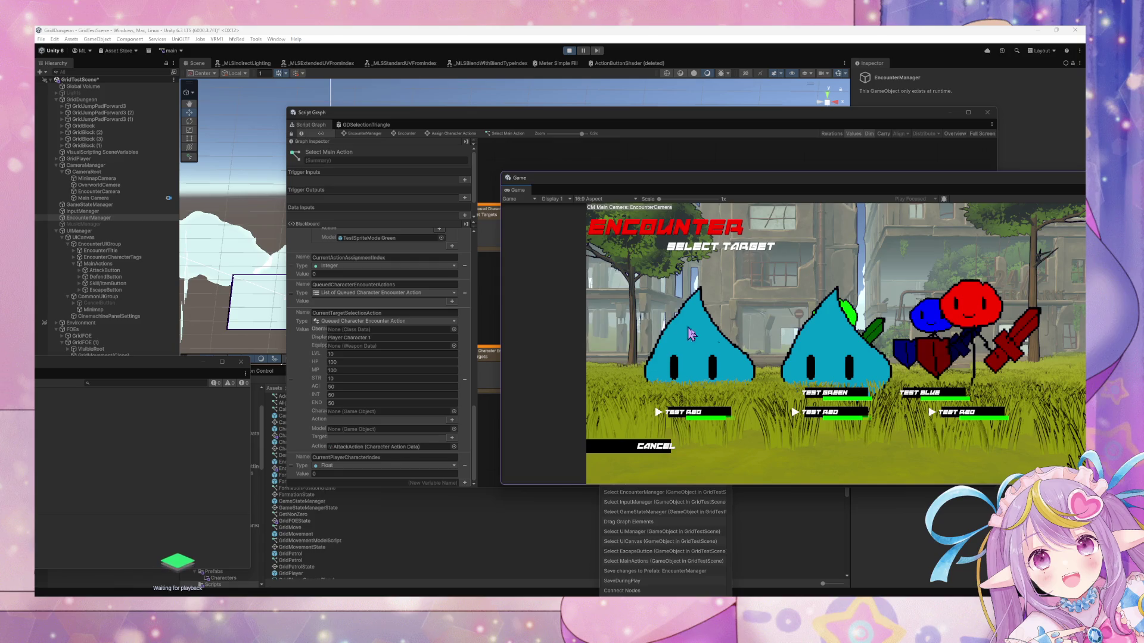
click(704, 413)
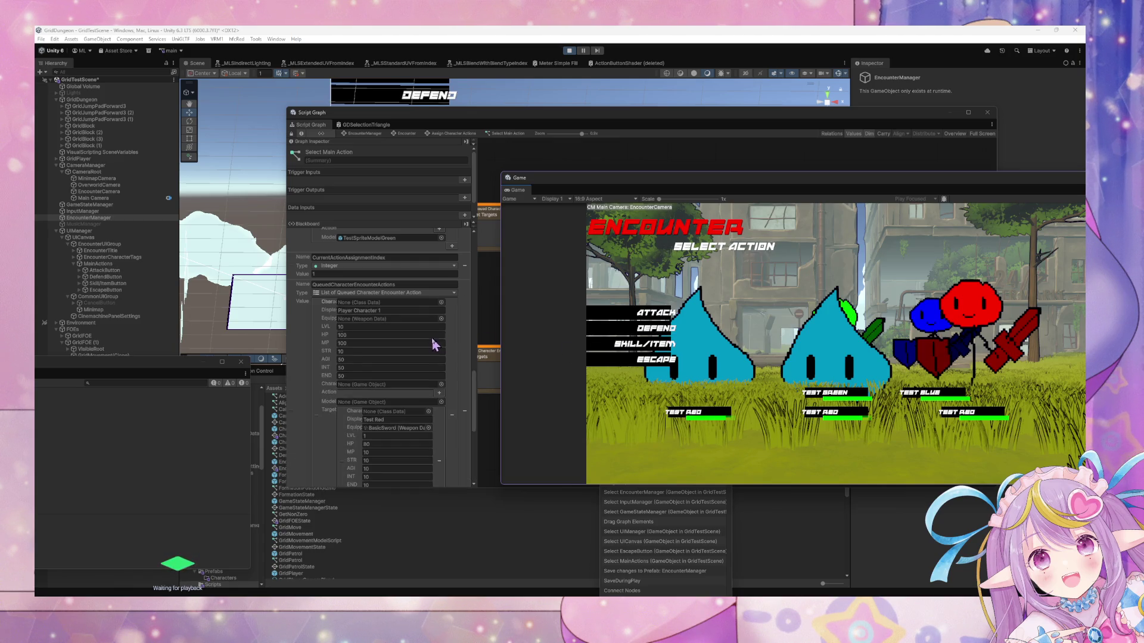
scroll(425, 325, down, 5)
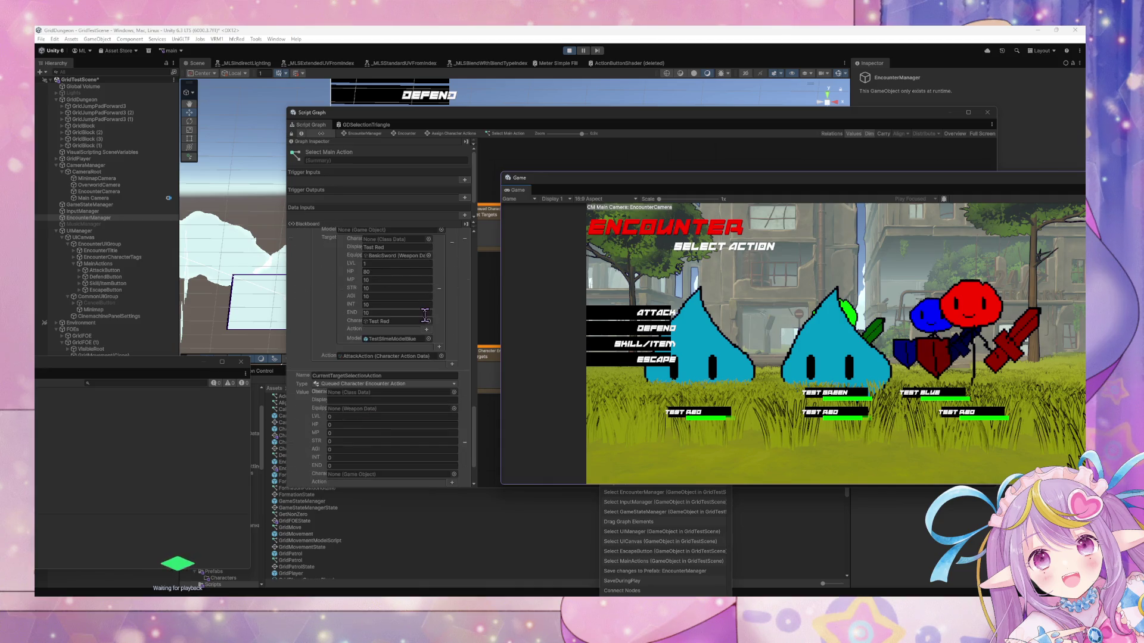
scroll(424, 314, up, 4)
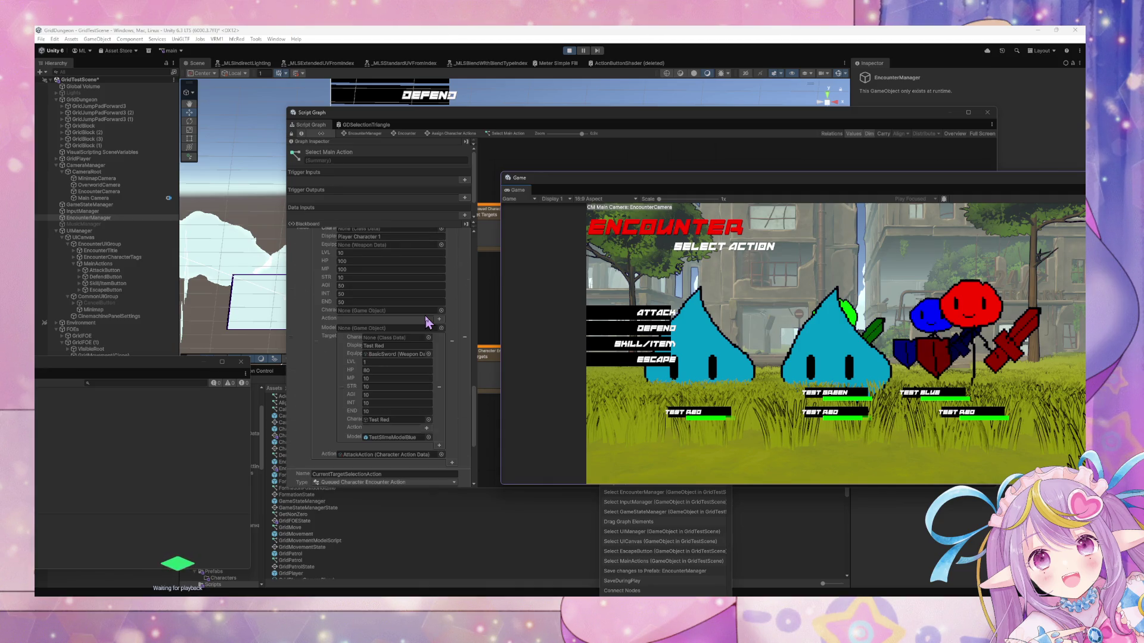
scroll(427, 319, down, 3)
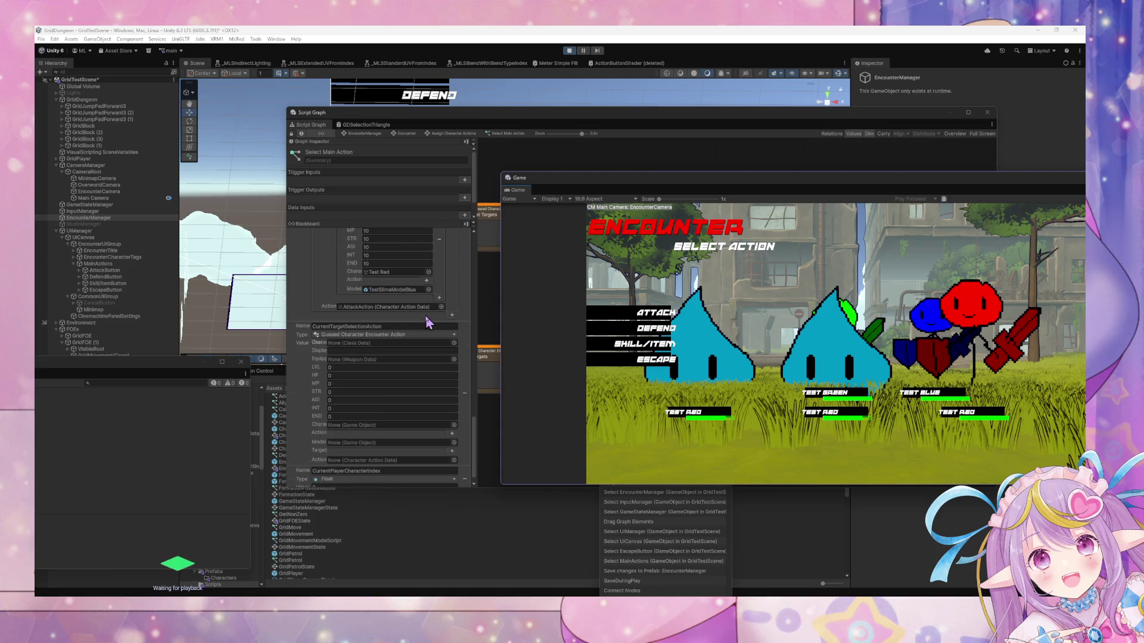
scroll(426, 314, up, 2)
scroll(429, 323, up, 1)
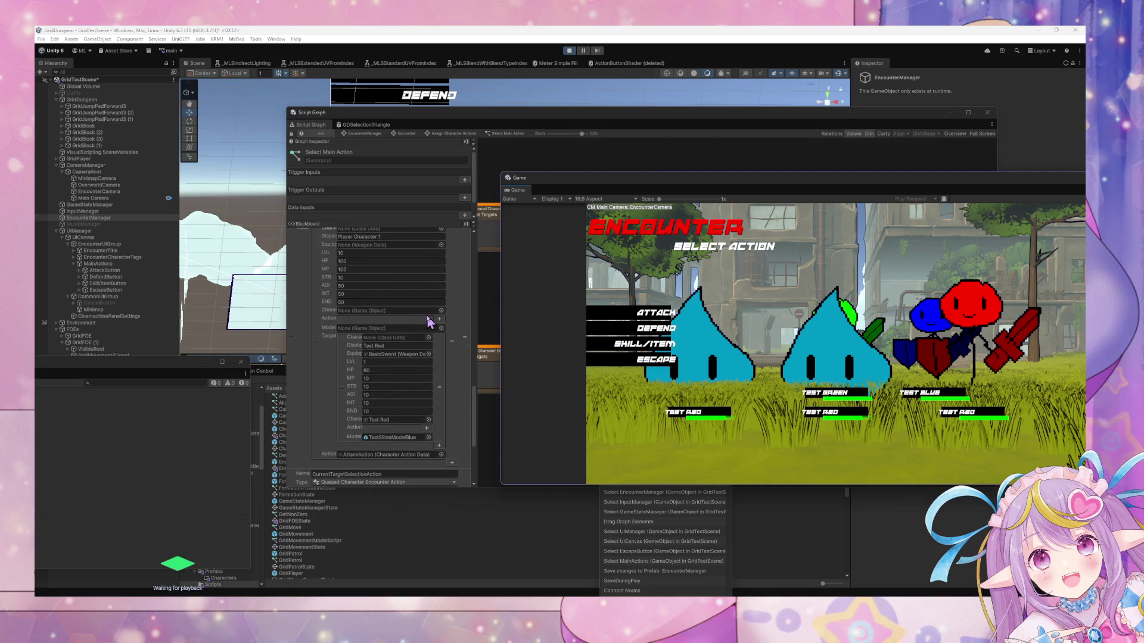
scroll(429, 323, up, 2)
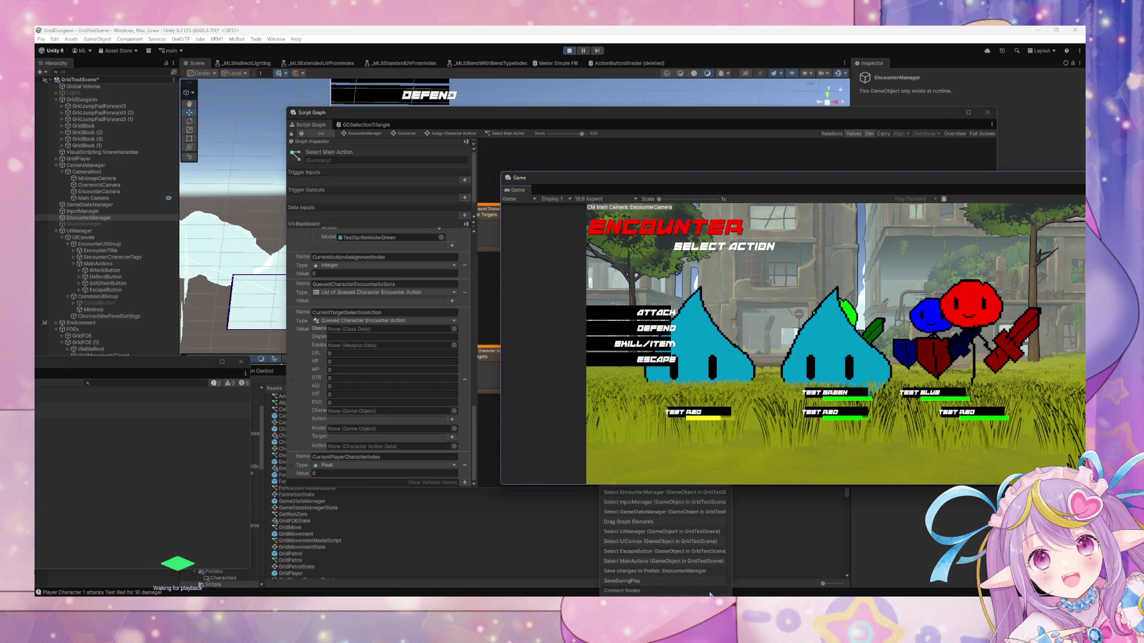
key(alt+Tab)
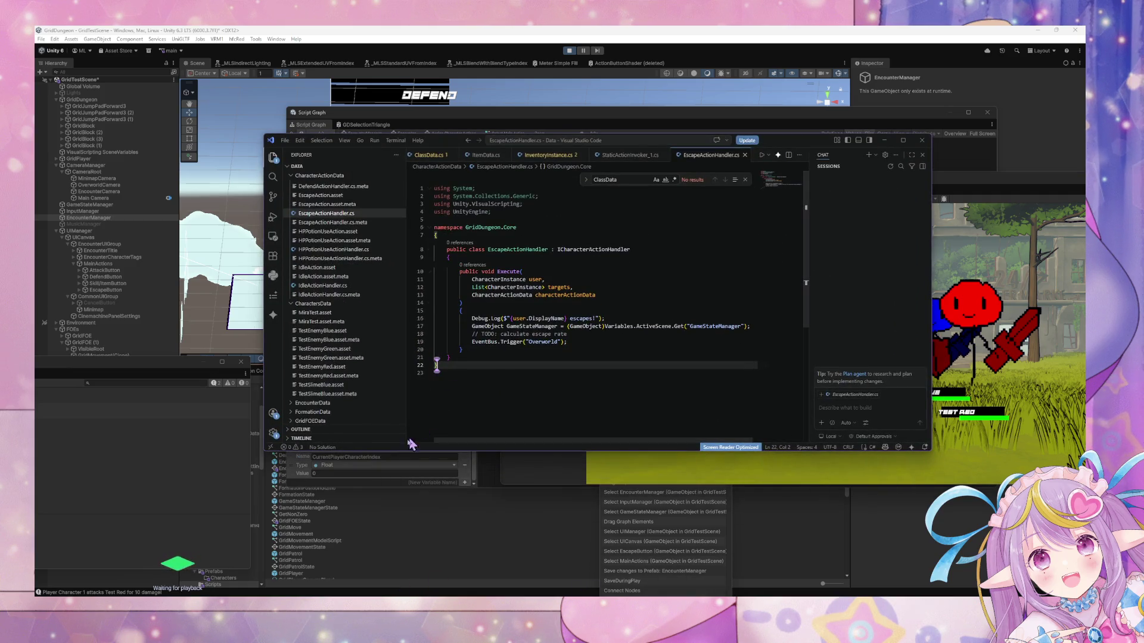
Open DefendActionHandler from the CharacterActionData folder in VS Code, then return to the Character's Standby state graph.
click(559, 476)
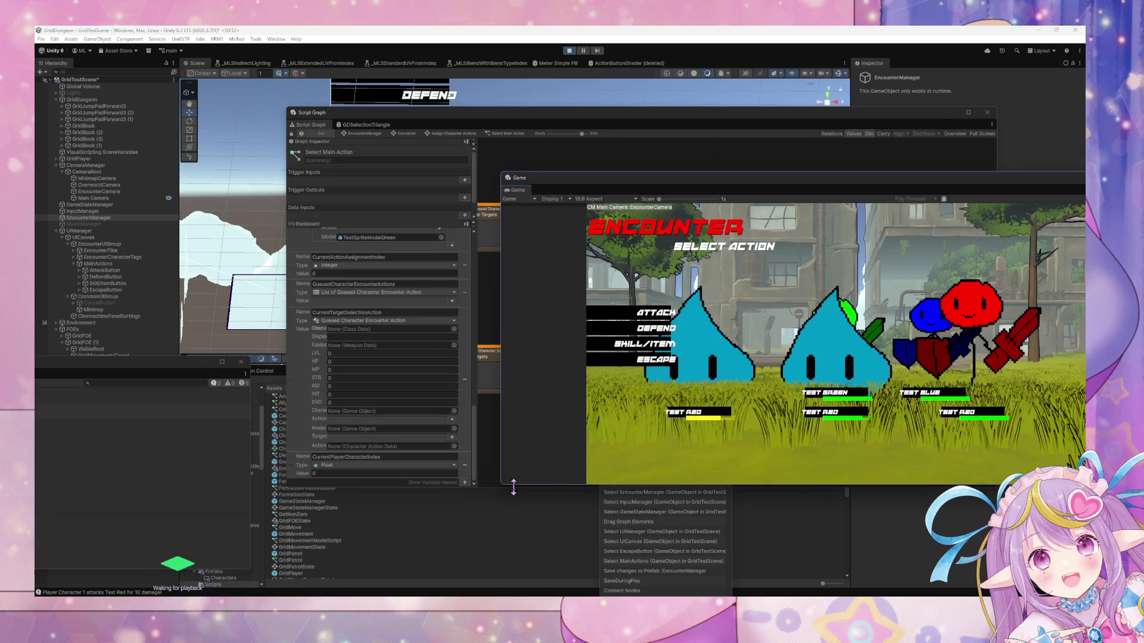
click(494, 421)
drag(409, 119, 609, 123)
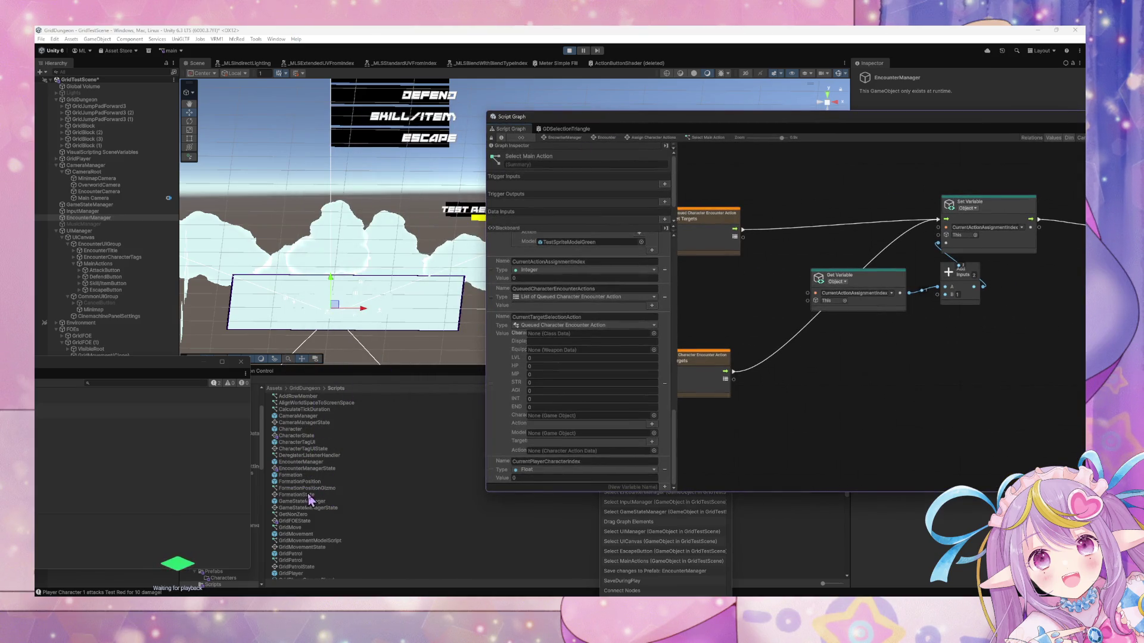
click(310, 431)
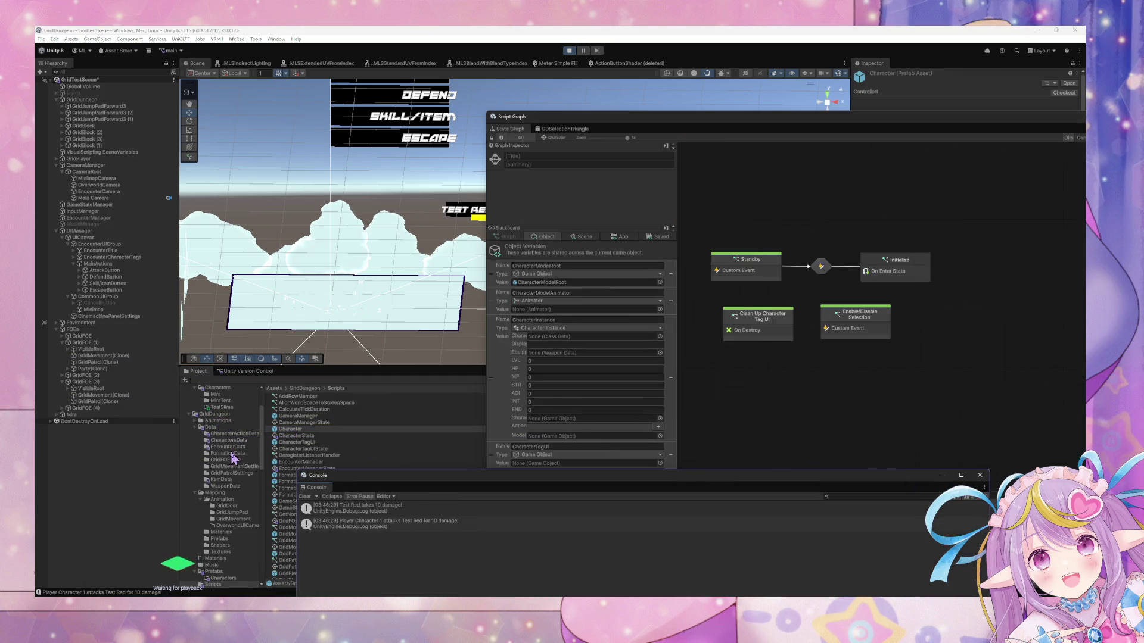
scroll(233, 457, up, 2)
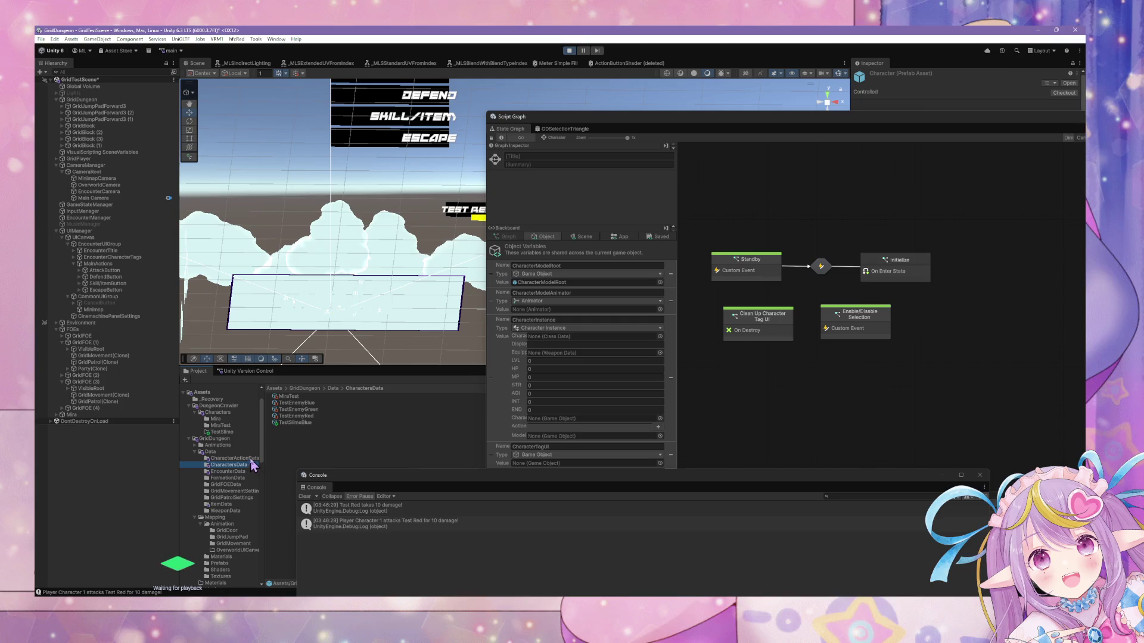
click(237, 459)
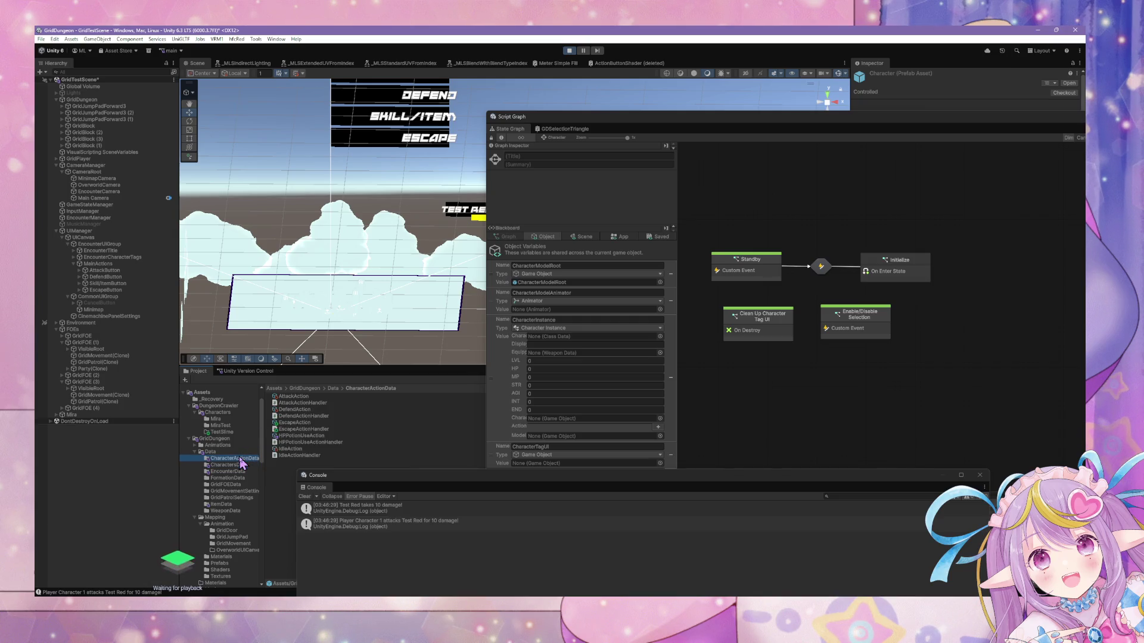
double_click(304, 417)
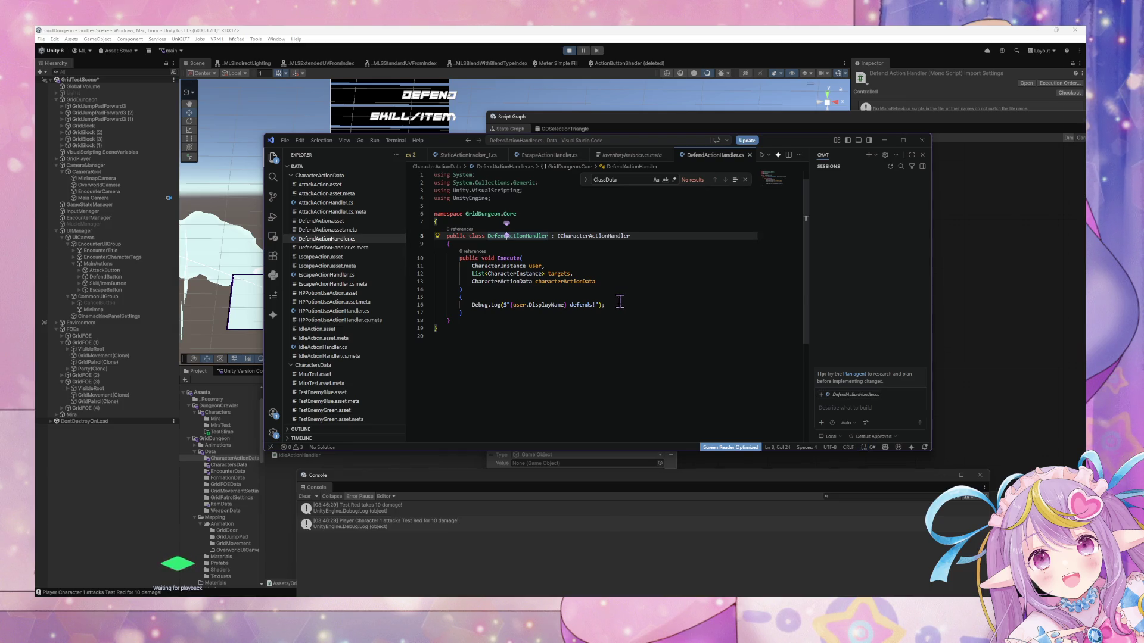
click(982, 358)
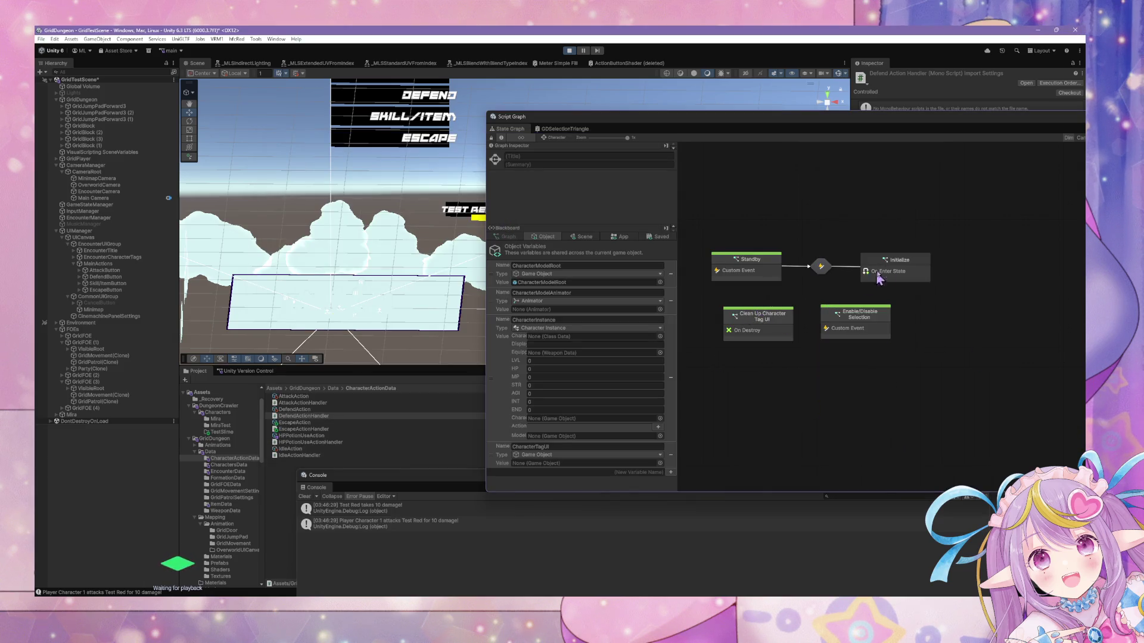
click(765, 273)
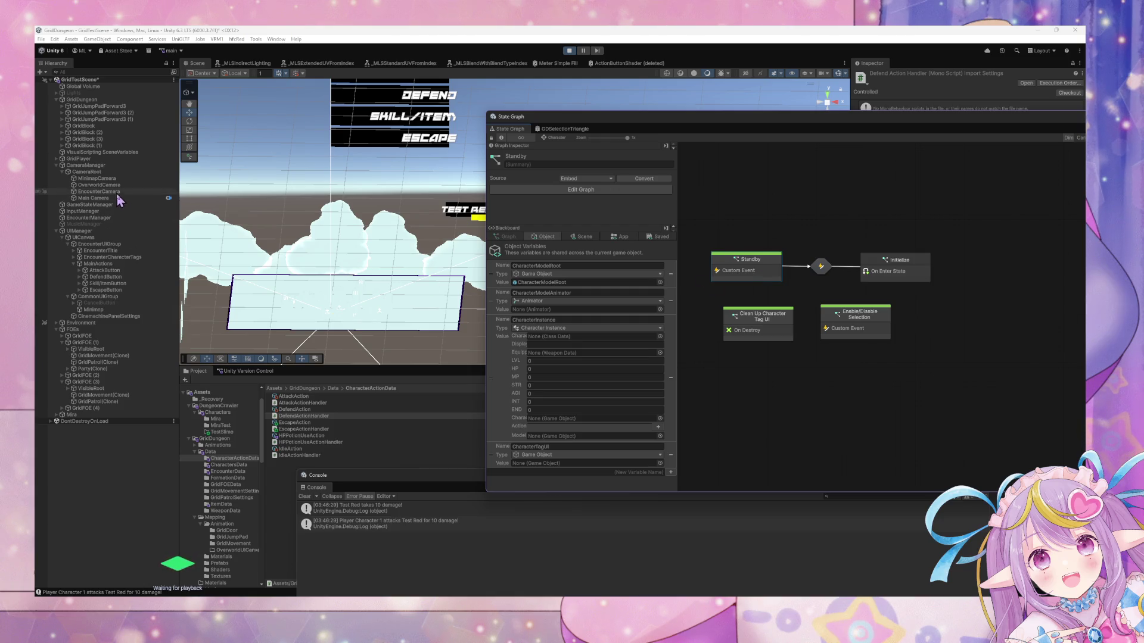
Select EncounterManager and open Encounter > Assign Character Actions > Select Main Action.
click(111, 218)
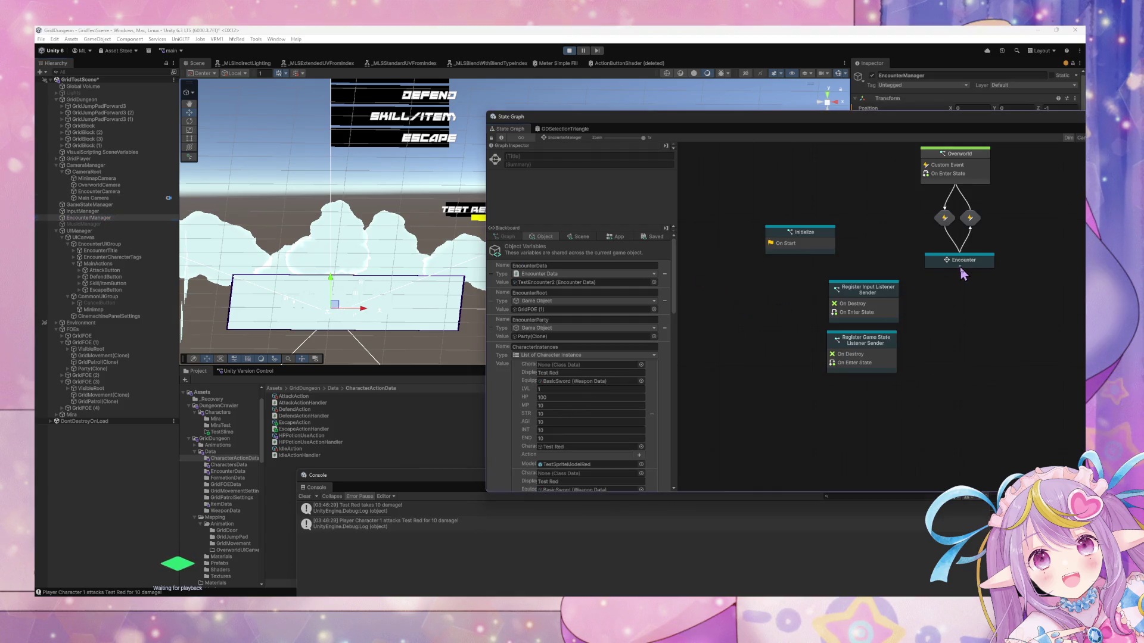
double_click(964, 262)
double_click(912, 212)
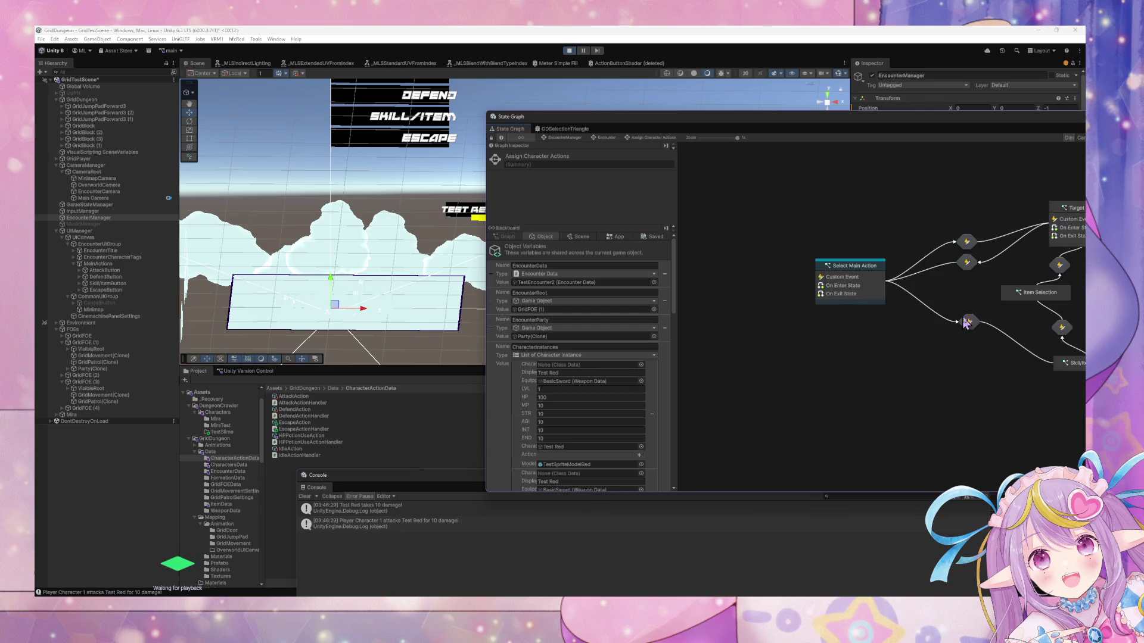
double_click(854, 277)
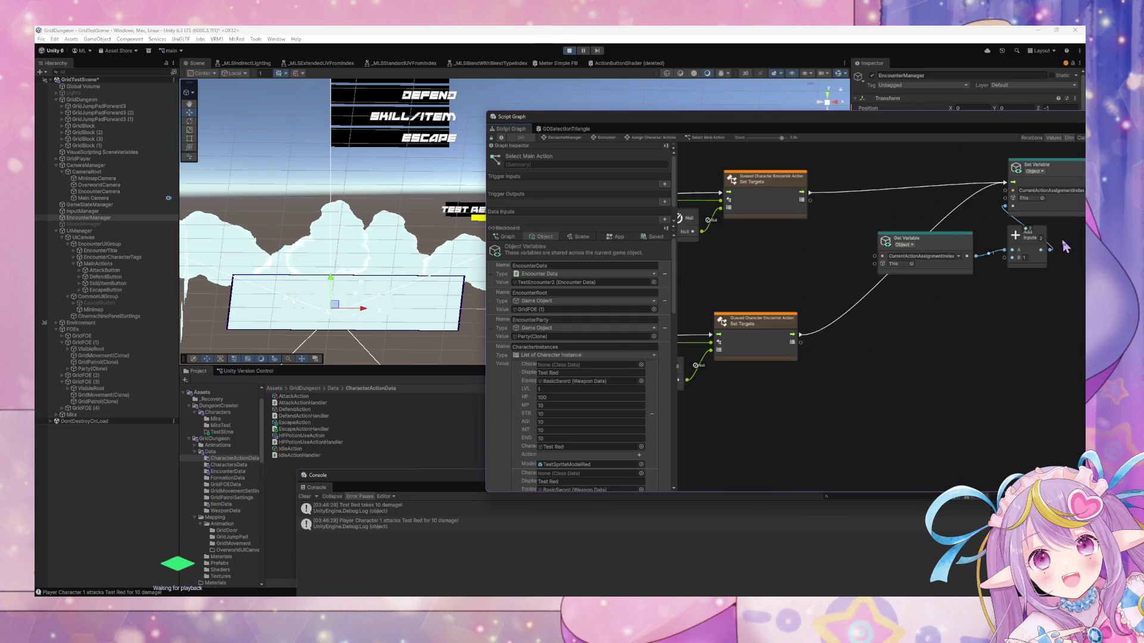
scroll(961, 368, down, 2)
scroll(754, 355, up, 2)
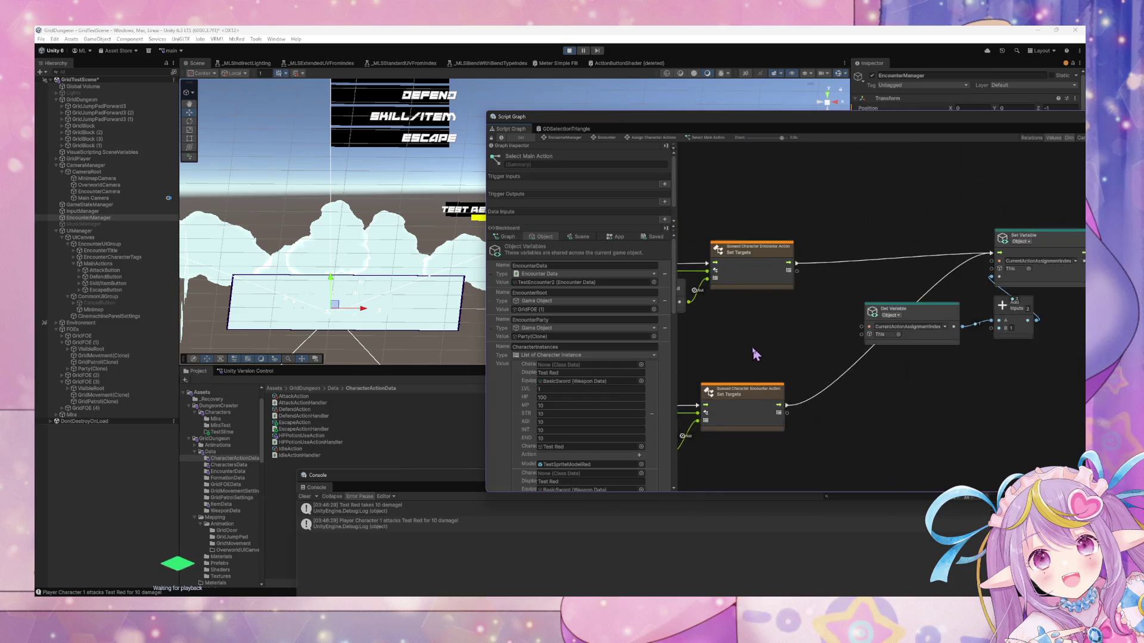
scroll(971, 358, down, 2)
scroll(974, 332, up, 2)
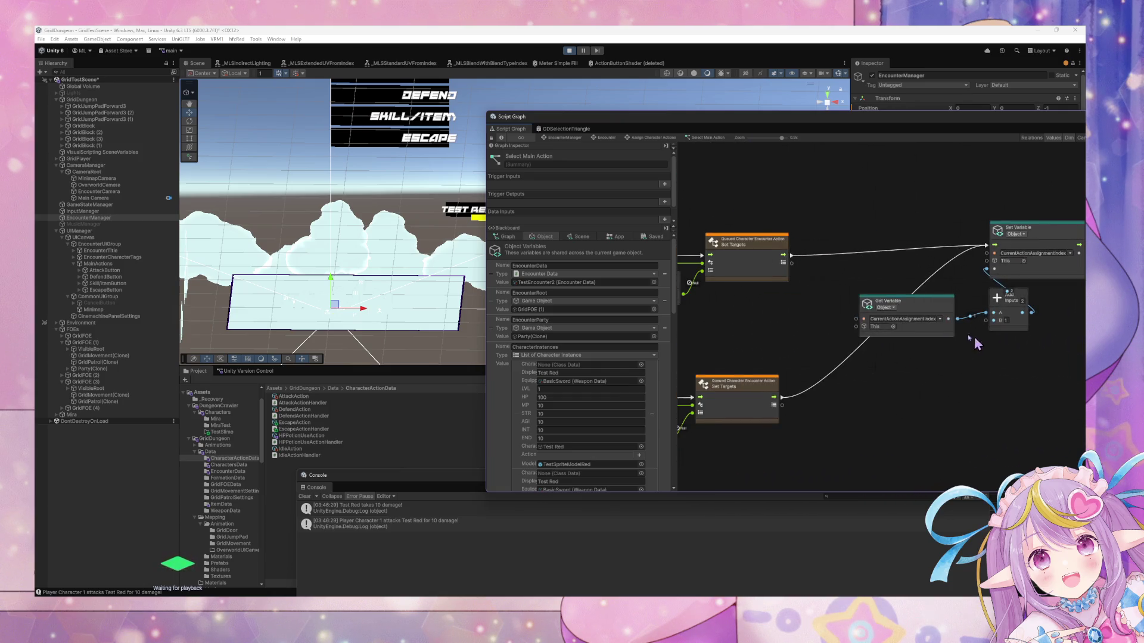
Drag the QueuedCharacterEncounterActions blackboard variable into the graph as a Get Variable node.
right_click(844, 306)
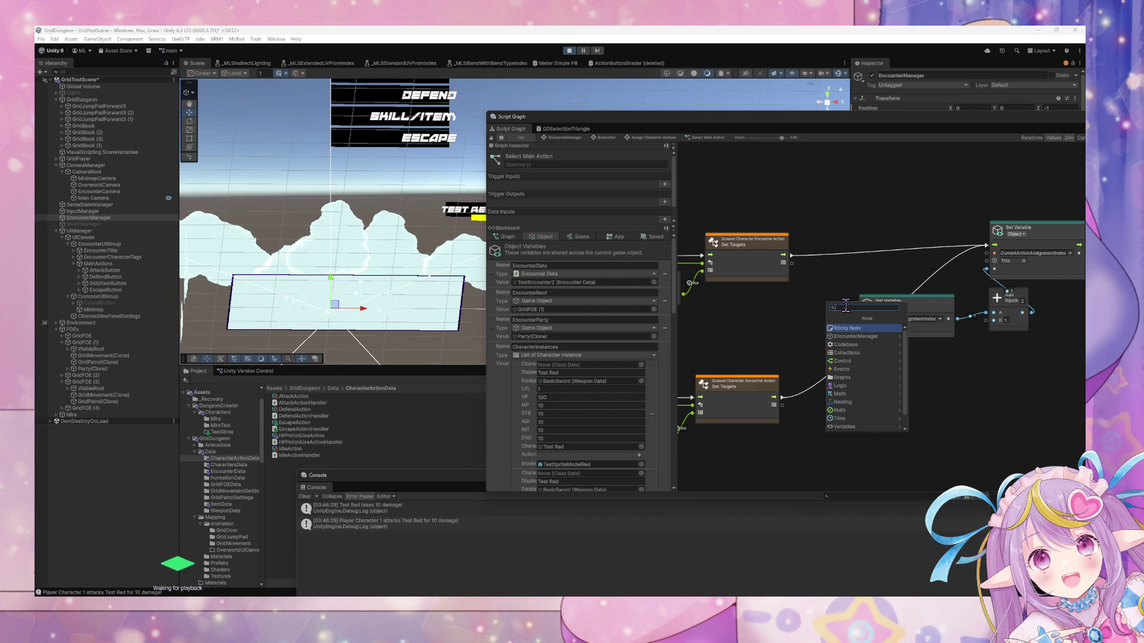
scroll(648, 356, down, 5)
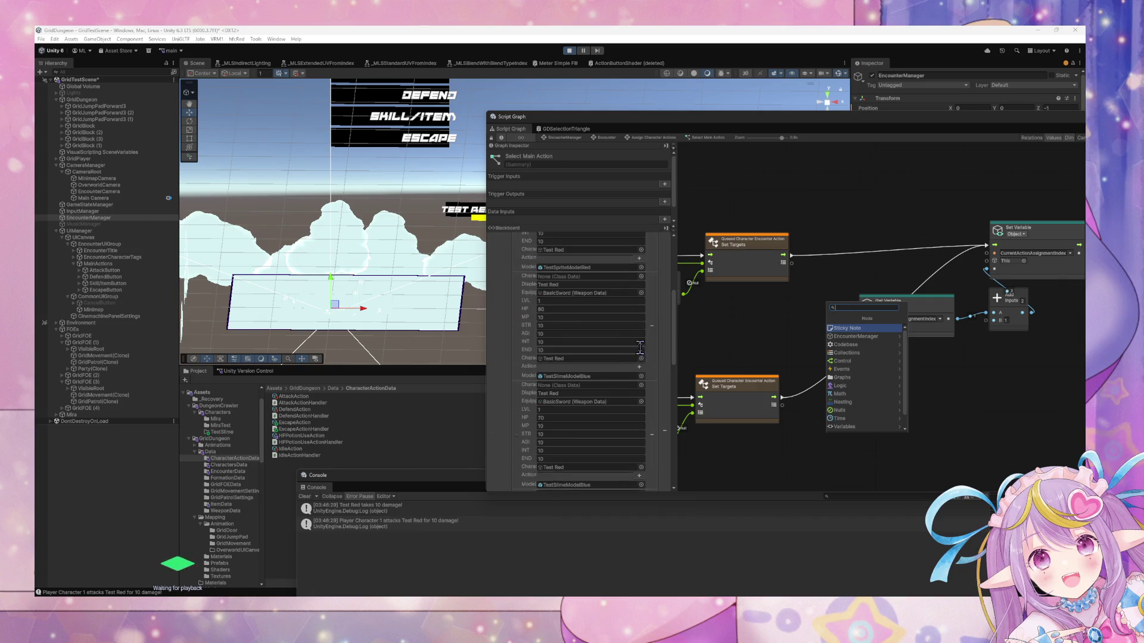
scroll(647, 352, down, 2)
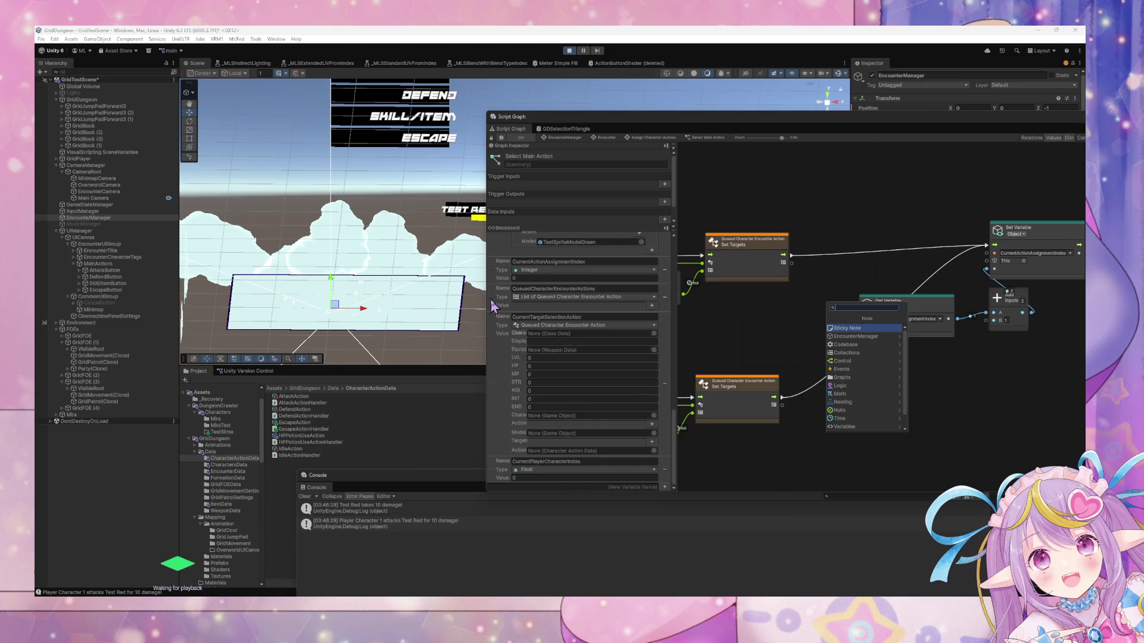
mouse_move(497, 305)
mouse_down()
mouse_move(827, 317)
mouse_move(816, 337)
mouse_move(722, 338)
mouse_move(685, 320)
mouse_up()
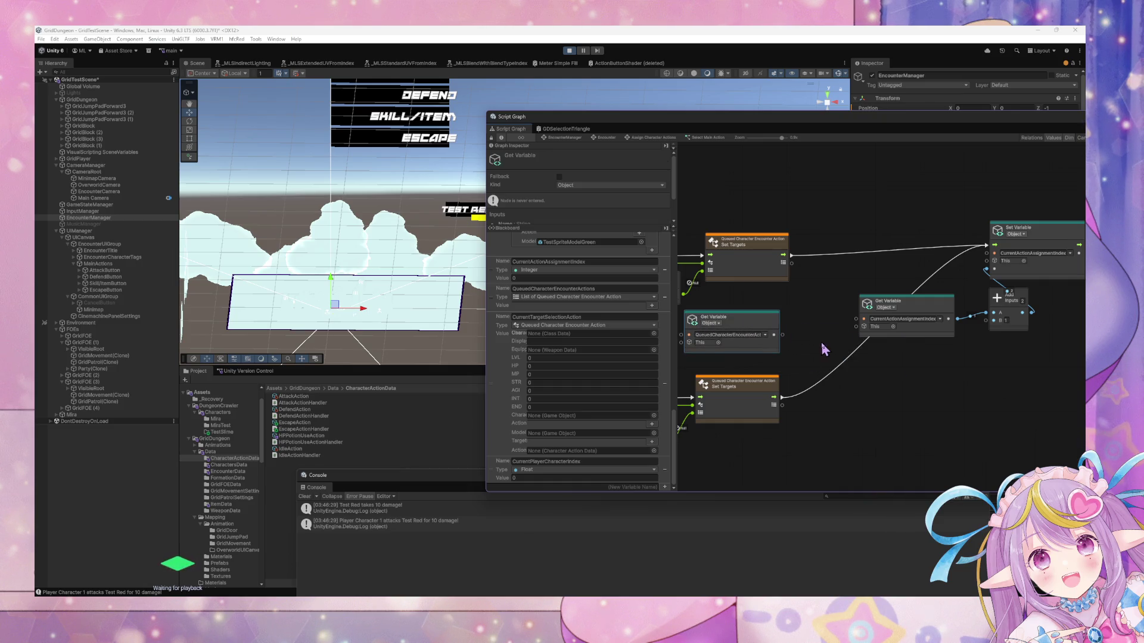
Add an Add List Item node after the upper Set Targets, fed by the queued actions list, flowing into Set Variable.
right_click(823, 344)
click(844, 351)
text(add item)
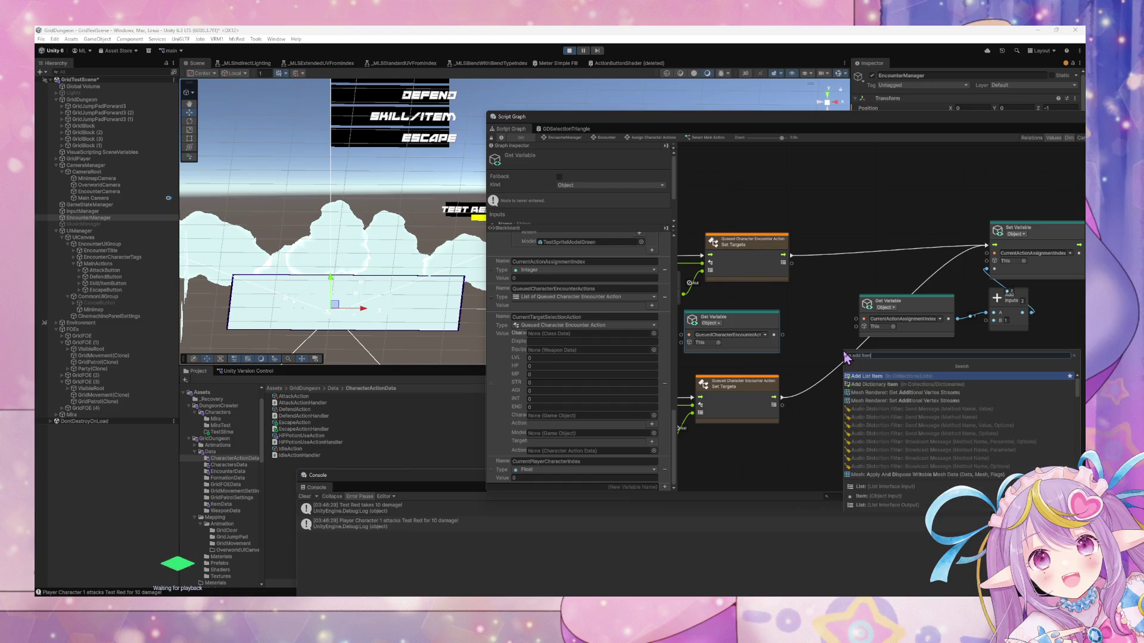
key(Return)
mouse_move(847, 352)
mouse_down()
mouse_move(843, 273)
mouse_move(858, 241)
mouse_up()
mouse_move(774, 335)
mouse_down()
mouse_move(840, 259)
mouse_move(784, 262)
mouse_move(990, 245)
mouse_up()
click(873, 266)
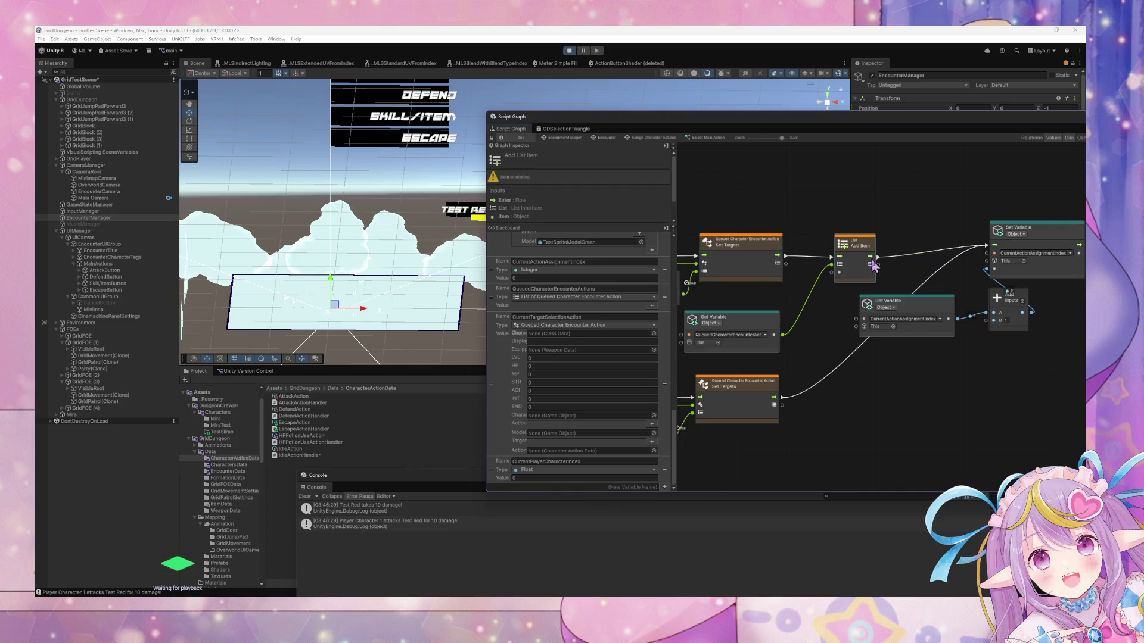
Duplicate the Add List Item for the Escape branch and wire its flow and queued actions list.
key(ctrl+d)
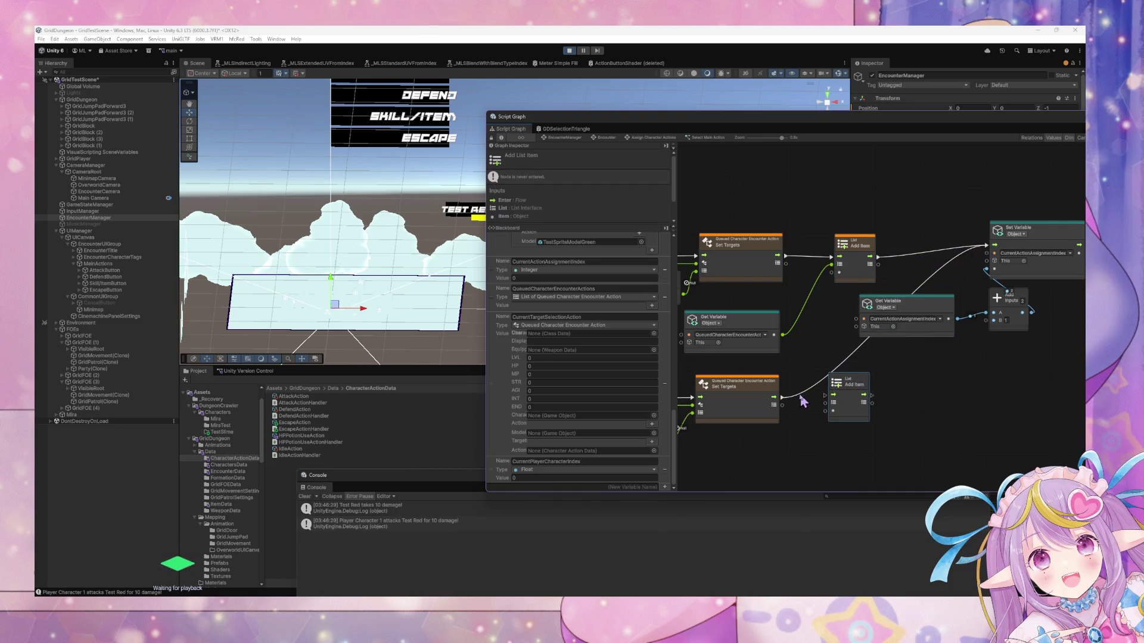
mouse_move(783, 403)
mouse_down()
mouse_move(833, 395)
mouse_move(987, 246)
mouse_up()
scroll(893, 408, left, 10)
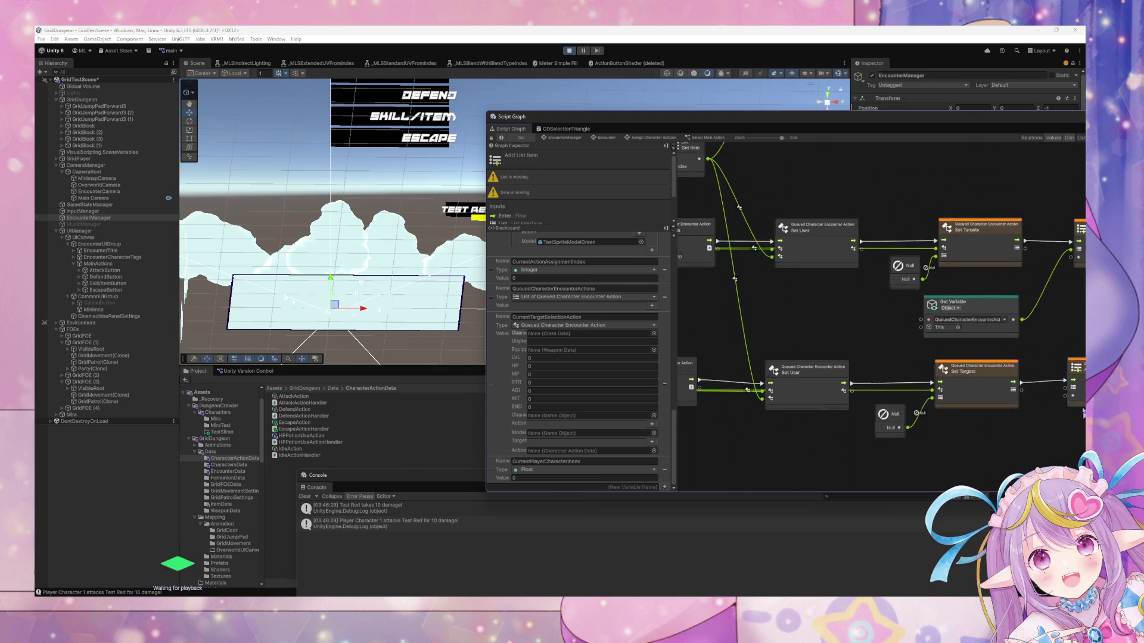
scroll(874, 392, left, 3)
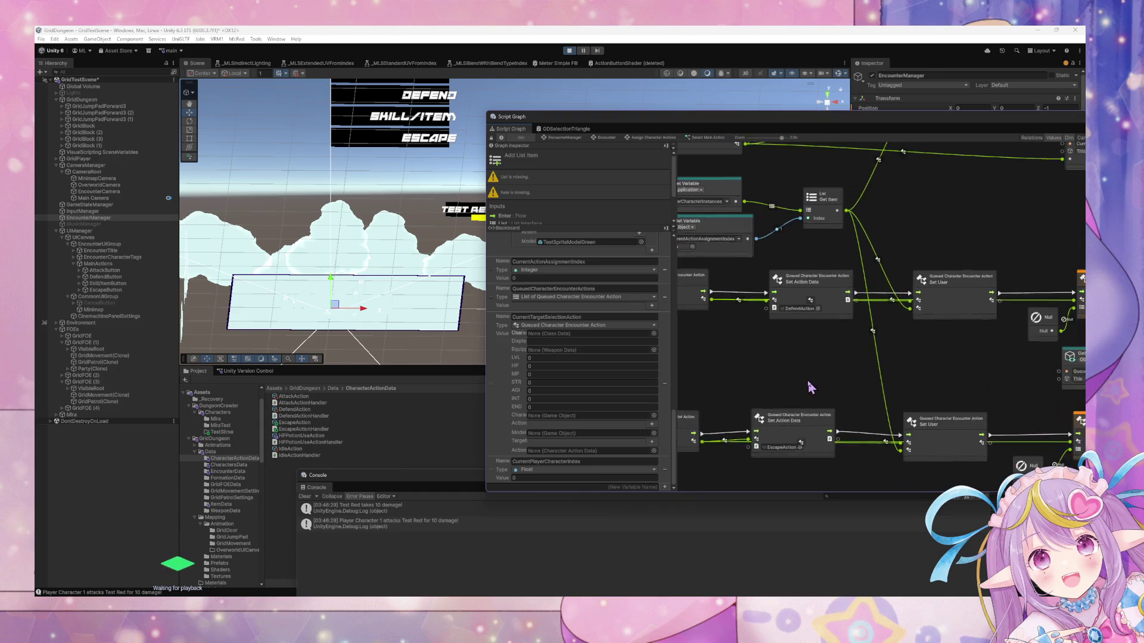
scroll(927, 387, right, 10)
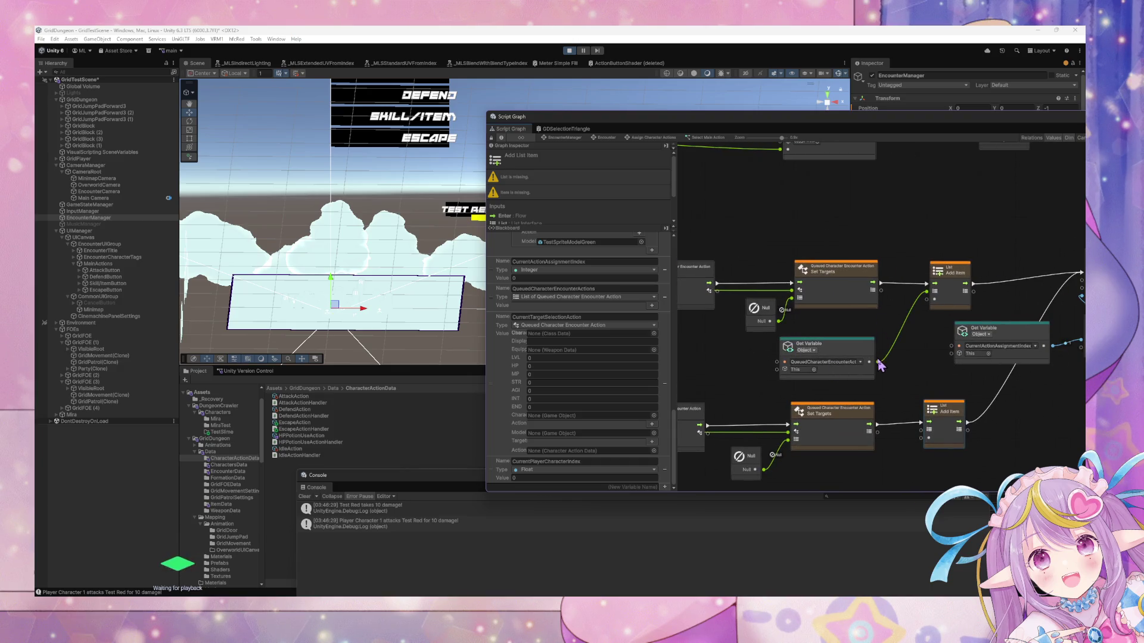
drag(878, 361, 929, 430)
scroll(907, 417, left, 4)
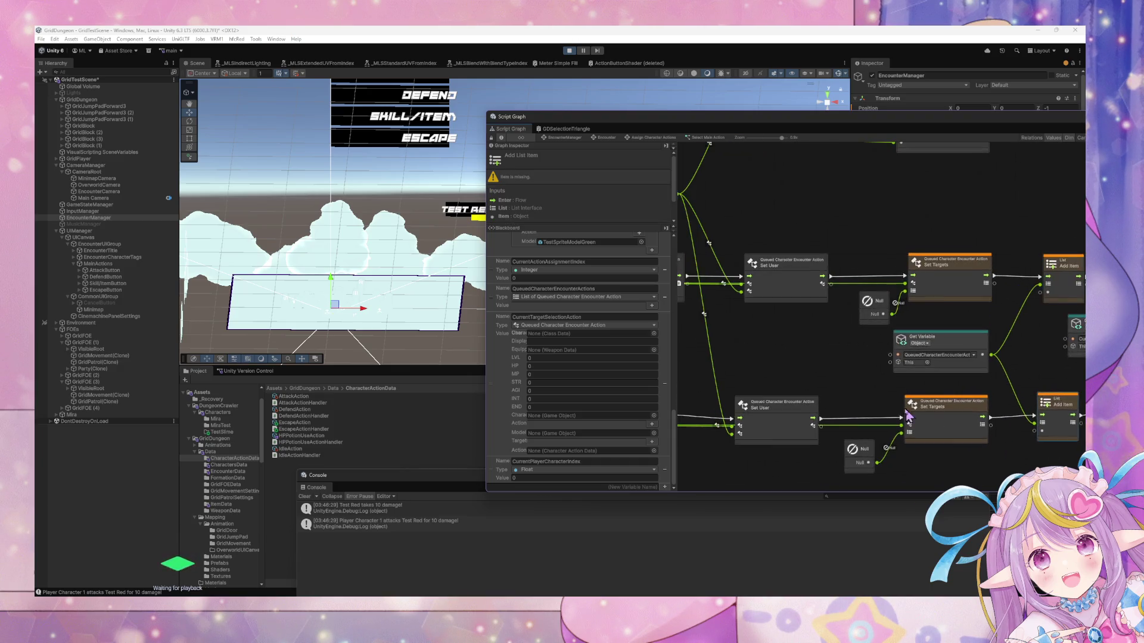
scroll(908, 415, down, 1)
scroll(929, 411, right, 8)
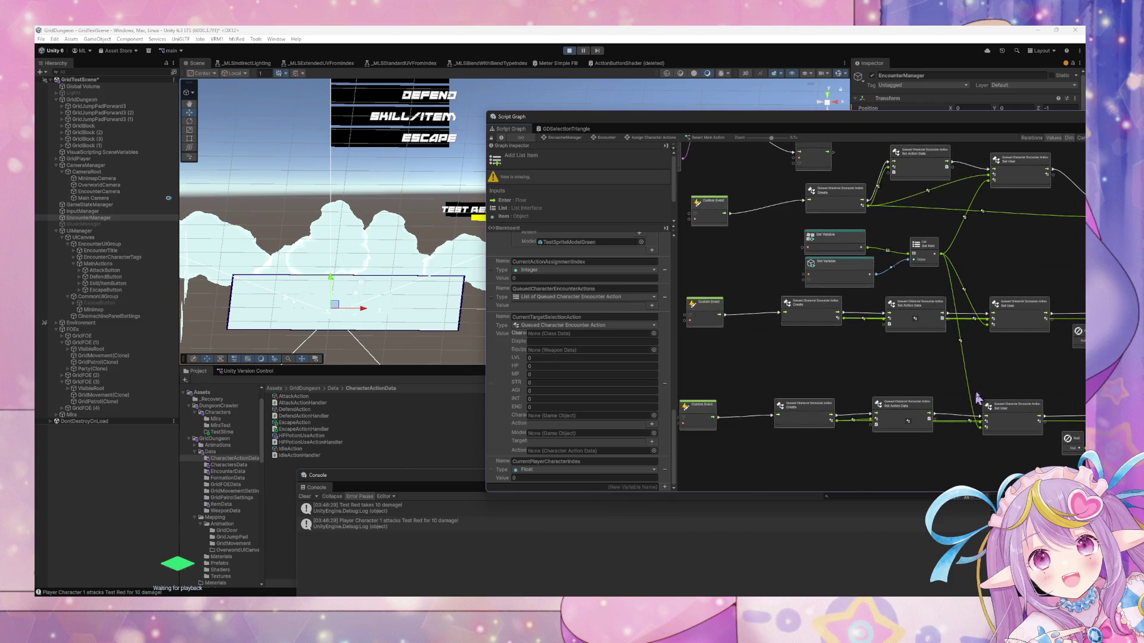
scroll(978, 398, right, 3)
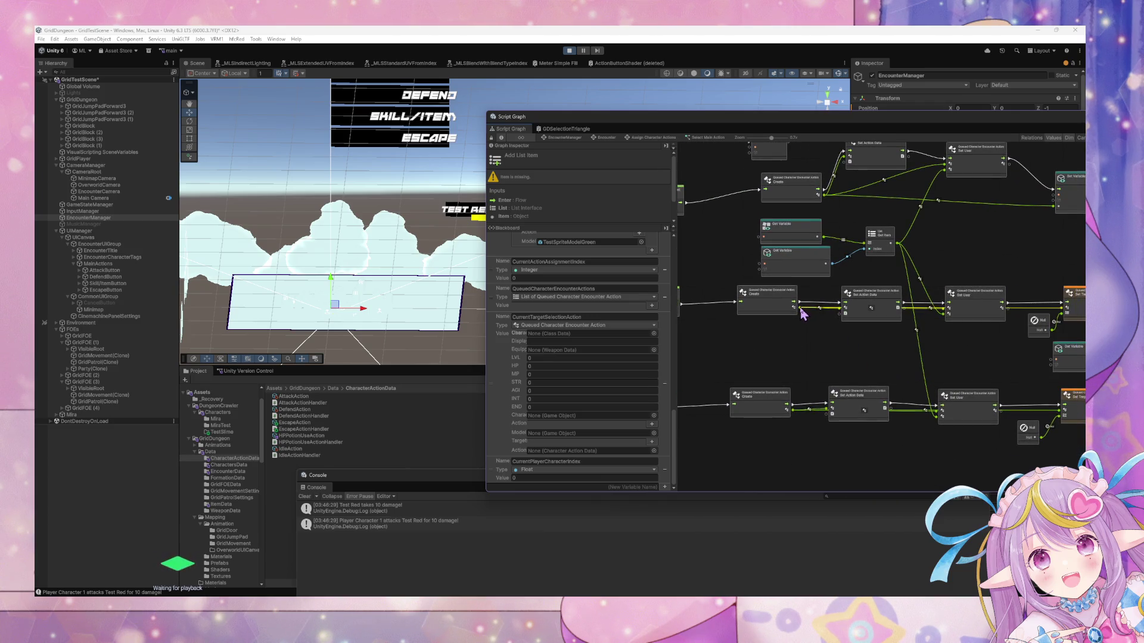
Connect each Create node's action output into its Add List Item's Item port.
mouse_move(801, 308)
mouse_down()
mouse_move(1064, 322)
mouse_move(1068, 301)
mouse_up()
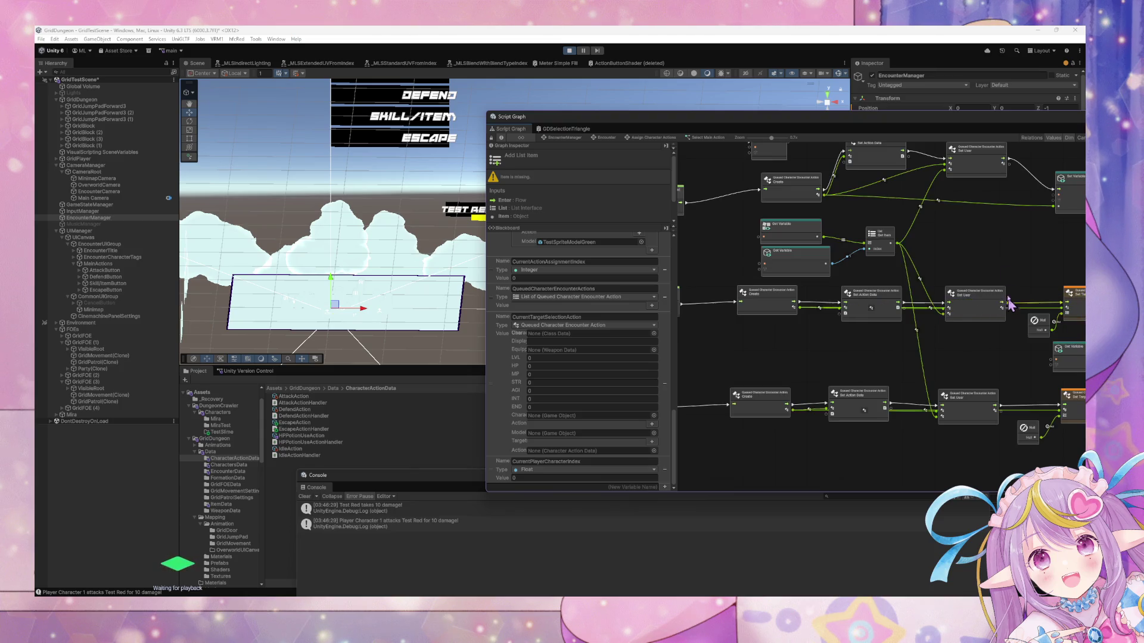
double_click(949, 118)
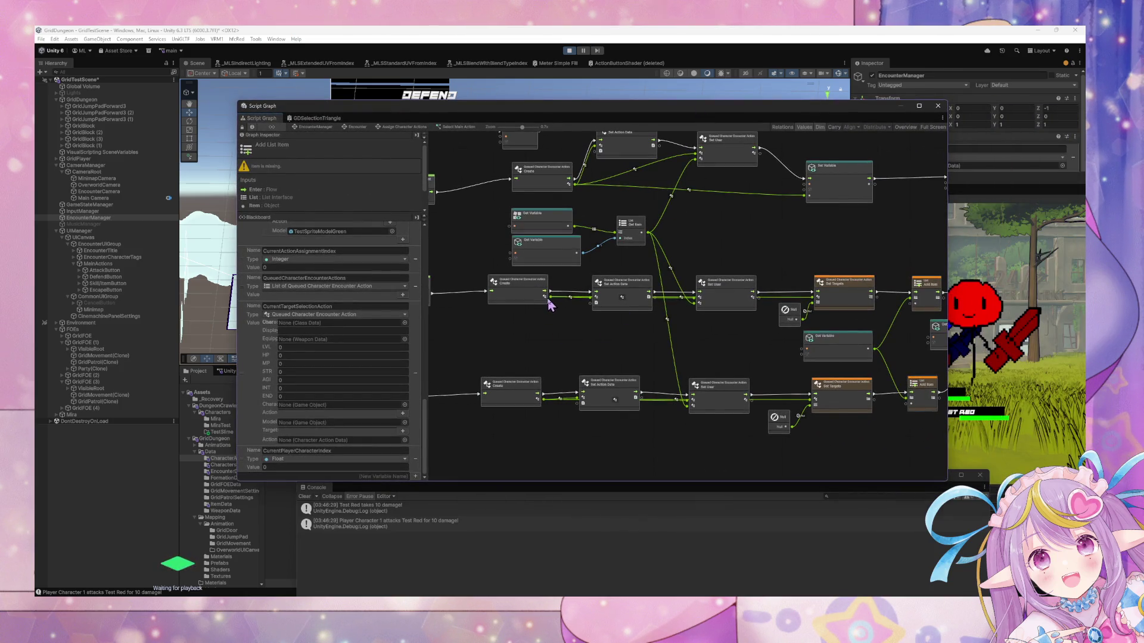
mouse_move(545, 297)
mouse_down()
mouse_move(919, 294)
mouse_move(913, 307)
mouse_up()
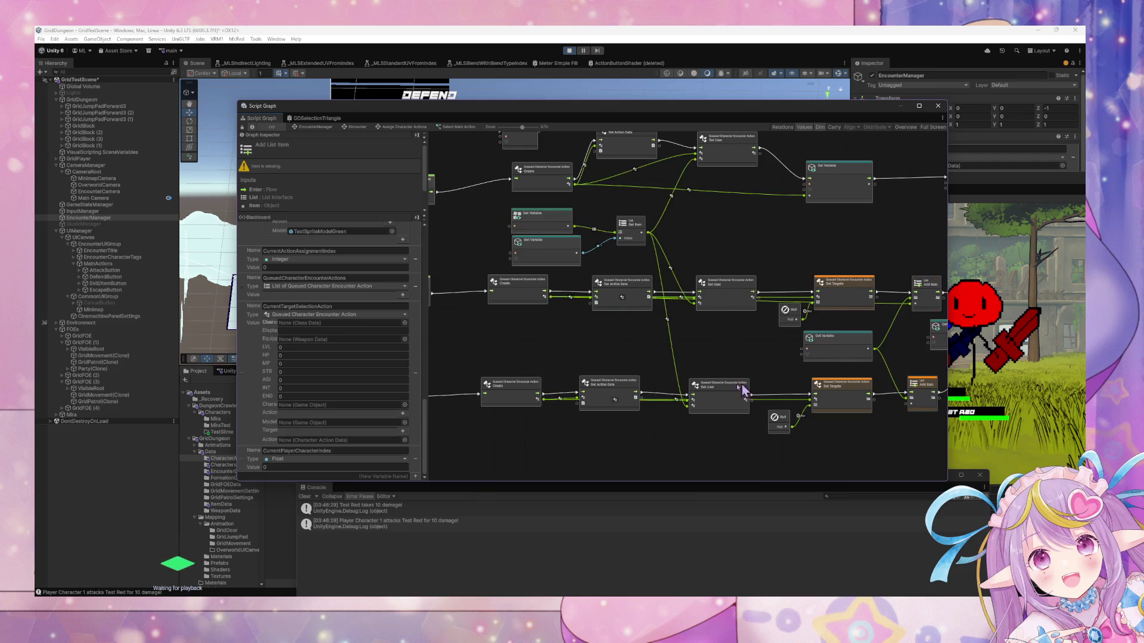
mouse_move(540, 400)
mouse_down()
mouse_move(833, 418)
mouse_move(815, 399)
mouse_up()
In the running encounter, choose Escape for both characters, then Defend.
click(977, 357)
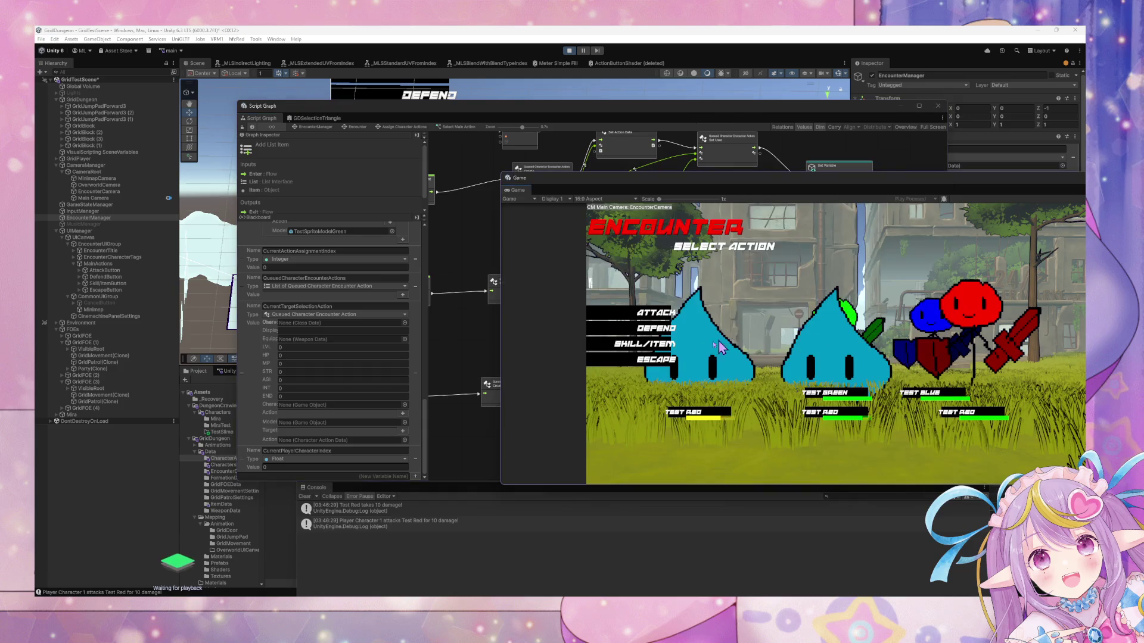
click(657, 364)
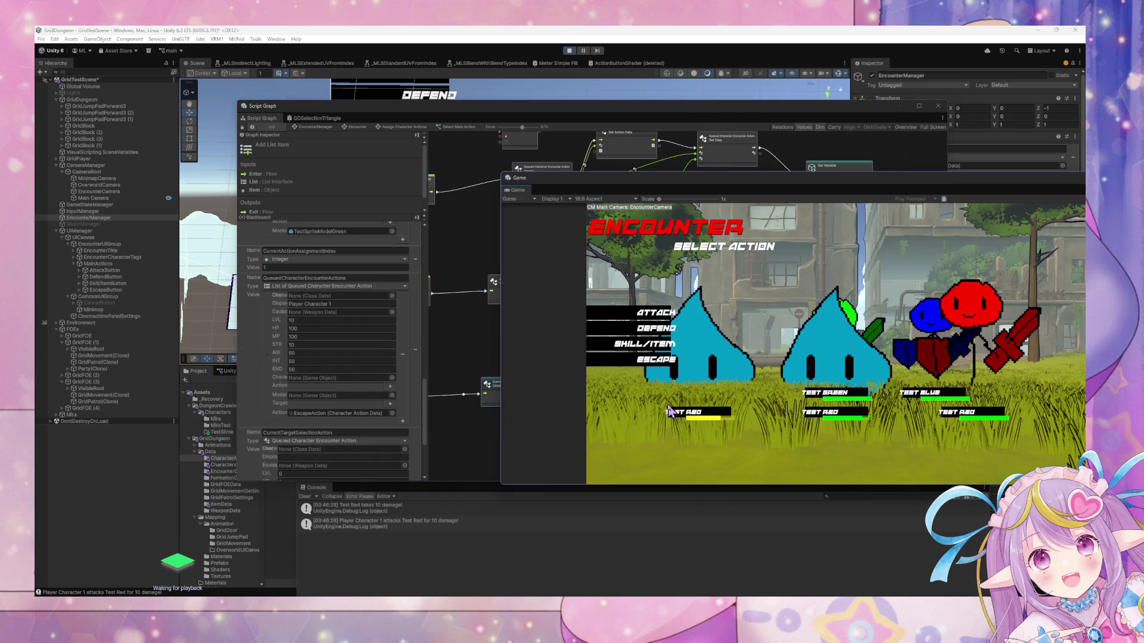
click(632, 361)
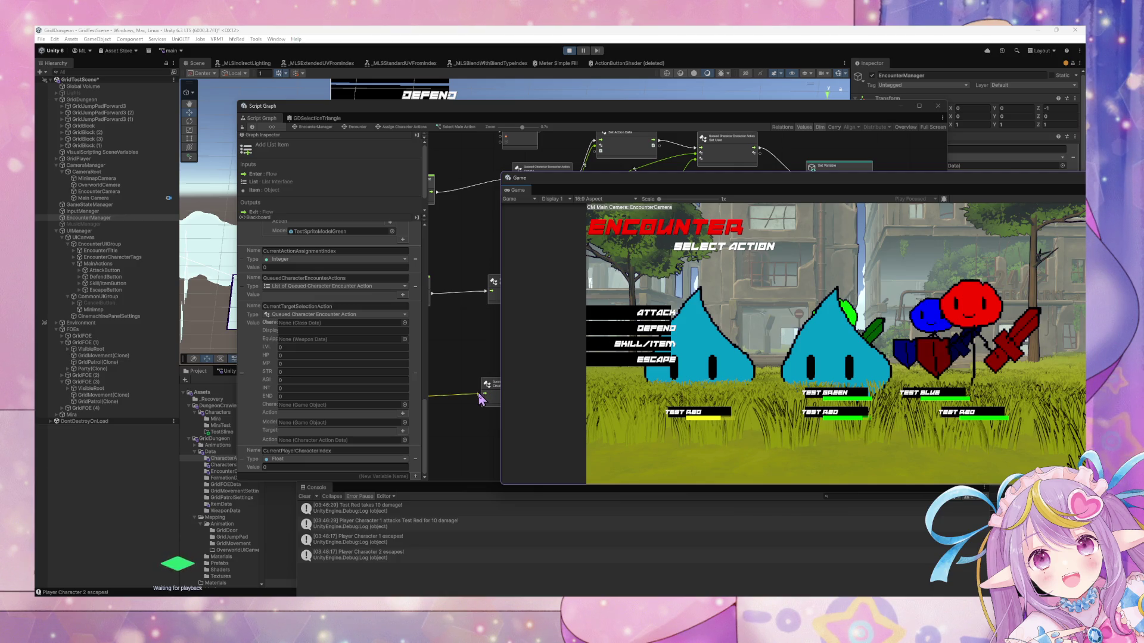
click(656, 331)
click(656, 332)
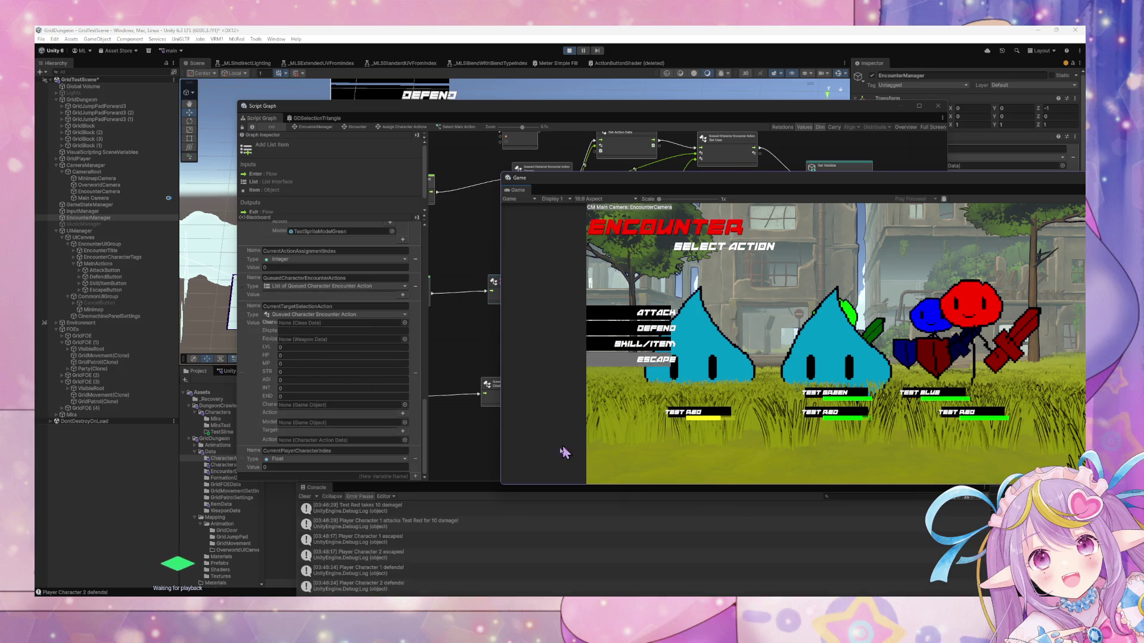
Move the Console below the Game view, choose Escape, then switch to DefendActionHandler.cs in VS Code.
click(427, 497)
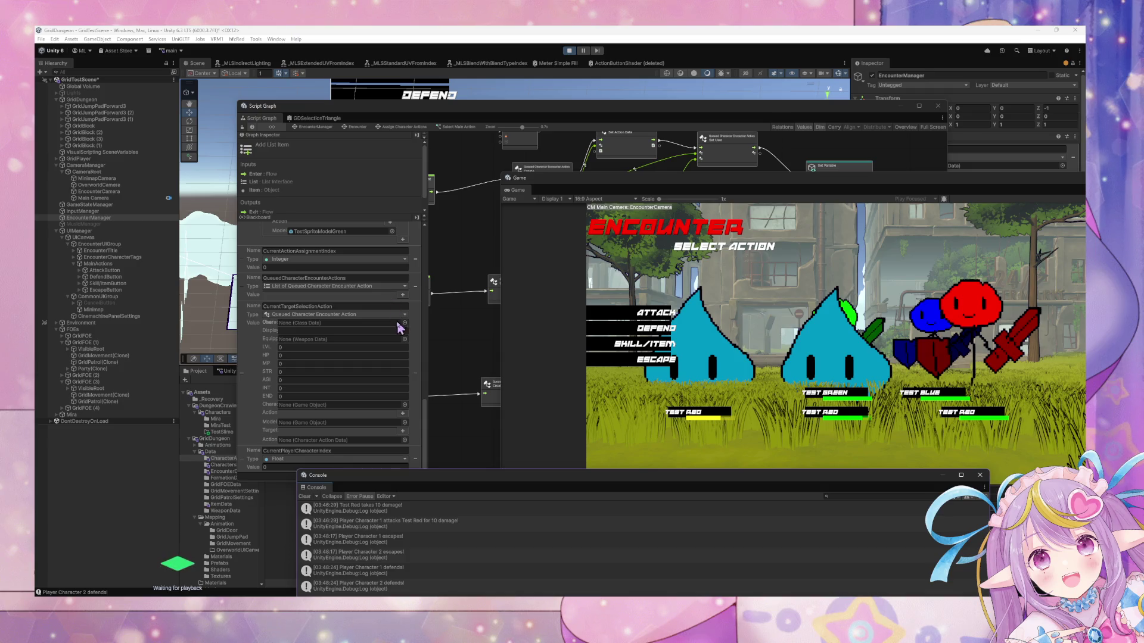
mouse_move(419, 480)
mouse_down()
mouse_move(287, 319)
mouse_move(543, 466)
mouse_move(556, 443)
mouse_up()
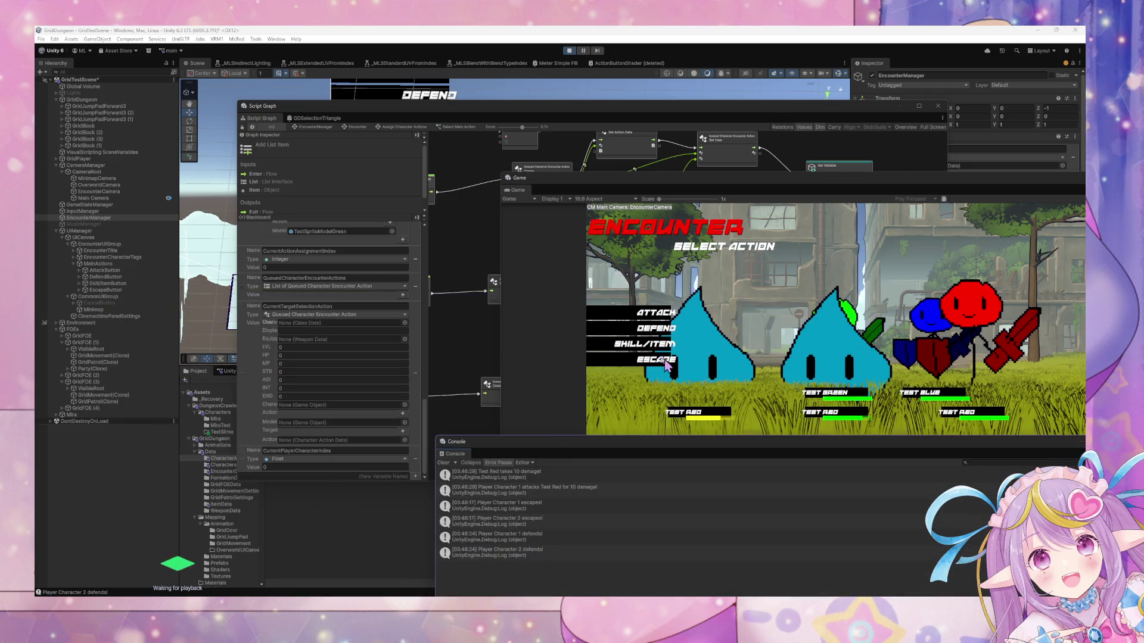
click(648, 365)
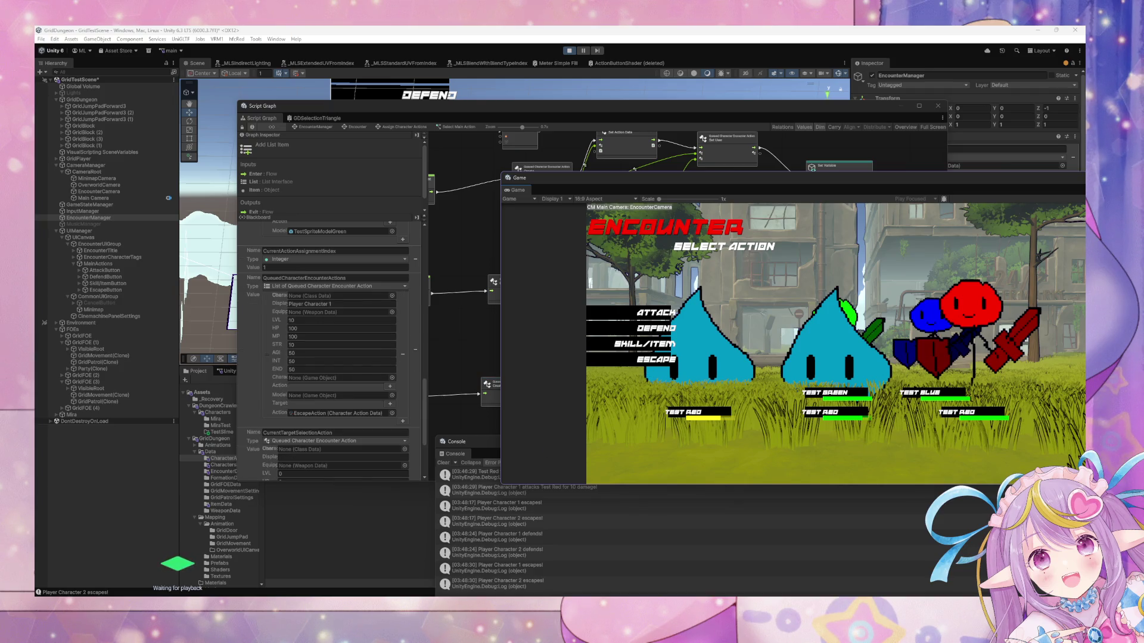
key(alt+Tab)
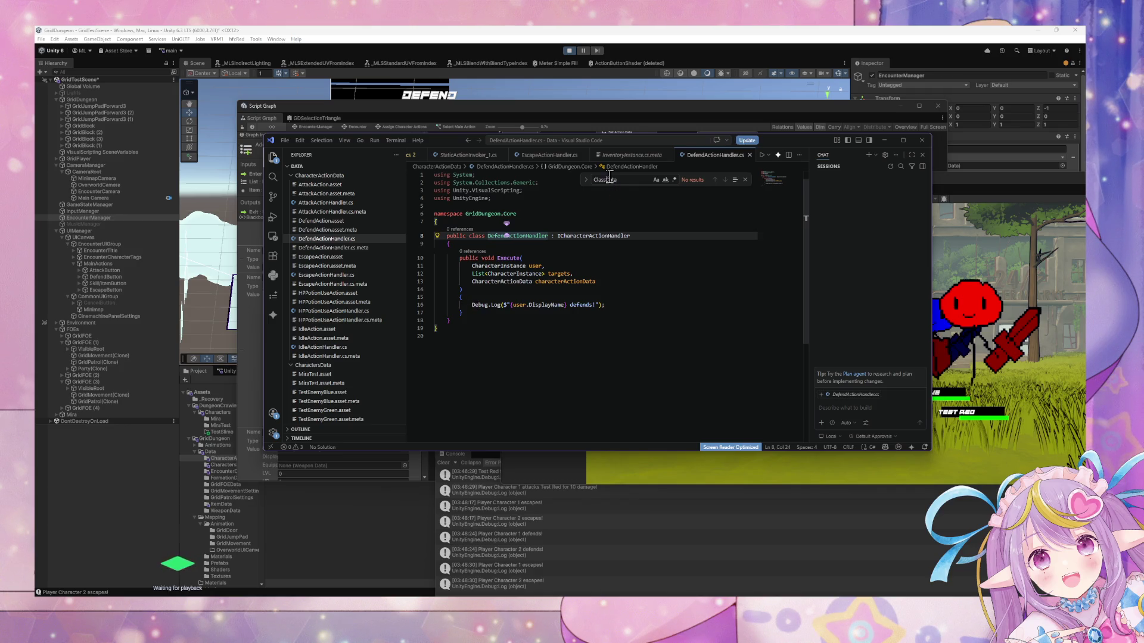
In EscapeActionHandler.cs, change line 19's EventBus call to CustomEvent.Trigger with GameStateManager as first argument.
click(548, 155)
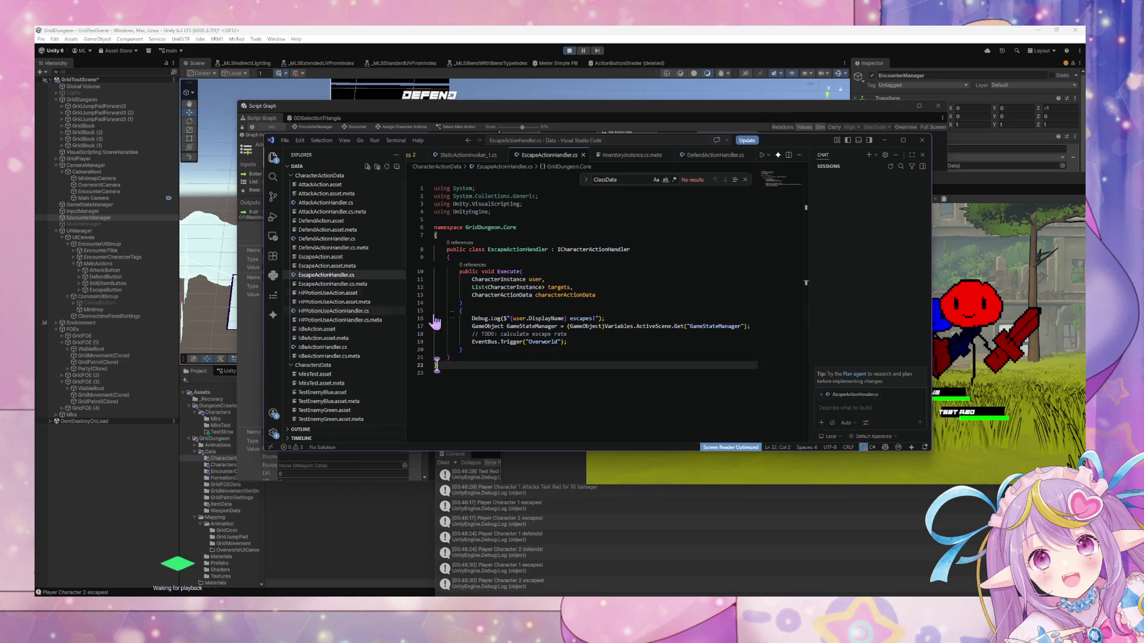
scroll(755, 323, down, 3)
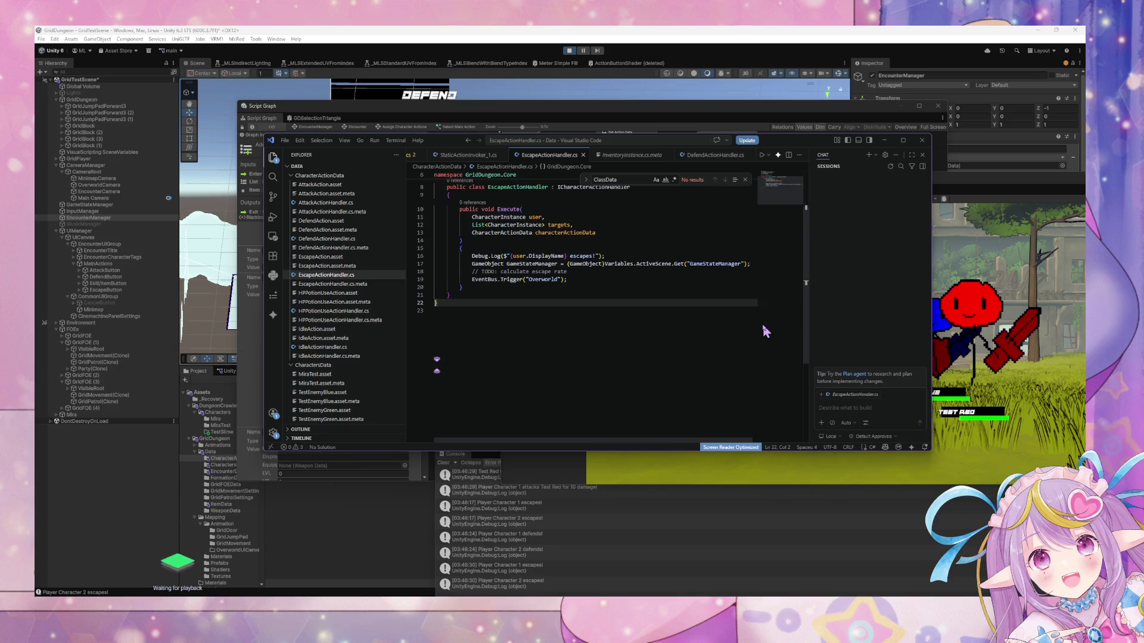
click(753, 271)
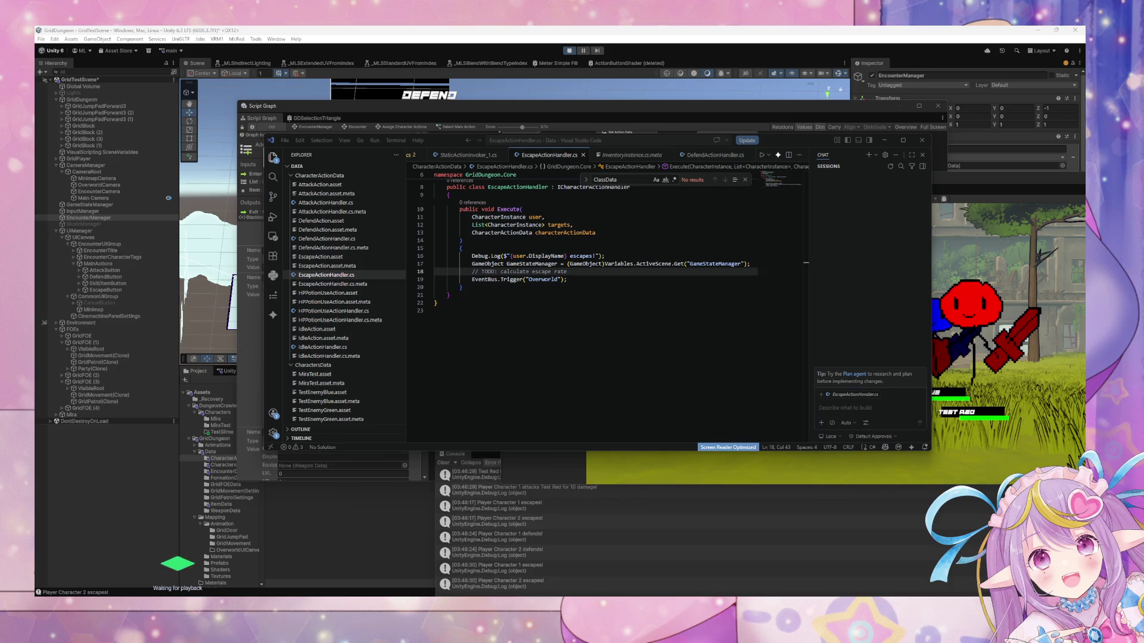
scroll(434, 381, up, 3)
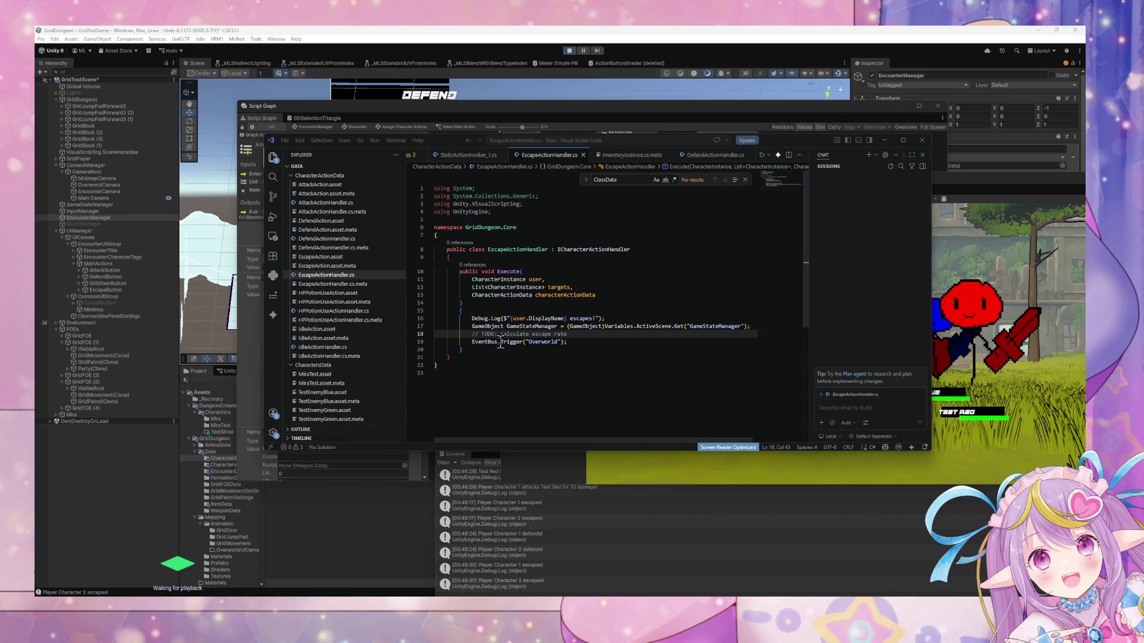
drag(499, 342, 472, 343)
text(CustomEvent.)
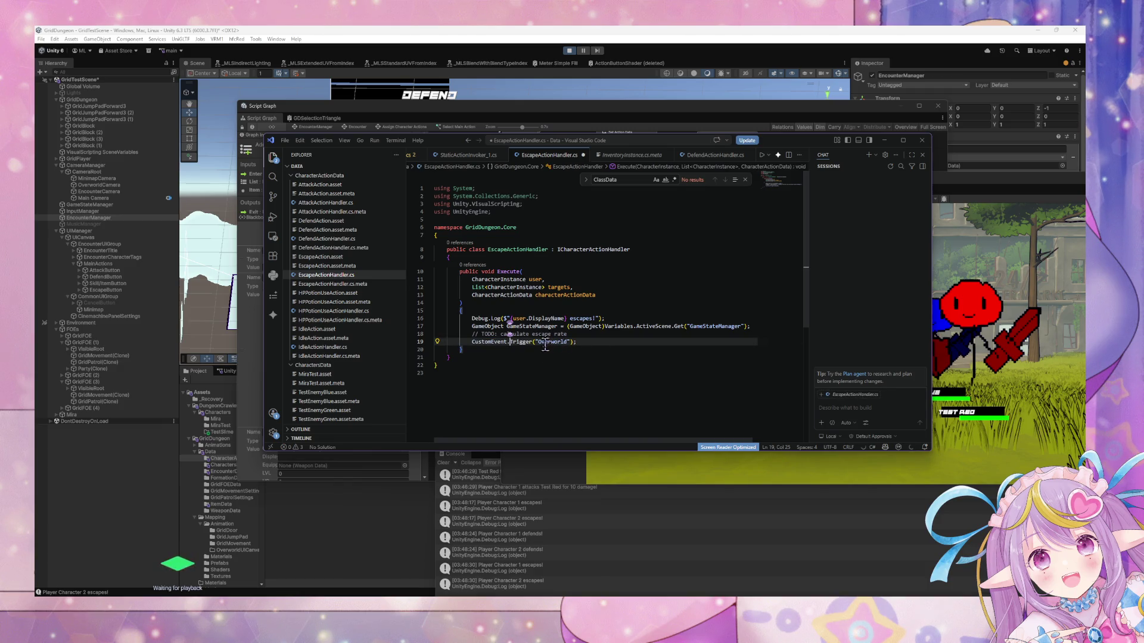
key(Right)
key(Right)
key(Right)
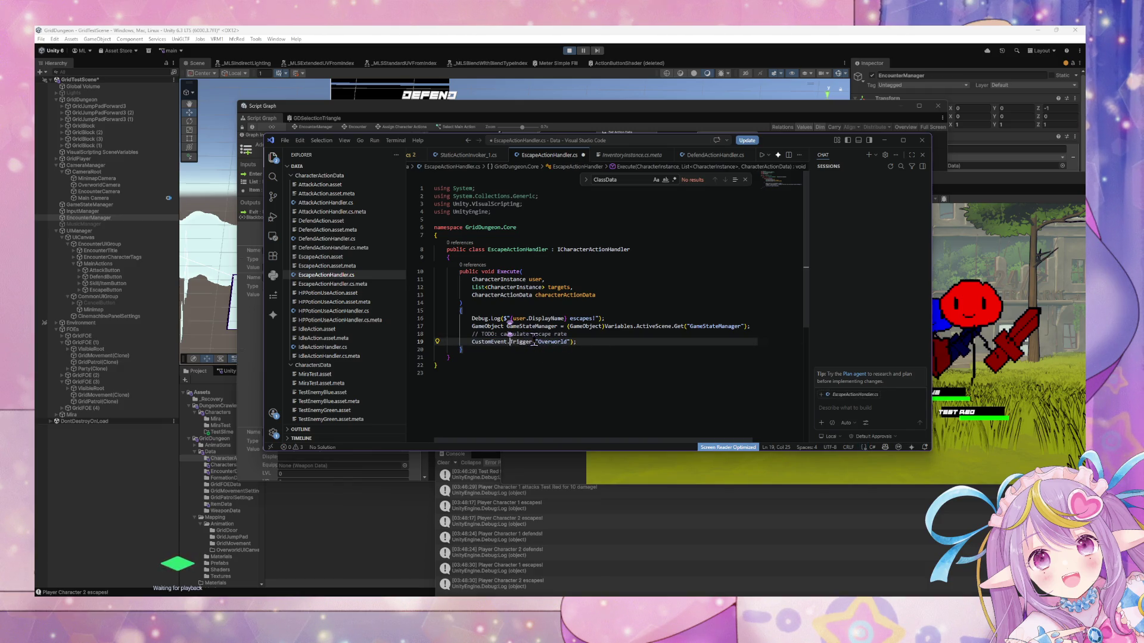
text(GameStateManager,)
Rename the local variable to lowercase gameStateManager on line 17 and in the Trigger call.
click(510, 327)
key(BackSpace)
text(g)
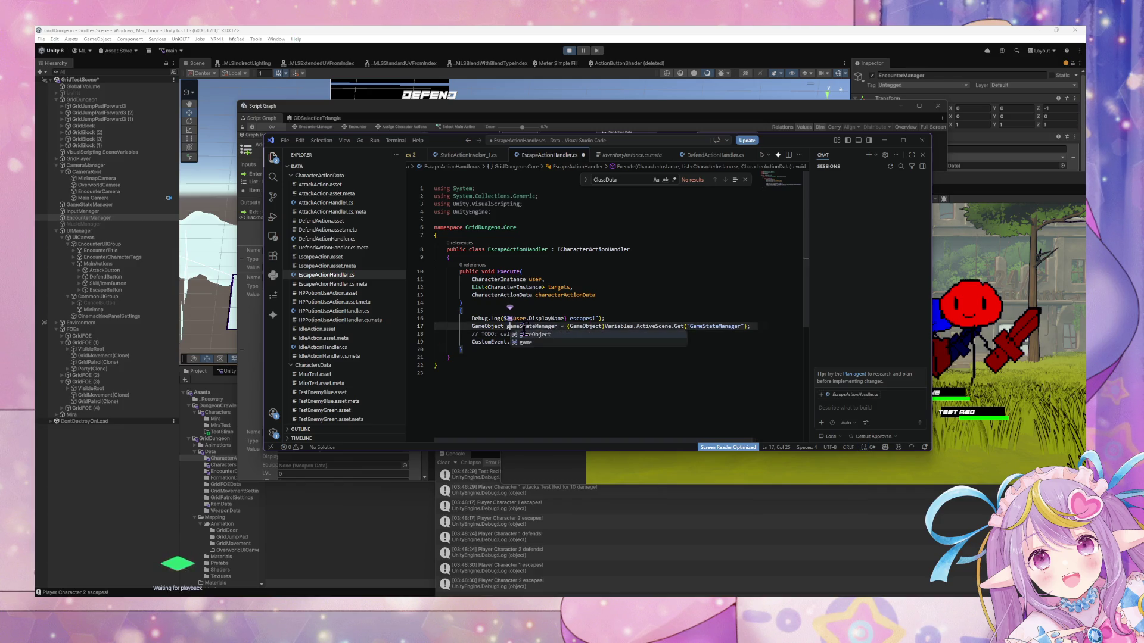
click(579, 288)
click(537, 341)
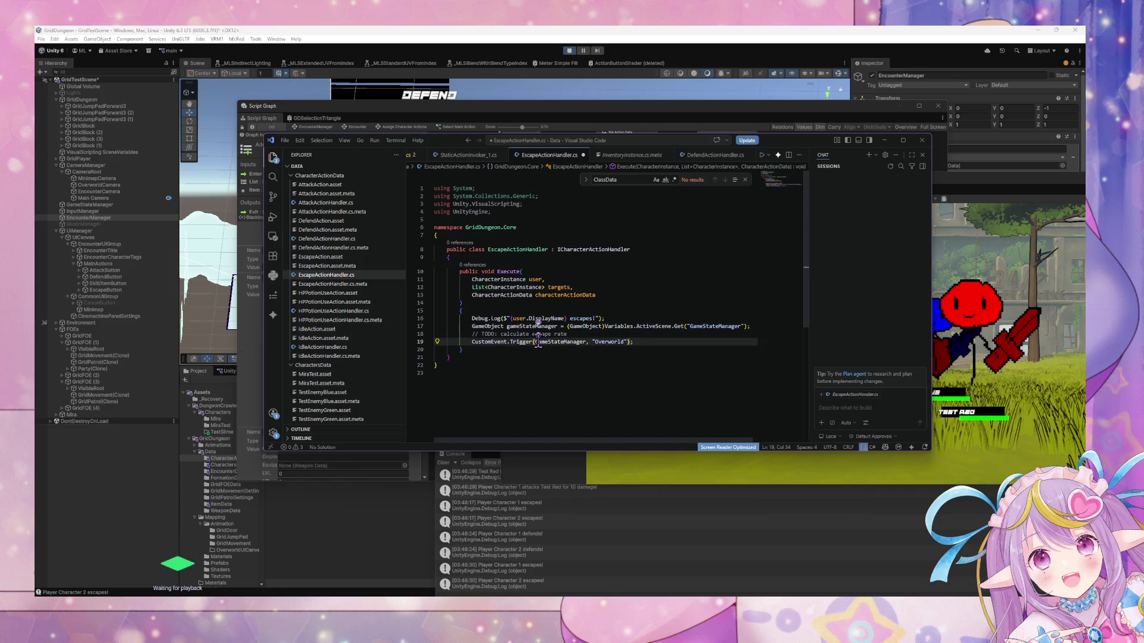
key(BackSpace)
text(g)
click(593, 343)
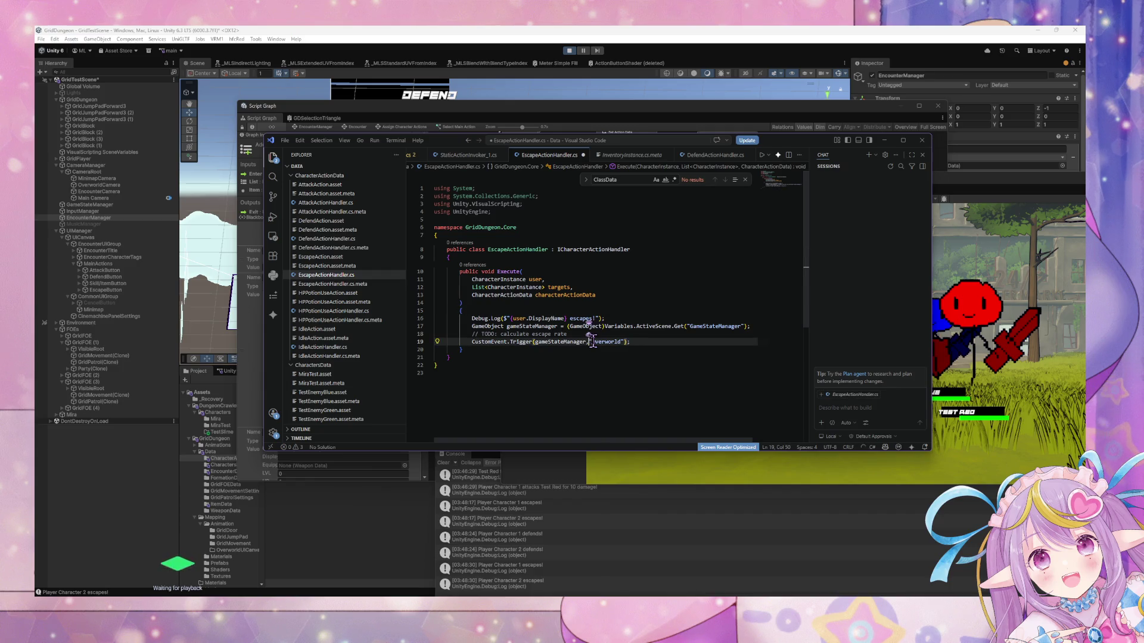
Stop Play mode in Unity, then save EscapeActionHandler.cs so Unity recompiles it.
click(566, 55)
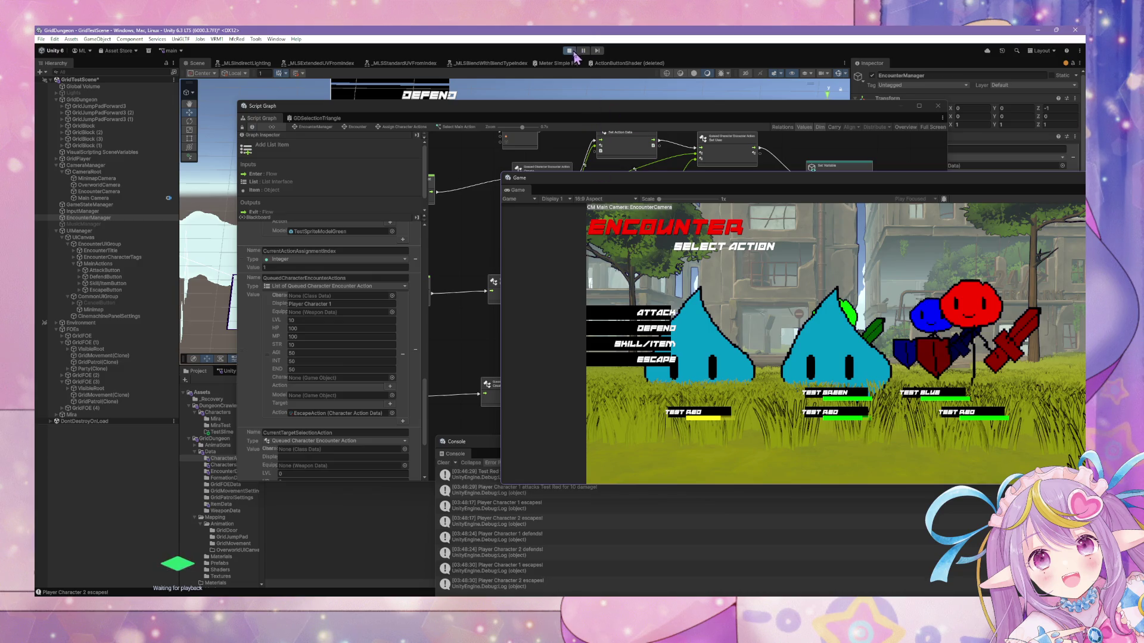
click(569, 51)
key(alt+Tab)
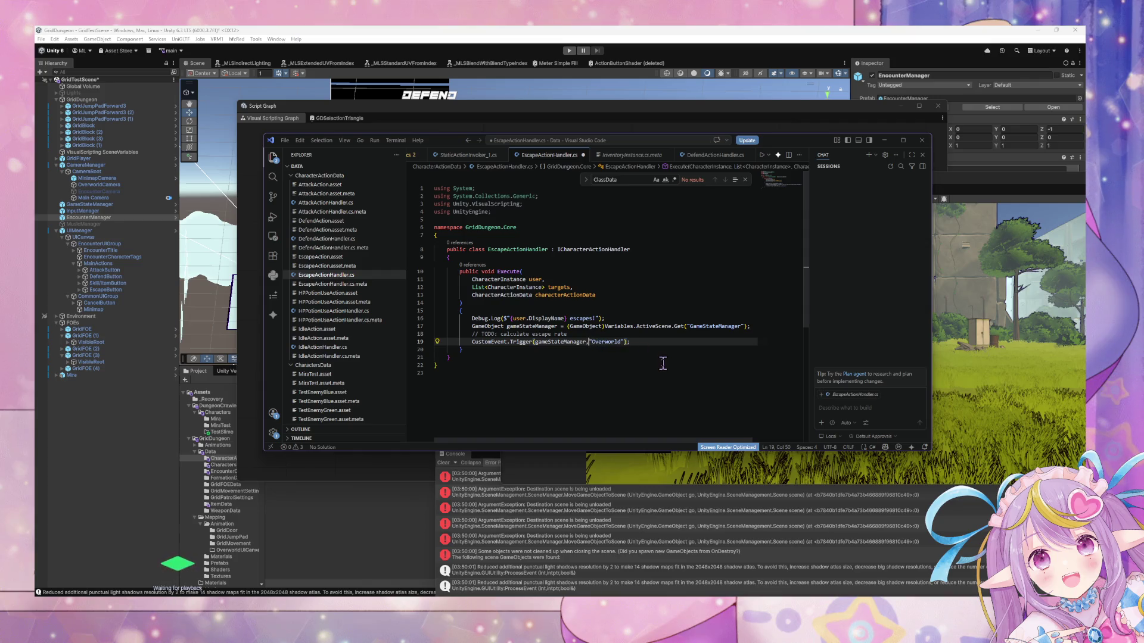
key(ctrl+s)
text("Escape",)
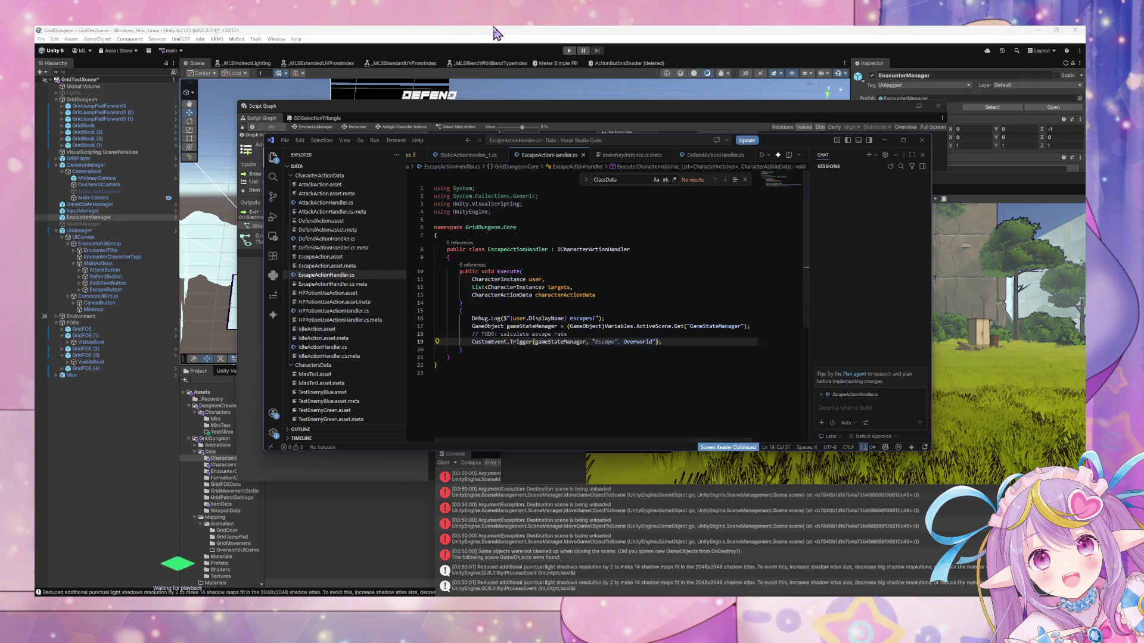
click(497, 31)
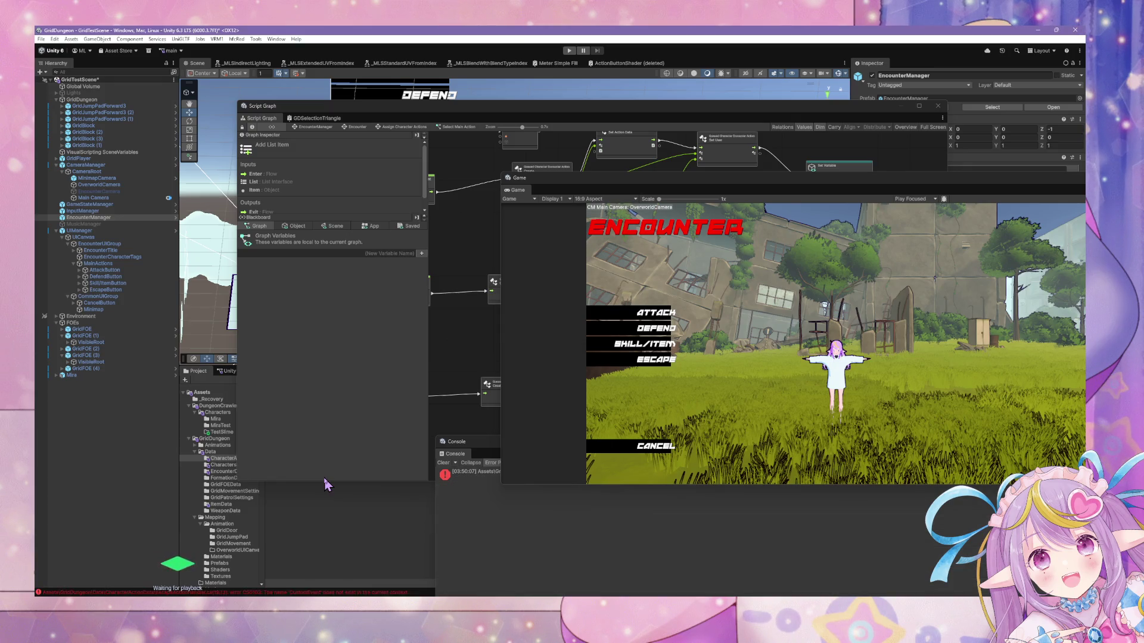
Read the CS0103 'CustomEvent does not exist' error in the Console and compare with the code.
click(457, 471)
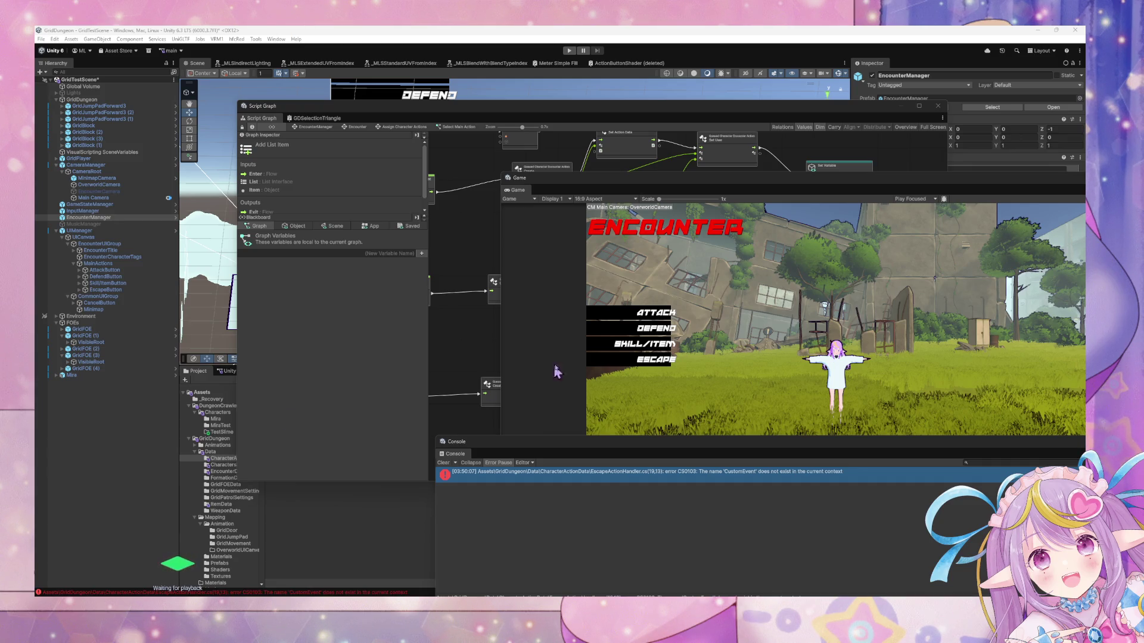
click(707, 592)
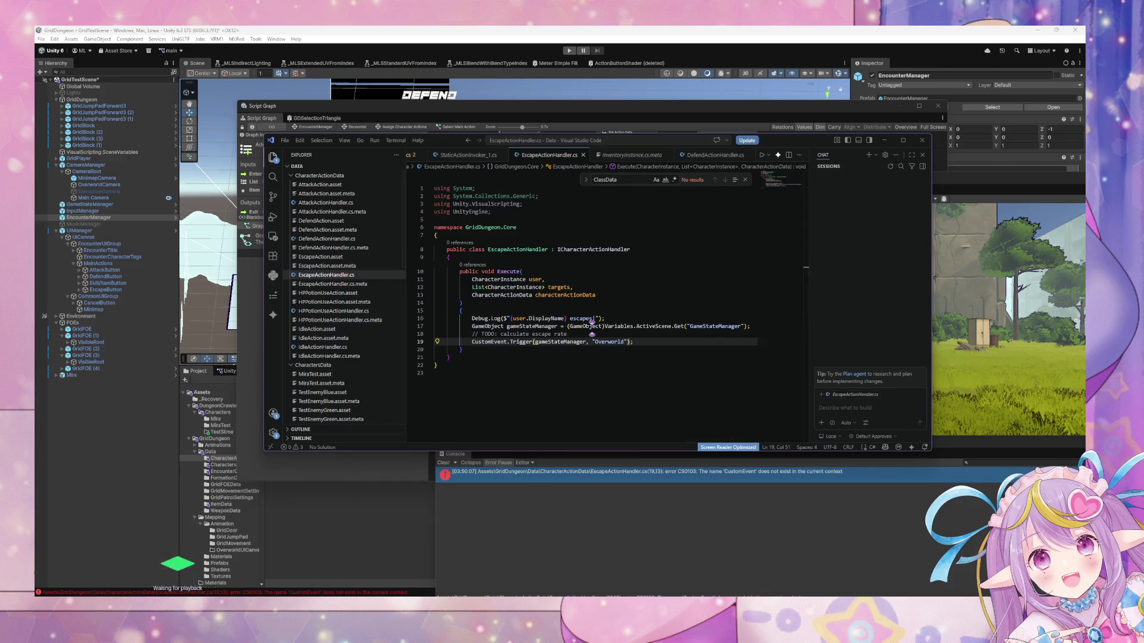
key(alt+Tab)
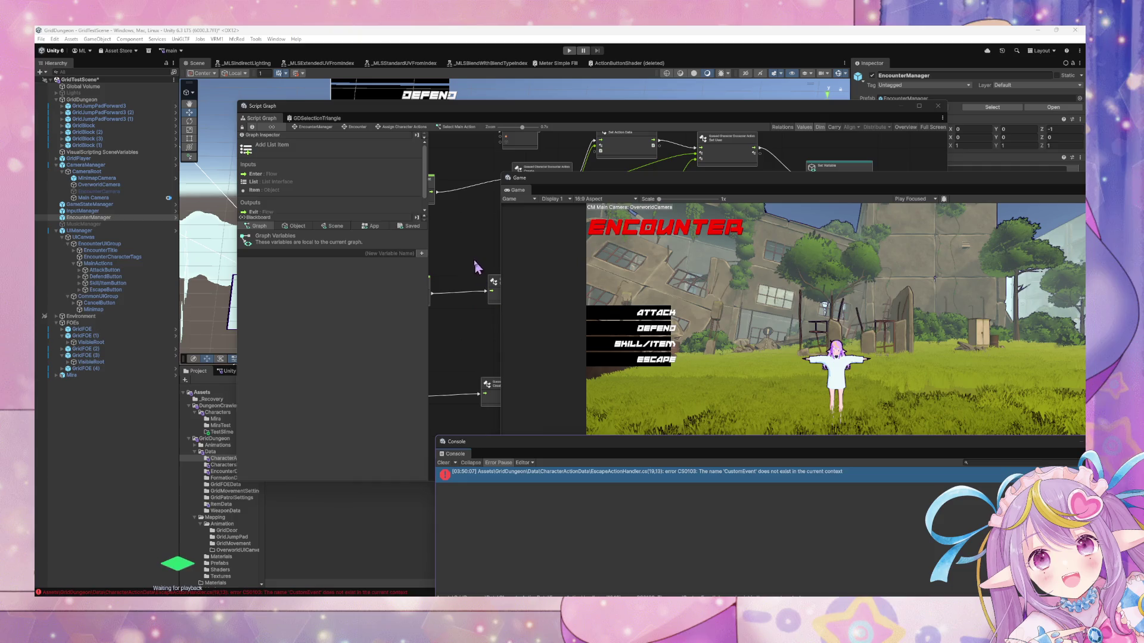
Bring the Script Graph forward and zoom onto its Custom Event nodes.
click(471, 264)
scroll(669, 266, up, 2)
scroll(562, 292, up, 3)
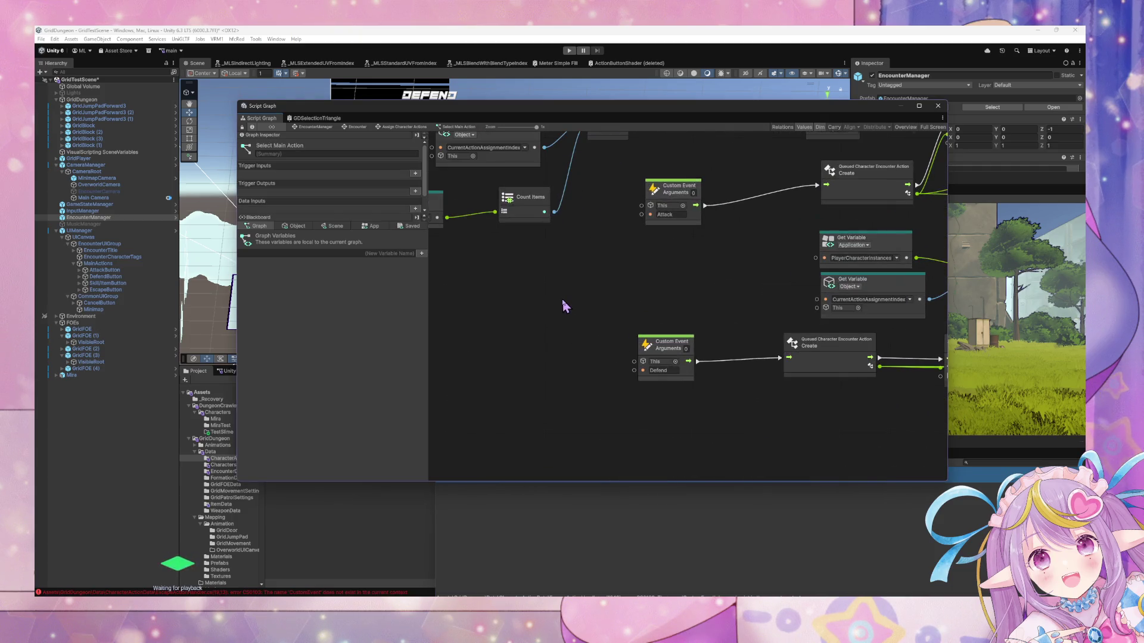
scroll(565, 306, down, 2)
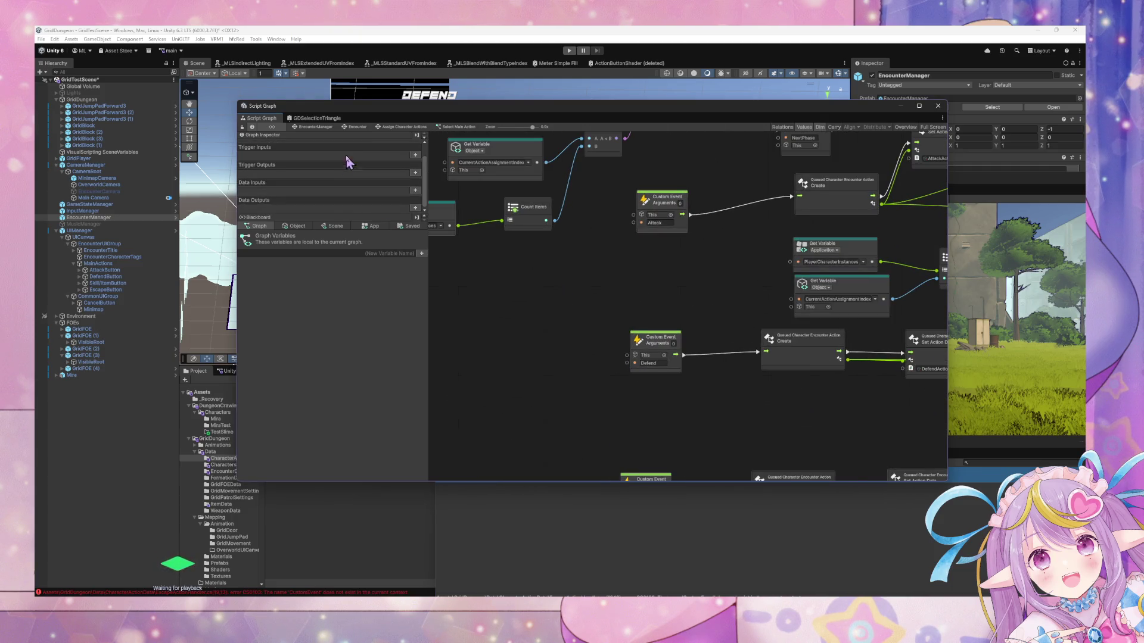
click(359, 127)
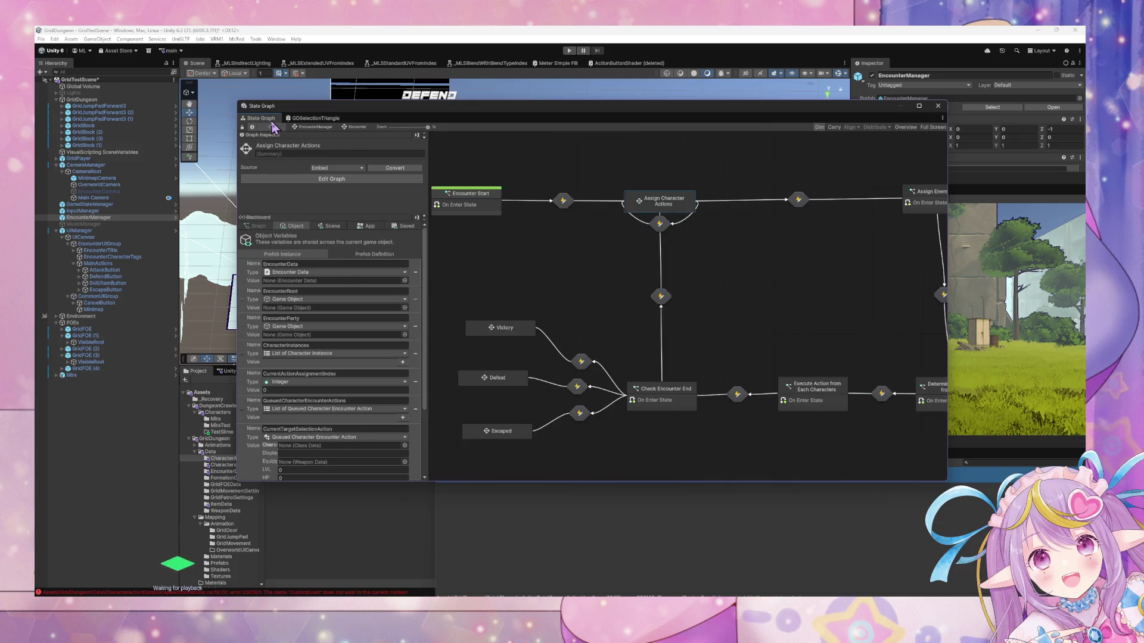
click(313, 128)
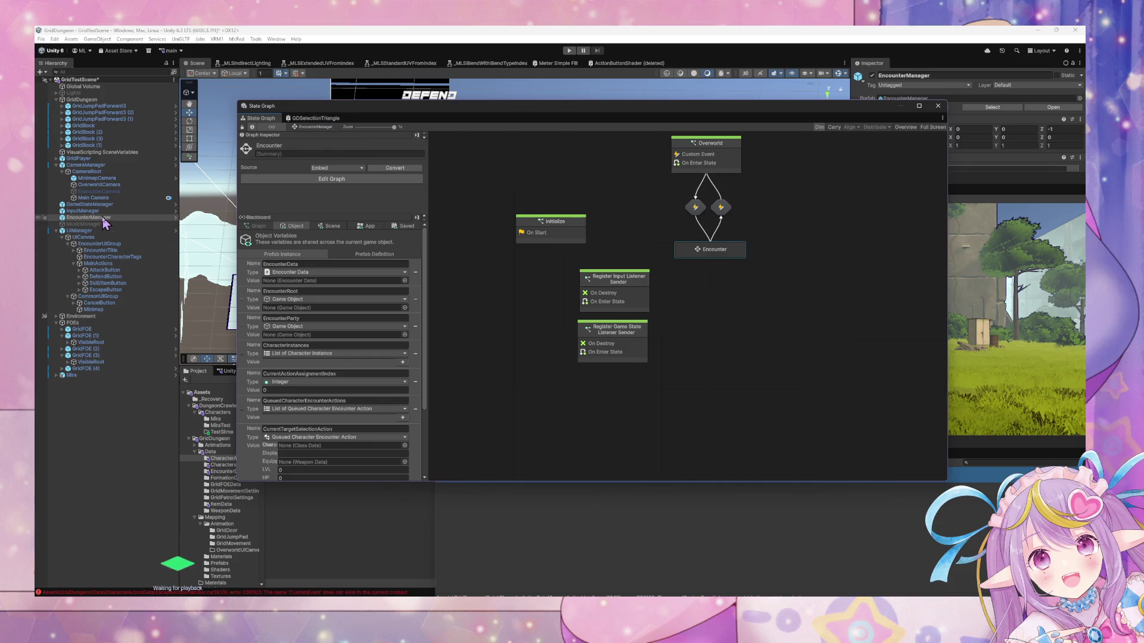
click(98, 205)
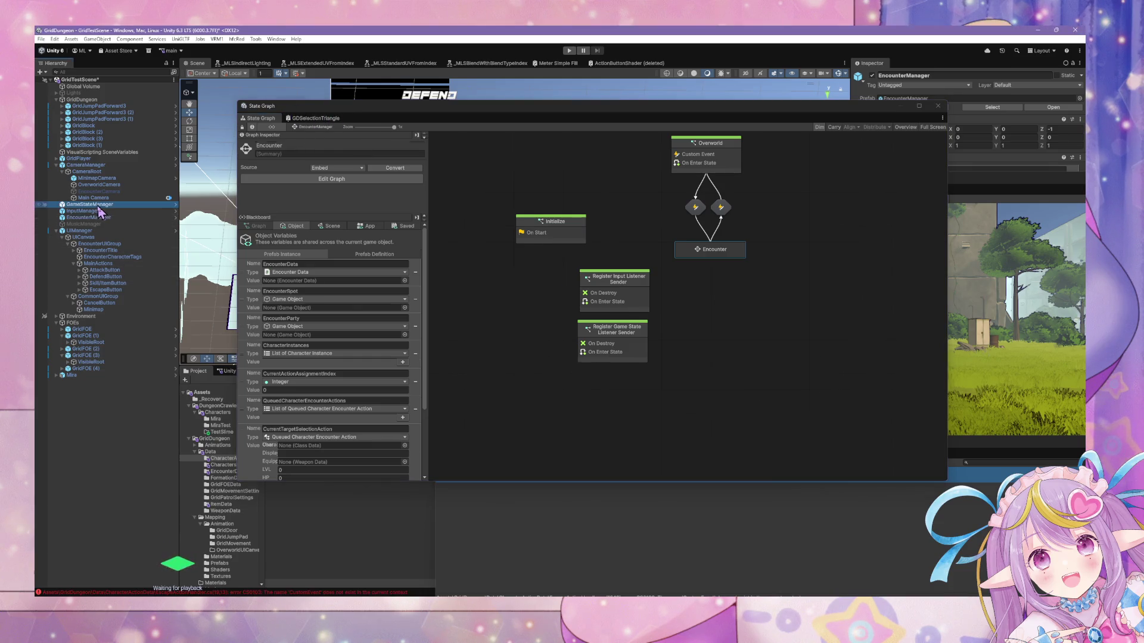
double_click(638, 373)
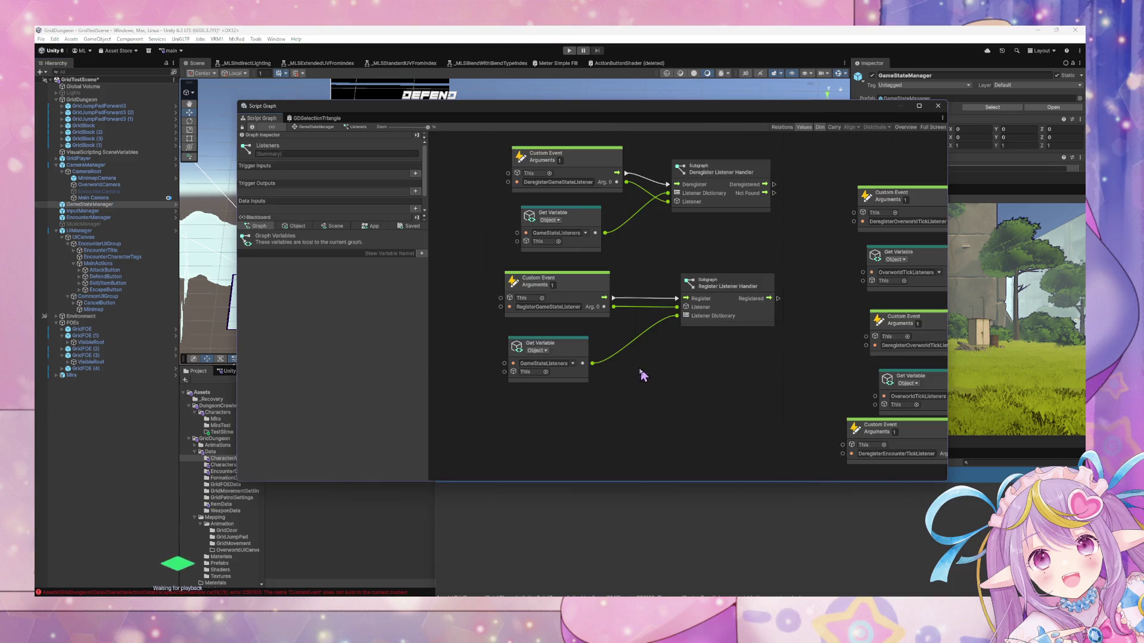
right_click(555, 329)
click(607, 335)
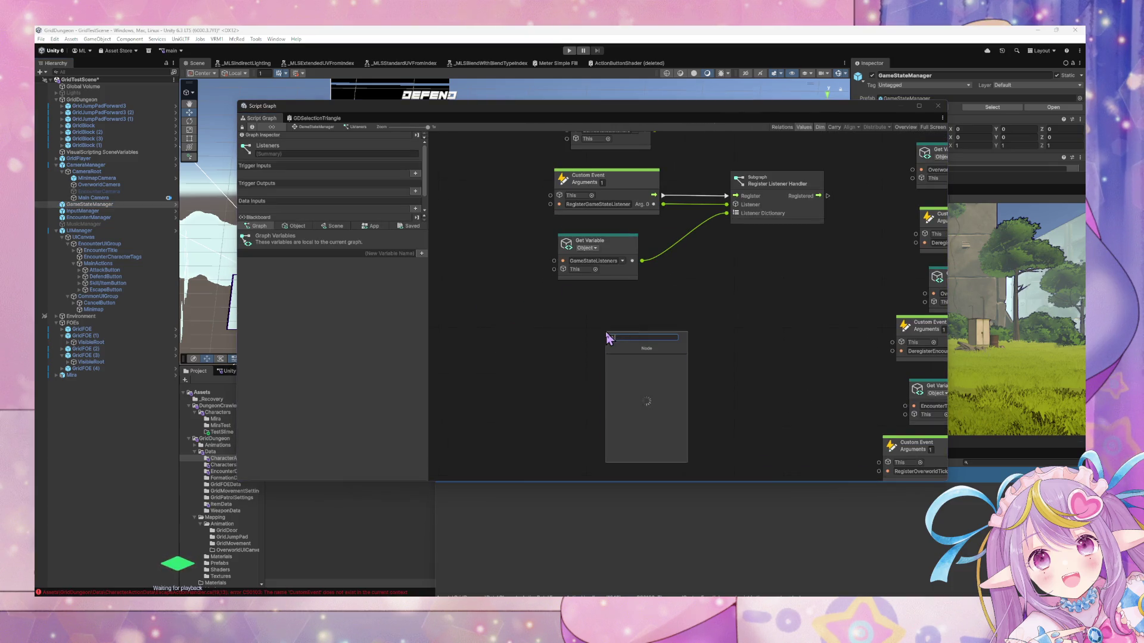
text(code)
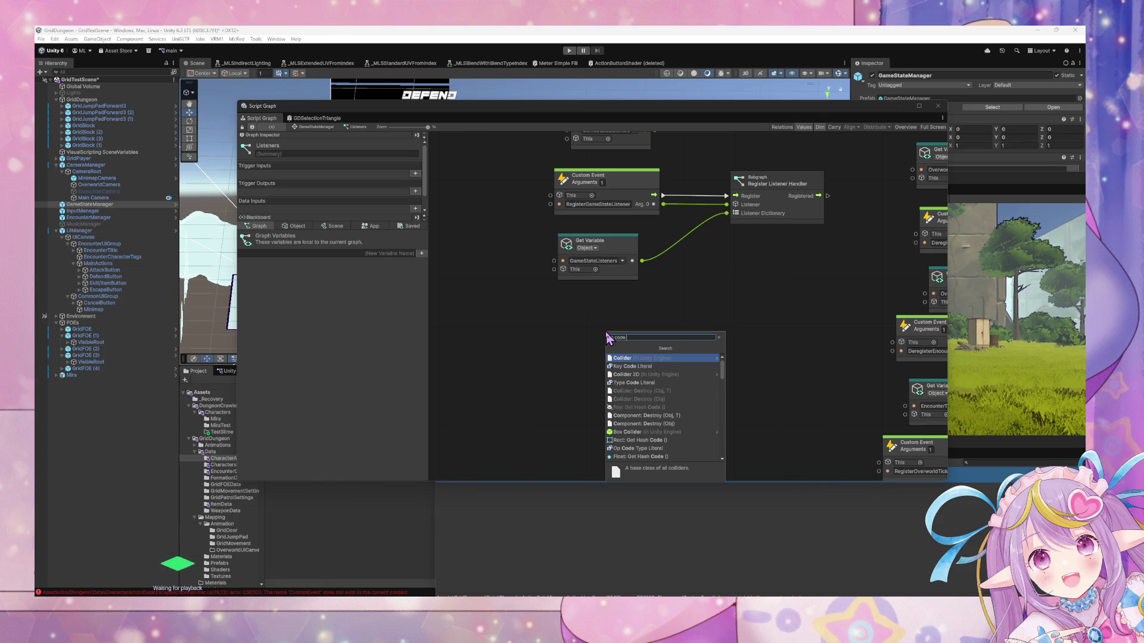
text( trigger)
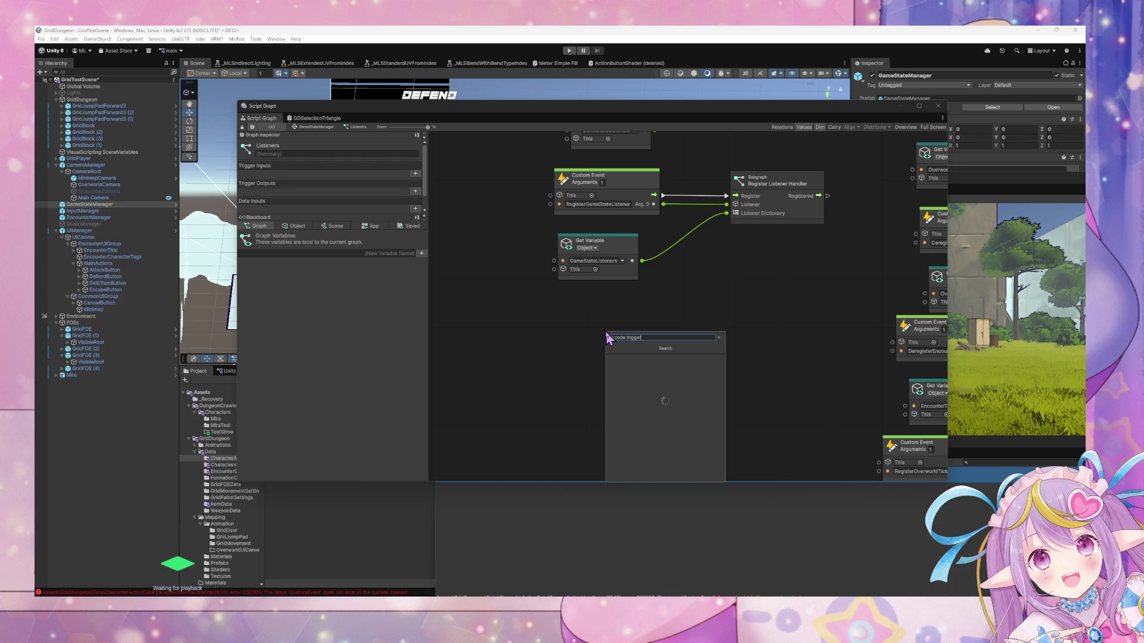
text( custom)
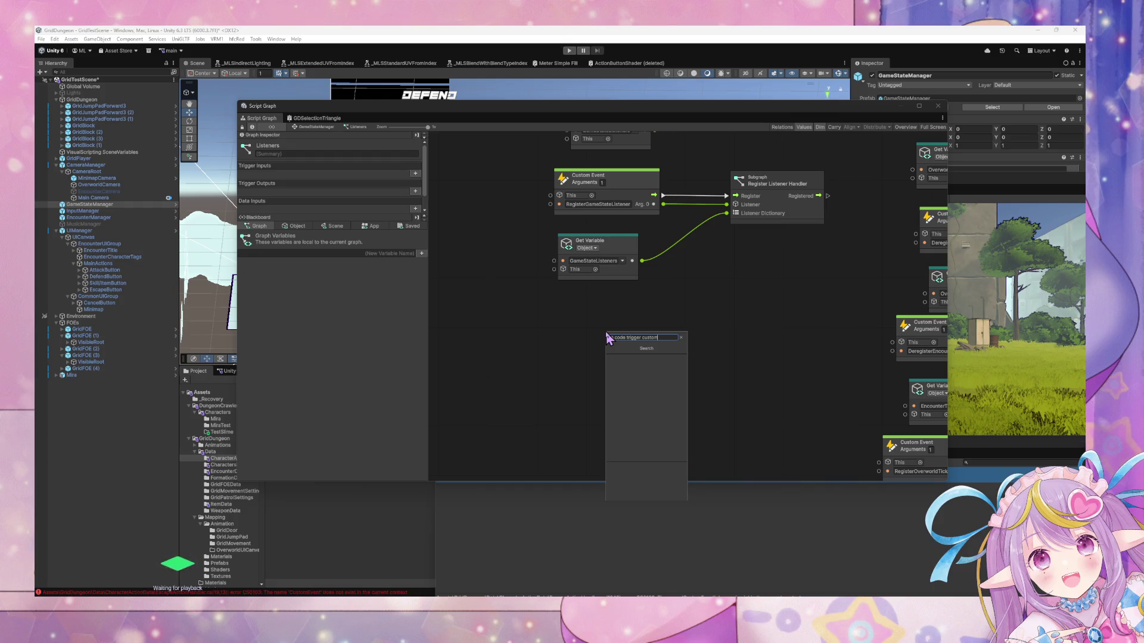
key(BackSpace)
key(ctrl+a)
key(BackSpace)
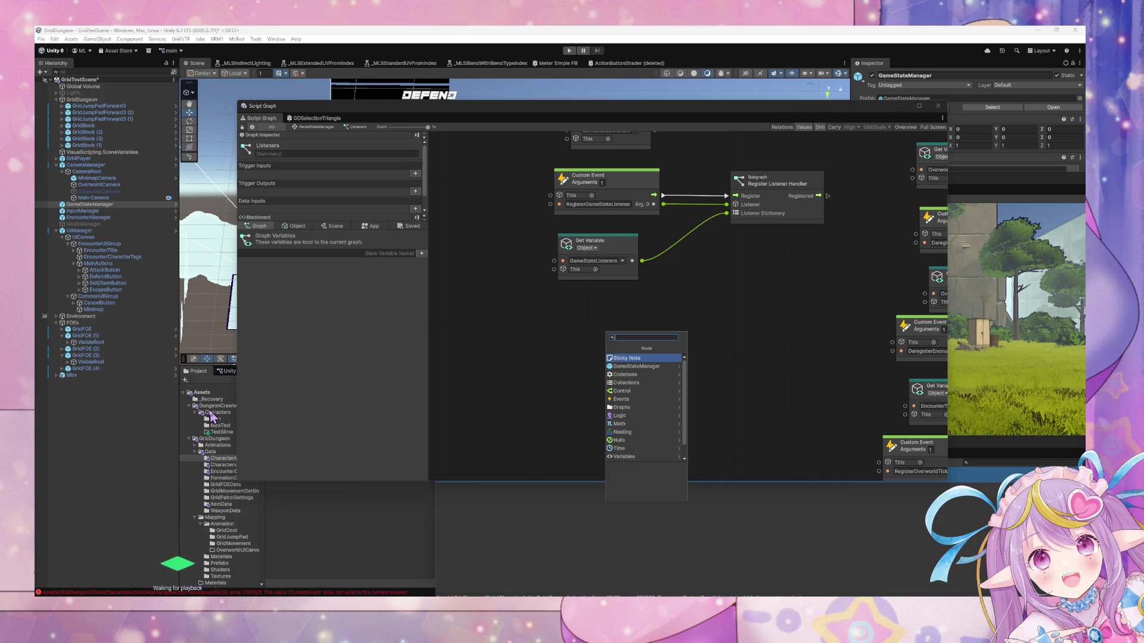
click(520, 343)
mouse_move(666, 340)
mouse_down()
mouse_move(492, 401)
mouse_move(552, 307)
mouse_move(658, 412)
mouse_up()
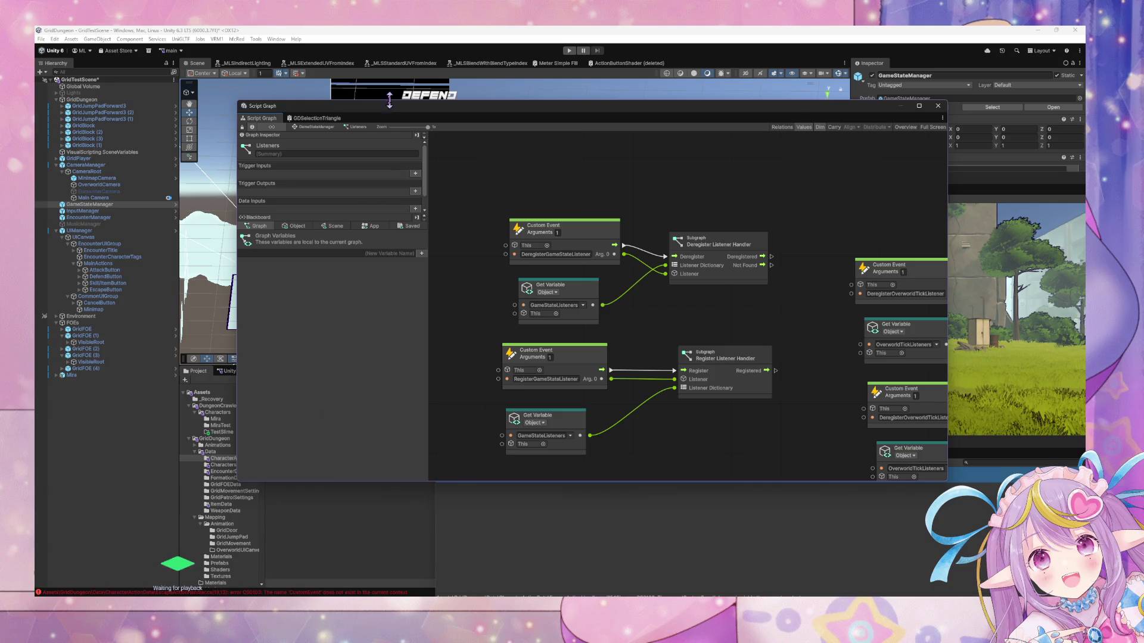
scroll(230, 561, down, 3)
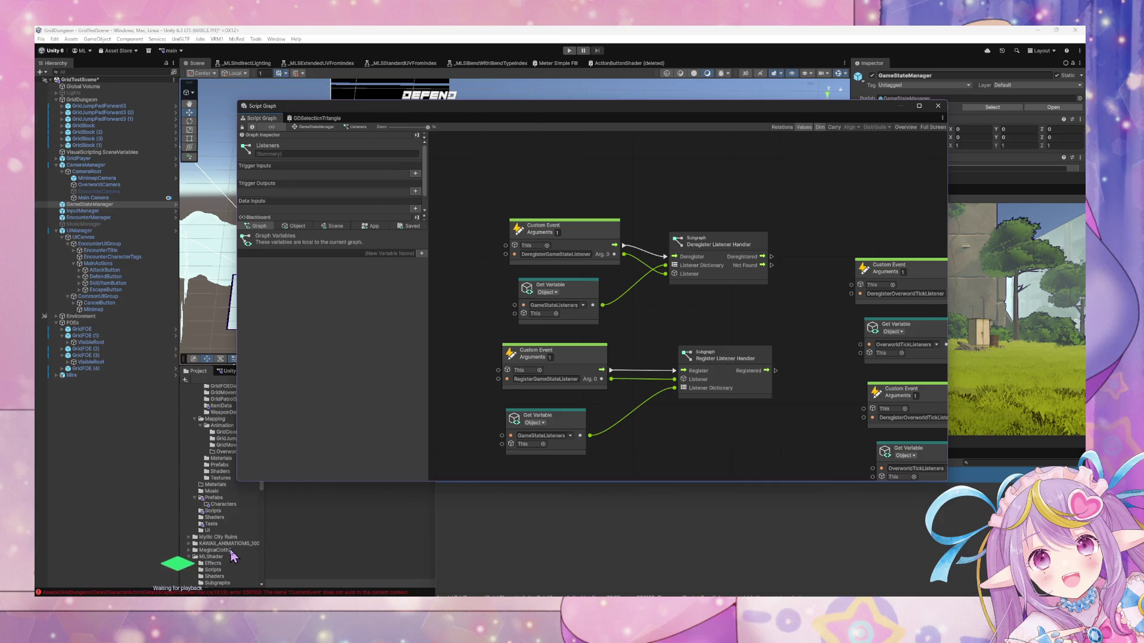
Open the GridDungeon Scripts folder, move the Script Graph aside, and select CharacterTagUI.
click(215, 512)
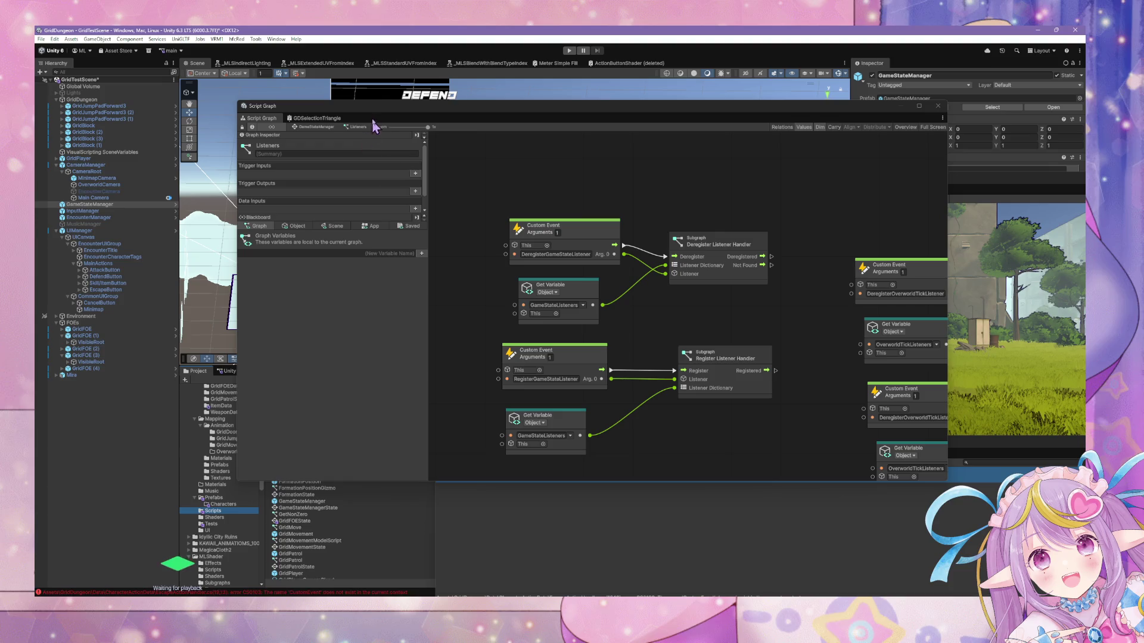
drag(376, 109, 656, 128)
click(402, 444)
Browse the Create > Scripting context menu without creating anything, then return to EscapeActionHandler.cs.
right_click(402, 445)
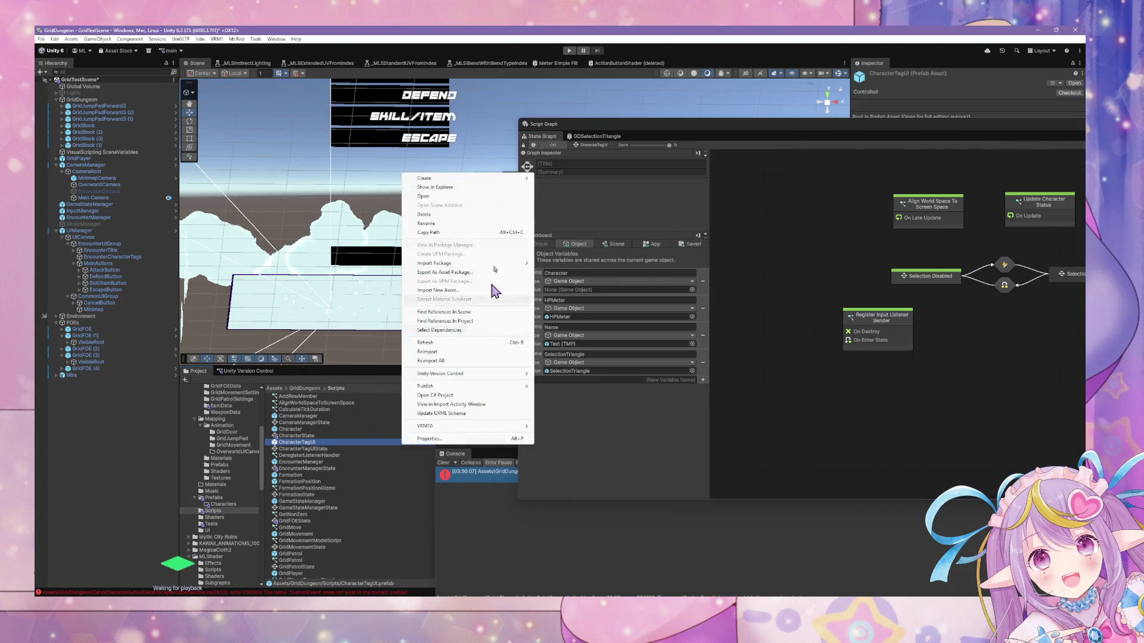
mouse_move(501, 179)
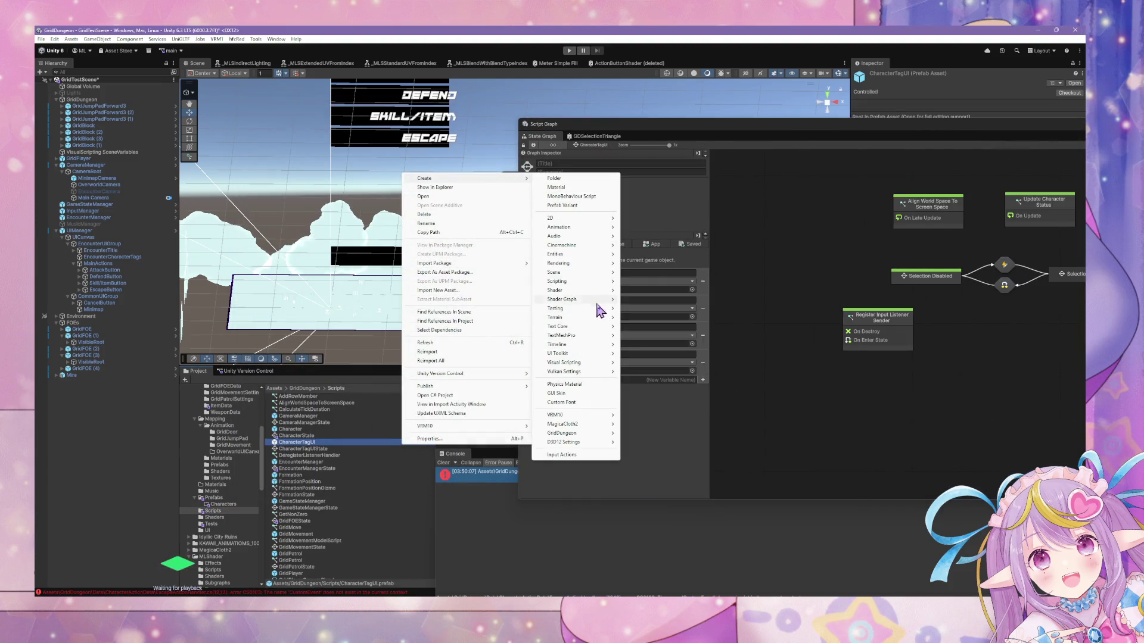
mouse_move(593, 304)
mouse_move(594, 283)
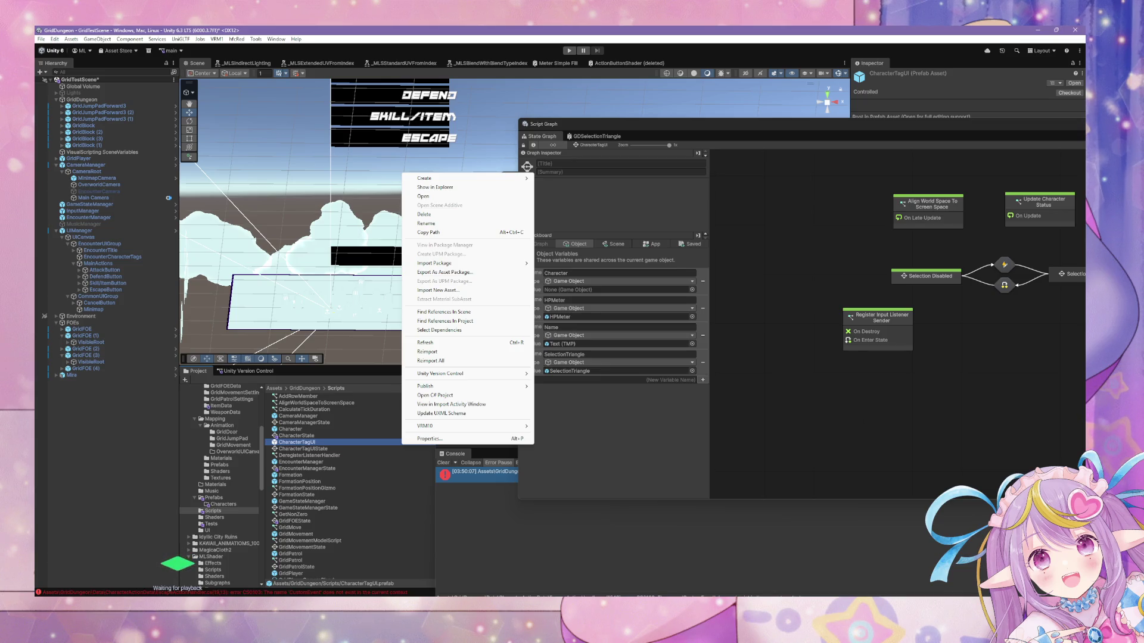
key(Escape)
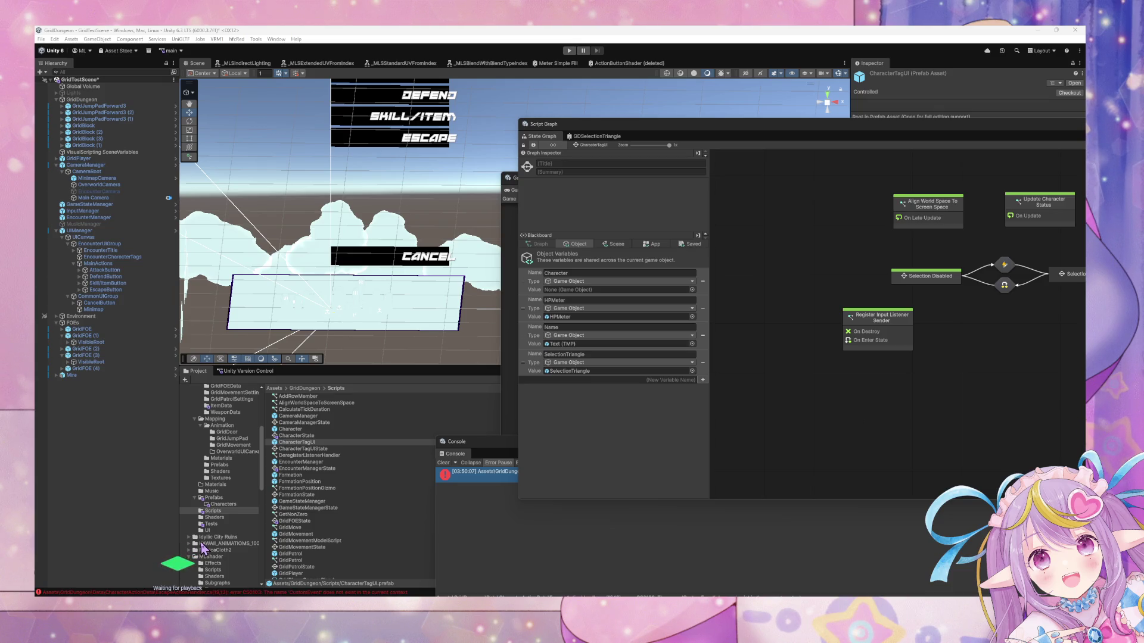
key(alt+Tab)
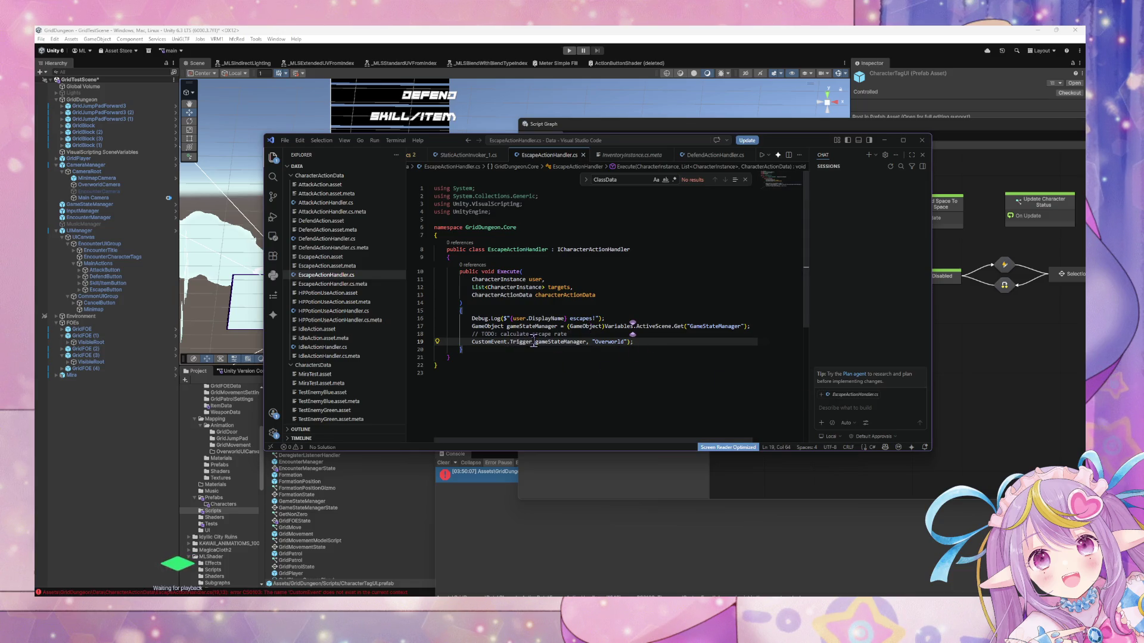
Change line 19 from CustomEvent.Trigger(gameStateManager, "Overworld") back to EventBus.Trigger("Overworld").
drag(532, 342, 473, 343)
text(Event)
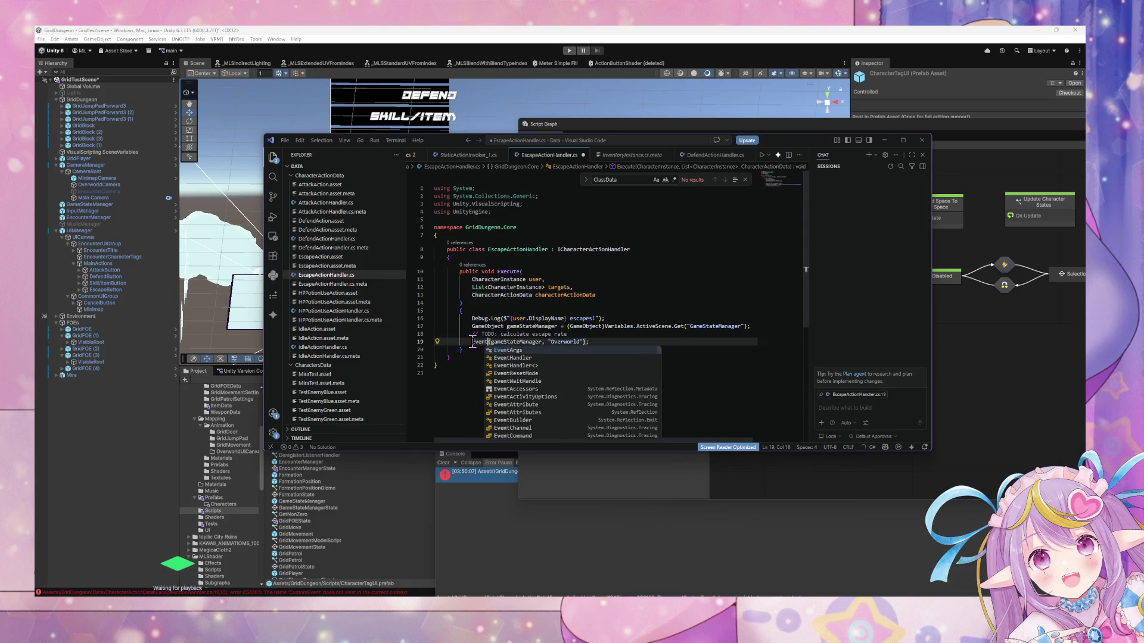
text(Bus.)
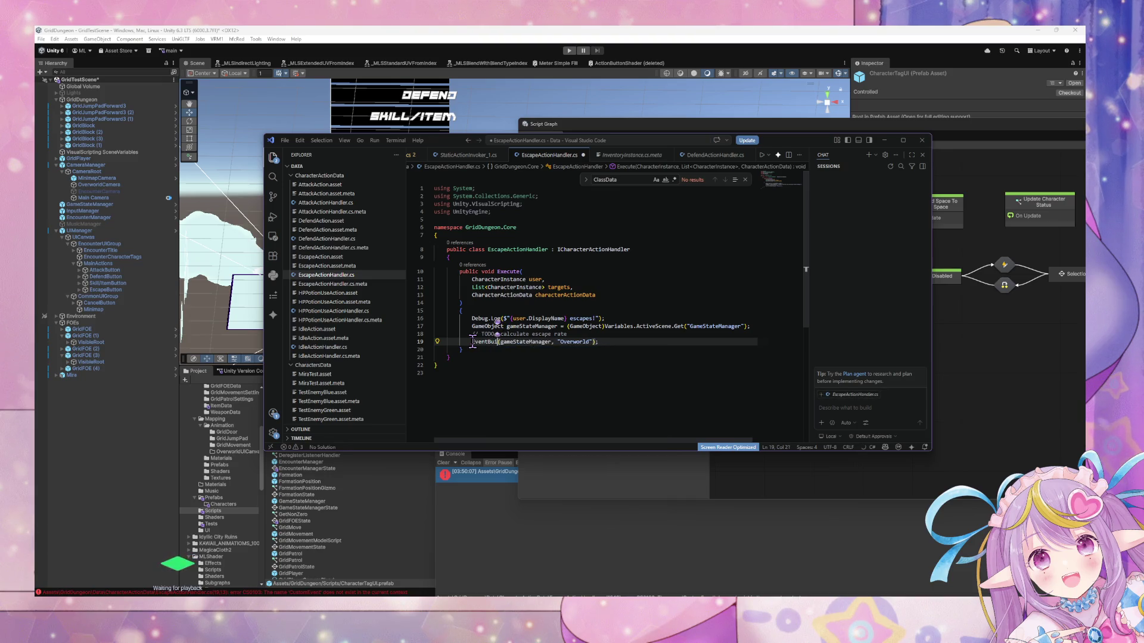
key(ctrl+z)
key(ctrl+z)
key(ctrl+z)
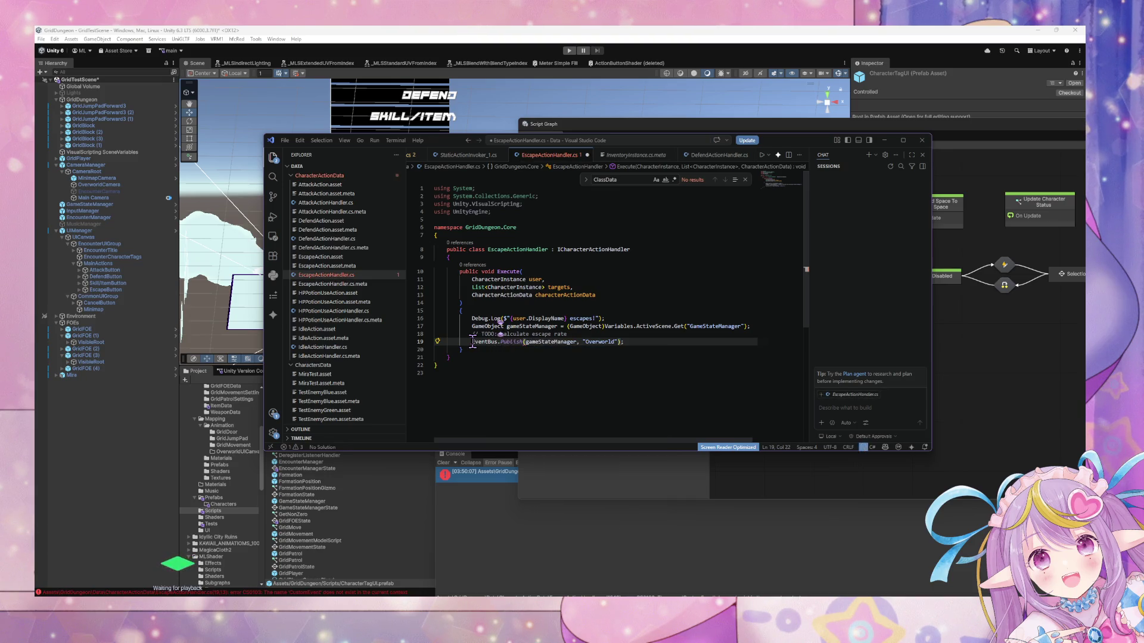
key(Right)
key(Right)
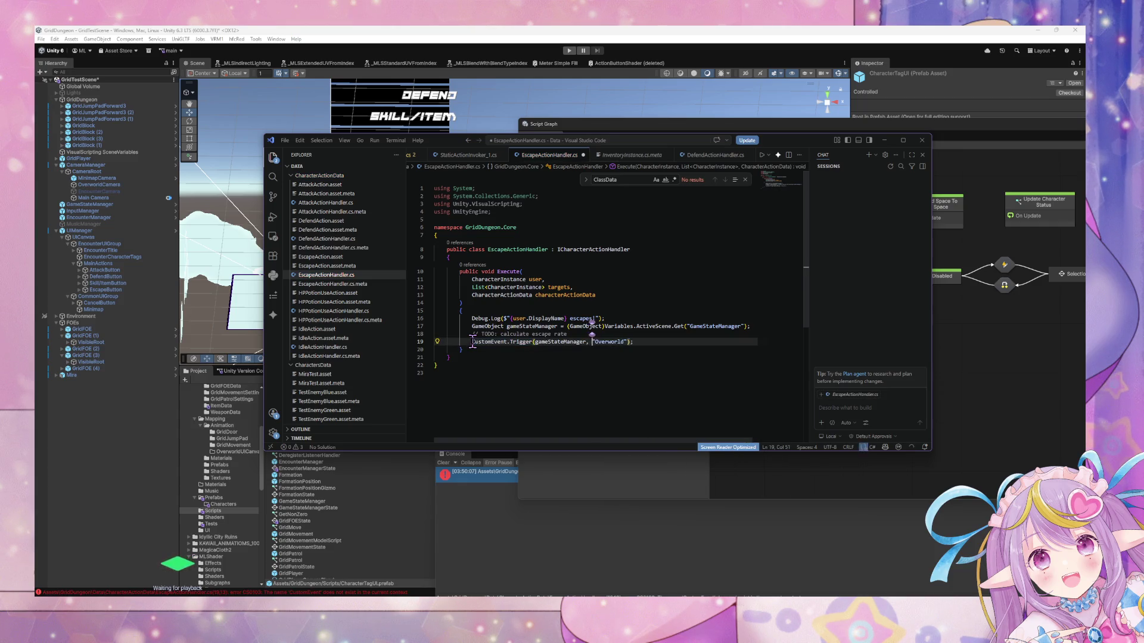
key(Delete)
text(G)
key(ctrl+z)
key(ctrl+z)
key(ctrl+z)
key(ctrl+z)
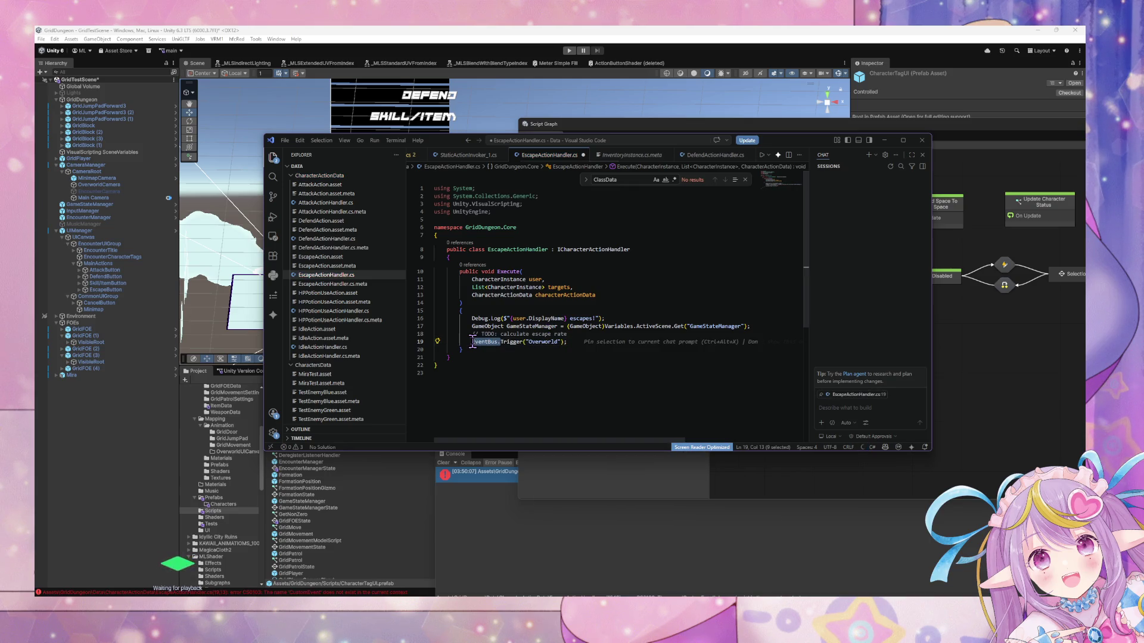
Keep the line 17 variable named lowercase gameStateManager.
double_click(514, 327)
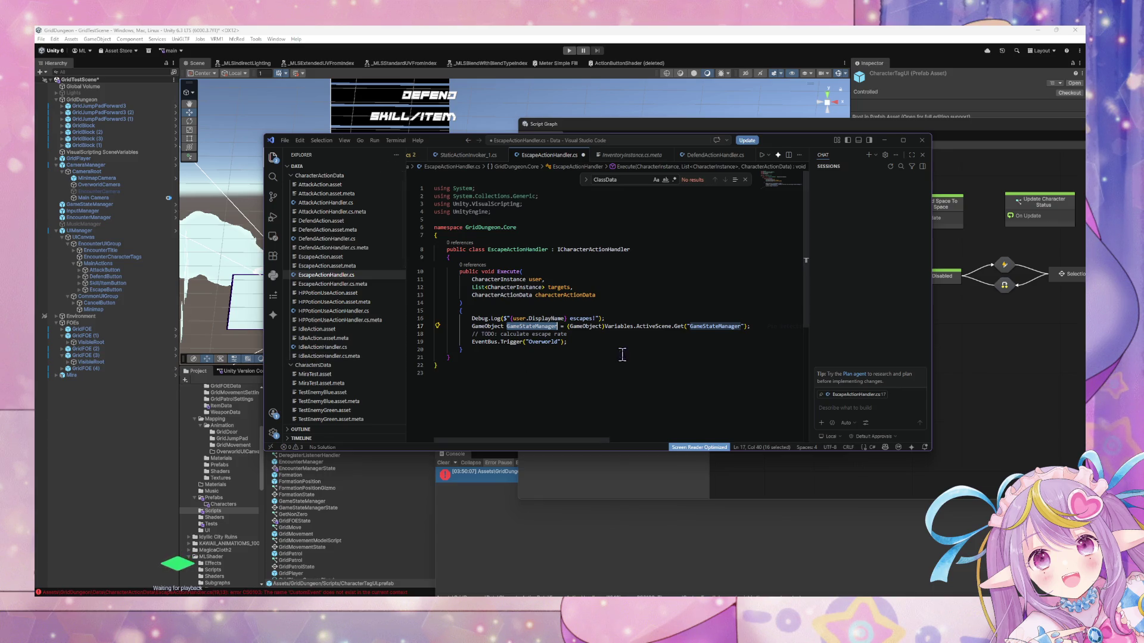
key(Left)
key(Delete)
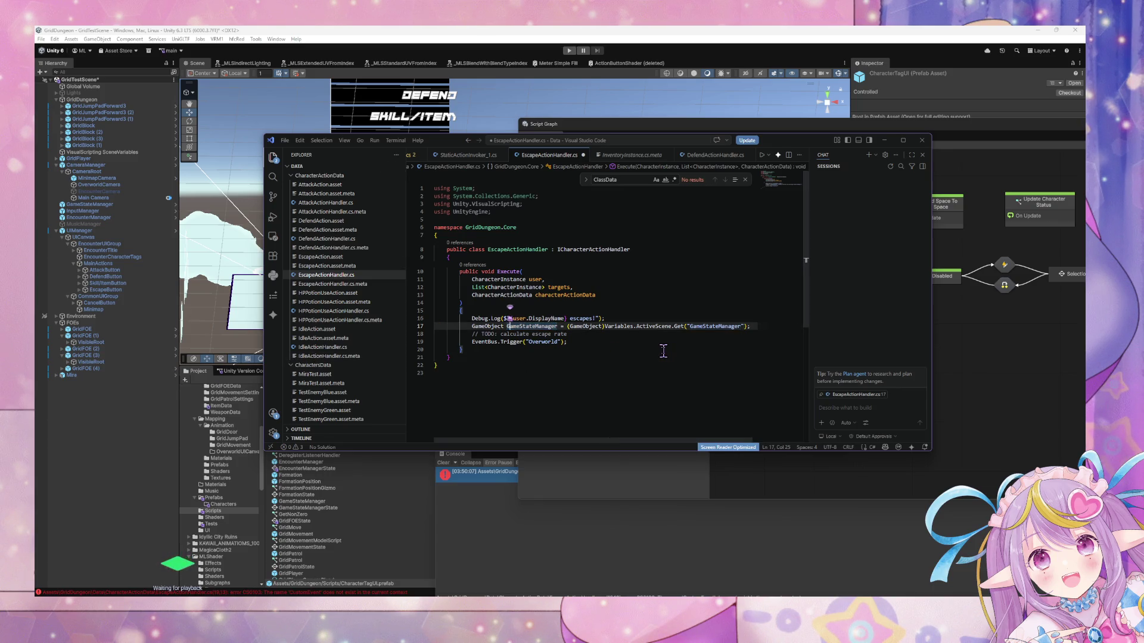
text(g)
click(596, 357)
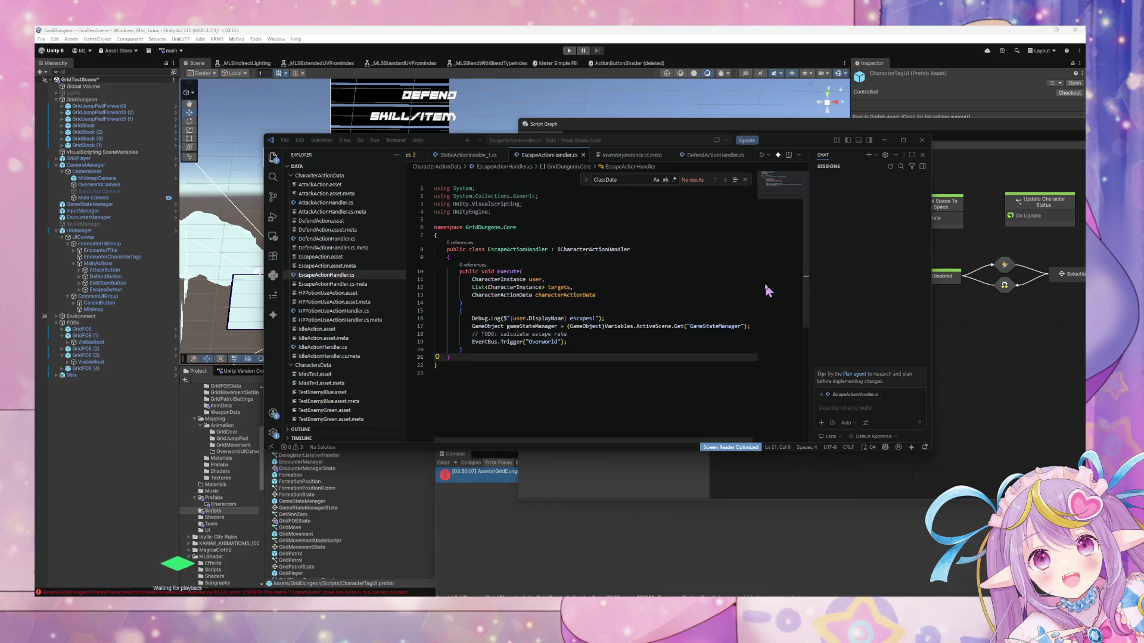
Make line 19 EventBus.Trigger(new CustomEventArgs("Overworld", gameStateManager)).
click(561, 344)
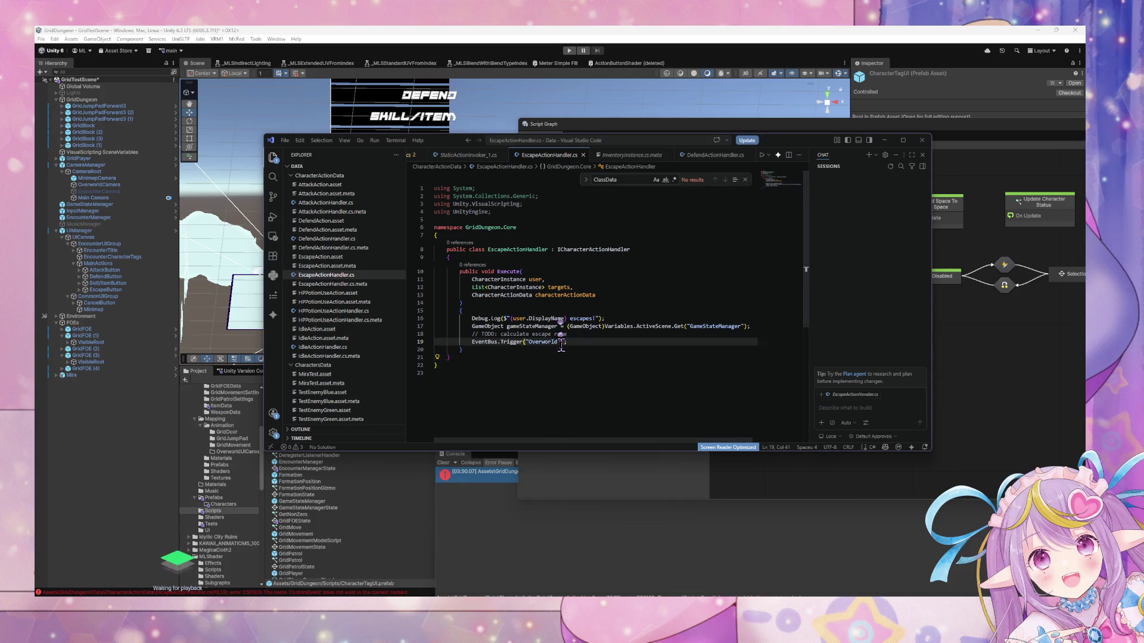
click(540, 344)
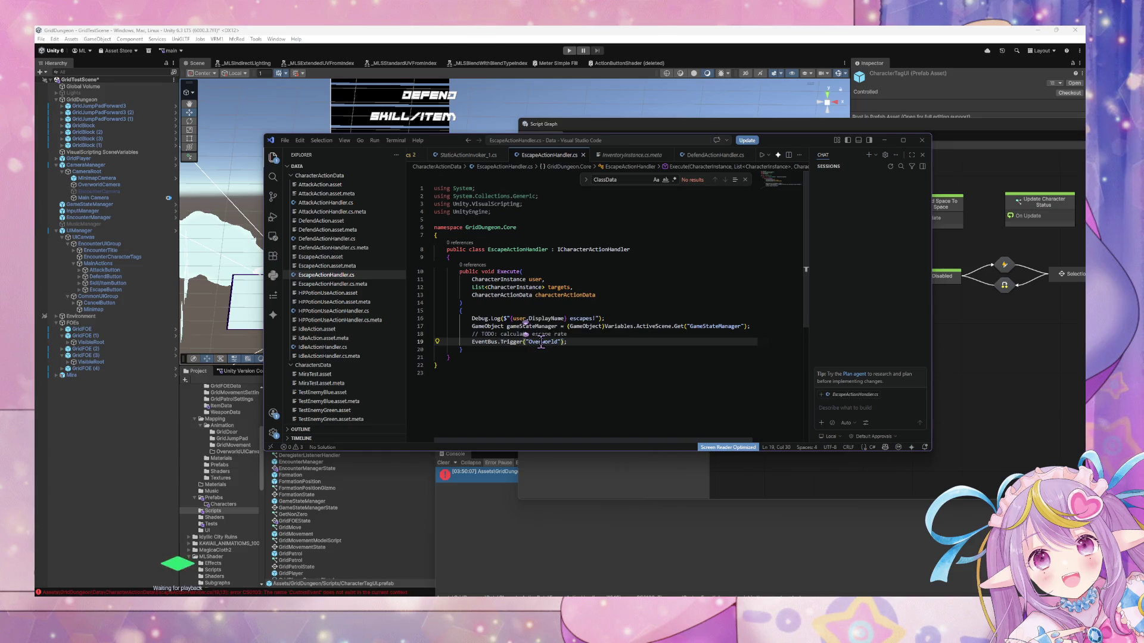
text(new CustomEv)
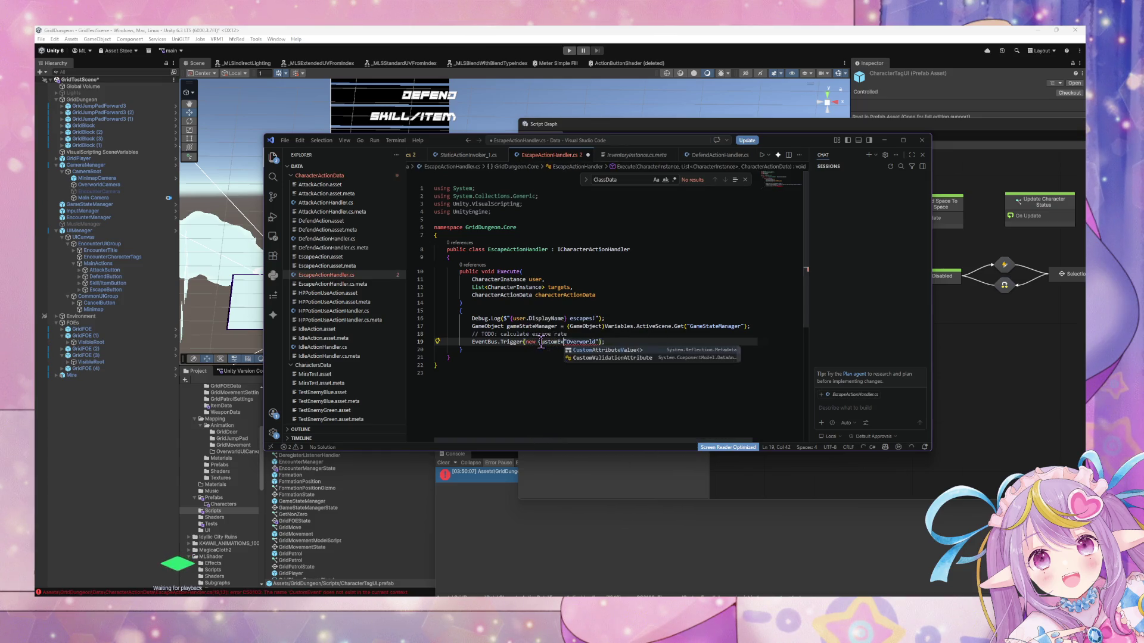
text(ent)
text(Args)
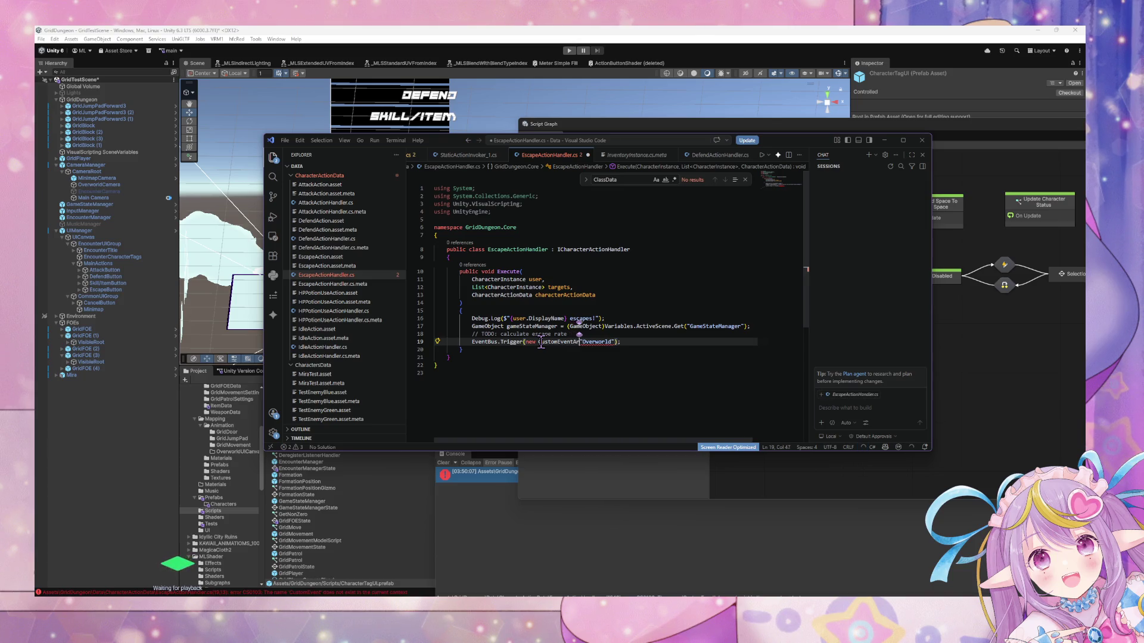
text(()
key(Right)
key(Right)
key(Right)
key(Right)
text(, gam,e)
key(BackSpace)
key(BackSpace)
text(mne)
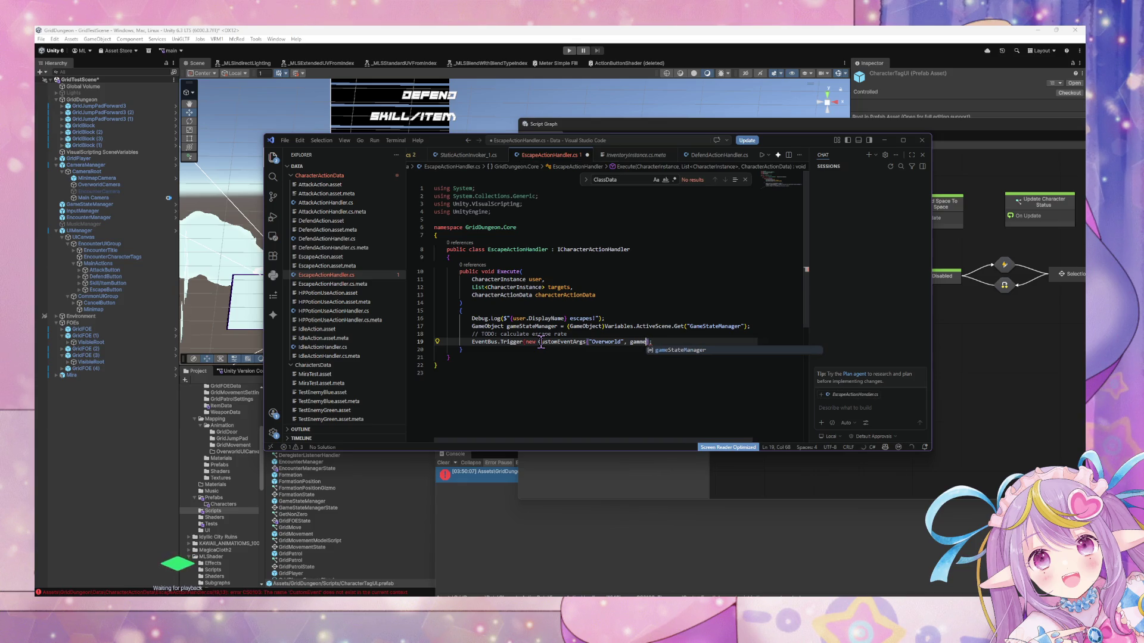
key(Tab)
text())
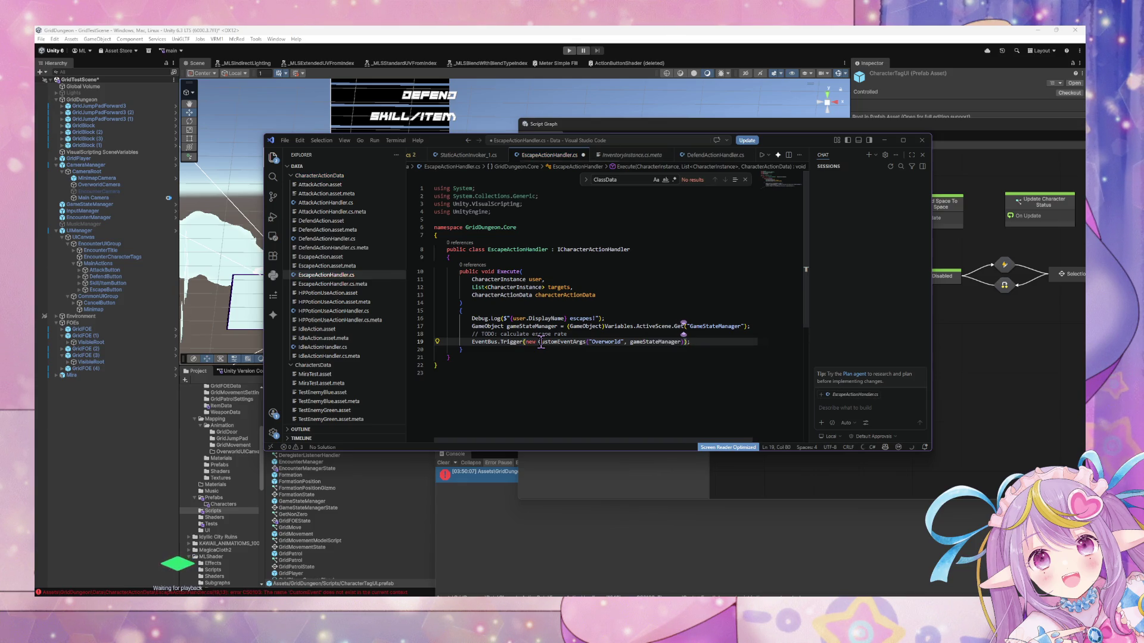
Save the script and check Unity's console error about CustomEventArgs not being found.
key(ctrl+s)
click(557, 102)
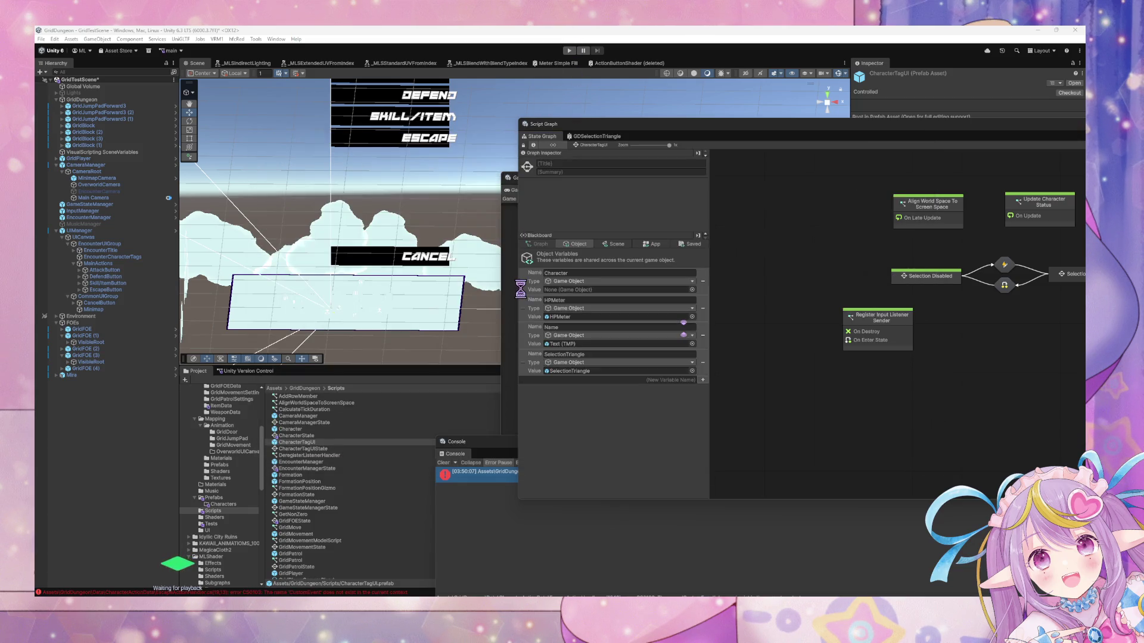
click(480, 474)
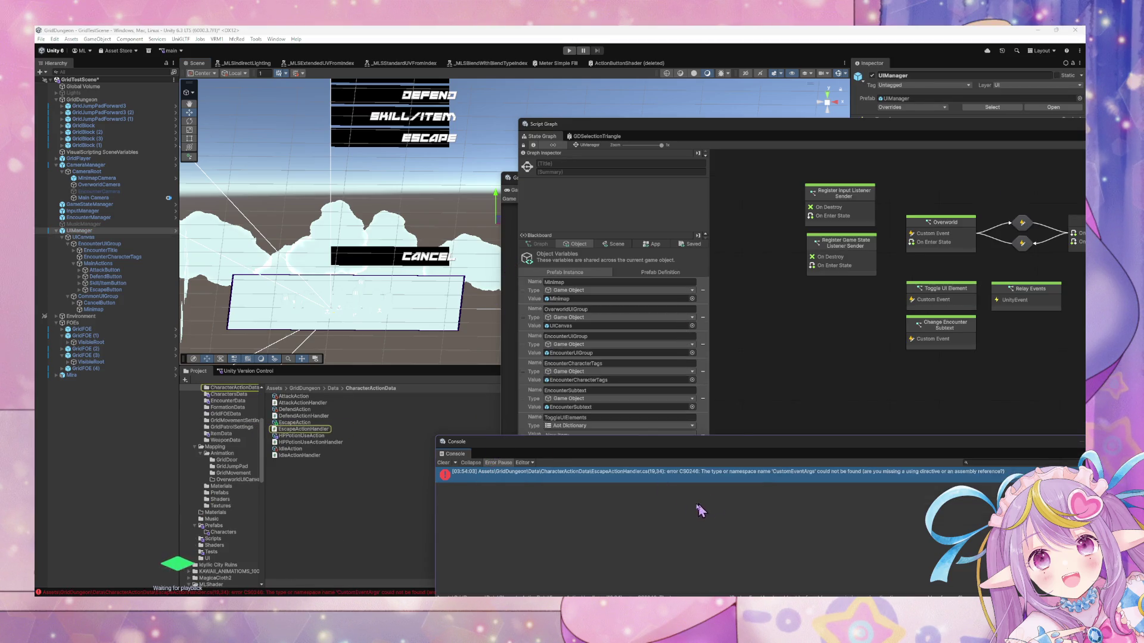
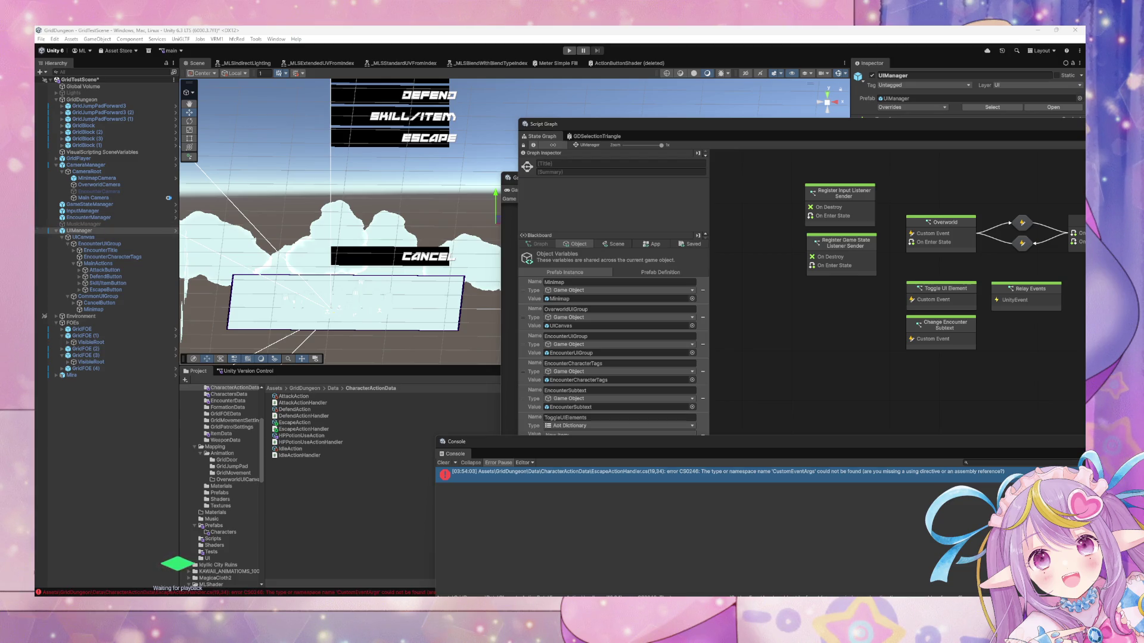
Review the EventBus documentation page in the browser.
key(alt+Tab)
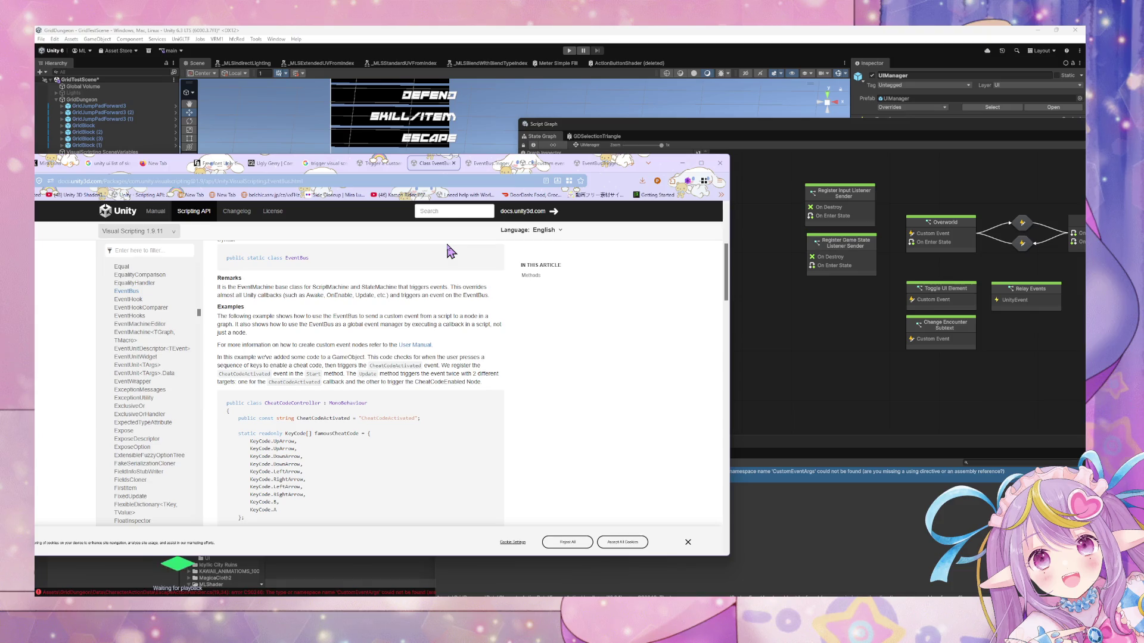
scroll(448, 249, down, 5)
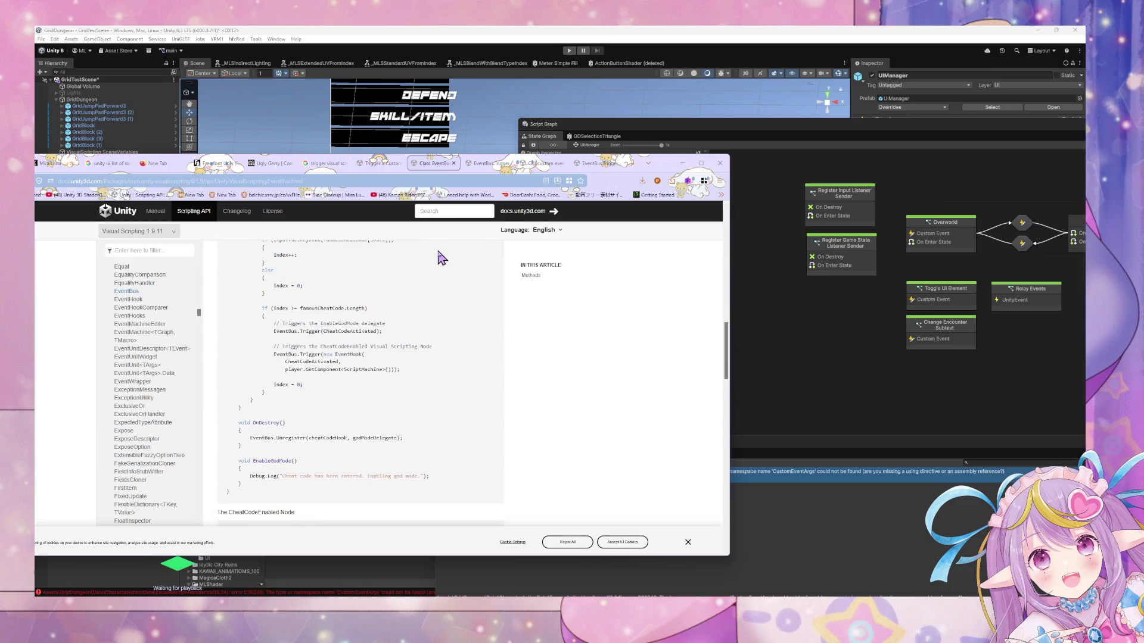
scroll(440, 258, up, 2)
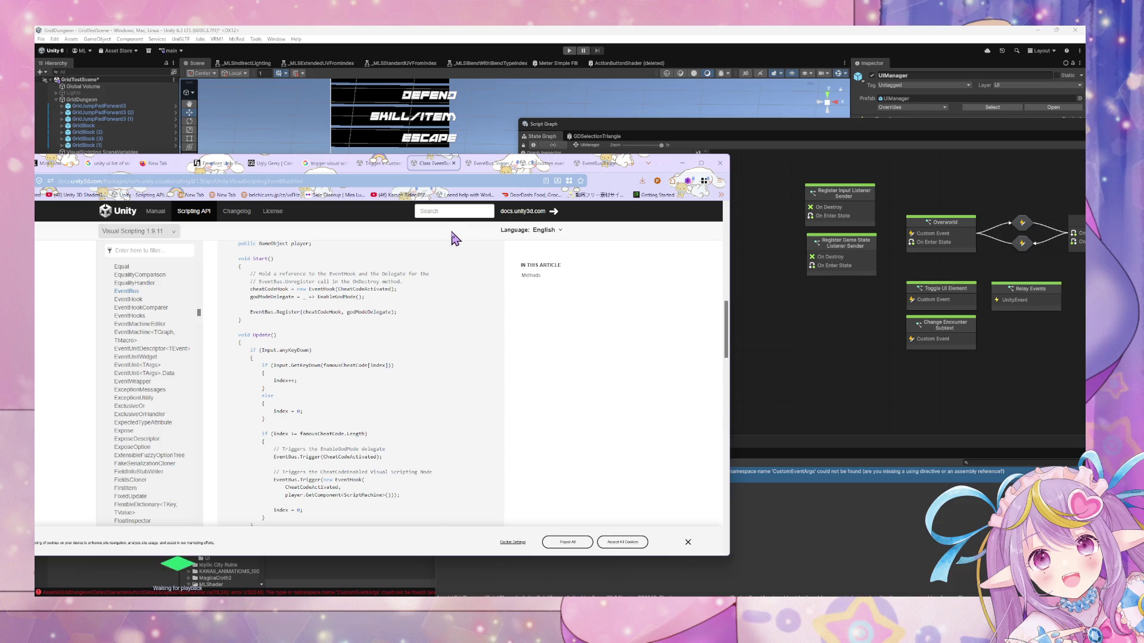
scroll(455, 238, down, 5)
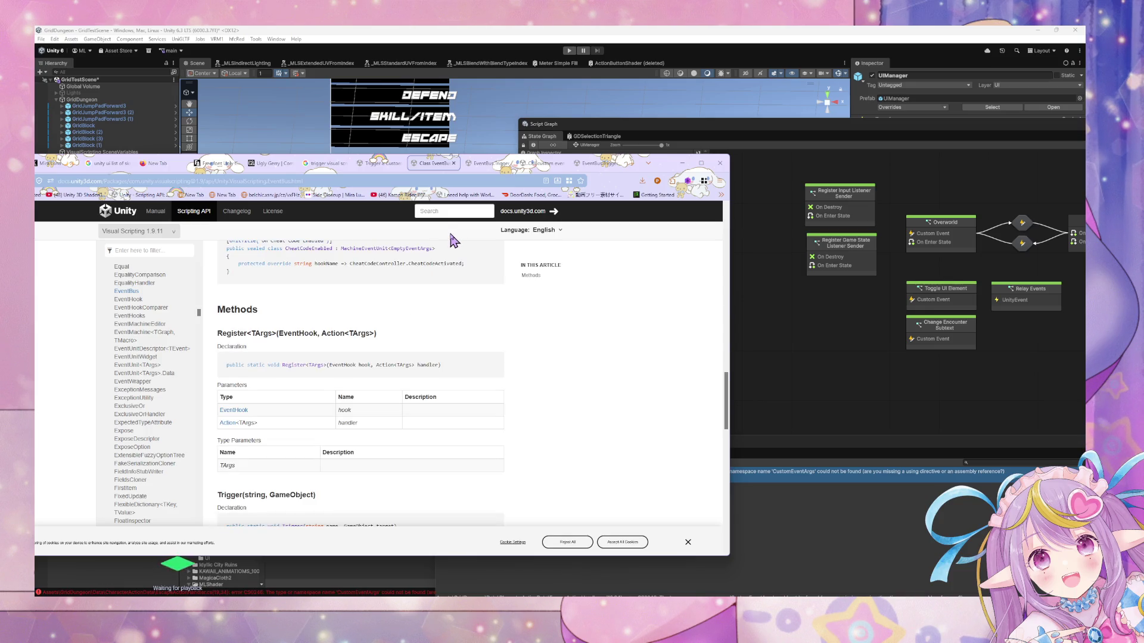
scroll(454, 239, up, 2)
scroll(454, 239, down, 12)
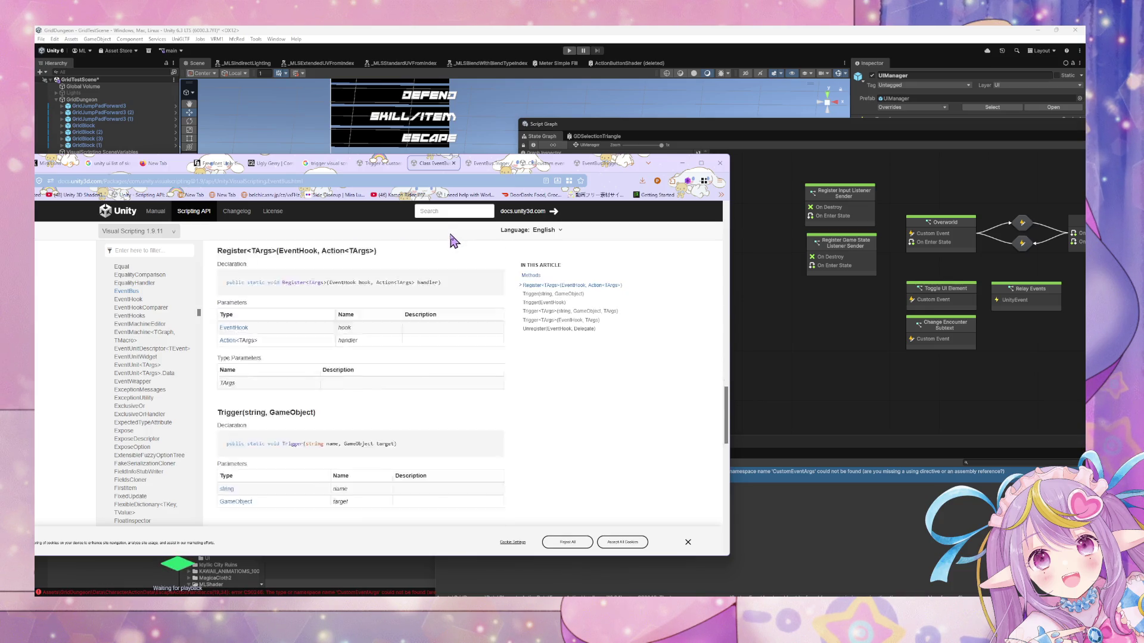
scroll(454, 239, up, 10)
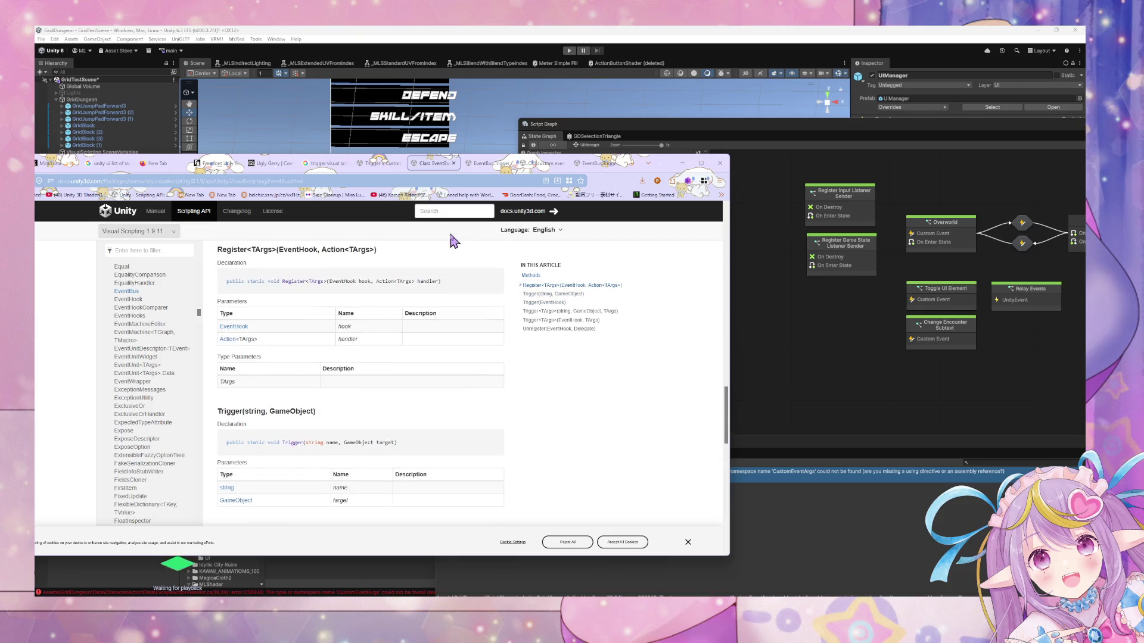
scroll(454, 239, down, 6)
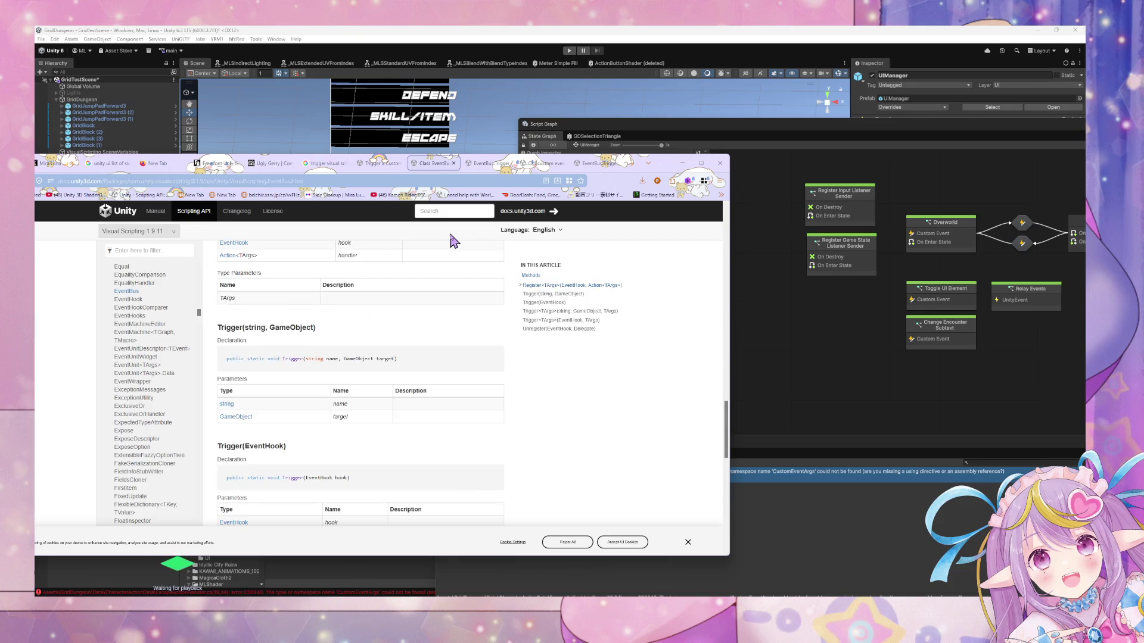
scroll(454, 239, up, 3)
From Unity, open the escape action handler script and select the CommonUIGroup object.
click(746, 341)
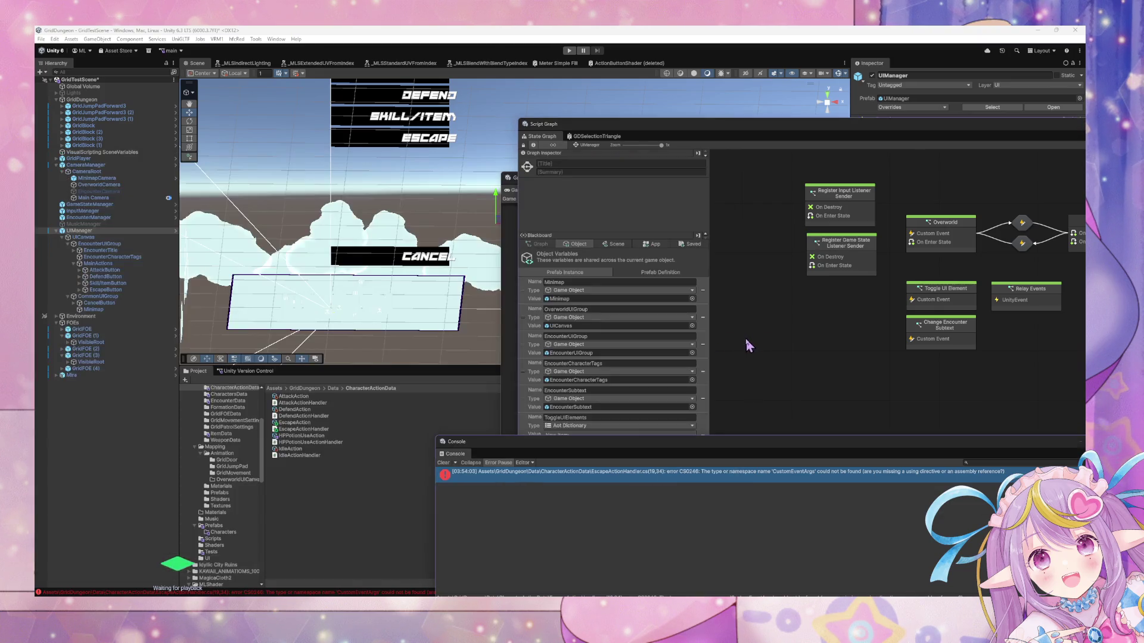
double_click(735, 473)
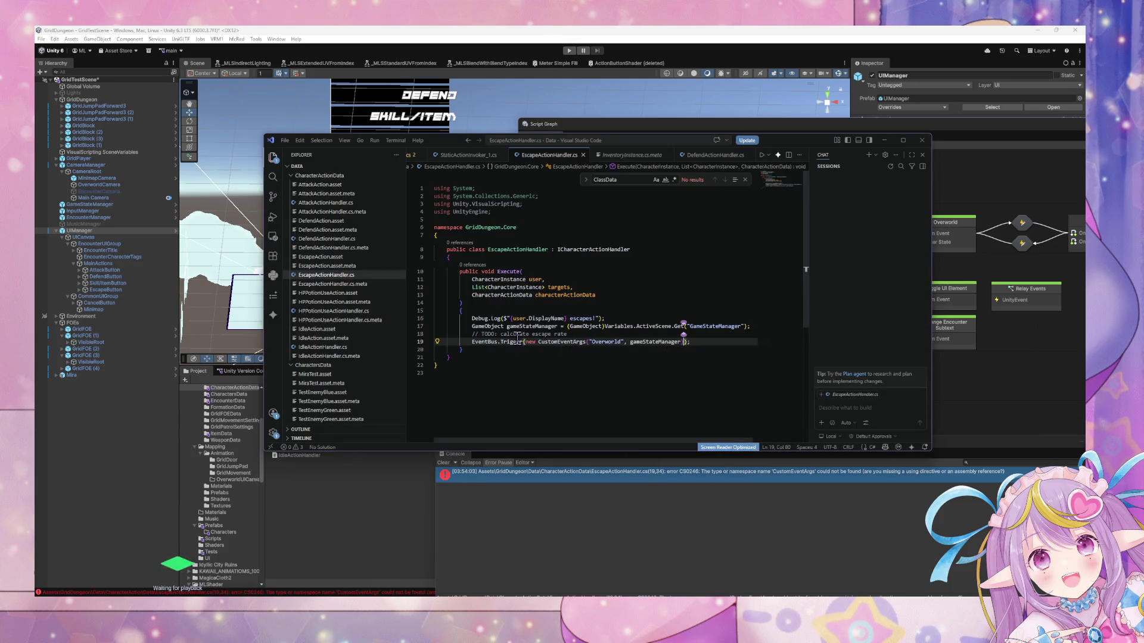
click(567, 488)
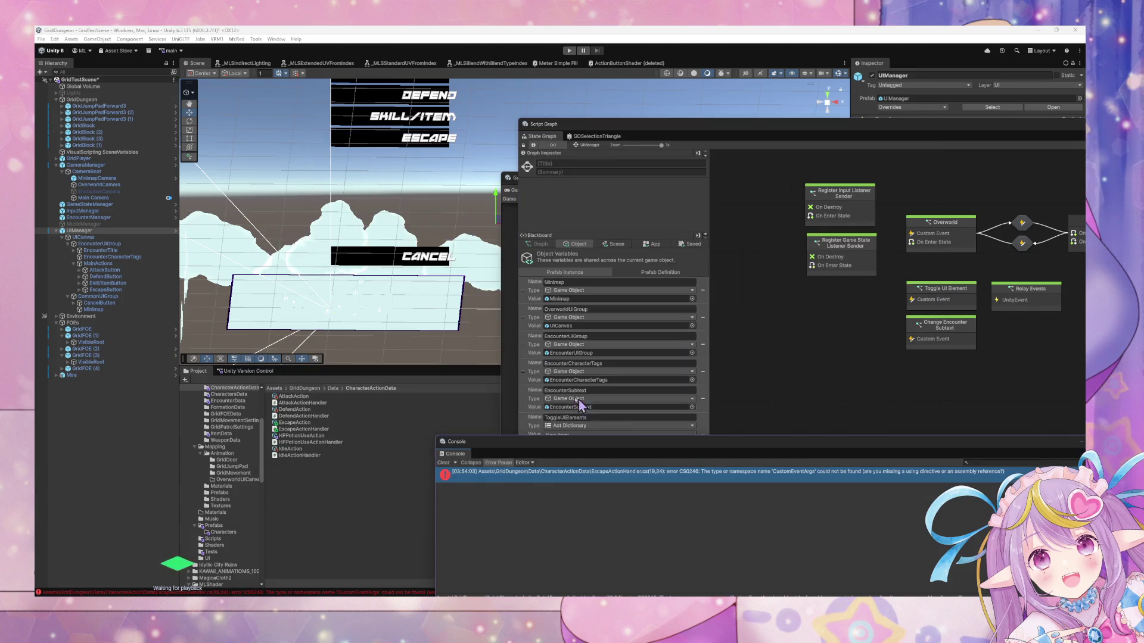
click(447, 286)
On line 19, remove the 'new CustomEventArgs(' wrapper and its extra parenthesis, then save.
key(alt+Tab)
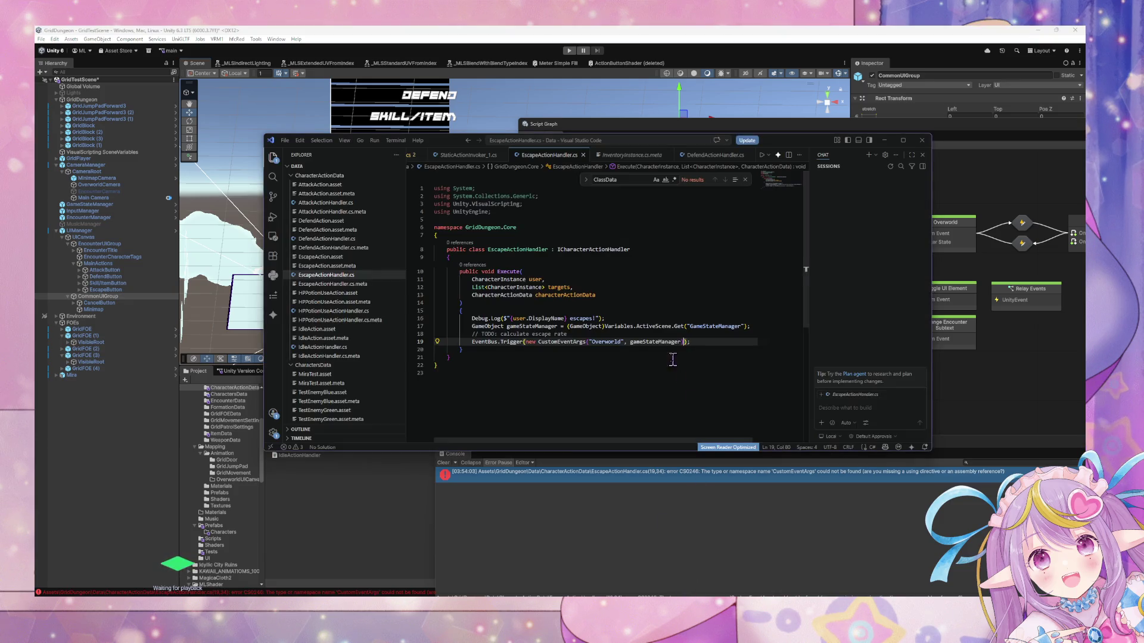
click(584, 342)
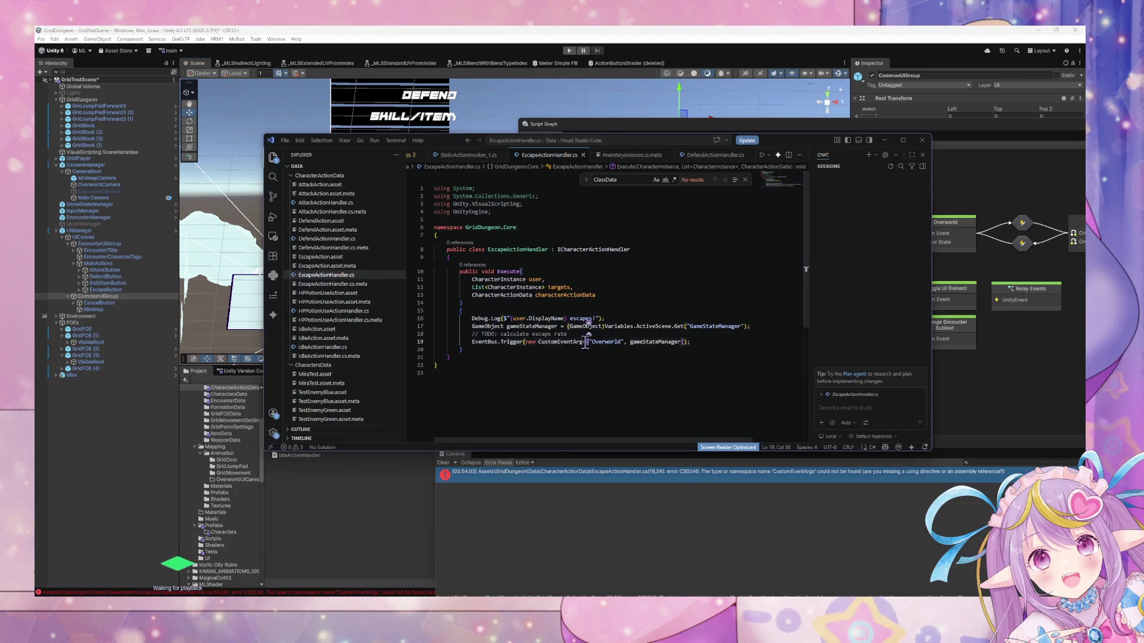
drag(586, 342, 525, 342)
key(BackSpace)
click(622, 342)
key(BackSpace)
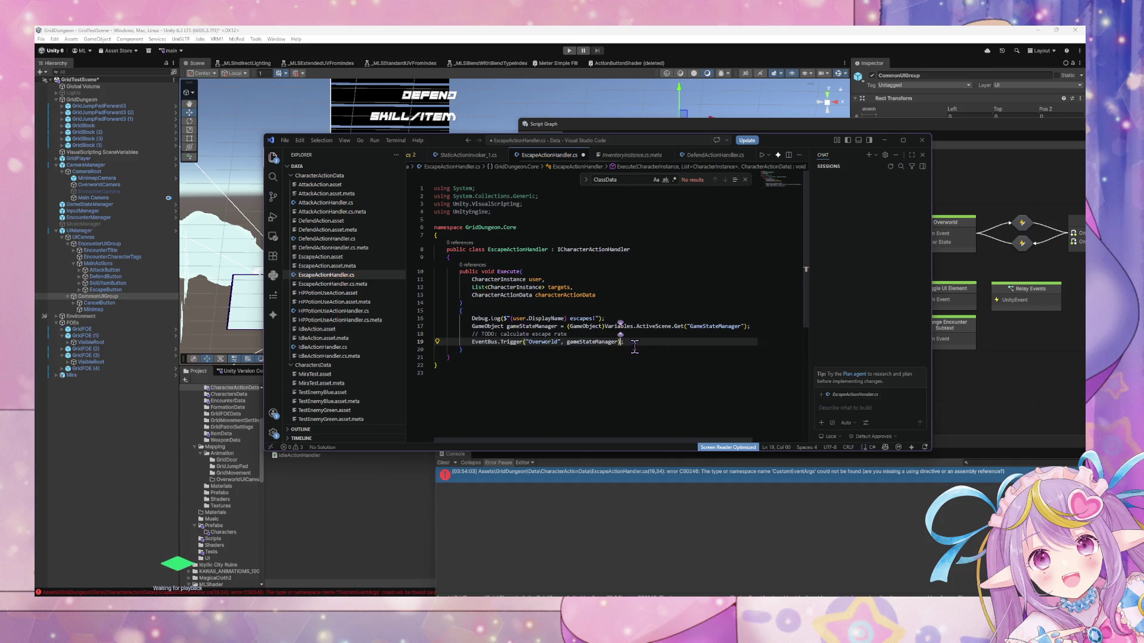
key(ctrl+s)
Let Unity recompile the scripts, then move the browser window out of the way.
click(651, 465)
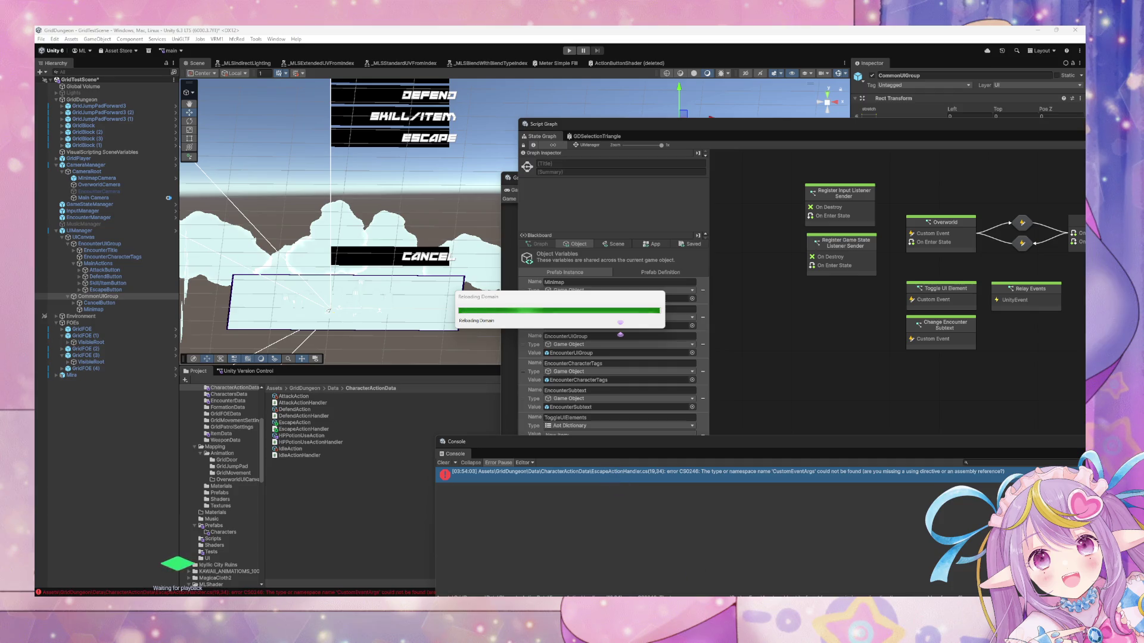
key(alt+Tab)
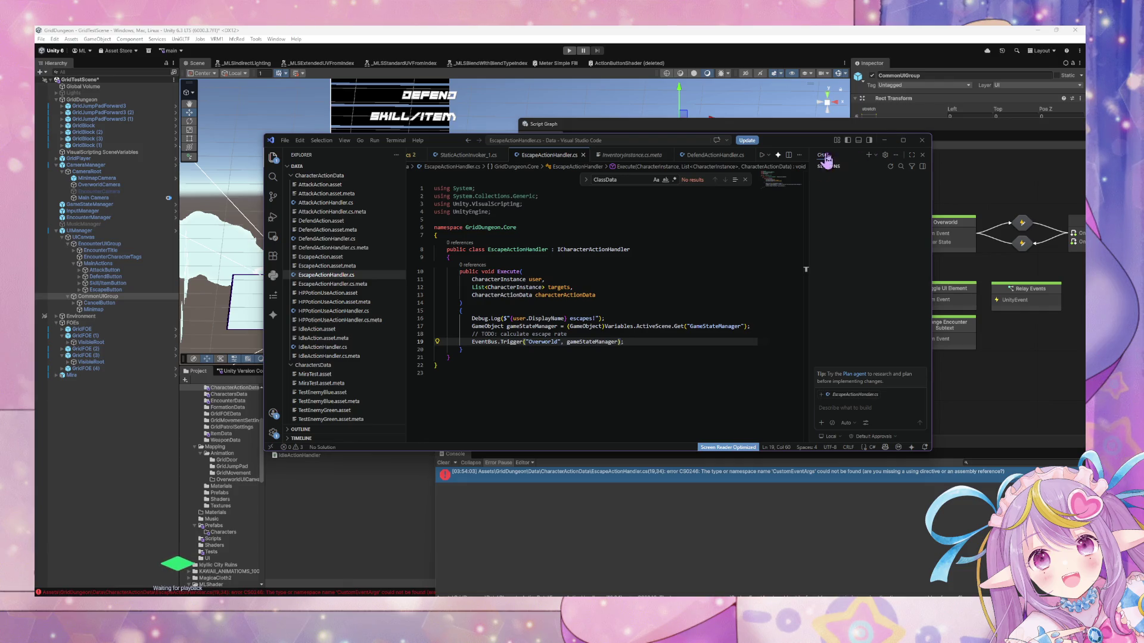
click(884, 140)
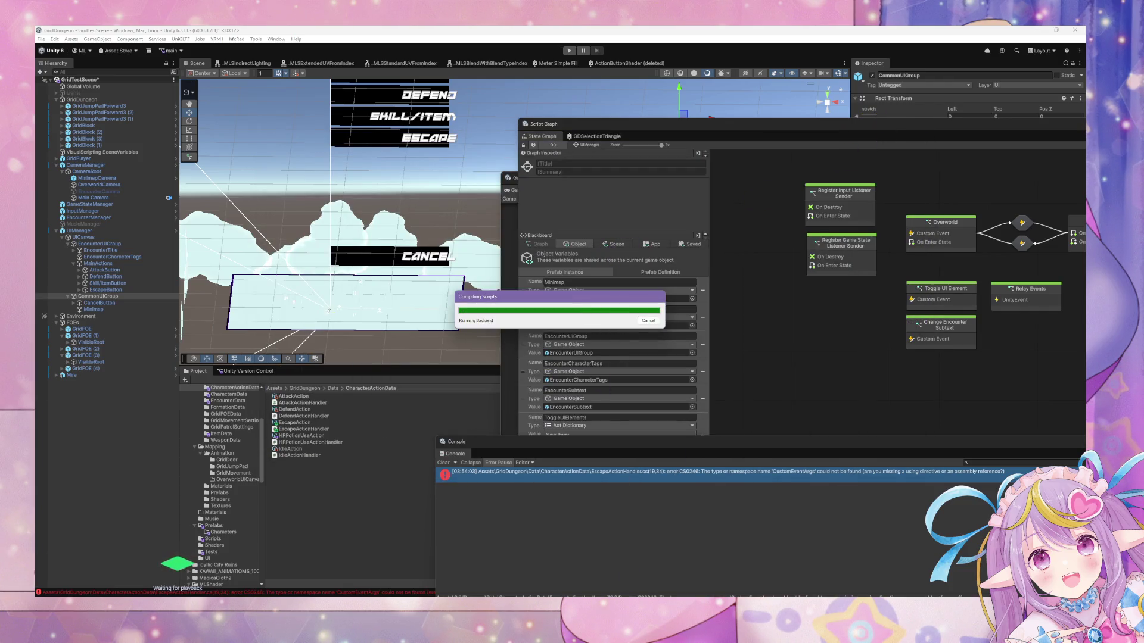
key(alt+Tab)
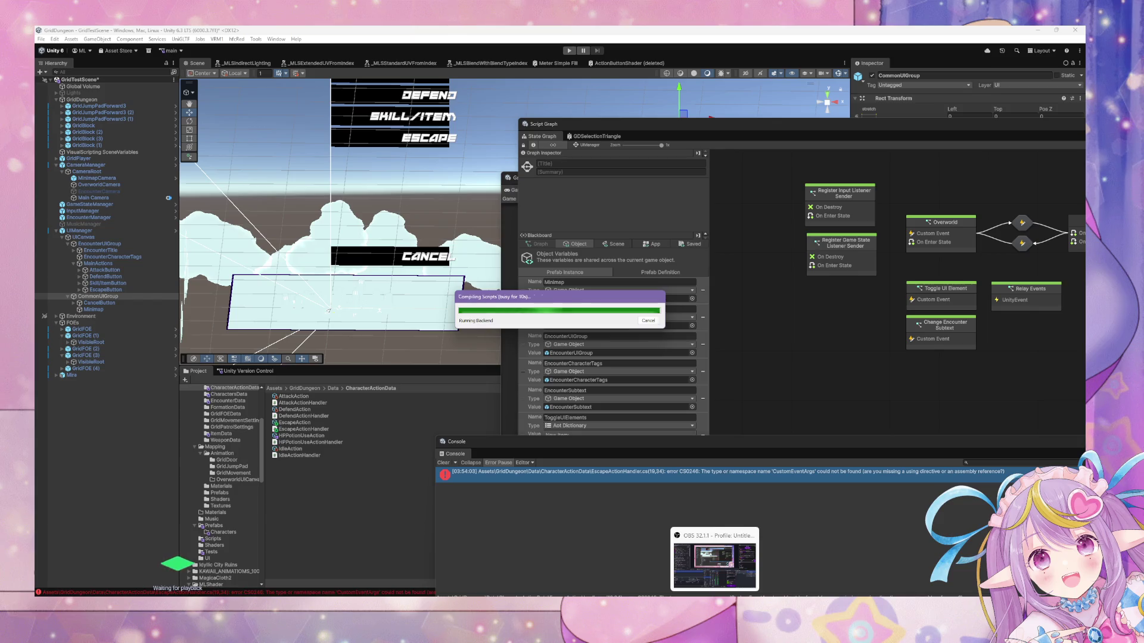
key(alt+Tab)
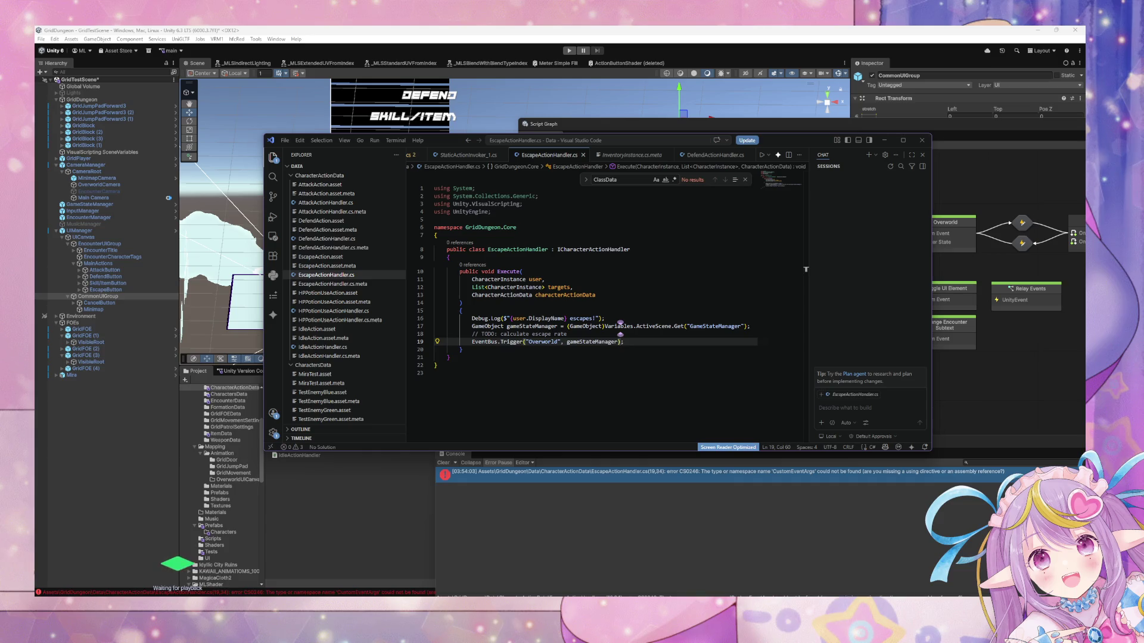
key(alt+Tab)
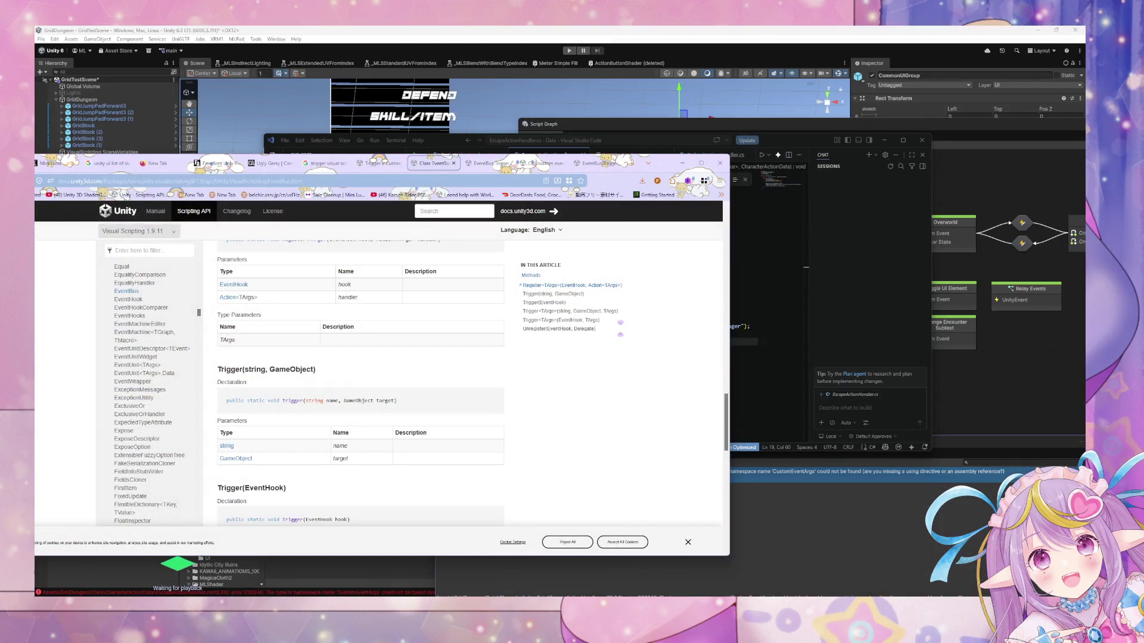
click(46, 163)
mouse_move(668, 159)
mouse_down()
mouse_move(231, 146)
mouse_move(235, 156)
mouse_move(35, 119)
mouse_up()
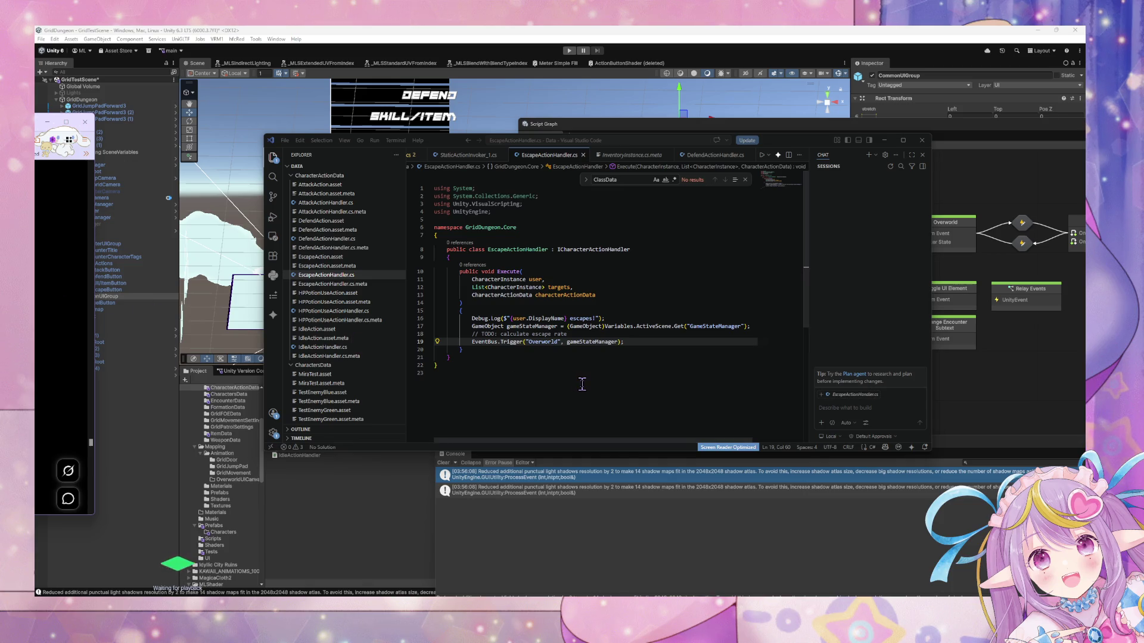
click(633, 527)
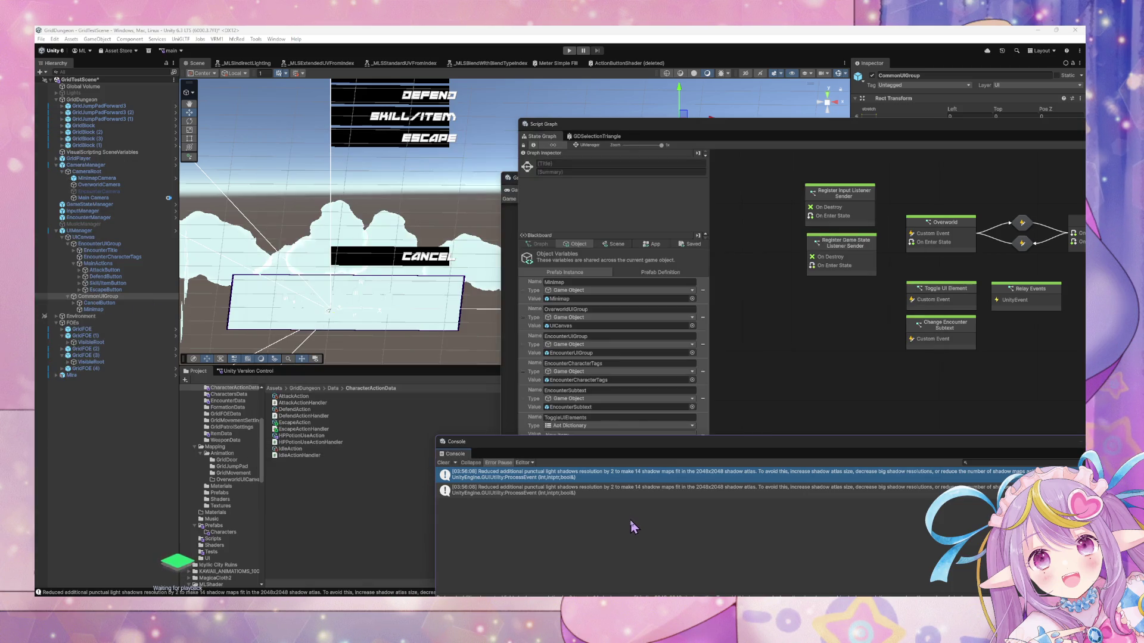
Enter Play mode and choose Escape twice in the battle menu.
click(569, 51)
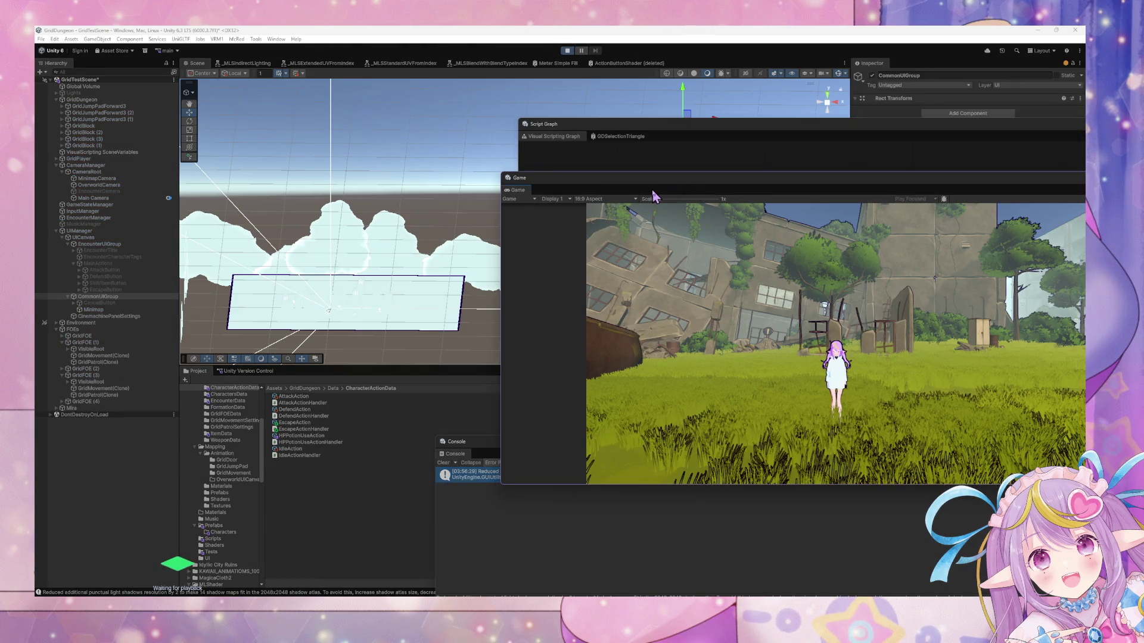
drag(633, 182, 620, 179)
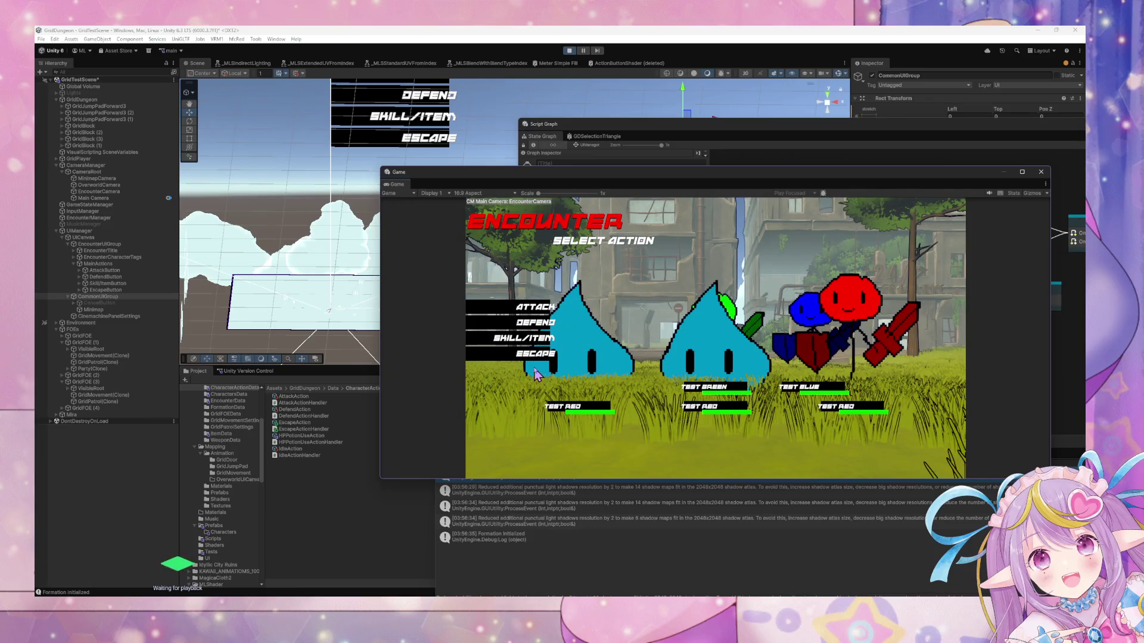
click(530, 360)
click(527, 359)
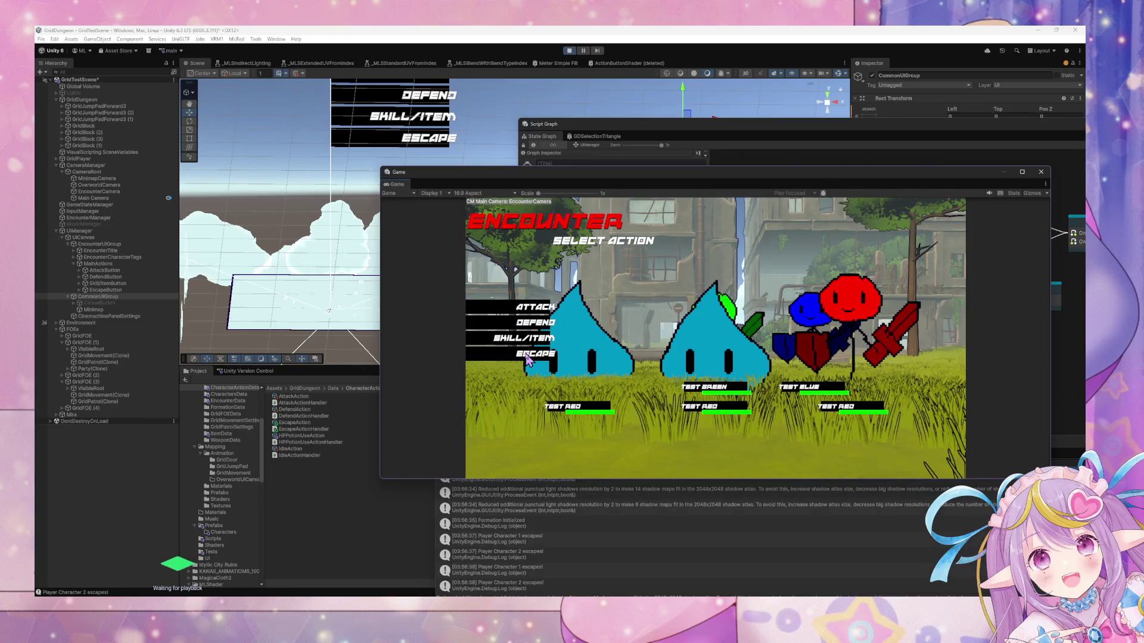
key(alt+Tab)
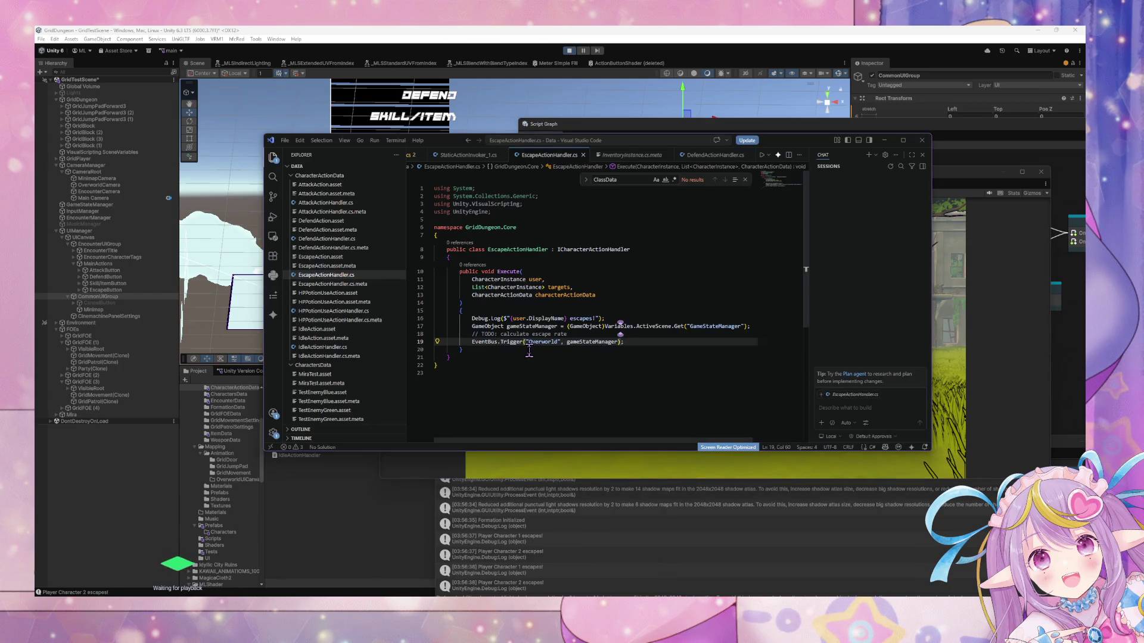
click(611, 476)
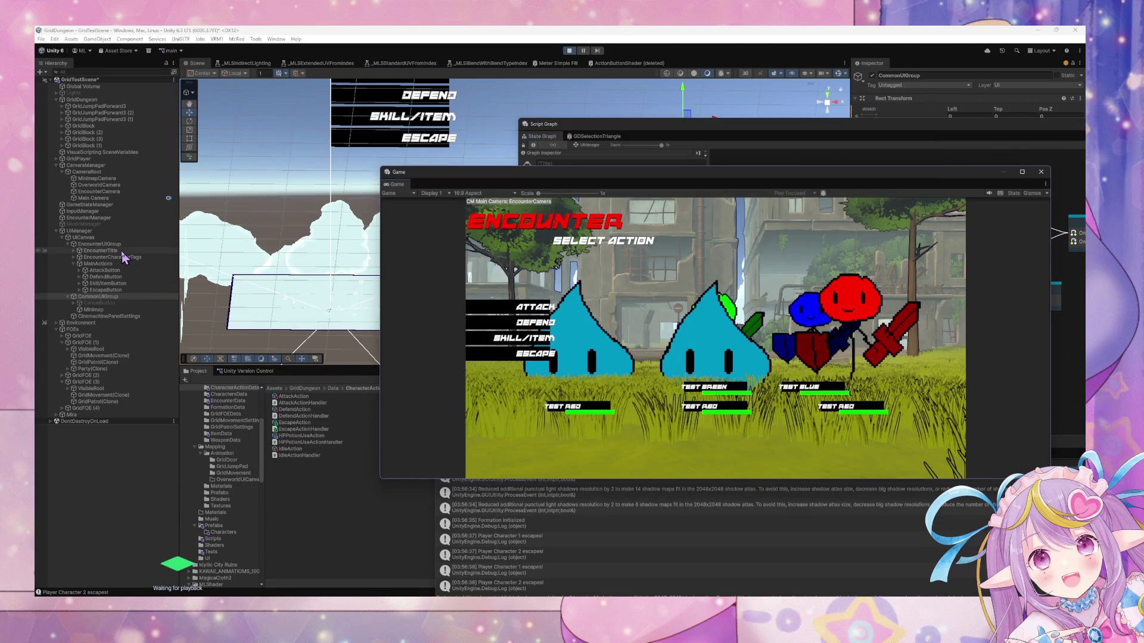
Select GameStateManager, choose Escape again, and read the 'Player Character 2 escapes' log entry.
click(105, 205)
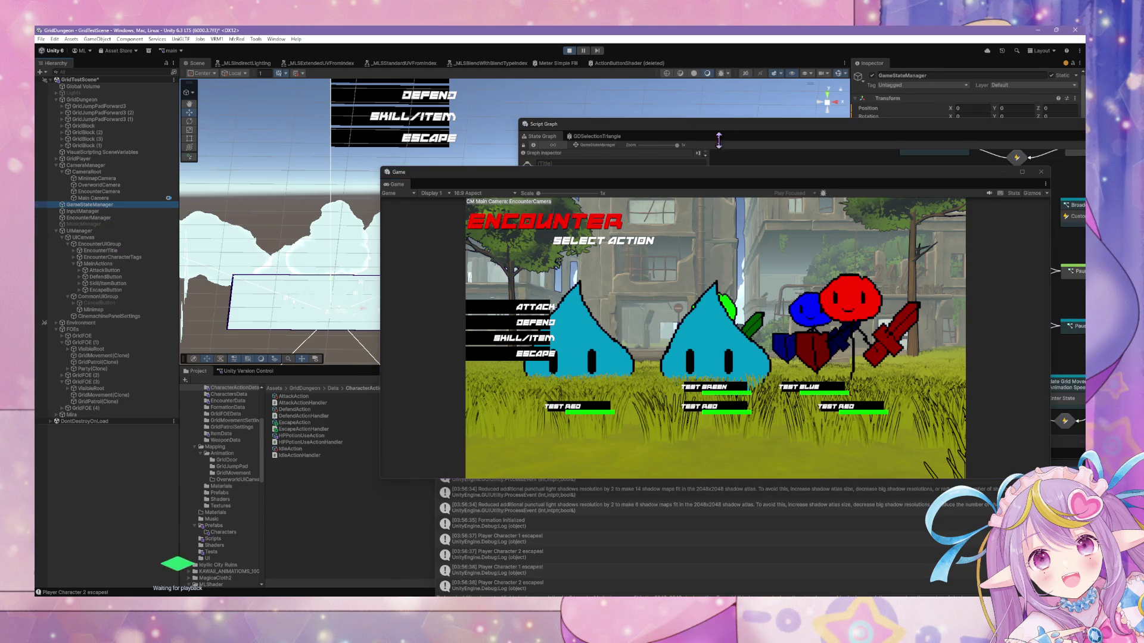
drag(685, 182, 338, 140)
click(834, 346)
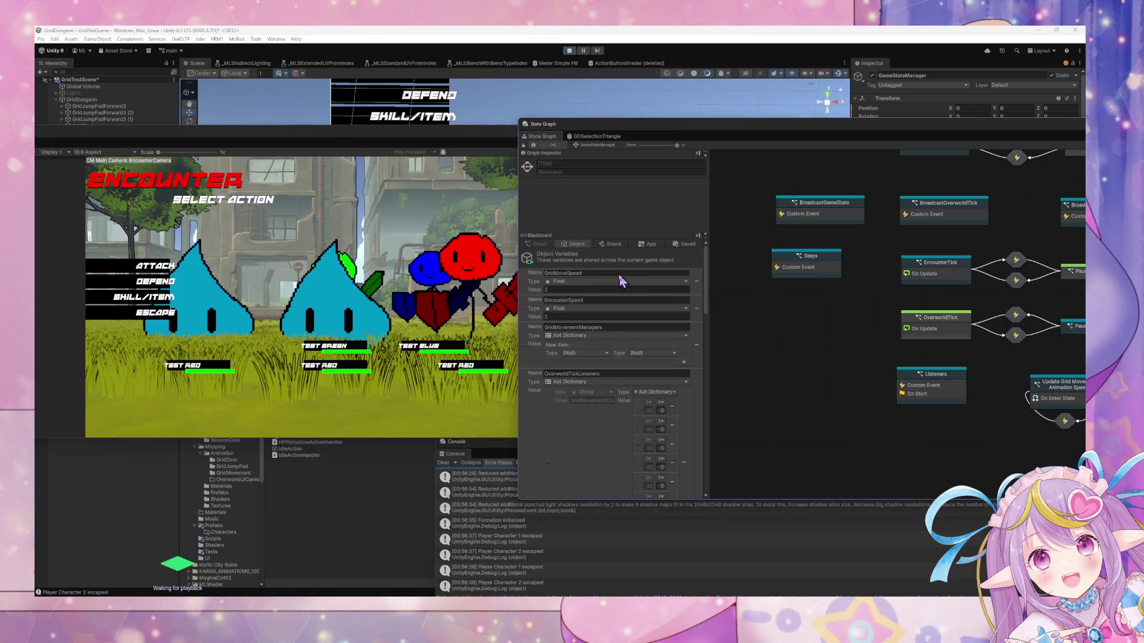
click(365, 301)
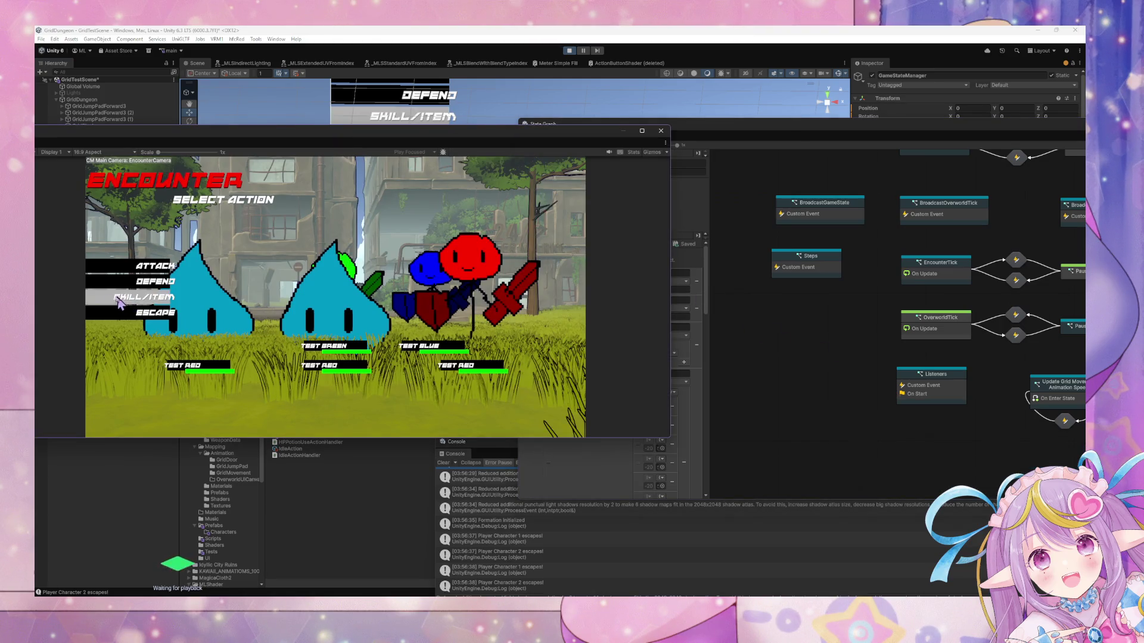
click(138, 319)
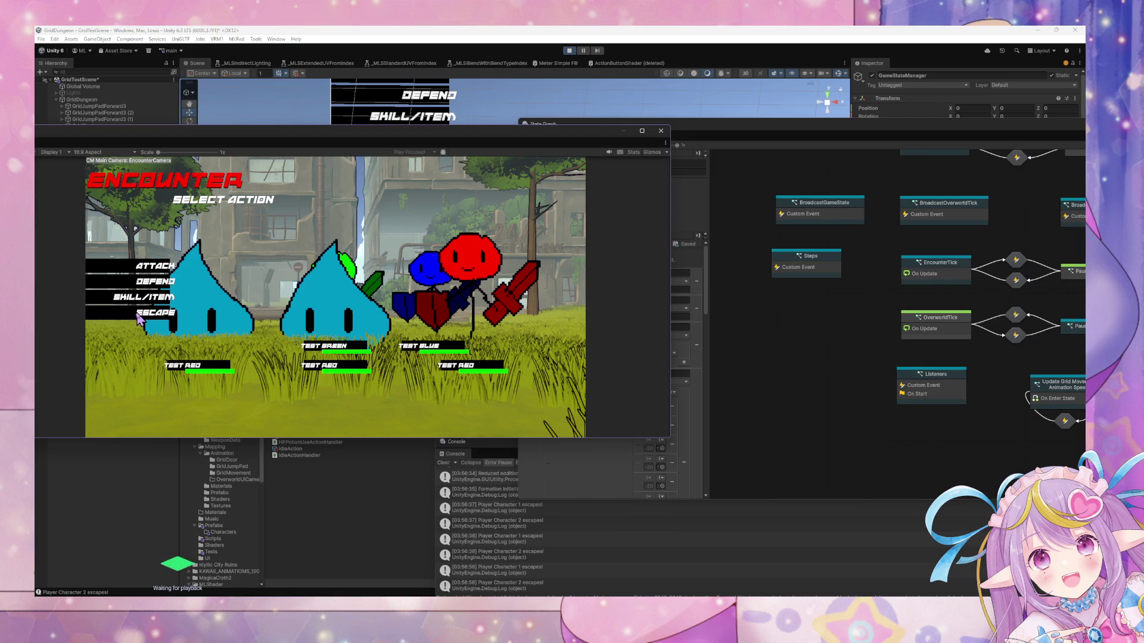
click(524, 554)
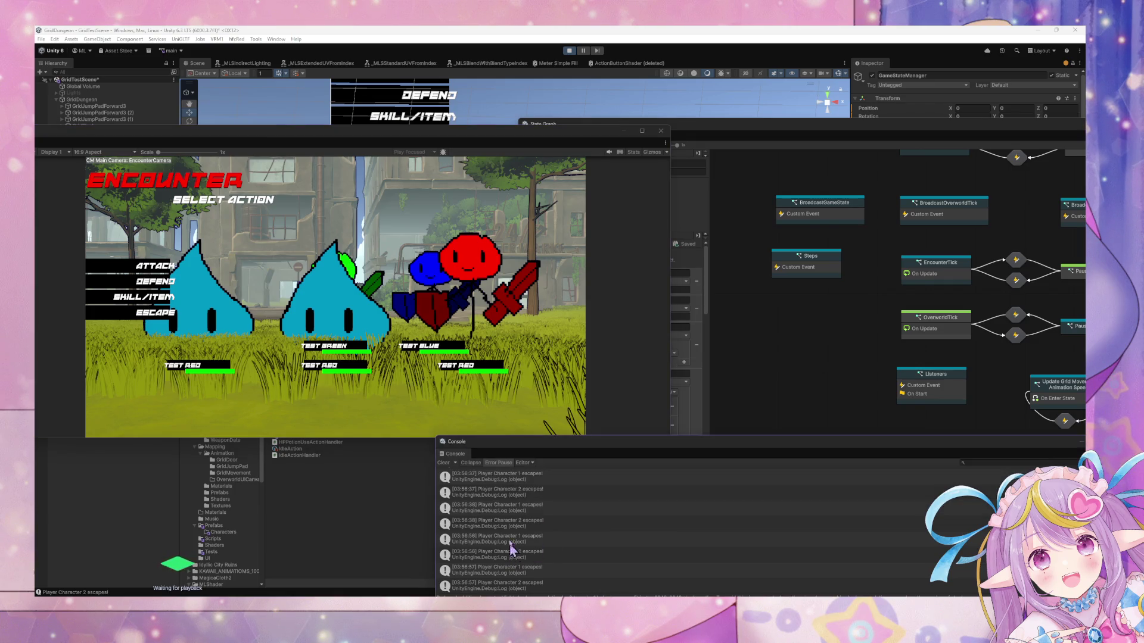
drag(516, 451, 546, 214)
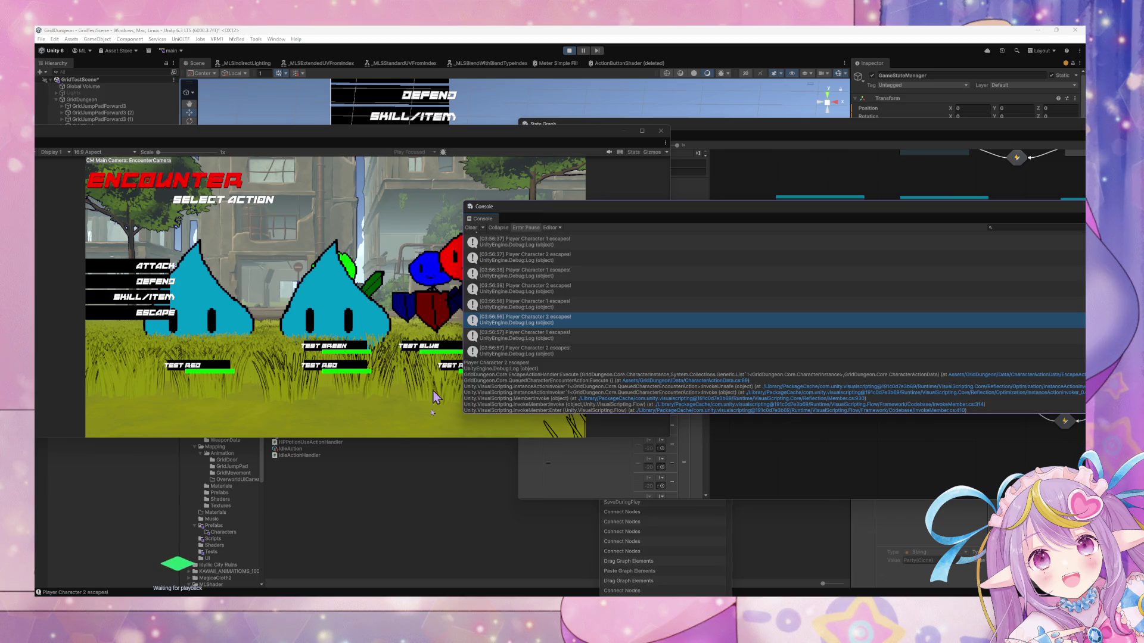
Skim the CustomEvent.cs search results and check where gameStateManager is used in EscapeActionHandler.cs.
mouse_move(587, 595)
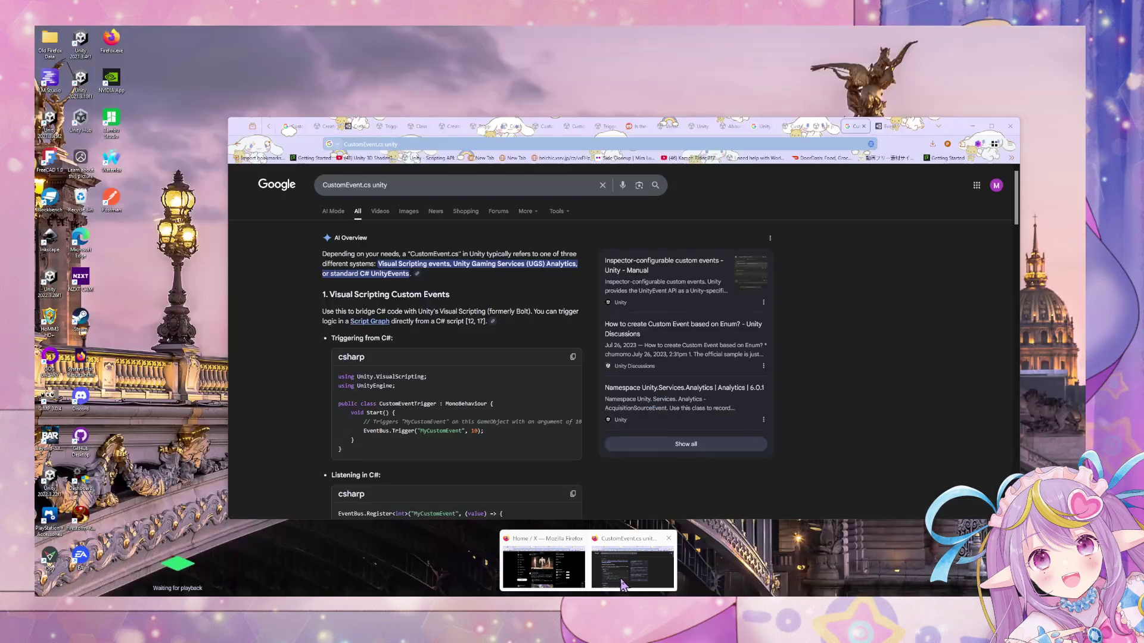
click(624, 585)
scroll(492, 381, down, 2)
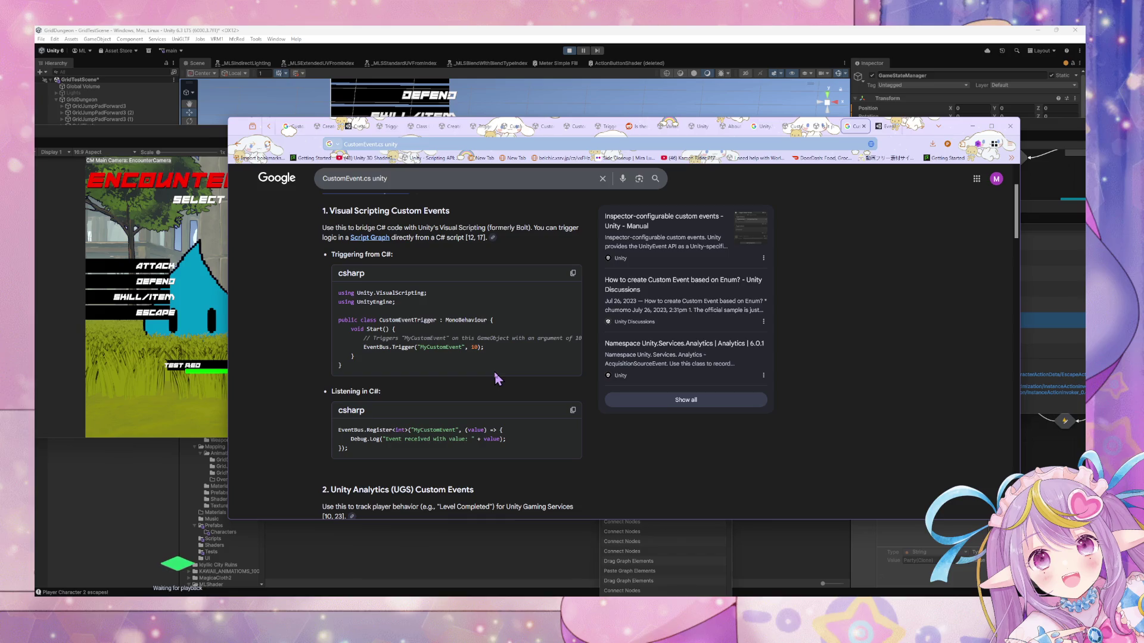
scroll(497, 377, down, 3)
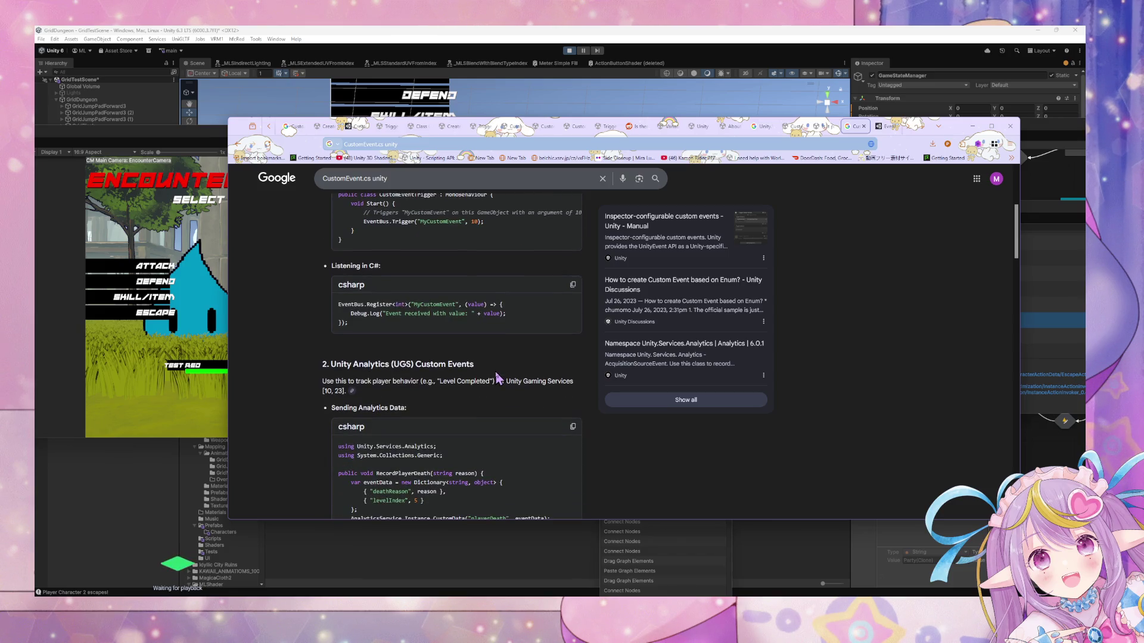
scroll(499, 377, up, 3)
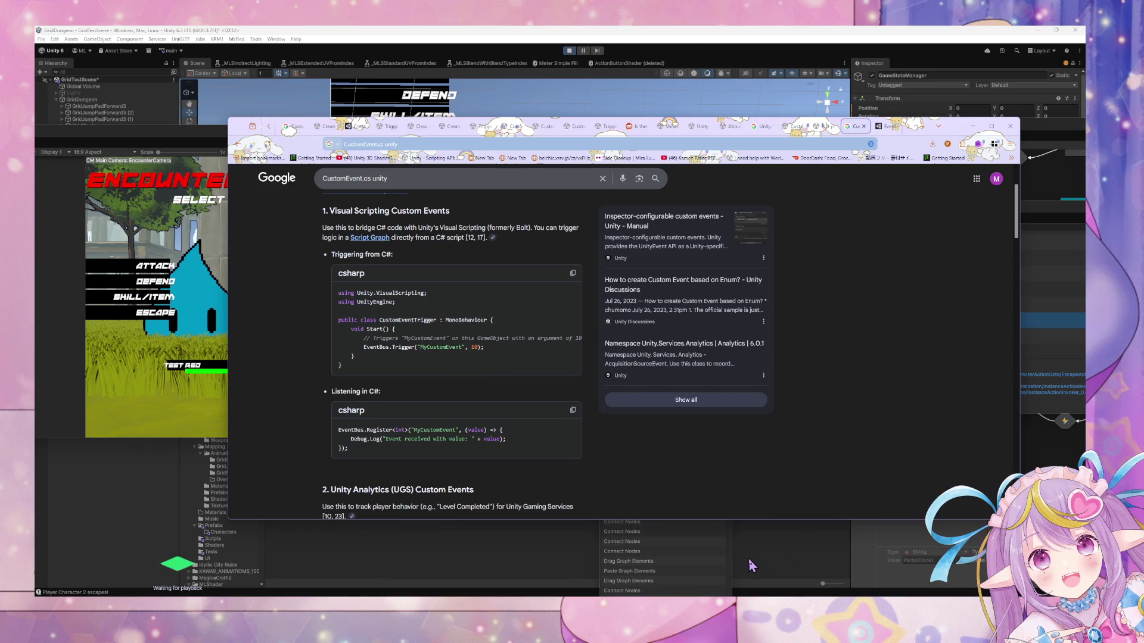
click(705, 569)
key(alt+Tab)
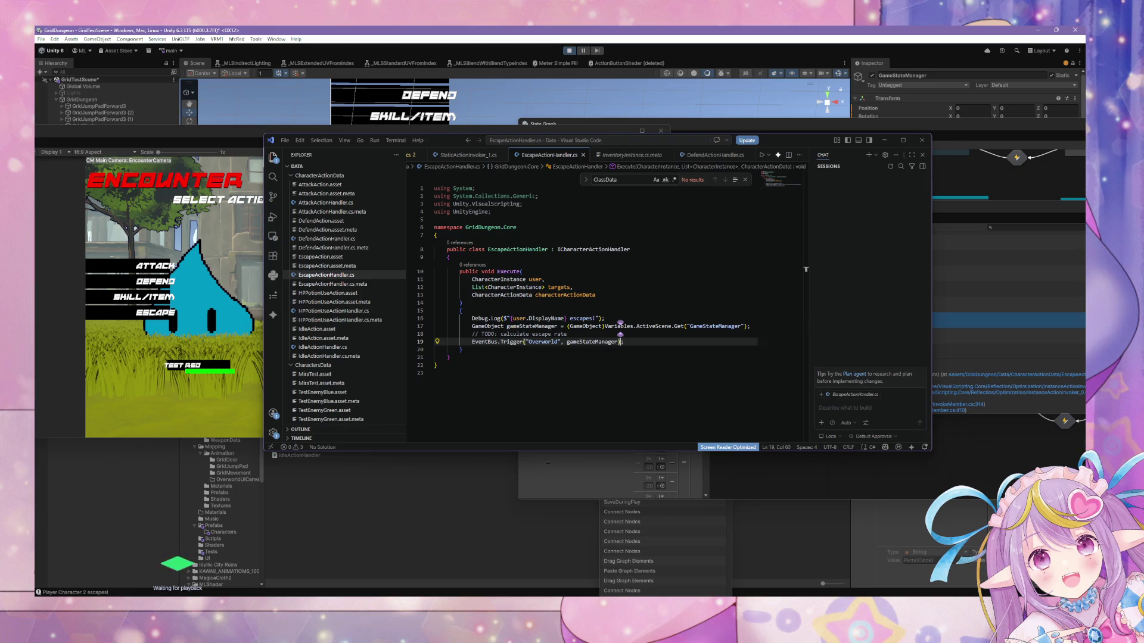
click(593, 341)
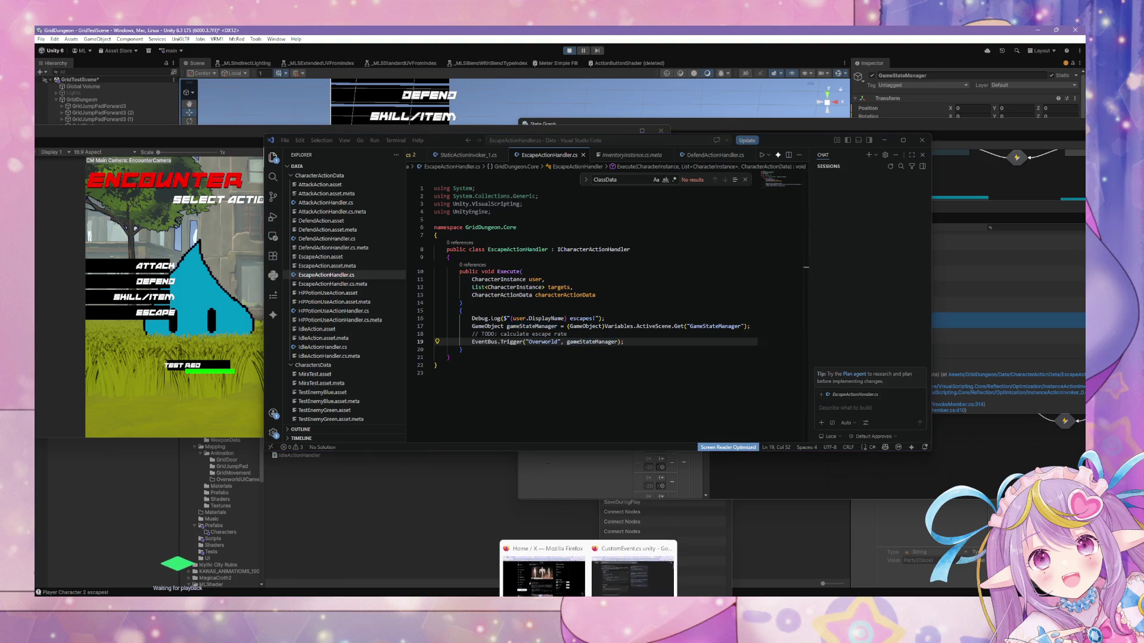
Search Google for 'triggering event bus on another object c# unity'.
click(589, 581)
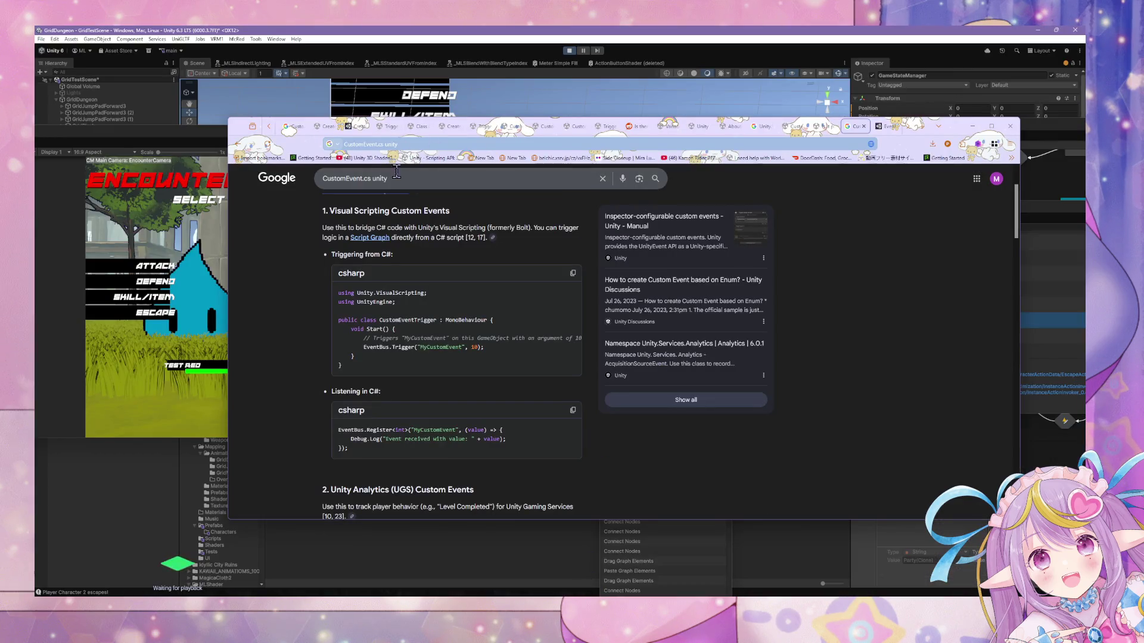
triple_click(329, 178)
text(trigger)
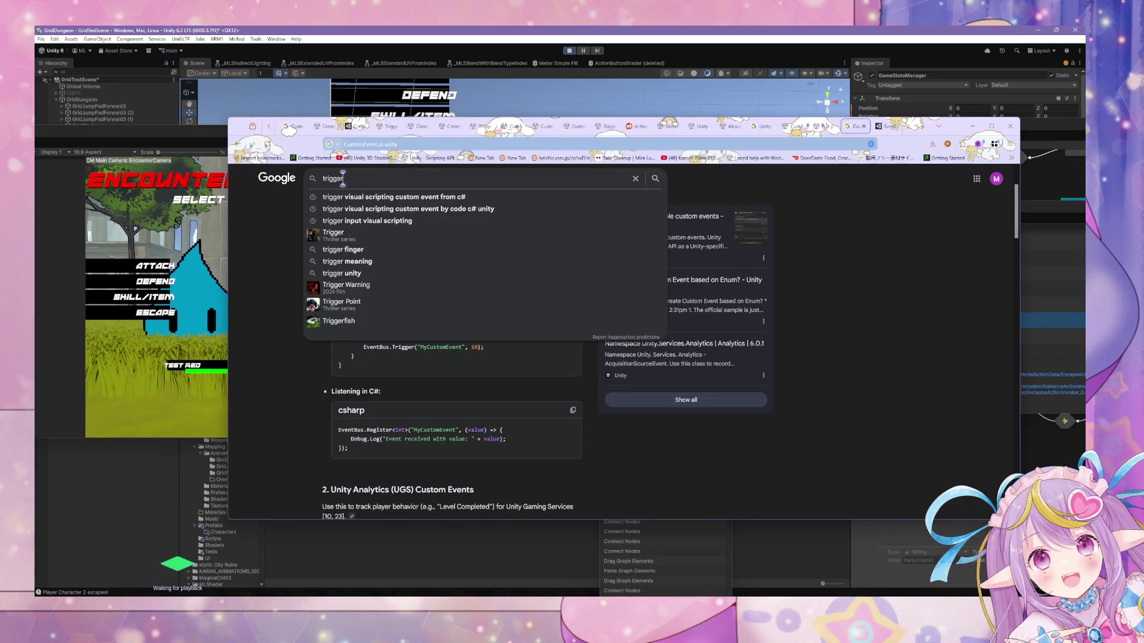
text(ing event bus)
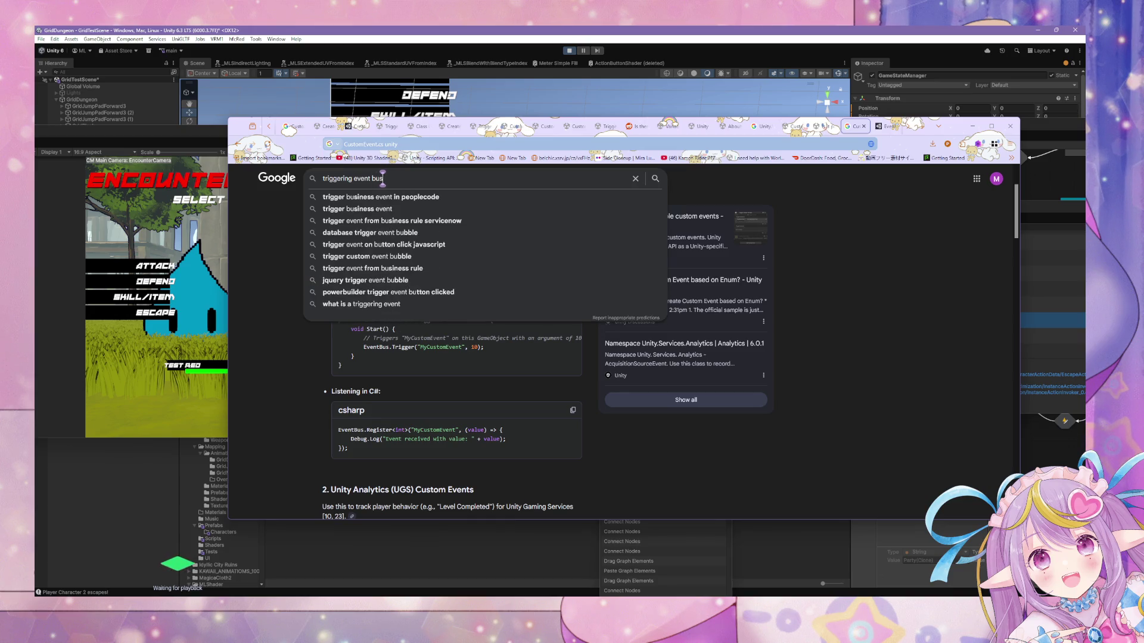
text( on another o)
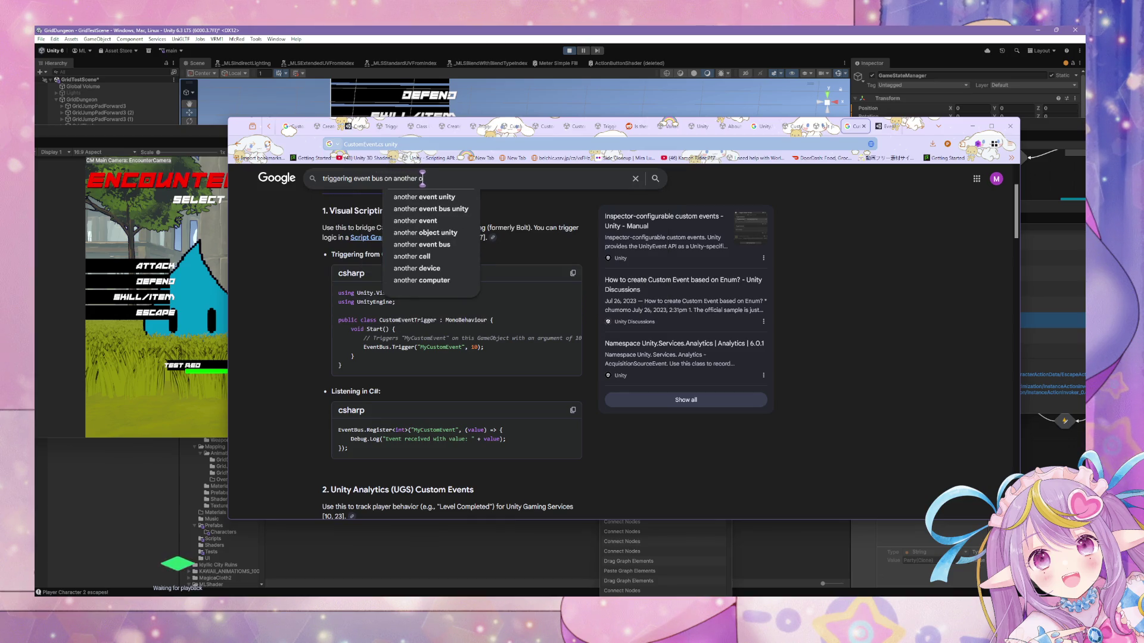
text(bject c#)
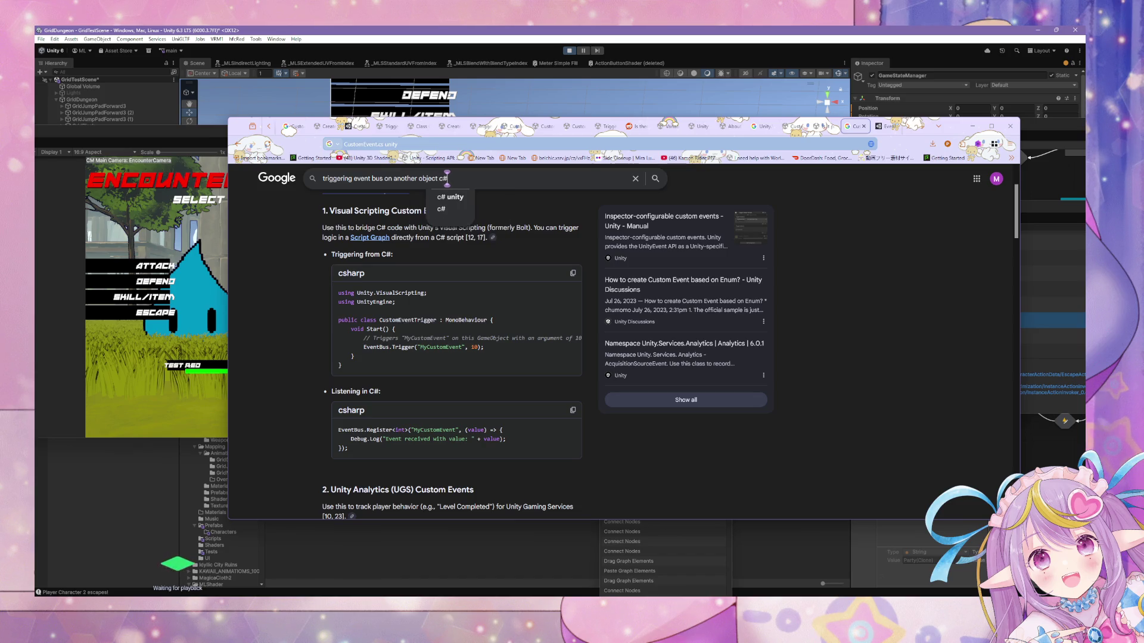
key(Return)
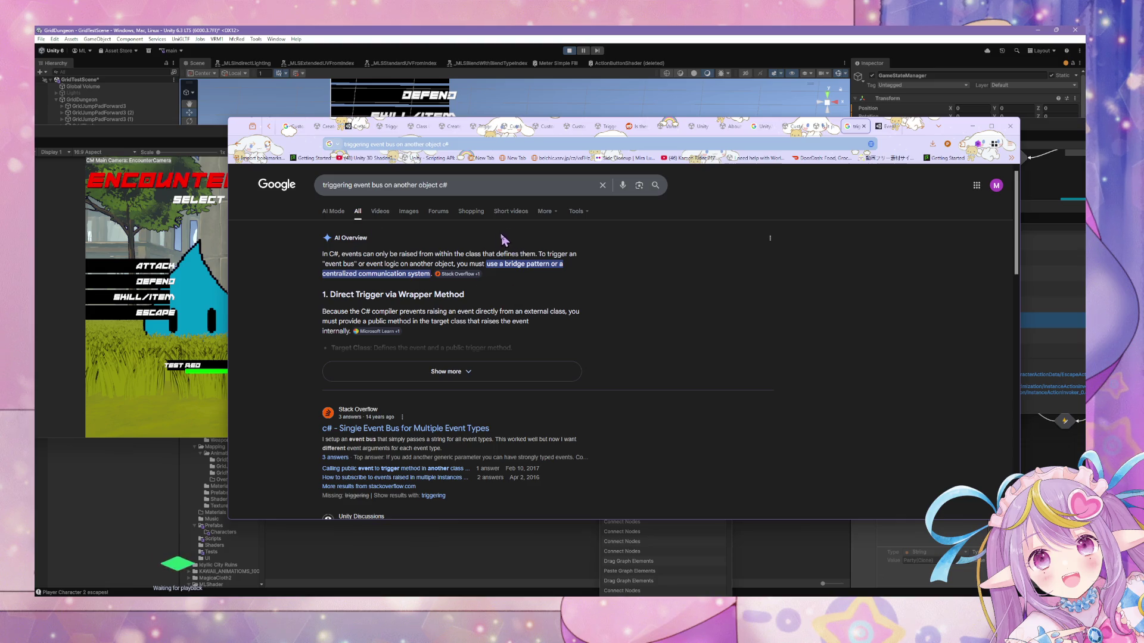
click(452, 189)
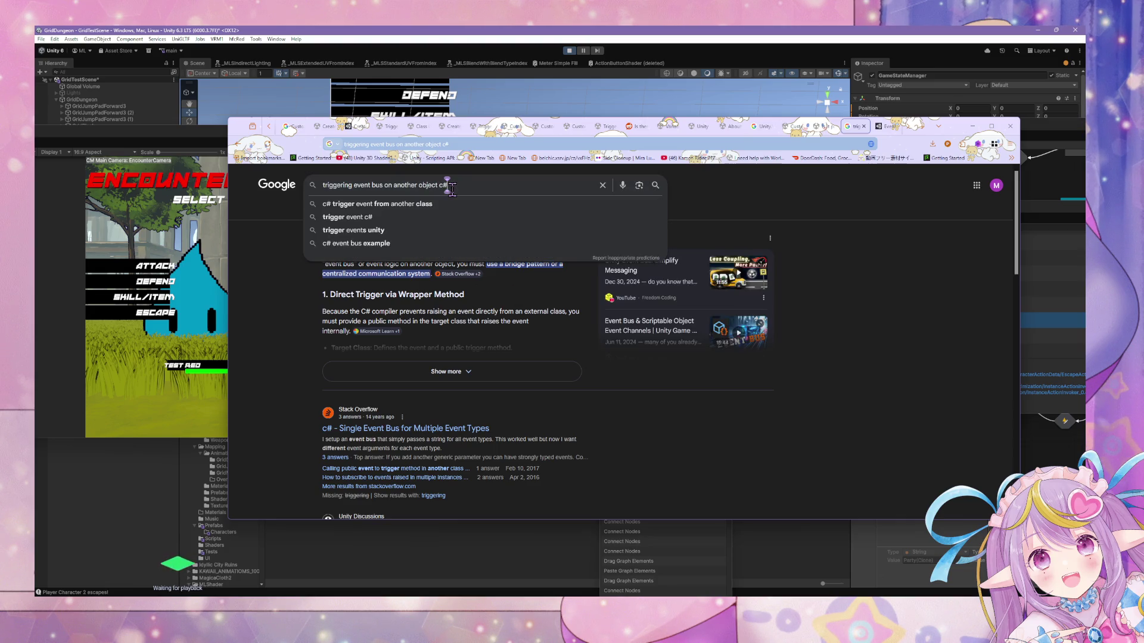
text( unity)
key(Return)
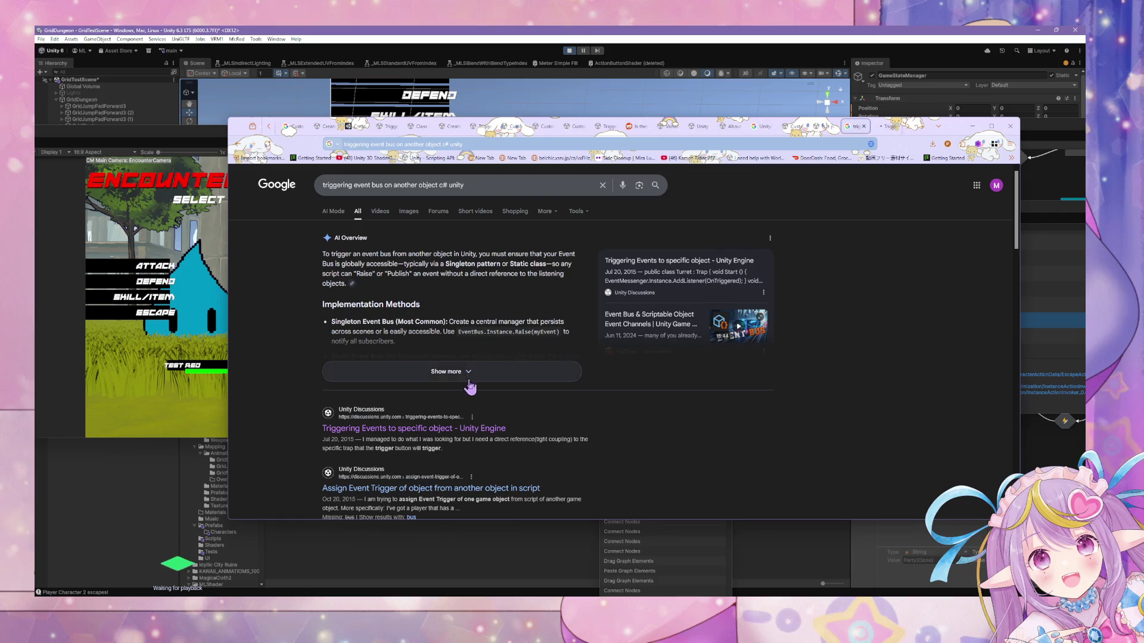
Expand the AI Overview and open the Unity docs on triggering Custom Scripting Events.
click(510, 373)
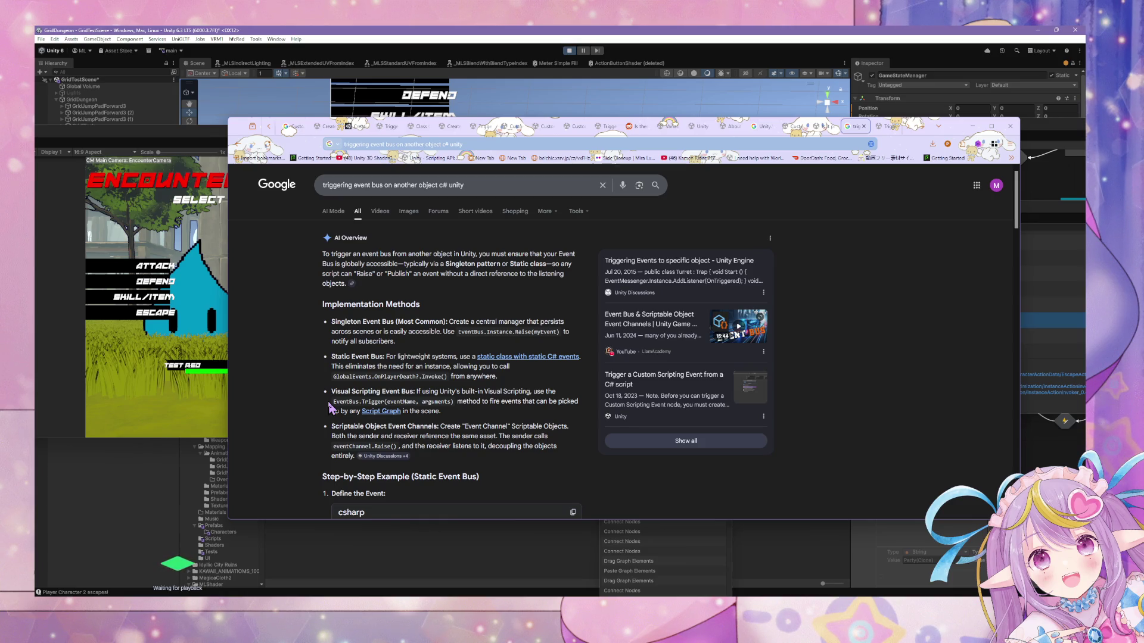
key(alt+Tab)
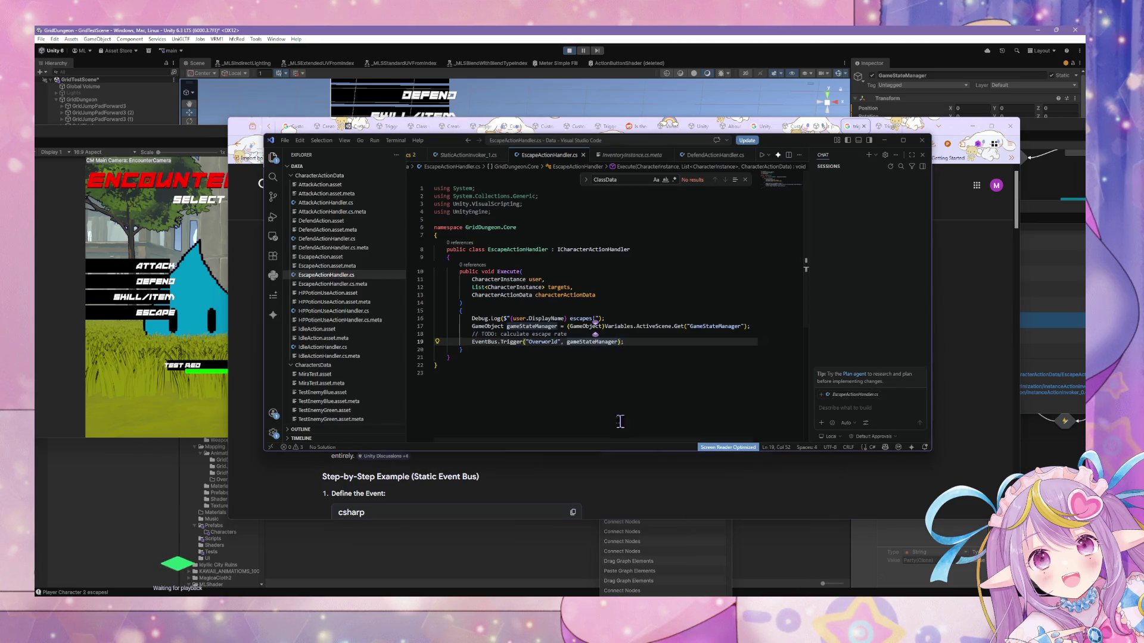
click(532, 481)
scroll(531, 476, down, 1)
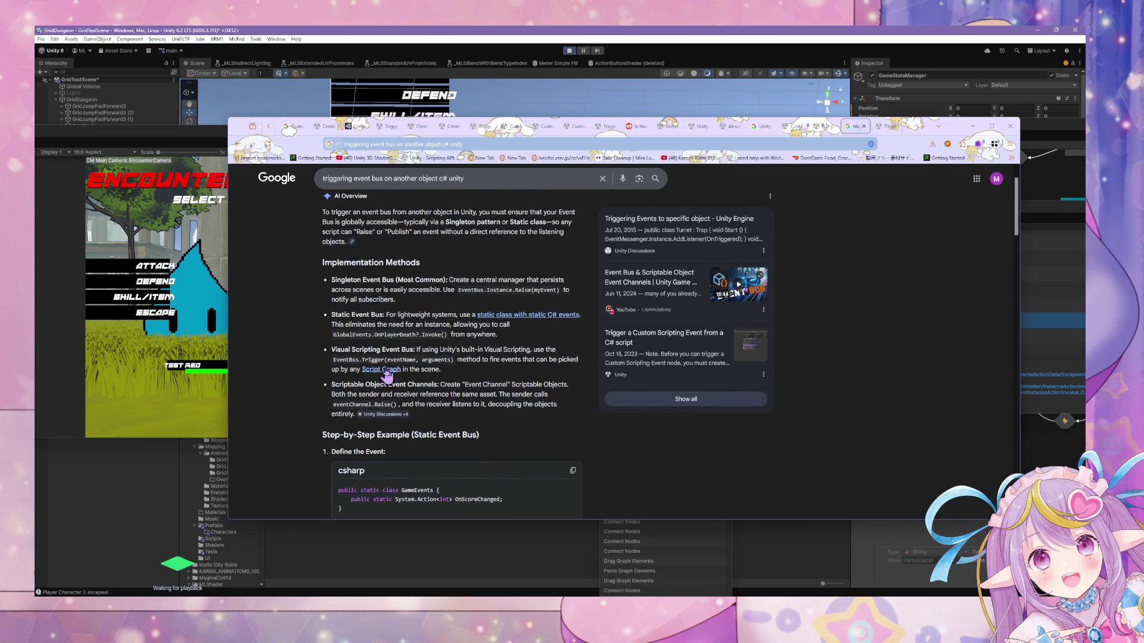
click(605, 365)
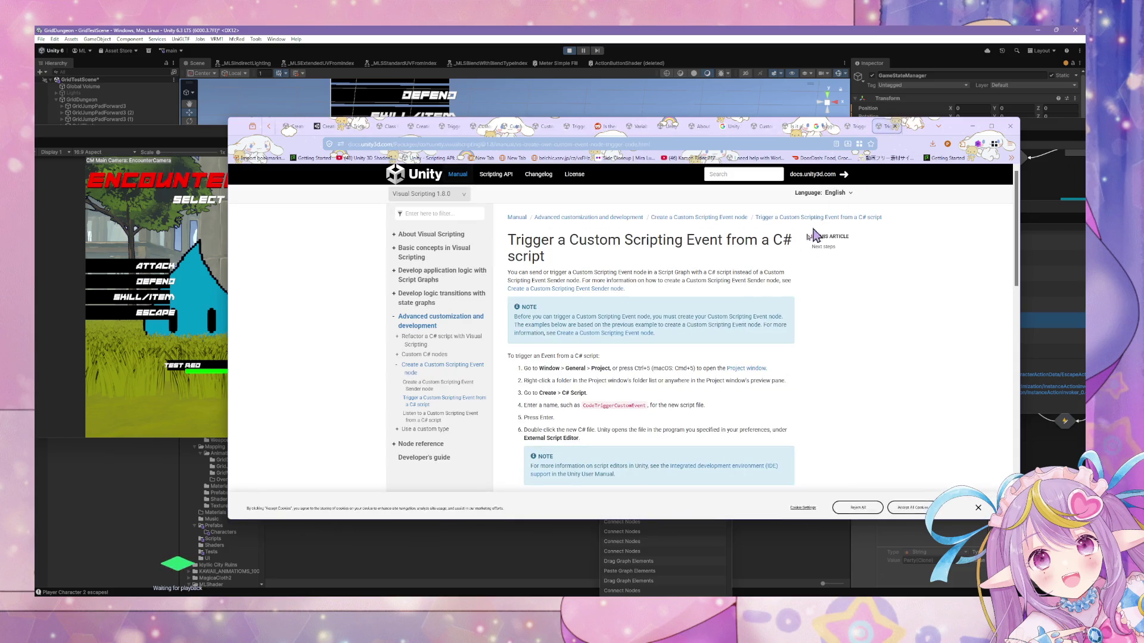
Browse the Custom Scripting Event article and open the Create a Custom Scripting Event node page.
scroll(695, 360, down, 1)
scroll(693, 360, down, 4)
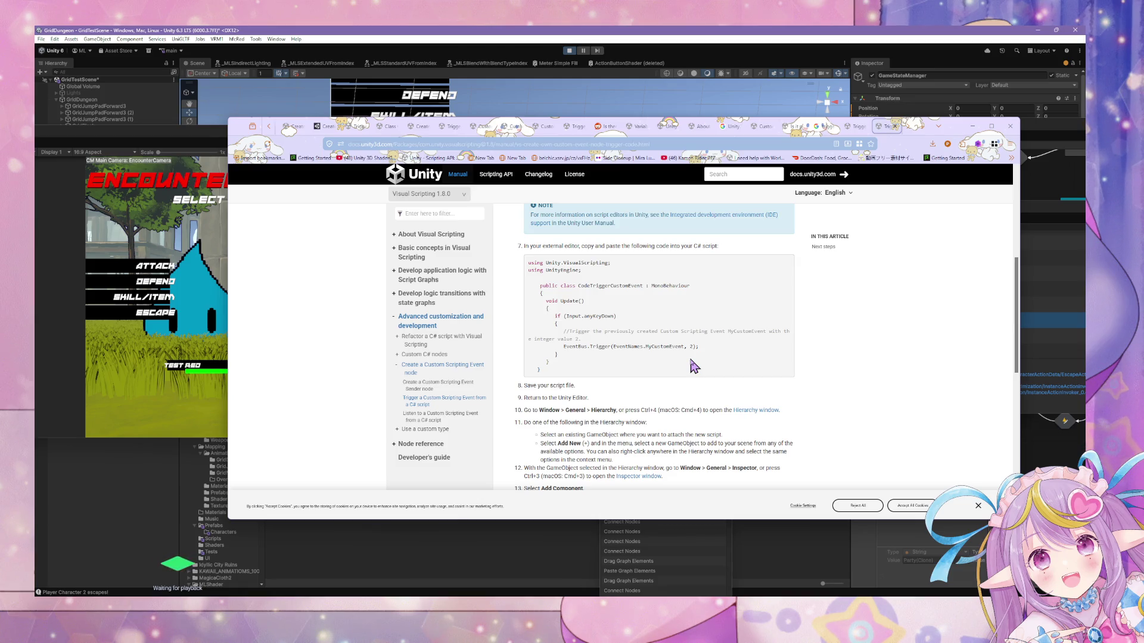
scroll(691, 362, down, 4)
scroll(682, 370, up, 6)
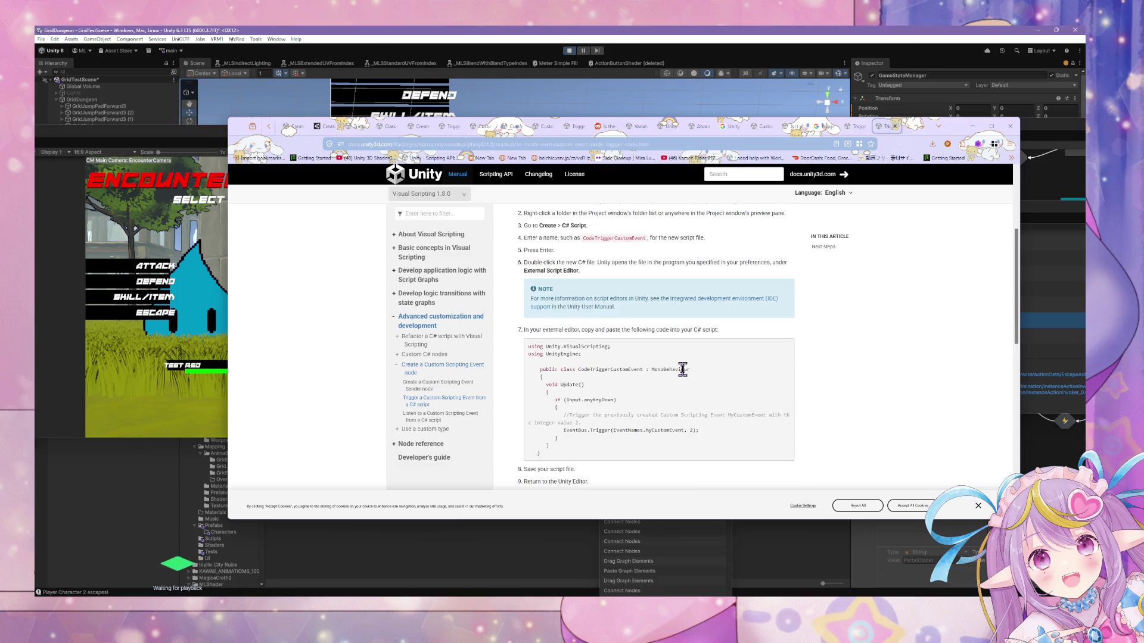
scroll(672, 369, down, 2)
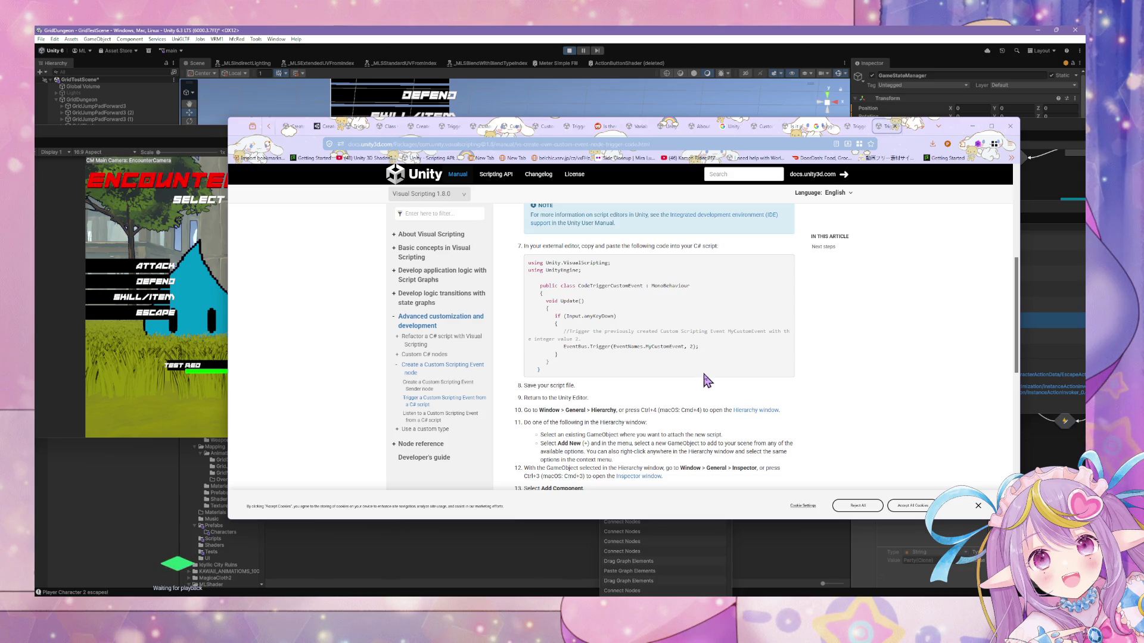
scroll(704, 375, up, 5)
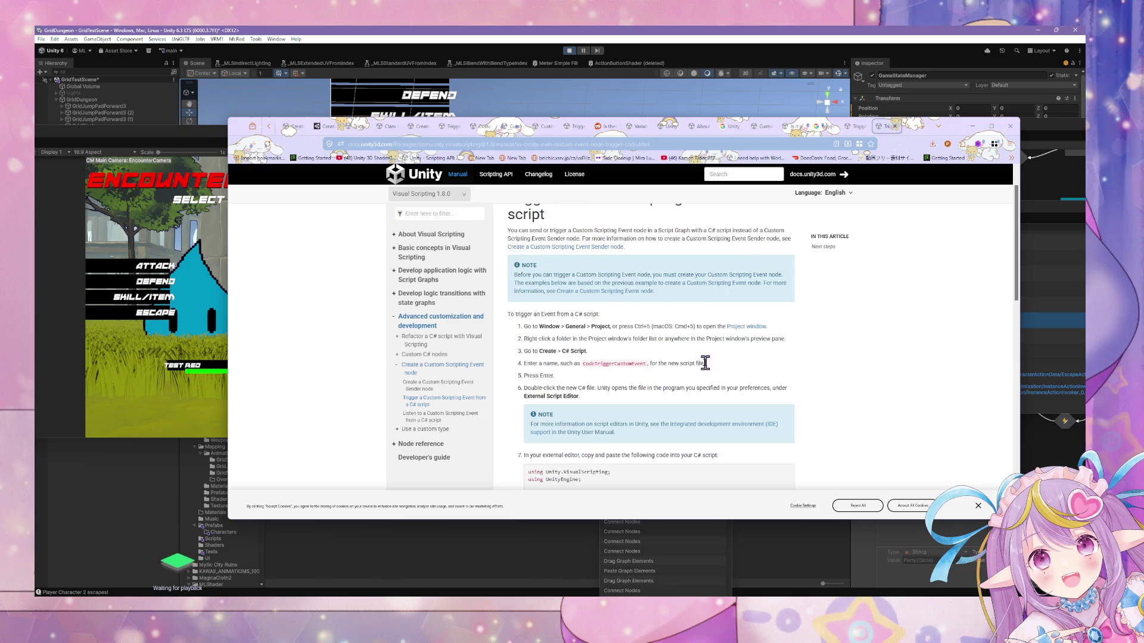
click(613, 292)
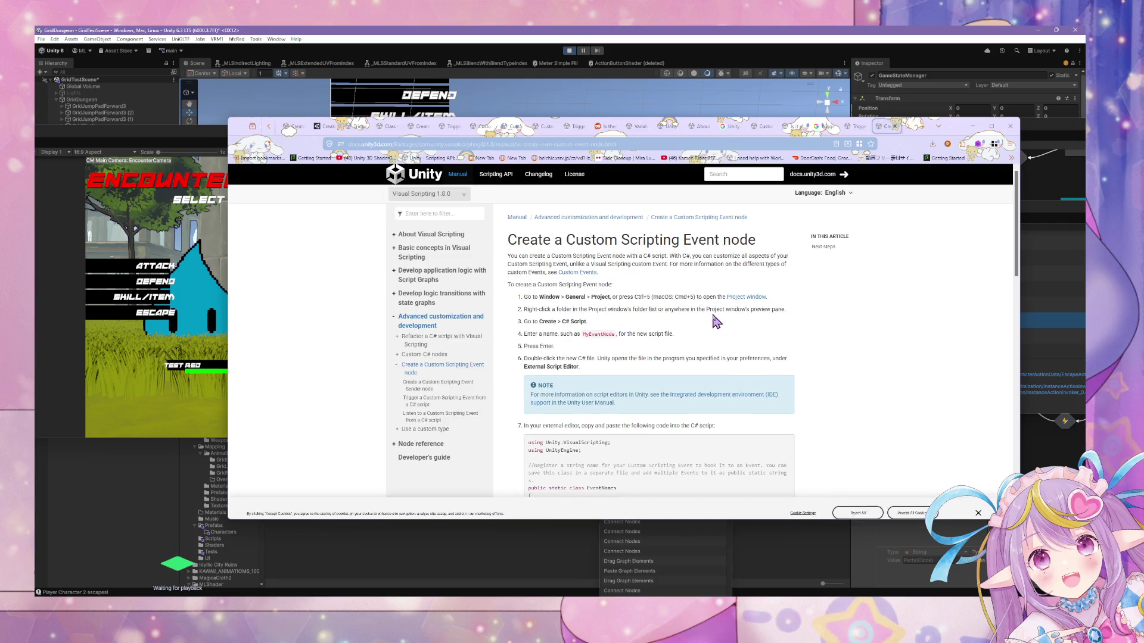
Read through the Create a Custom Scripting Event node page.
scroll(715, 320, down, 8)
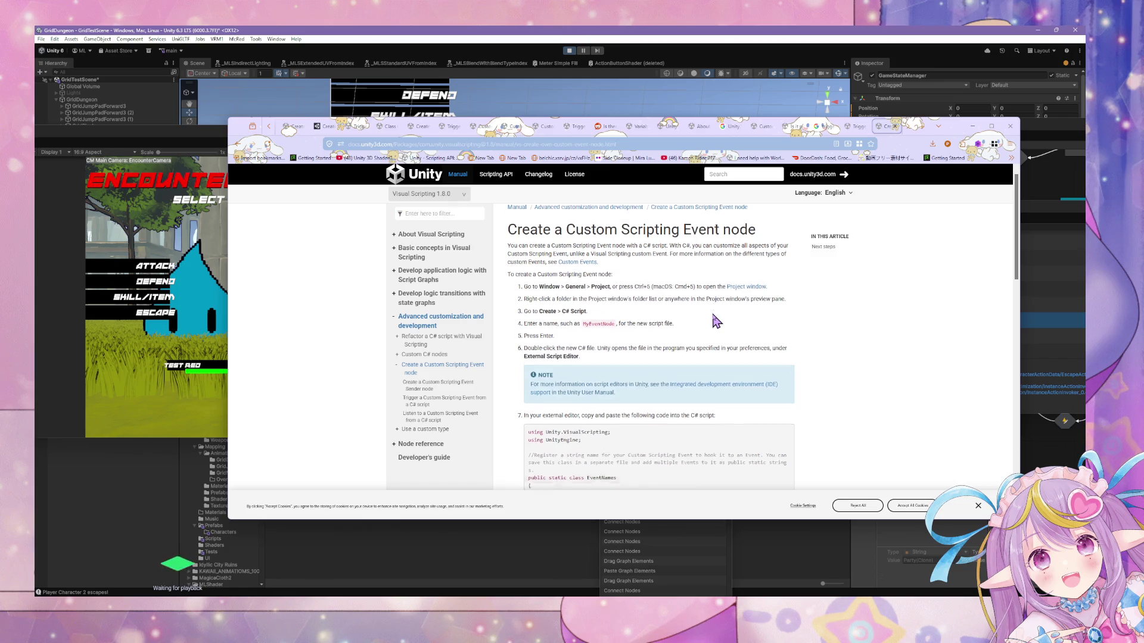
scroll(715, 321, up, 4)
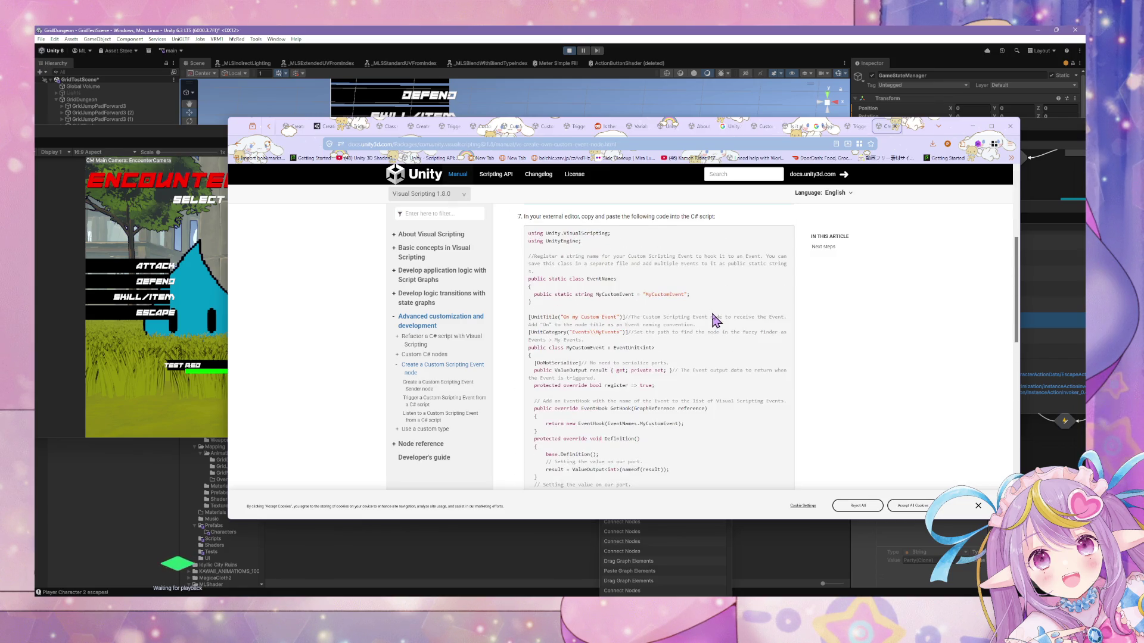
scroll(716, 320, down, 1)
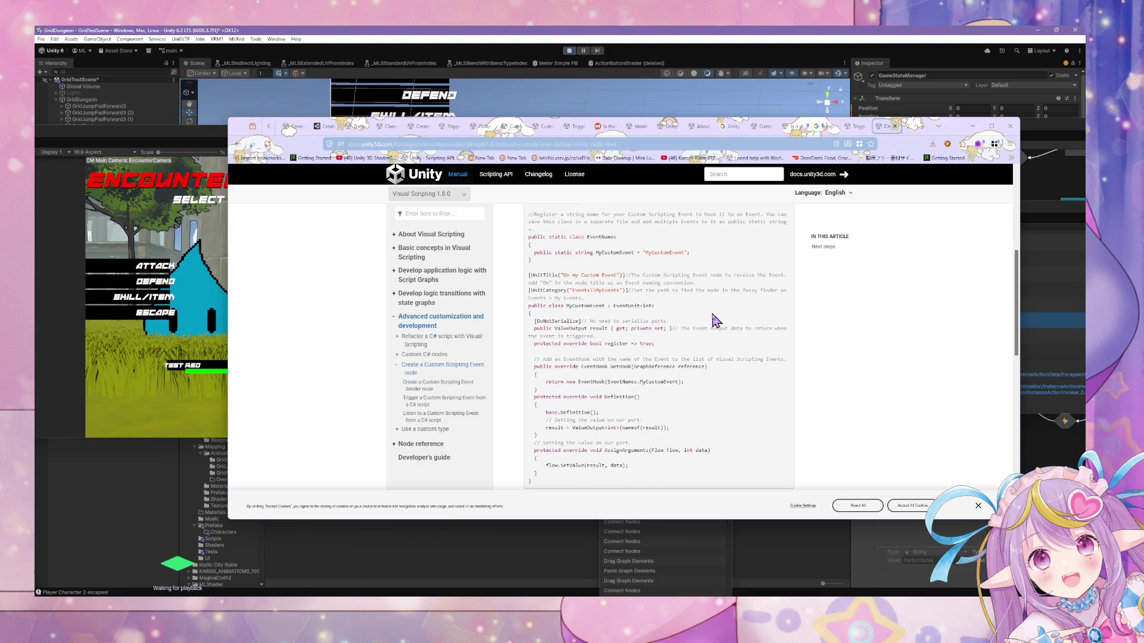
scroll(716, 320, up, 2)
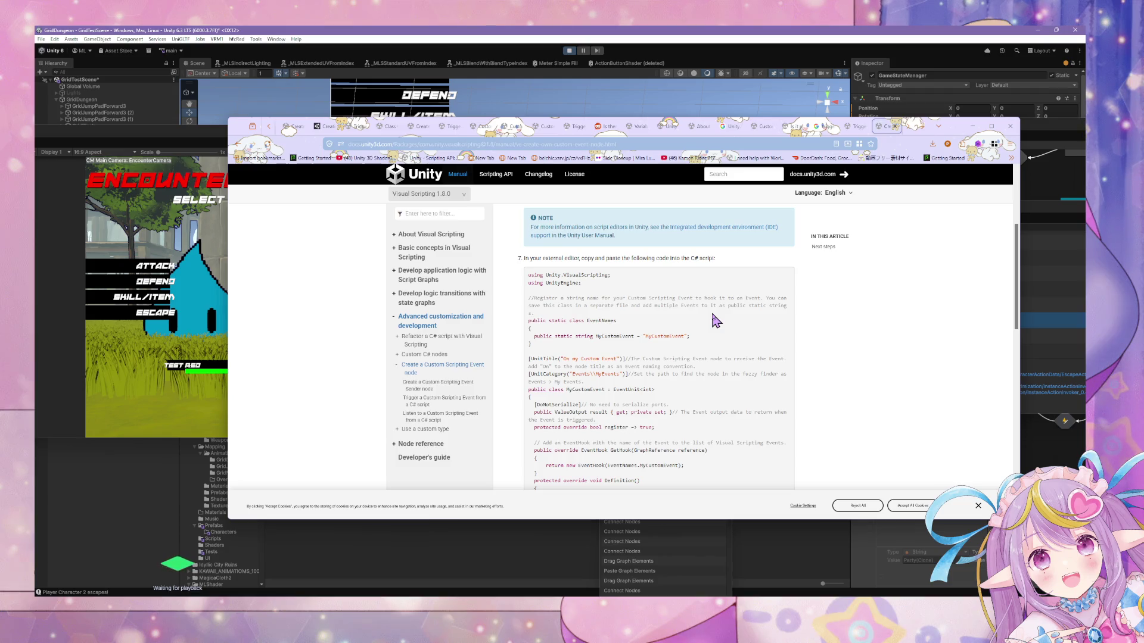
scroll(715, 320, down, 4)
scroll(716, 320, up, 3)
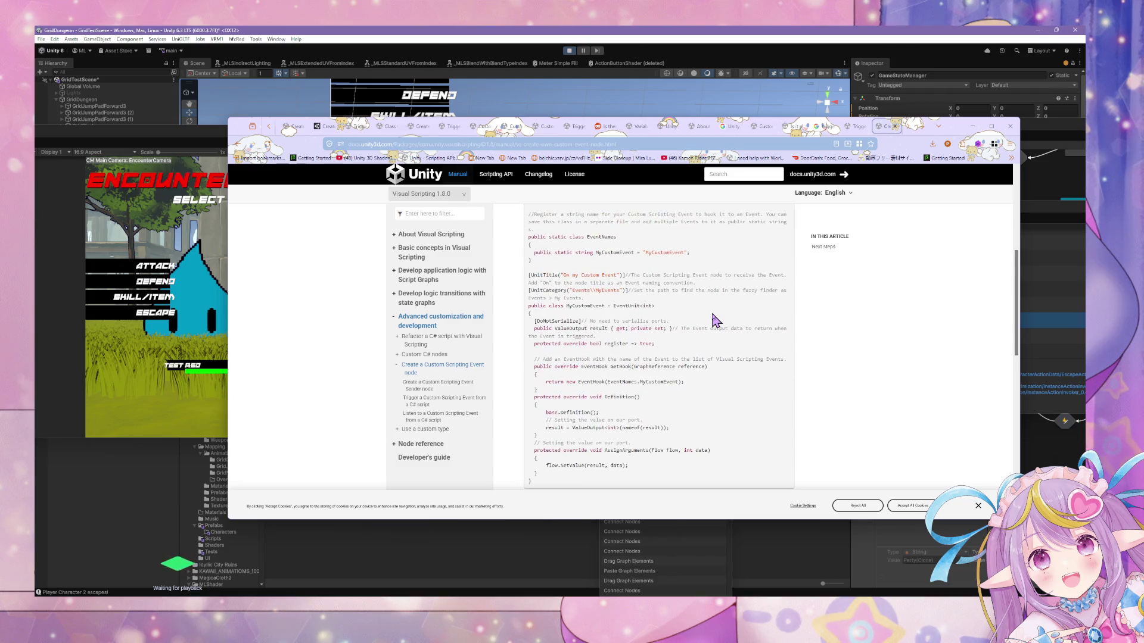
scroll(716, 321, down, 4)
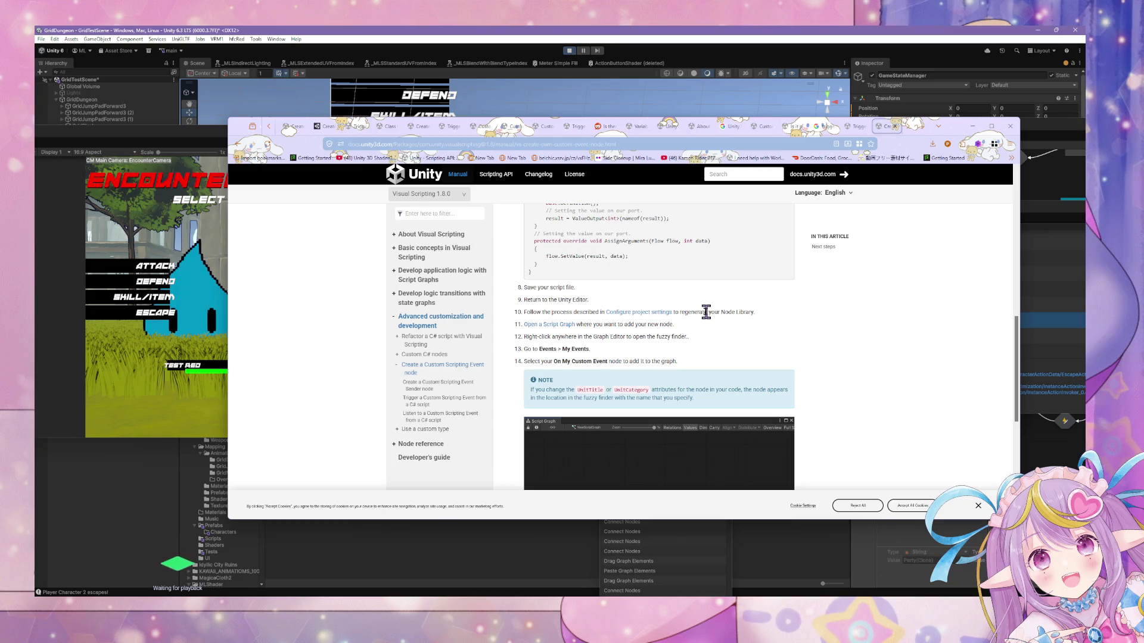
scroll(706, 312, down, 1)
scroll(707, 313, up, 6)
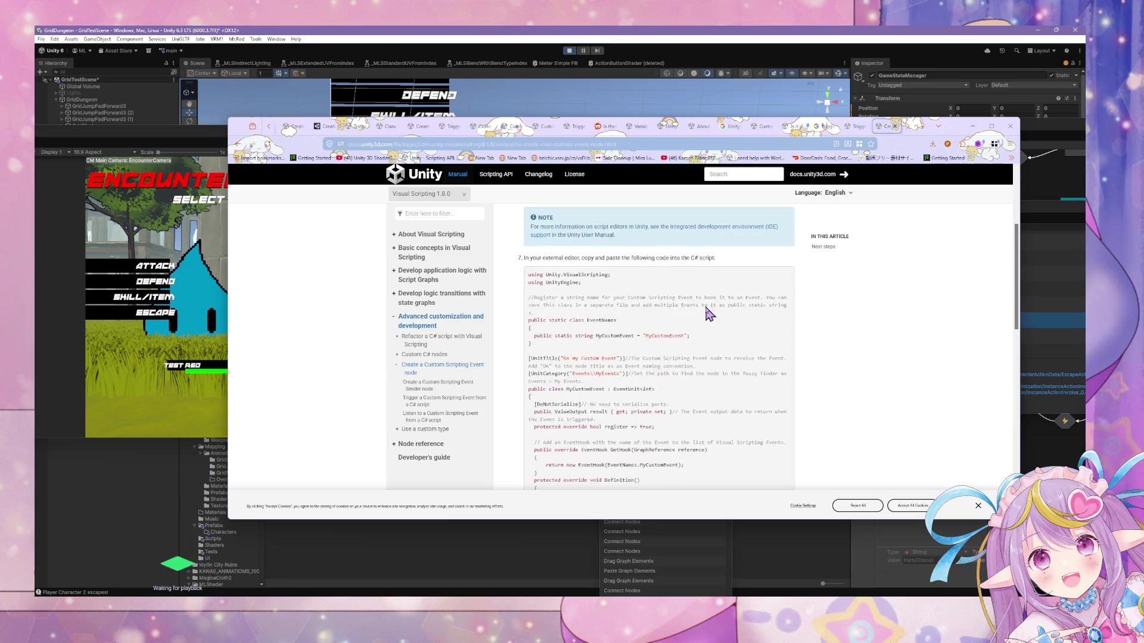
scroll(709, 314, down, 2)
scroll(709, 314, up, 2)
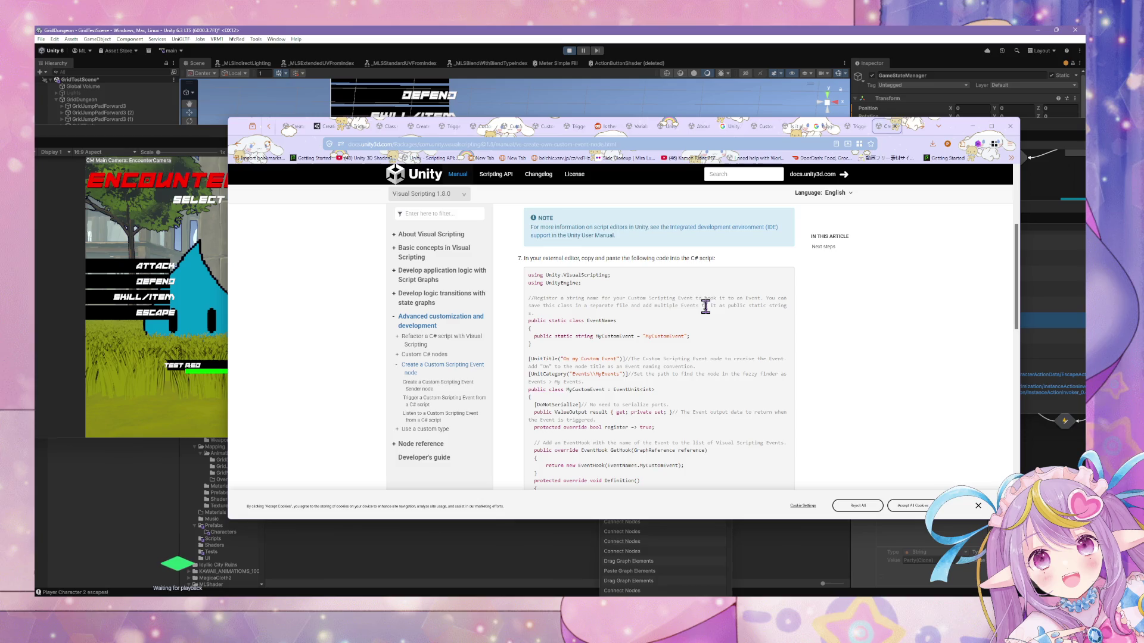
scroll(706, 309, down, 2)
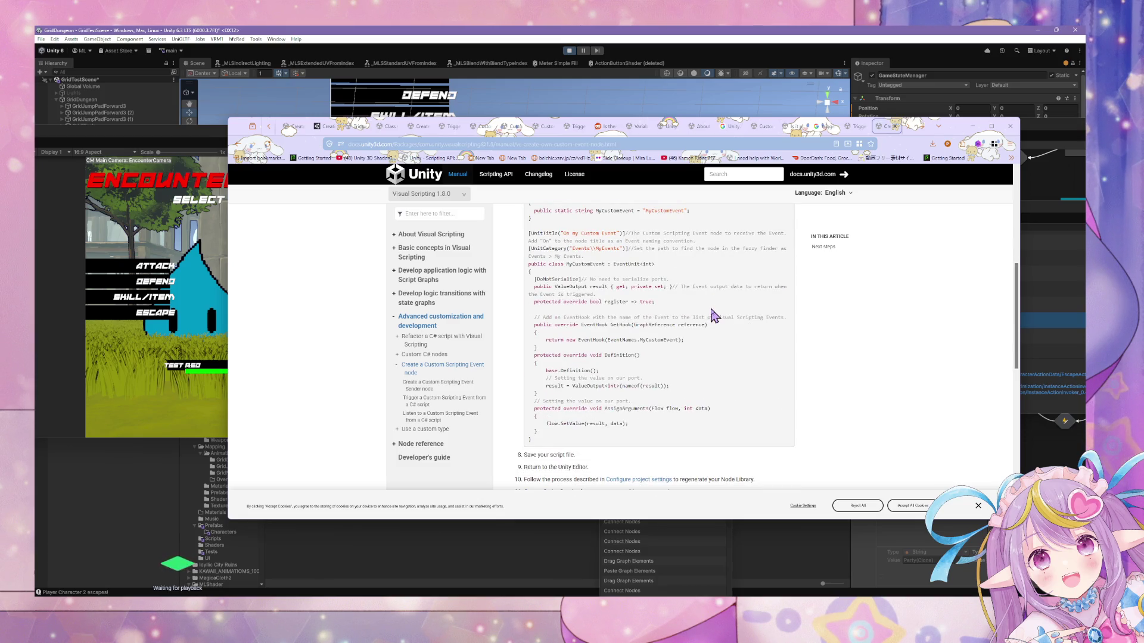
scroll(715, 315, up, 1)
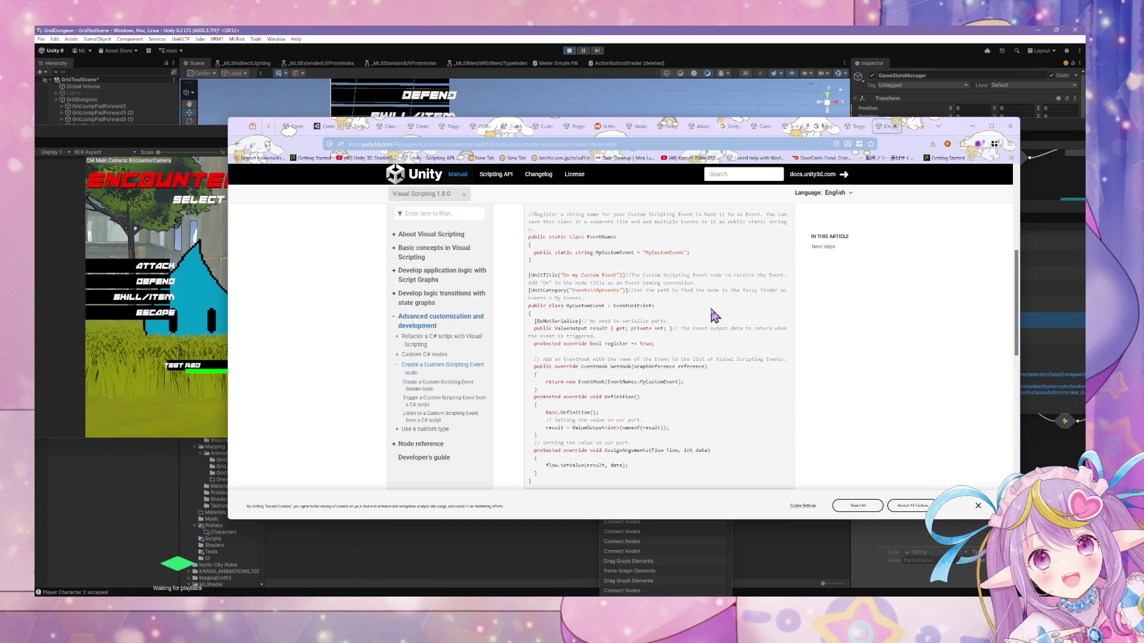
scroll(714, 315, down, 5)
scroll(708, 311, down, 1)
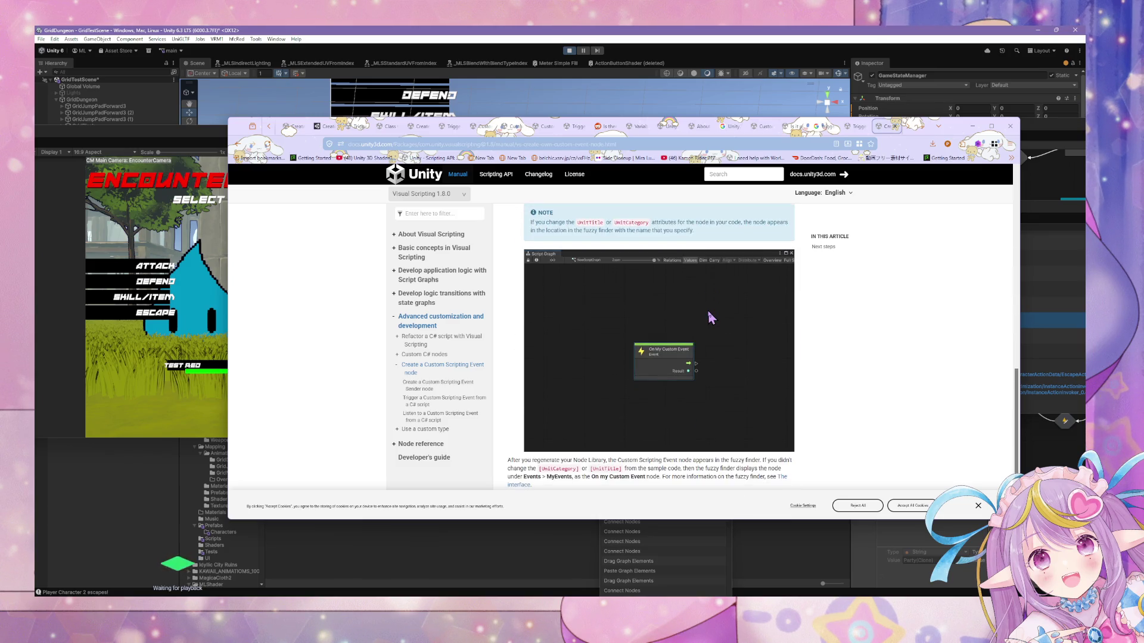
scroll(706, 311, down, 2)
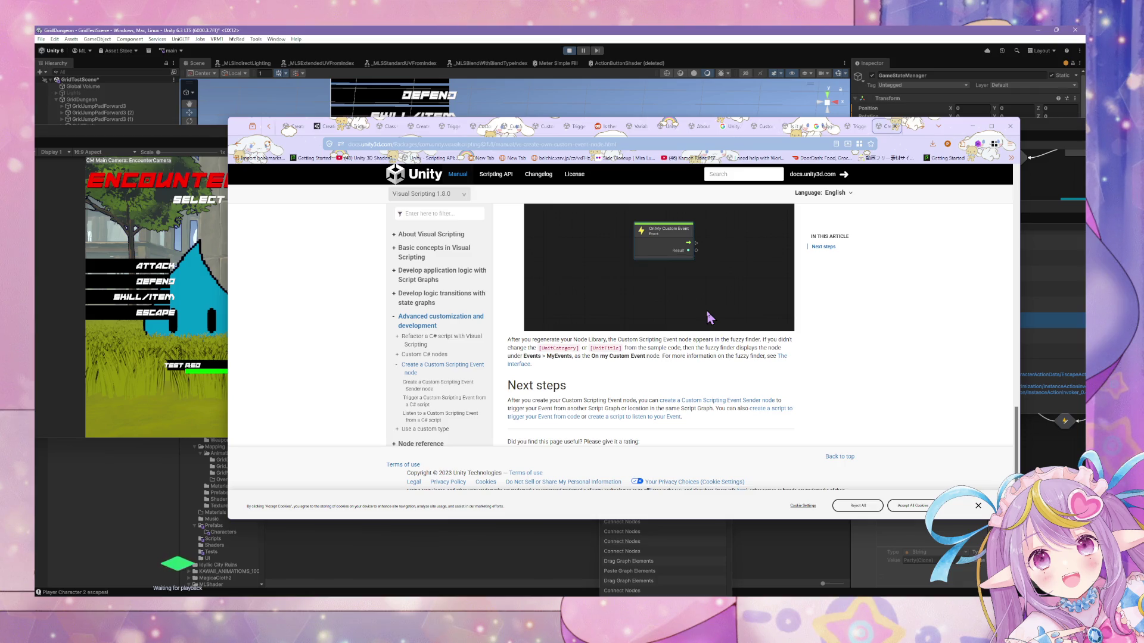
Open 'Trigger a Custom Scripting Event from a C# script' in a new tab and view it.
click(856, 127)
click(886, 127)
middle_click(569, 416)
click(886, 127)
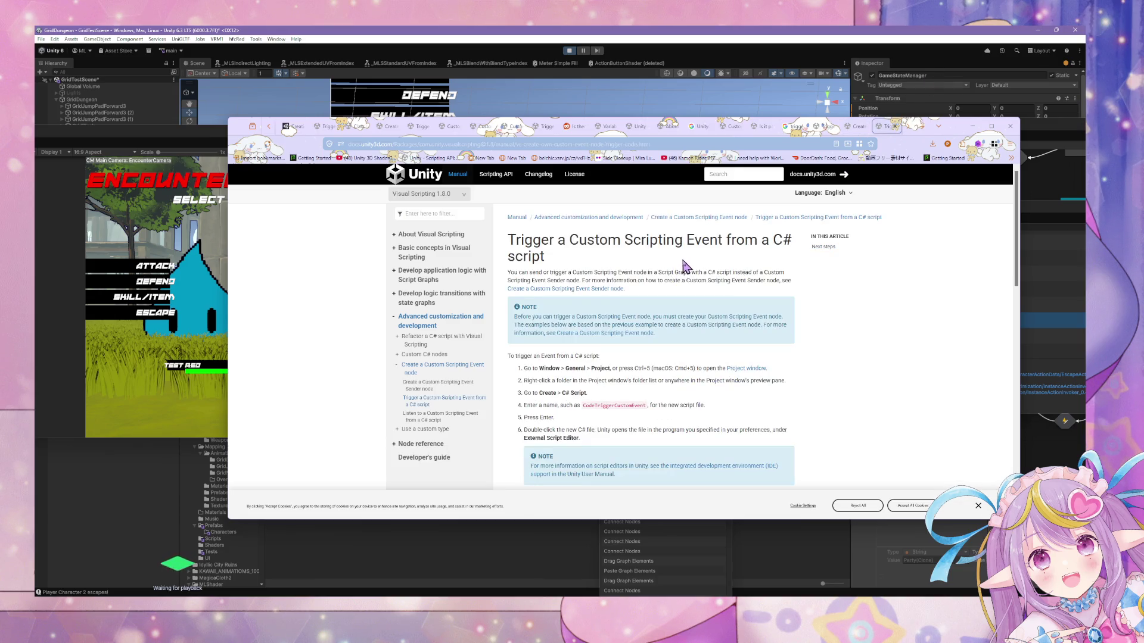
Return to the Create a Custom Scripting Event node article and scroll to its code sample.
scroll(685, 266, down, 3)
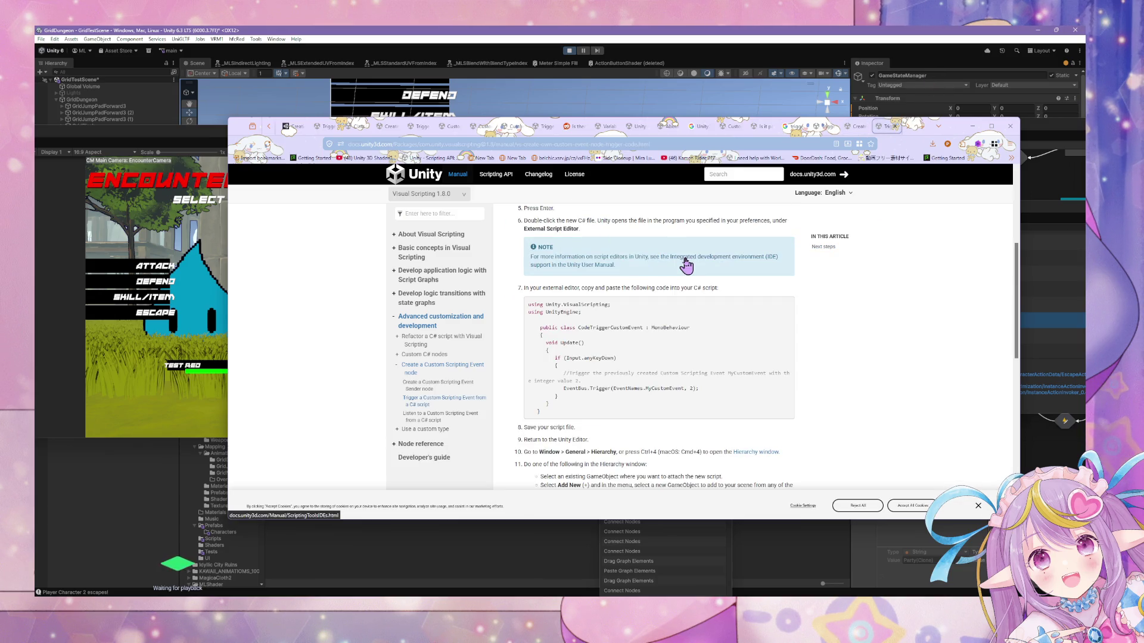
click(861, 128)
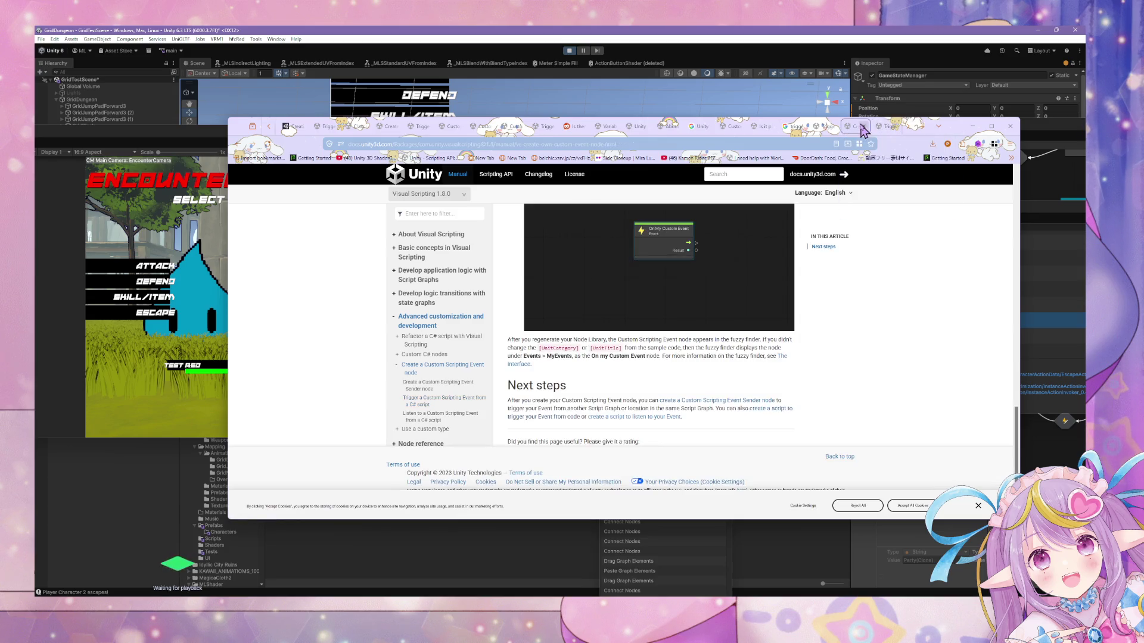
scroll(712, 230, up, 5)
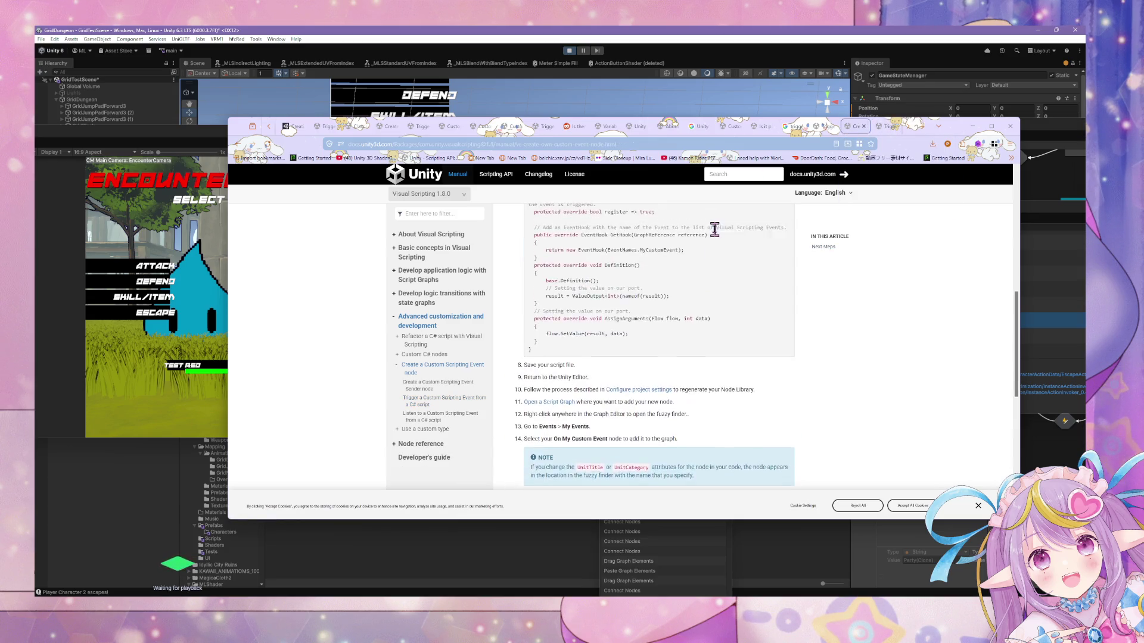
scroll(714, 230, up, 3)
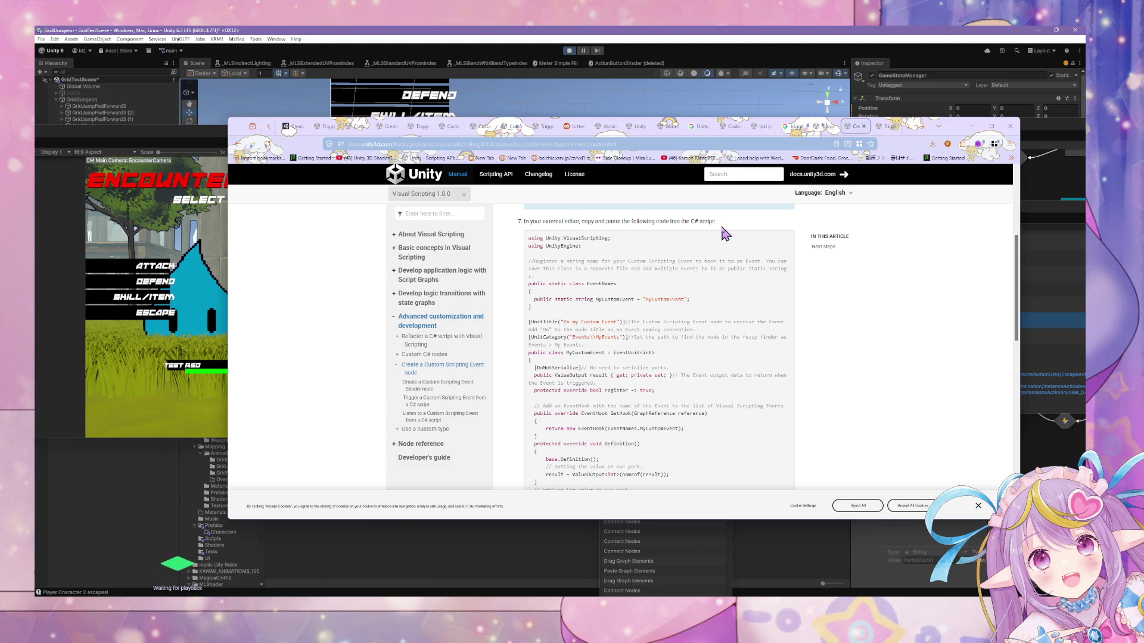
scroll(659, 235, up, 3)
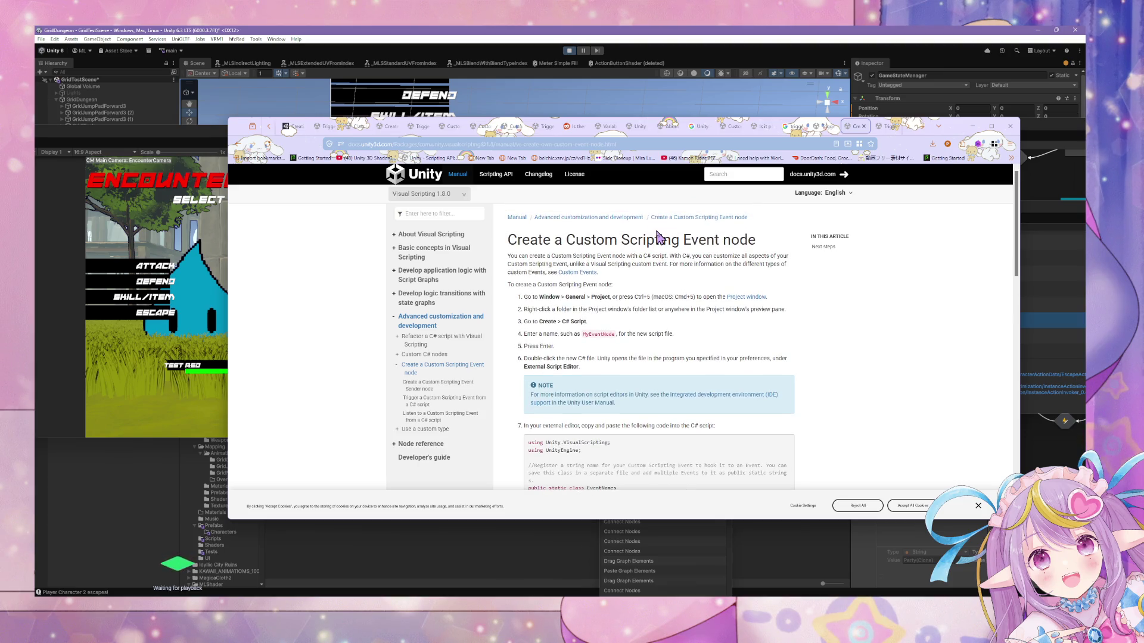
scroll(659, 236, down, 4)
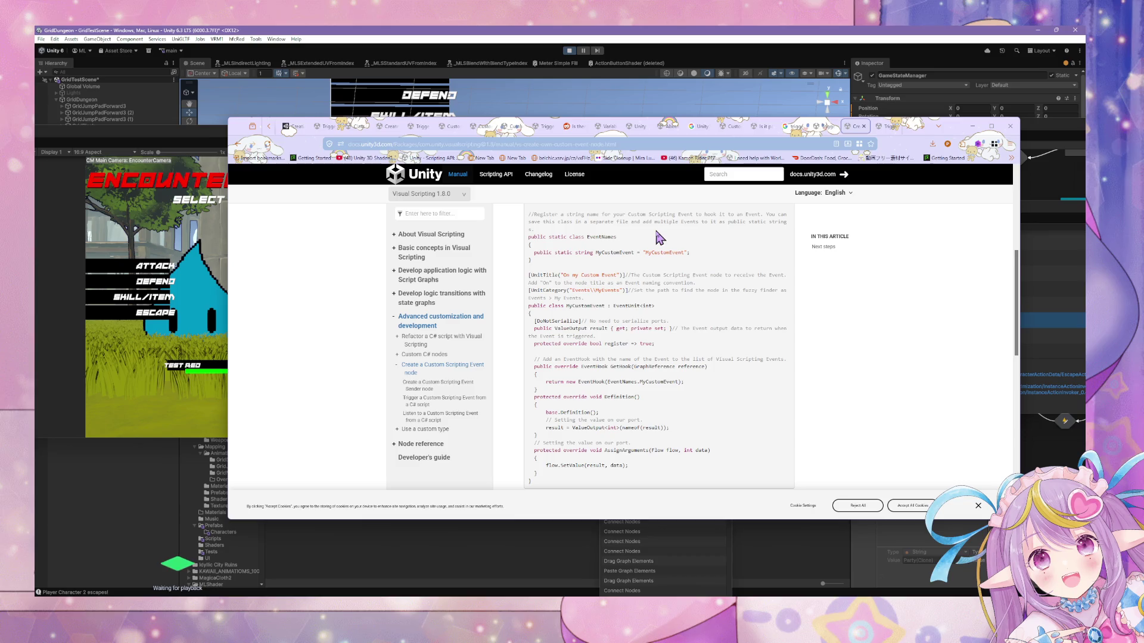
Highlight EventNames.MyCustomEvent in the sample, review the code, then go back to Unity Editor.
drag(607, 382, 680, 383)
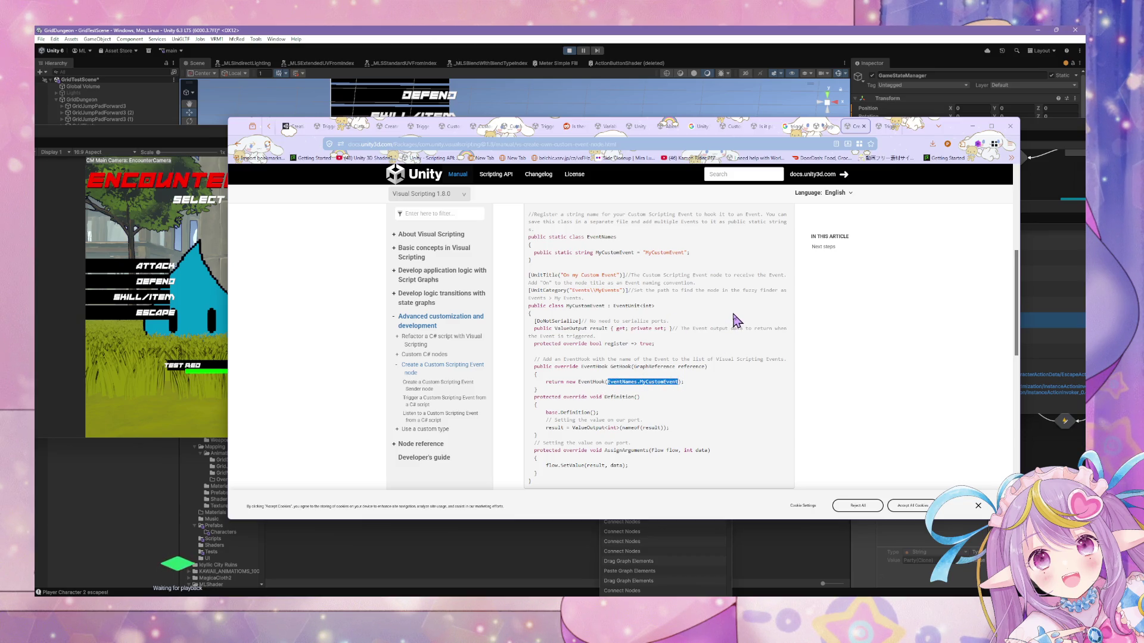
right_click(644, 381)
click(695, 276)
scroll(769, 327, up, 3)
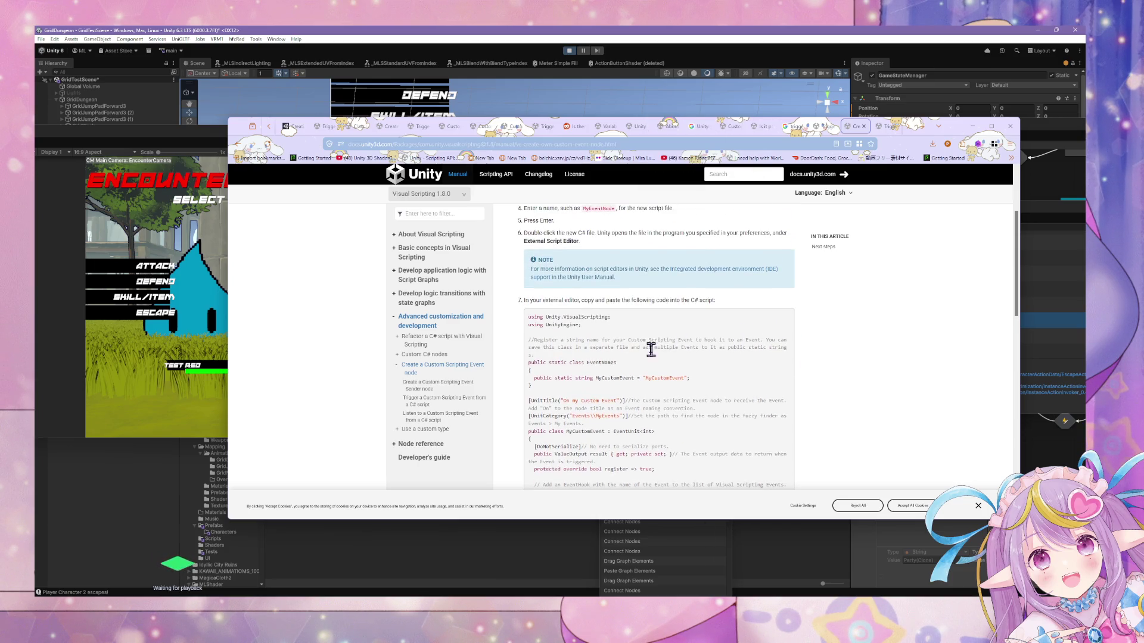
scroll(667, 339, down, 4)
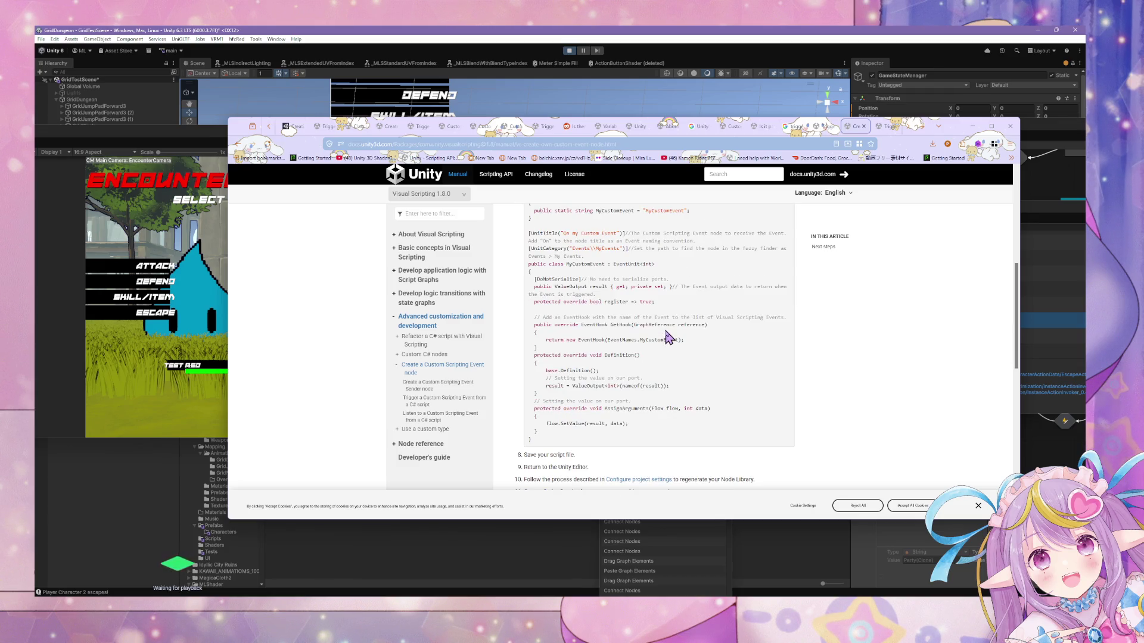
scroll(668, 335, up, 1)
scroll(665, 331, up, 2)
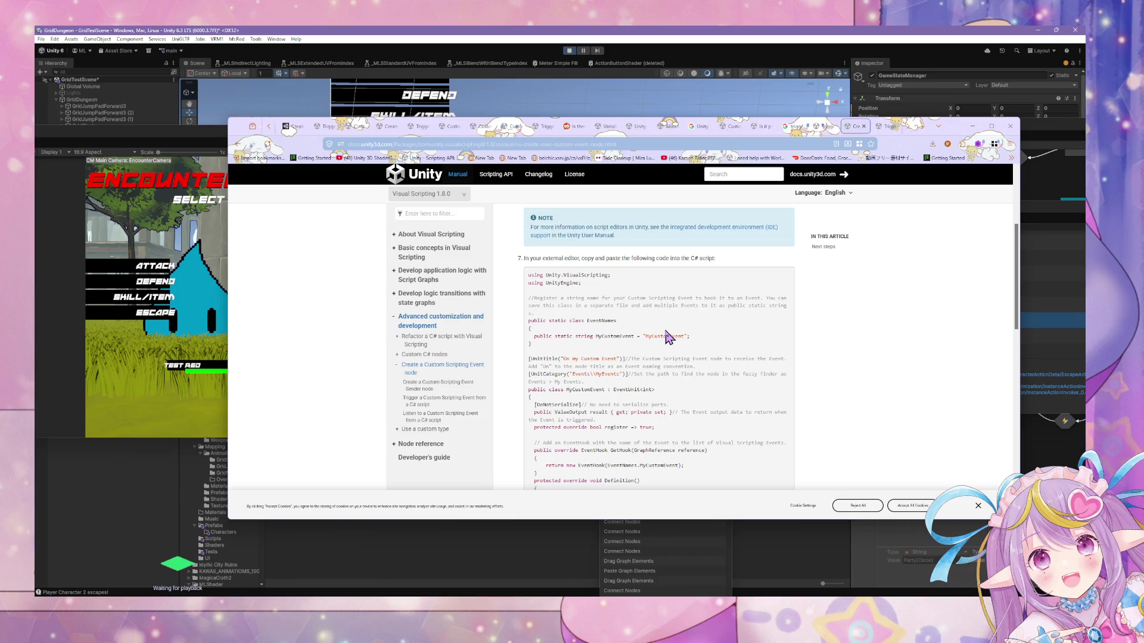
scroll(667, 338, down, 3)
click(788, 524)
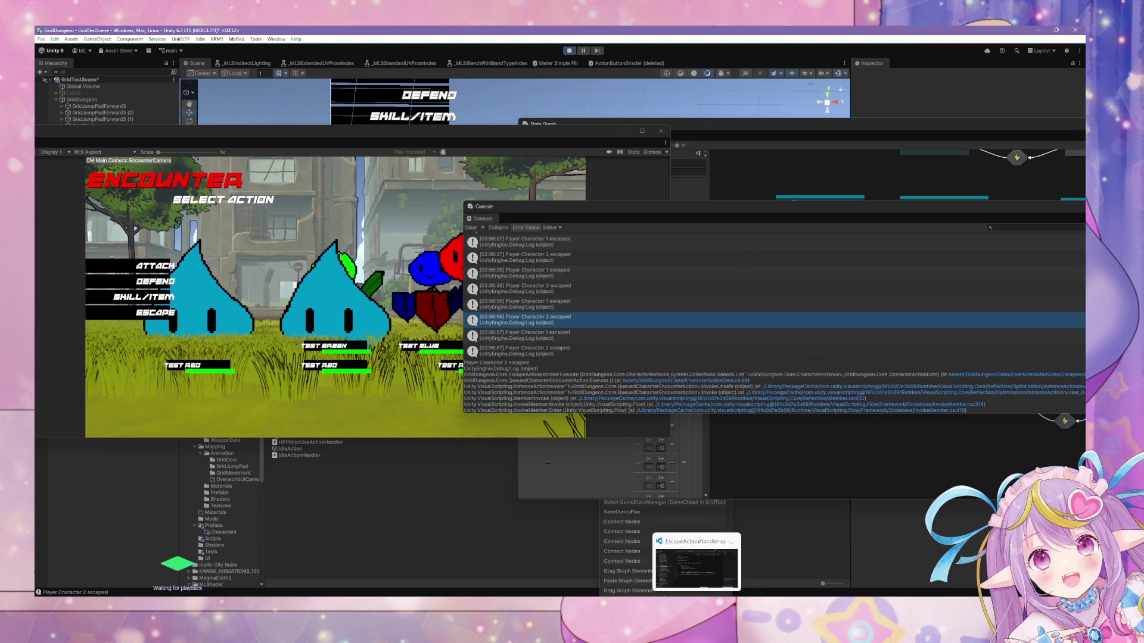
Bring the game view forward, then switch to EscapeActionHandler.cs in VS Code.
click(369, 381)
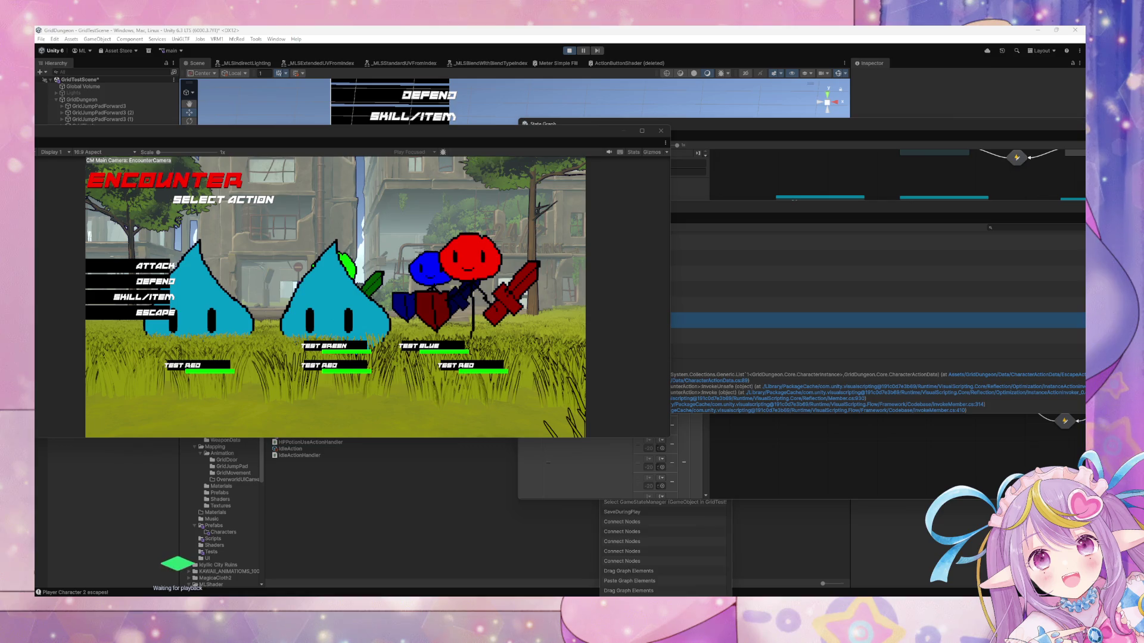
key(alt+Tab)
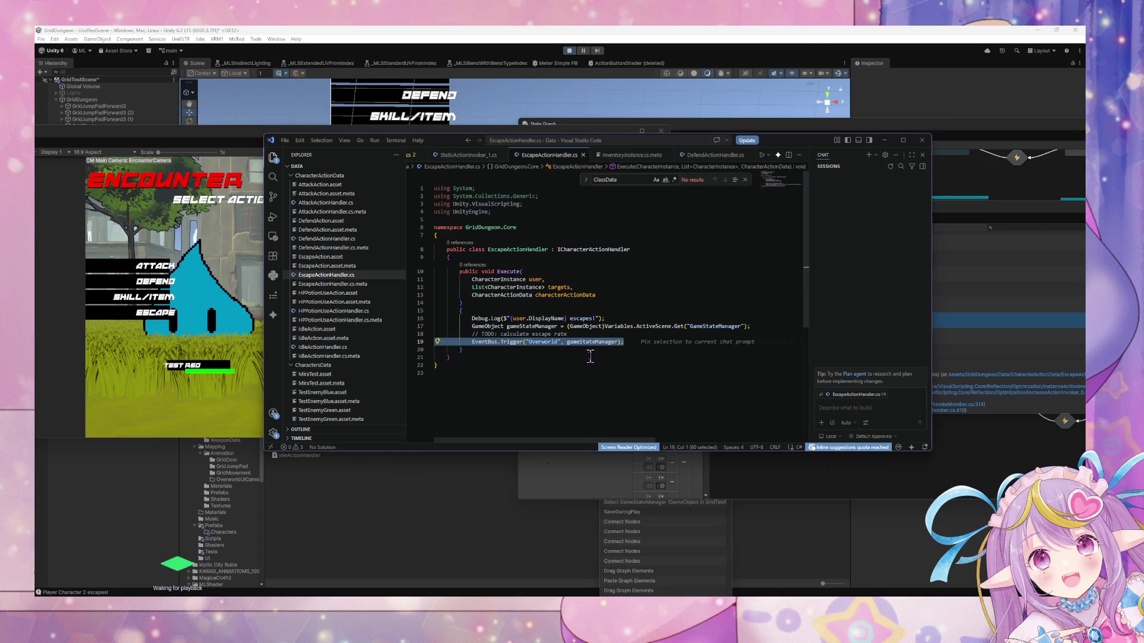
Delete lines 18–19 (escape-rate TODO and EventBus.Trigger), save, and return to the Unity docs.
key(ctrl+z)
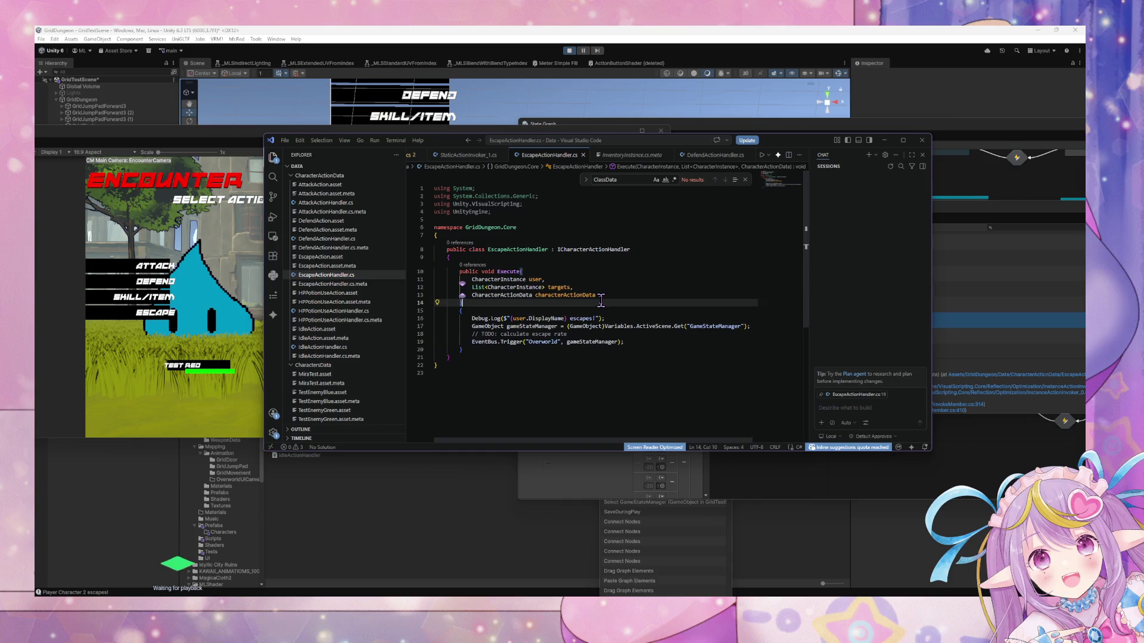
click(637, 339)
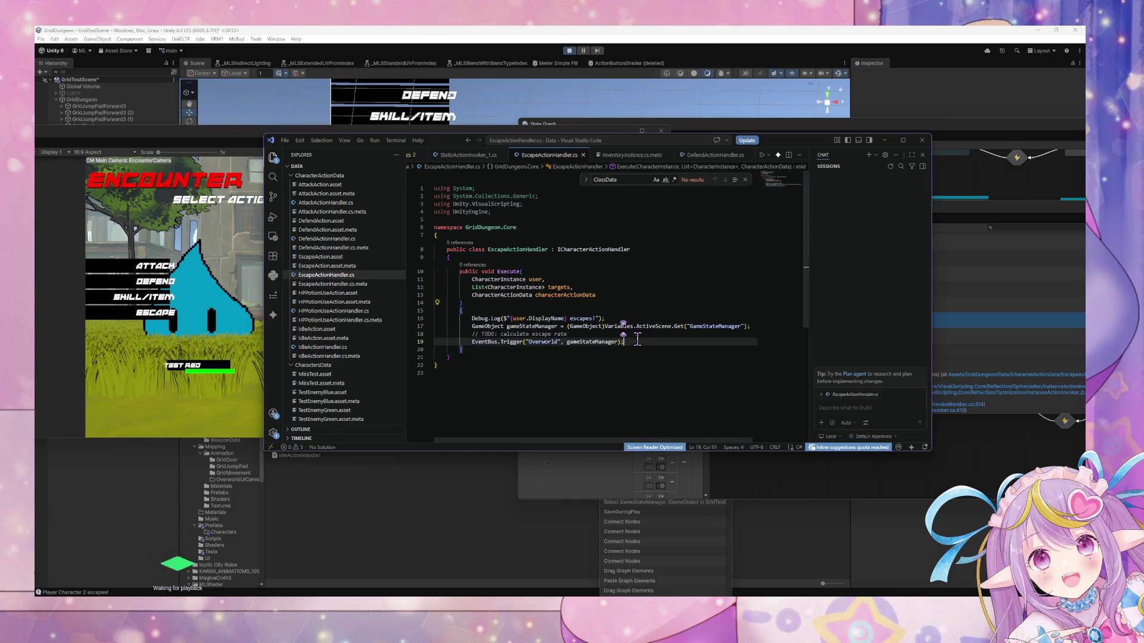
key(shift+Up)
key(shift+Up)
key(shift+End)
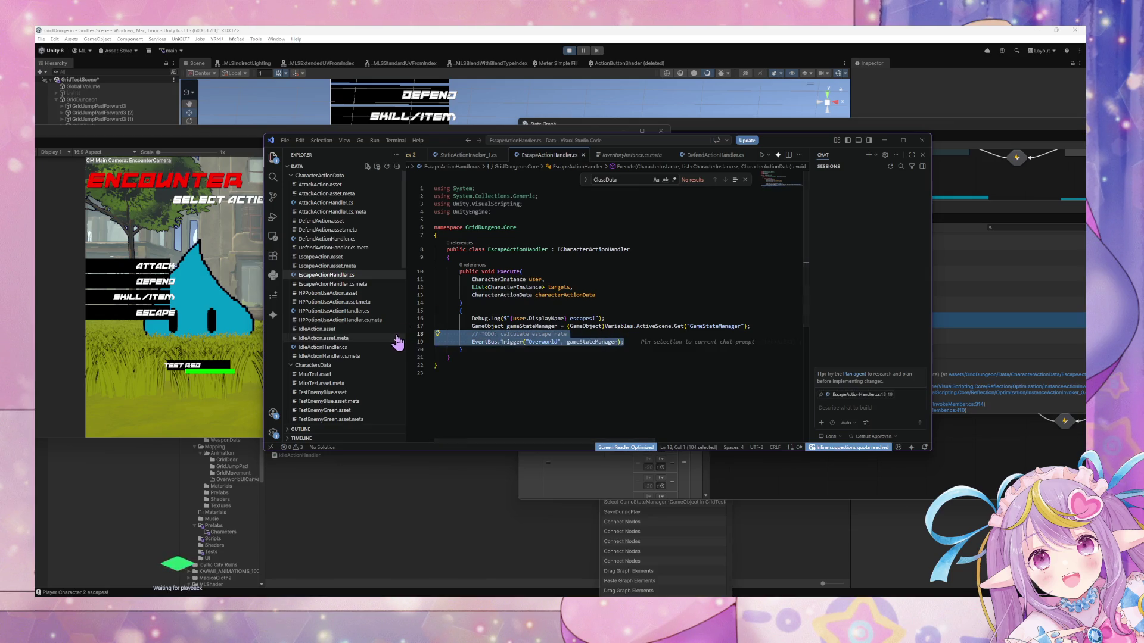
key(BackSpace)
key(ctrl+s)
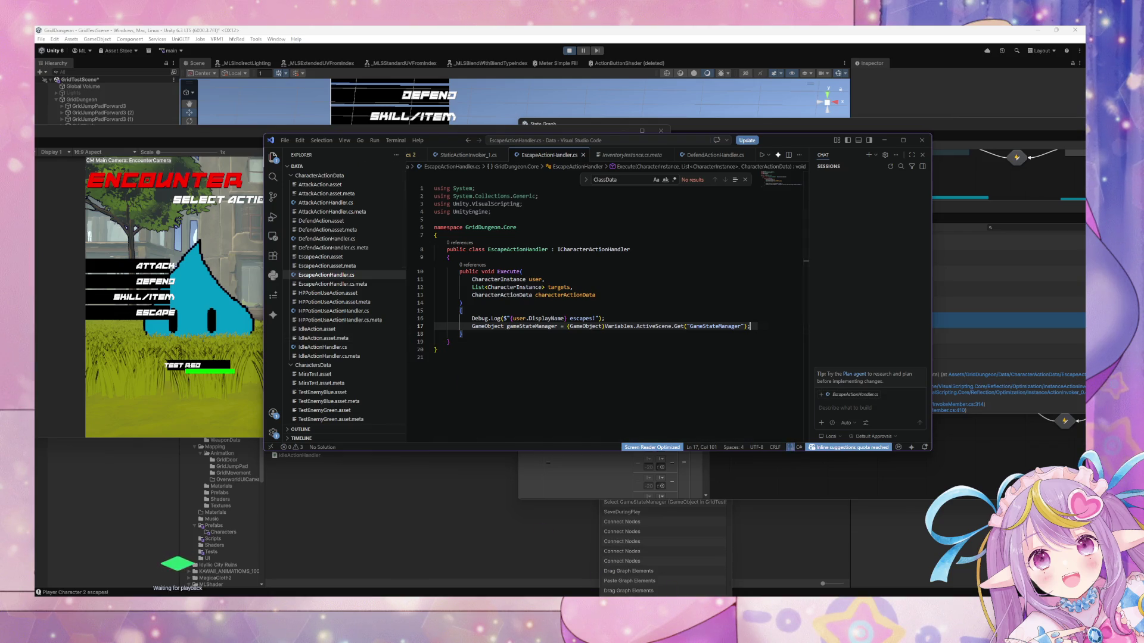
mouse_move(589, 596)
click(583, 568)
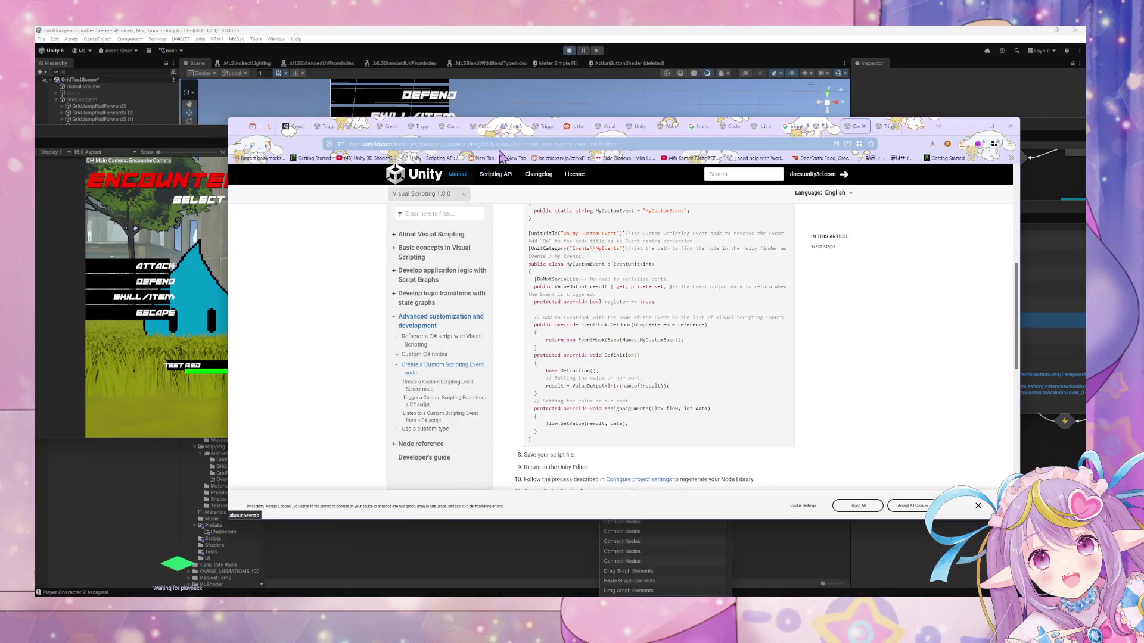
Search Google for 'triggering custom event on another object from c#'.
click(499, 148)
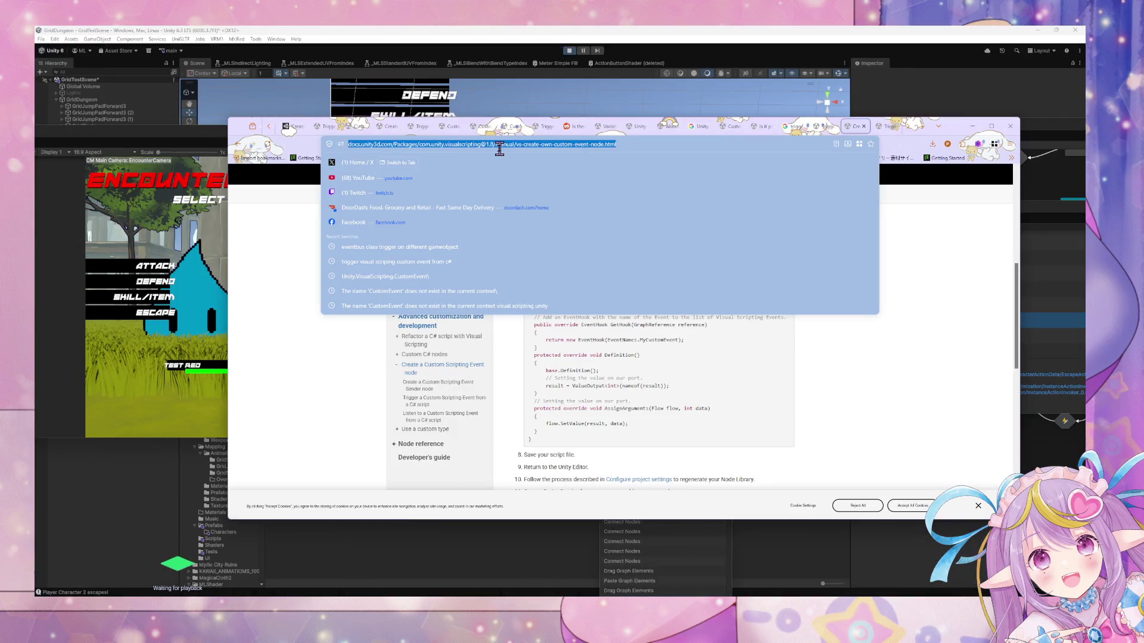
text(call)
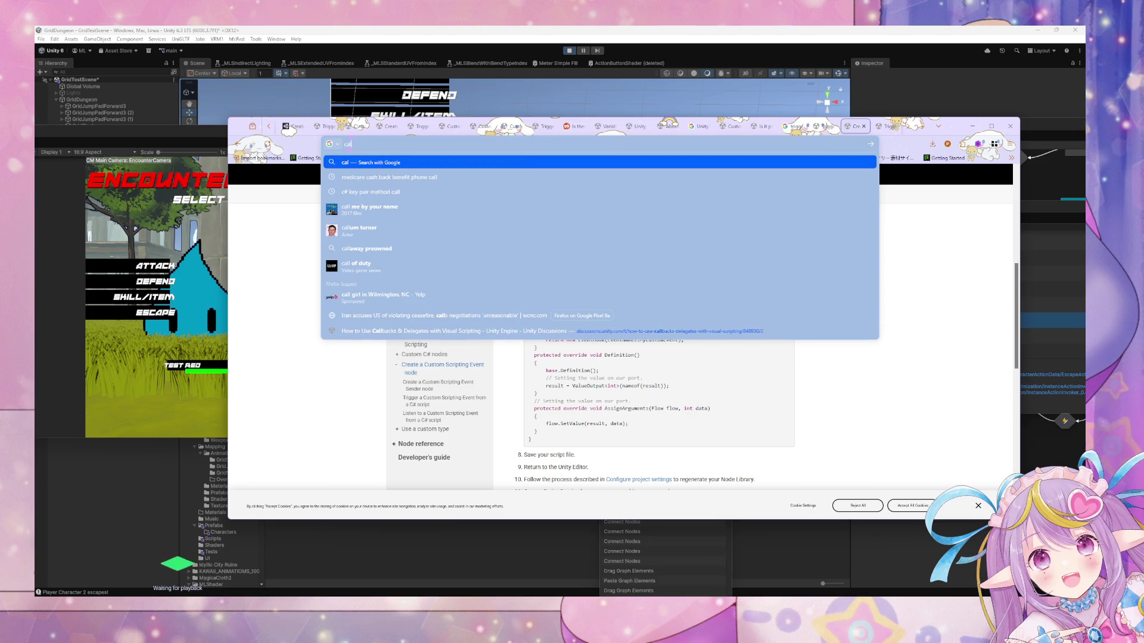
key(BackSpace)
key(BackSpace)
key(BackSpace)
text(triggering)
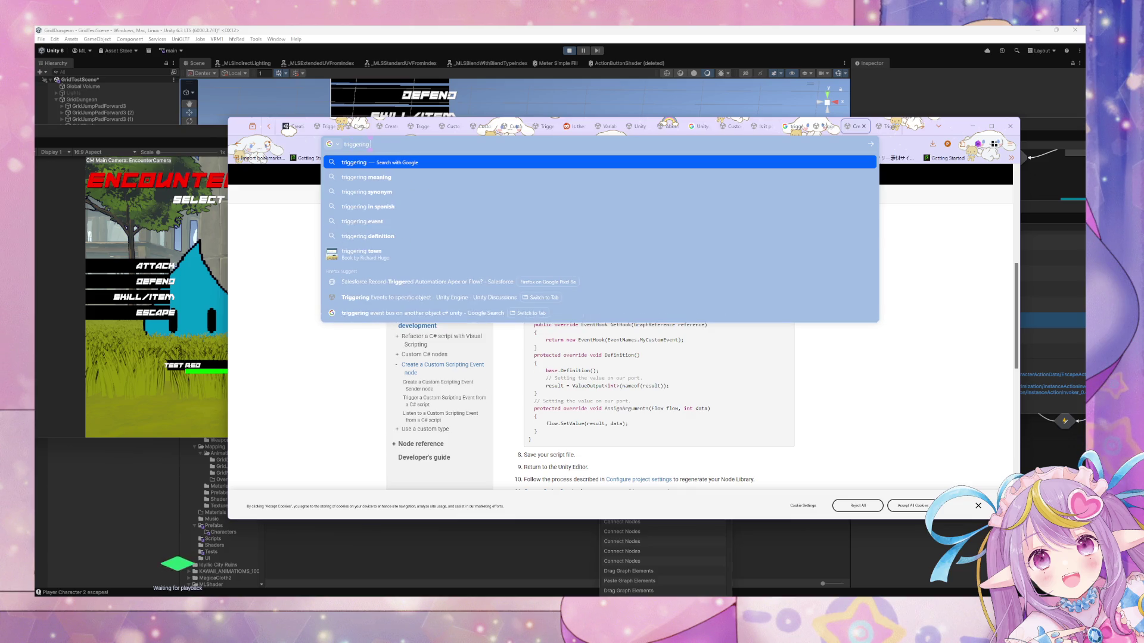
text( custom event )
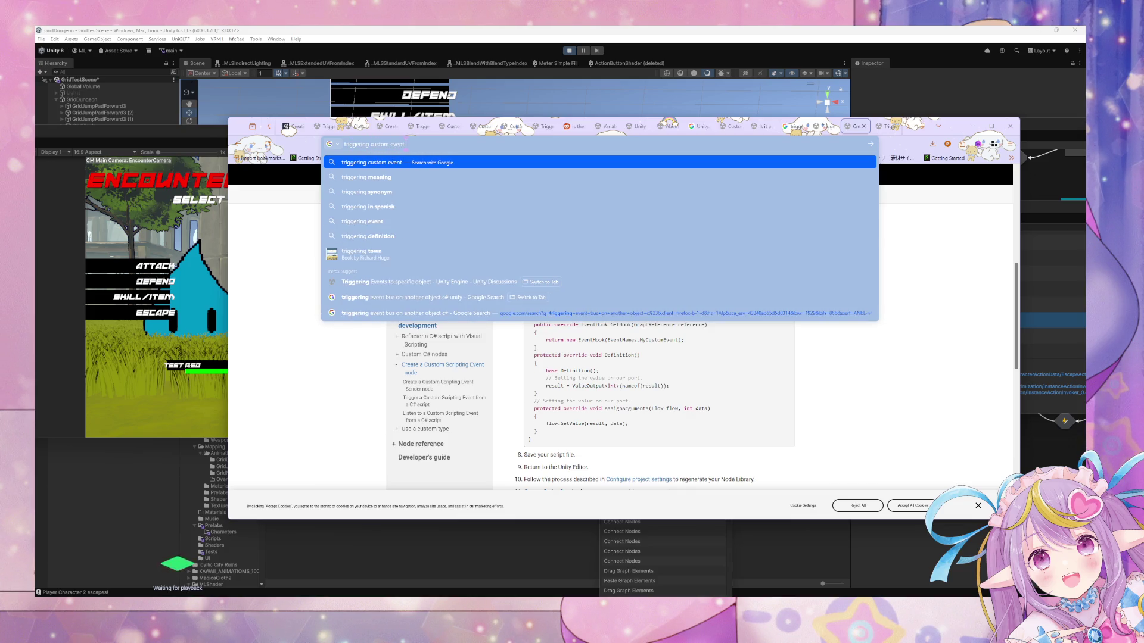
text(on)
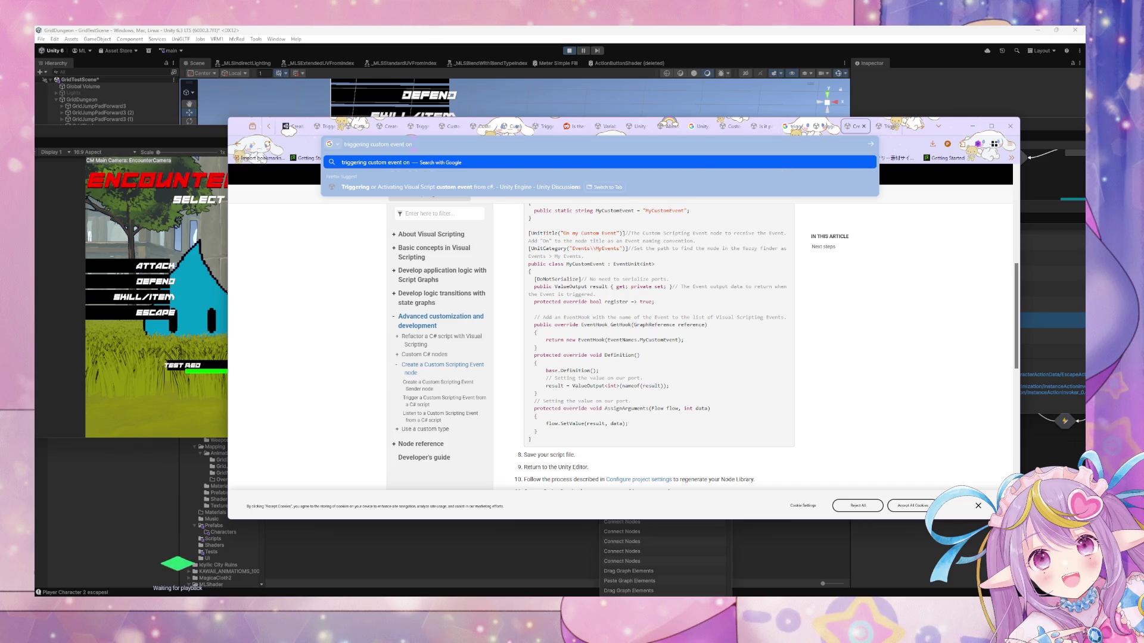
text( another object)
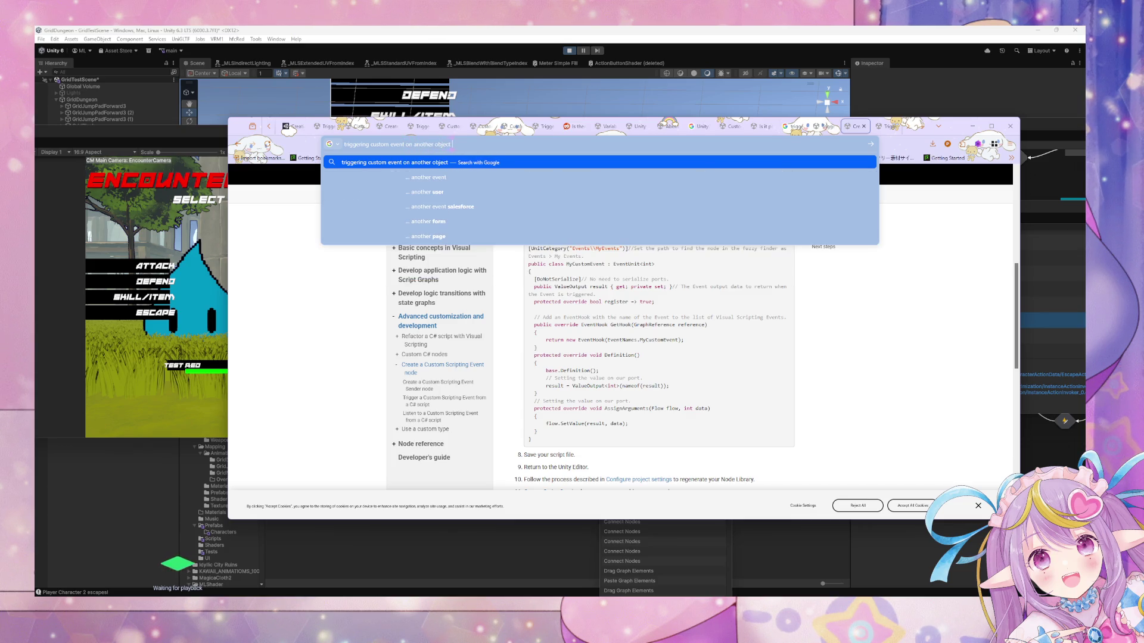
key(BackSpace)
key(BackSpace)
text(from c#)
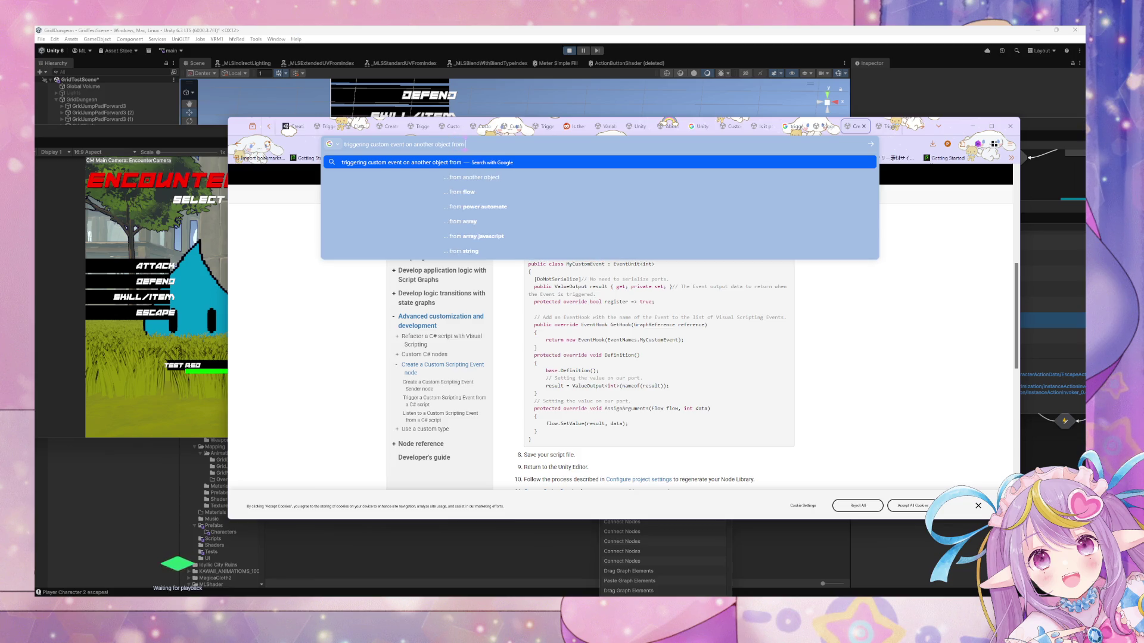
key(Return)
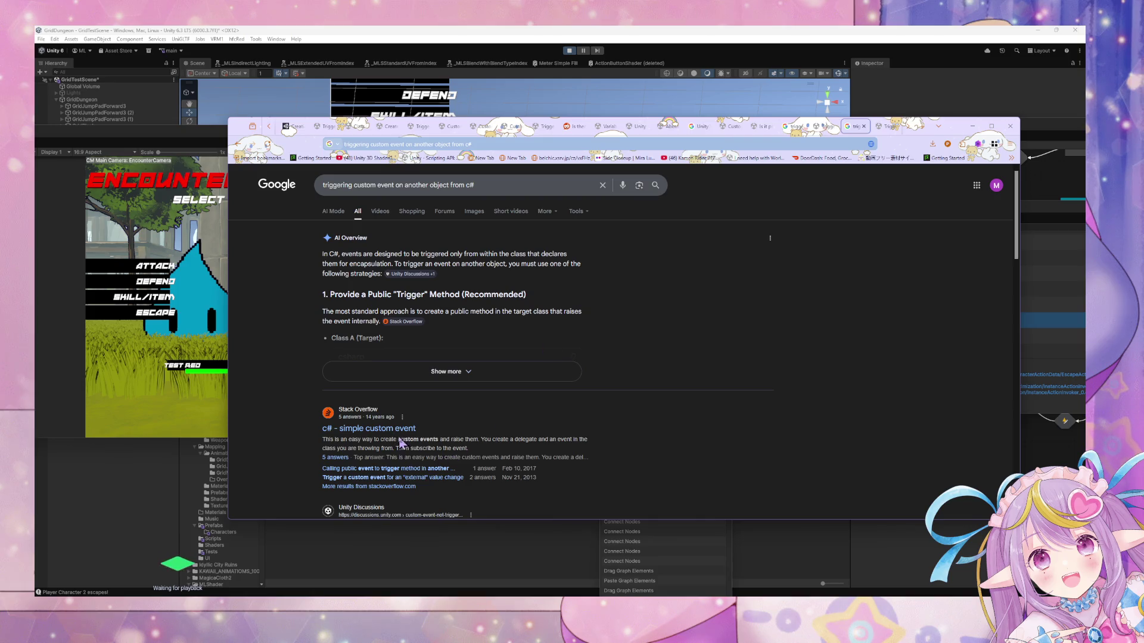
Refine the query to 'triggering custom event on another object from c# unity'.
click(471, 185)
key(BackSpace)
key(BackSpace)
key(BackSpace)
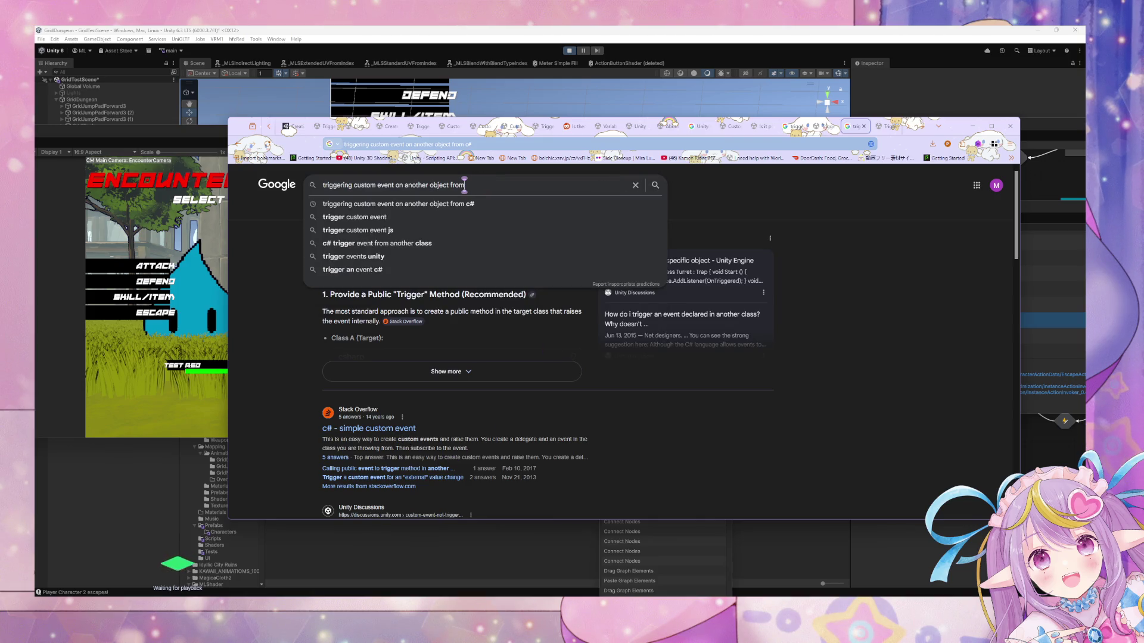
text(un)
key(BackSpace)
key(BackSpace)
text(c$)
key(BackSpace)
text(%)
key(BackSpace)
text($)
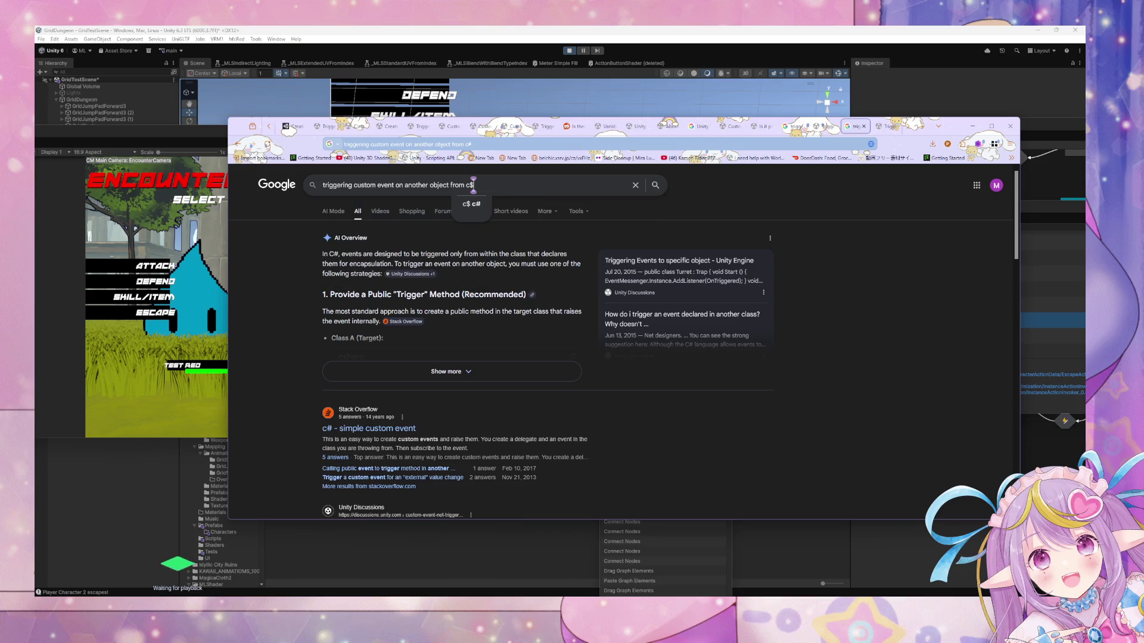
key(BackSpace)
text(# unity)
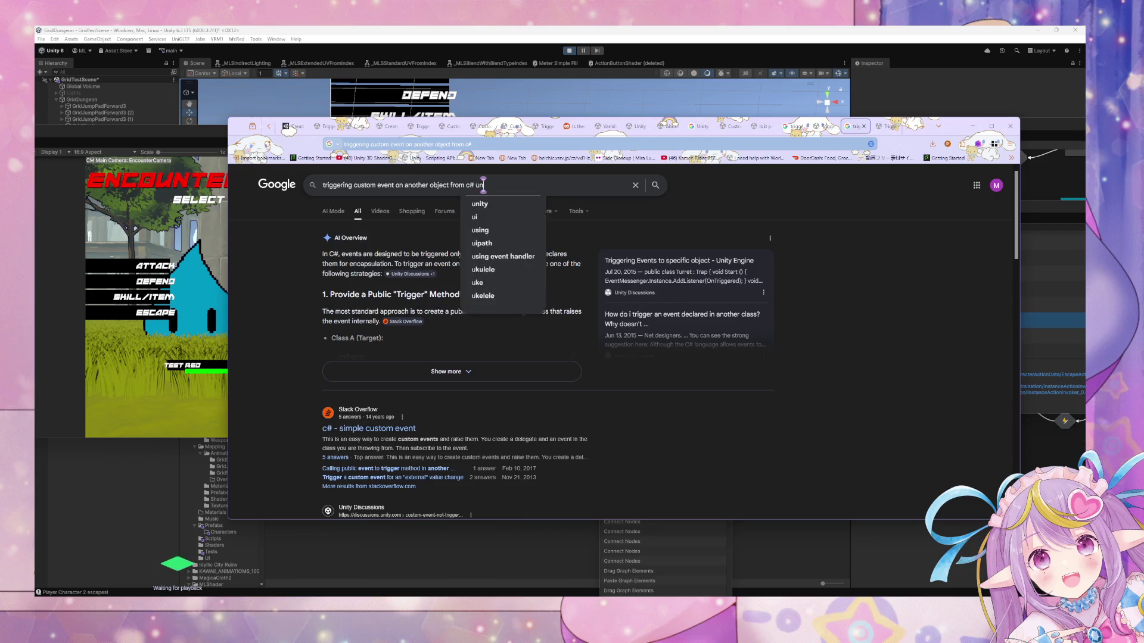
key(Return)
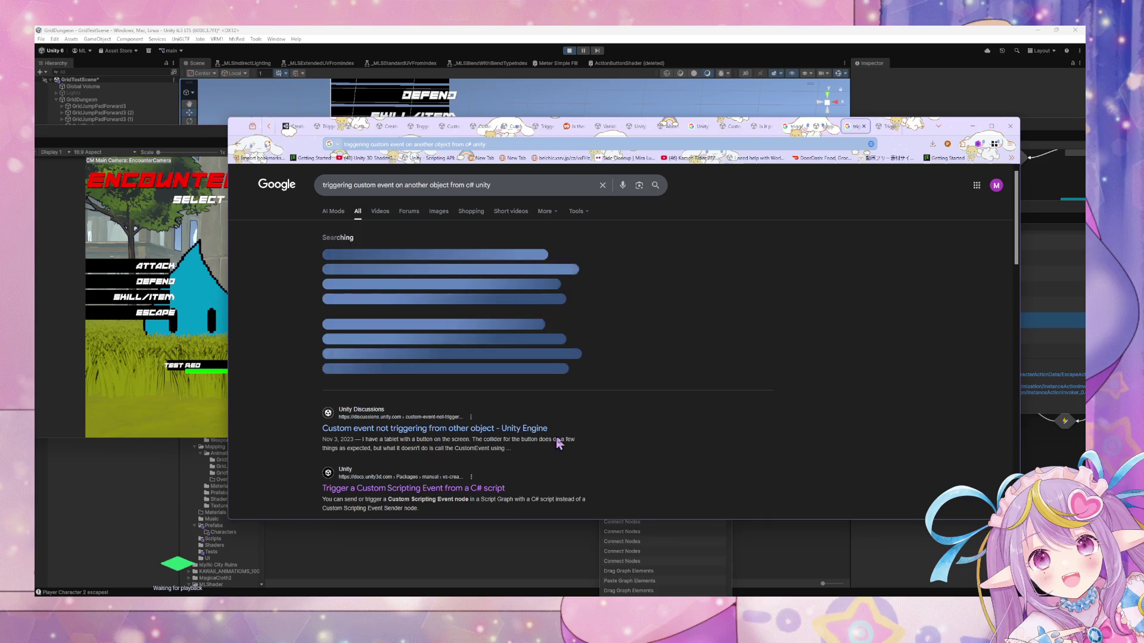
Expand the AI Overview and select its CustomEvent.Trigger example line.
click(530, 375)
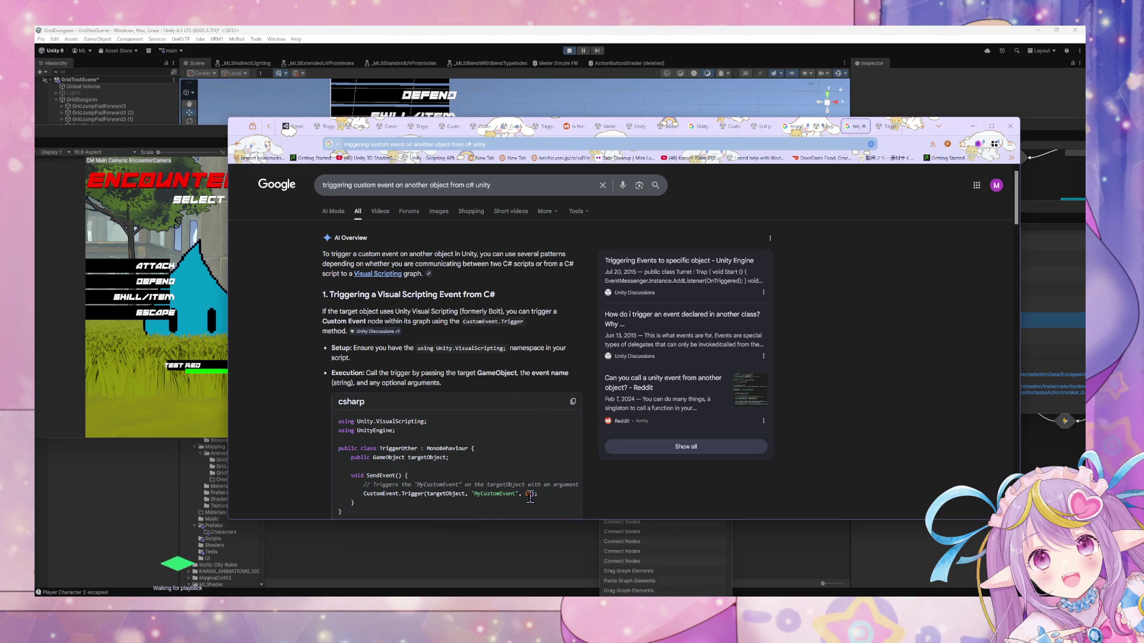
drag(537, 494, 364, 494)
key(ctrl+c)
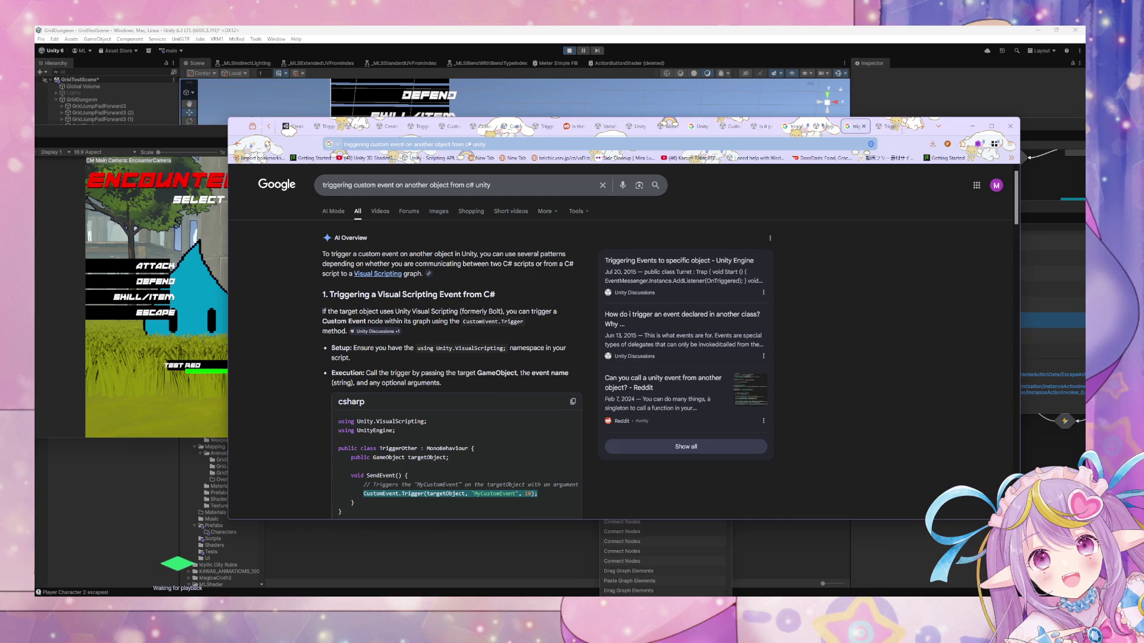
key(alt+Tab)
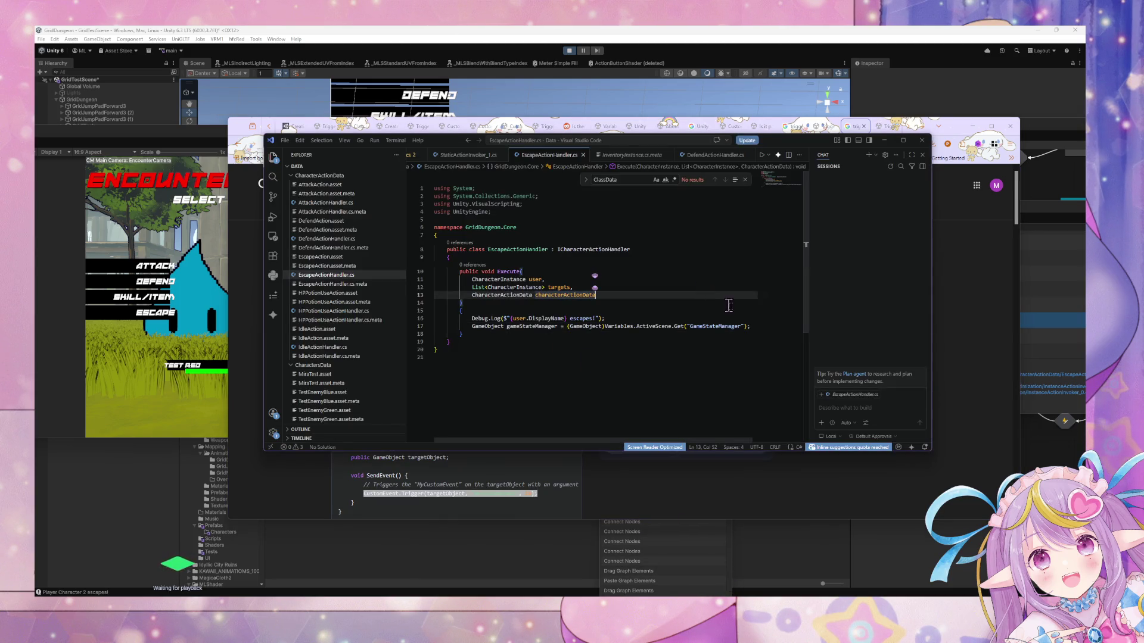
Paste the CustomEvent.Trigger line after the GameObject lookup and fix its indentation and braces.
scroll(667, 327, down, 2)
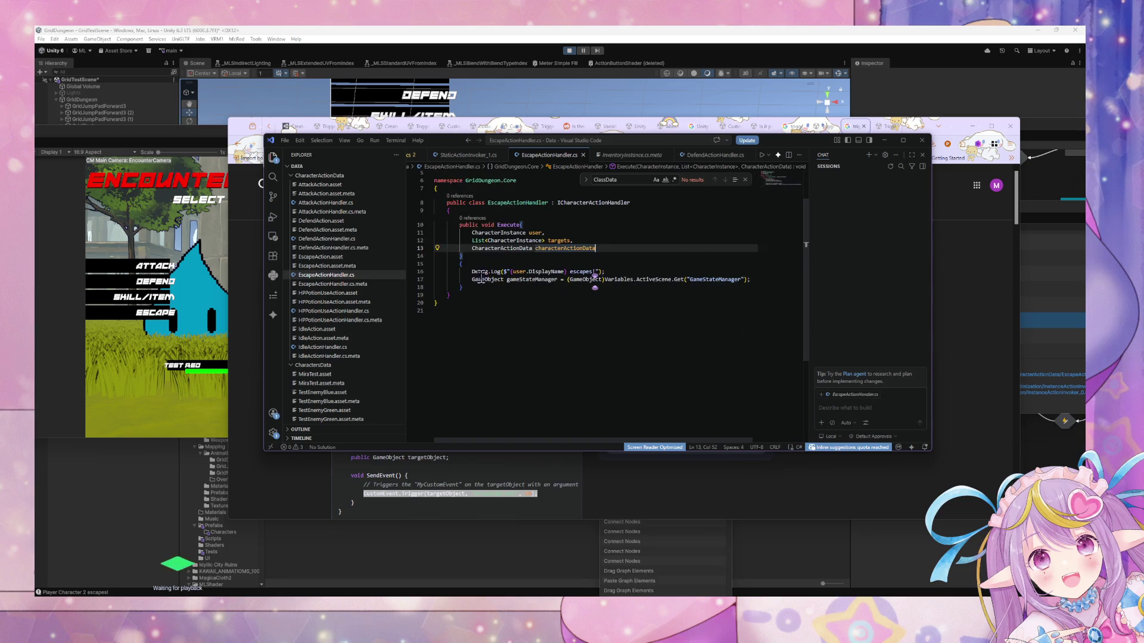
scroll(481, 275, right, 1)
drag(699, 279, 702, 279)
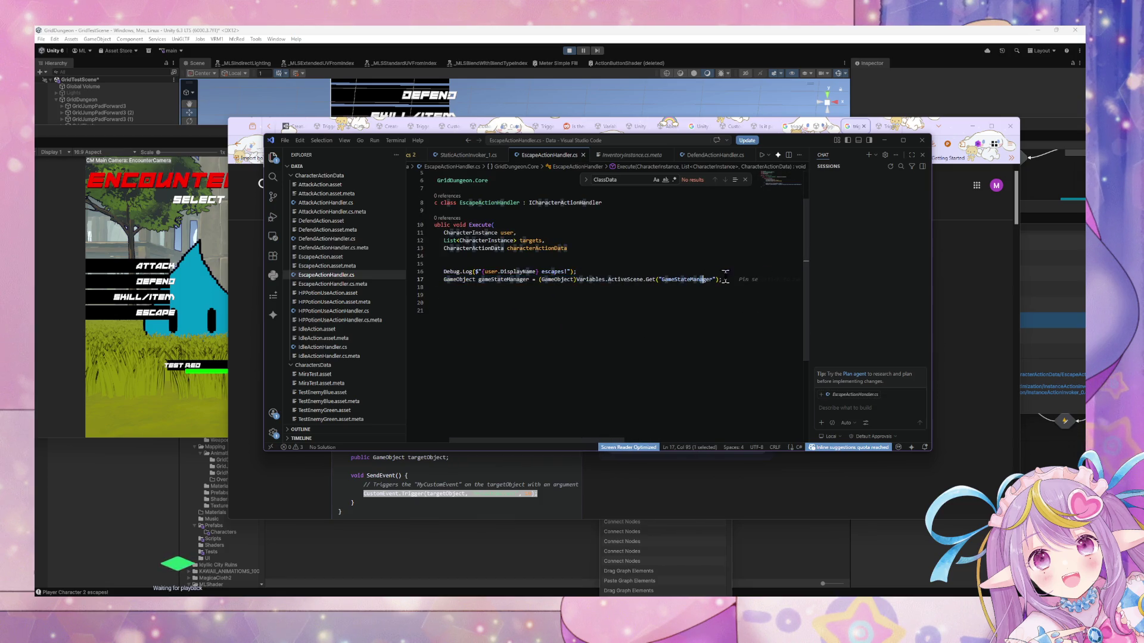
key(Down)
key(Down)
key(ctrl+v)
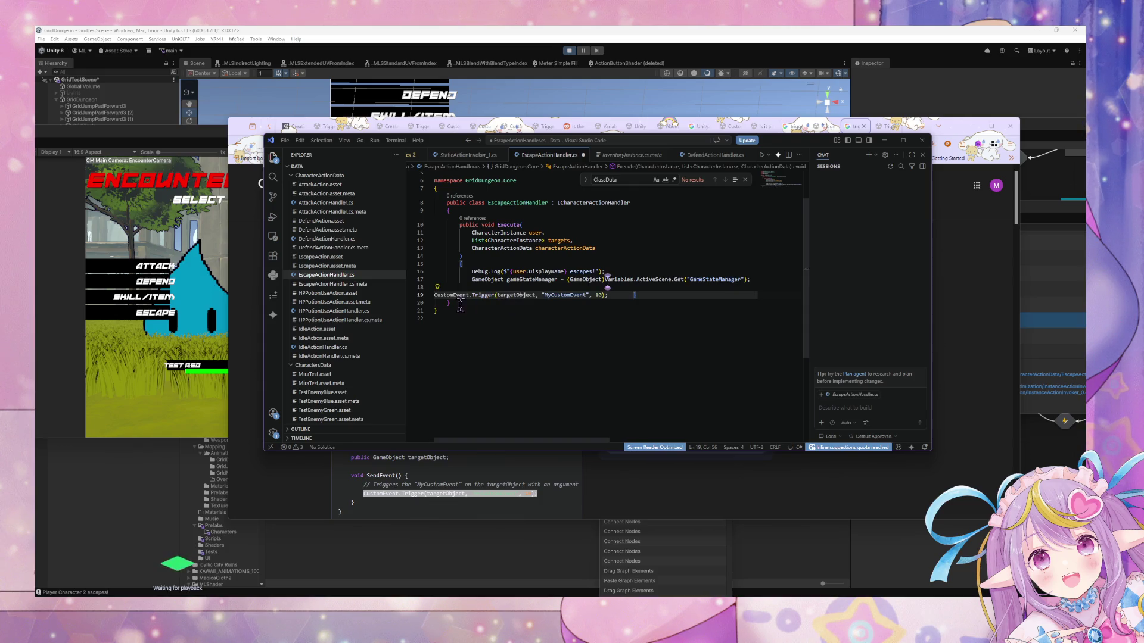
click(474, 296)
key(Down)
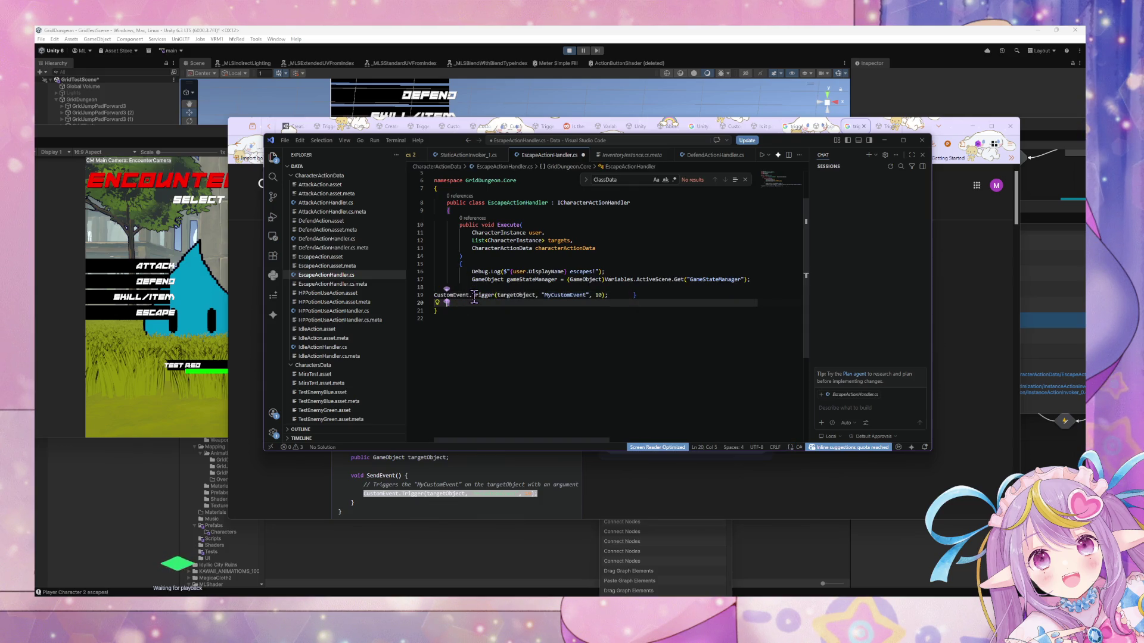
key(Tab)
key(Tab)
key(Delete)
key(BackSpace)
click(437, 295)
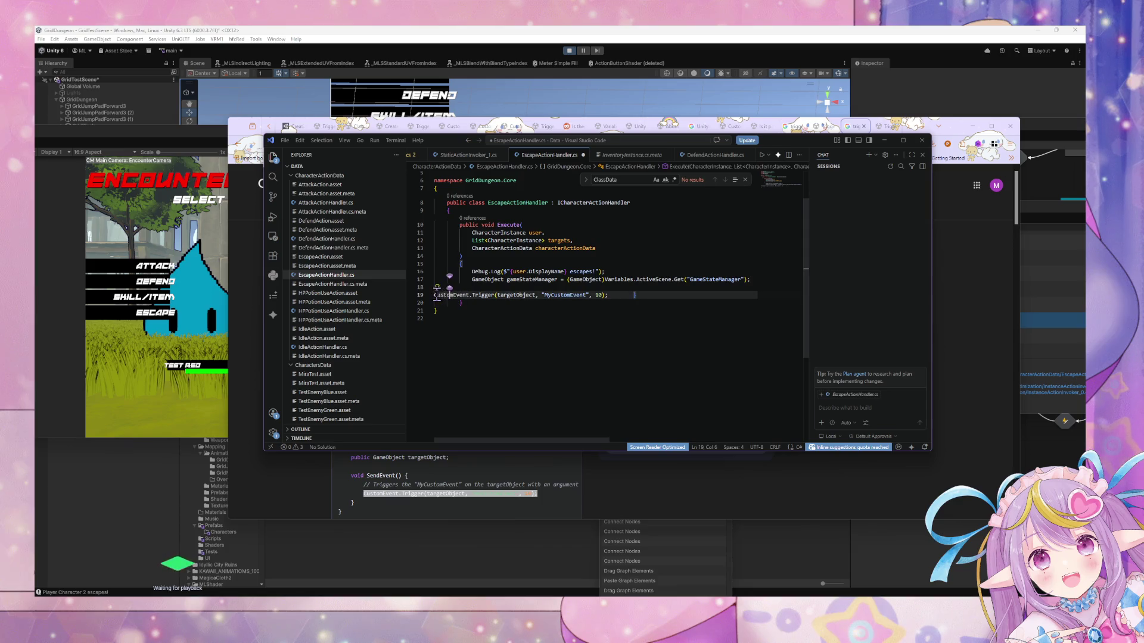
key(Tab)
key(Tab)
key(Tab)
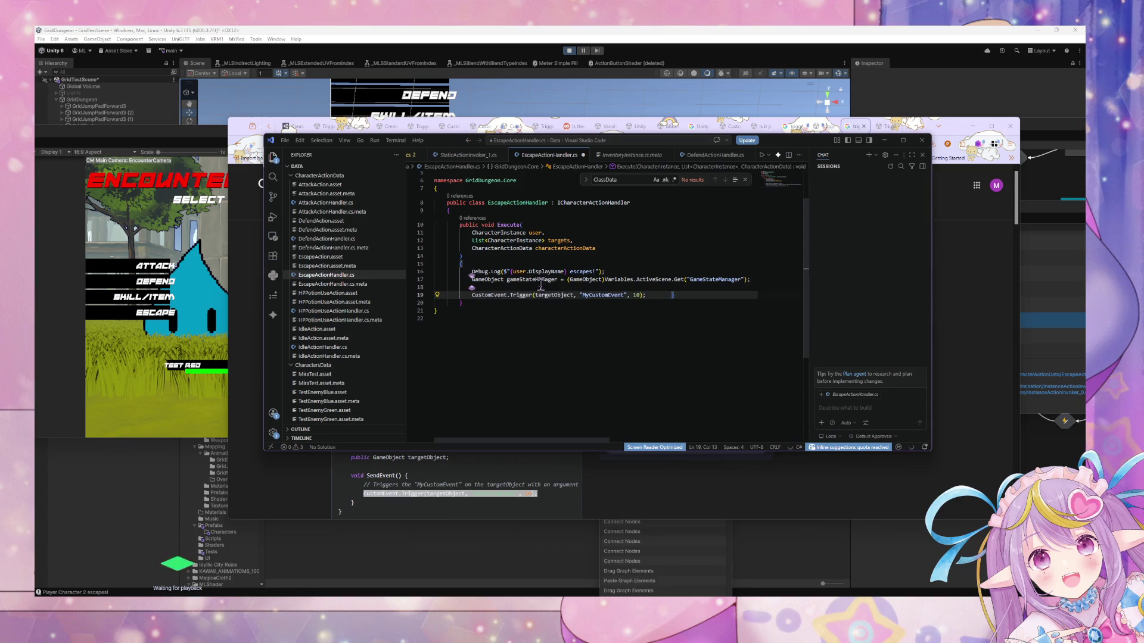
Replace the targetObject argument with user.Character.GameObject.
click(563, 294)
double_click(568, 295)
text(user.Character)
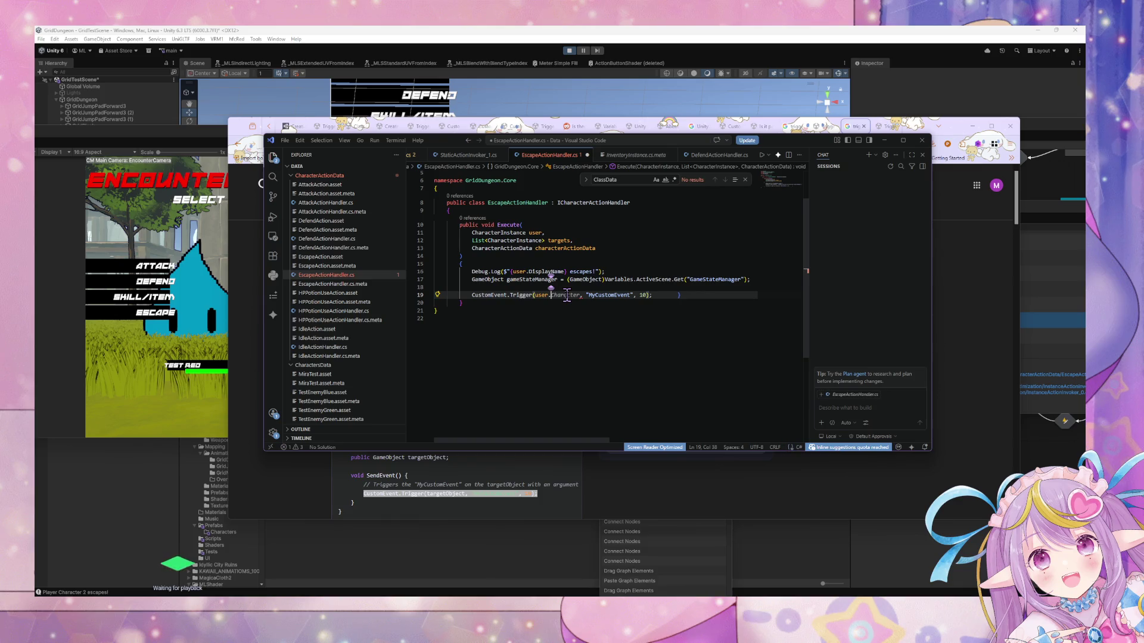
text(gameObject)
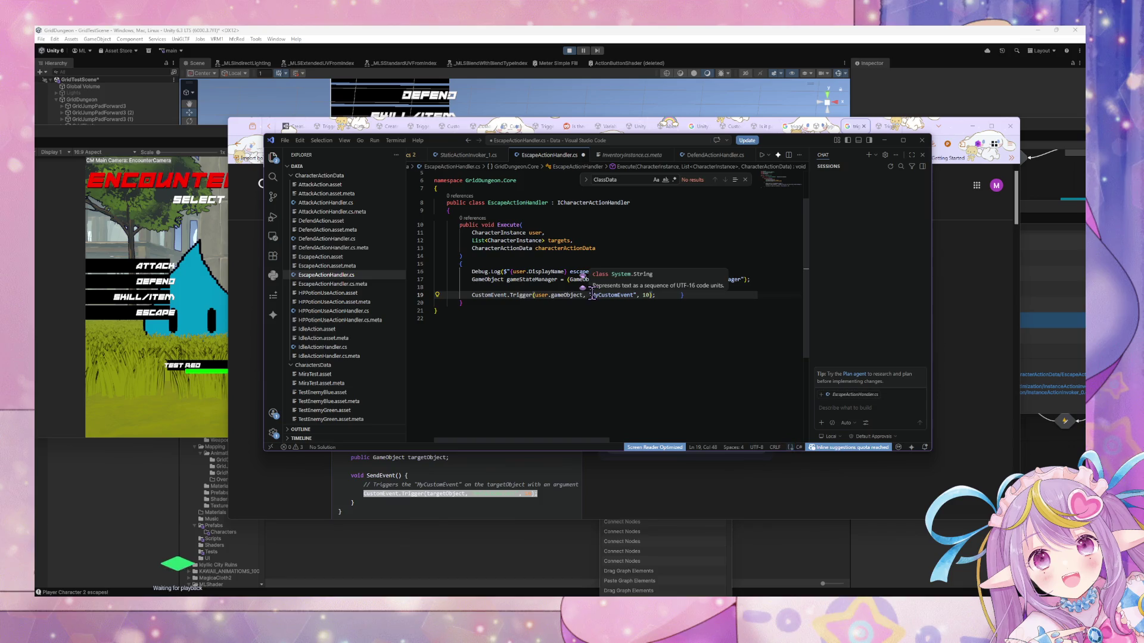
key(BackSpace)
key(BackSpace)
key(BackSpace)
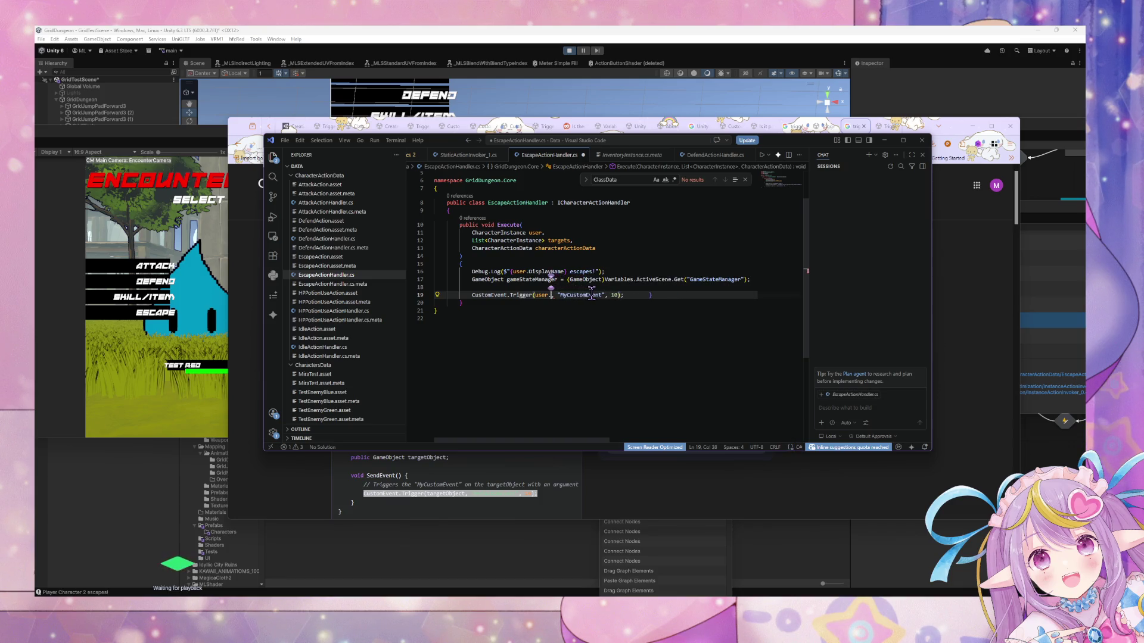
text(character.Ga)
text(meObject)
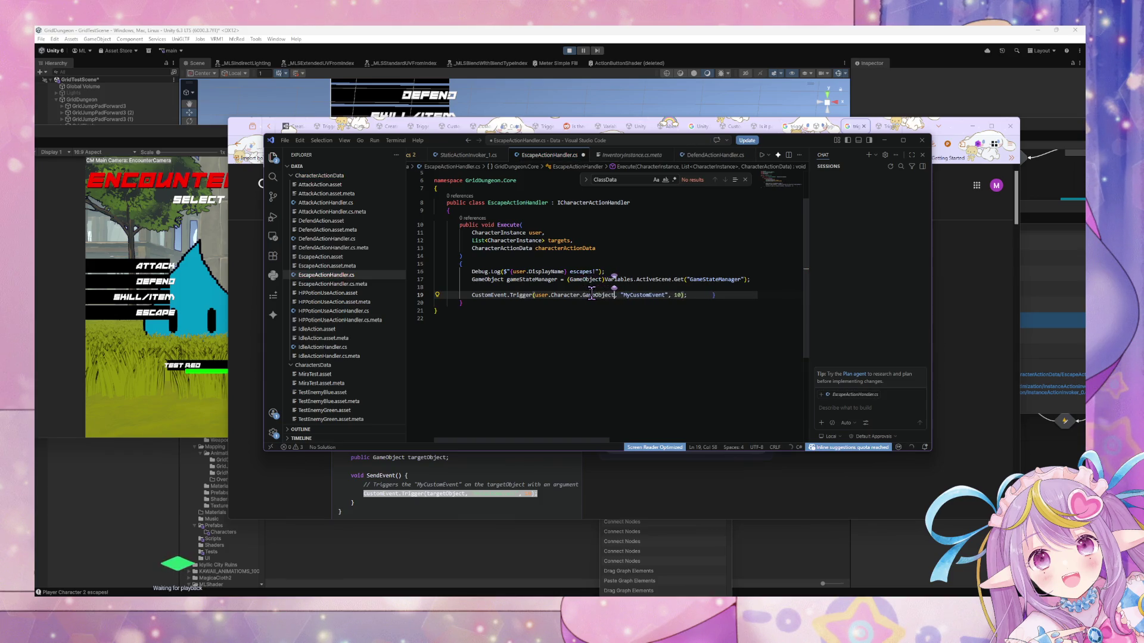
click(554, 89)
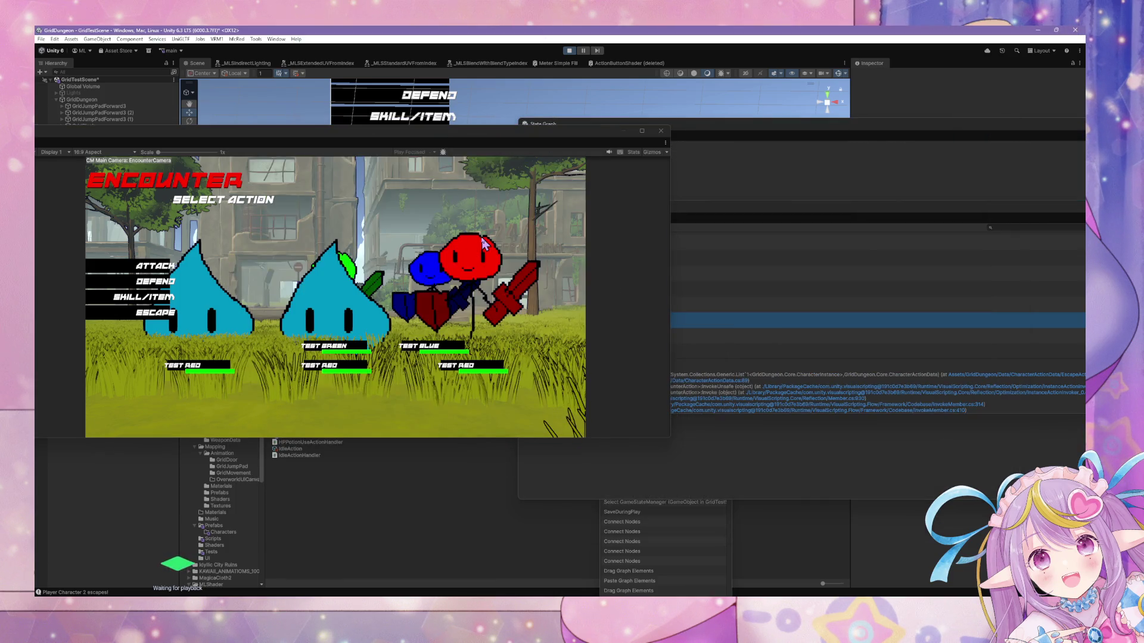
Stop play mode, read the CS0103 'CustomEvent does not exist' error, and select the Trigger line.
click(569, 51)
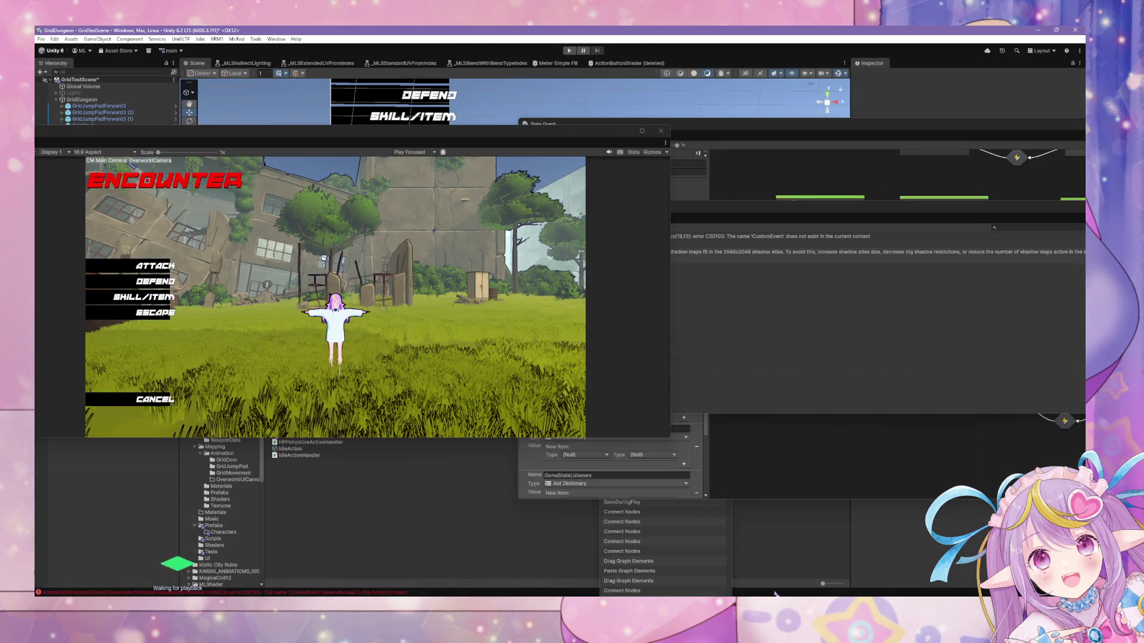
click(470, 593)
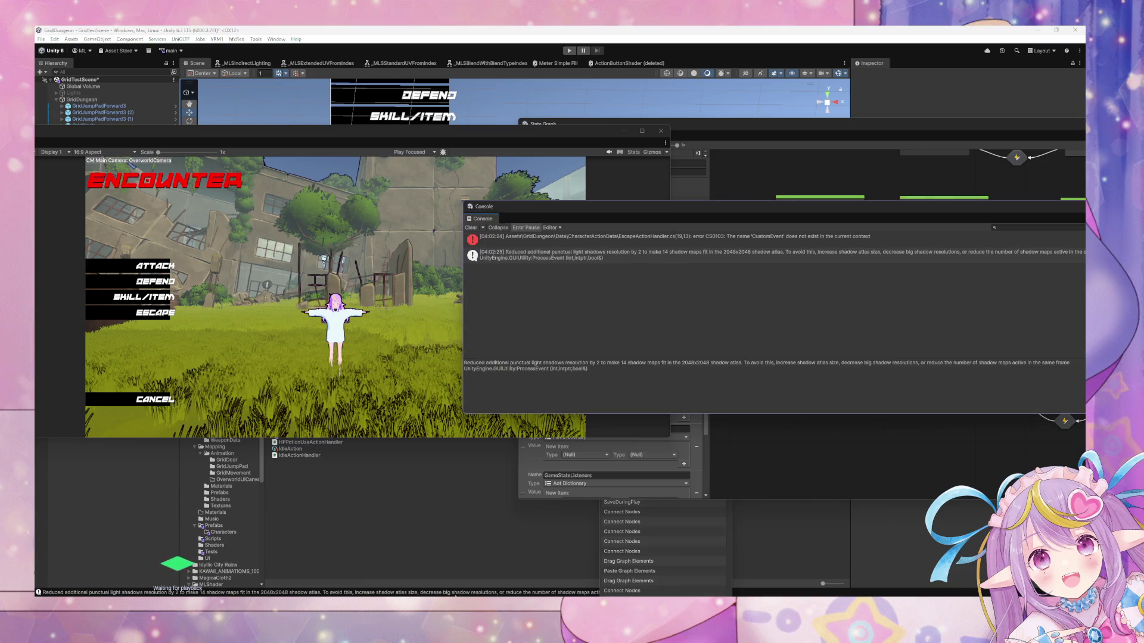
click(593, 243)
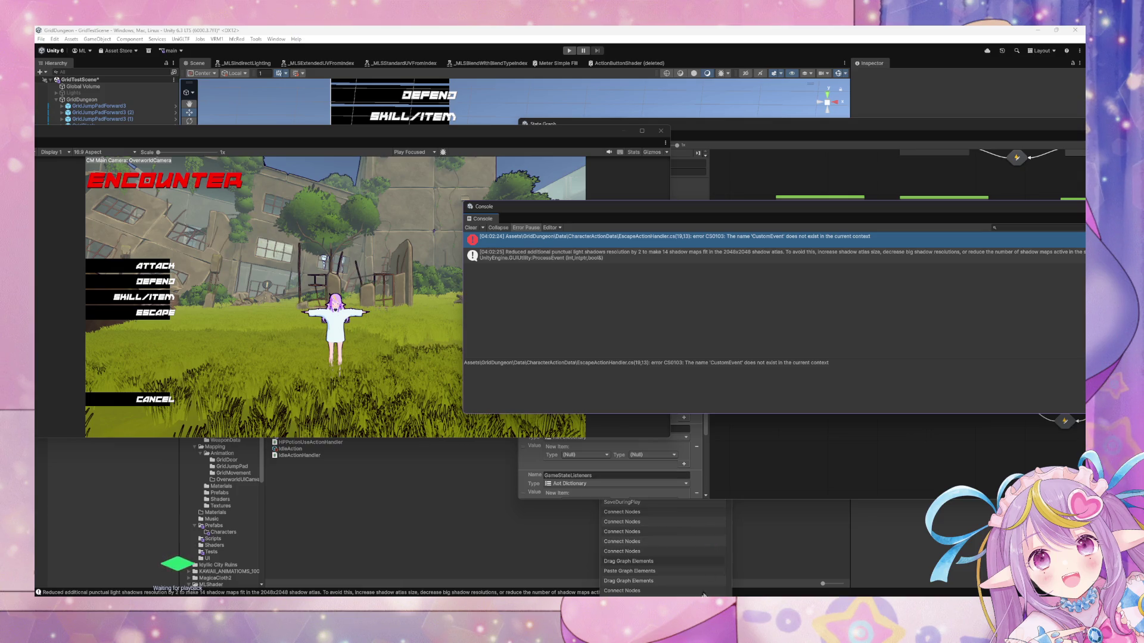
scroll(645, 374, up, 2)
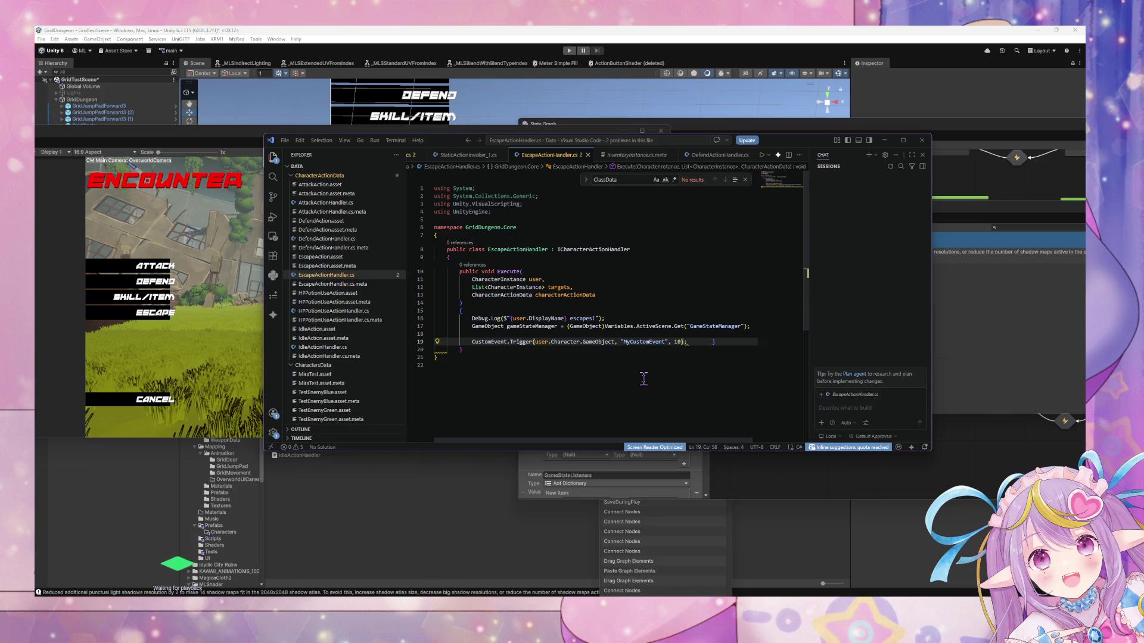
click(709, 341)
drag(709, 341, 419, 338)
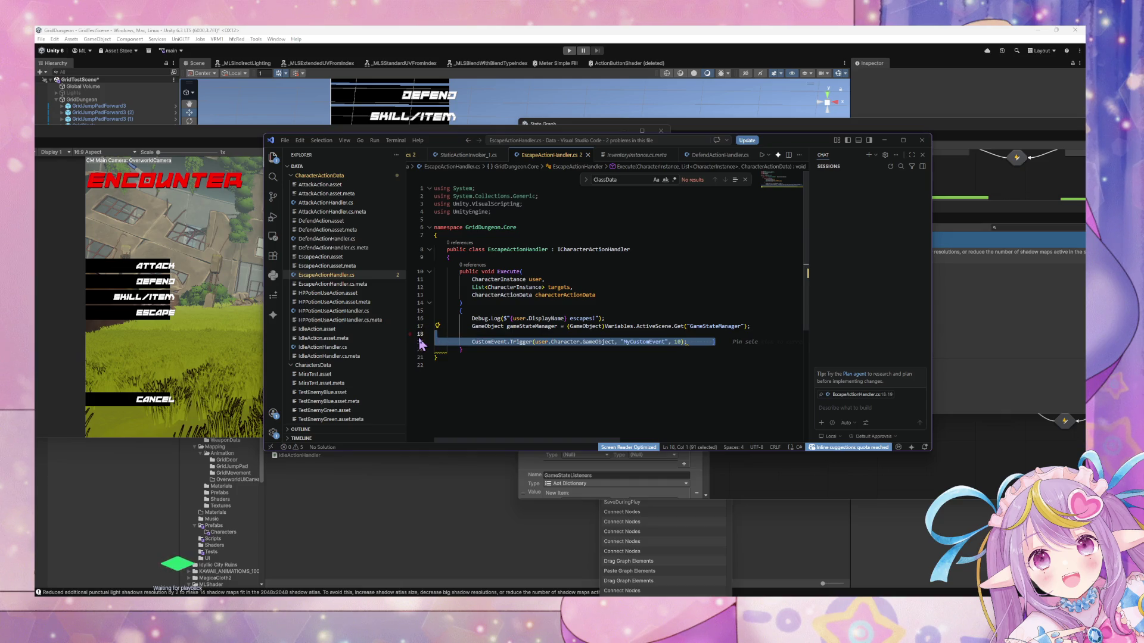
Delete the failing CustomEvent.Trigger line and save EscapeActionHandler.cs.
key(BackSpace)
key(BackSpace)
key(ctrl+s)
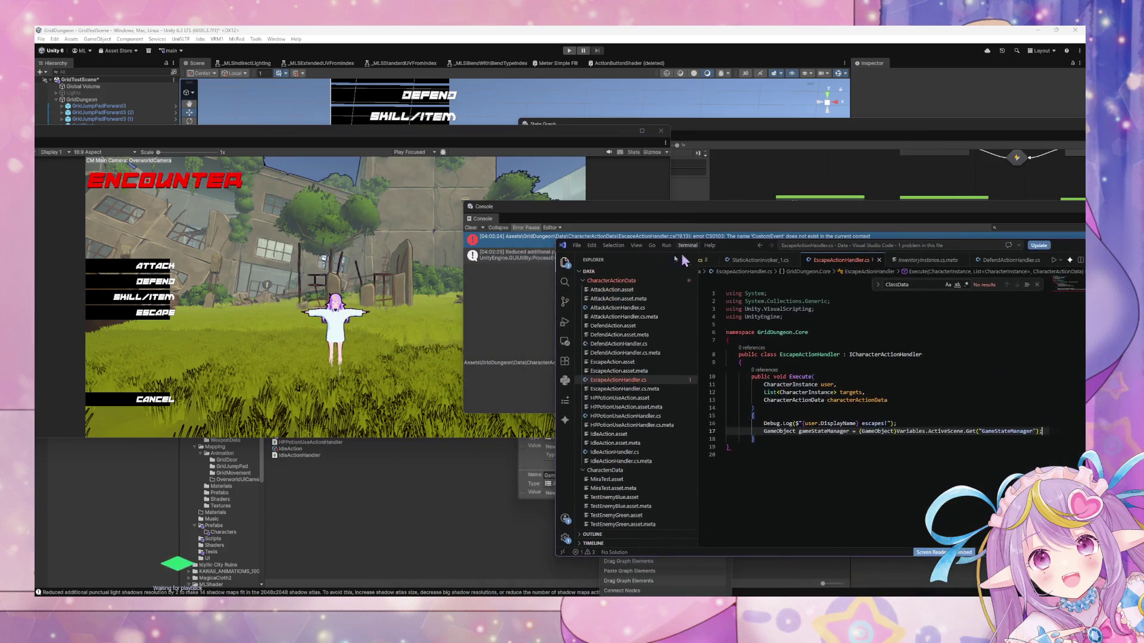
click(632, 196)
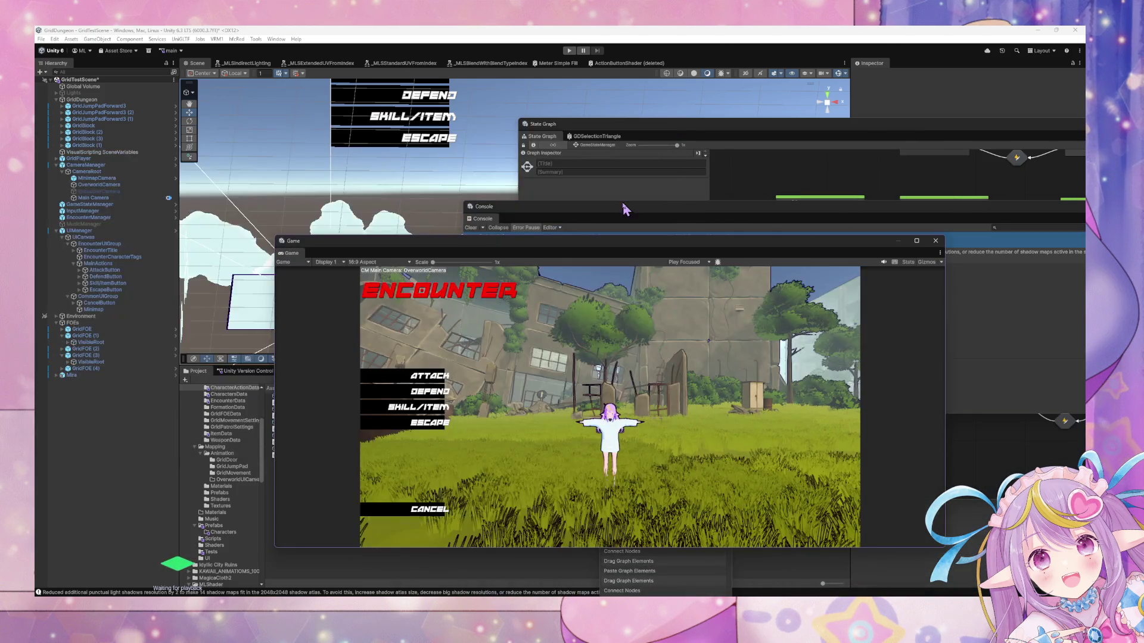
Rearrange and clear the Console, then open the script behind the CS1513 compile error.
mouse_move(573, 255)
mouse_down()
mouse_move(507, 232)
mouse_move(610, 231)
mouse_move(680, 255)
mouse_up()
mouse_move(616, 204)
mouse_down()
mouse_move(268, 261)
mouse_move(284, 261)
mouse_up()
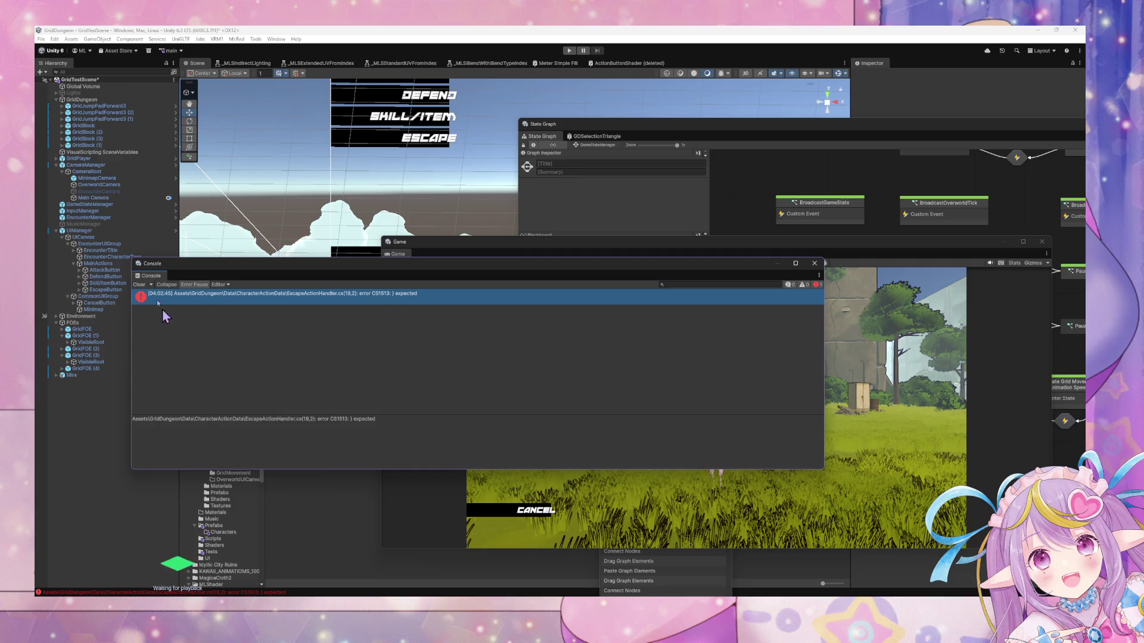
click(139, 284)
click(628, 293)
double_click(432, 302)
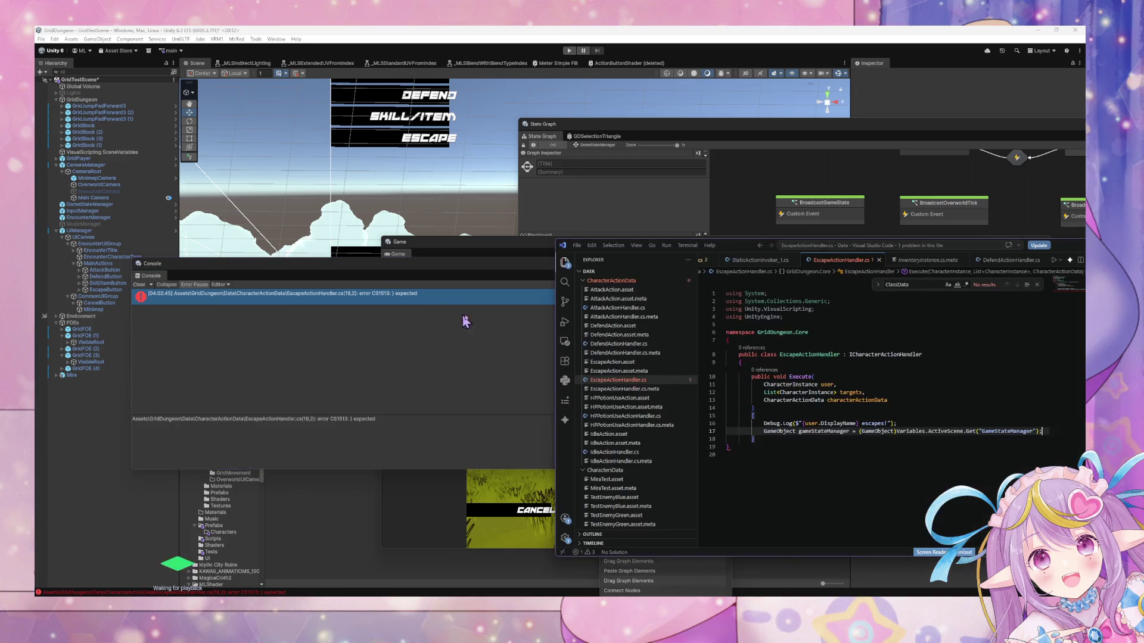
Add the missing closing brace at the end of EscapeActionHandler.cs and save so Unity recompiles.
click(777, 439)
key(Return)
text(})
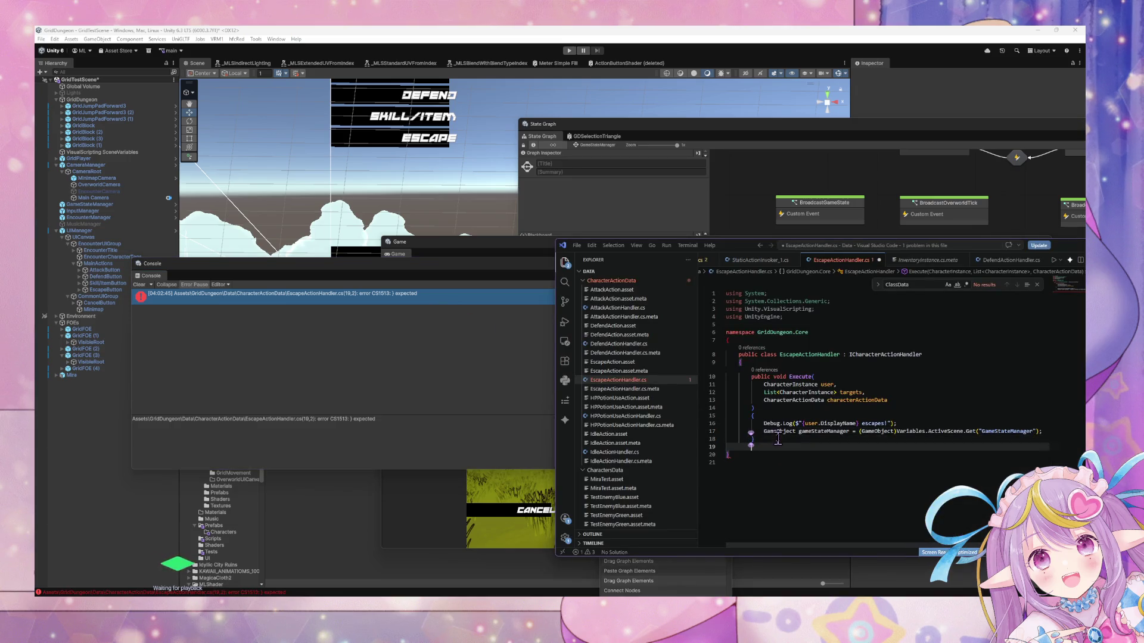
key(ctrl+s)
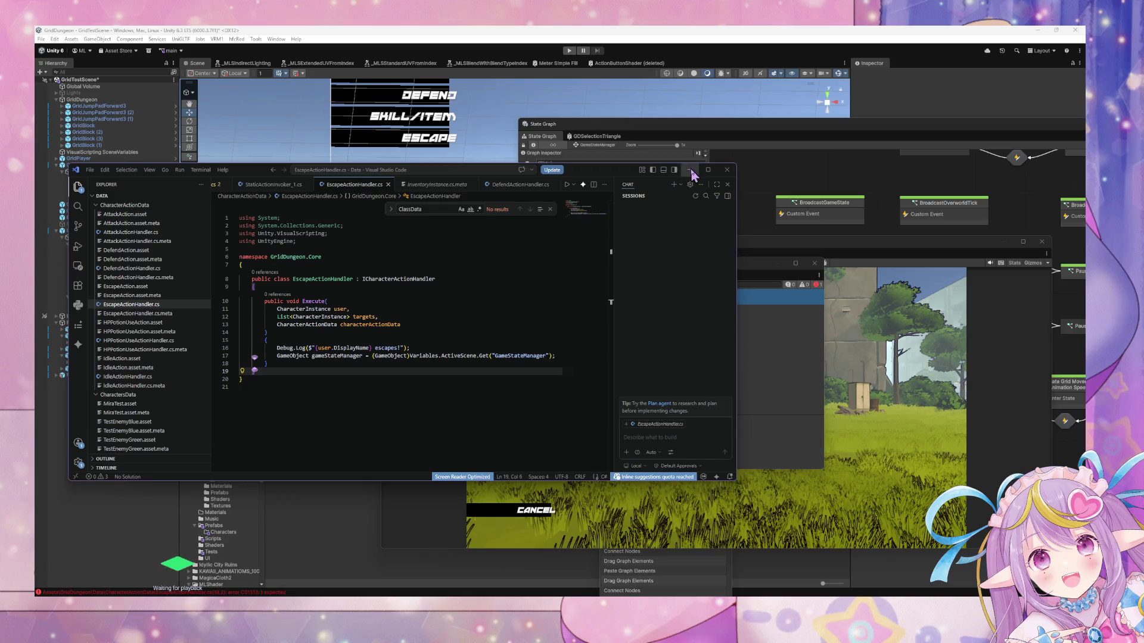
click(596, 171)
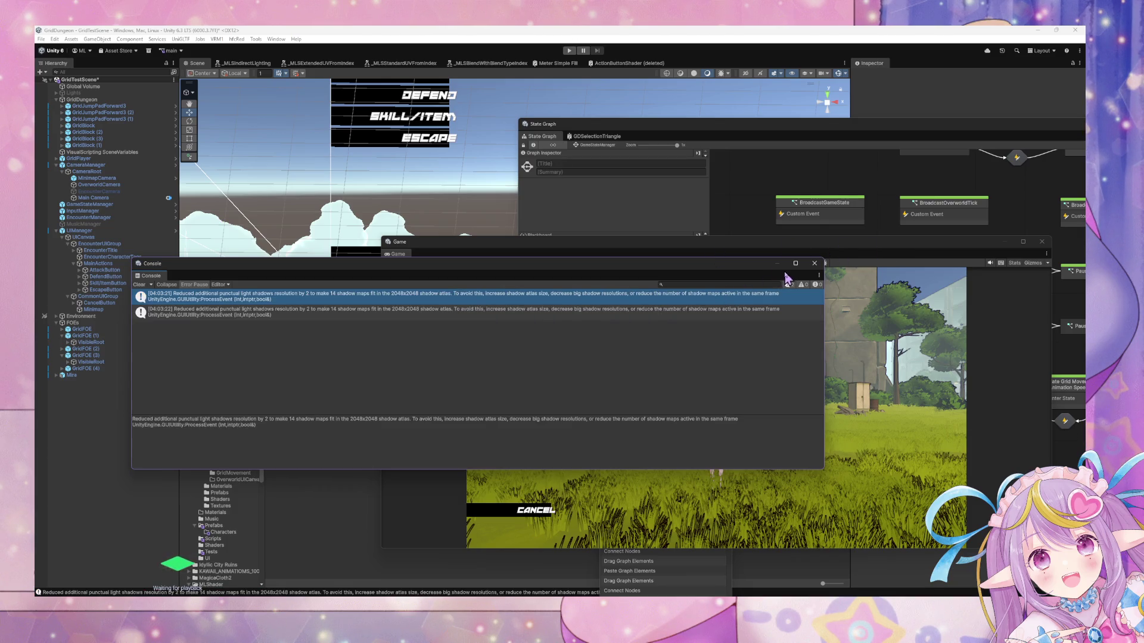
click(978, 245)
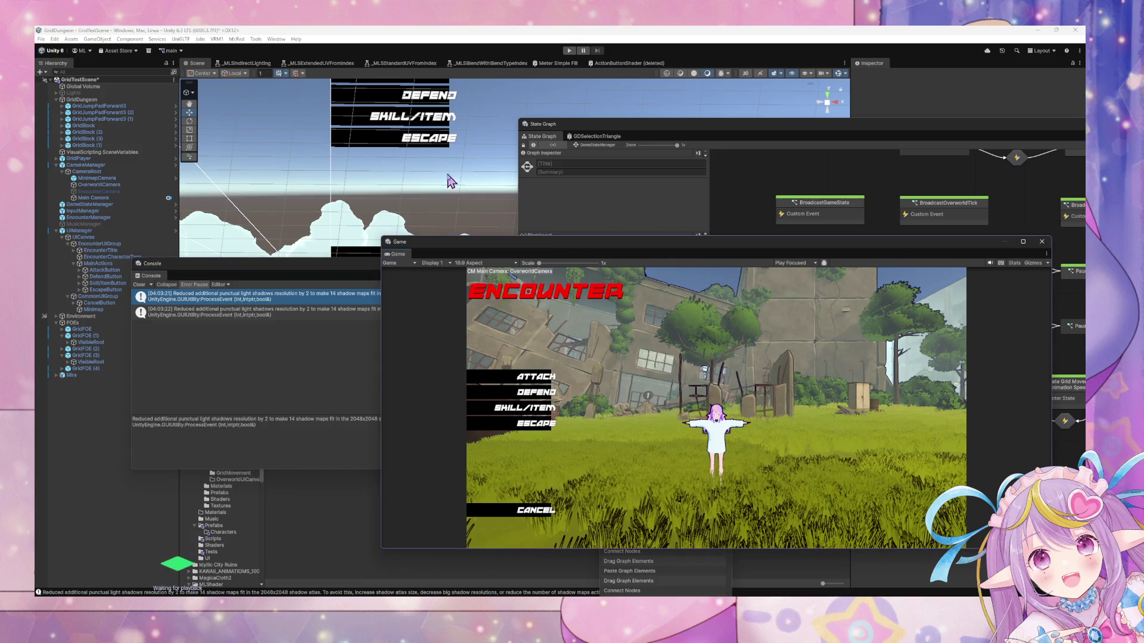
Move the Console down, dock the Game window beside Scene, and shift State Graph lower right.
mouse_move(357, 271)
mouse_down()
mouse_move(575, 467)
mouse_move(575, 432)
mouse_up()
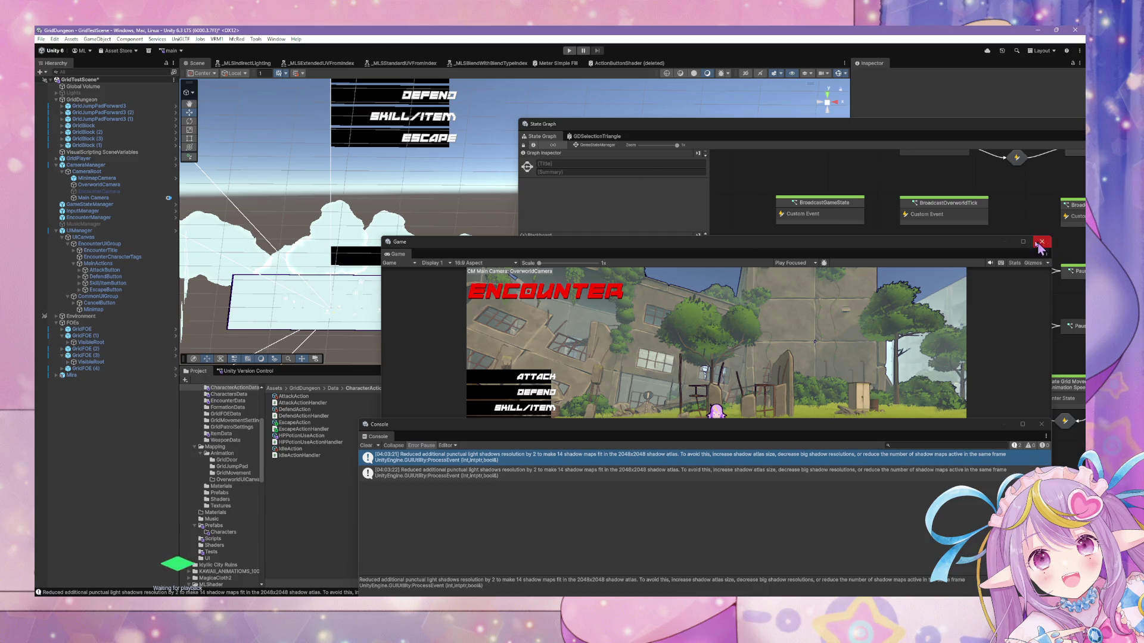
mouse_move(399, 256)
mouse_down()
mouse_move(310, 66)
mouse_move(405, 74)
mouse_up()
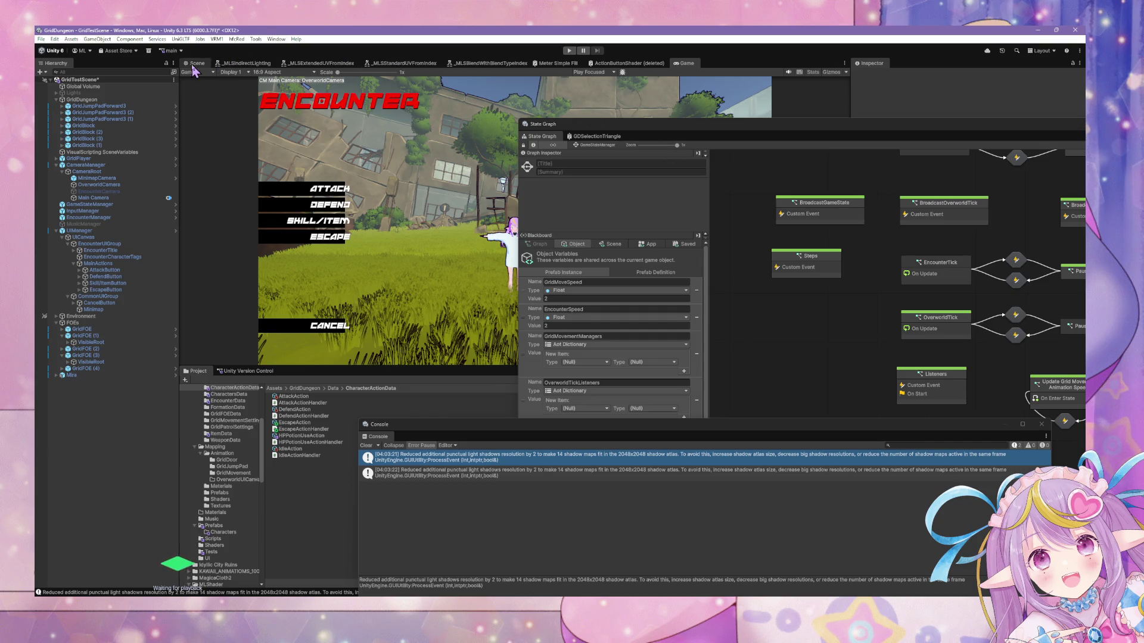
click(194, 63)
mouse_move(700, 133)
mouse_down()
mouse_move(756, 346)
mouse_move(725, 366)
mouse_up()
mouse_move(533, 206)
mouse_down()
mouse_move(433, 291)
mouse_move(410, 274)
mouse_move(506, 299)
mouse_move(481, 270)
mouse_move(493, 278)
mouse_move(464, 316)
mouse_up()
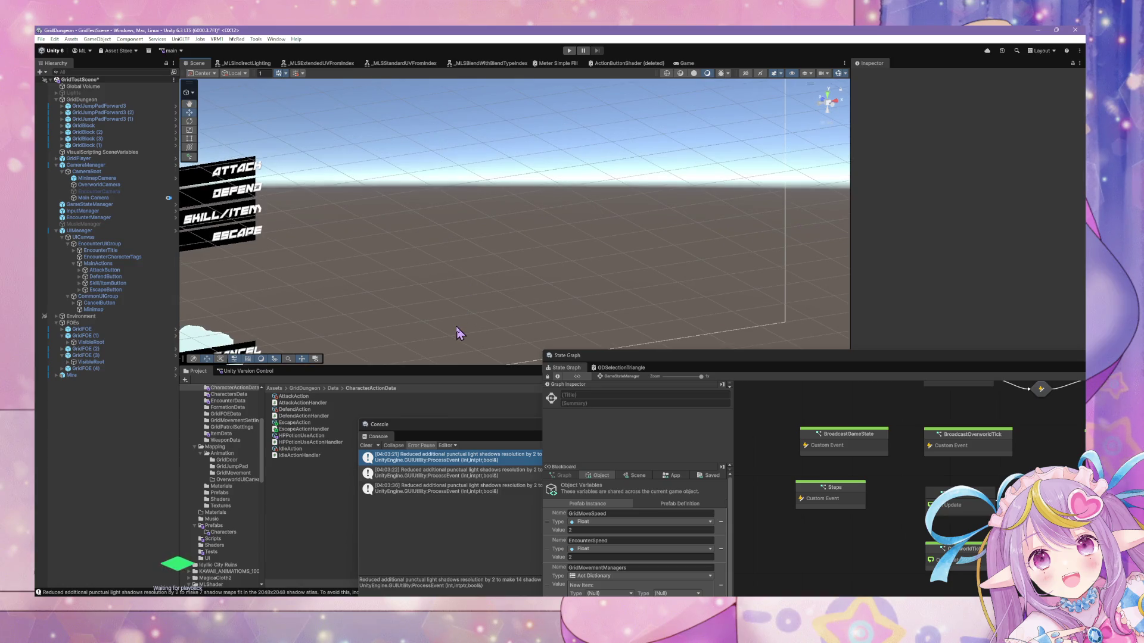
Collapse the hierarchy groups and create an empty GameObject under UICanvas.
click(110, 244)
click(73, 264)
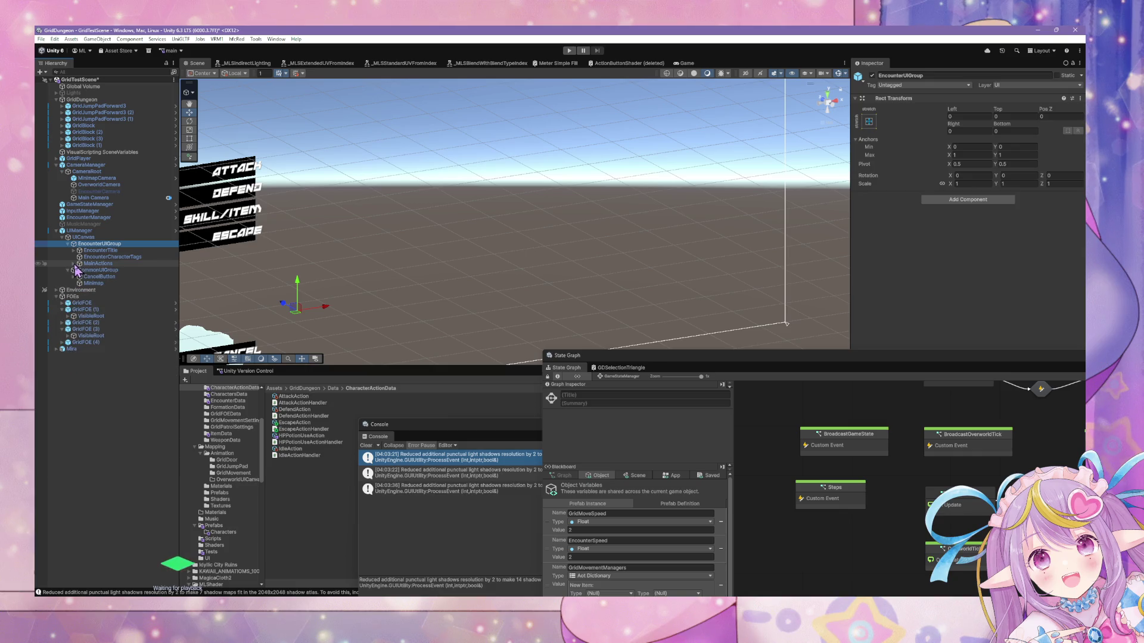
click(67, 270)
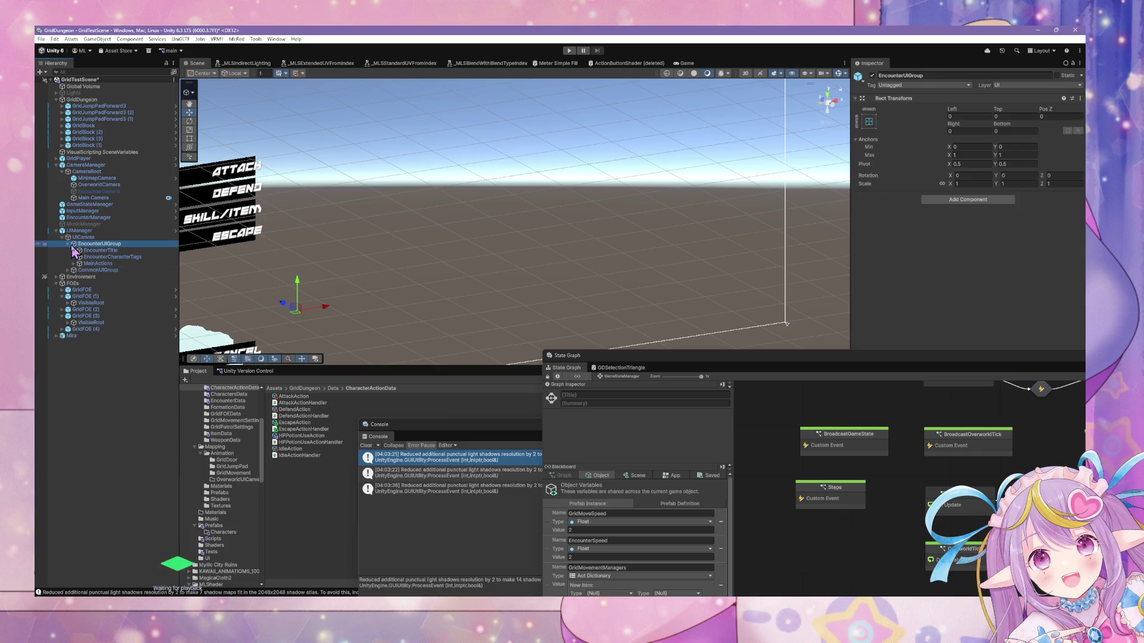
click(67, 244)
click(98, 238)
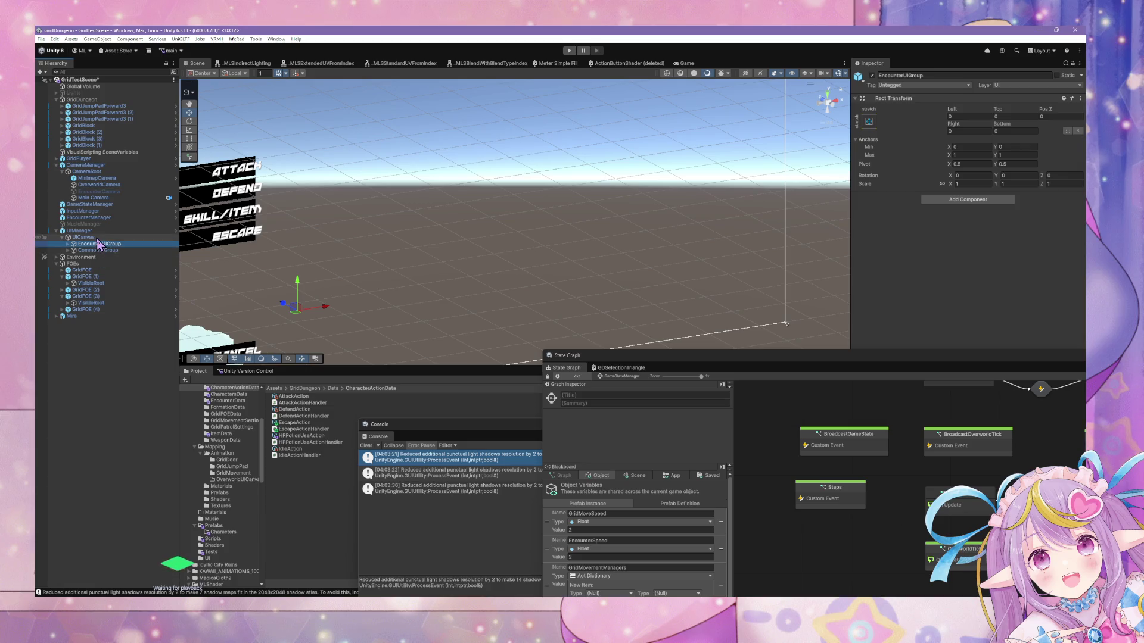
right_click(98, 237)
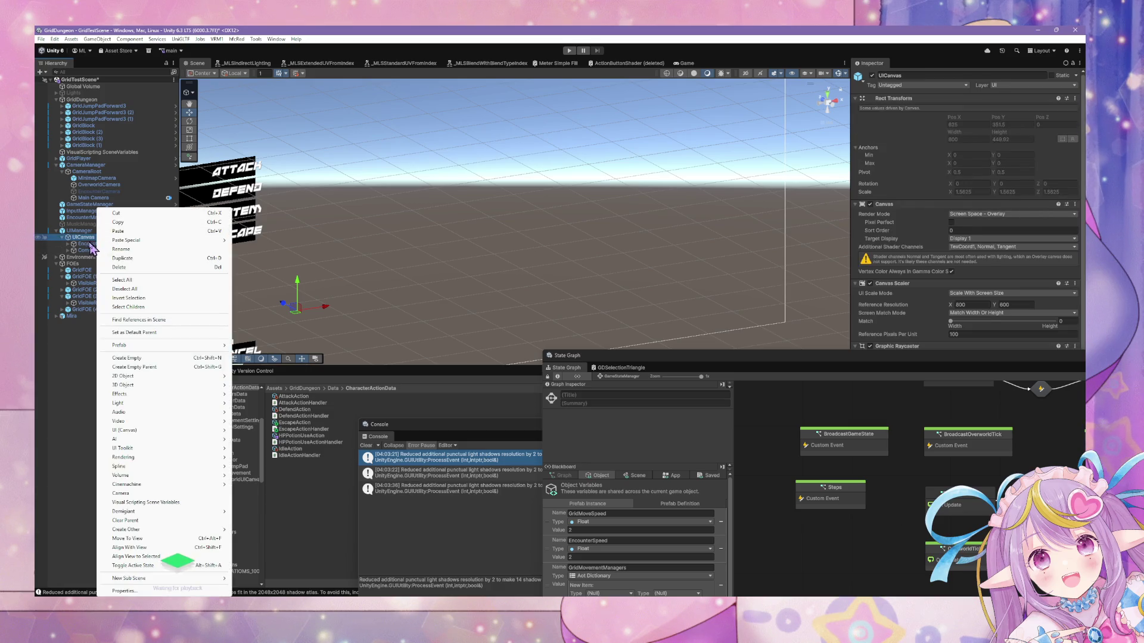
click(174, 359)
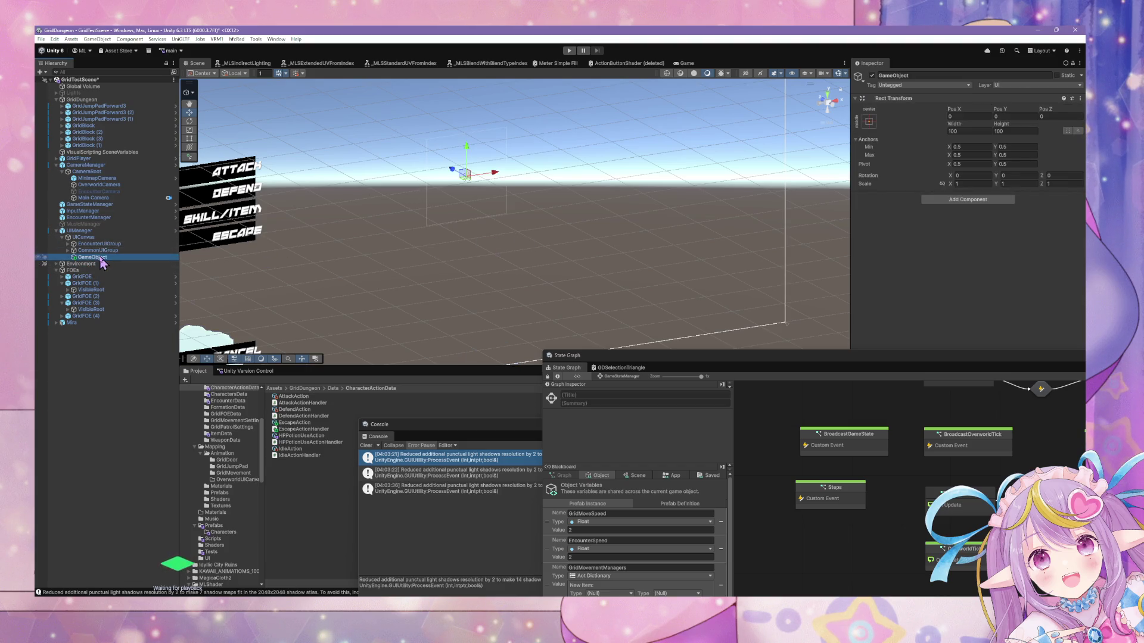
Add a UI Panel inside the new GameObject, frame it, and open its Source Image sprite picker.
right_click(100, 257)
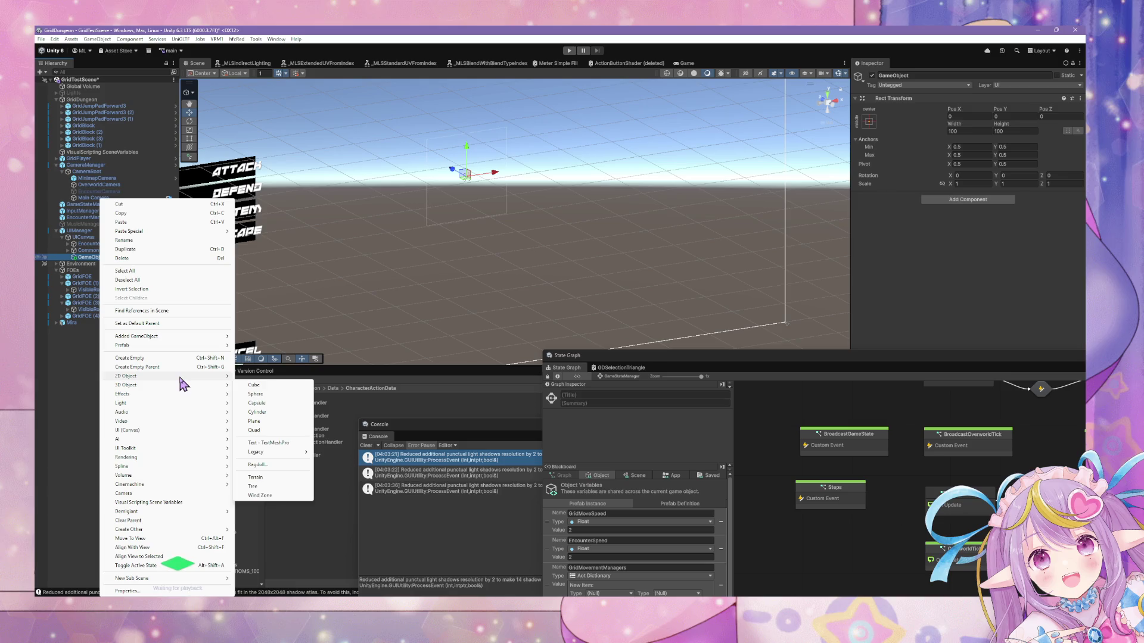
mouse_move(180, 384)
mouse_move(195, 432)
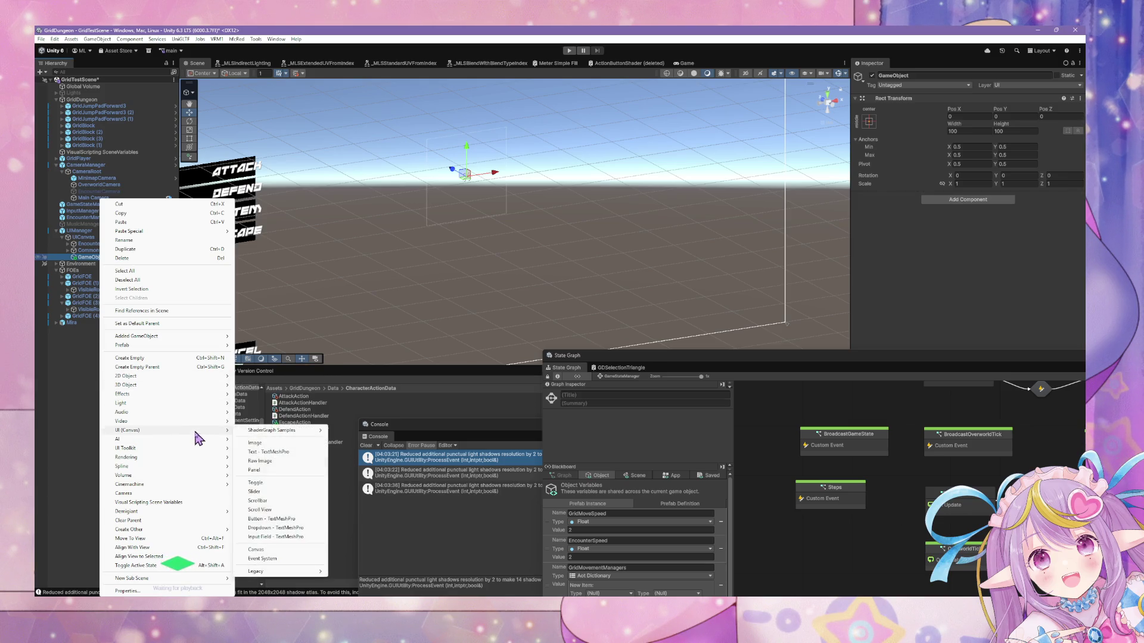
click(281, 471)
key(f)
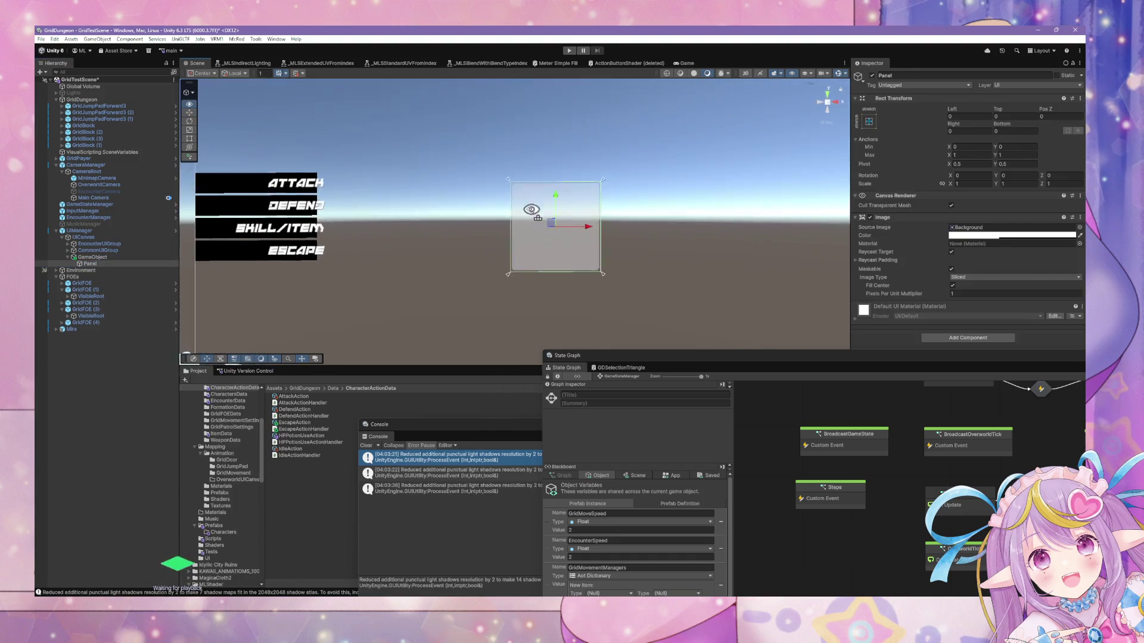
scroll(468, 178, up, 6)
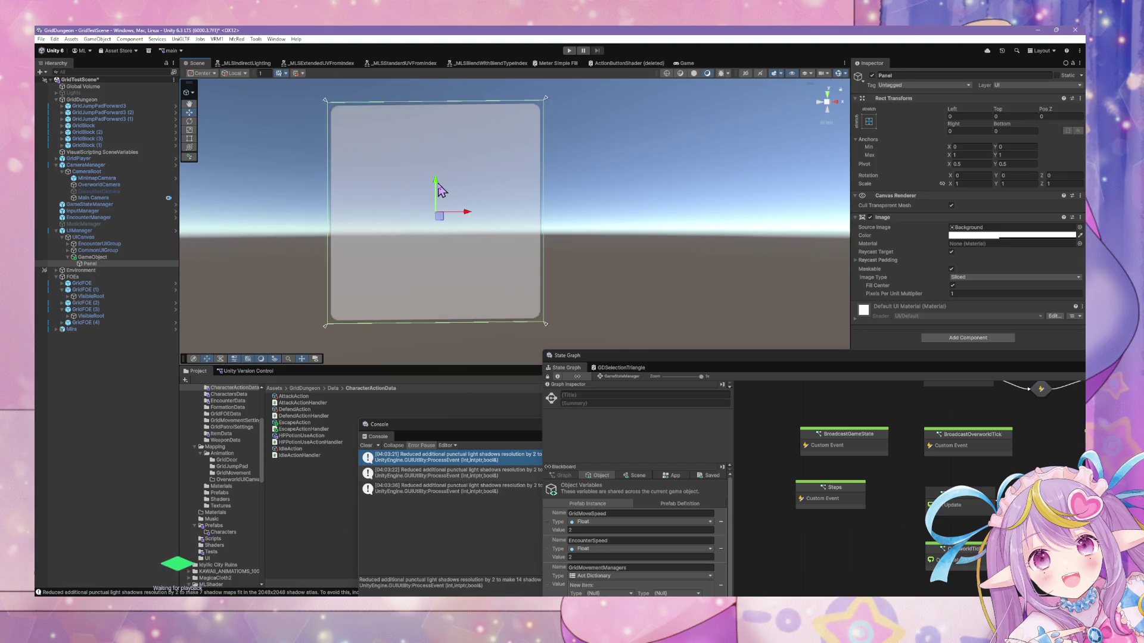
scroll(441, 190, down, 3)
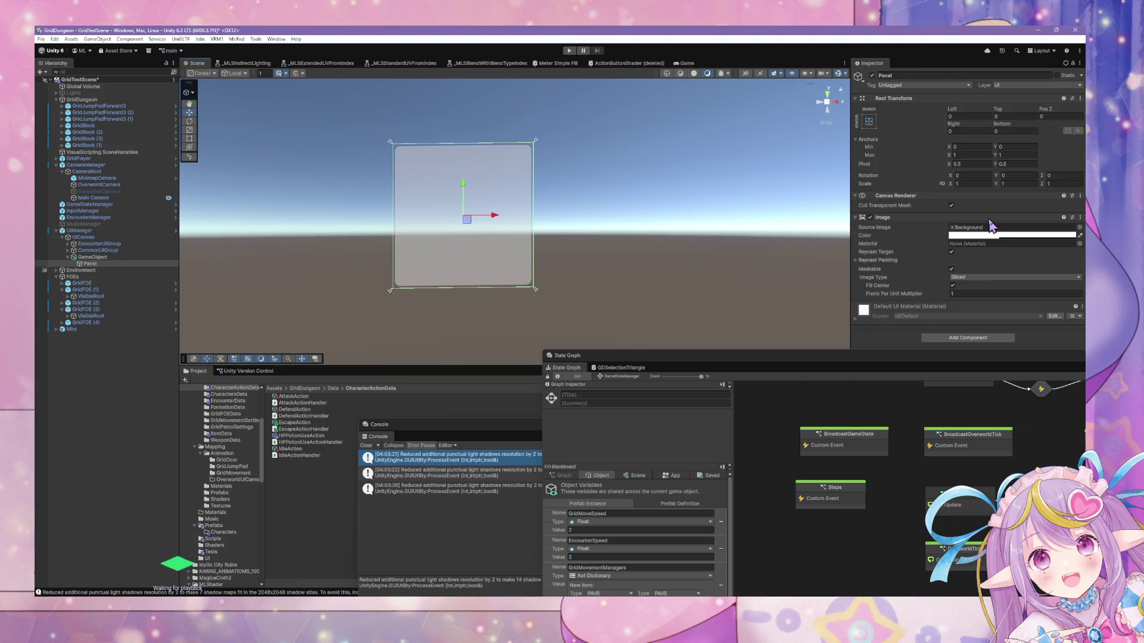
mouse_move(620, 222)
mouse_down()
mouse_move(694, 223)
mouse_move(649, 215)
mouse_up()
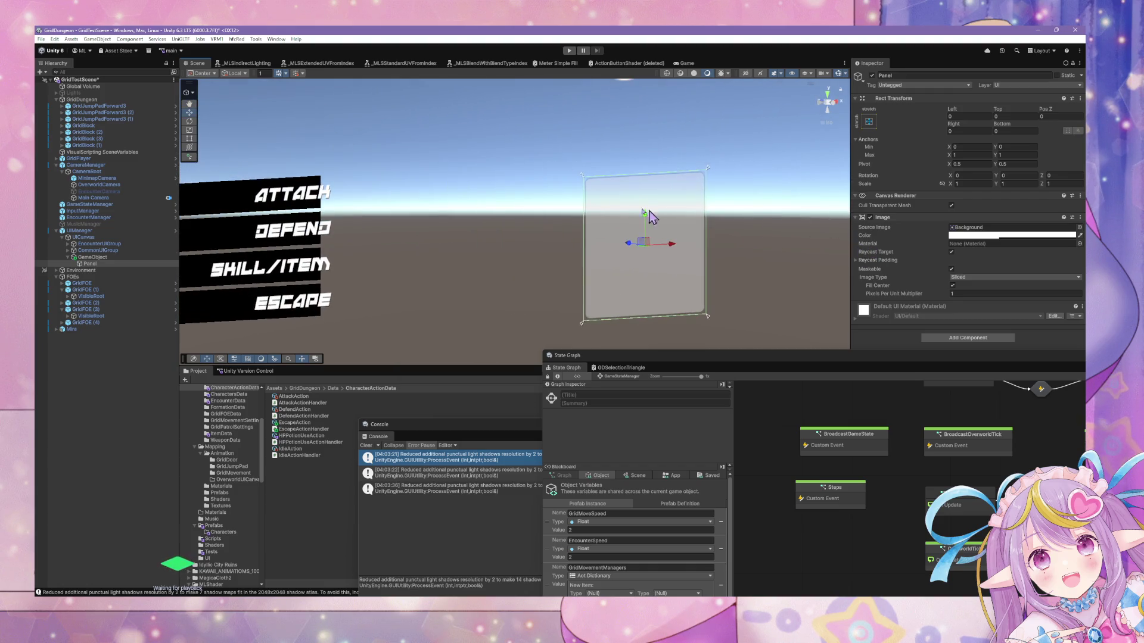
scroll(649, 213, down, 2)
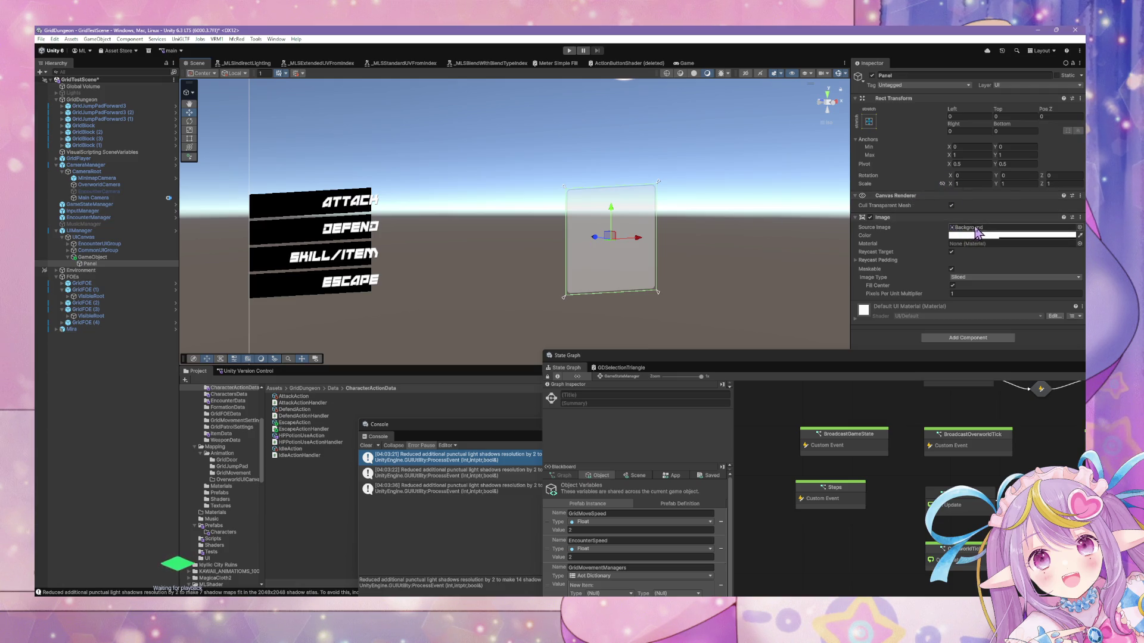
click(1077, 228)
click(1078, 227)
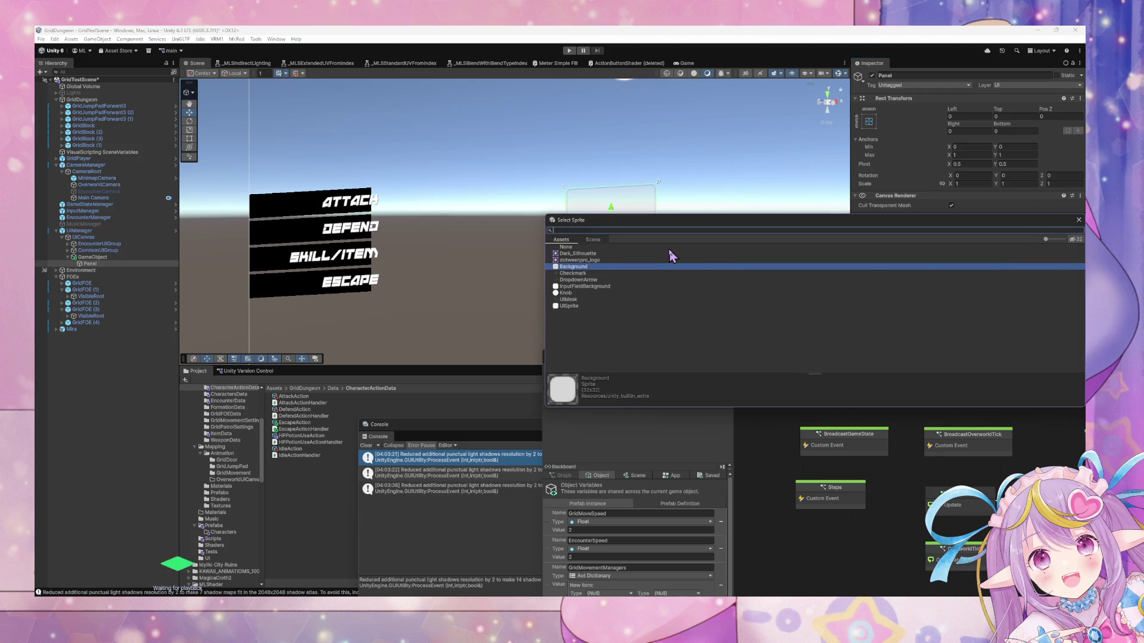
Set the Panel's Source Image to None and recentre the scene on the Panel.
click(670, 248)
key(Return)
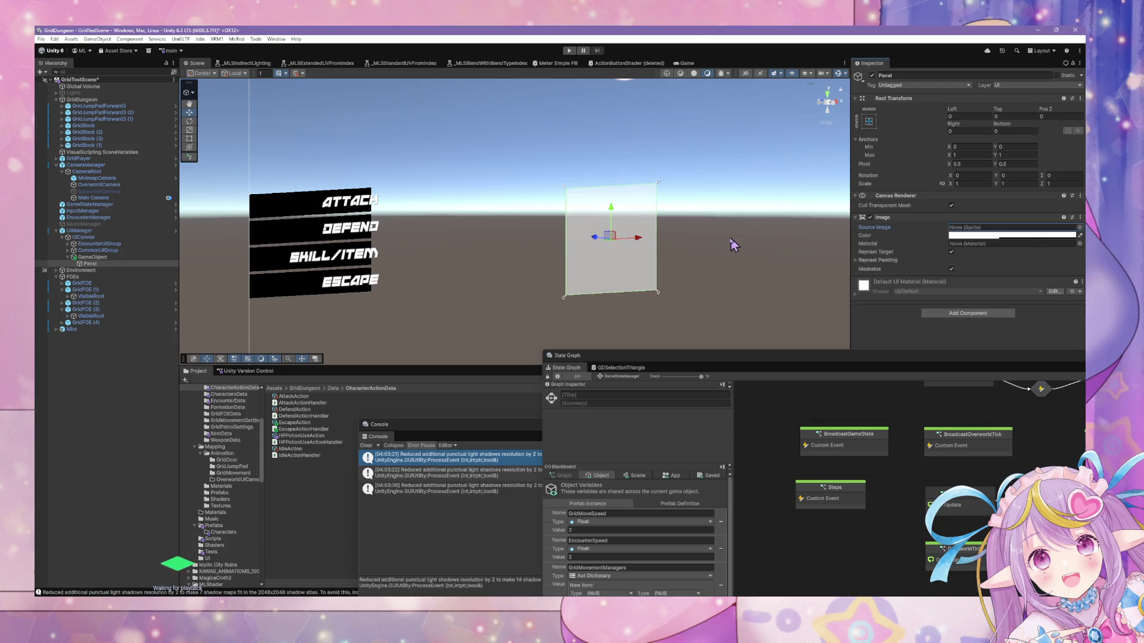
scroll(732, 241, up, 1)
mouse_move(727, 230)
mouse_down()
mouse_move(620, 199)
mouse_move(607, 225)
mouse_move(734, 241)
mouse_move(464, 204)
mouse_move(585, 230)
mouse_move(632, 222)
mouse_up()
scroll(630, 205, up, 3)
scroll(631, 206, down, 4)
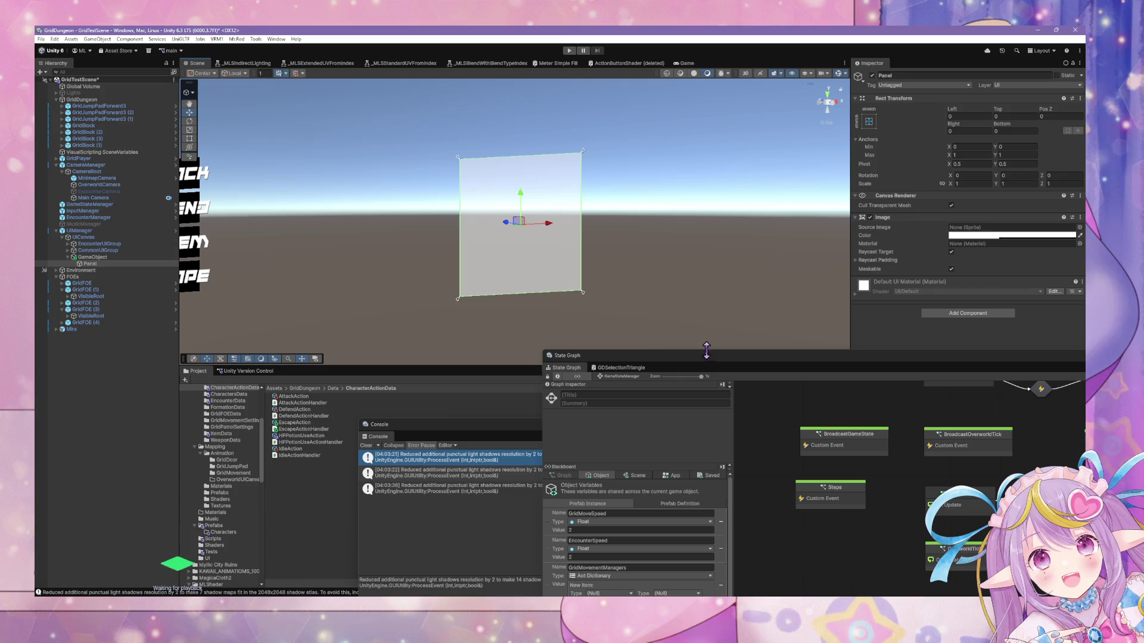
Reposition and resize the State Graph window to show the GameStateManager graph.
mouse_move(706, 351)
mouse_down()
mouse_move(507, 352)
mouse_move(414, 322)
mouse_up()
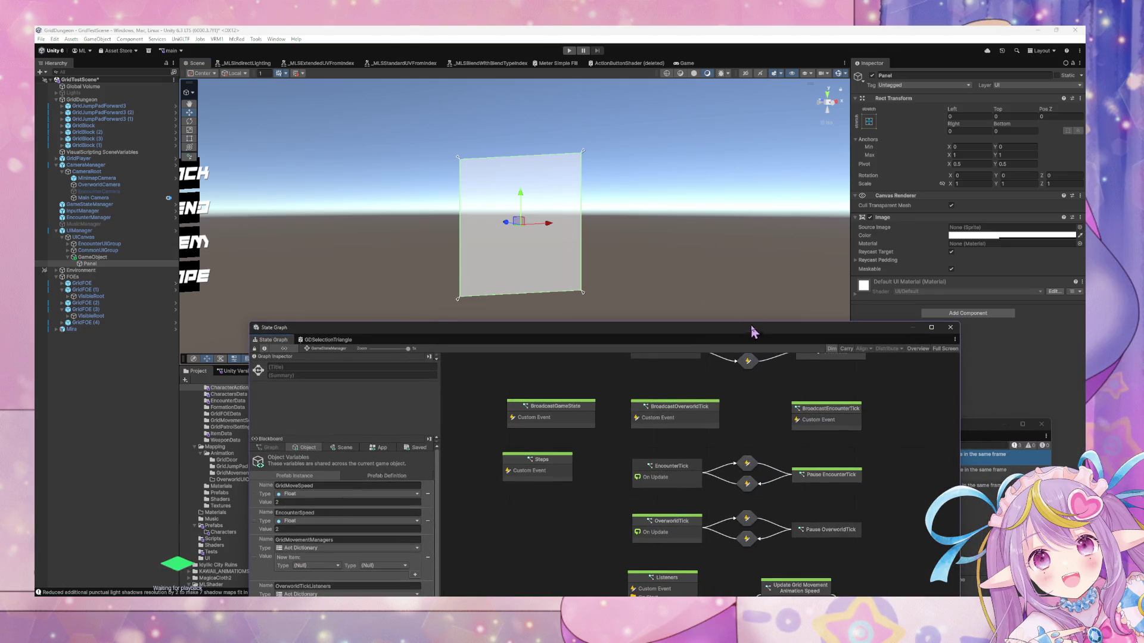
drag(754, 321, 778, 447)
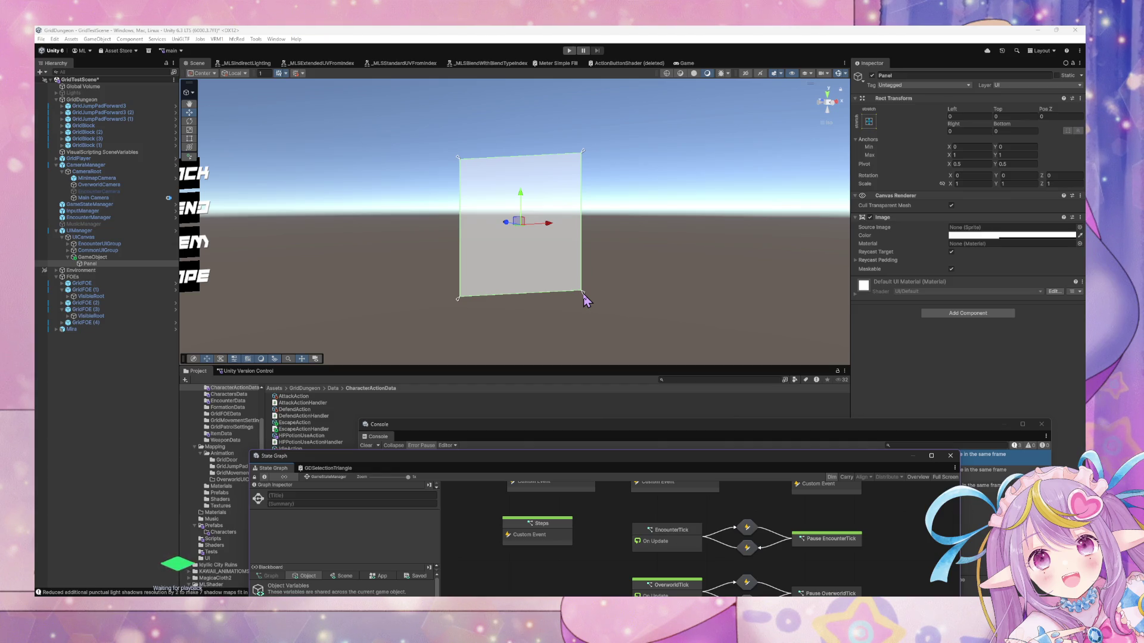
mouse_move(658, 469)
mouse_down()
mouse_move(654, 439)
mouse_move(703, 438)
mouse_up()
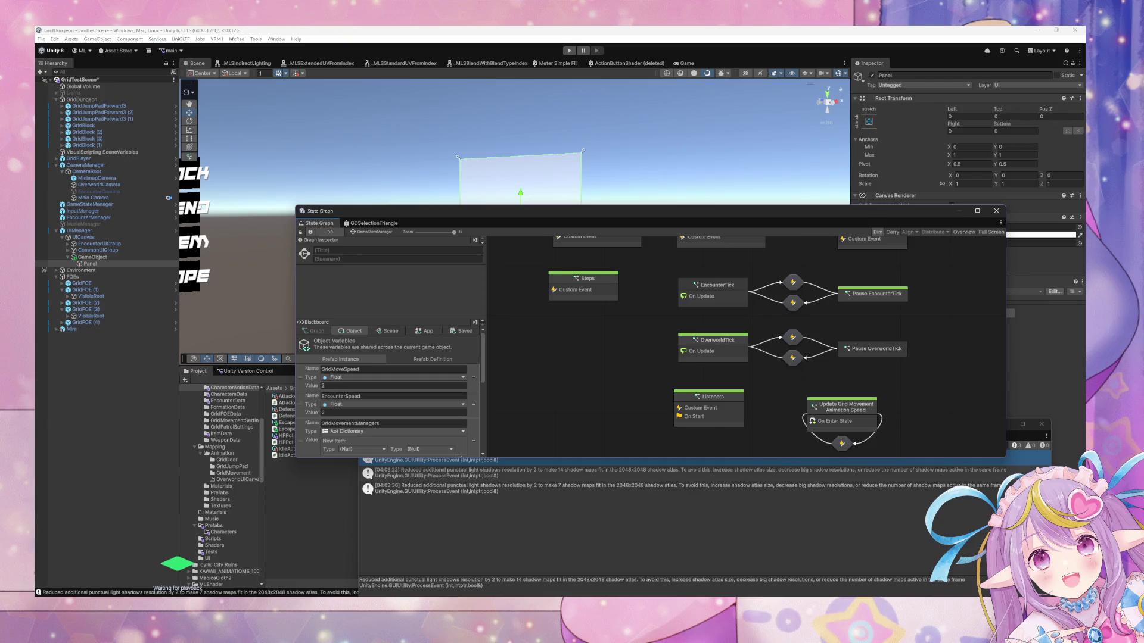
key(alt+Tab)
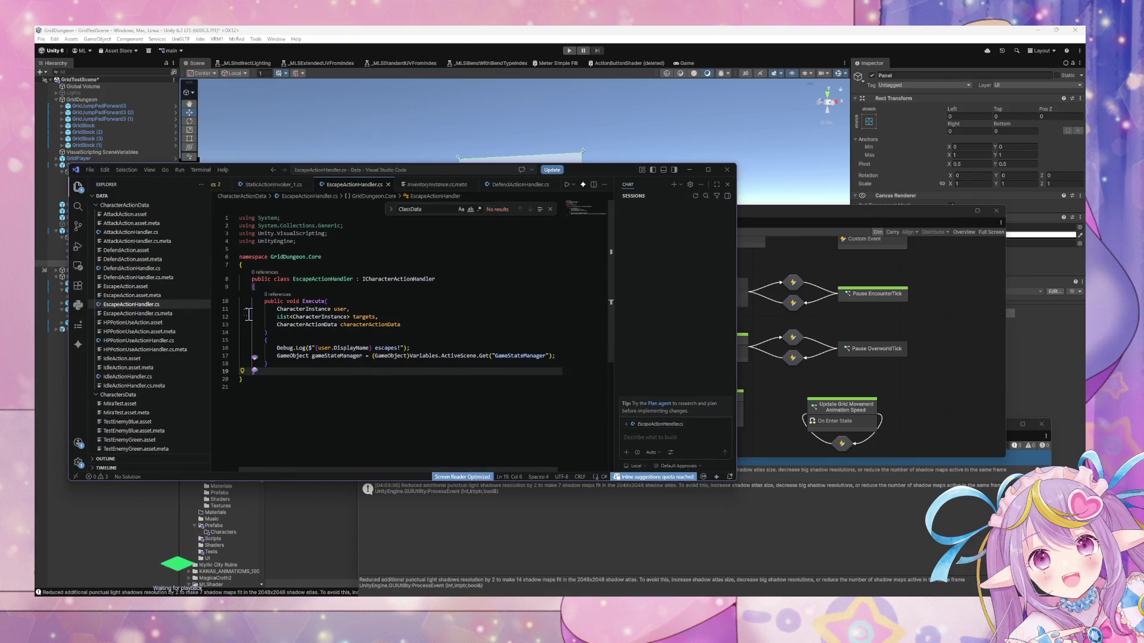
Select void on line 10, then switch to the StaticActionInvoker_1.cs file.
double_click(298, 301)
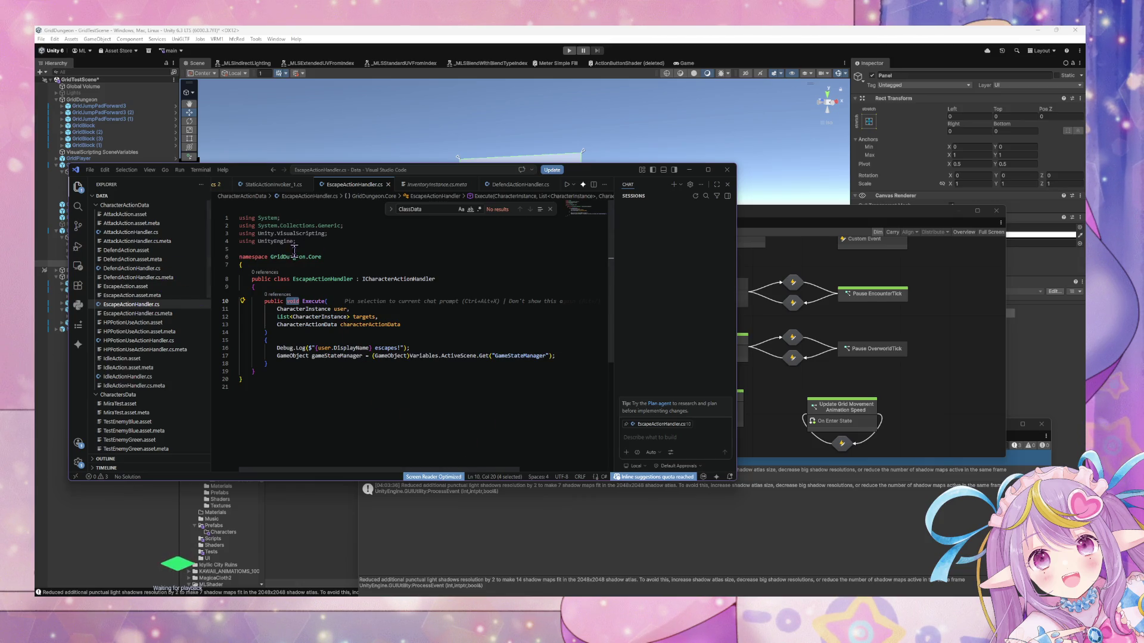
click(266, 185)
scroll(272, 188, up, 5)
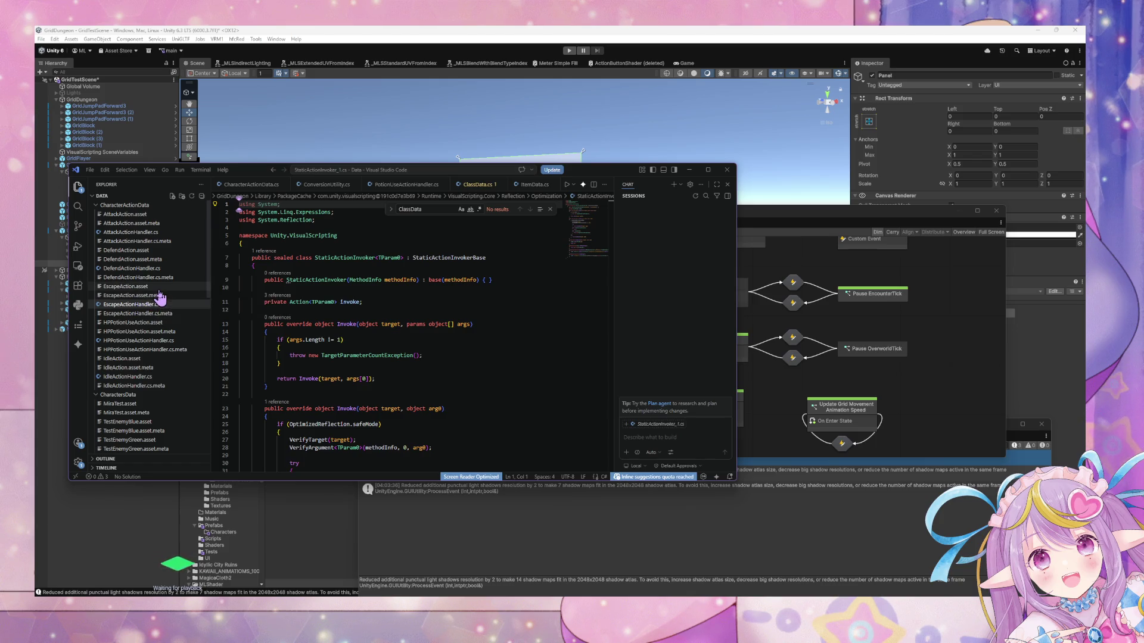
Open CharacterActionData.cs and scroll through its Execute and GetActionHandler code.
scroll(156, 301, down, 5)
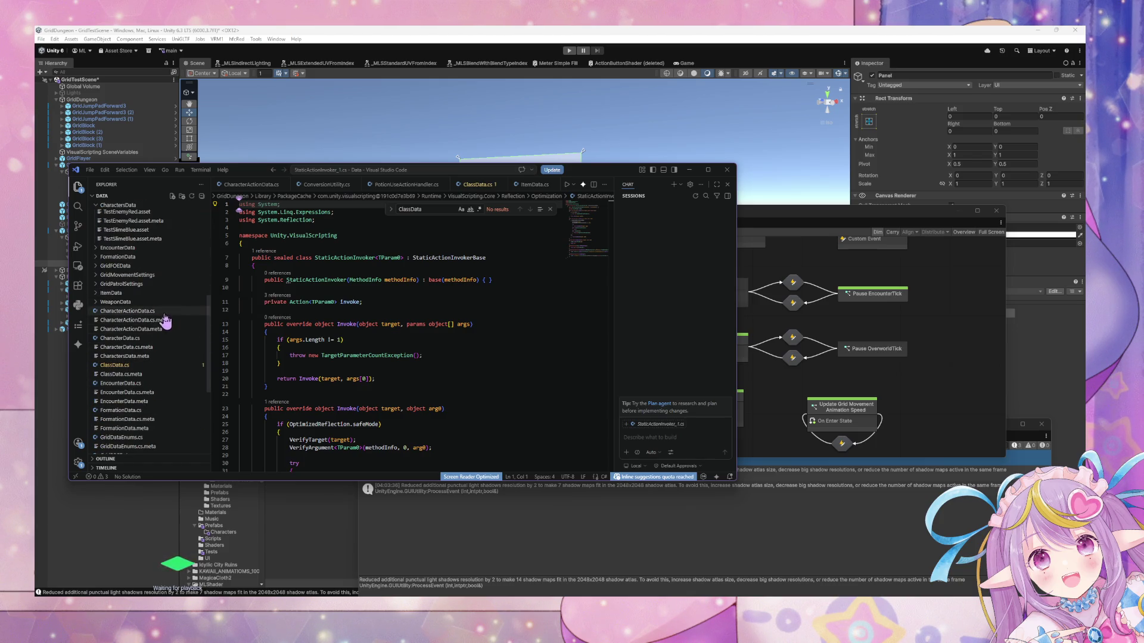
click(160, 312)
scroll(338, 305, up, 3)
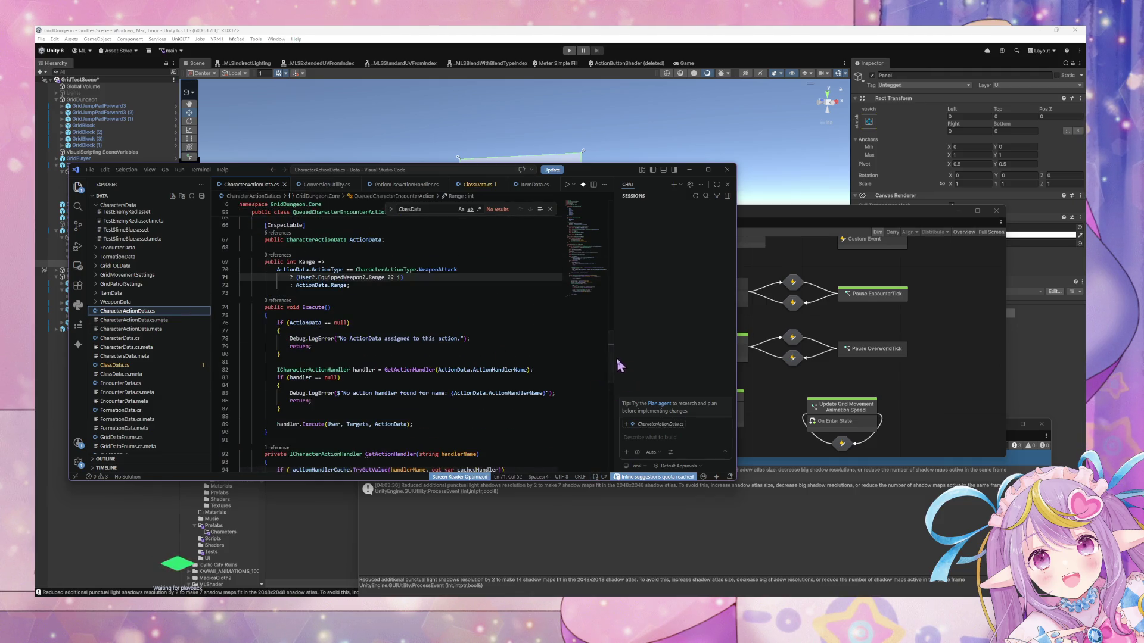
scroll(615, 369, down, 4)
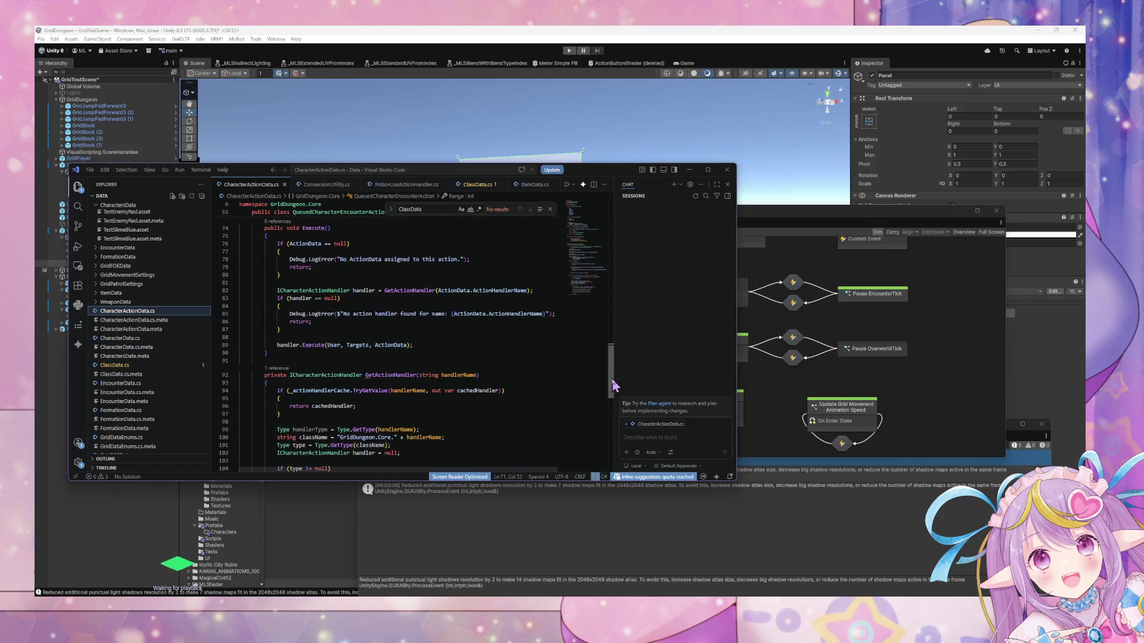
mouse_move(615, 384)
mouse_down()
mouse_move(615, 237)
mouse_move(615, 411)
mouse_move(615, 376)
mouse_up()
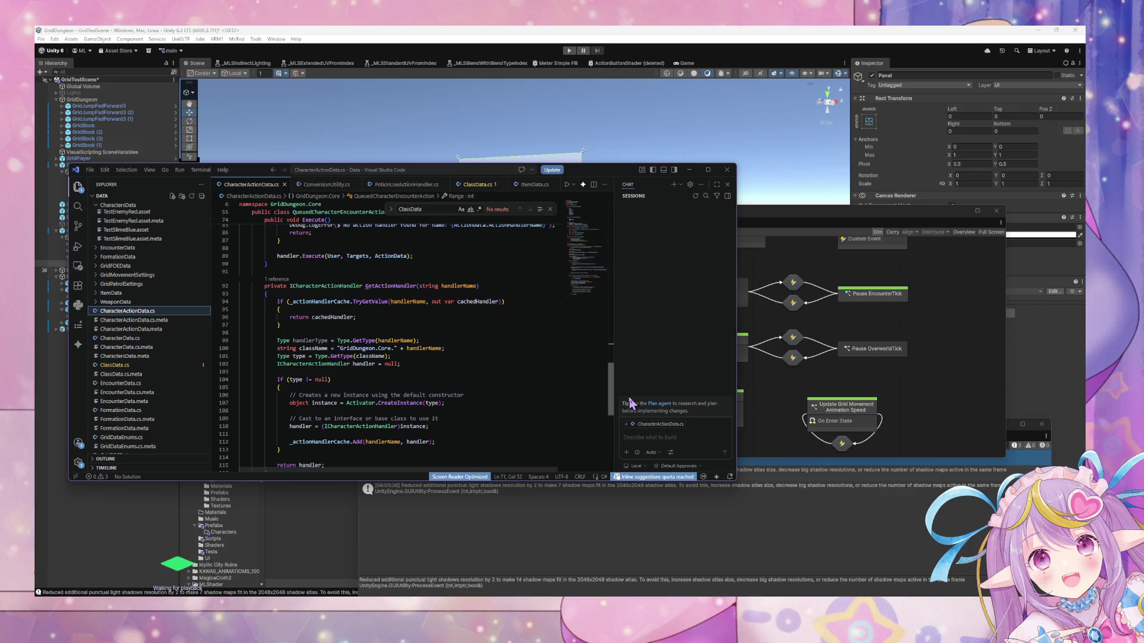
drag(630, 403, 632, 373)
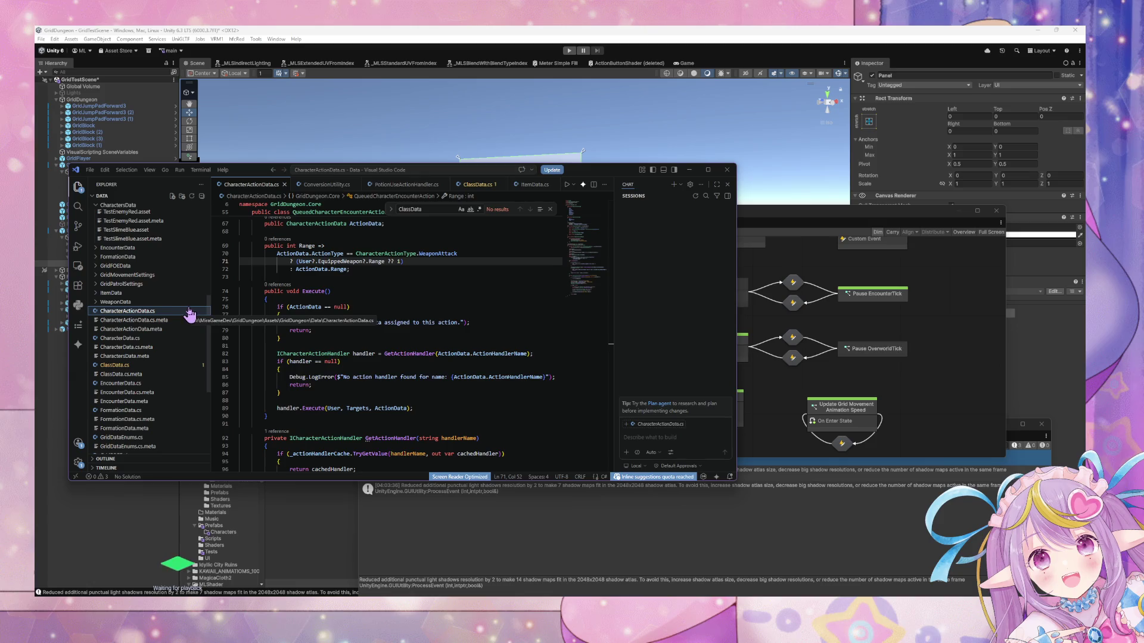
scroll(190, 314, down, 1)
scroll(190, 314, up, 2)
scroll(305, 323, up, 5)
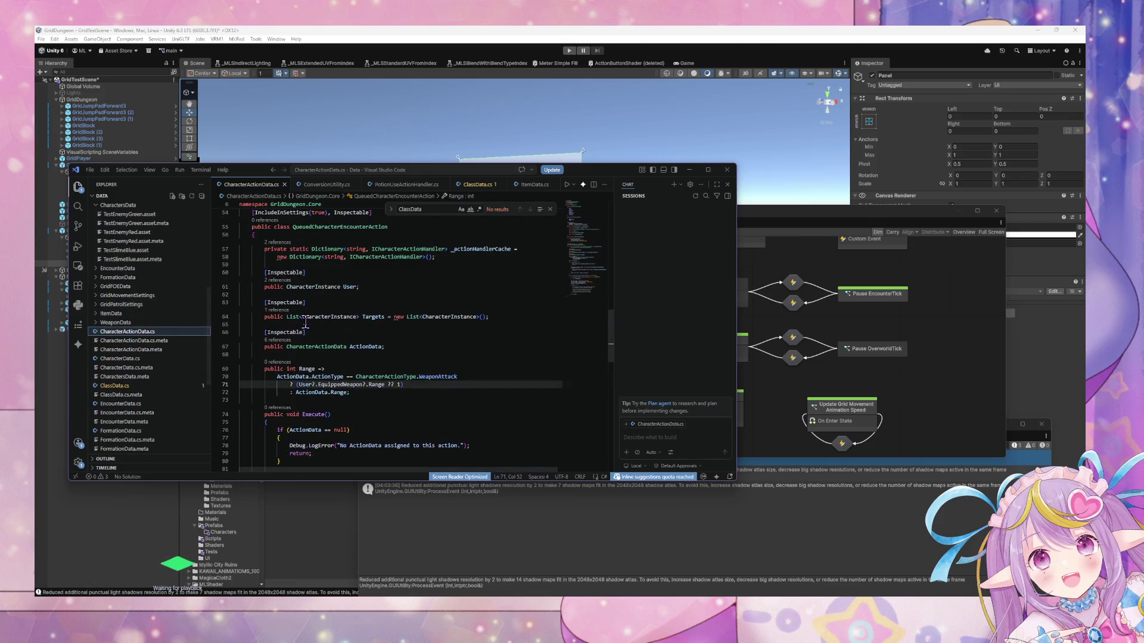
scroll(454, 384, up, 10)
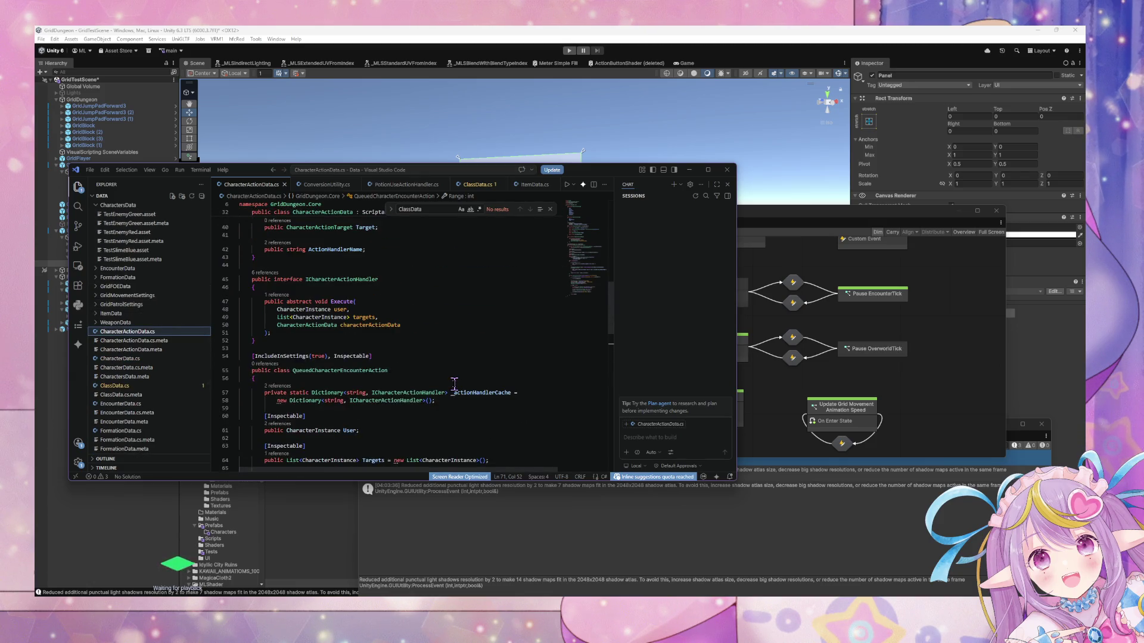
Review the ICharacterActionHandler interface and start a new line after its closing brace.
click(454, 385)
scroll(452, 383, up, 5)
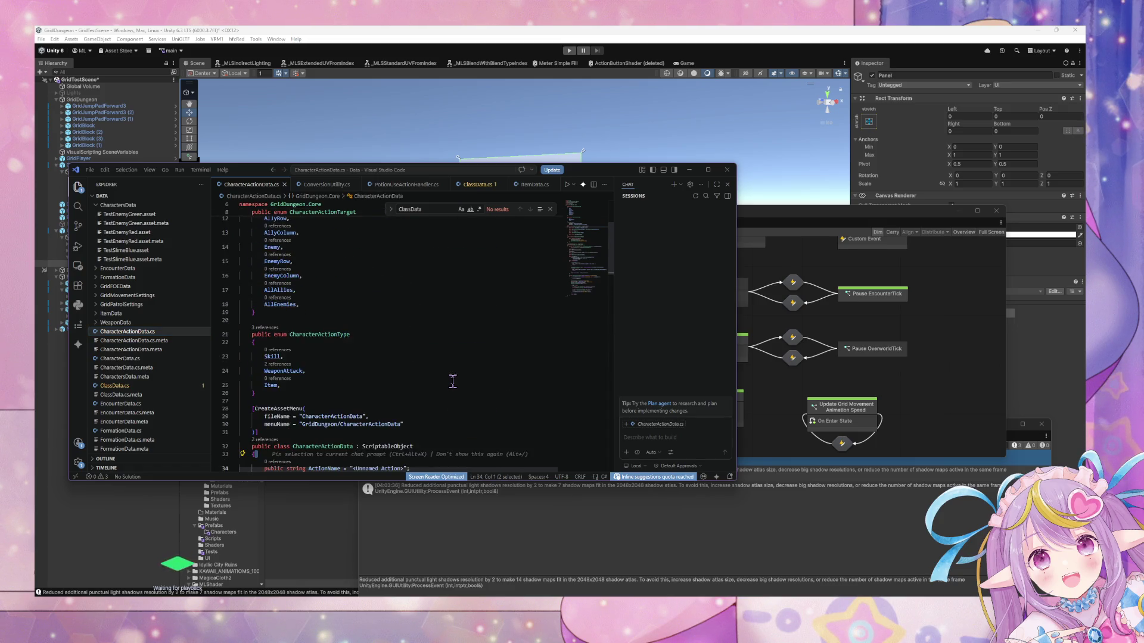
scroll(197, 377, down, 6)
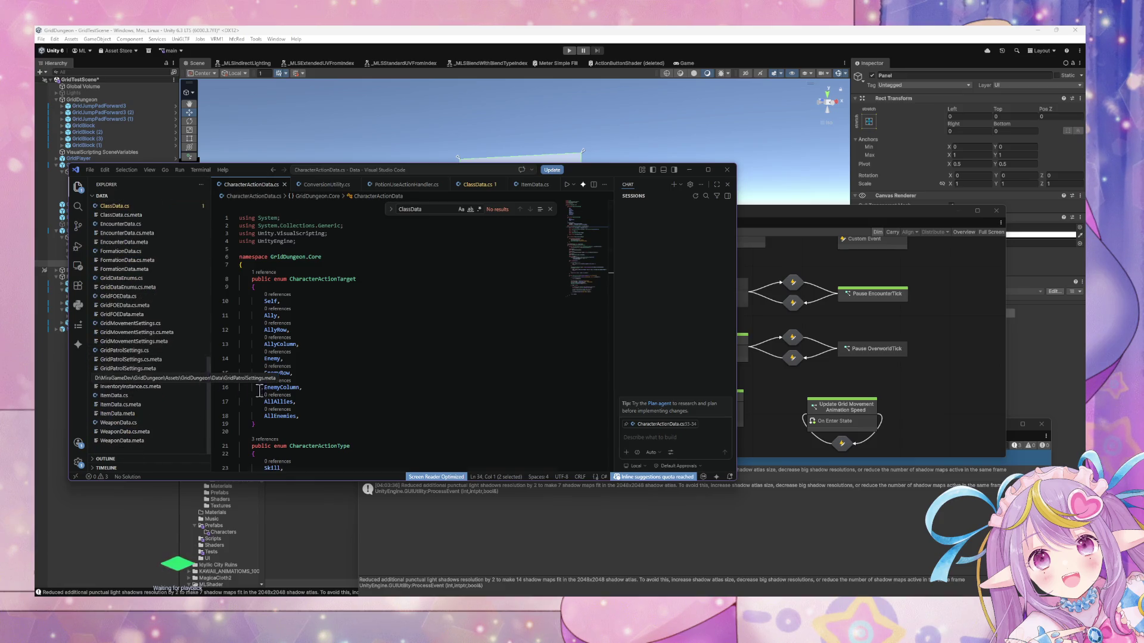
scroll(330, 389, down, 10)
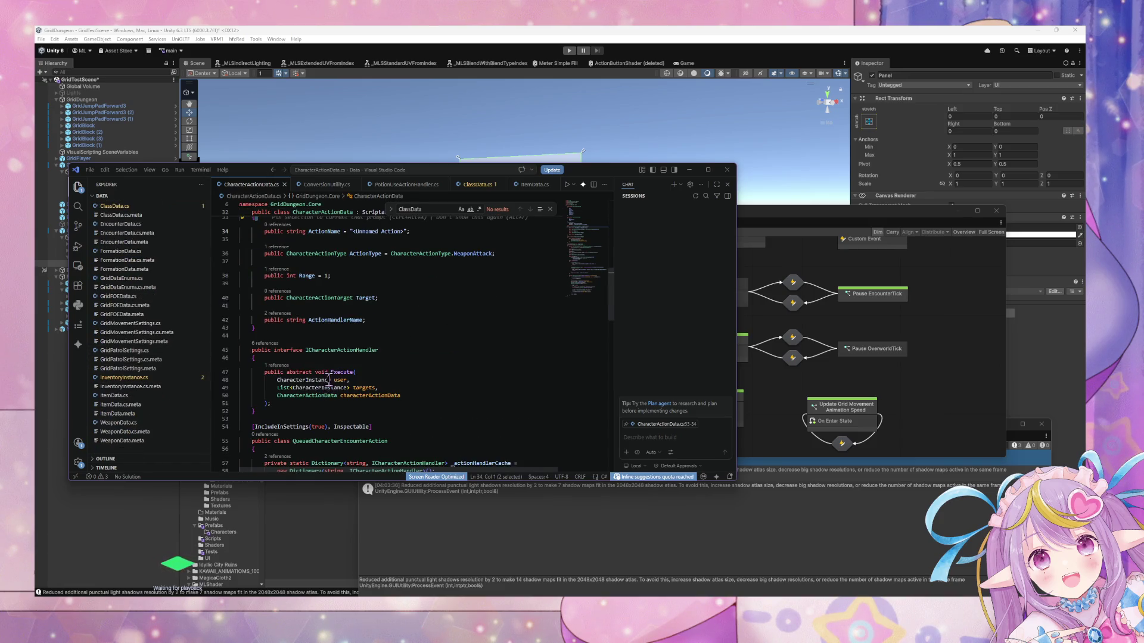
click(334, 352)
click(273, 418)
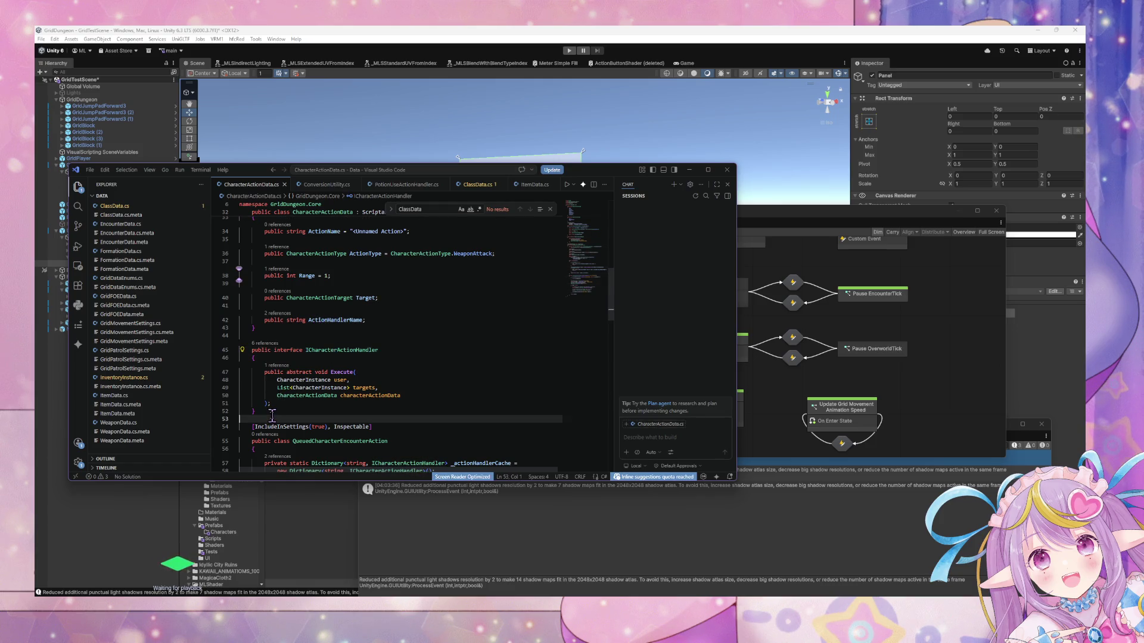
click(272, 412)
key(Return)
key(Return)
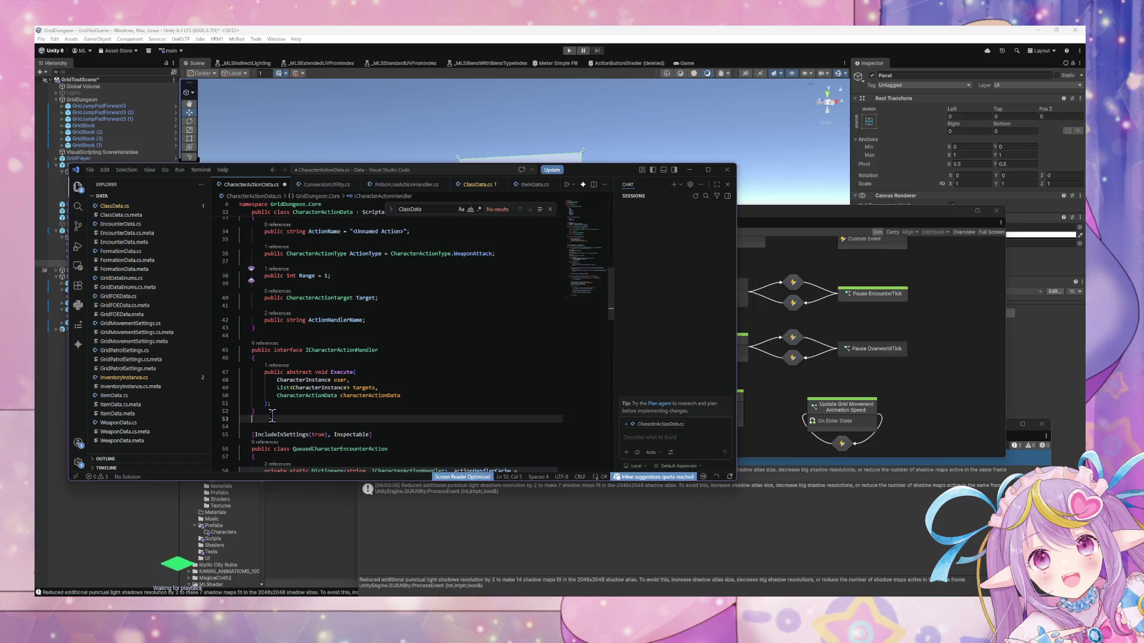
Type 'public class CharacterActionExecutionResult' on line 54 below the interface.
text(public )
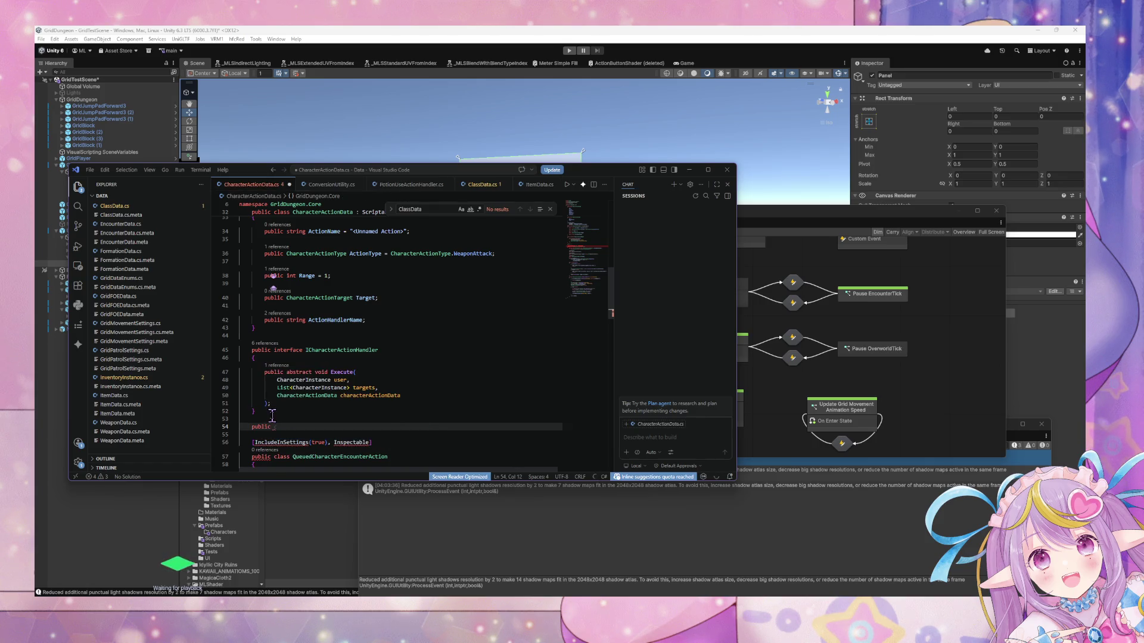
text(inter)
key(BackSpace)
key(BackSpace)
key(BackSpace)
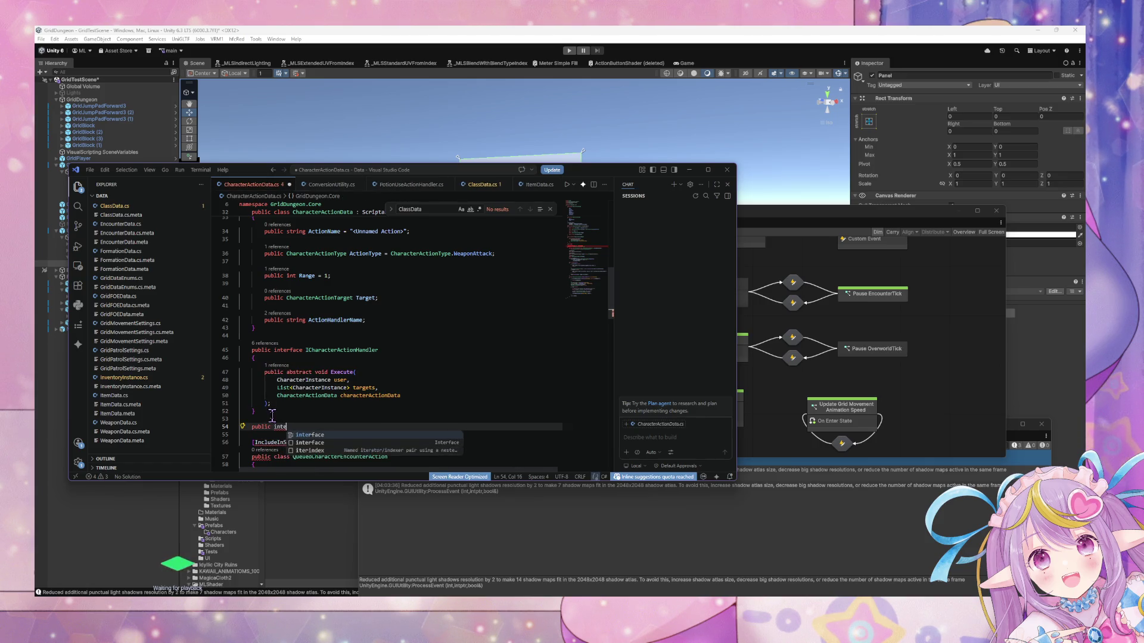
text(class)
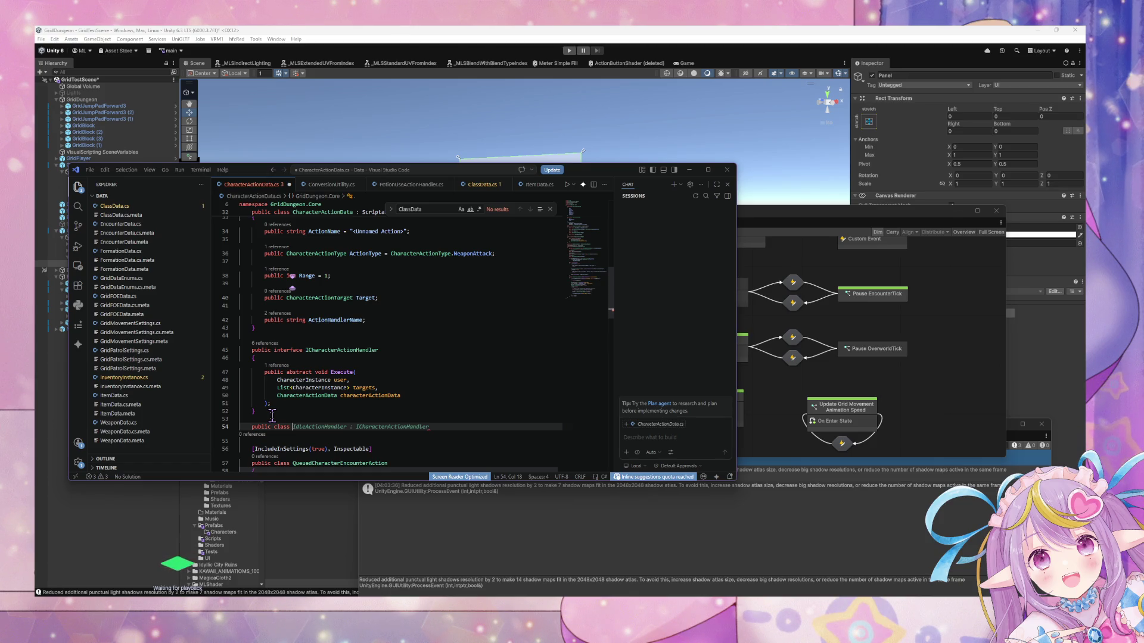
scroll(271, 414, down, 4)
scroll(391, 406, up, 3)
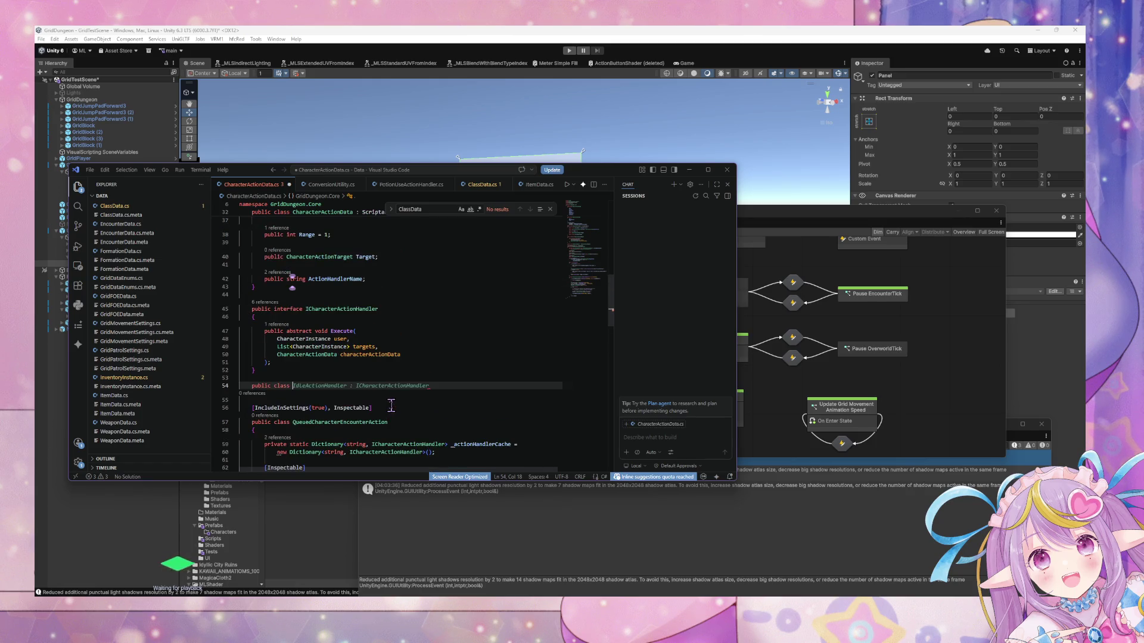
key(Escape)
text(CharacterA)
text(ctioni)
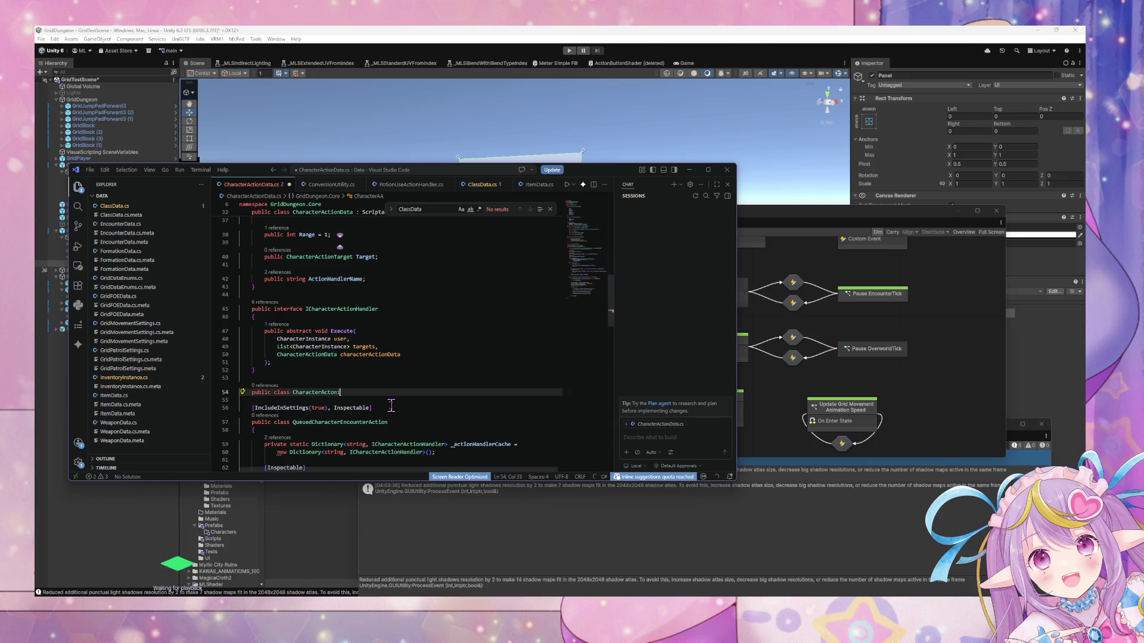
key(BackSpace)
text(ionExec)
text(utionResu)
key(BackSpace)
key(BackSpace)
key(Return)
Give CharacterActionExecutionResult a body with a 'public string logResult;' field and save.
text({)
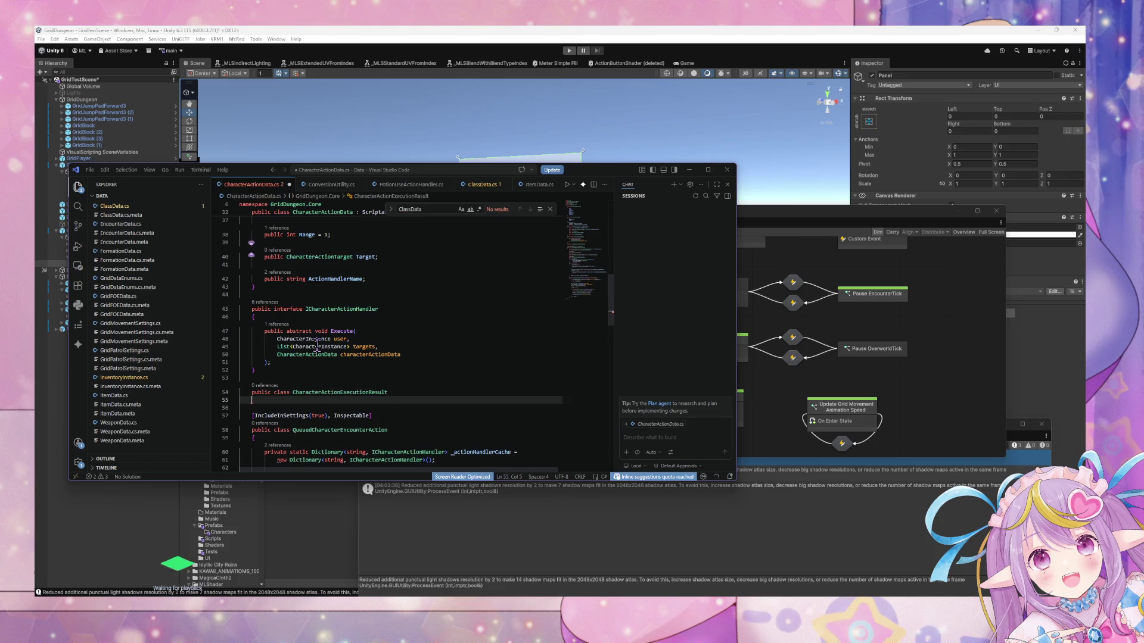
key(Return)
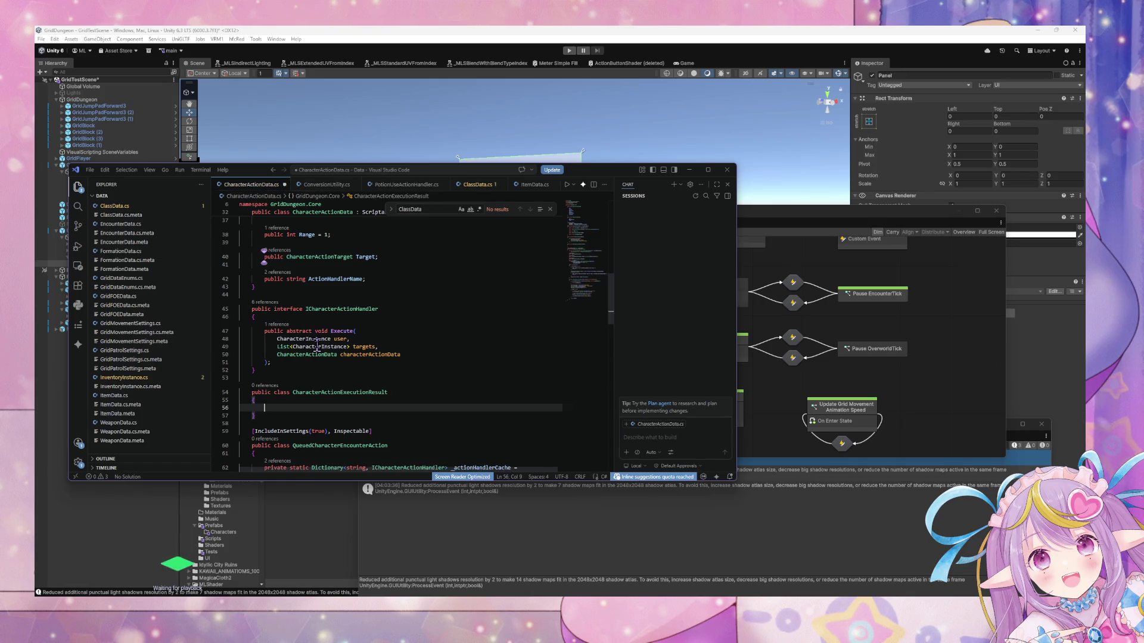
text(public )
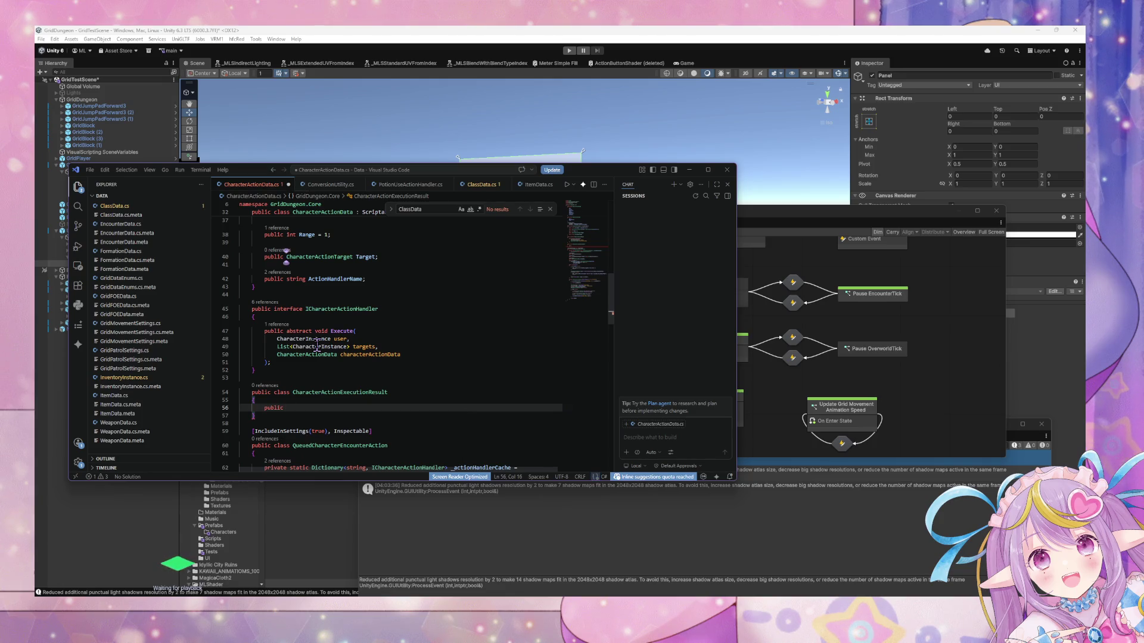
text(str)
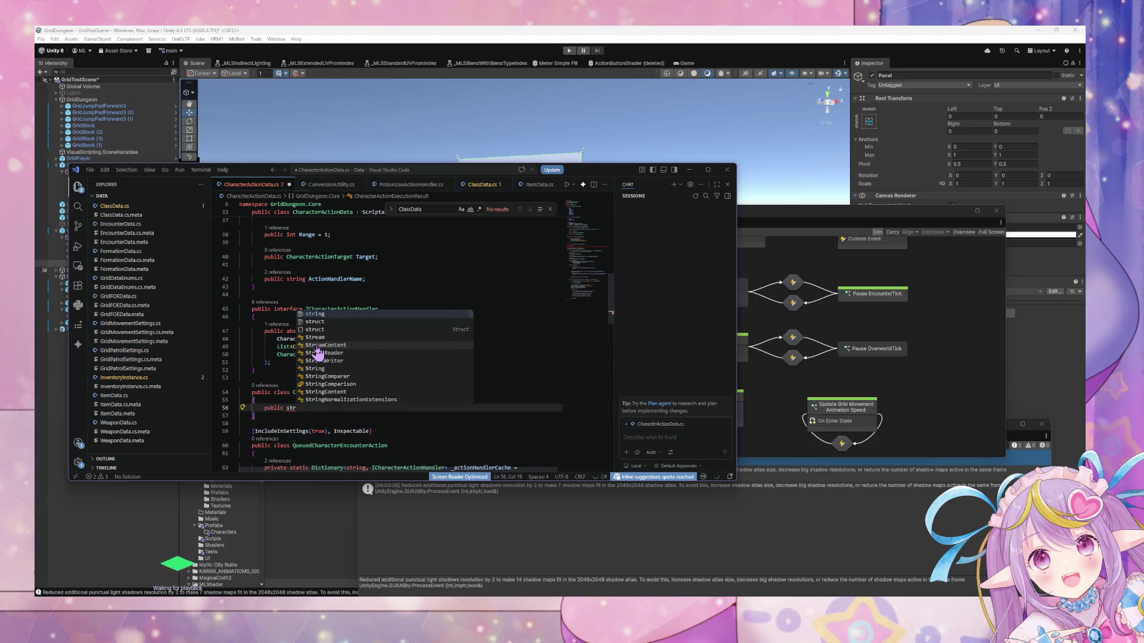
key(BackSpace)
key(BackSpace)
key(BackSpace)
text(String)
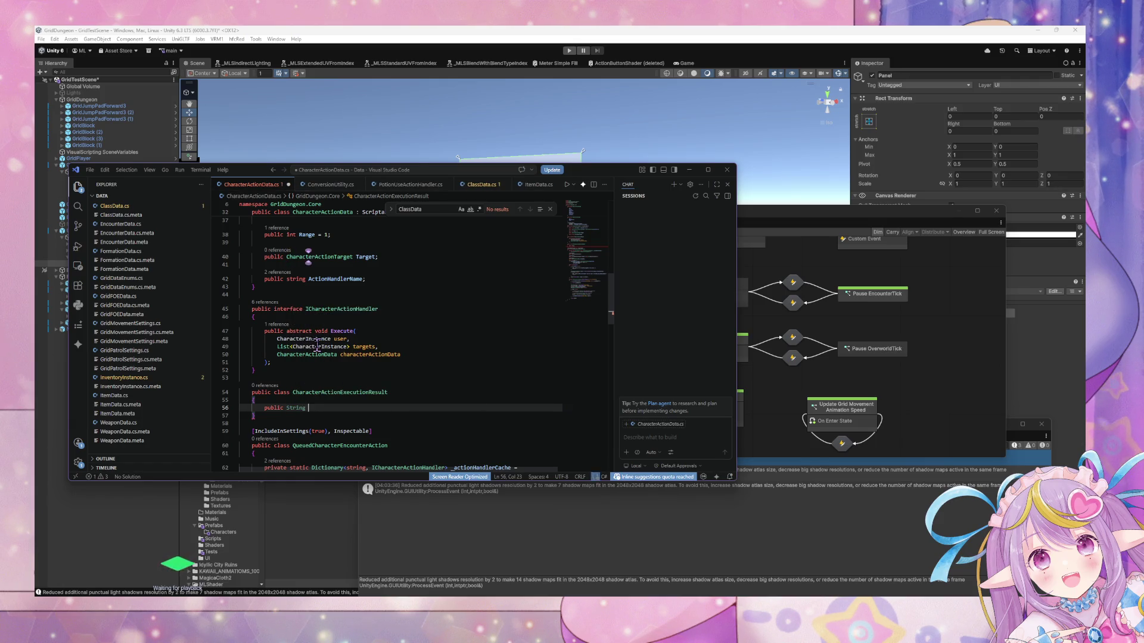
key(BackSpace)
key(BackSpace)
key(BackSpace)
text(string )
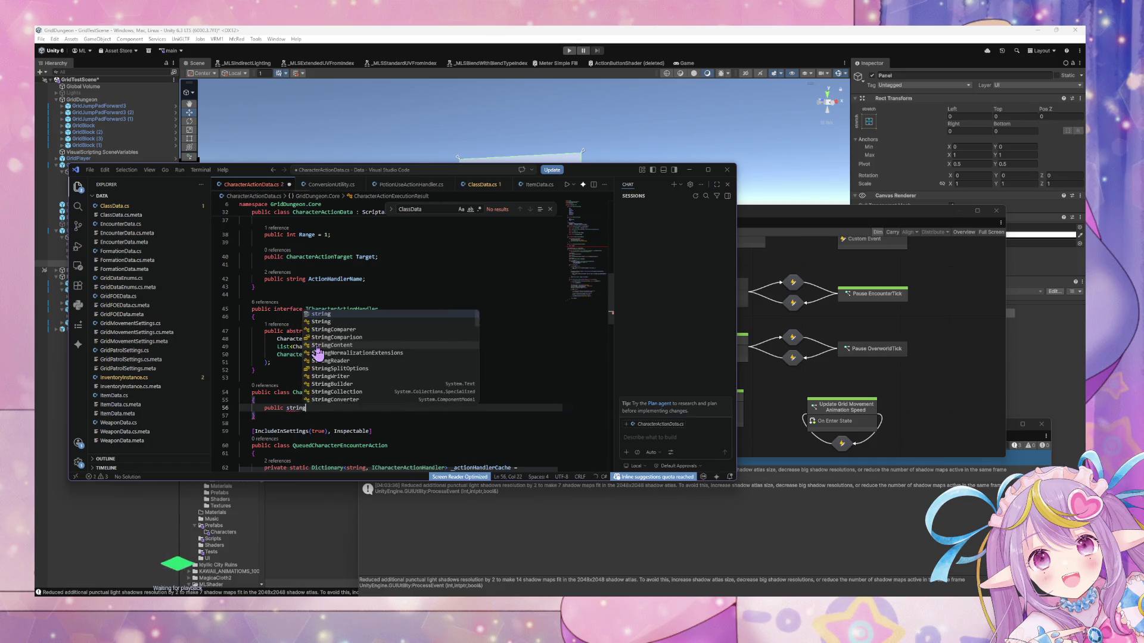
text(log)
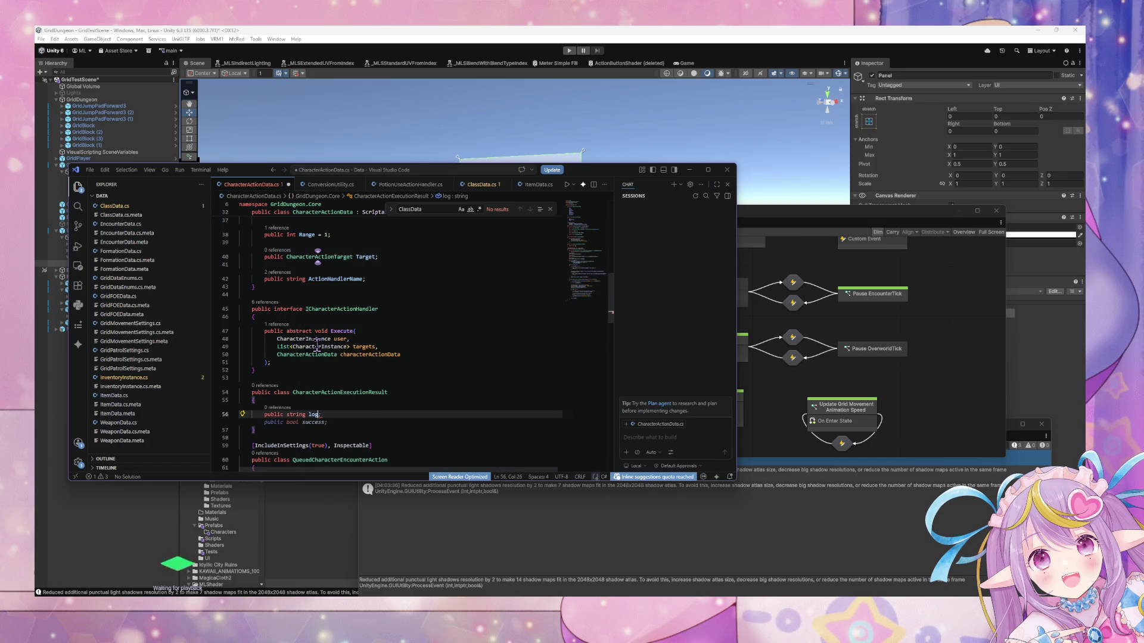
text(Result;)
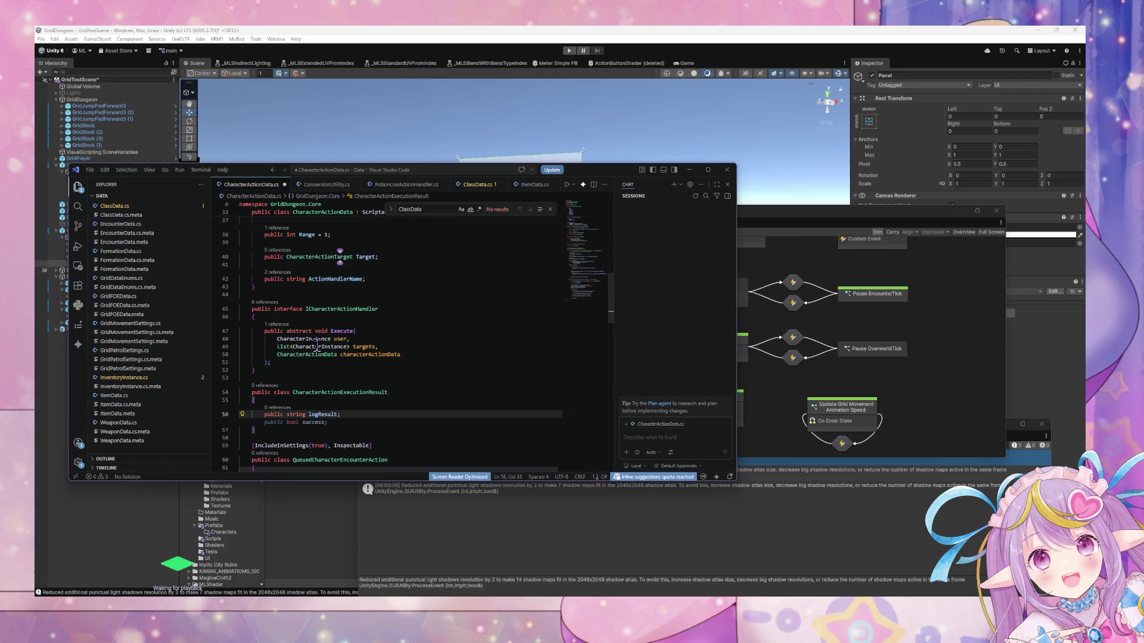
key(ctrl+s)
Change ICharacterActionHandler.Execute's return type from void to CharacterActionExecutionResult and save.
scroll(318, 343, down, 5)
scroll(325, 289, up, 3)
double_click(339, 351)
key(ctrl+c)
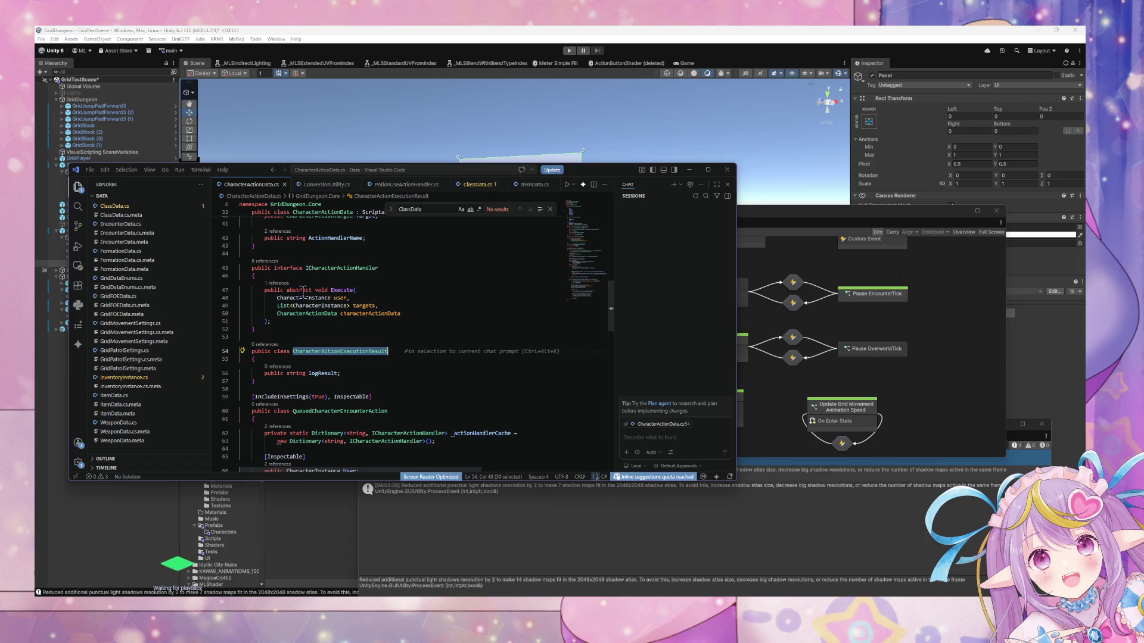
double_click(321, 290)
key(ctrl+v)
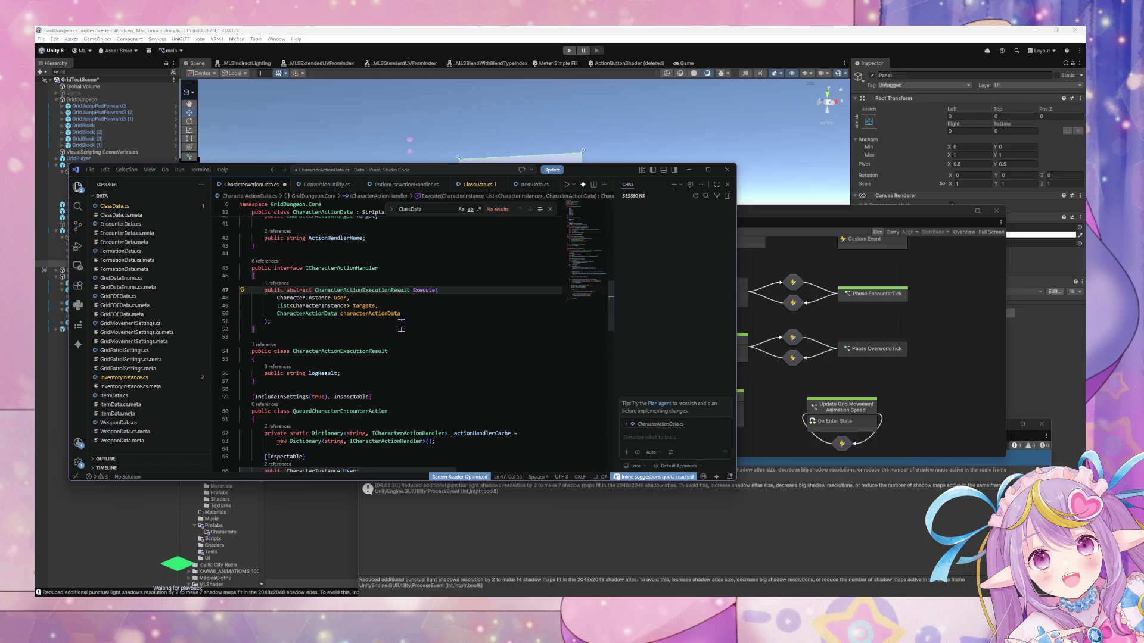
scroll(381, 361, down, 5)
scroll(378, 365, down, 13)
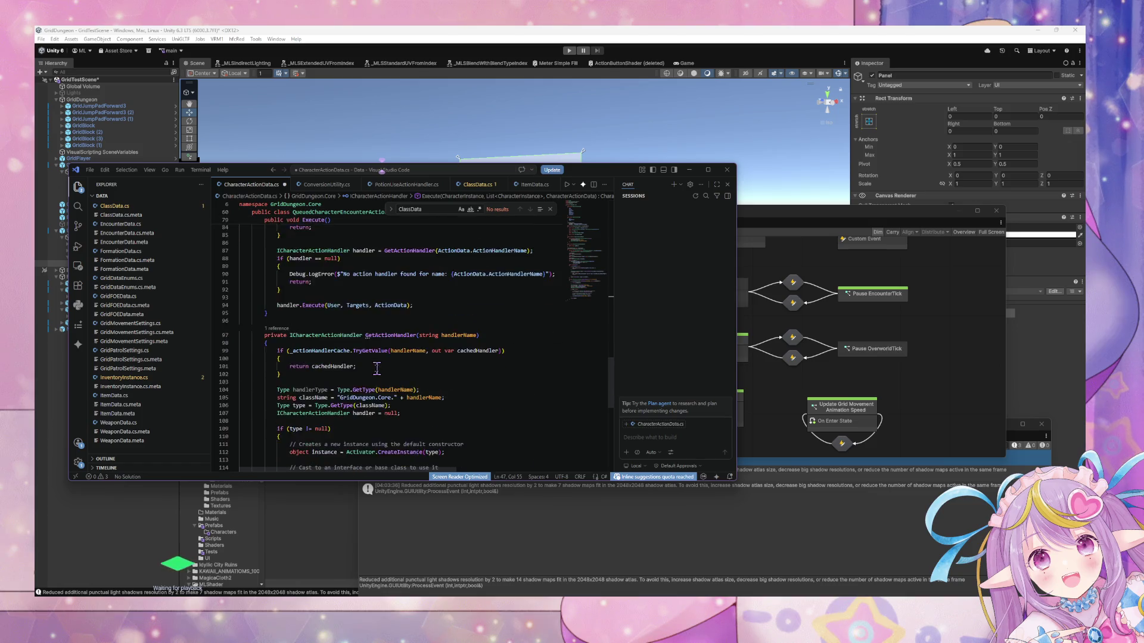
scroll(376, 370, up, 11)
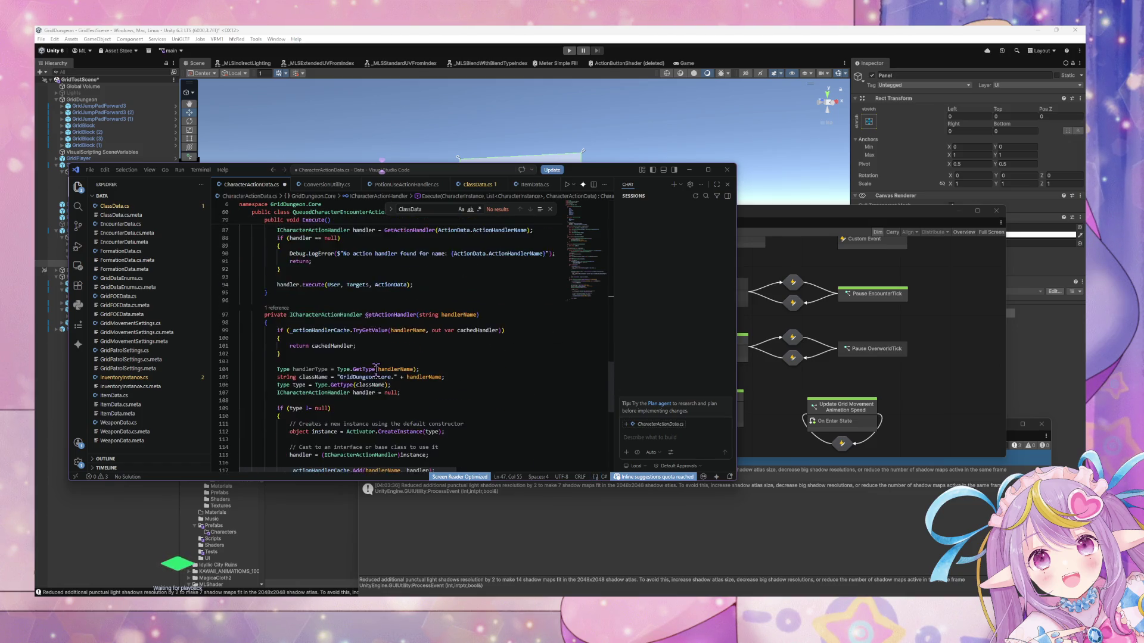
key(ctrl+s)
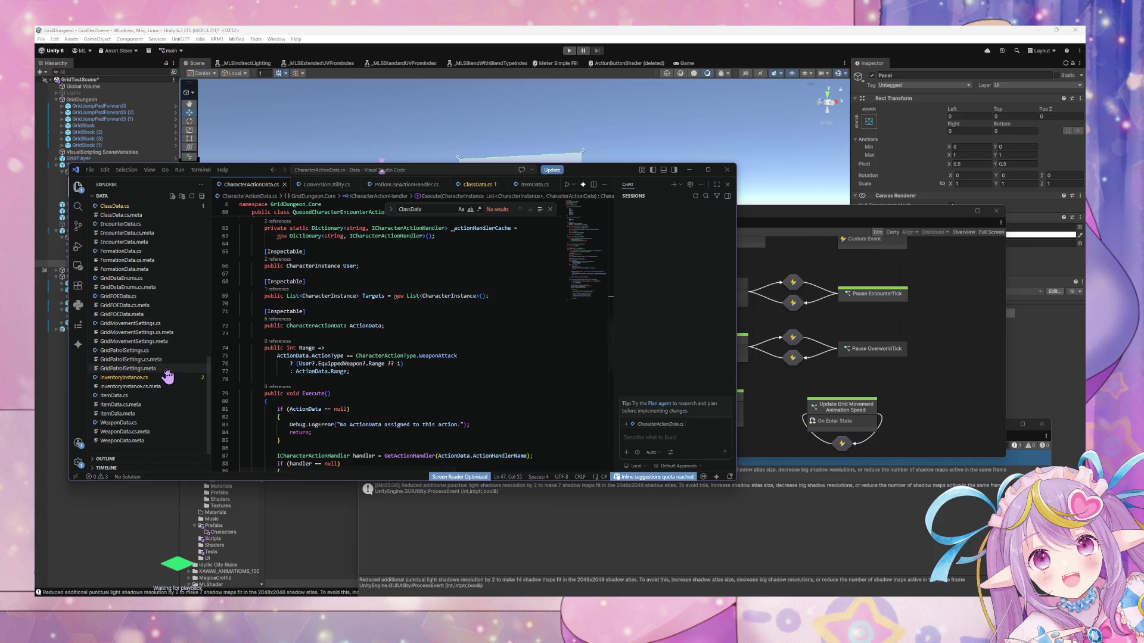
scroll(179, 373, up, 5)
scroll(175, 362, up, 7)
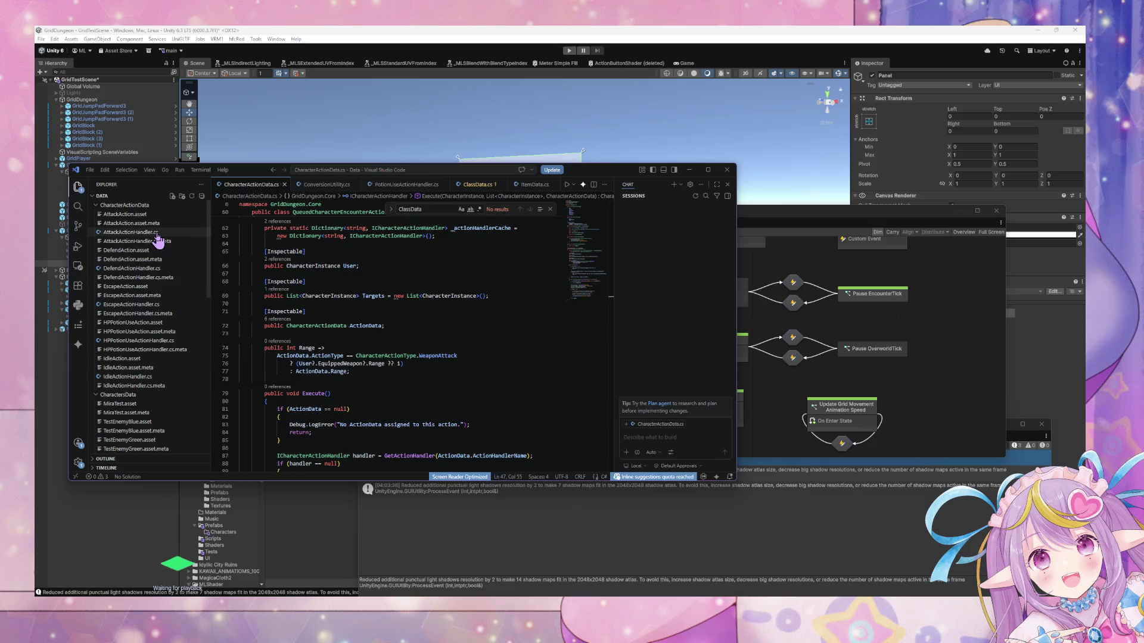
click(153, 232)
key(Down)
key(Down)
key(Down)
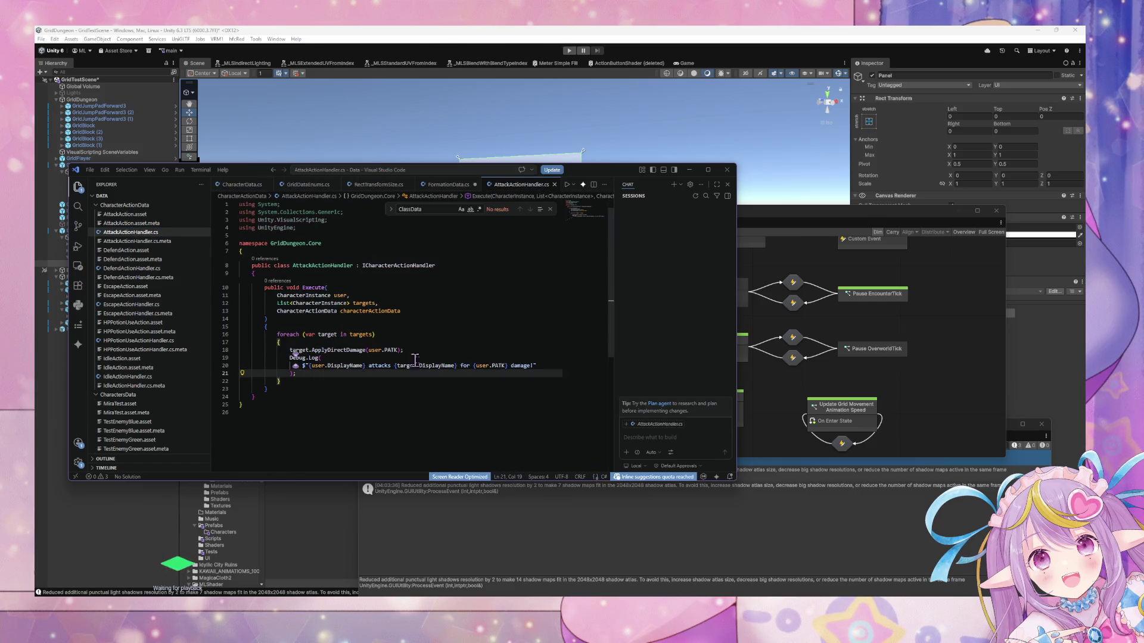
key(Return)
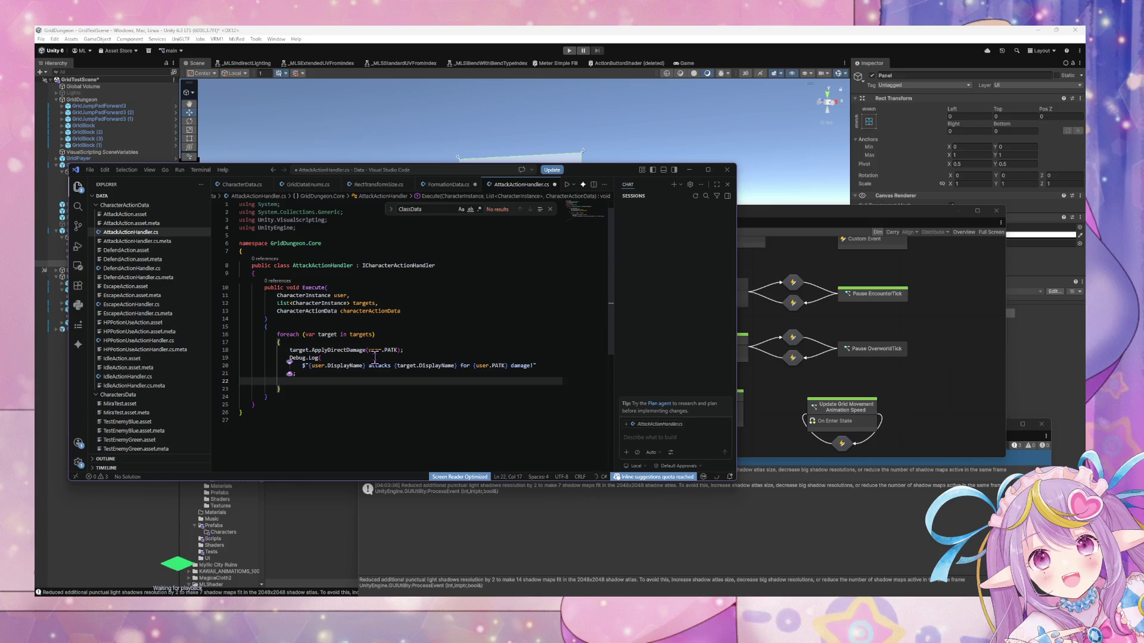
key(BackSpace)
key(BackSpace)
key(BackSpace)
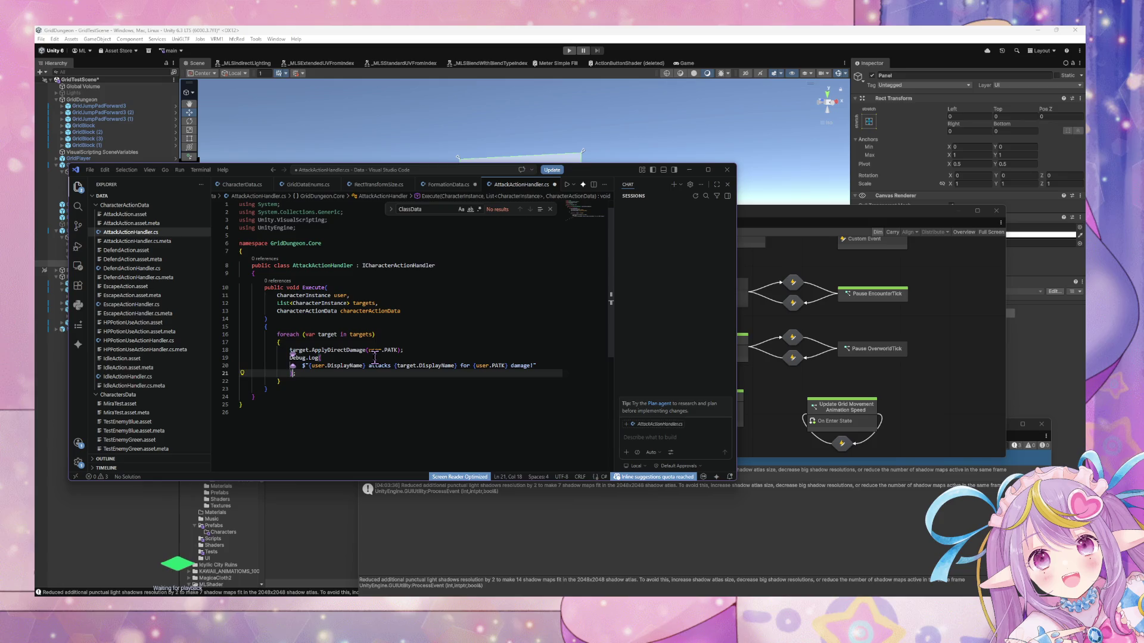
key(Down)
key(Up)
key(Up)
key(Up)
key(Up)
key(Return)
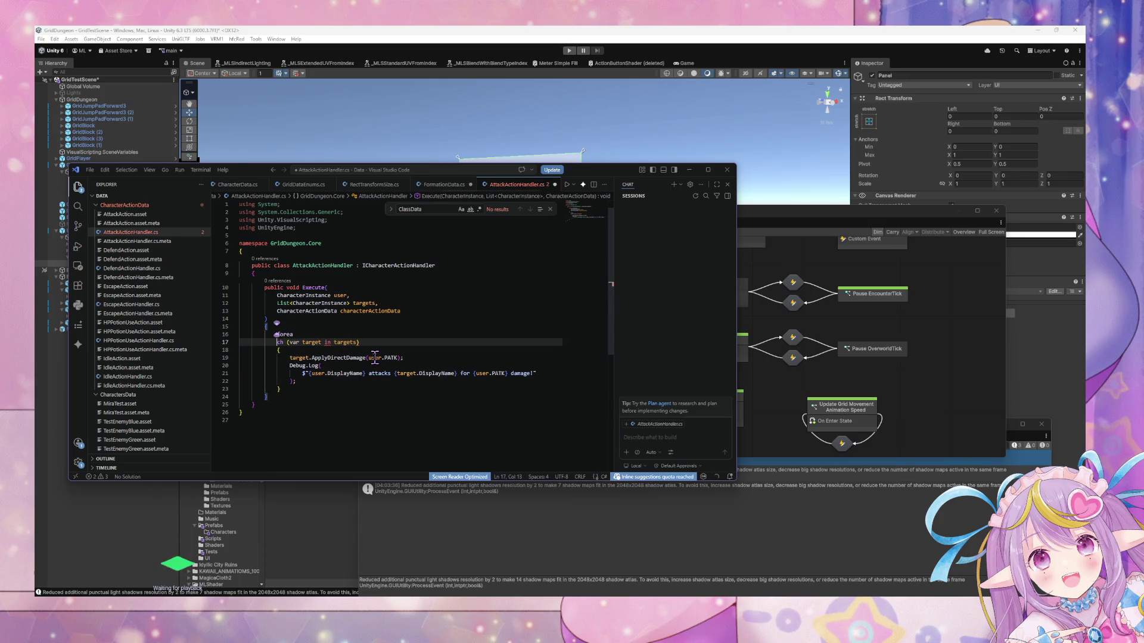
key(ctrl+z)
key(Up)
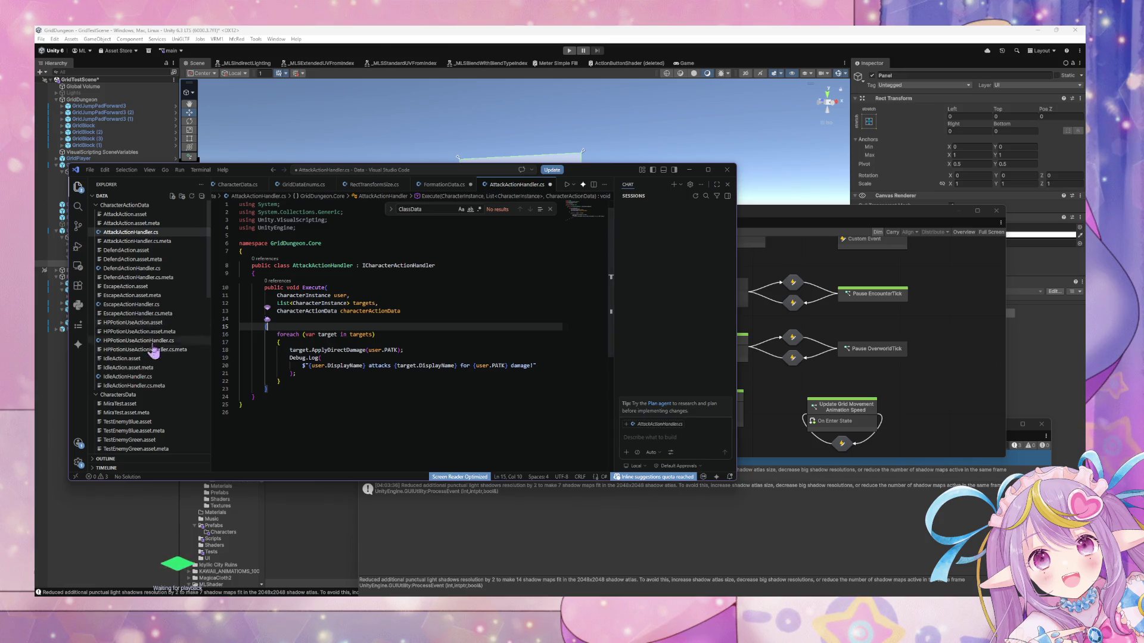
click(174, 378)
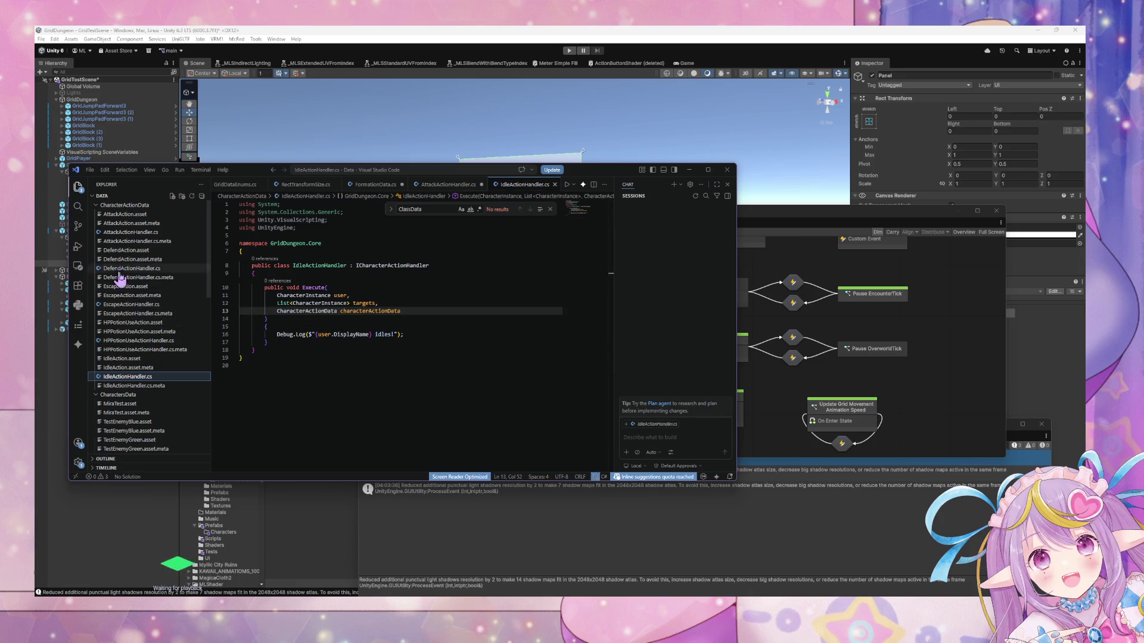
scroll(125, 280, down, 3)
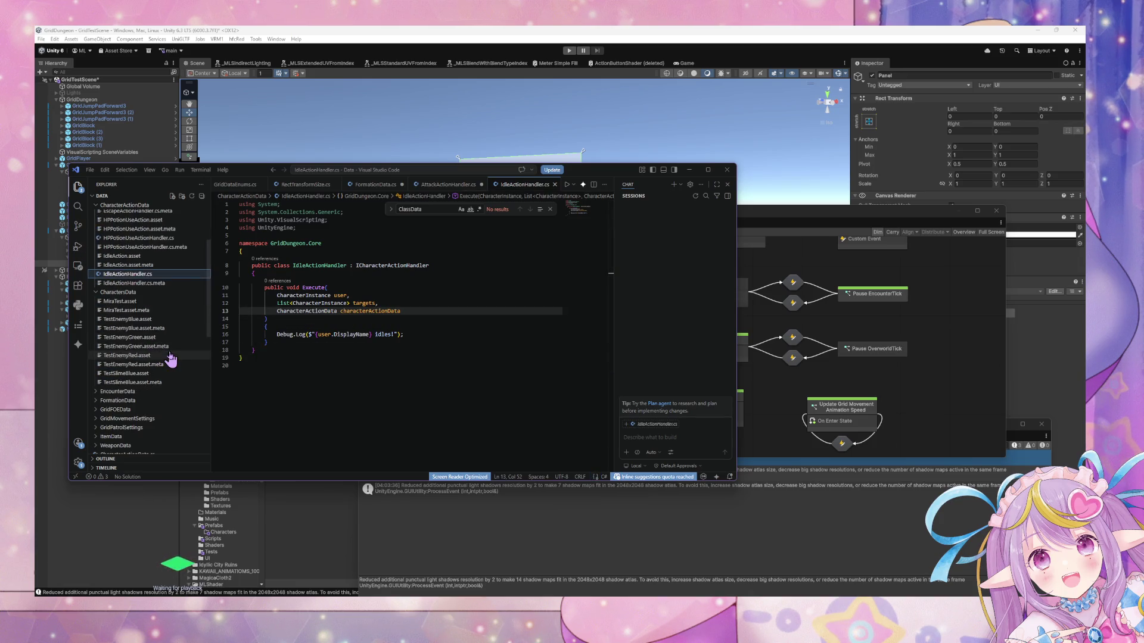
scroll(167, 363, down, 3)
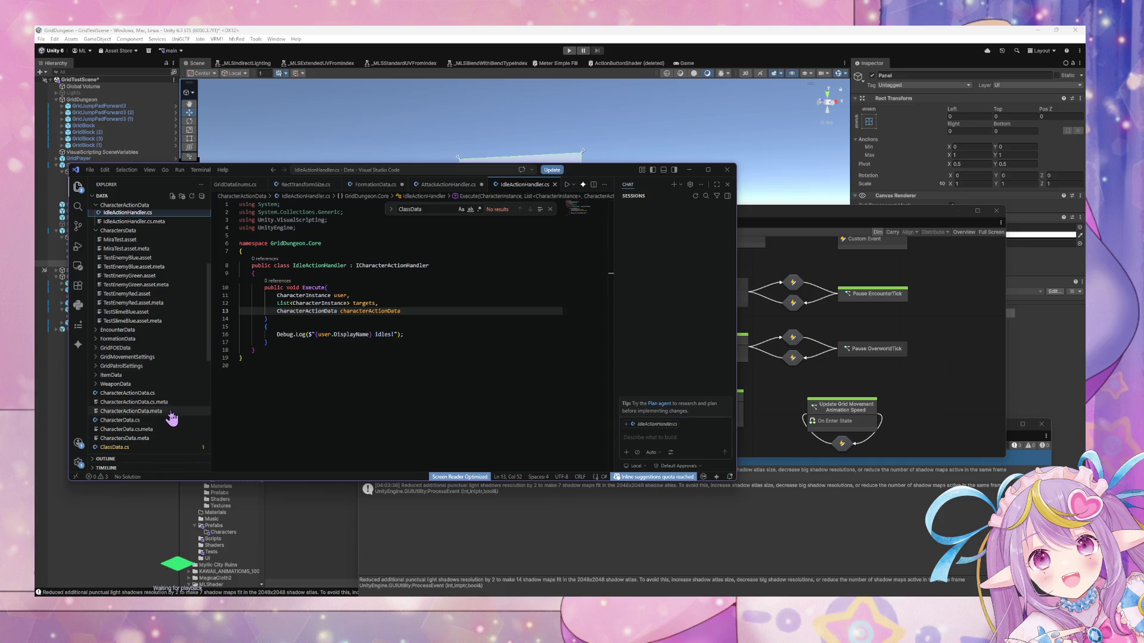
click(167, 393)
scroll(286, 328, down, 5)
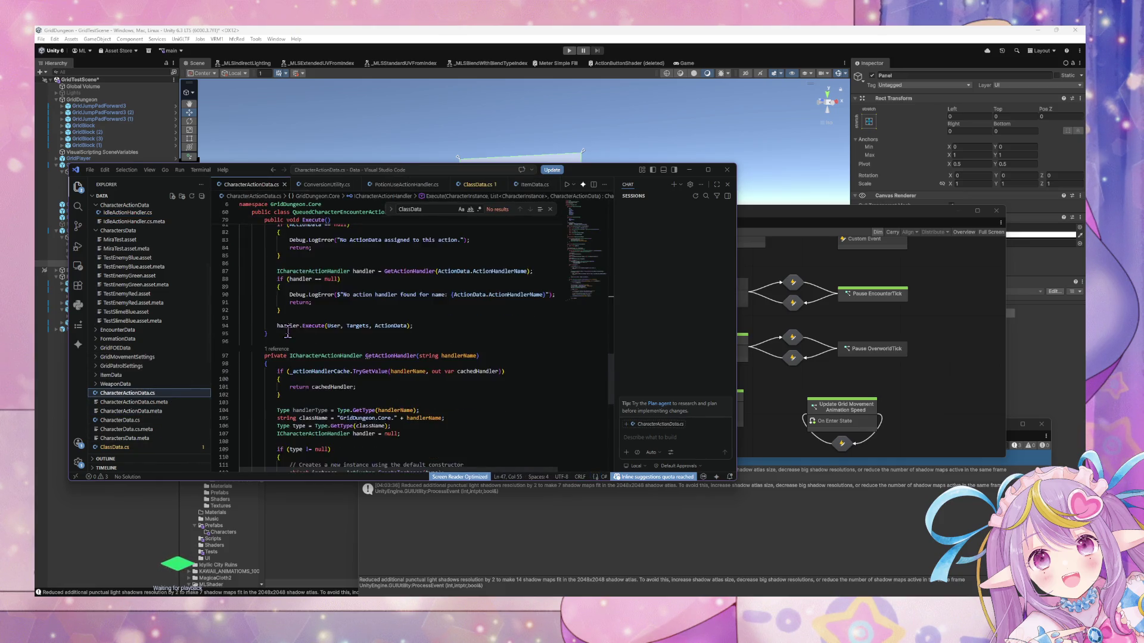
scroll(288, 327, up, 8)
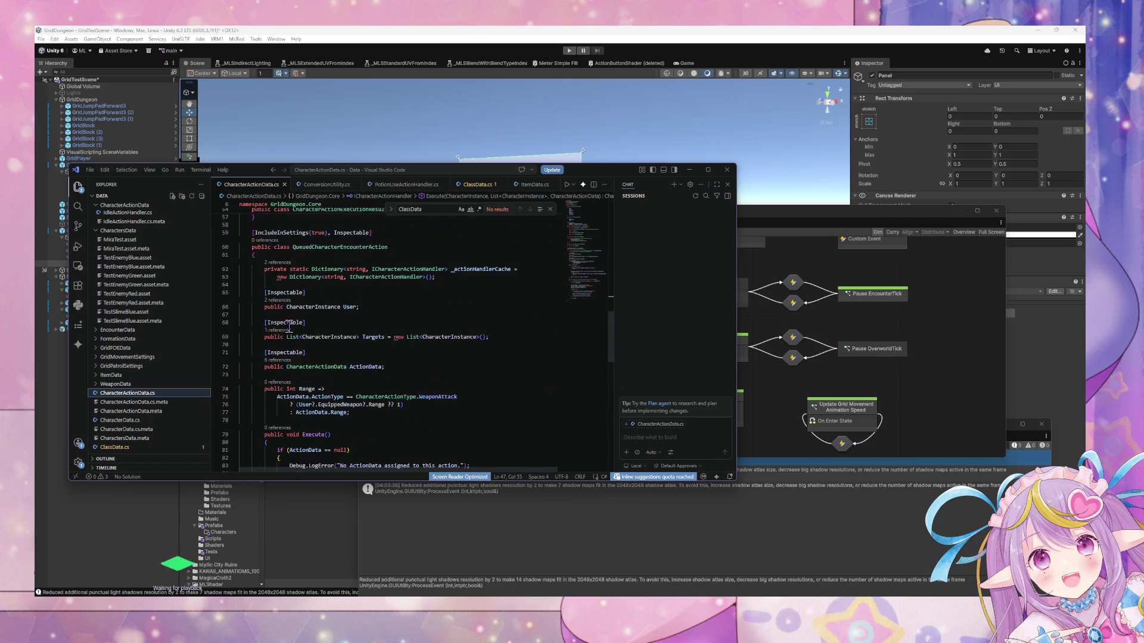
click(309, 331)
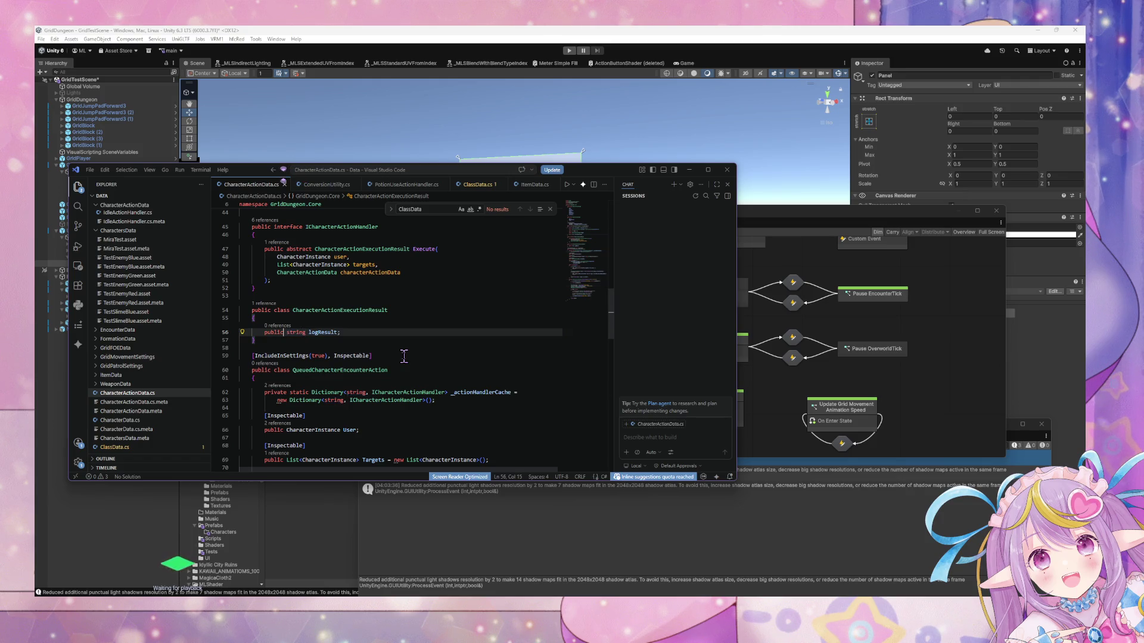
Rewrite the field as 'public List<string> logResults = new List<string>();' and save.
key(ctrl+Left)
text(List<)
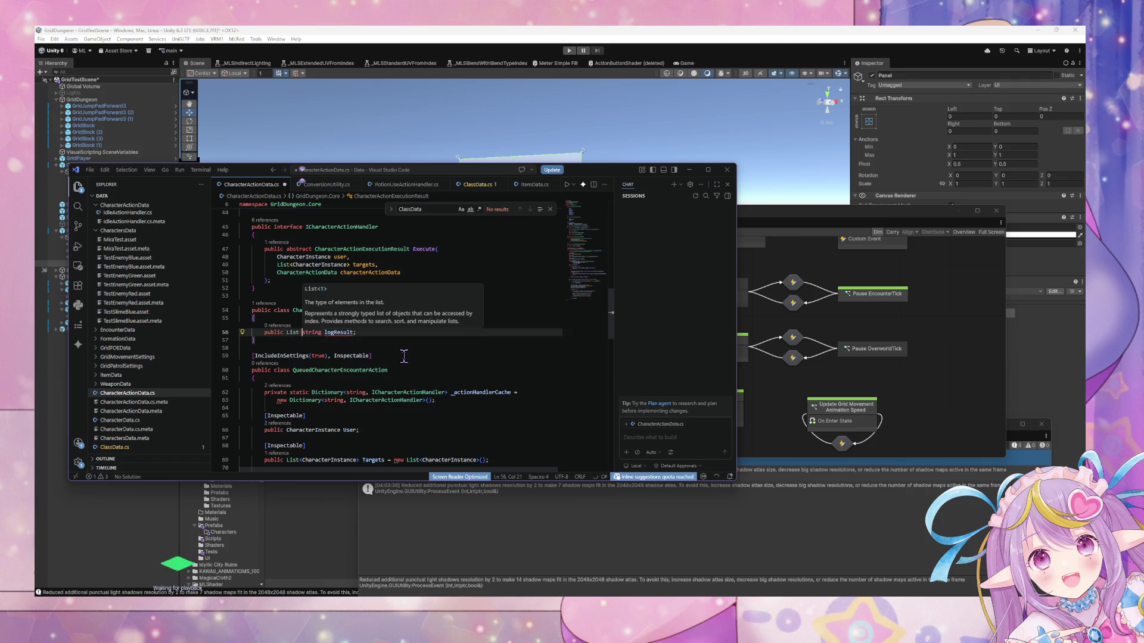
key(Right)
key(Right)
key(Right)
key(Right)
text(>)
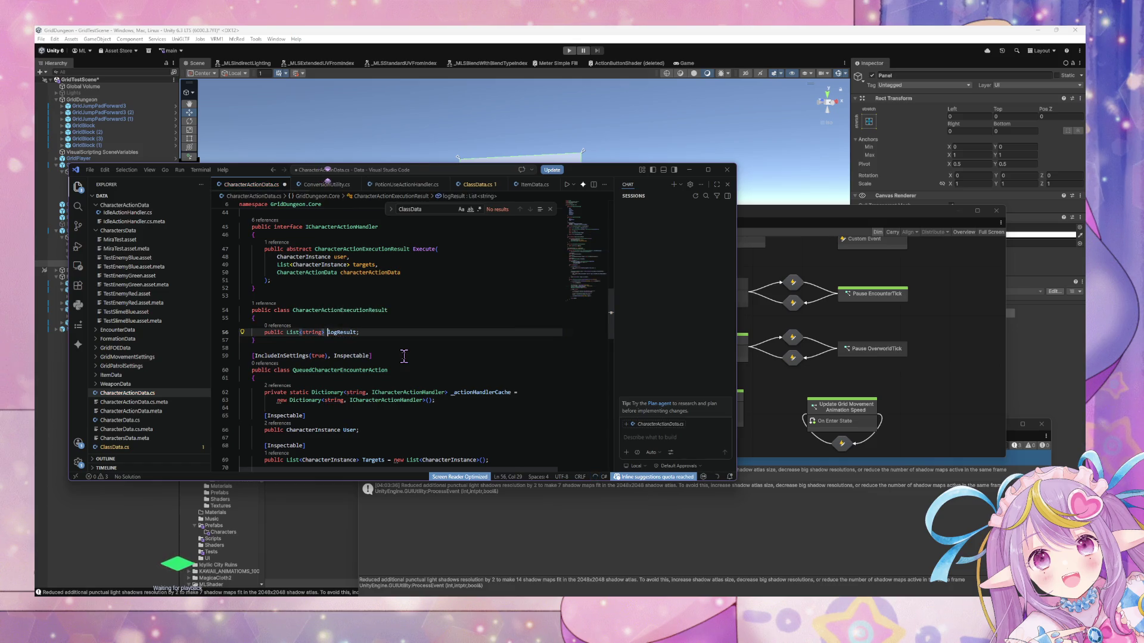
key(Right)
key(Right)
key(Right)
key(Right)
text(s)
key(ctrl+s)
key(Tab)
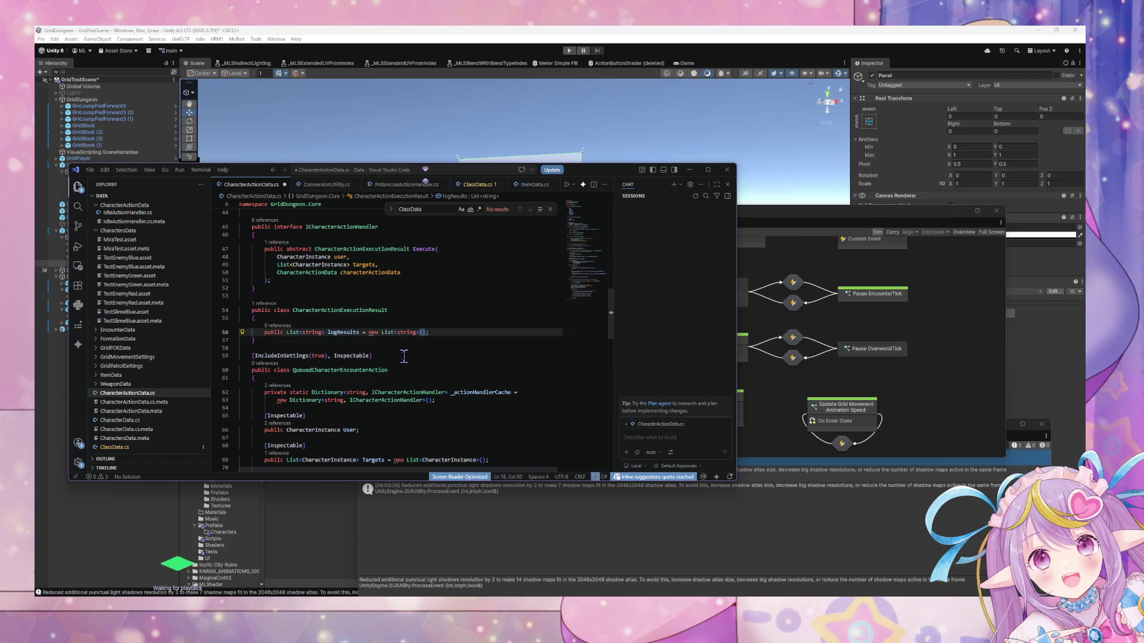
key(ctrl+s)
key(Up)
key(Up)
key(Up)
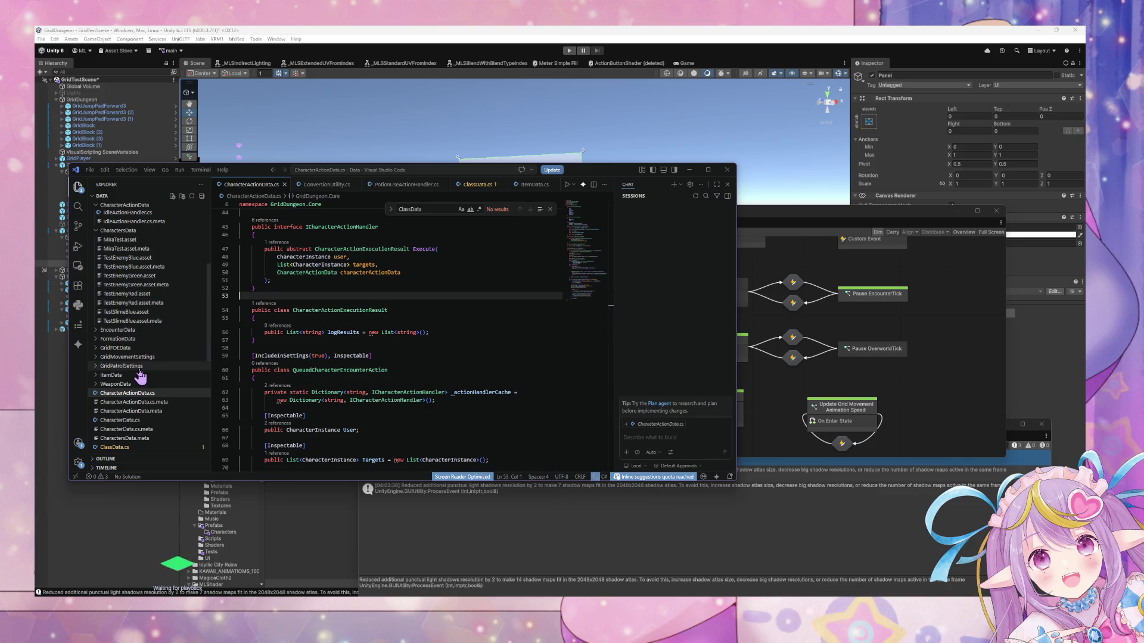
scroll(148, 288, up, 6)
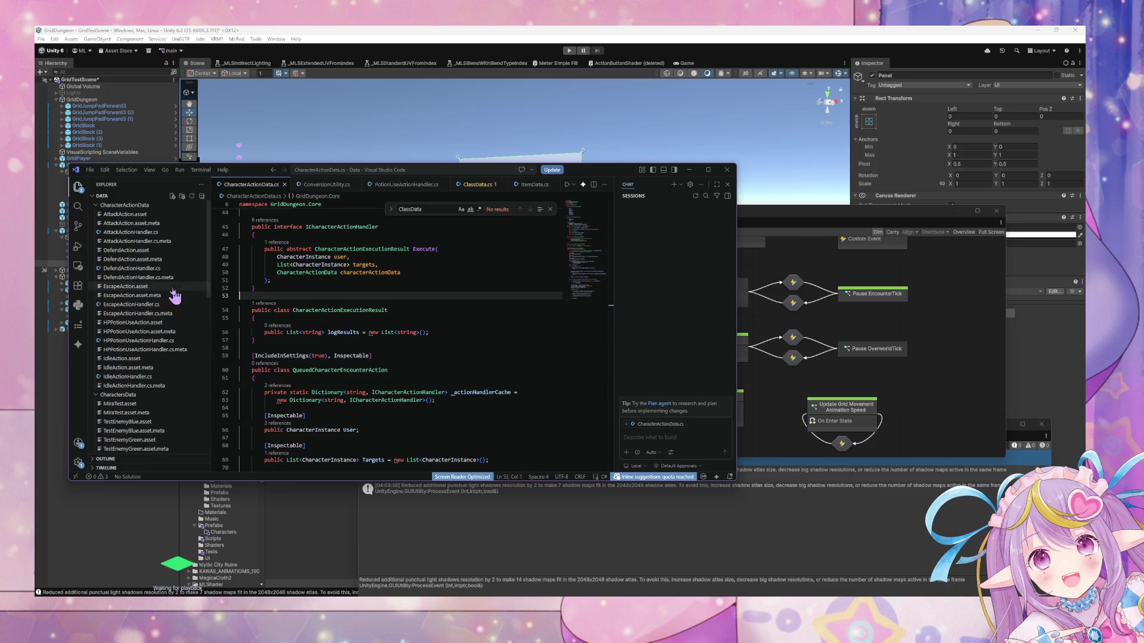
Inspect AttackAction.asset, then open AttackActionHandler.cs and place the caret in its Execute method.
click(132, 215)
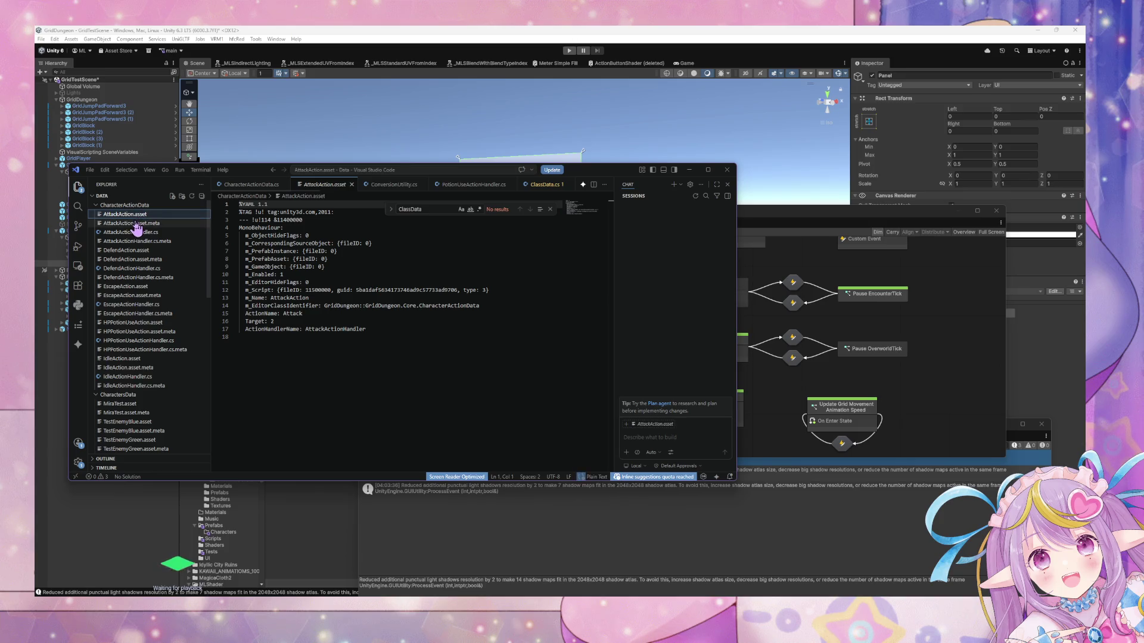
scroll(136, 357, down, 5)
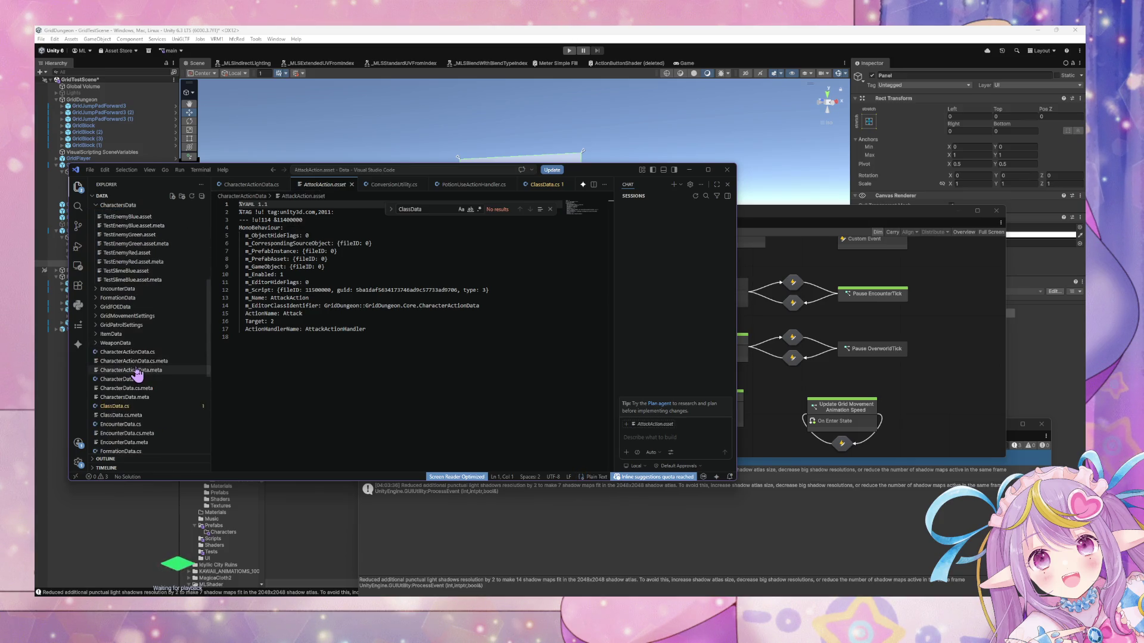
scroll(136, 374, up, 6)
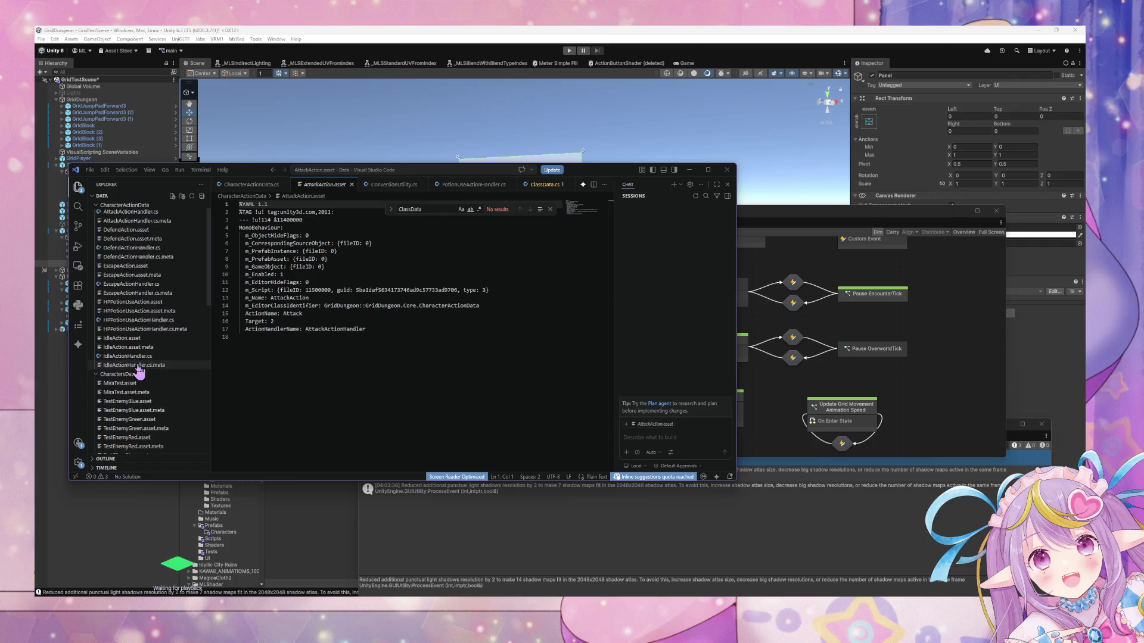
scroll(138, 373, up, 1)
click(138, 233)
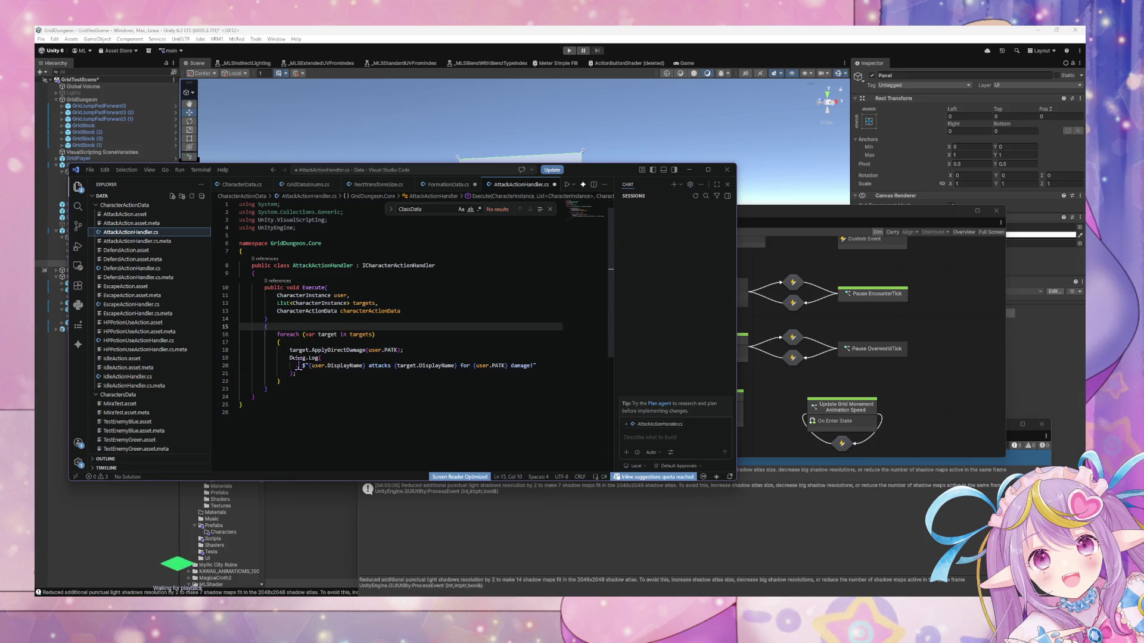
click(120, 241)
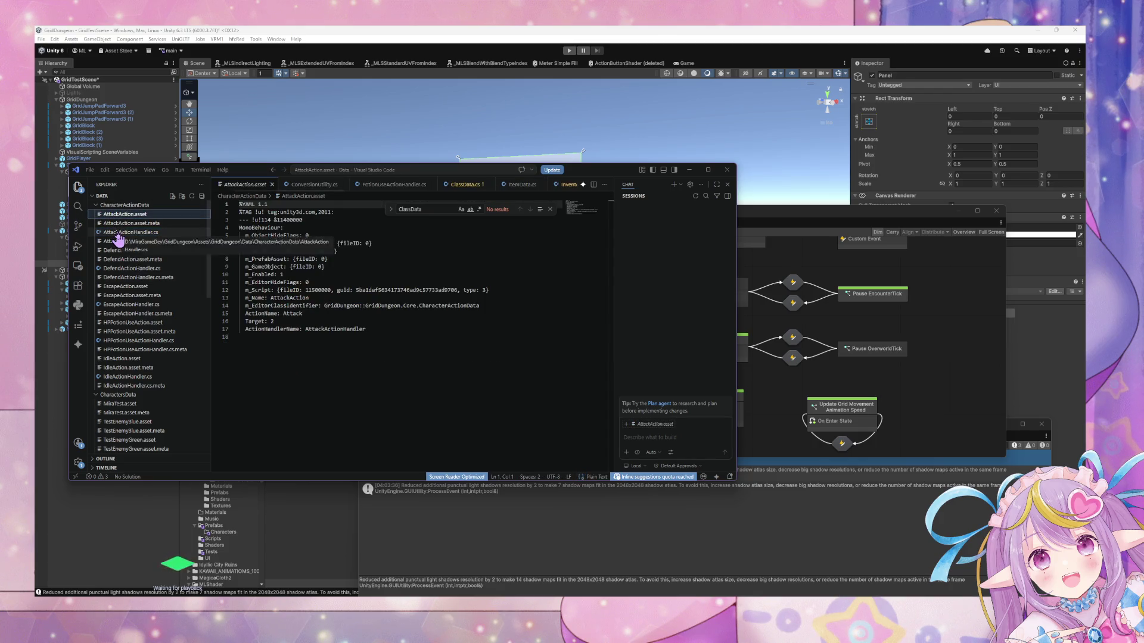
click(119, 232)
click(312, 374)
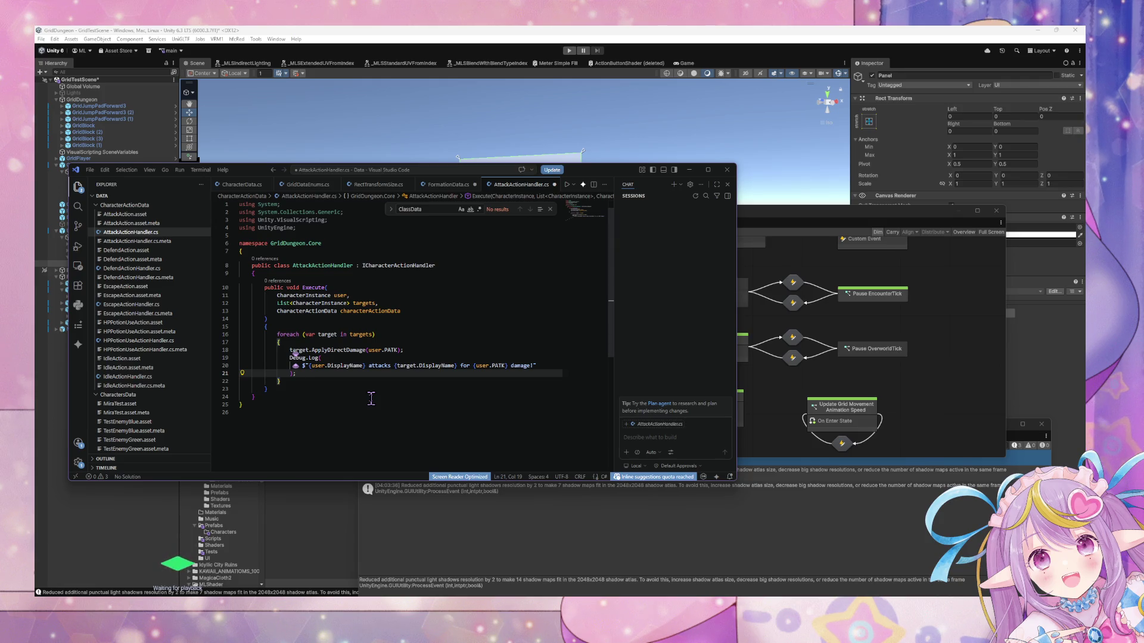
Declare 'CharacterActionExecutionResult result = new CharacterActionExecutionResult();' above the foreach loop.
key(Up)
key(Up)
key(Up)
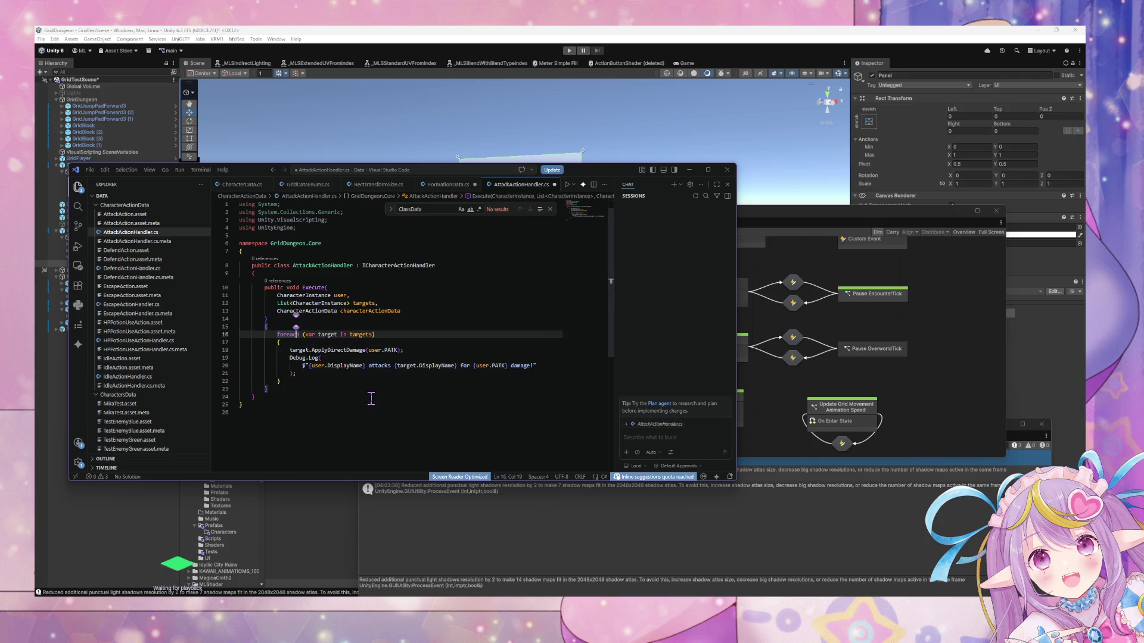
key(Return)
text(strin)
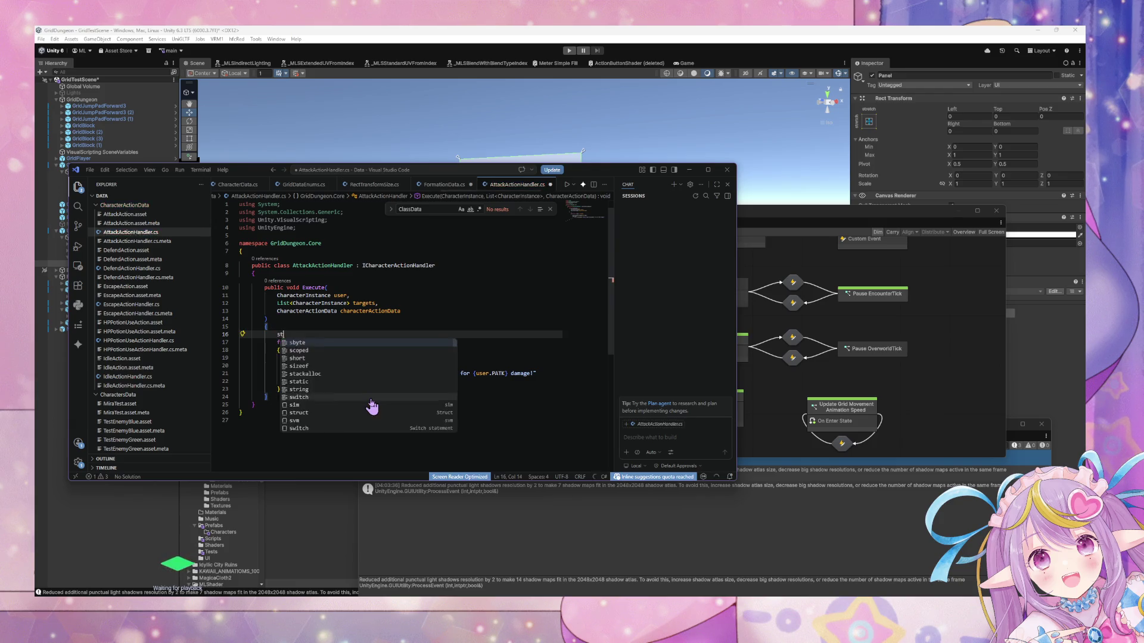
key(BackSpace)
key(BackSpace)
key(BackSpace)
text(list)
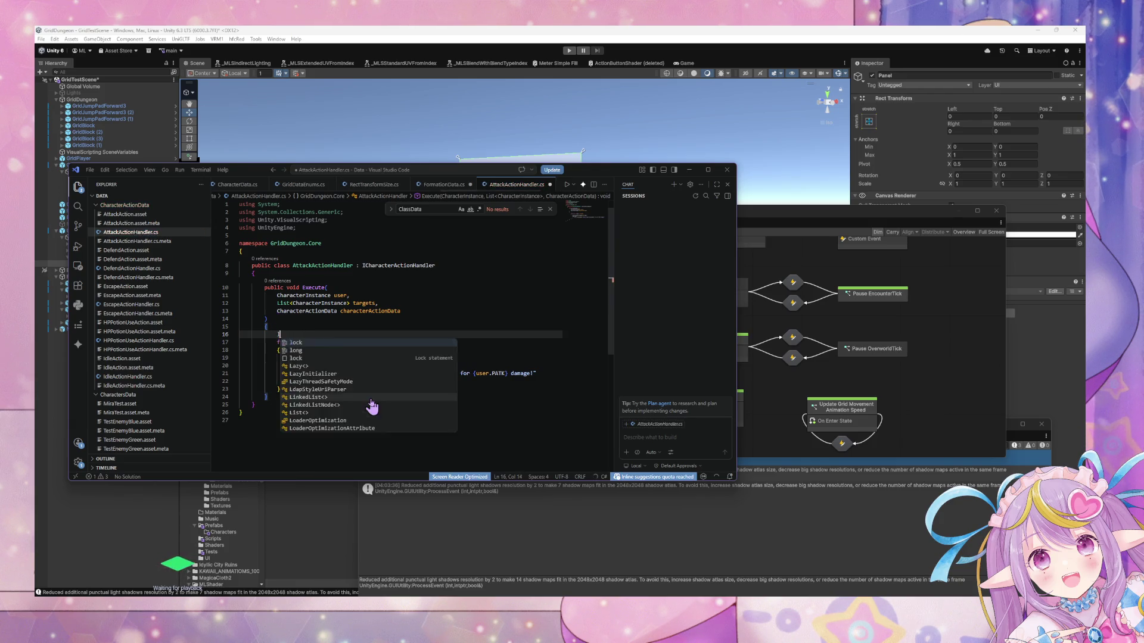
key(BackSpace)
key(BackSpace)
key(BackSpace)
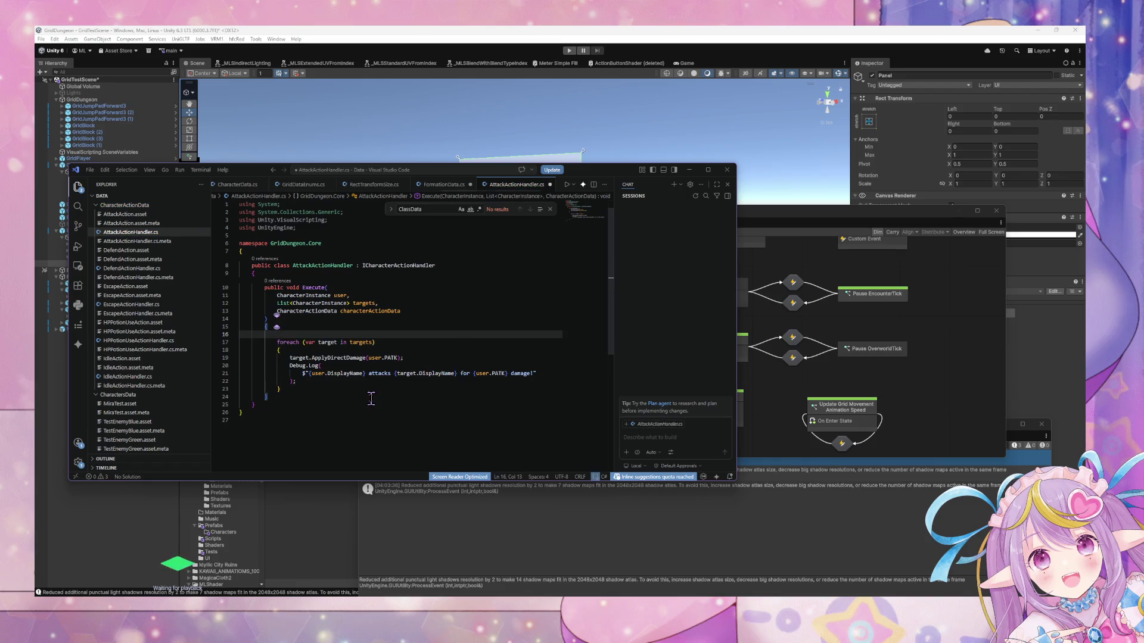
text(Charac)
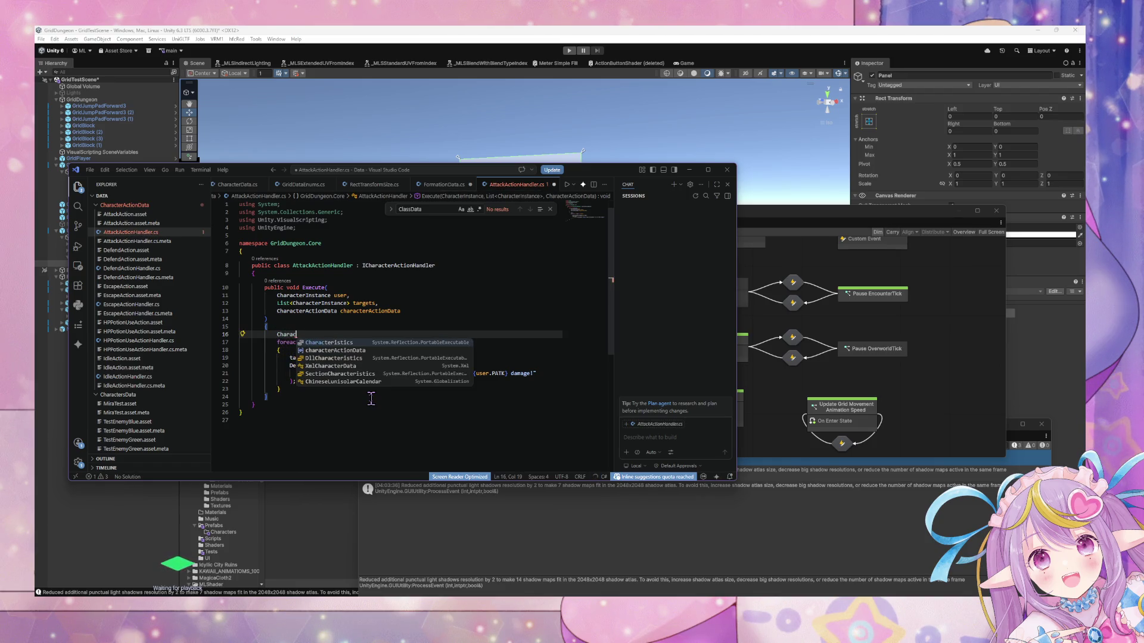
text(terA)
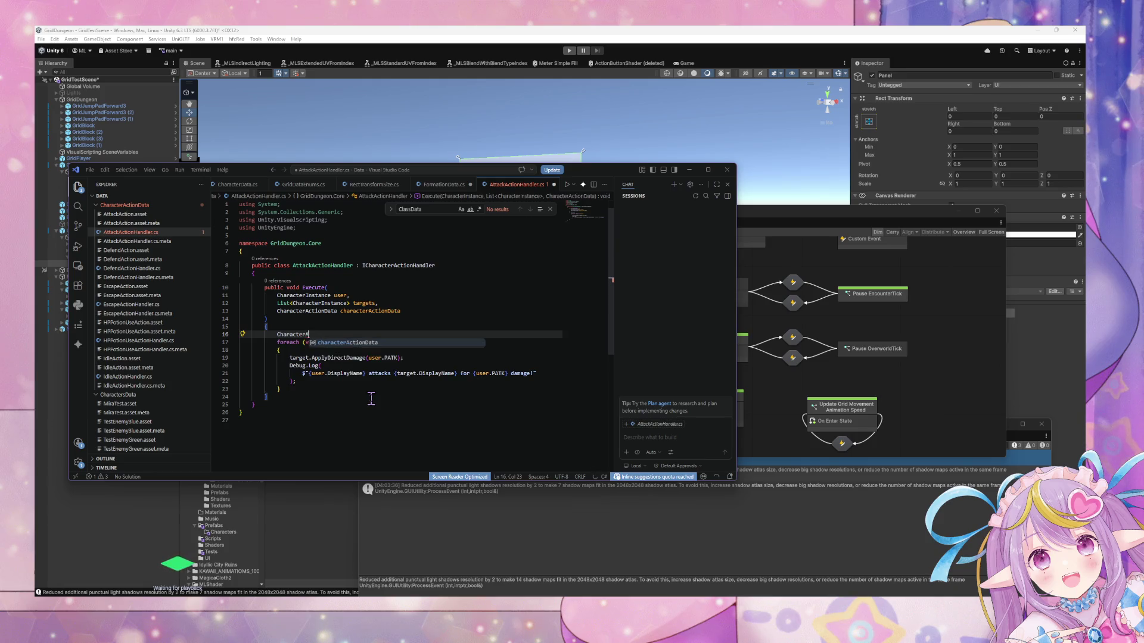
text(ctionExecu)
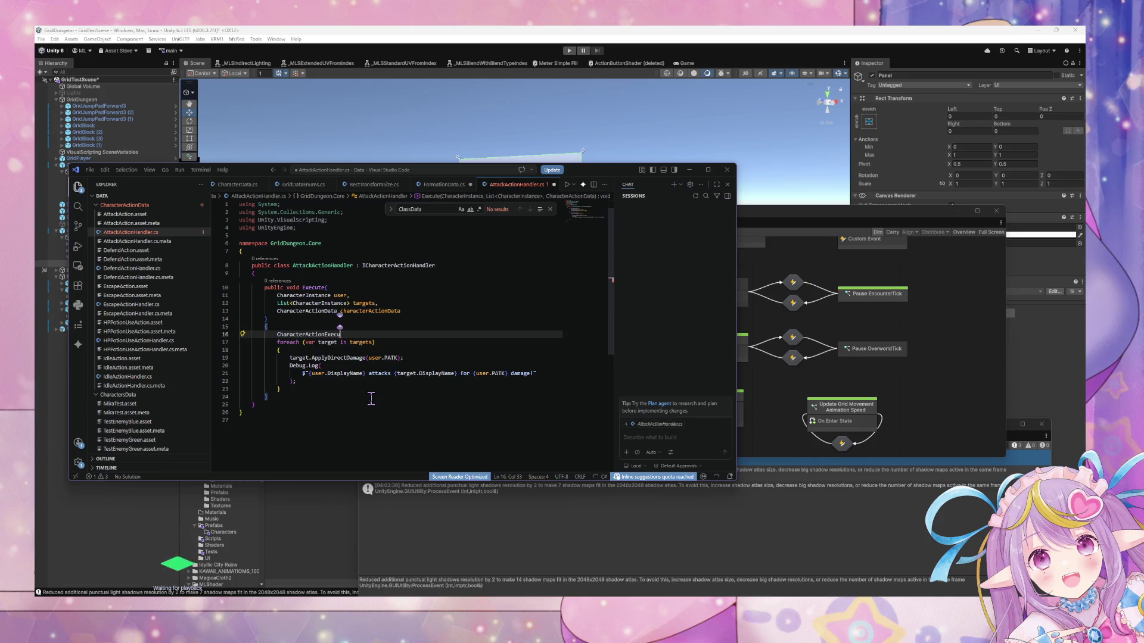
text(tionResult result = new CharacterActionExecutionResult();)
key(Return)
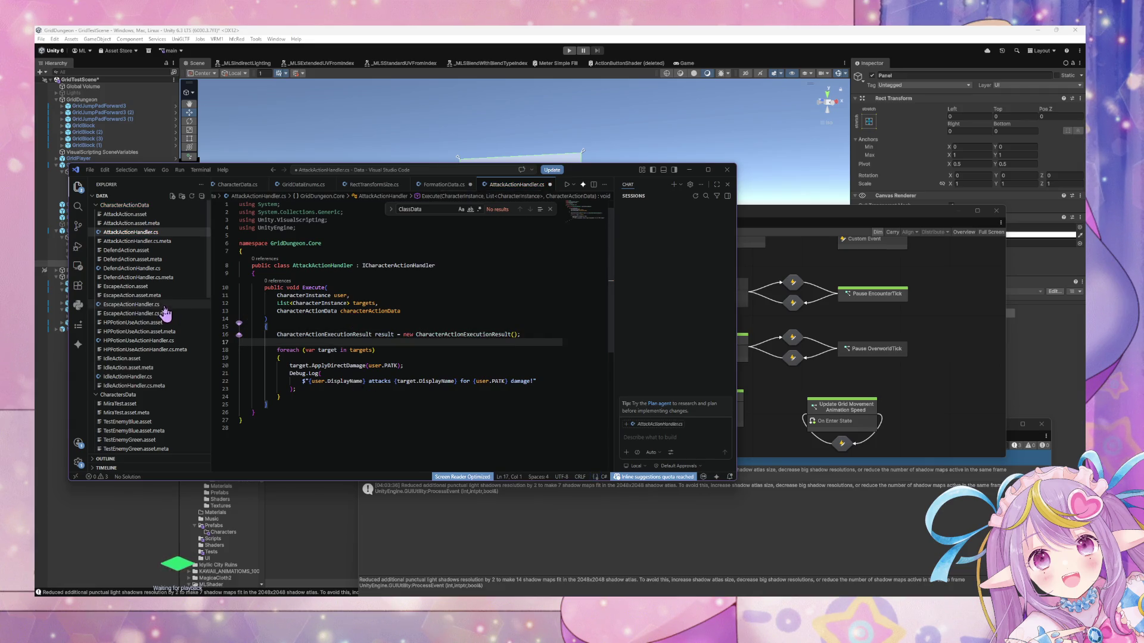
Add a 'result.add();' line after the damage line in the loop.
click(389, 396)
click(555, 385)
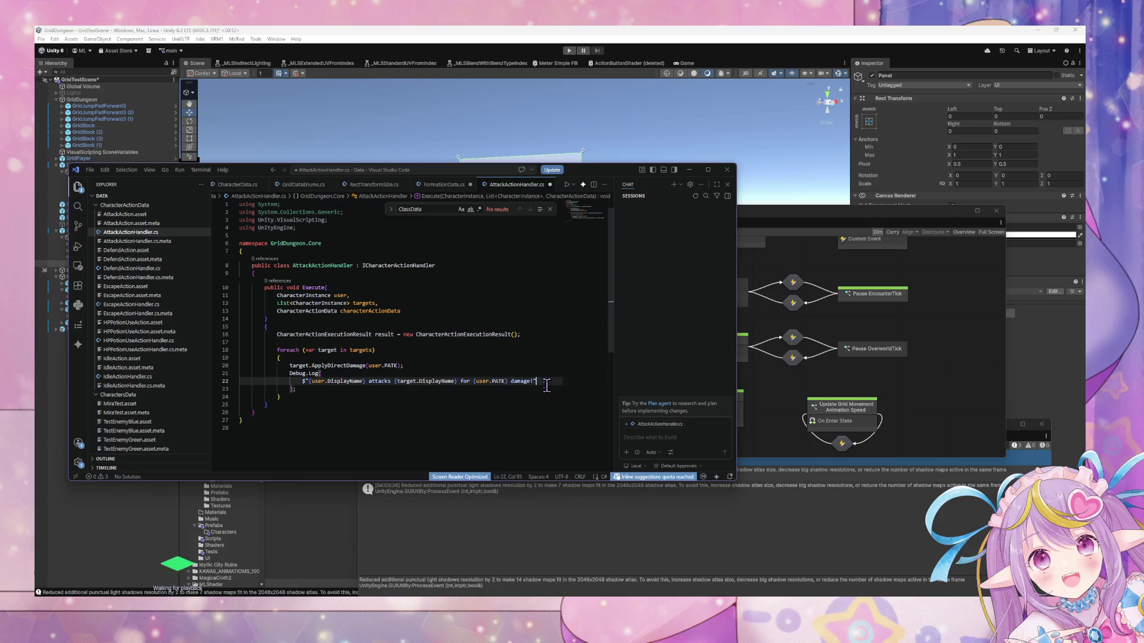
click(484, 366)
key(Return)
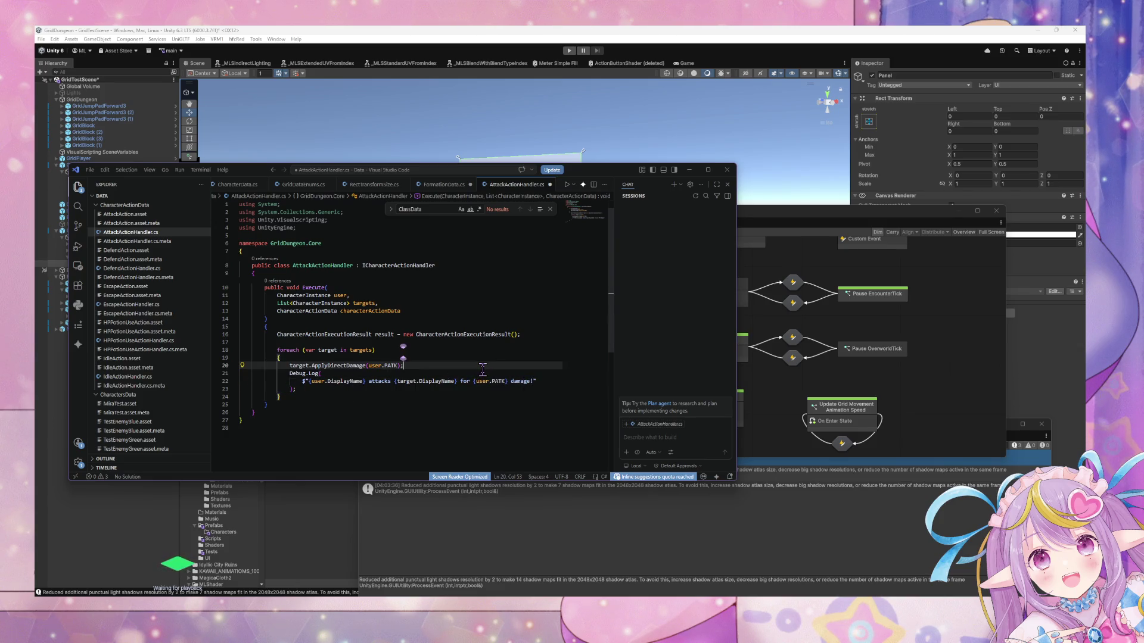
text(result)
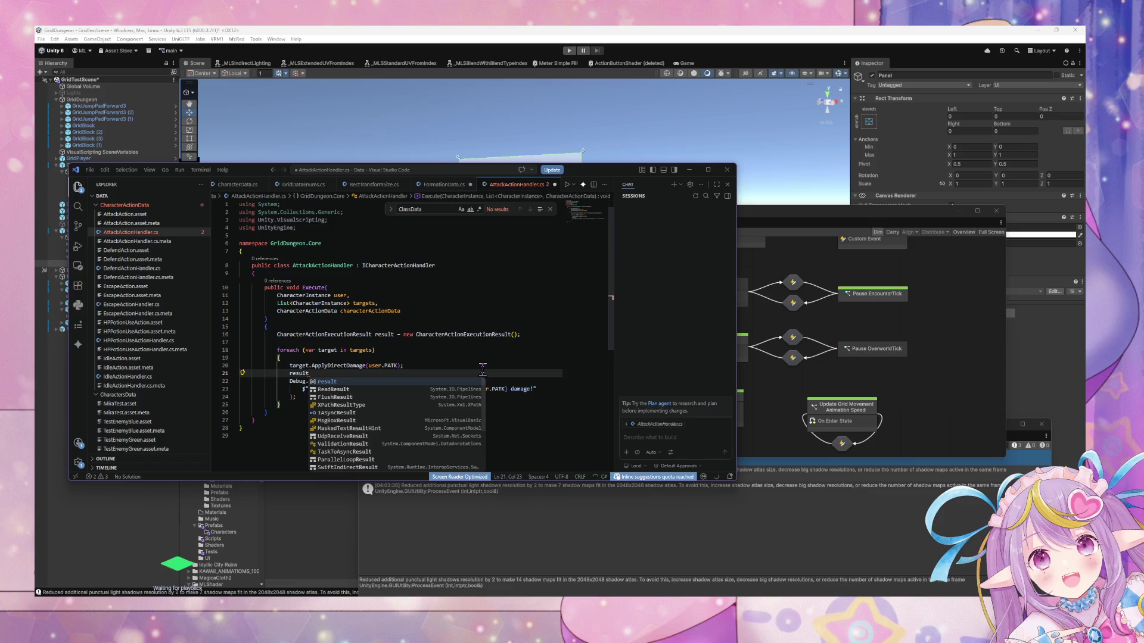
text(.add)
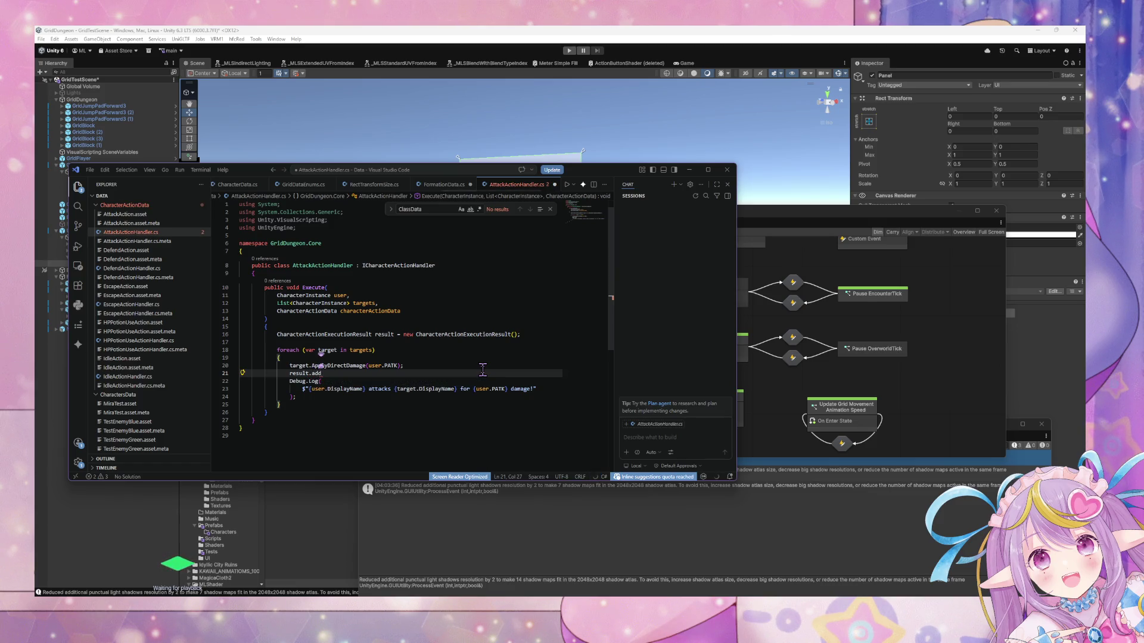
text(();)
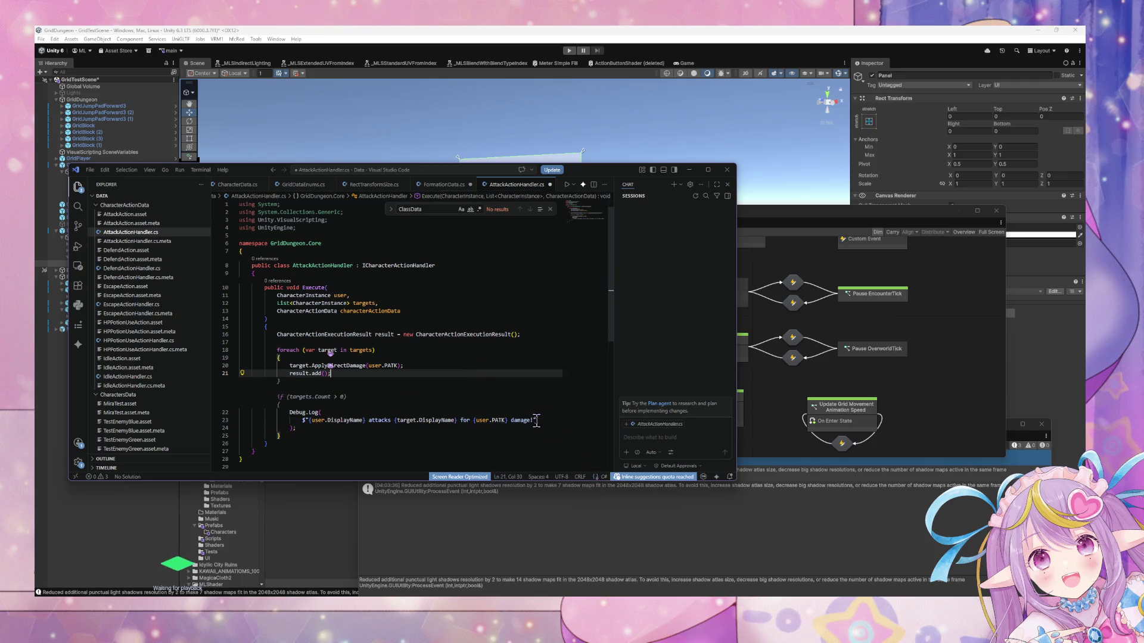
Move the attack message into result.add and delete the leftover Debug.Log lines.
drag(539, 388, 345, 421)
key(ctrl+z)
key(ctrl+z)
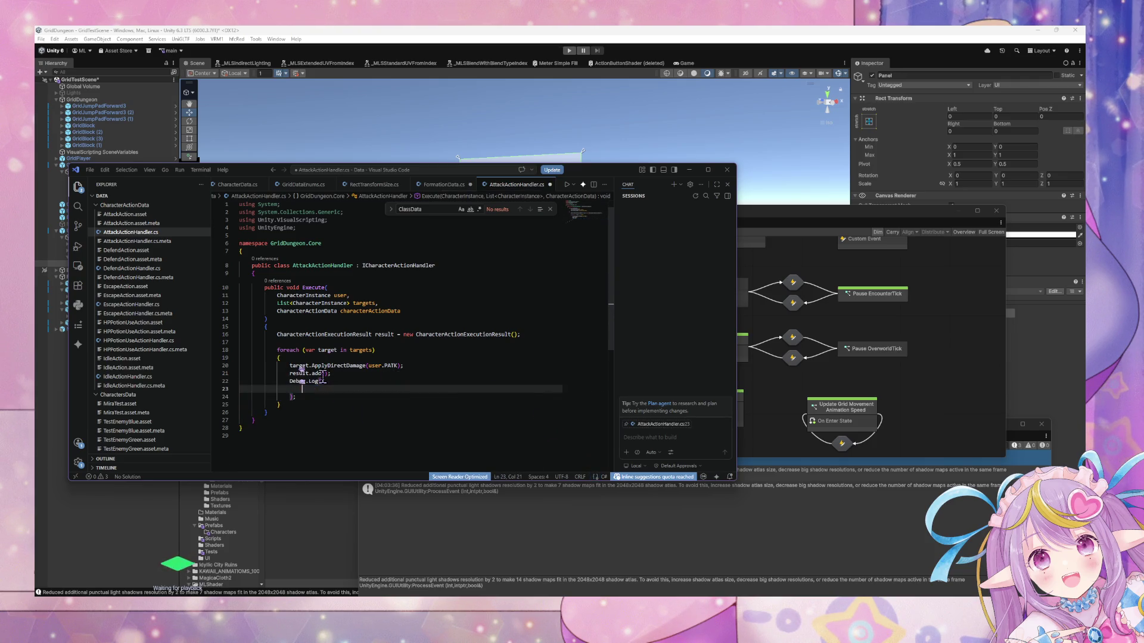
text($"{user.DisplayName} attacks {target.DisplayName} for {user.PATK} damage!")
drag(322, 388, 236, 386)
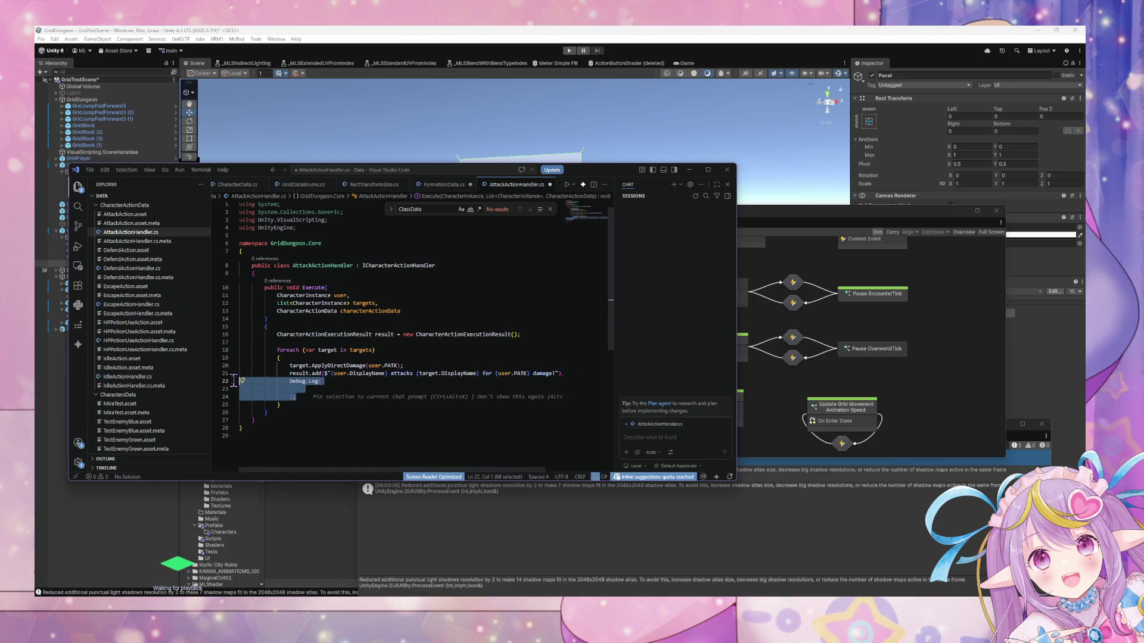
key(Delete)
key(BackSpace)
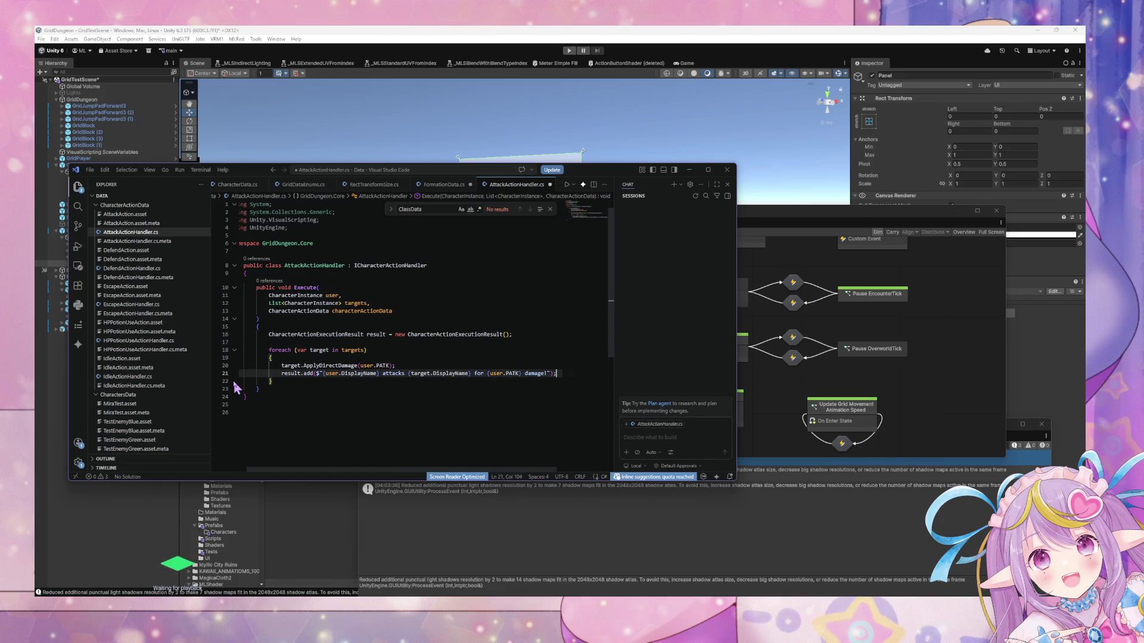
key(Left)
key(Left)
key(Return)
click(284, 373)
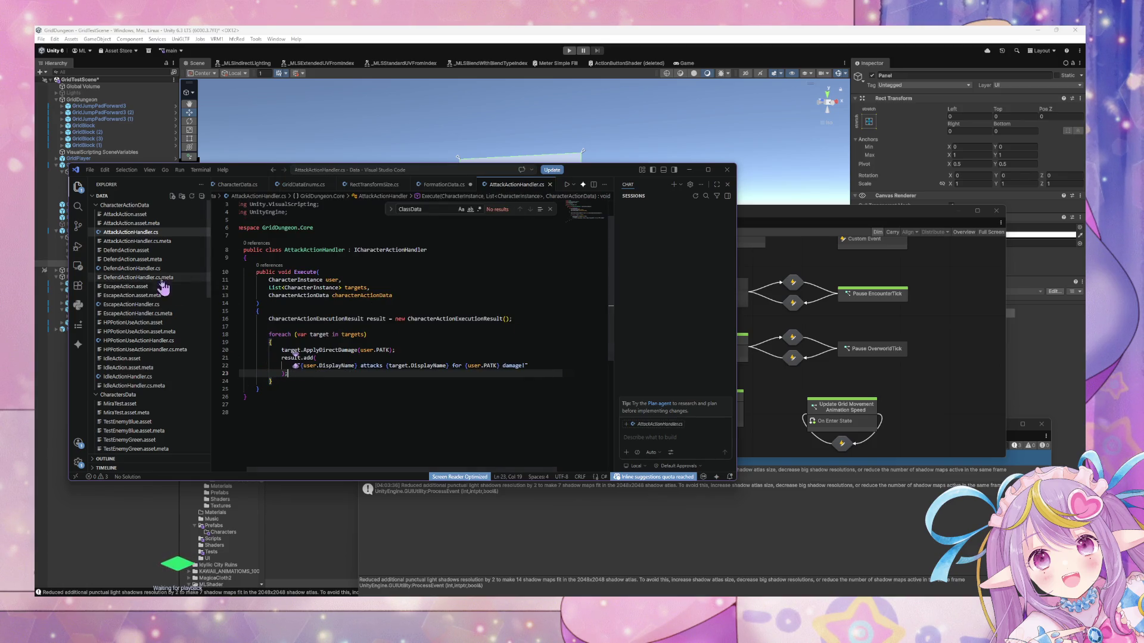
Change Execute's return type from void to CharacterActionExecutionResult.
click(147, 269)
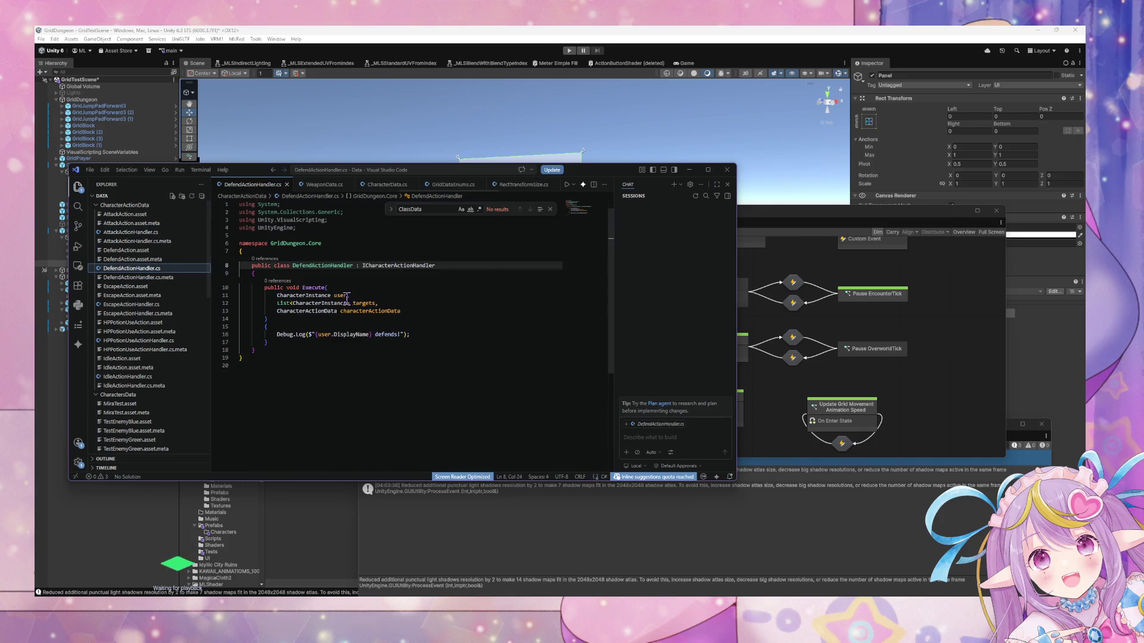
click(147, 233)
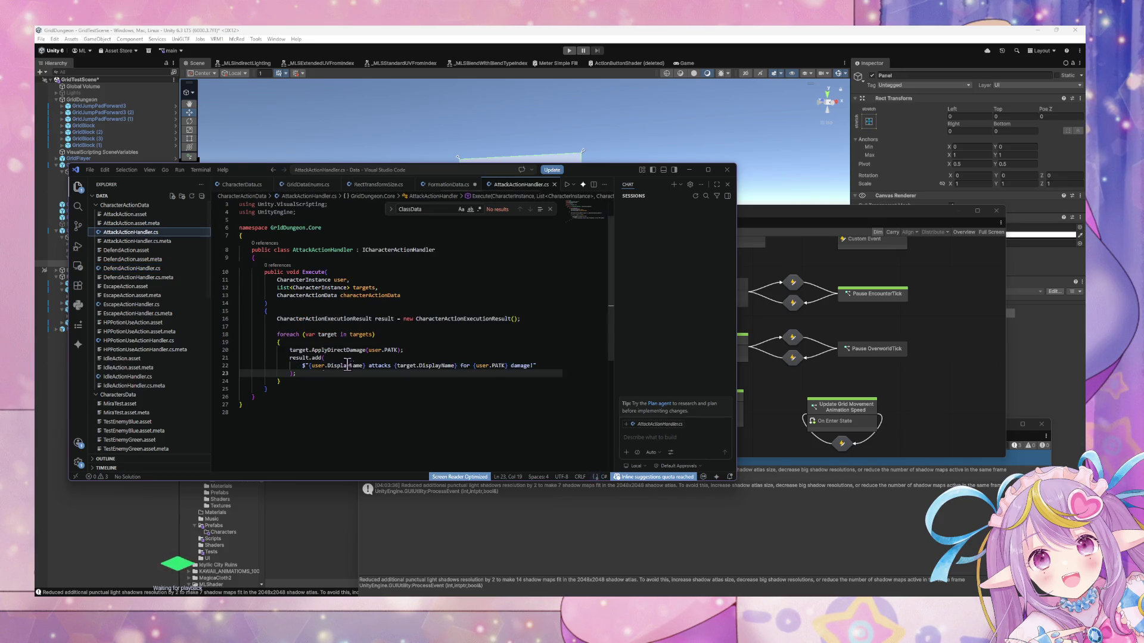
mouse_move(500, 319)
mouse_down()
mouse_move(265, 319)
mouse_move(290, 319)
mouse_up()
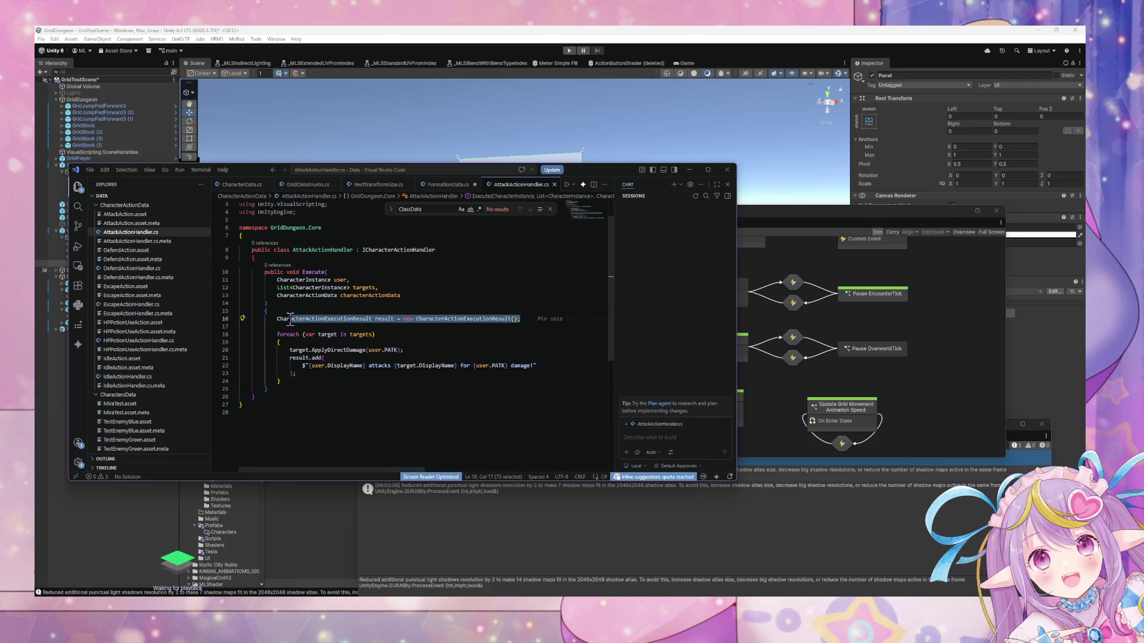
click(340, 350)
click(307, 383)
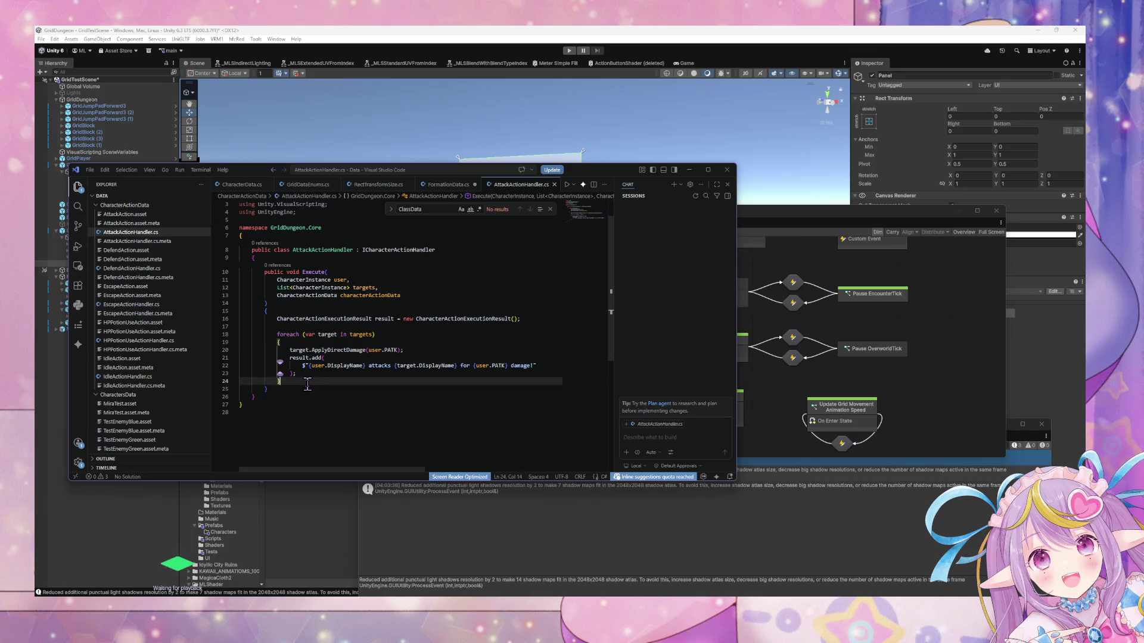
click(322, 319)
double_click(322, 318)
key(ctrl+c)
double_click(292, 272)
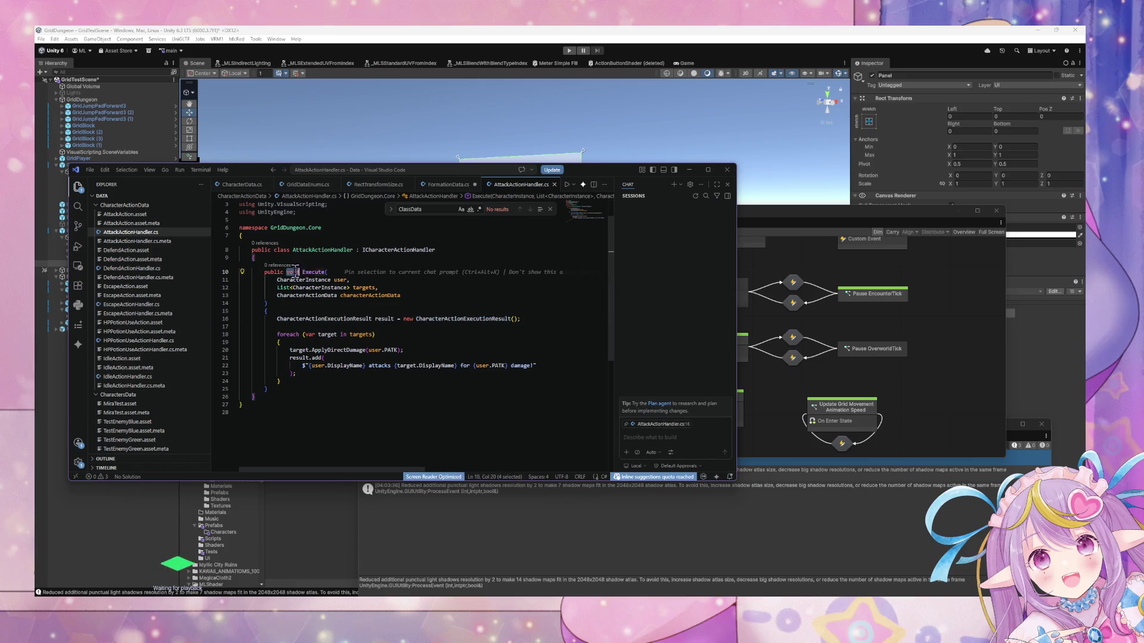
key(ctrl+v)
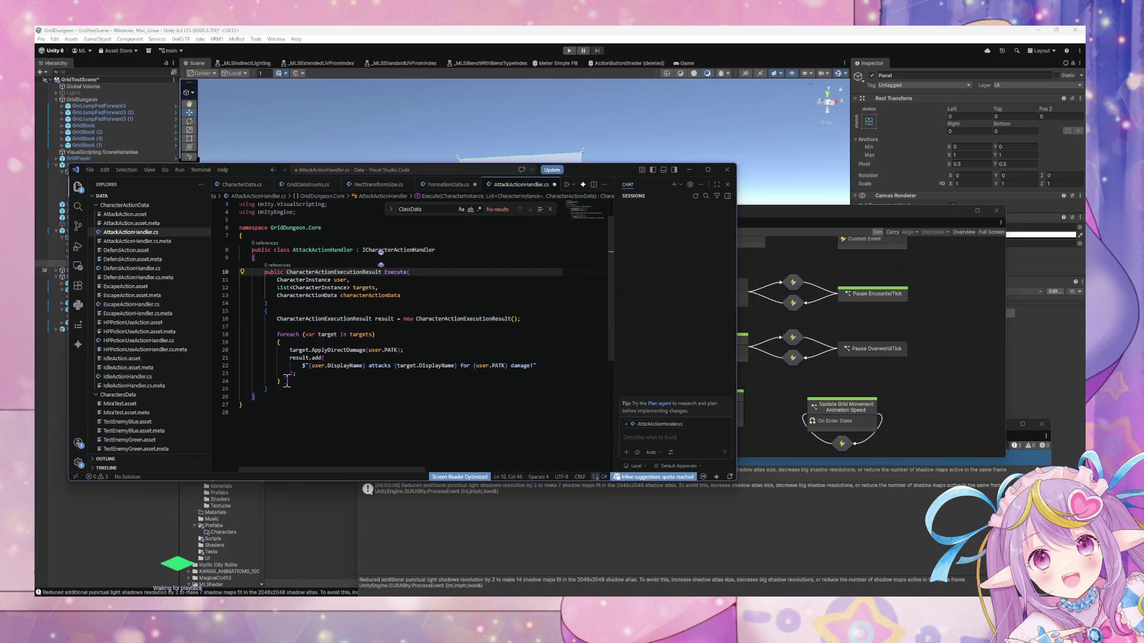
Add a 'return result;' statement after the foreach loop.
click(286, 382)
key(Return)
key(Return)
text(return )
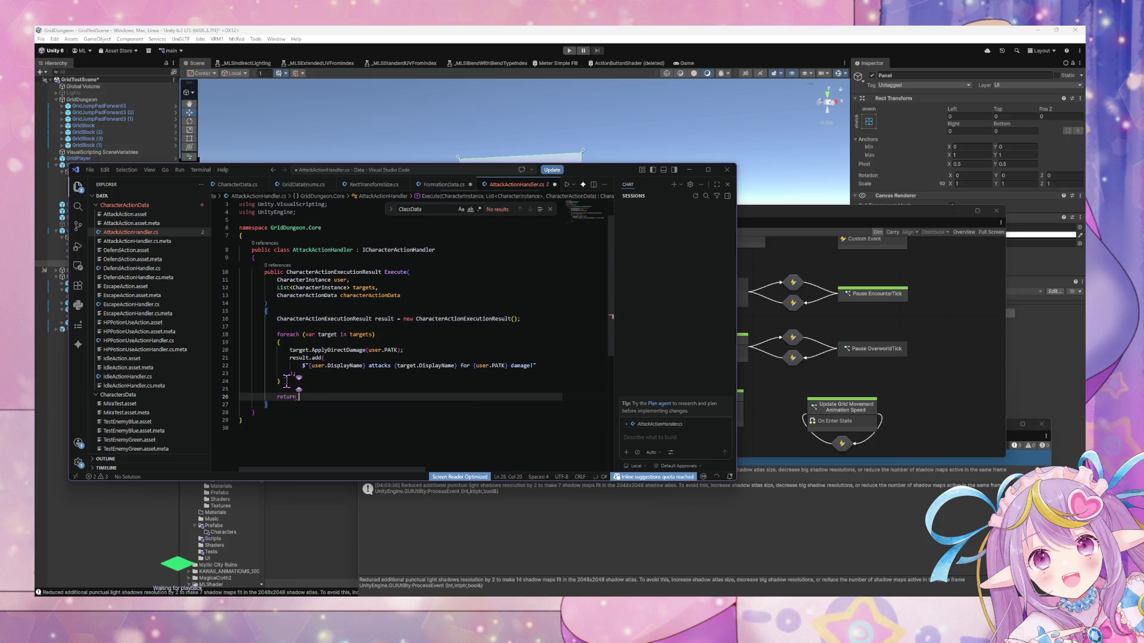
text(resu)
key(Tab)
text(;)
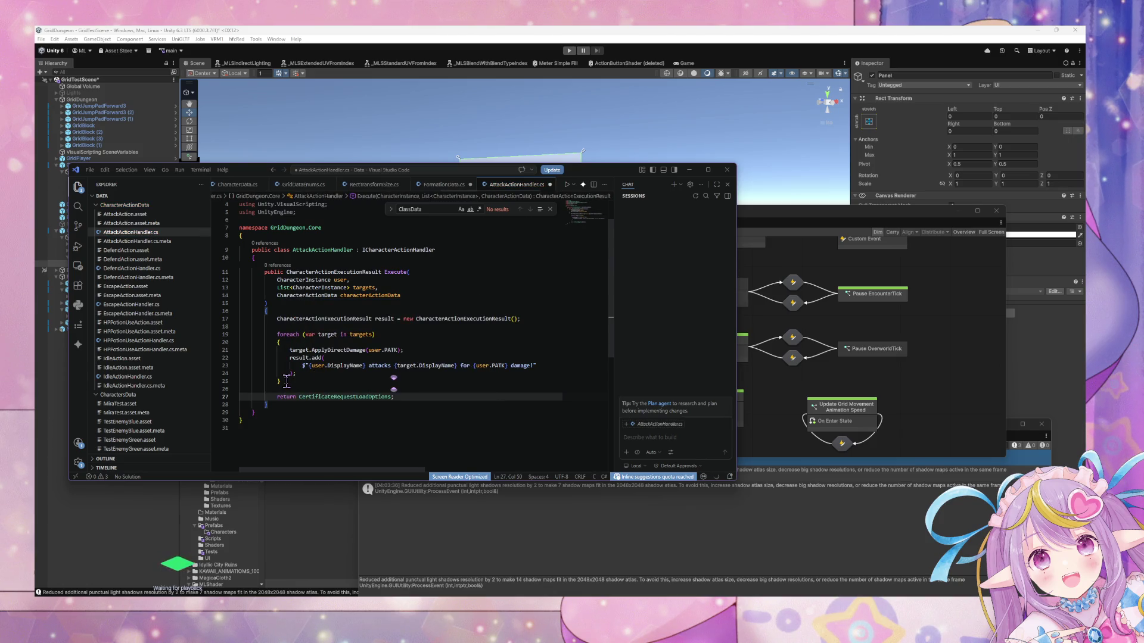
key(ctrl+z)
text(result)
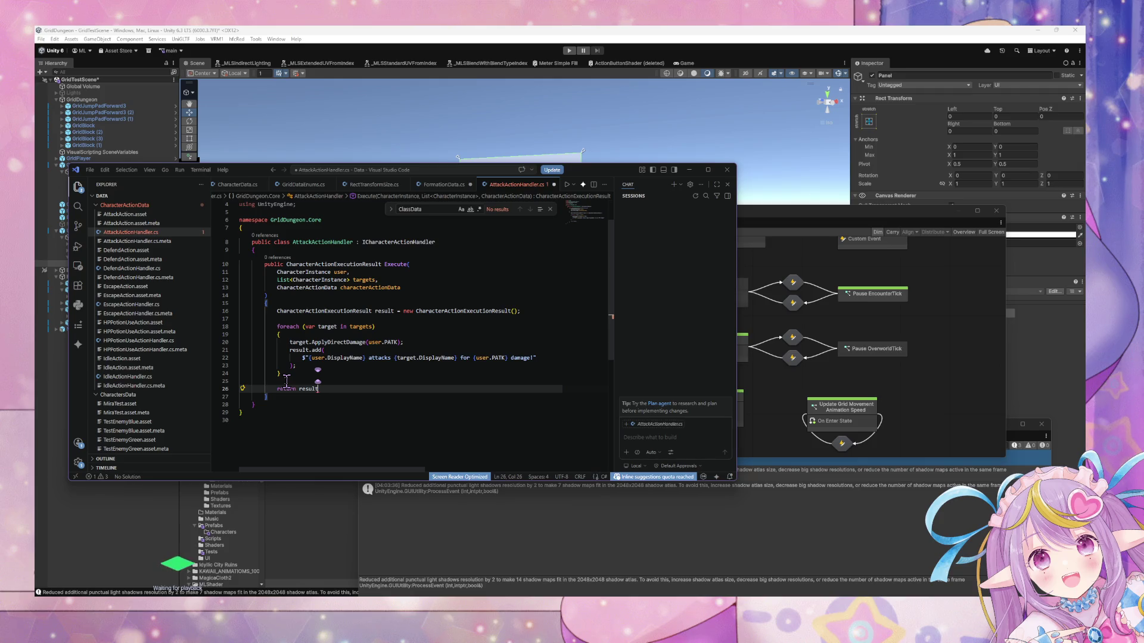
text(s;)
scroll(285, 381, up, 2)
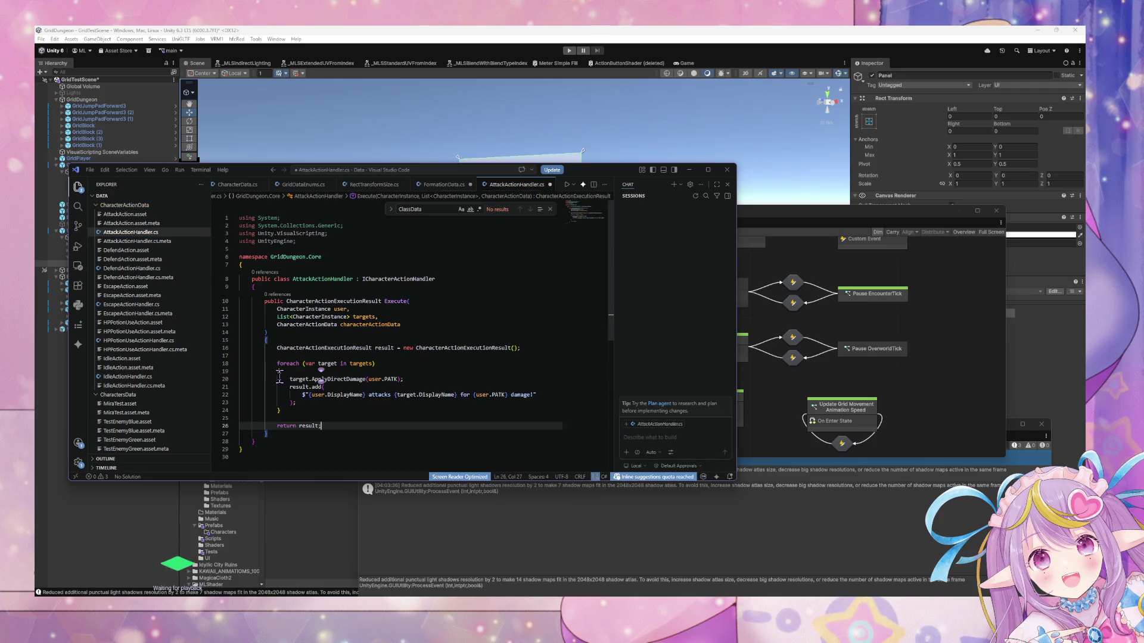
scroll(280, 376, down, 1)
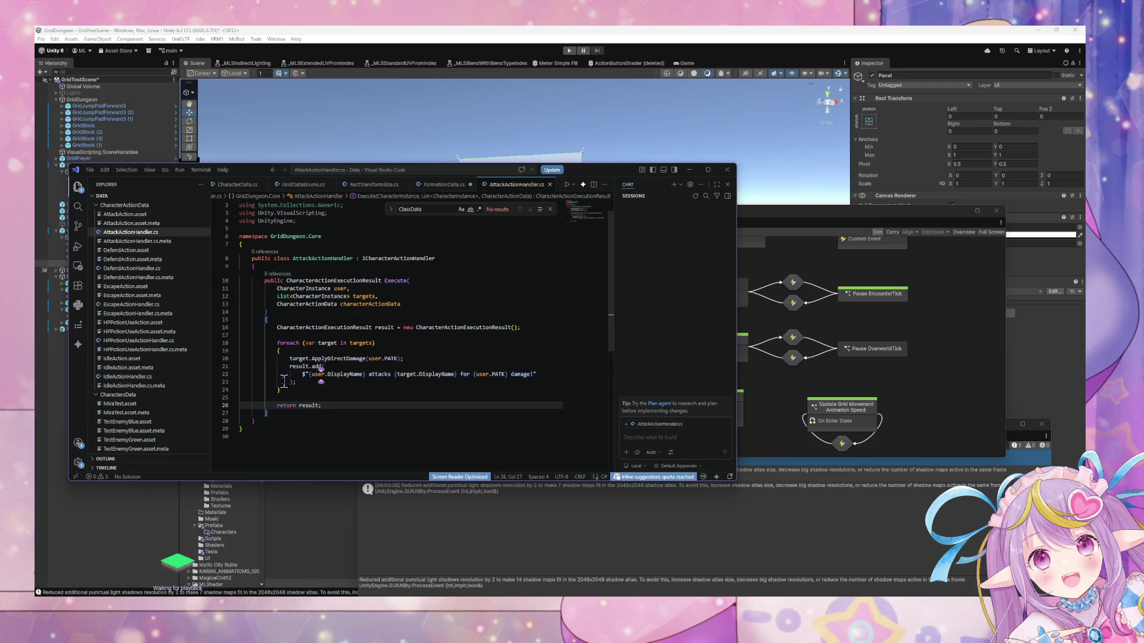
click(190, 271)
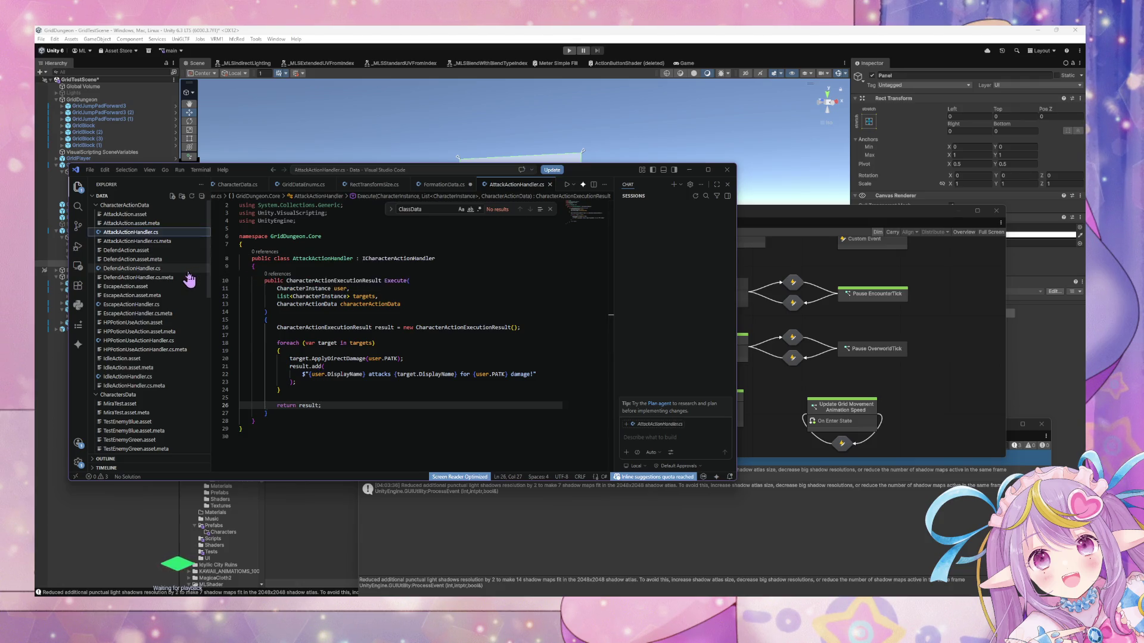
Make the defend Execute return CharacterActionExecutionResult and declare a result object in its body.
double_click(290, 287)
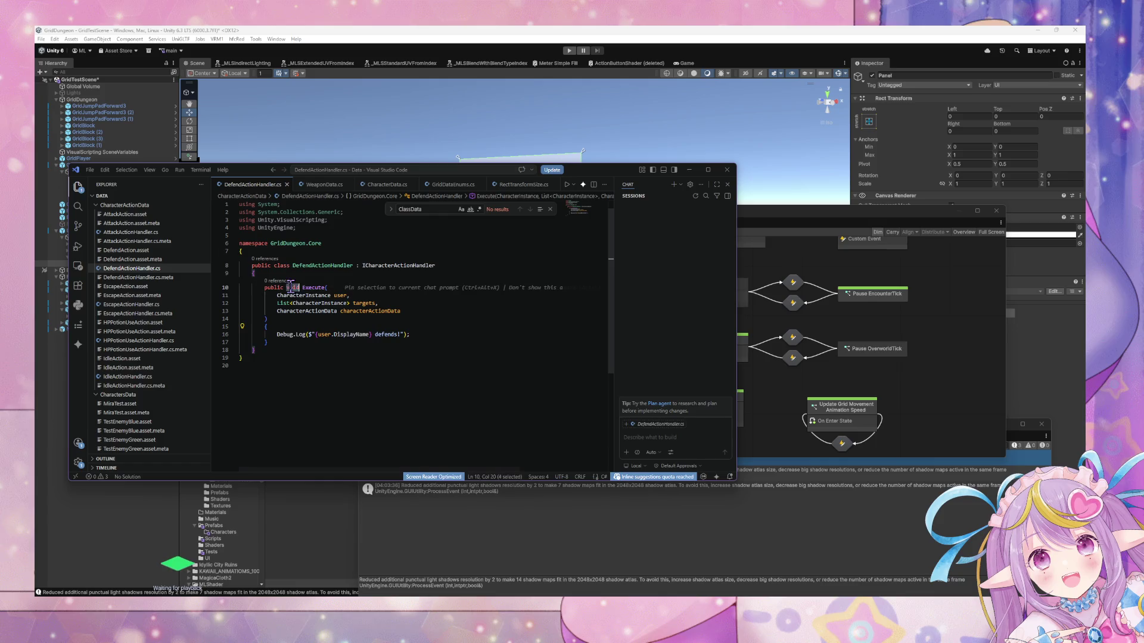
key(ctrl+v)
click(326, 325)
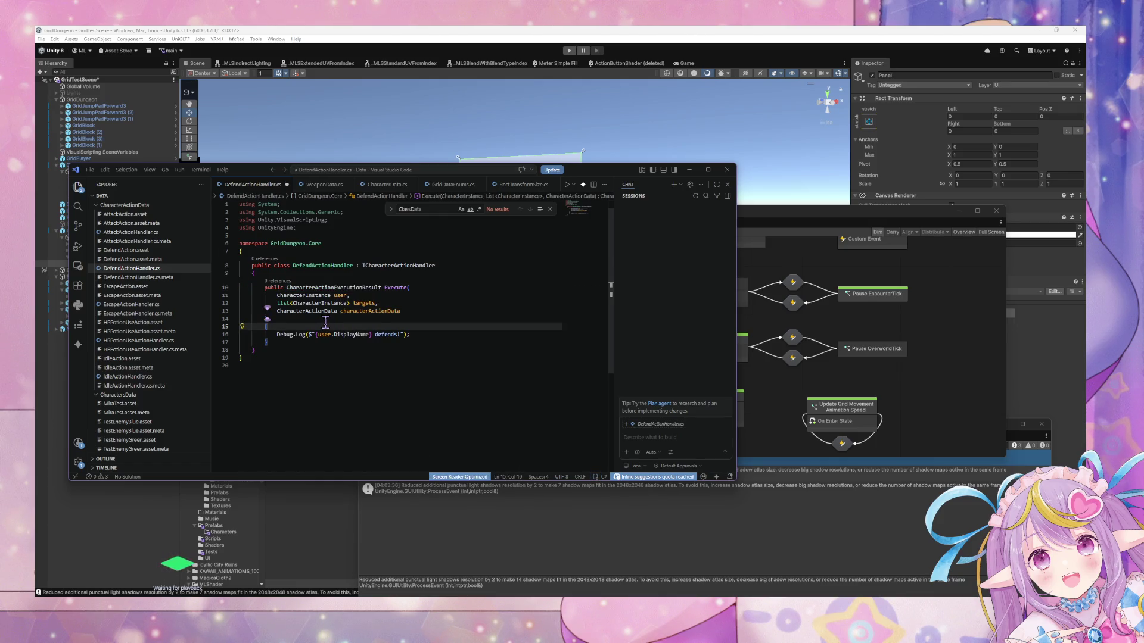
key(Return)
text(Char)
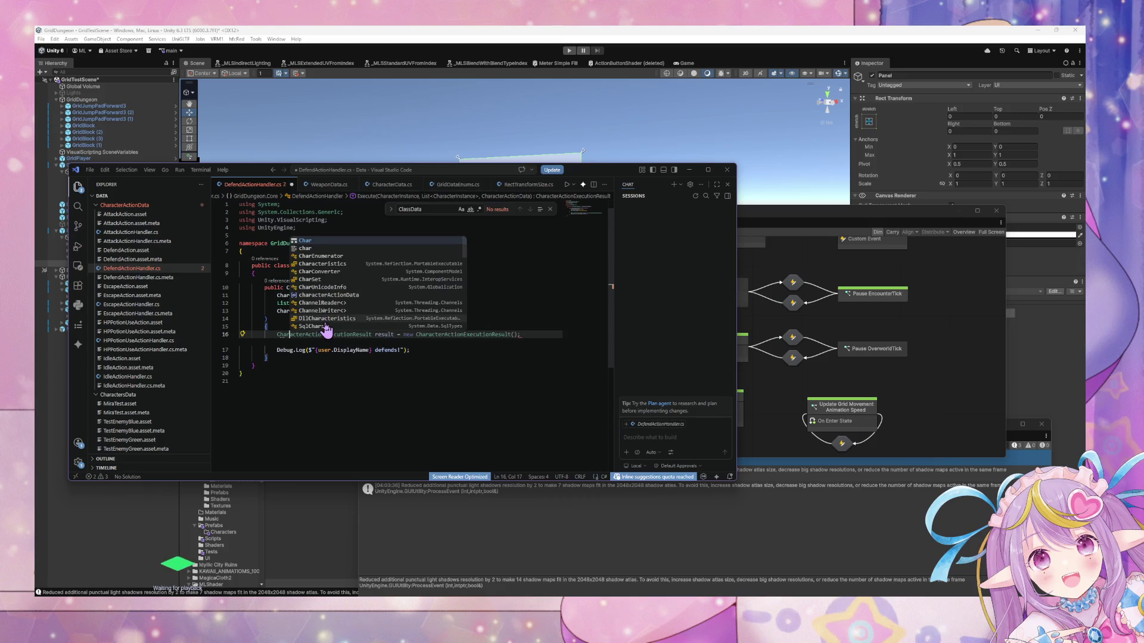
text(acter)
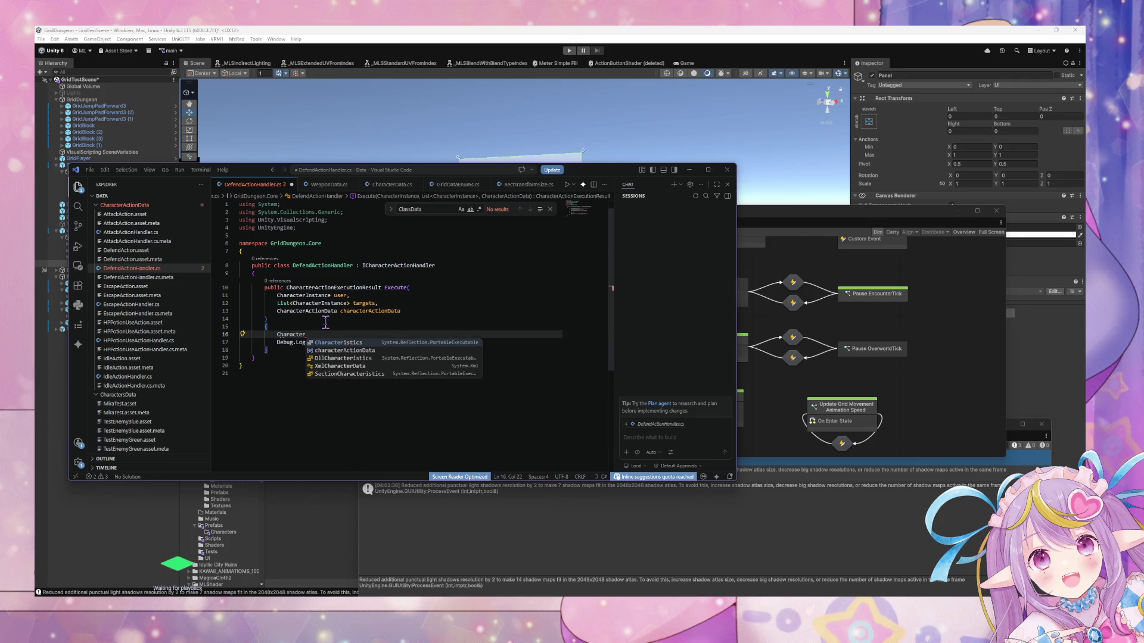
text(Act)
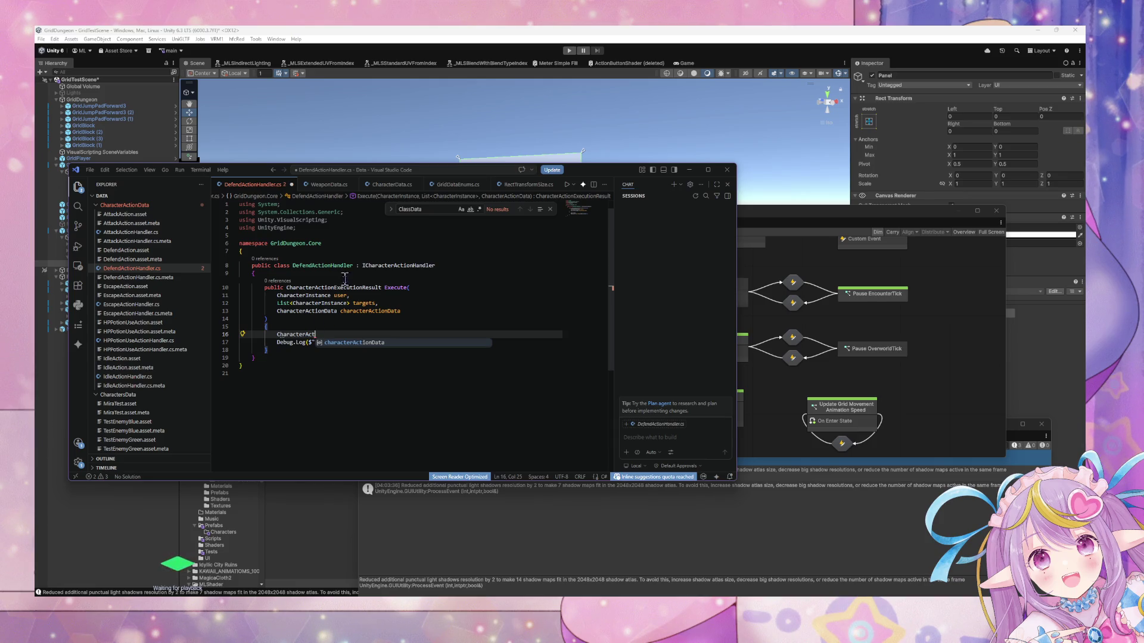
text(ionExecutionResult)
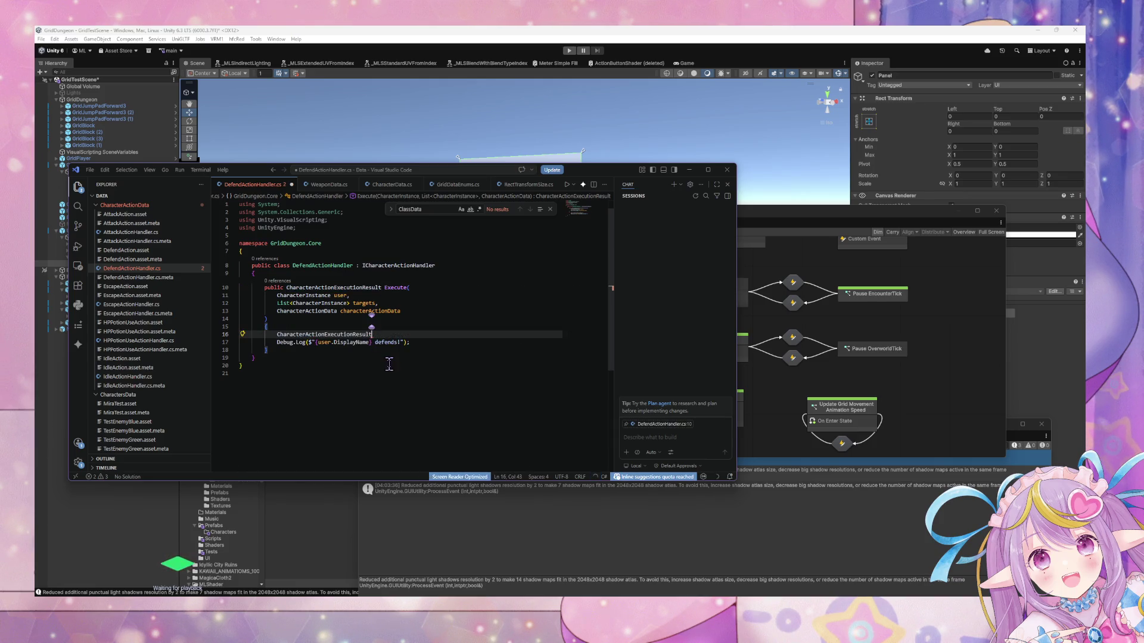
text( res)
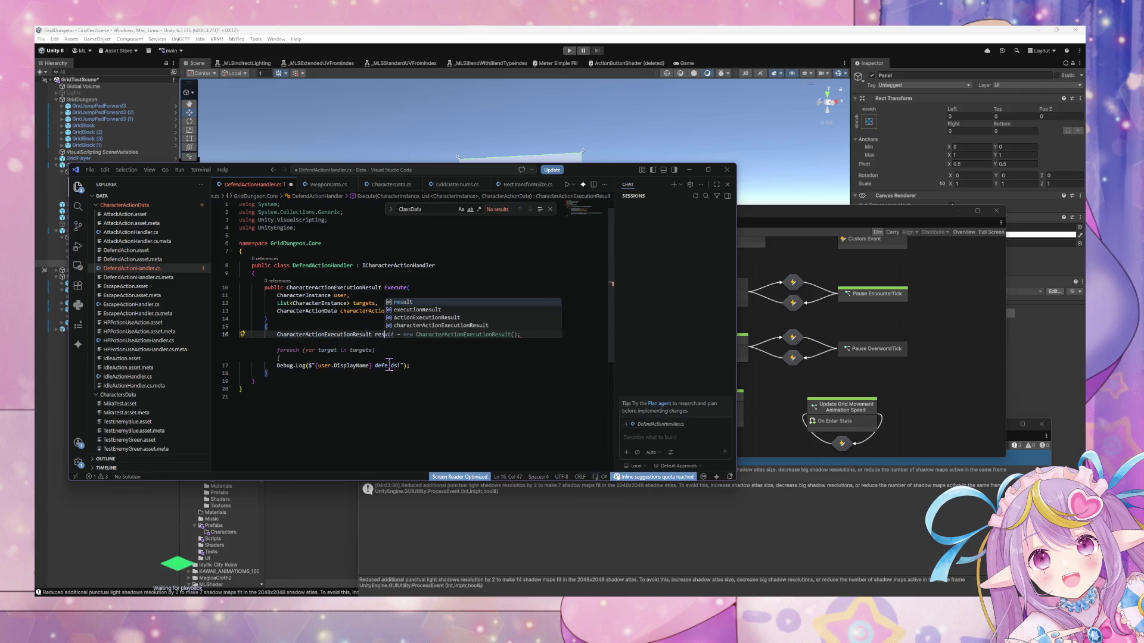
key(Tab)
key(Tab)
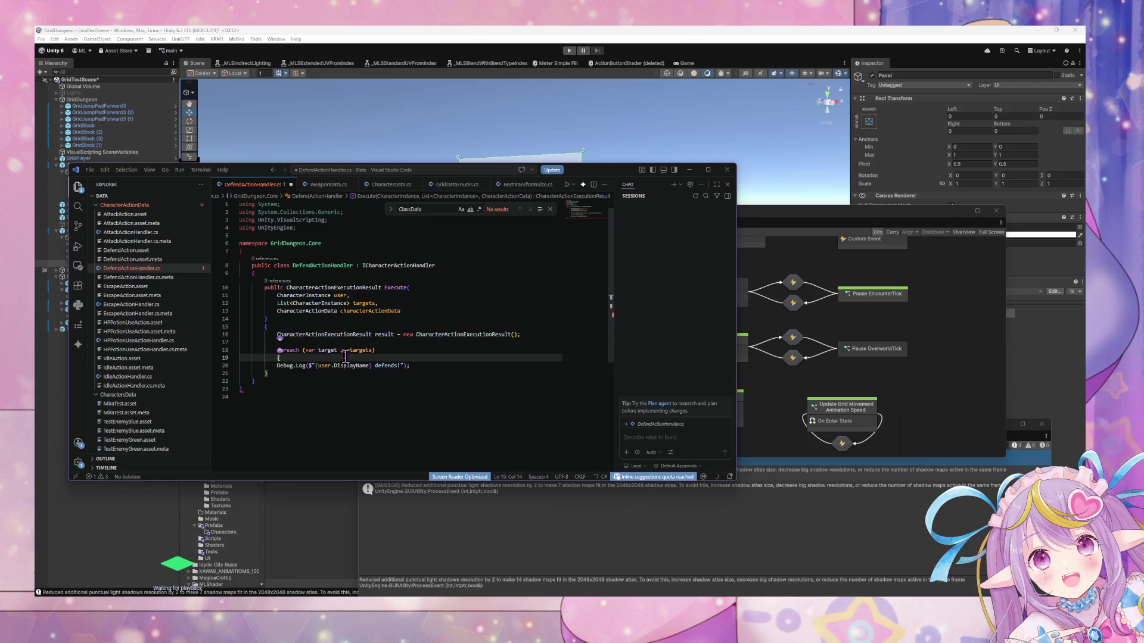
Delete the foreach line, its opening brace and the leftover empty line.
key(shift+Up)
key(shift+Up)
key(BackSpace)
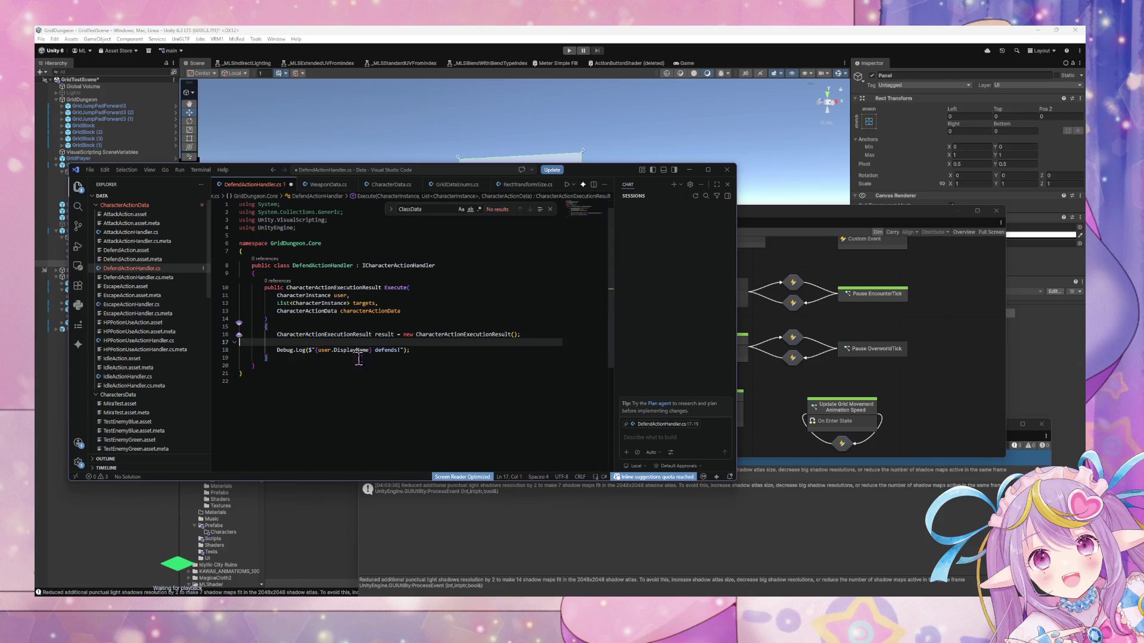
key(BackSpace)
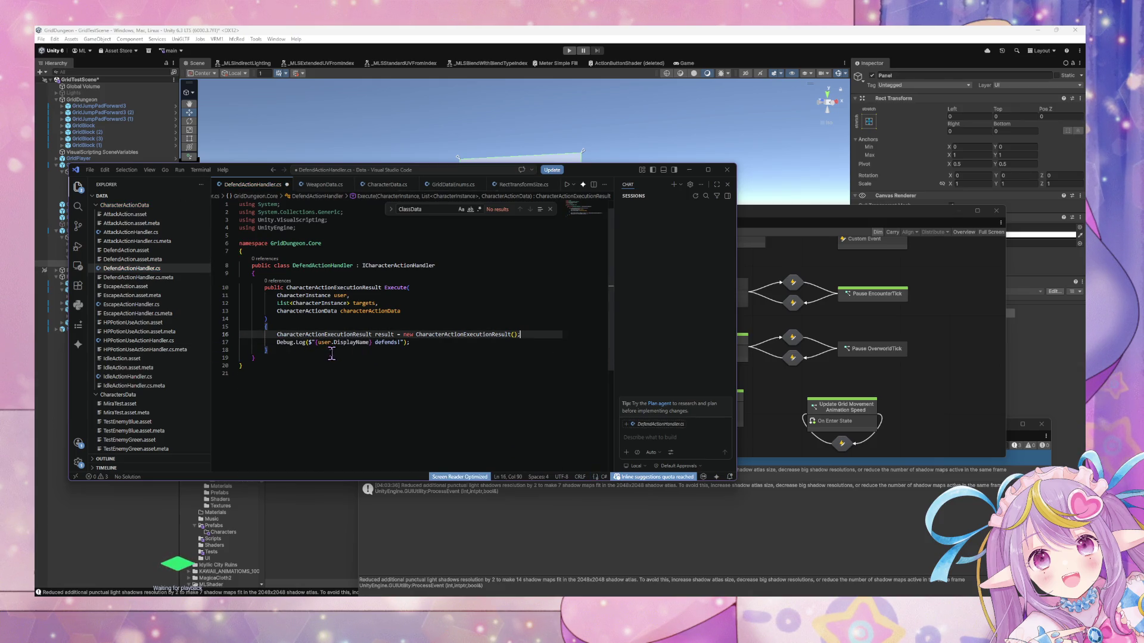
click(178, 251)
In AttackActionHandler.cs, declare 'string resultString = $""' above result.add.
click(181, 234)
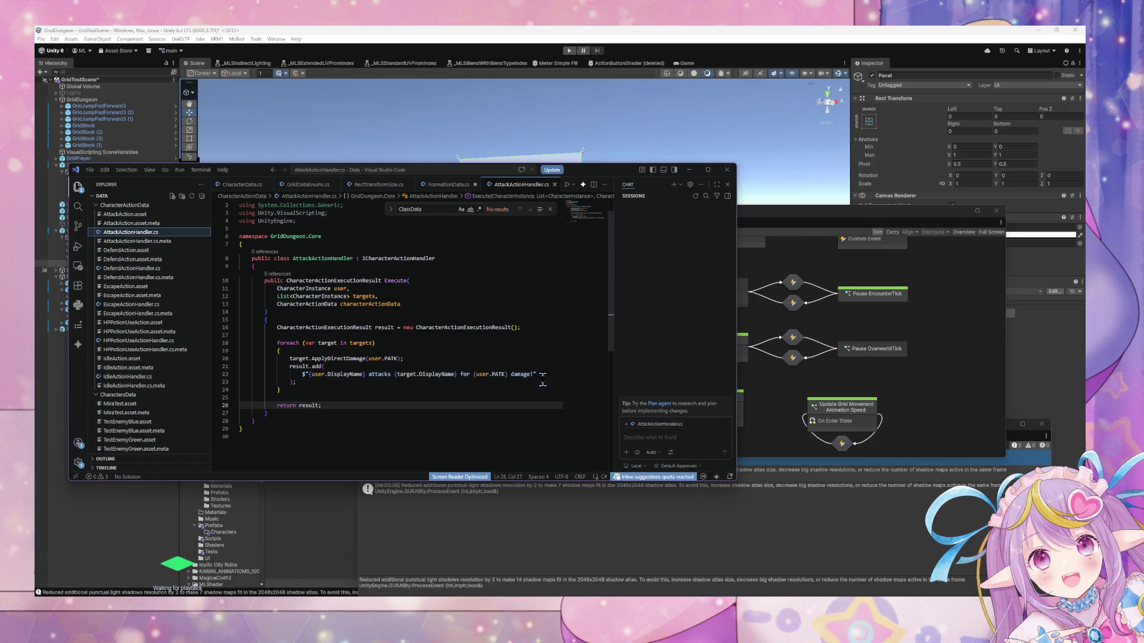
drag(543, 376, 302, 374)
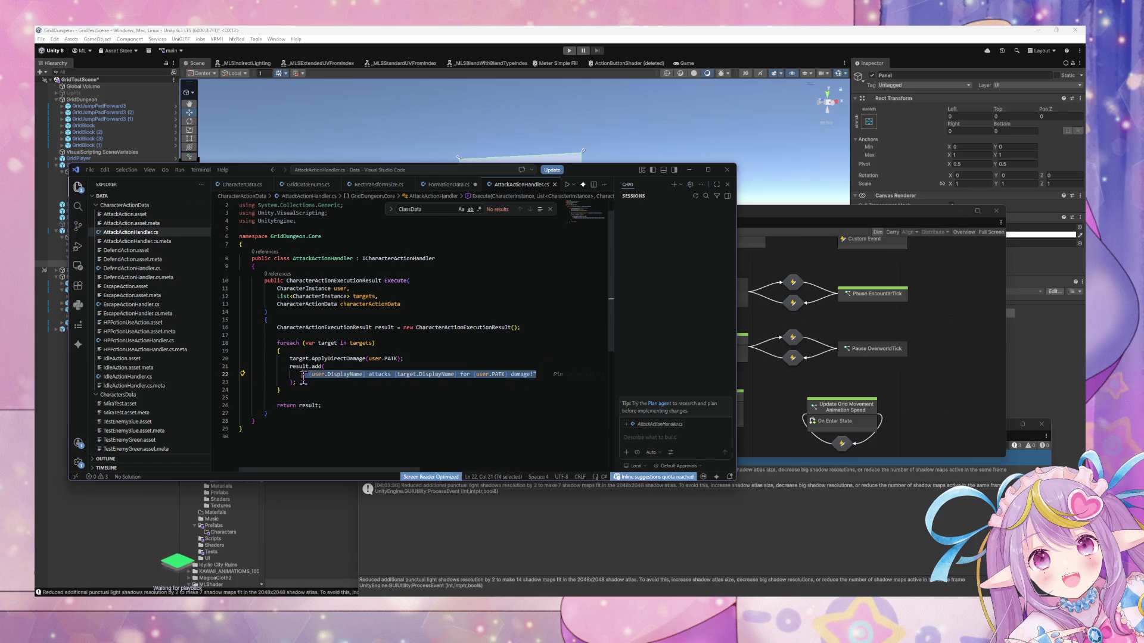
click(427, 358)
key(Return)
text(St)
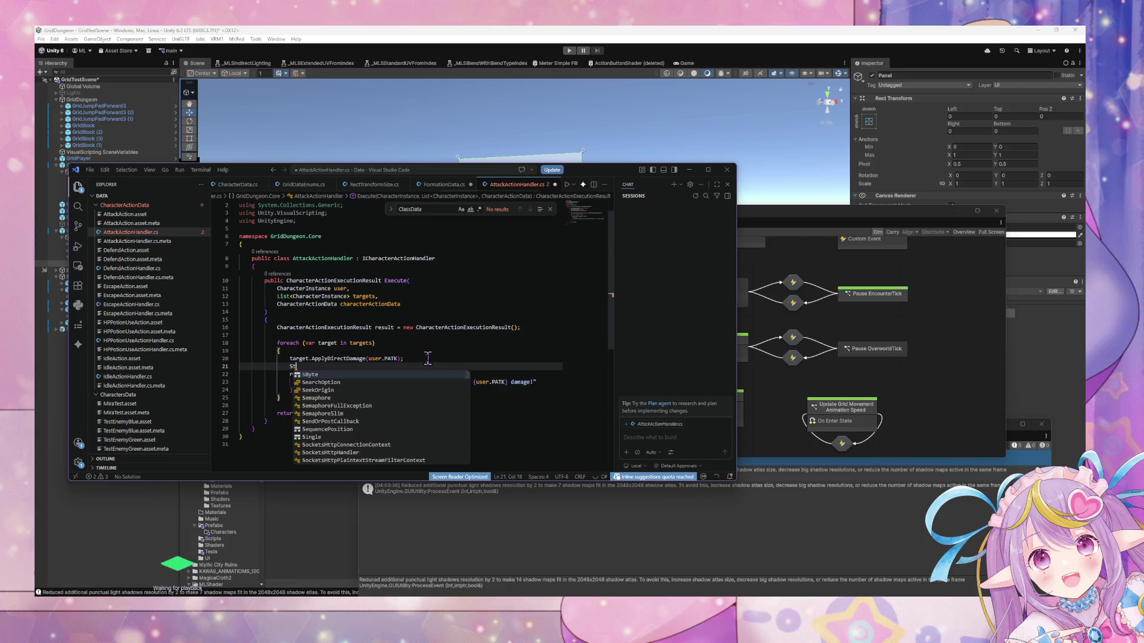
key(BackSpace)
key(BackSpace)
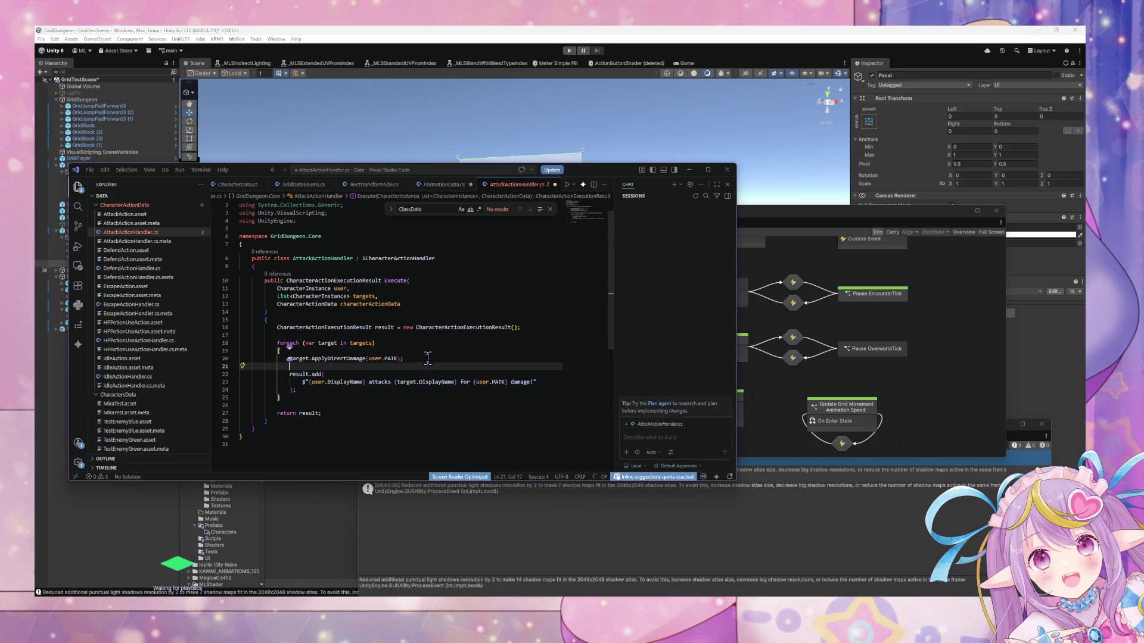
text(string resultString = )
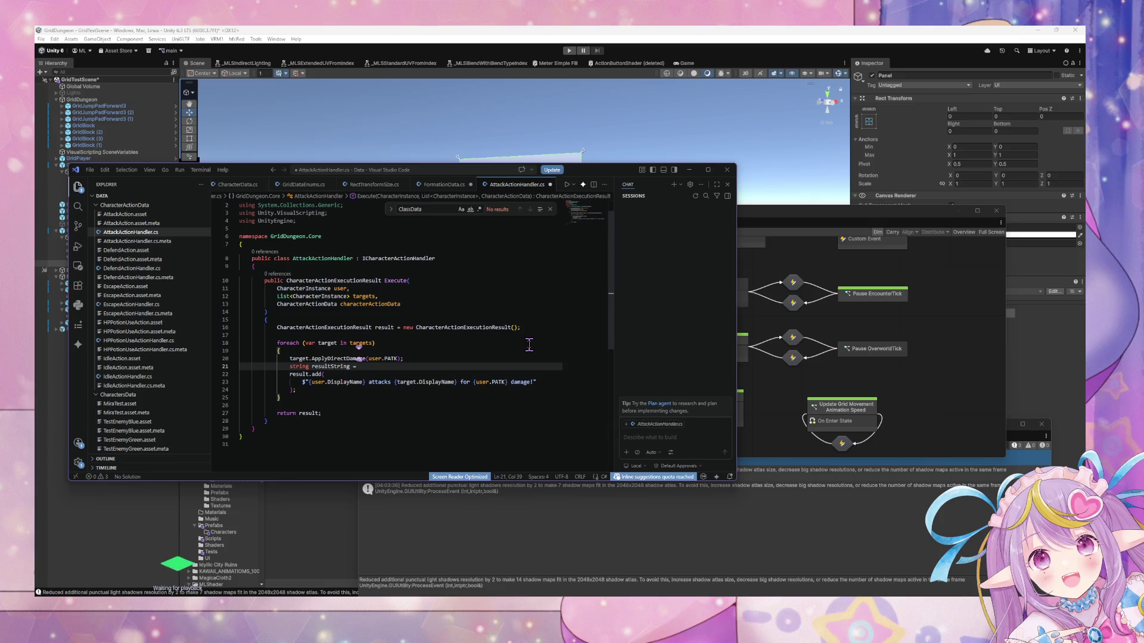
text($)
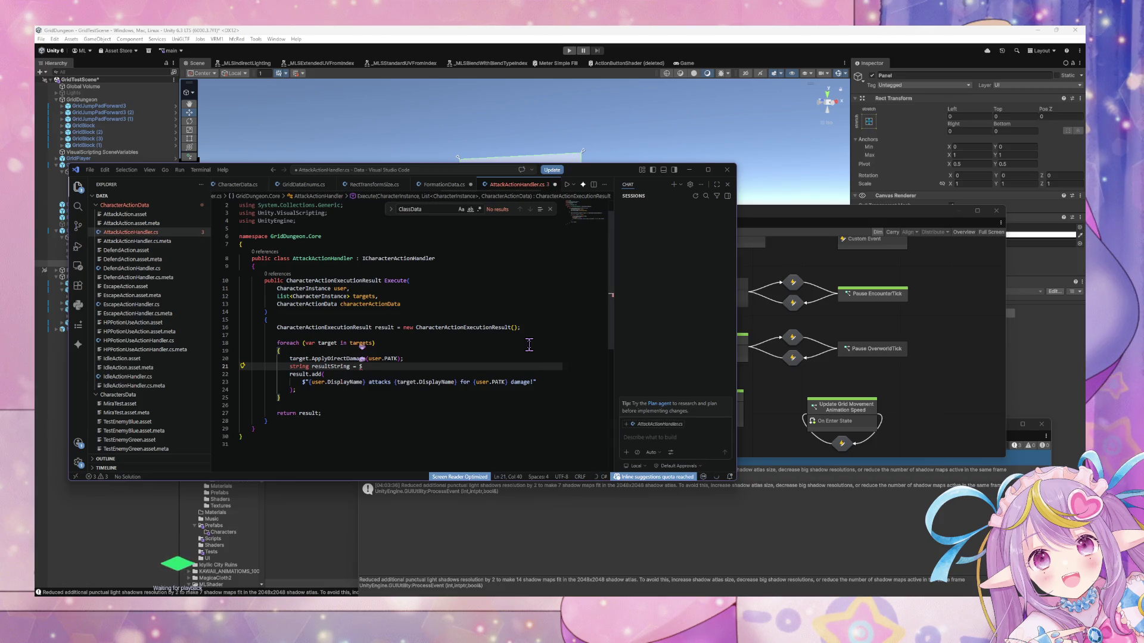
text("")
text("")
Copy the damage message into resultString and remove the duplicated prefix and extra quote.
drag(537, 382, 302, 385)
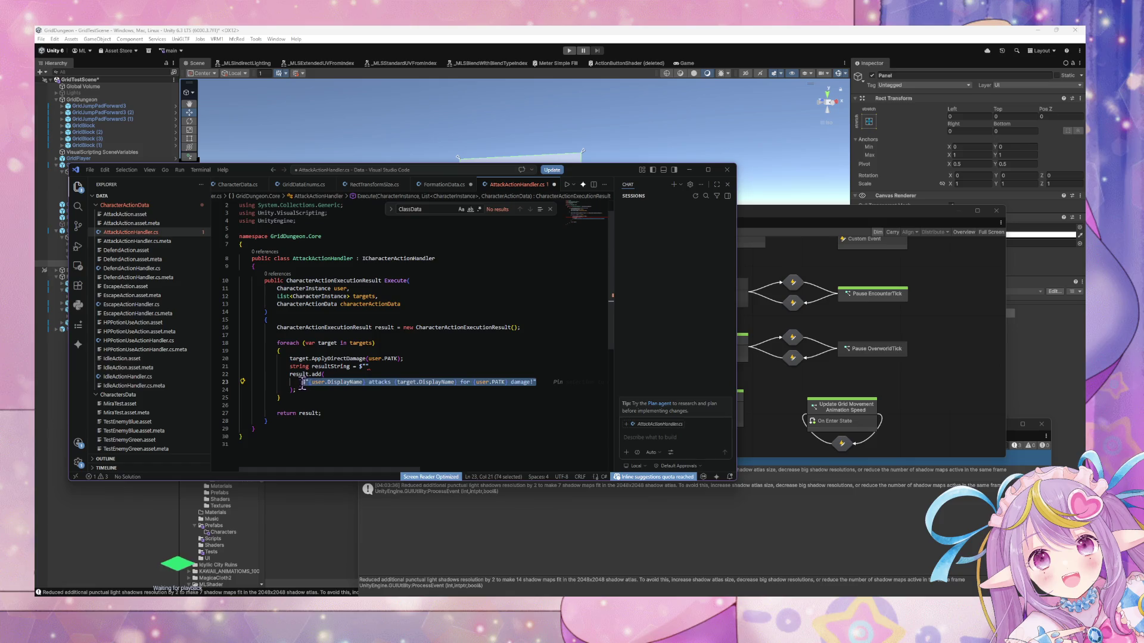
key(ctrl+c)
click(363, 367)
key(ctrl+v)
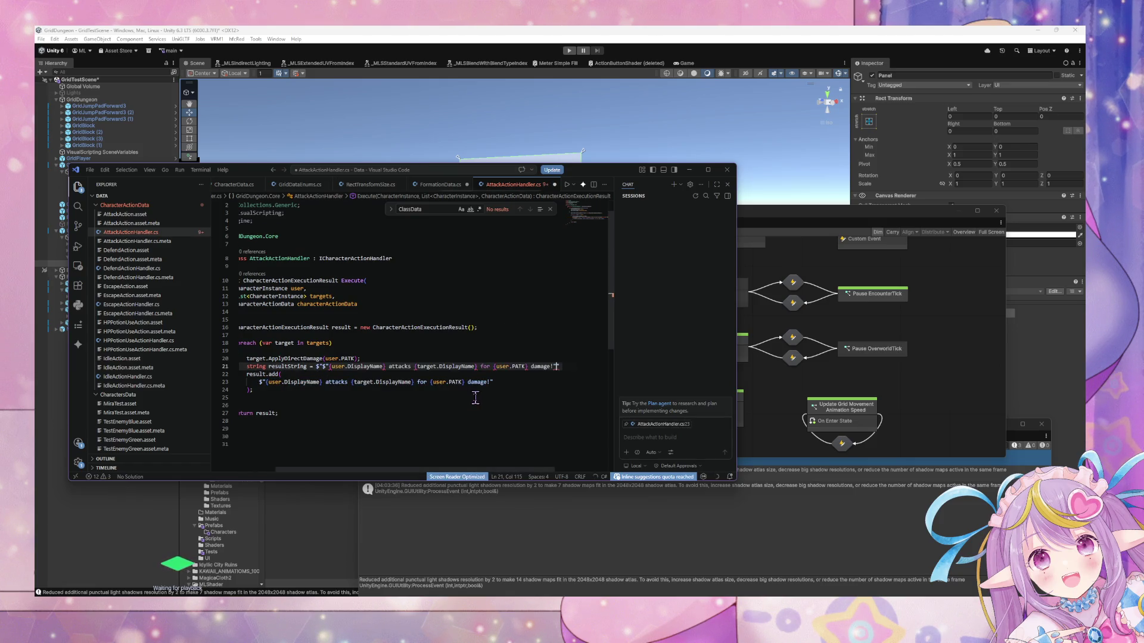
click(332, 367)
key(BackSpace)
key(BackSpace)
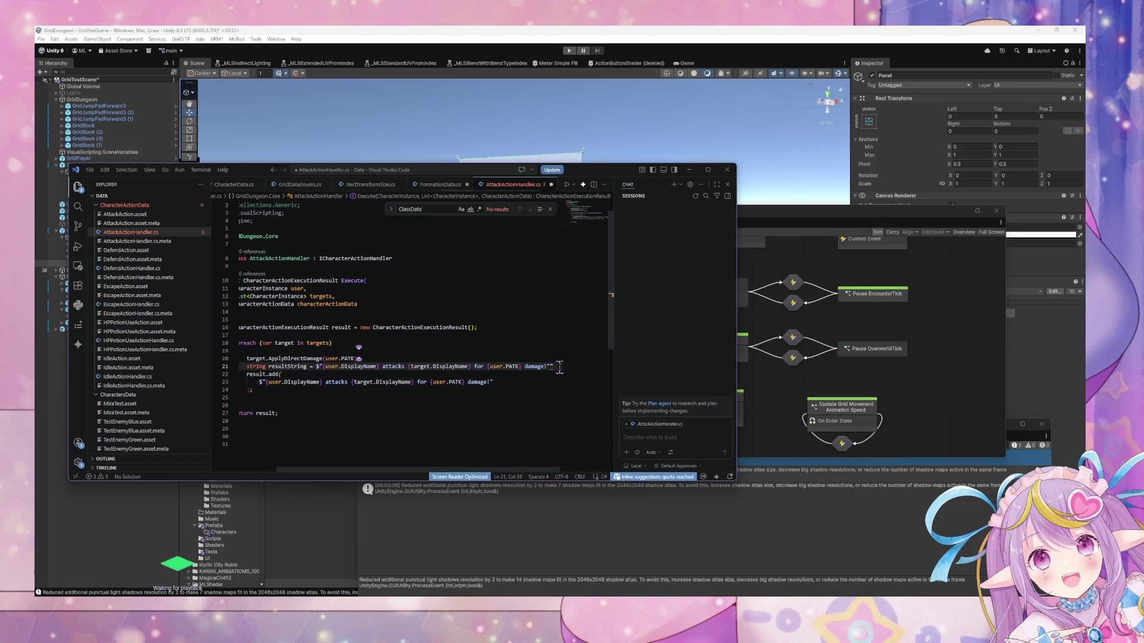
click(560, 368)
key(BackSpace)
text(;)
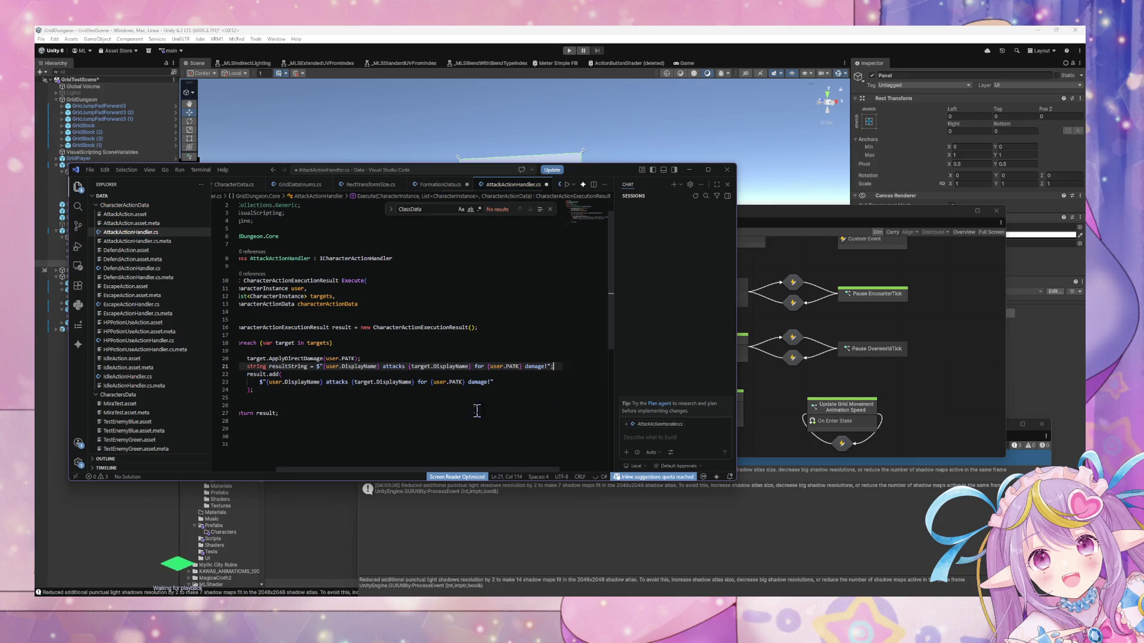
Replace result.add's string argument with resultString and reformat the code.
drag(494, 382, 260, 387)
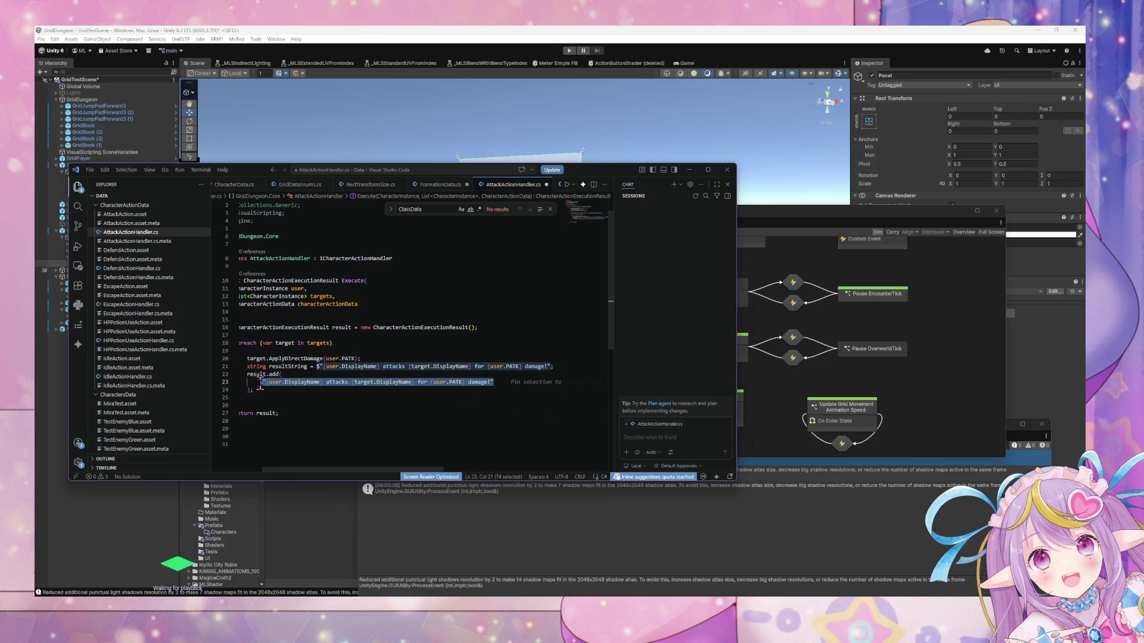
text(result)
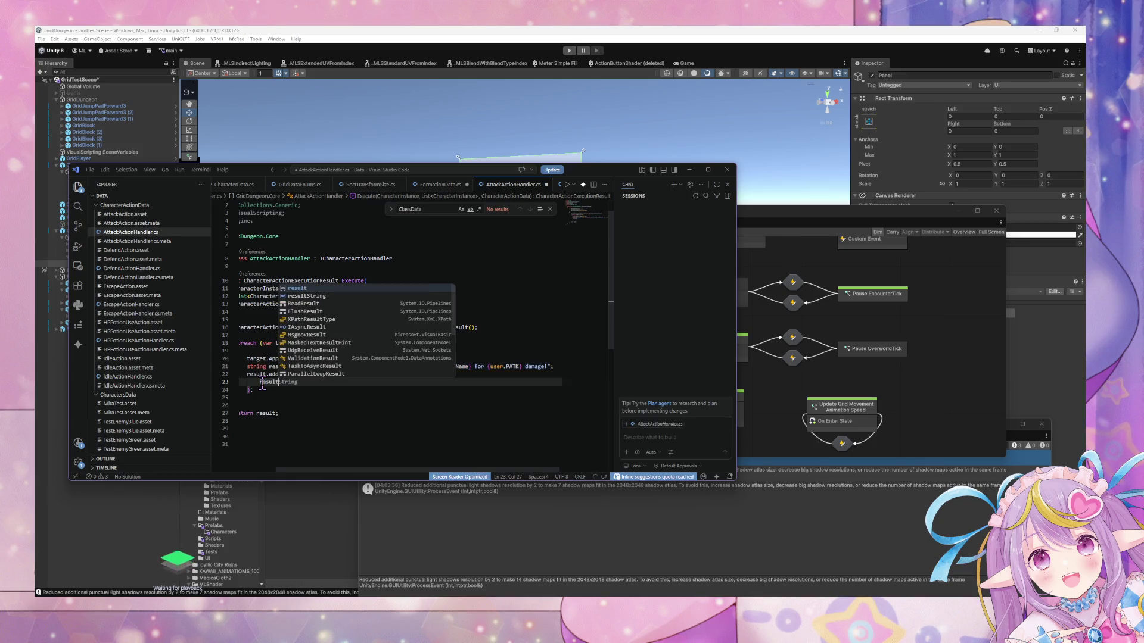
key(Tab)
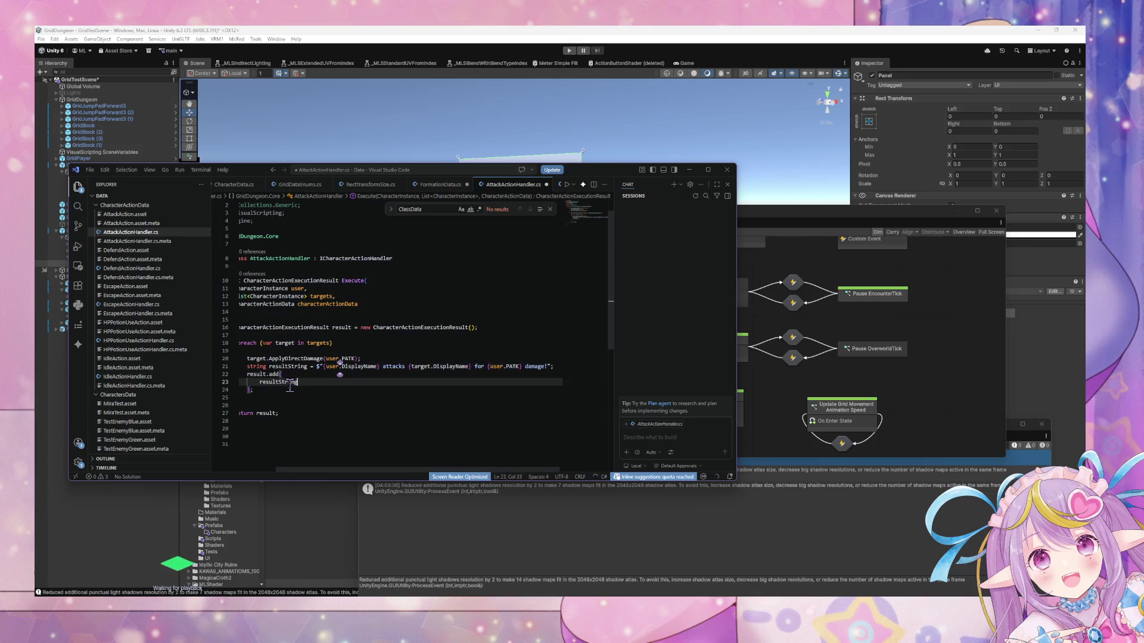
key(shift+alt+f)
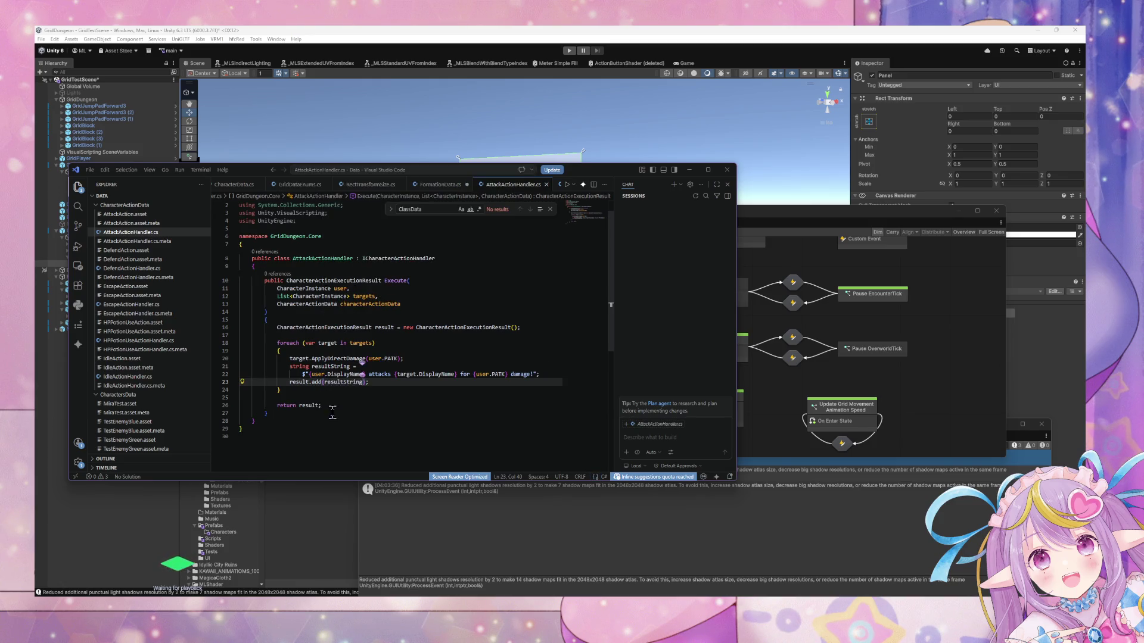
click(332, 413)
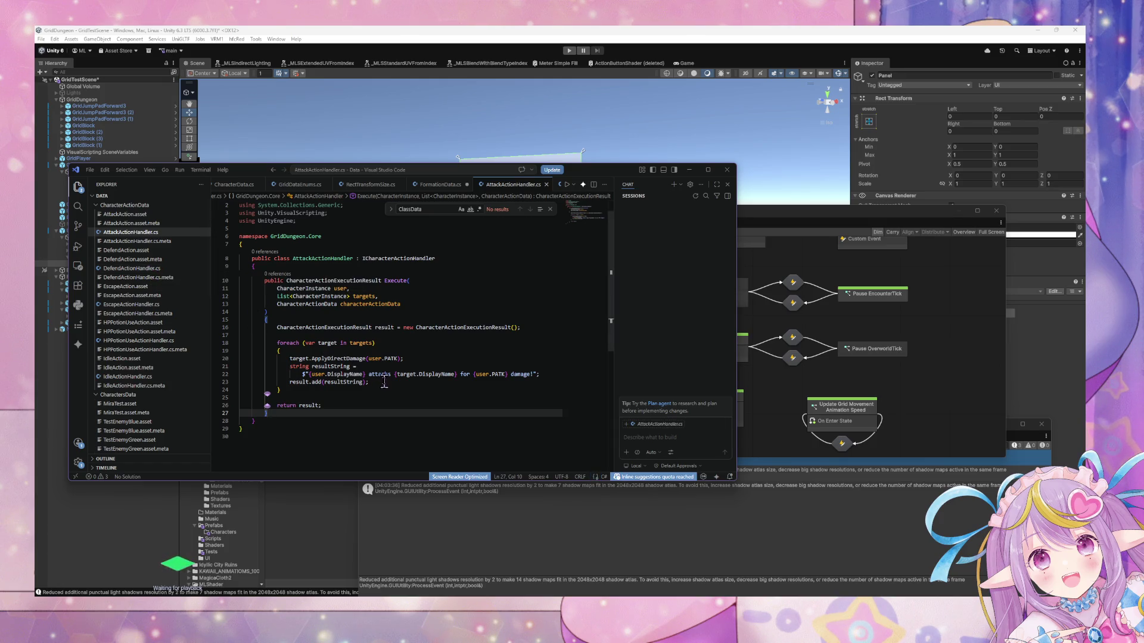
drag(384, 381, 239, 367)
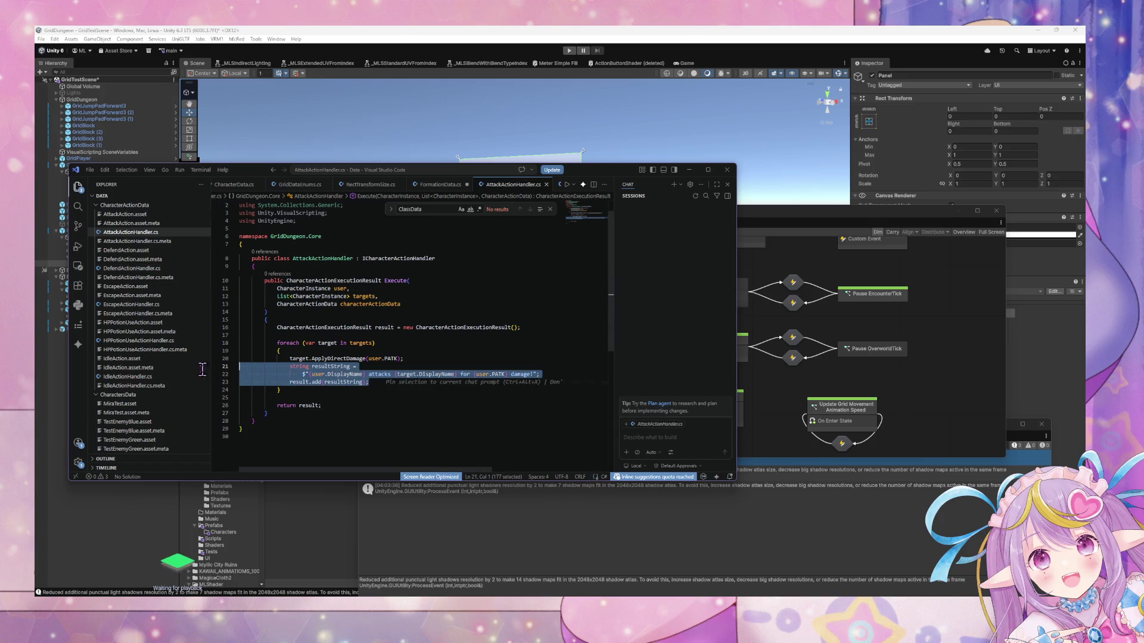
click(141, 270)
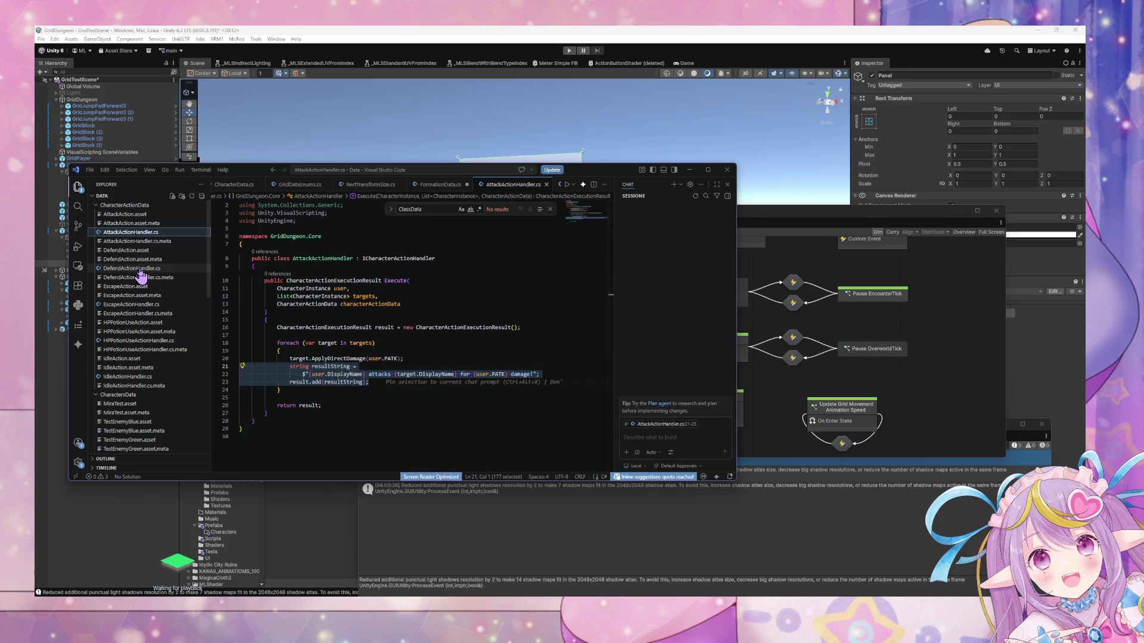
click(532, 335)
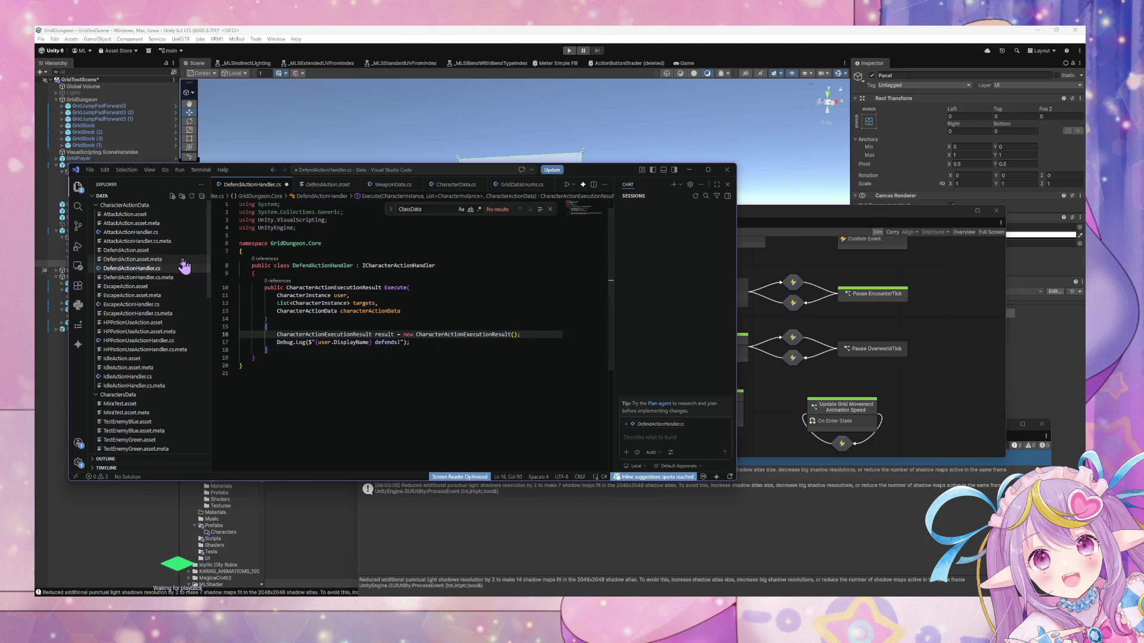
click(154, 232)
click(375, 382)
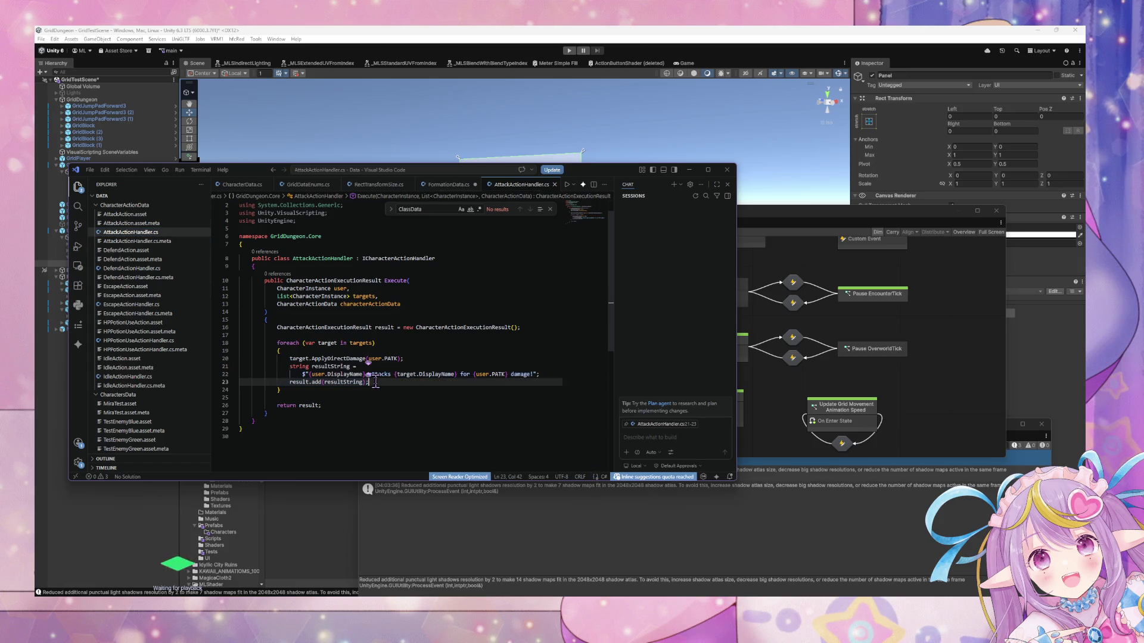
Add 'Debug.Log(resultString);' after result.add in the loop.
key(Return)
text(Debug)
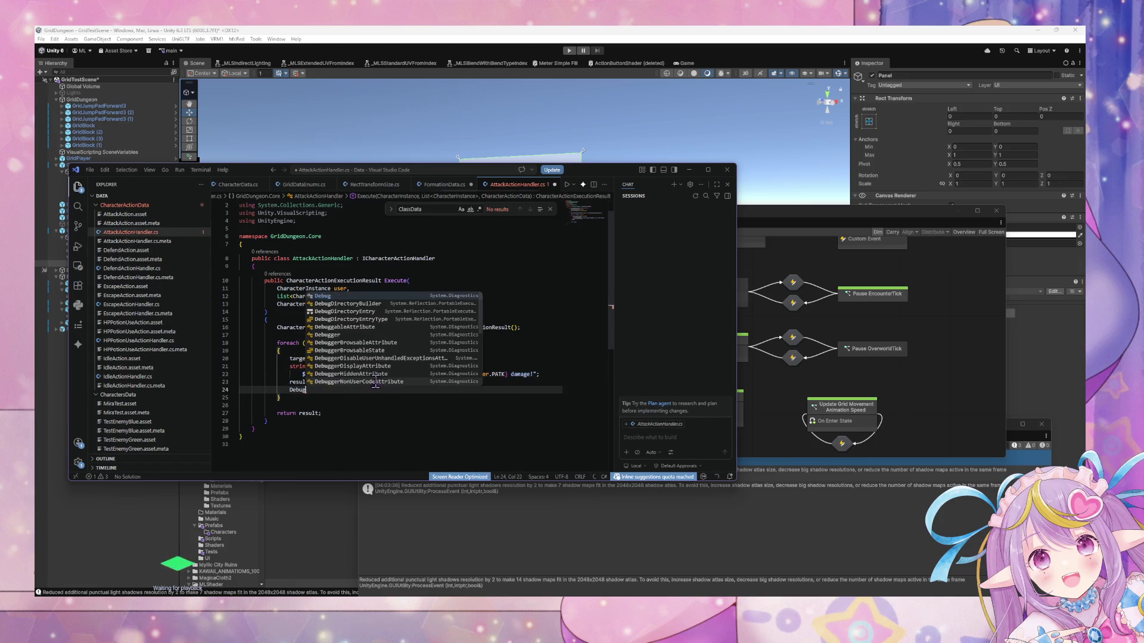
text(.Lo)
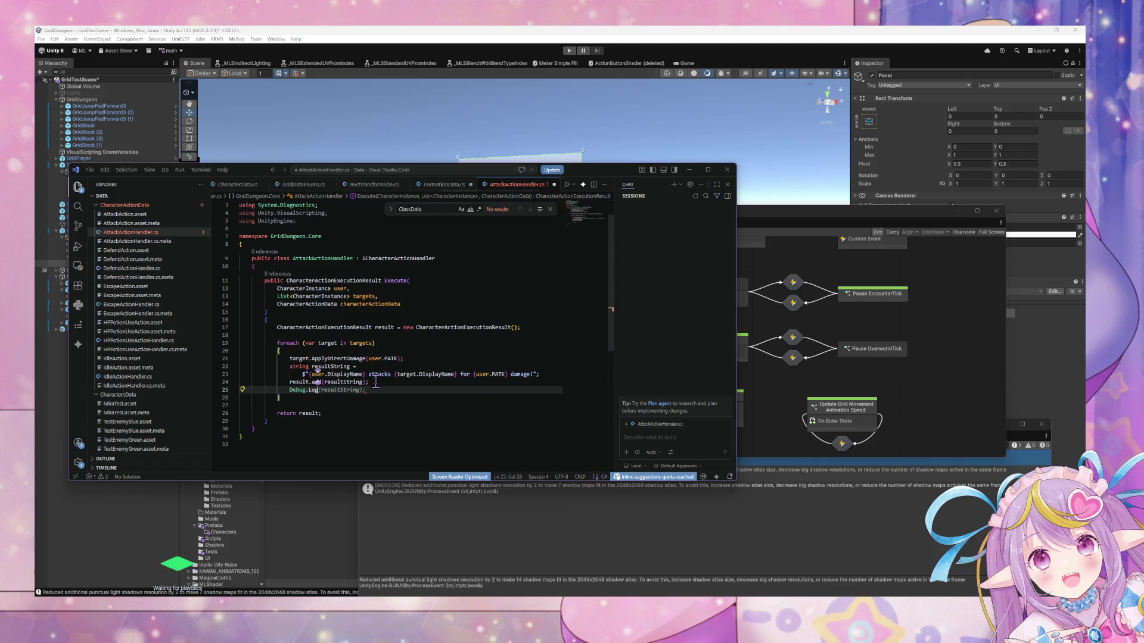
text(g)
text(log)
key(Tab)
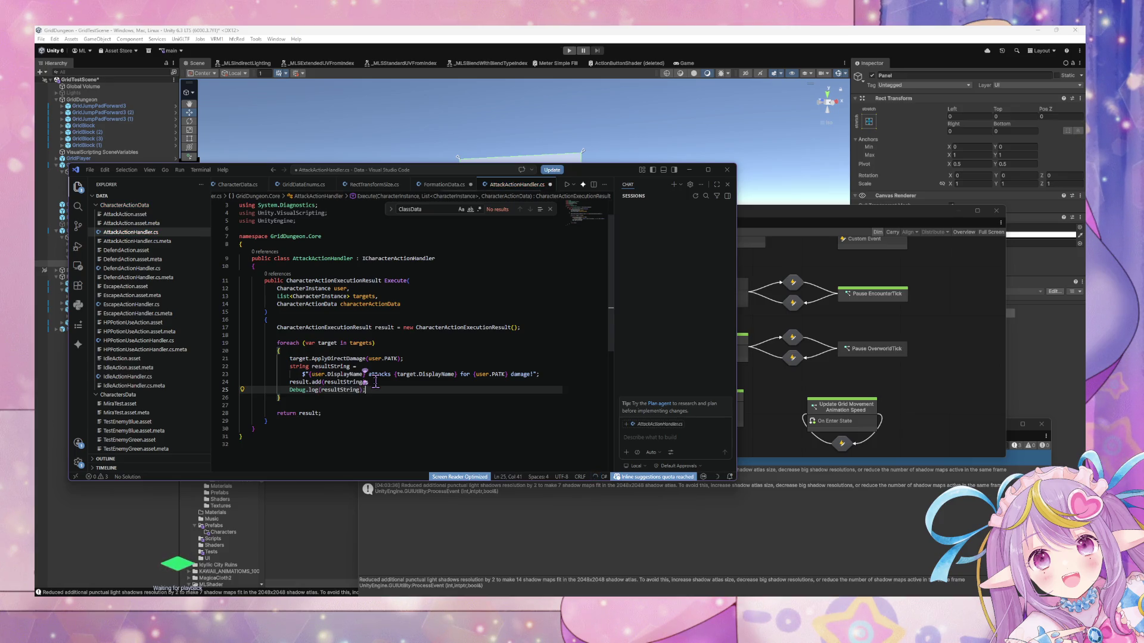
Compare against the asset and defend handler, then save AttackActionHandler.cs.
click(140, 215)
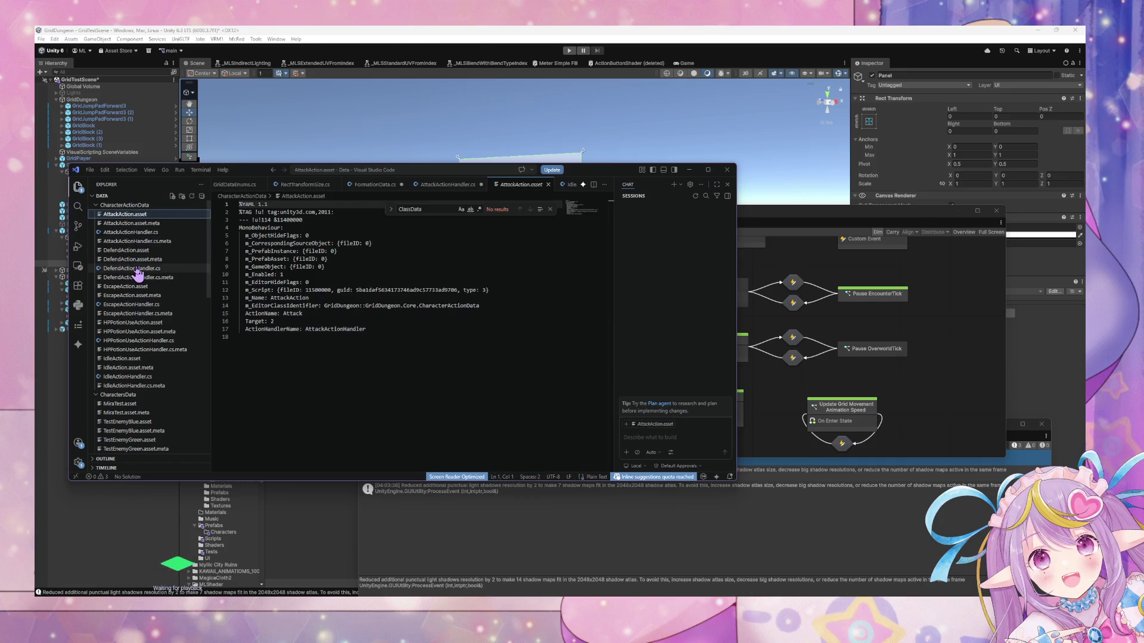
click(139, 269)
click(130, 232)
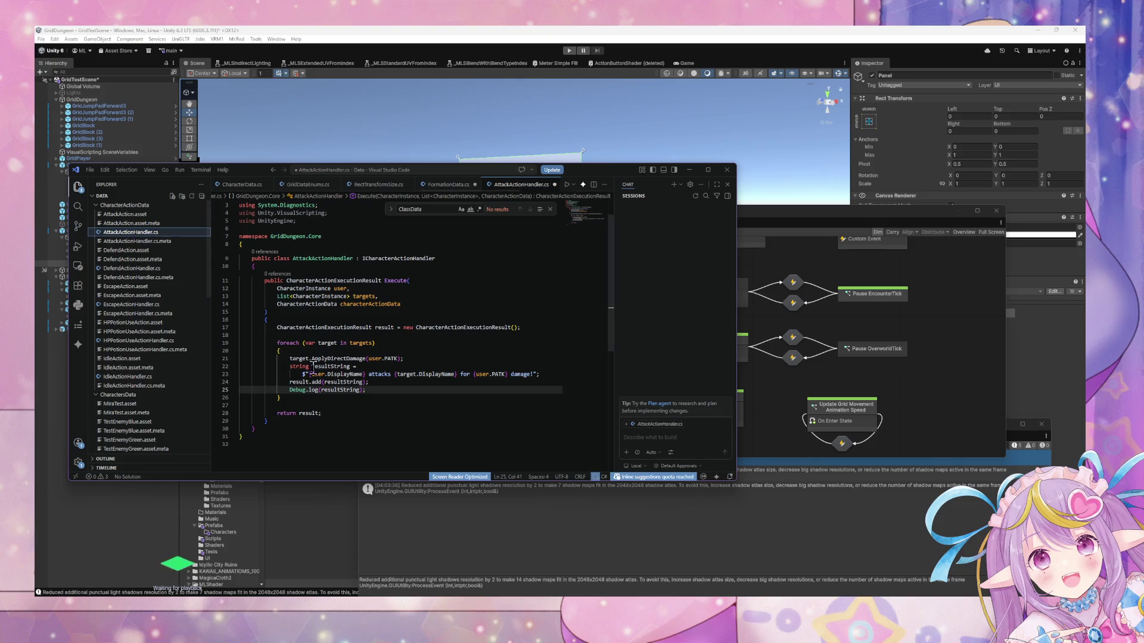
click(308, 390)
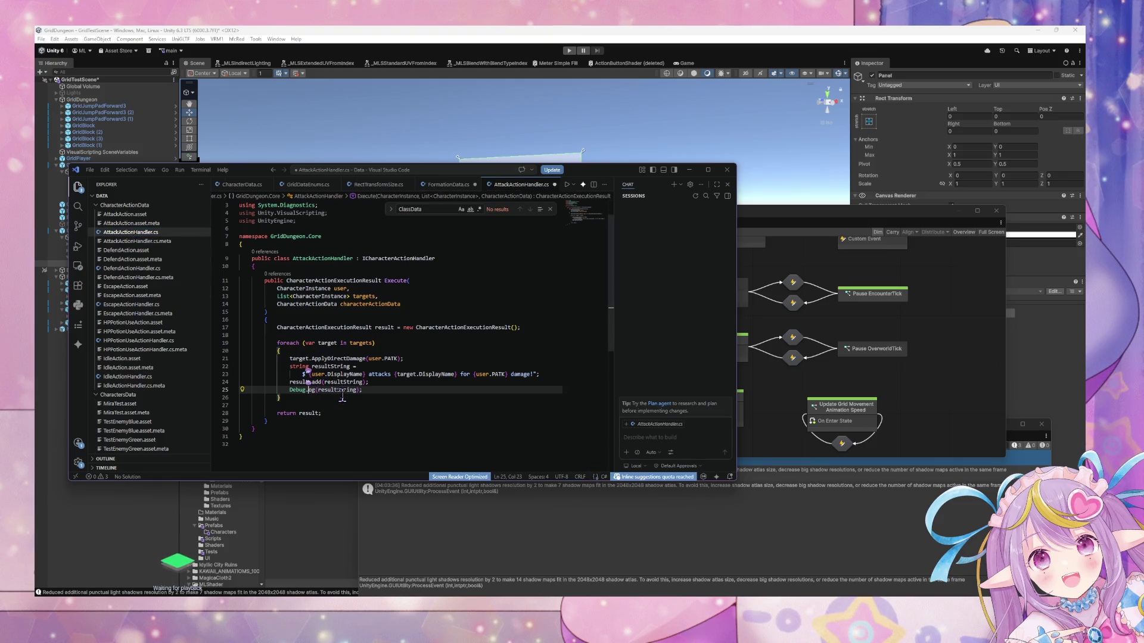
click(322, 320)
key(ctrl+s)
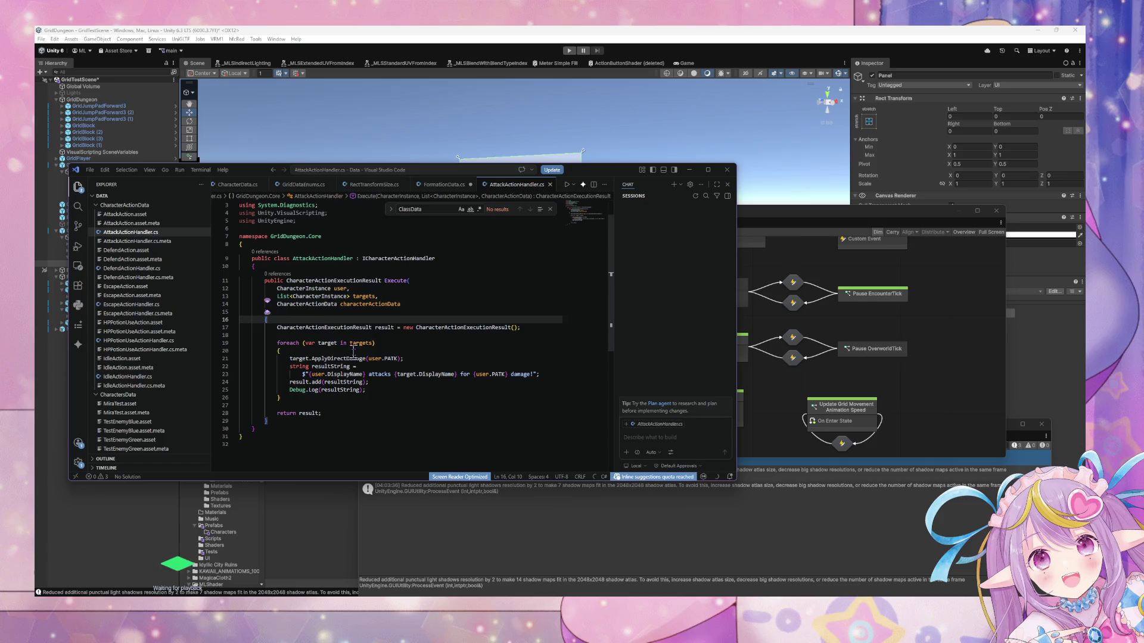
click(386, 387)
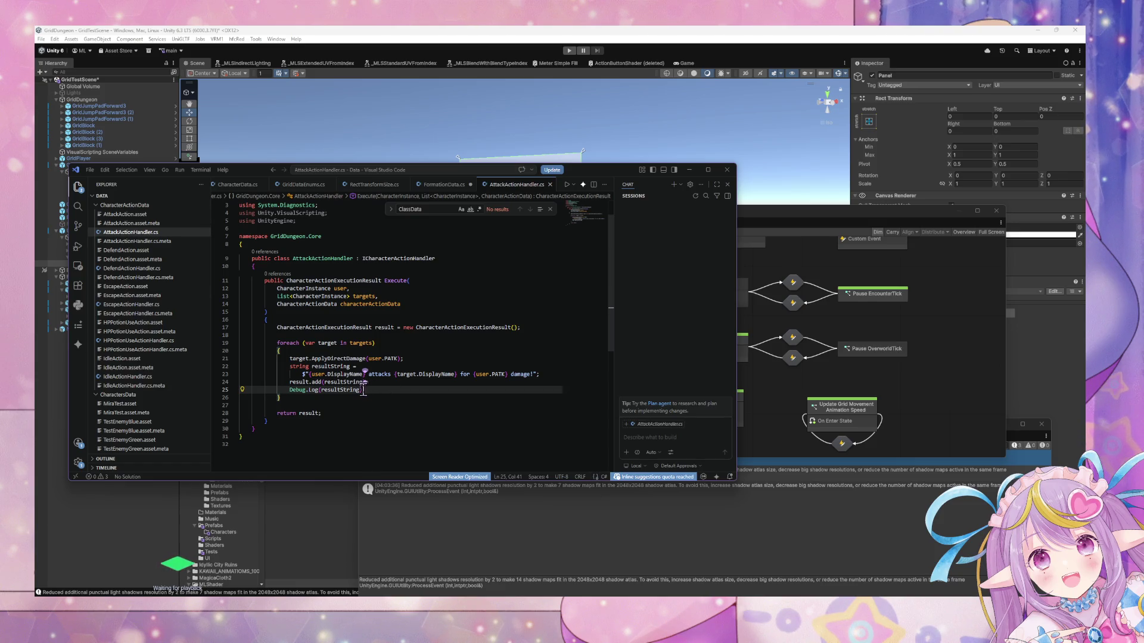
Replace DefendActionHandler's old Debug.Log line with the pasted result.add and logging lines.
click(143, 269)
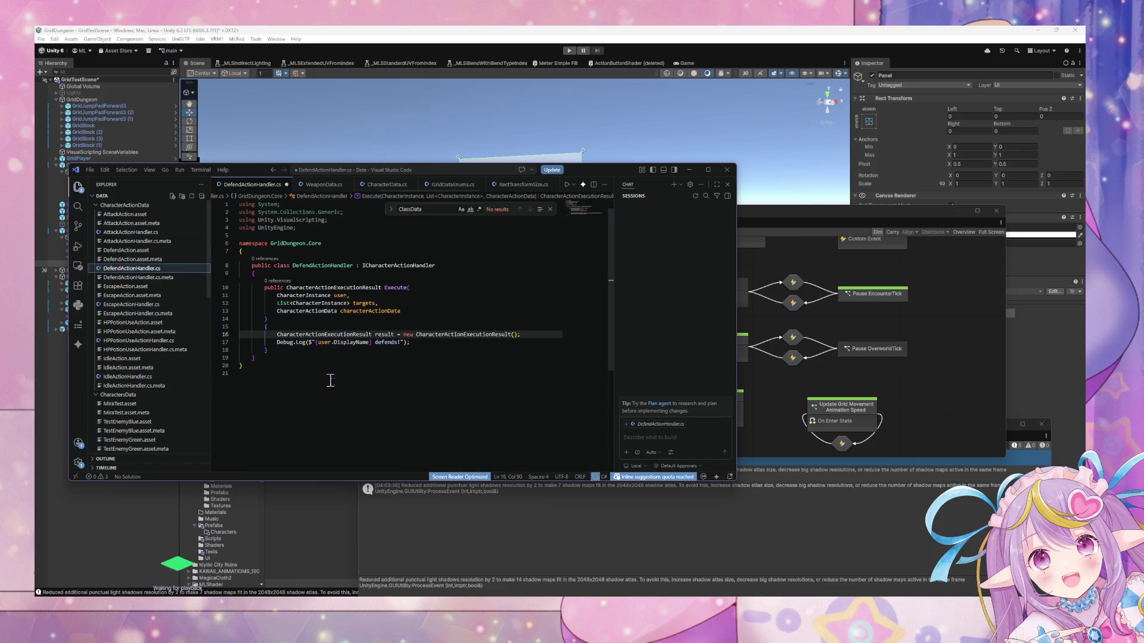
drag(411, 343, 178, 343)
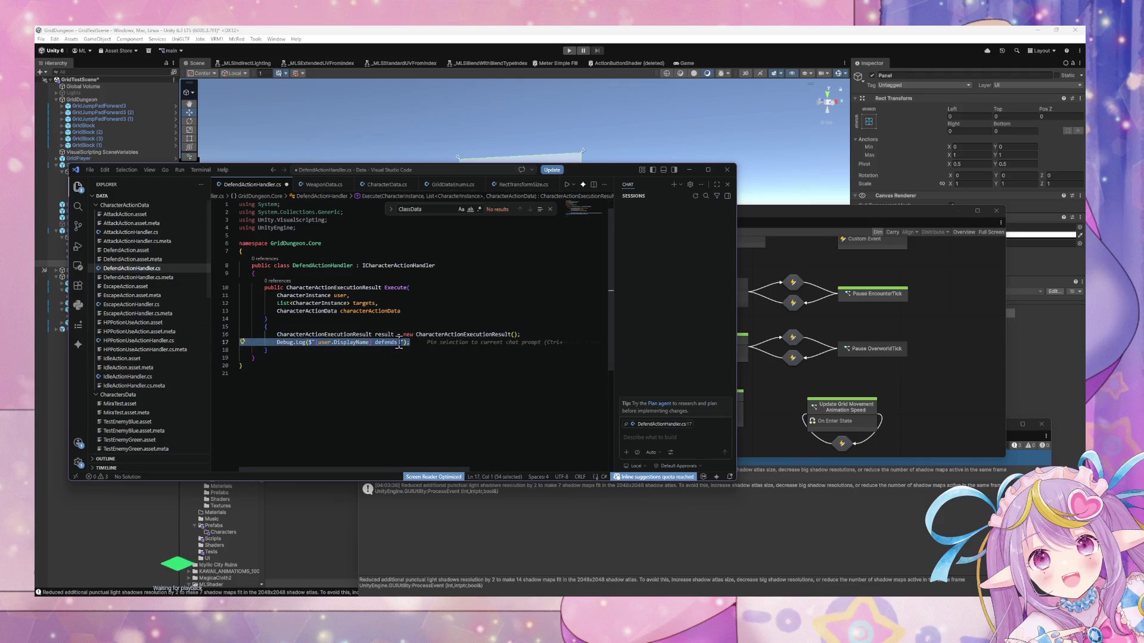
key(ctrl+v)
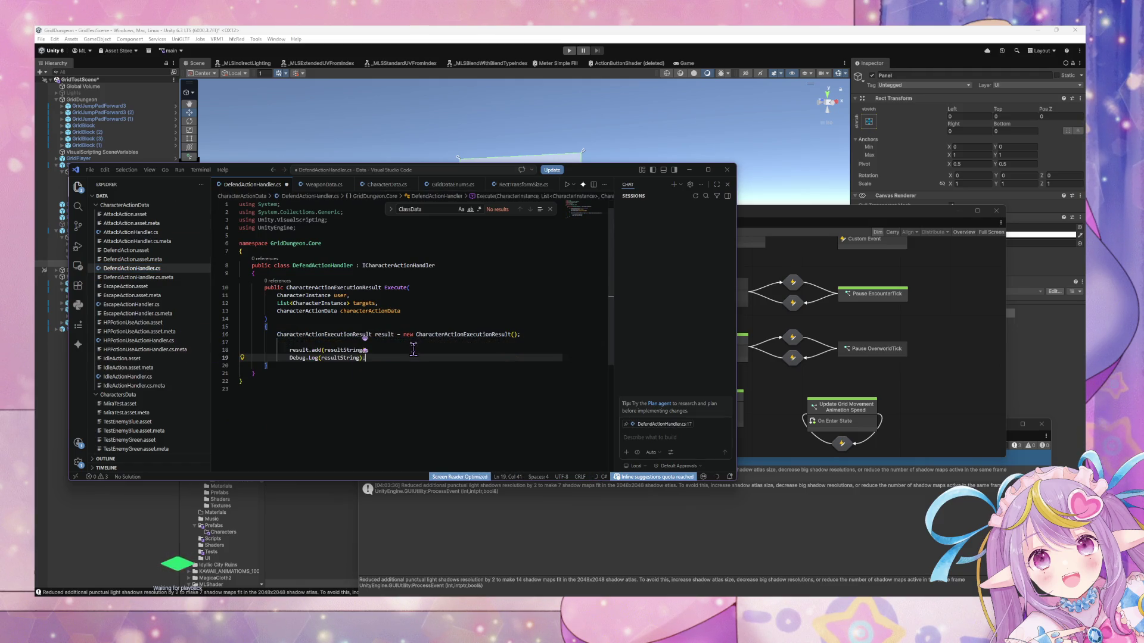
Declare resultString as "{user.DisplayName} defends!" and save DefendActionHandler.cs.
click(339, 342)
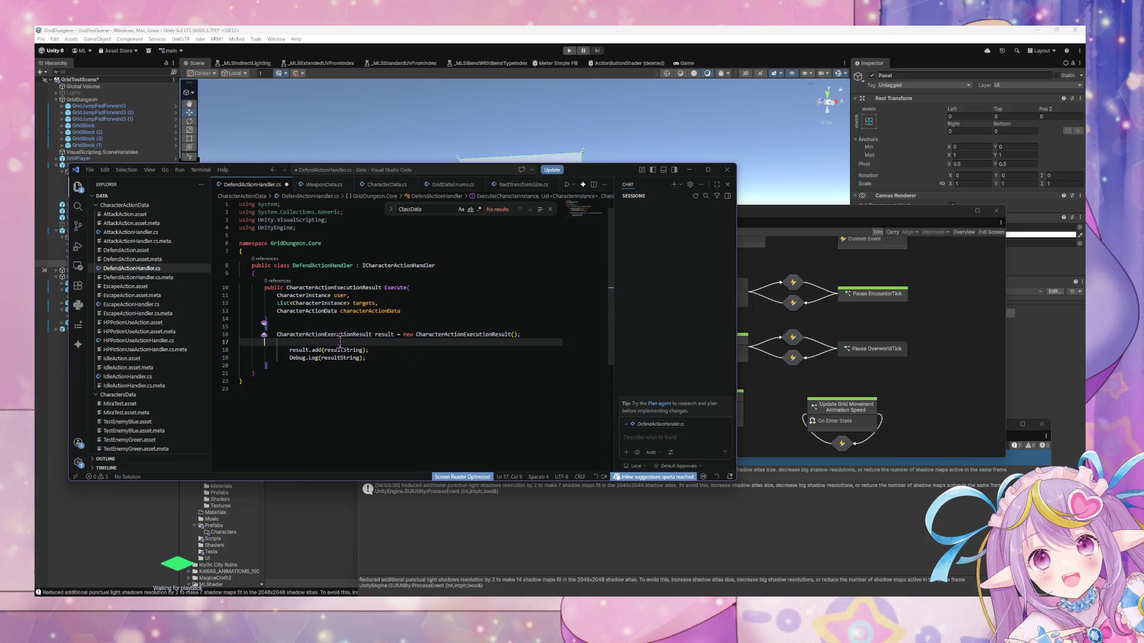
text(string )
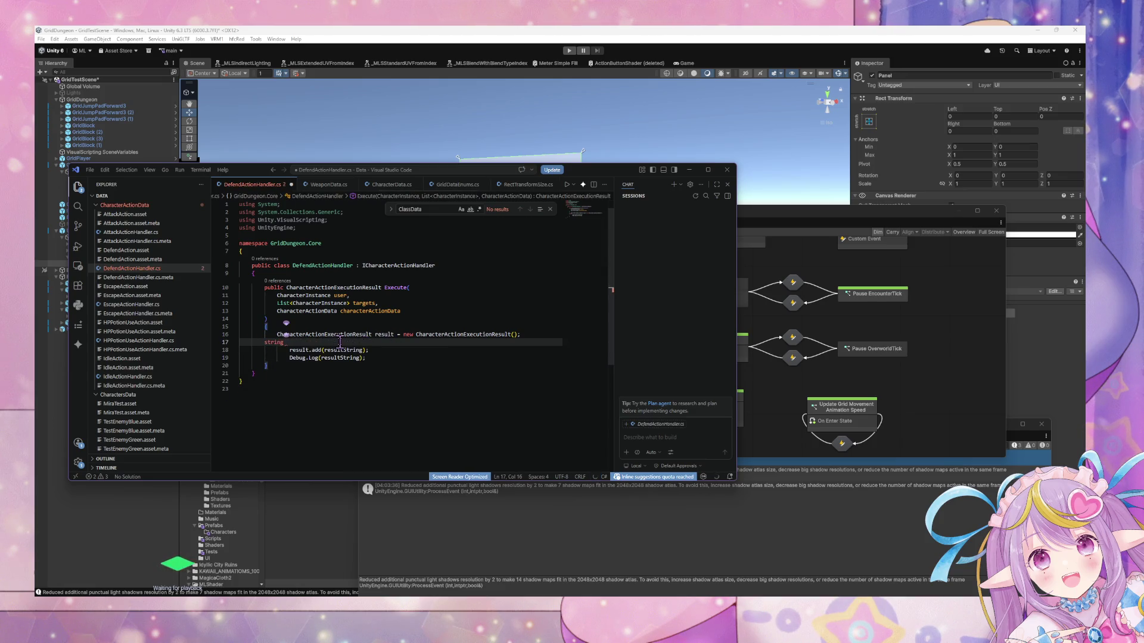
text(resultString = )
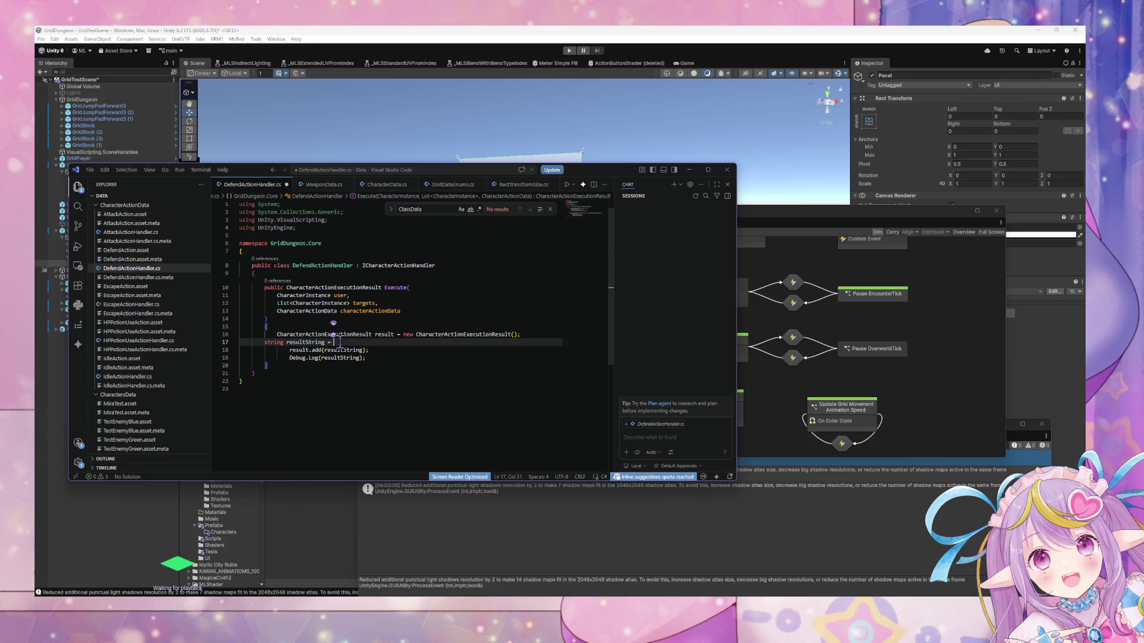
text($)
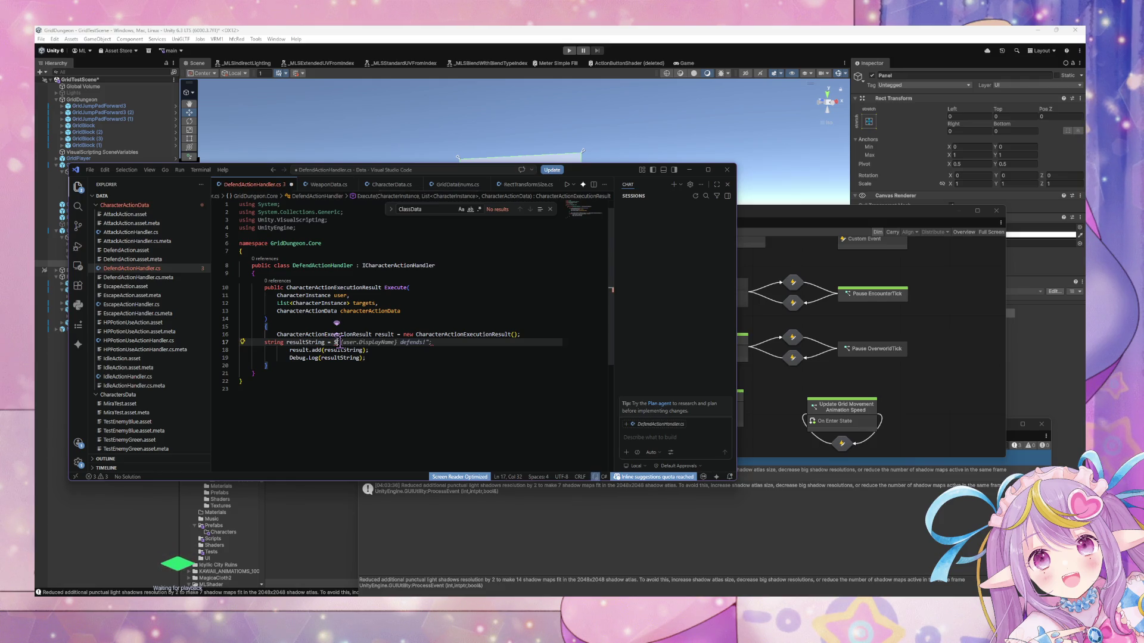
key(Tab)
key(ctrl+s)
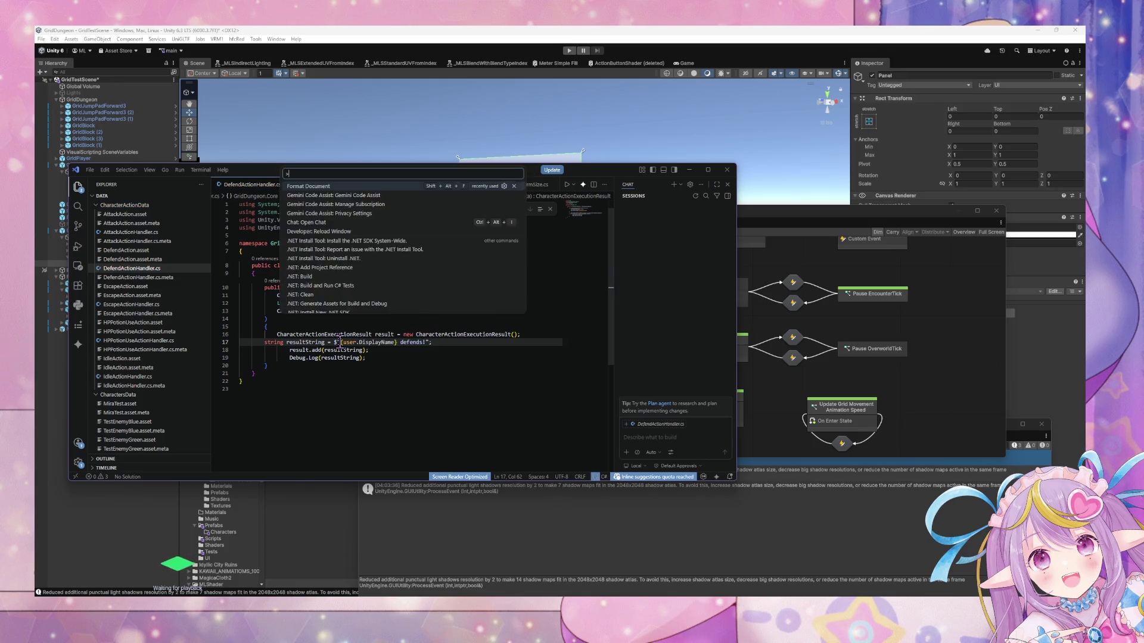
click(170, 307)
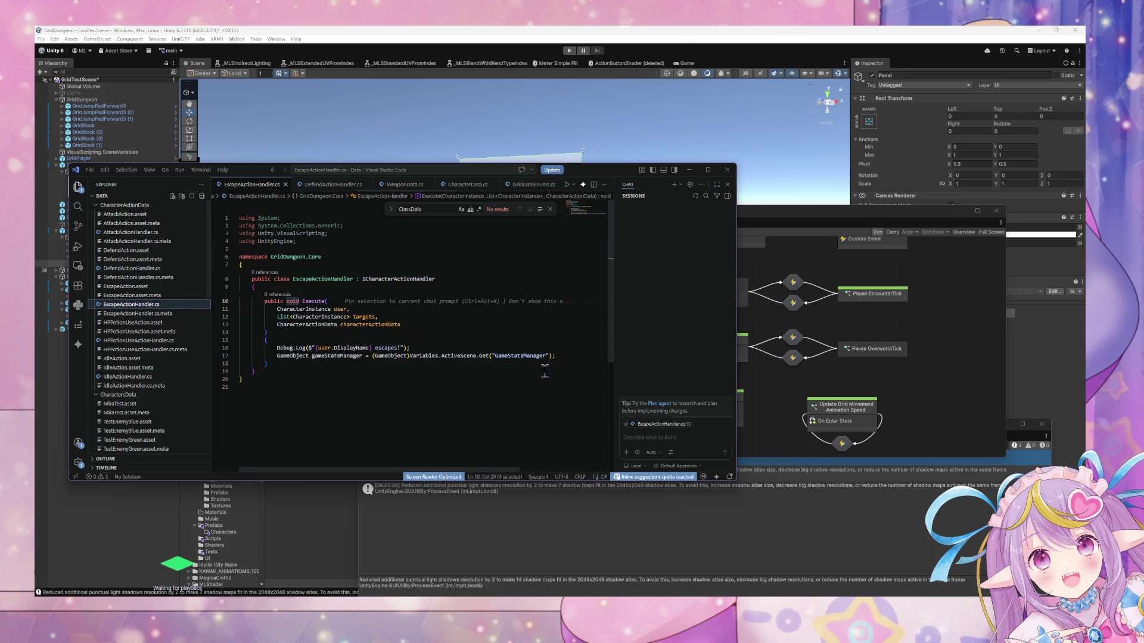
Delete EscapeActionHandler's old Debug.Log line and paste in the result.add and Debug.Log lines.
scroll(565, 364, down, 1)
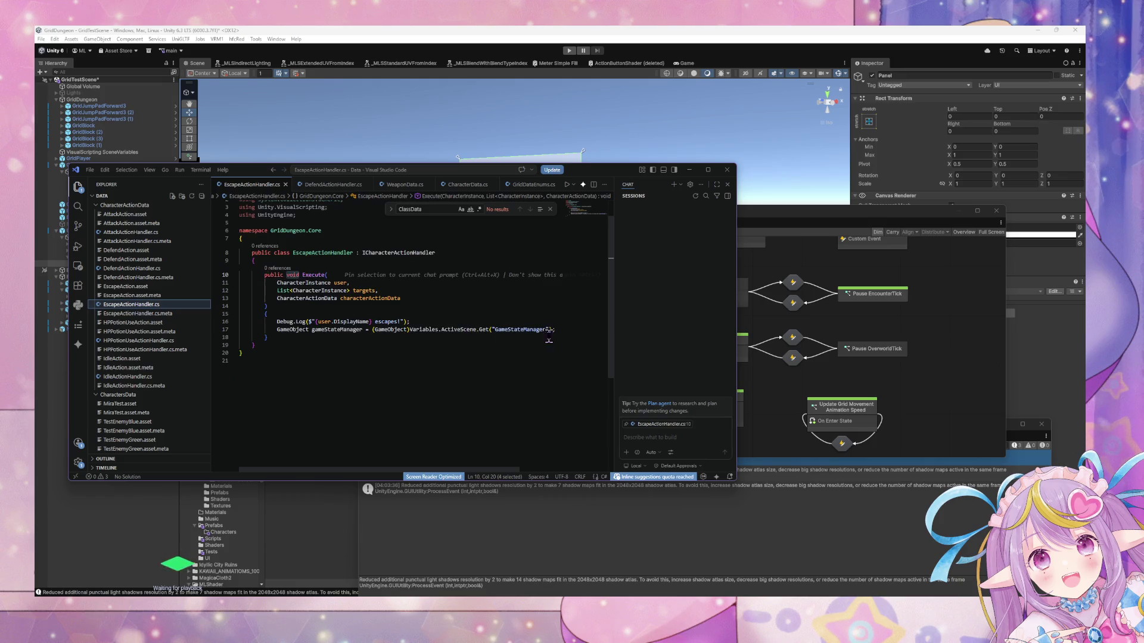
drag(560, 331, 240, 322)
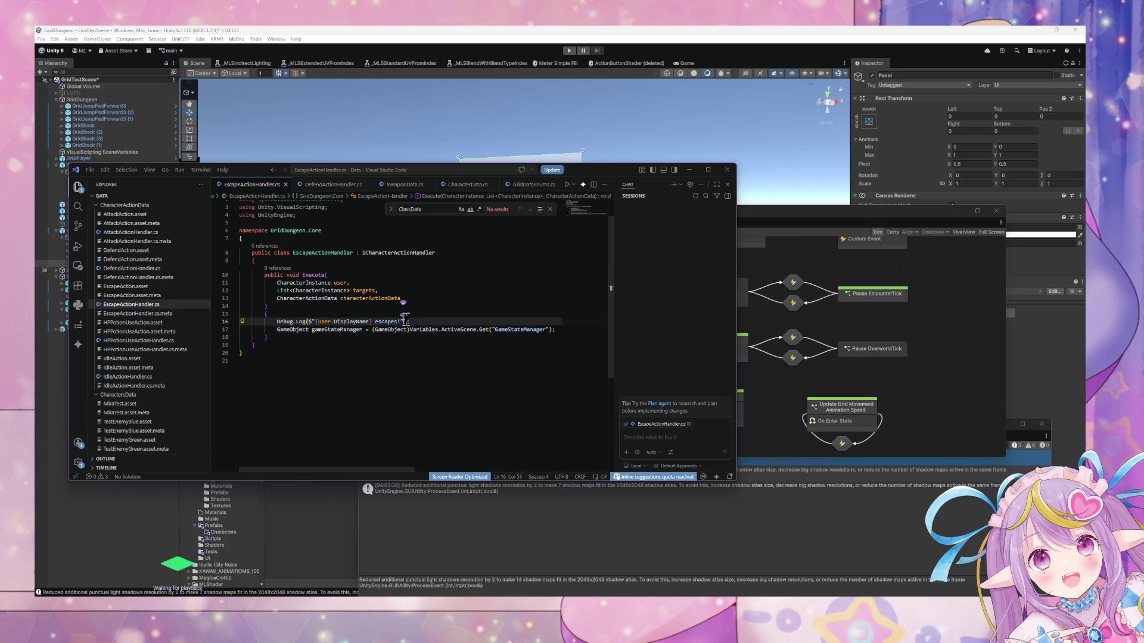
drag(410, 322, 240, 320)
key(BackSpace)
key(BackSpace)
key(BackSpace)
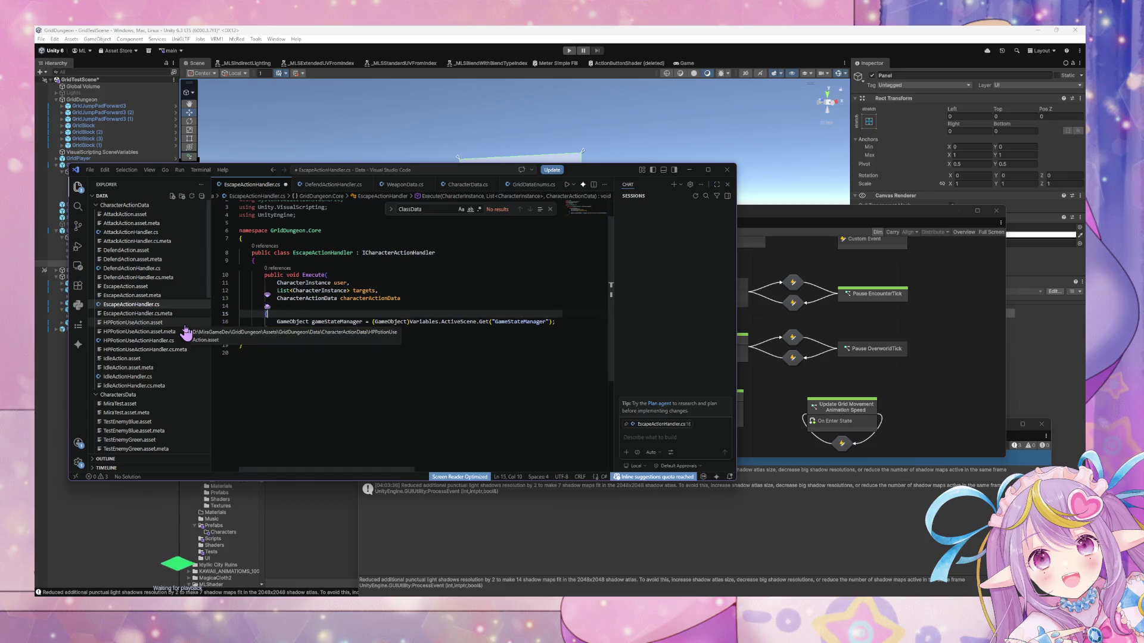
scroll(560, 322, down, 1)
click(558, 314)
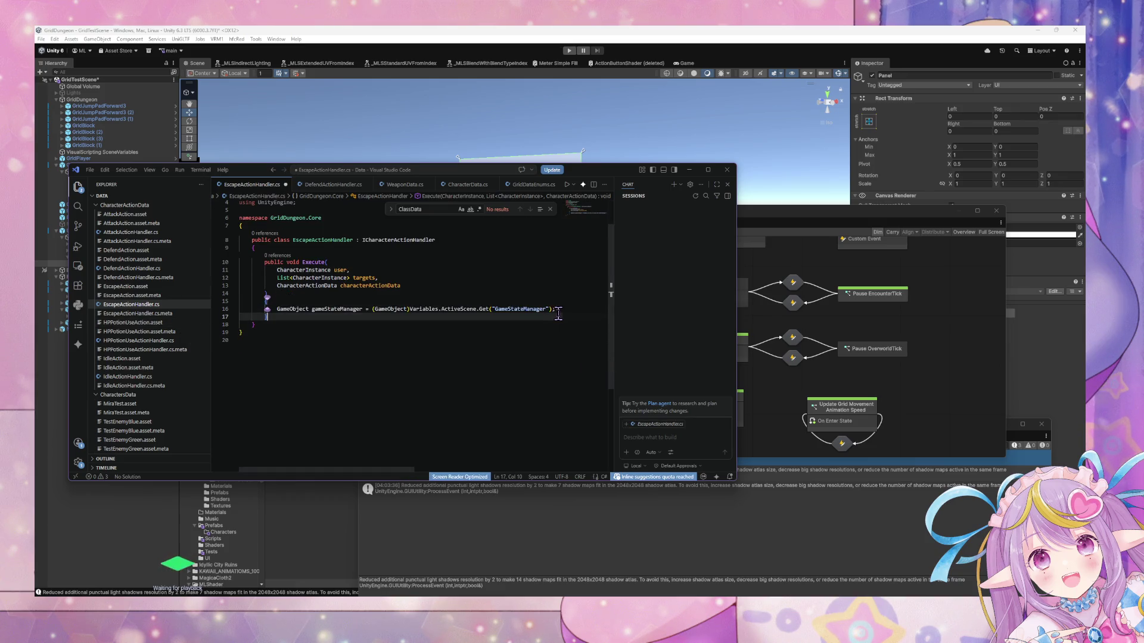
key(ctrl+v)
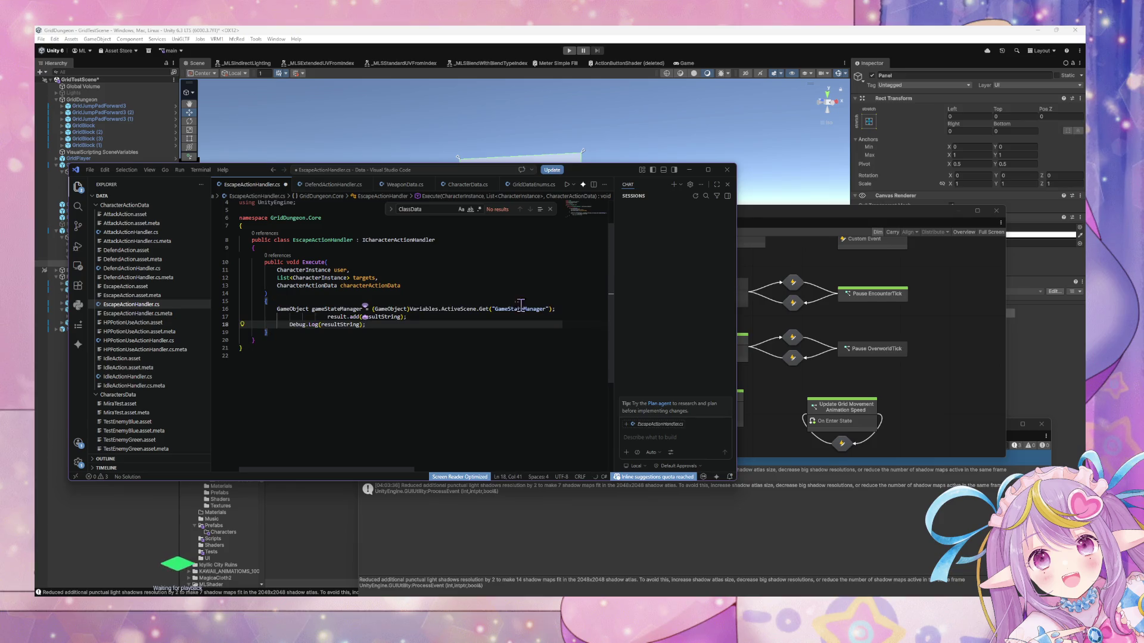
Copy DefendActionHandler's three resultString lines into EscapeActionHandler, change 'defends' to 'escapes', and save.
click(162, 268)
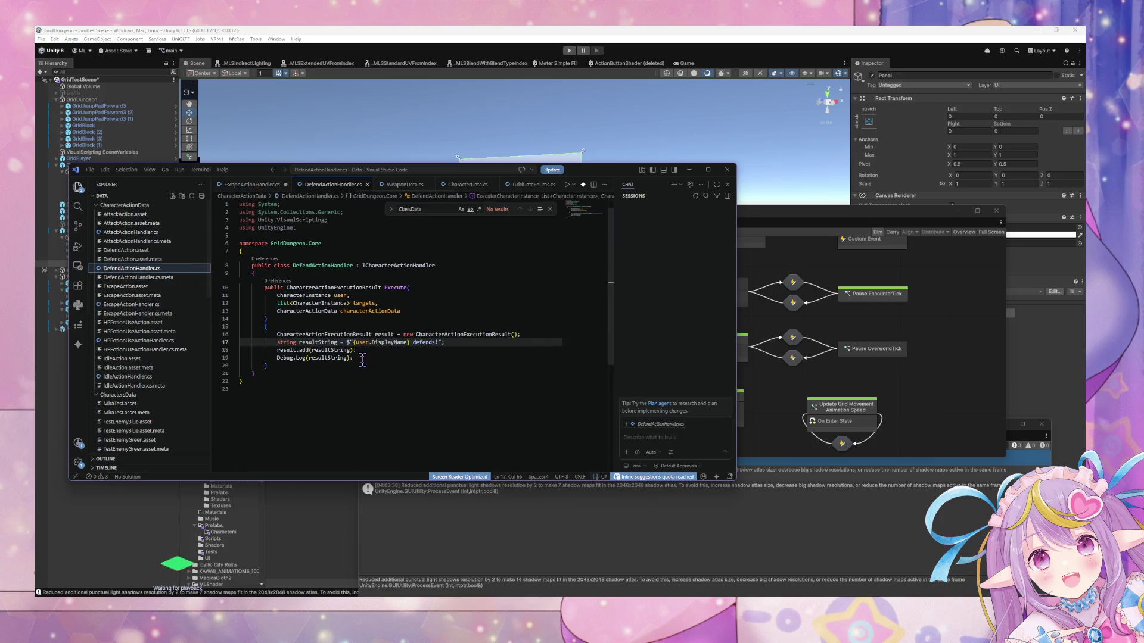
drag(362, 361, 241, 339)
key(ctrl+c)
click(131, 305)
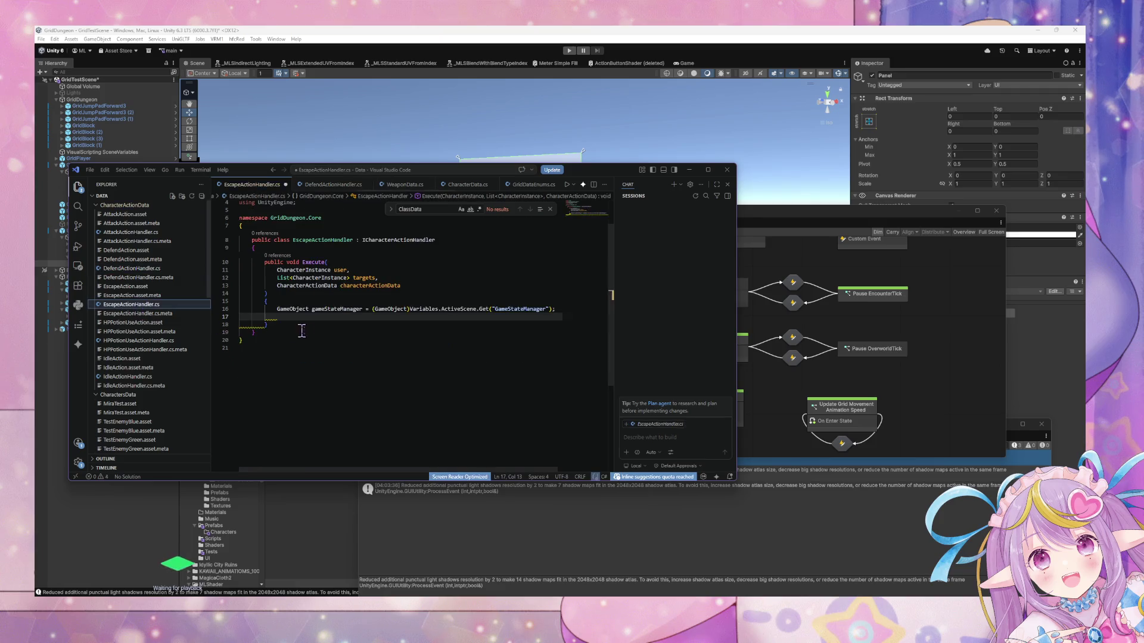
click(251, 316)
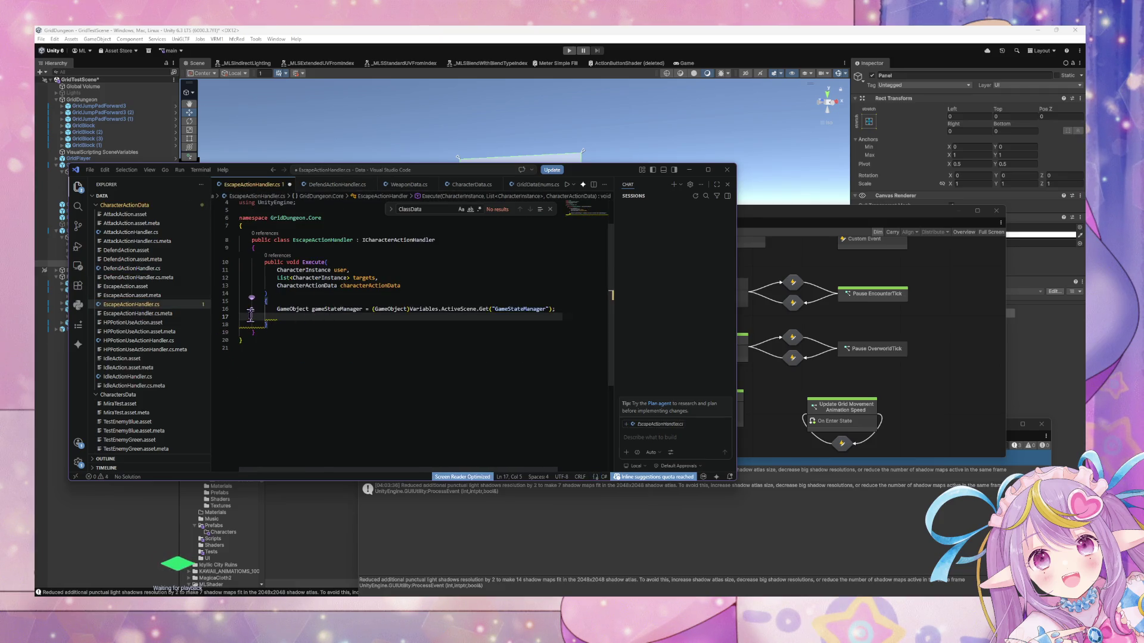
key(ctrl+v)
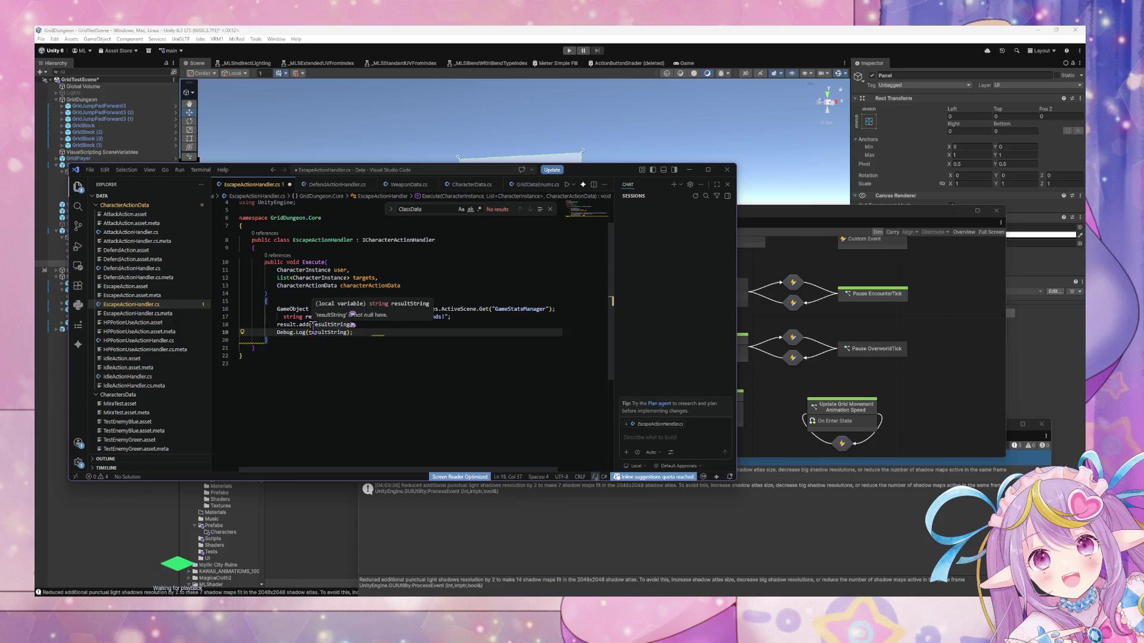
double_click(423, 317)
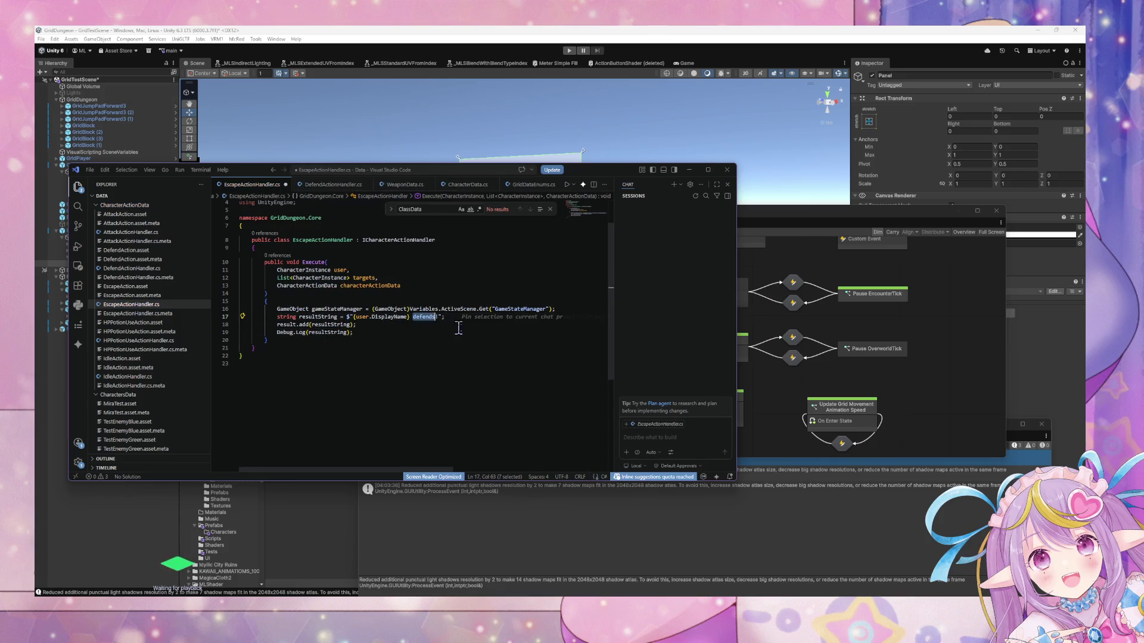
text(escap)
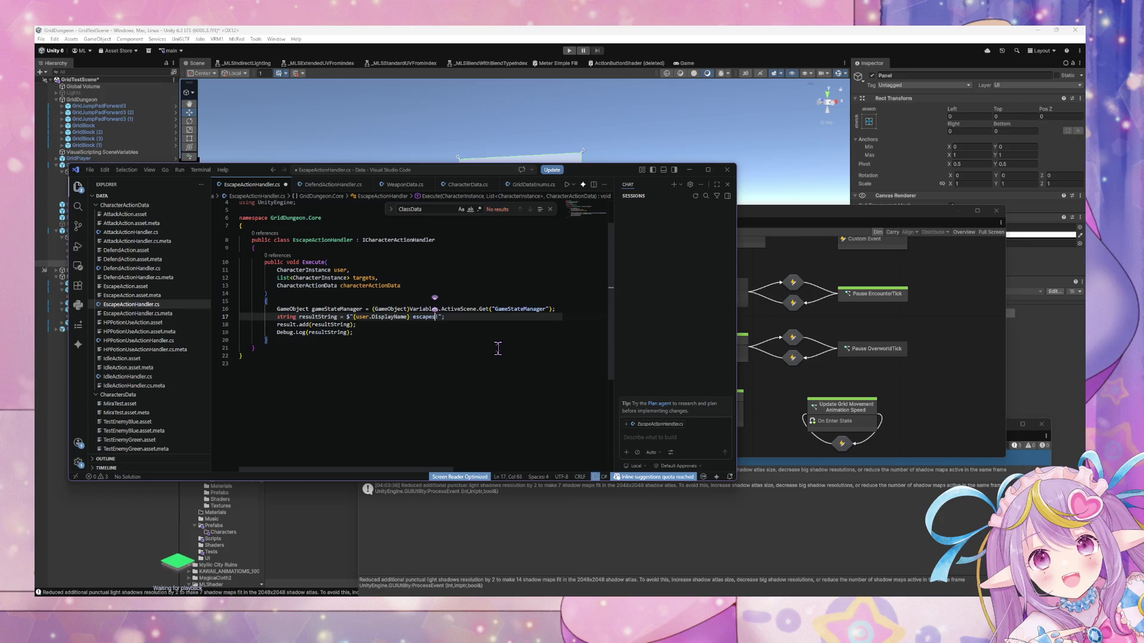
key(ctrl+s)
click(148, 341)
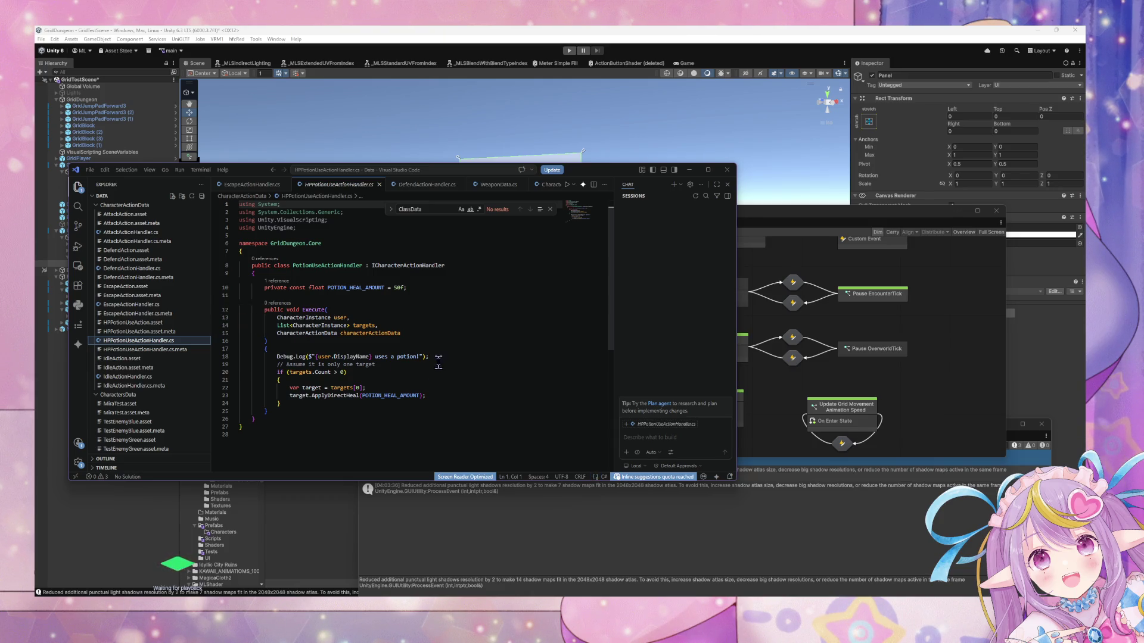
Replace the potion handler's Debug.Log with the three resultString lines saying 'uses a potion!', and save.
drag(439, 358, 241, 359)
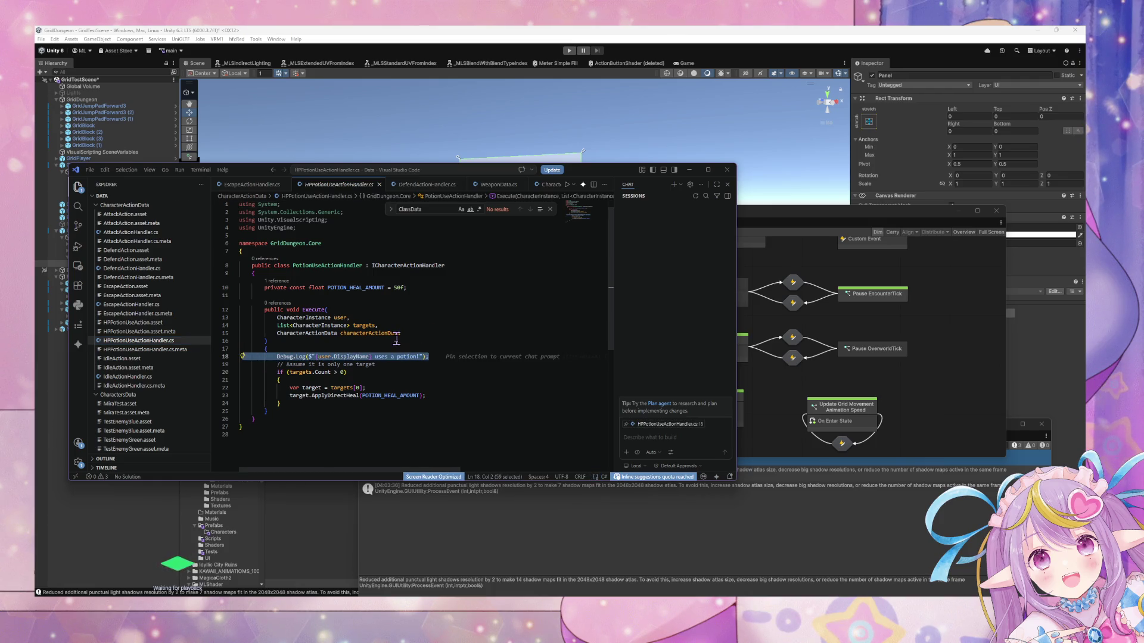
key(BackSpace)
key(BackSpace)
key(BackSpace)
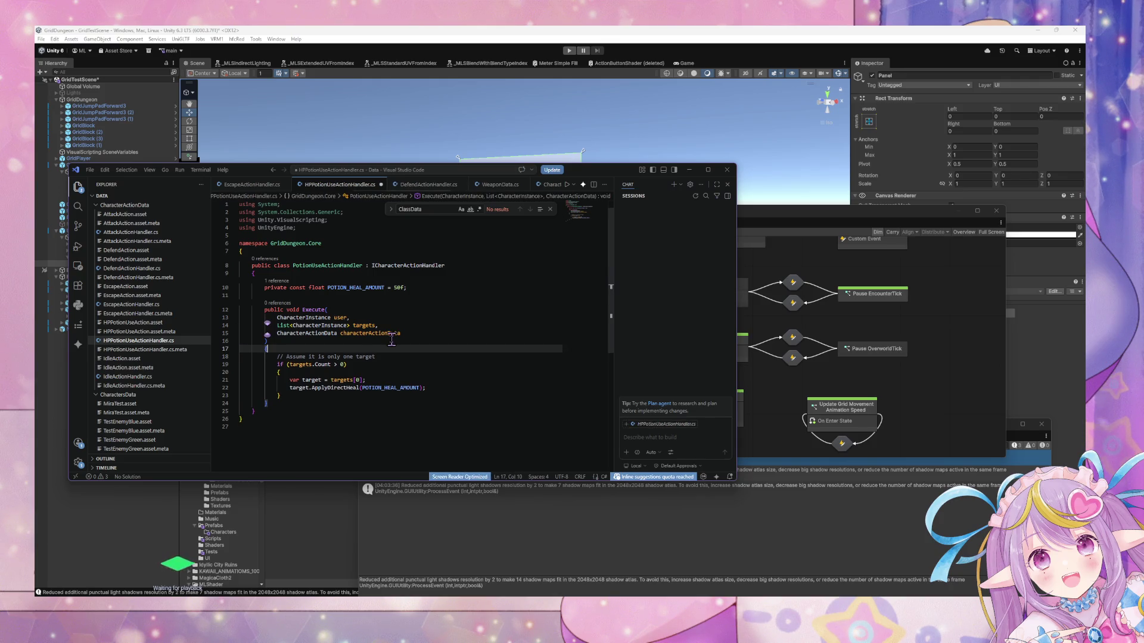
click(318, 398)
key(ctrl+v)
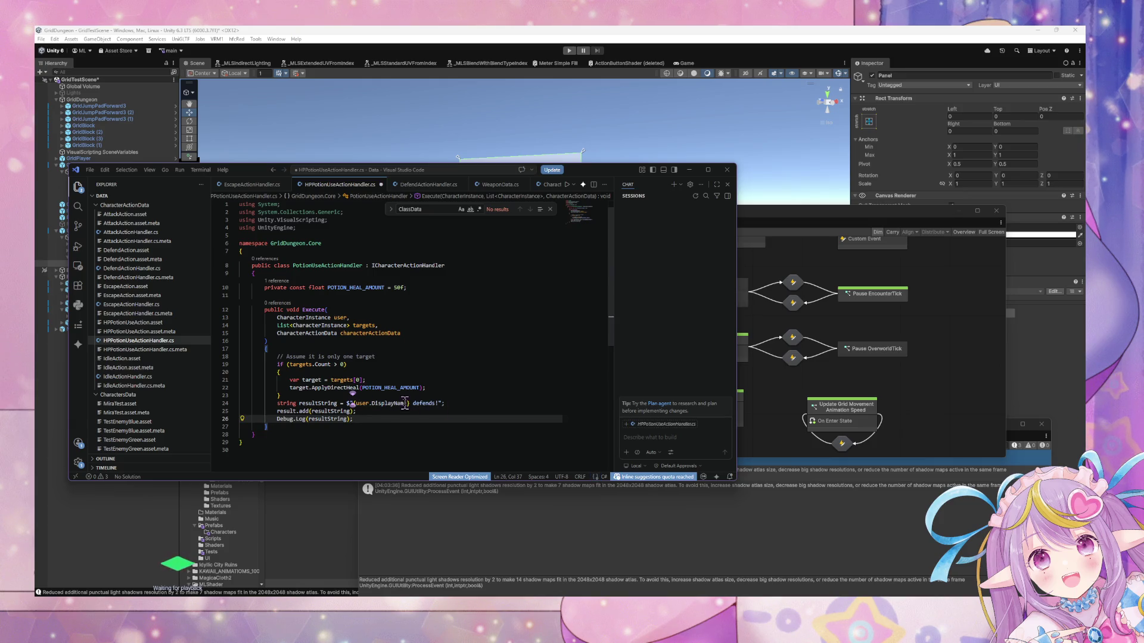
double_click(423, 404)
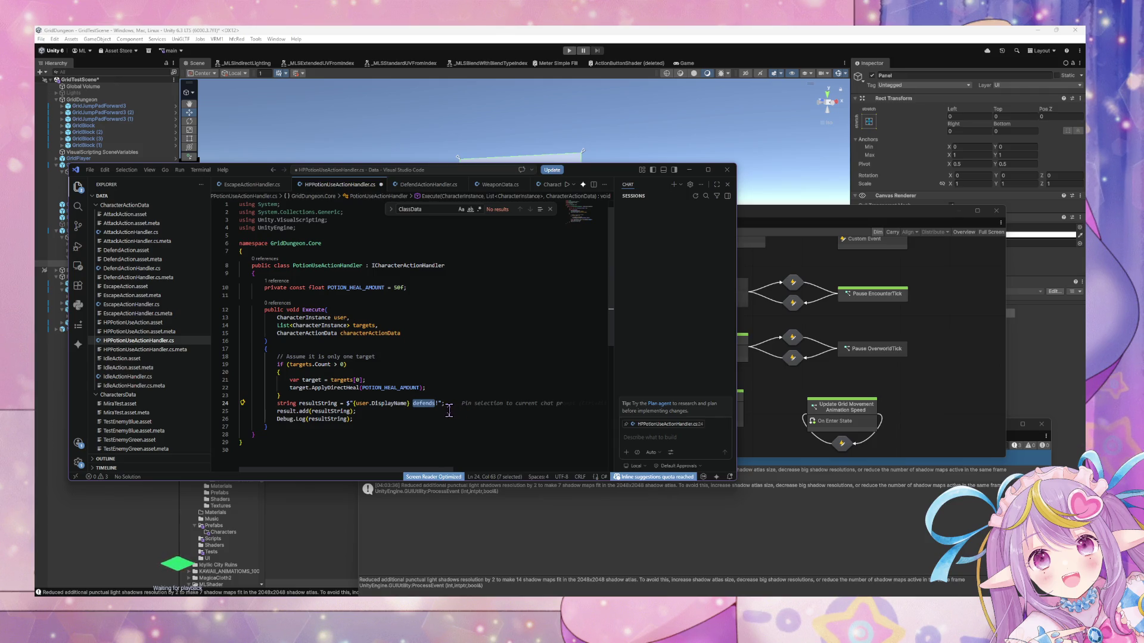
text(uses a potio)
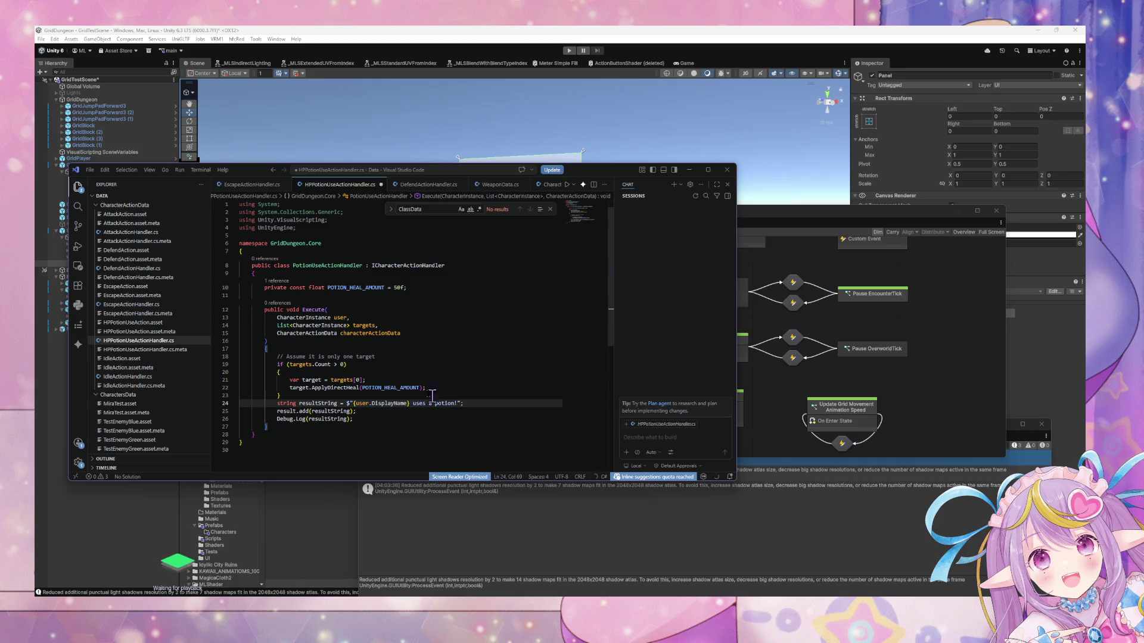
key(ctrl+s)
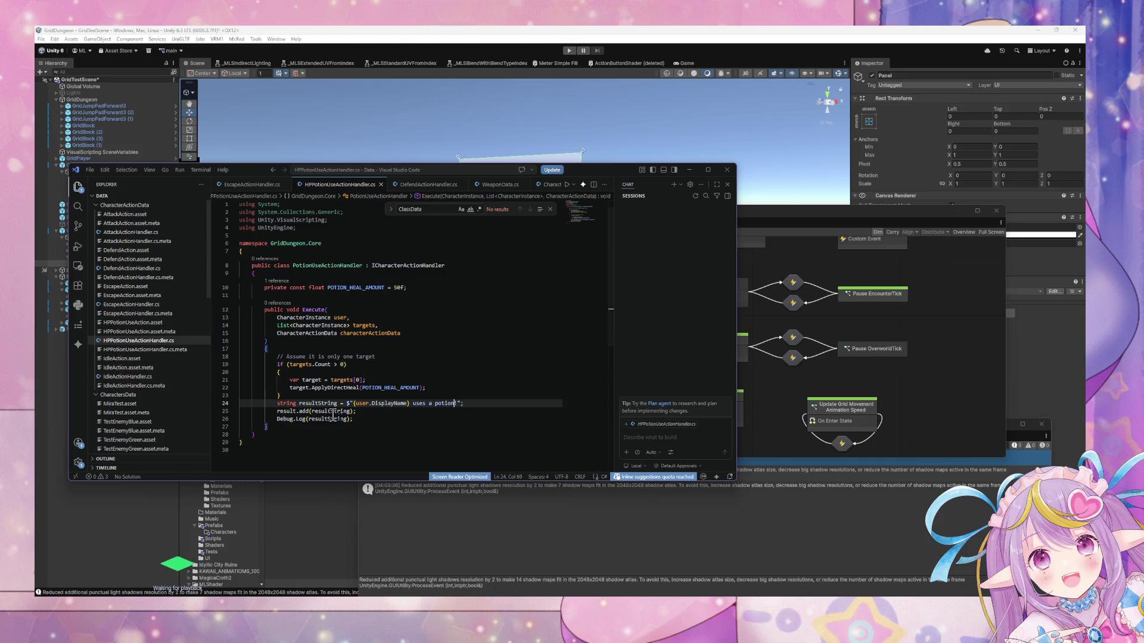
Copy those three result lines over IdleActionHandler's existing Debug.Log line.
drag(367, 420, 240, 403)
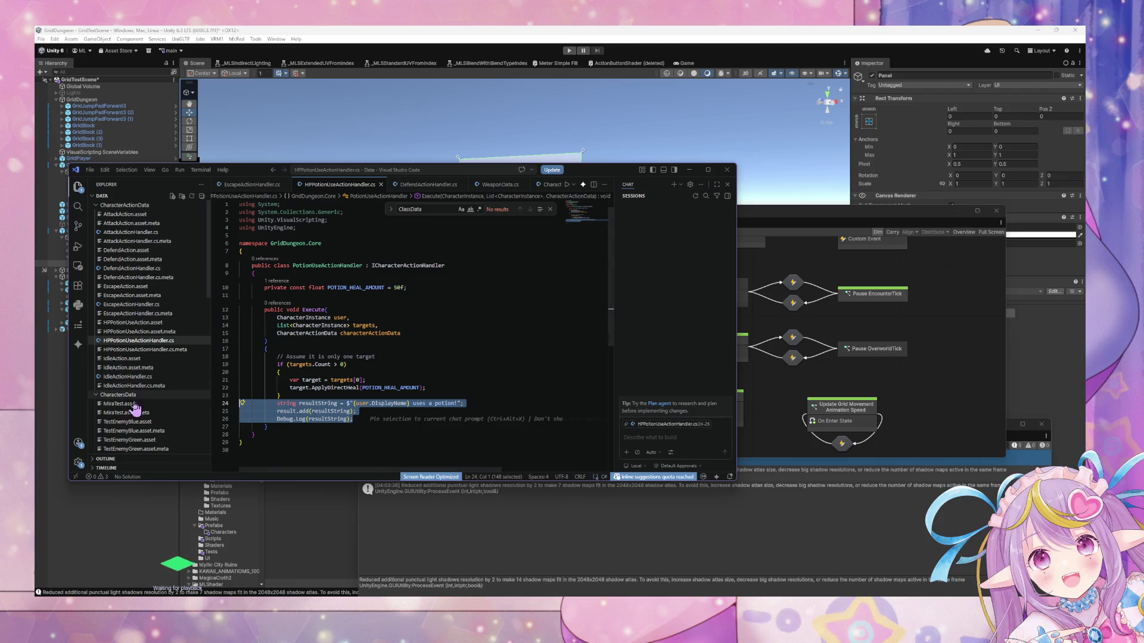
click(143, 377)
drag(403, 334, 204, 335)
text(string resultString = $"{user.DisplayName} uses a potion!";             result.add(resultString);             Debug.Log(resultString);)
double_click(448, 334)
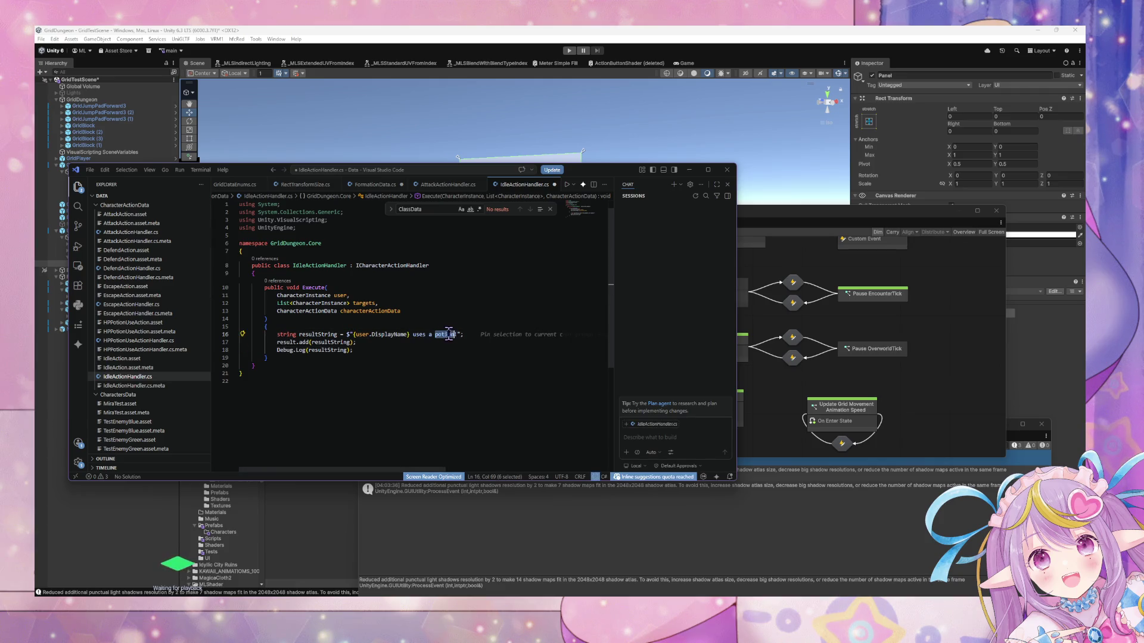
Remove 'a potion' so the idle message reads '{user.DisplayName} idles', then save.
key(BackSpace)
key(BackSpace)
key(BackSpace)
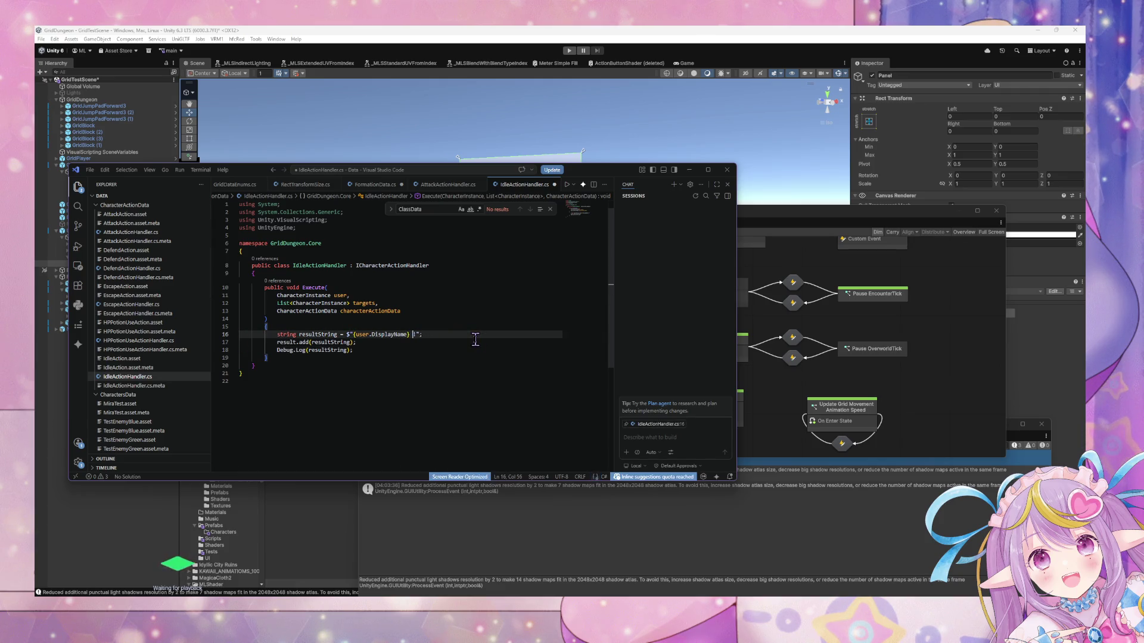
text(idles)
key(ctrl+s)
click(561, 30)
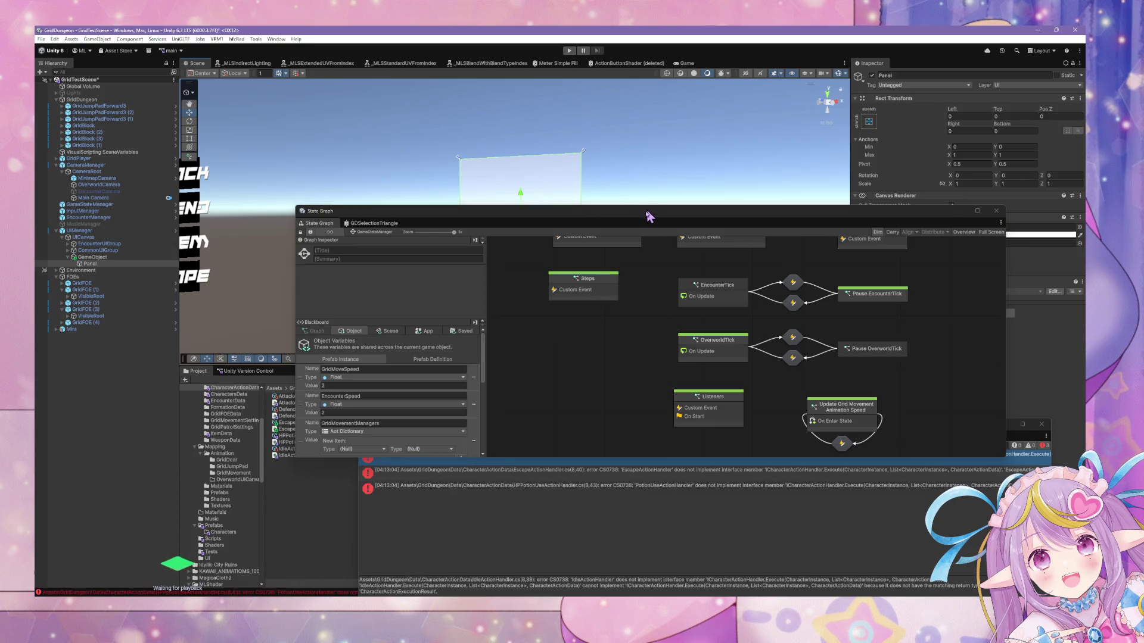
Open Unity's Console and jump to the IdleActionHandler CS0738 error's source script.
click(726, 487)
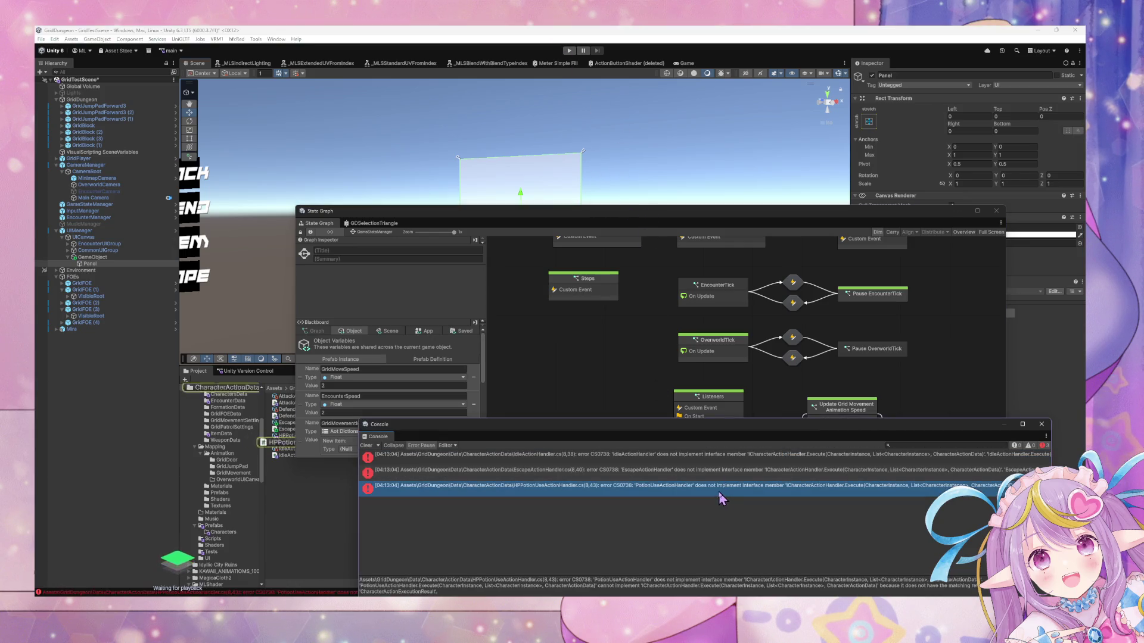
click(728, 455)
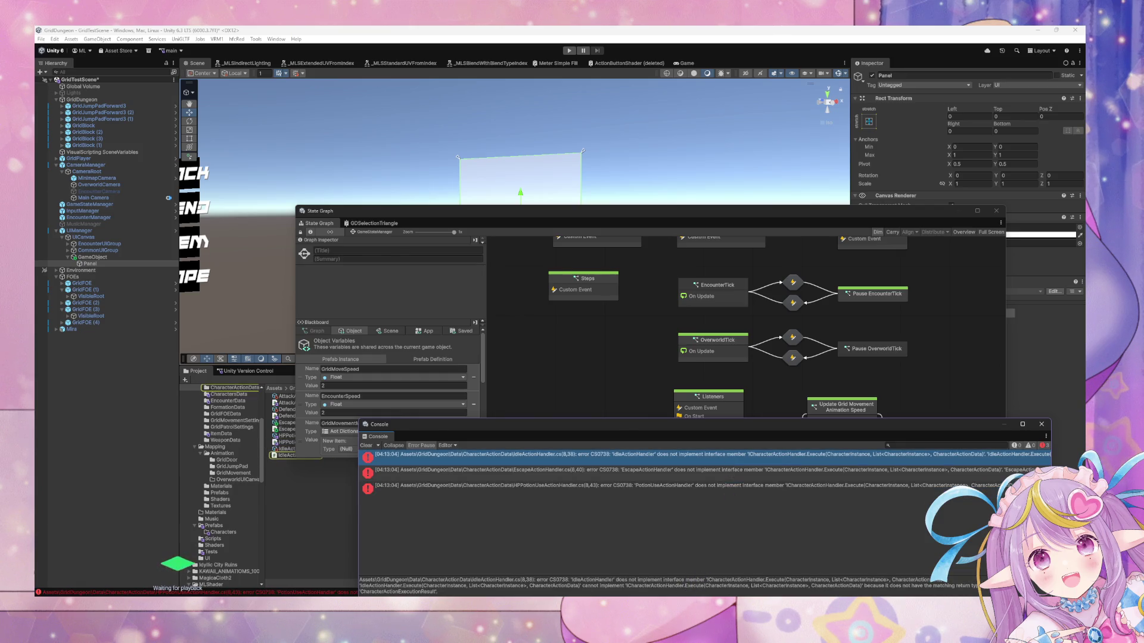
double_click(728, 455)
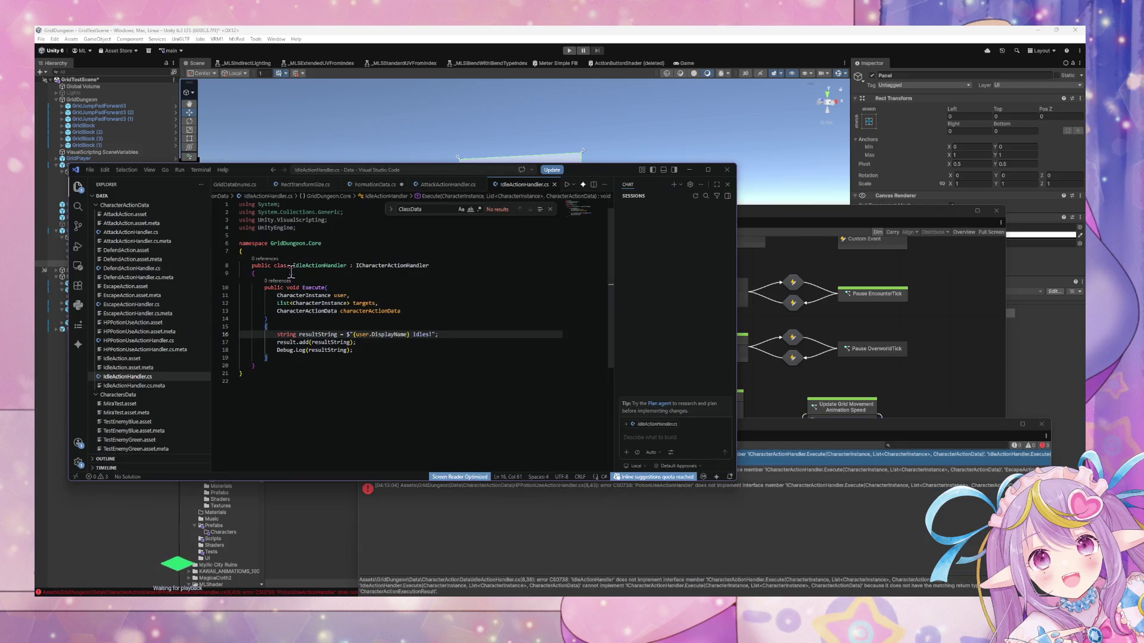
Close FormationData.cs and copy the CharacterActionExecutionResult return type from AttackActionHandler.
click(378, 186)
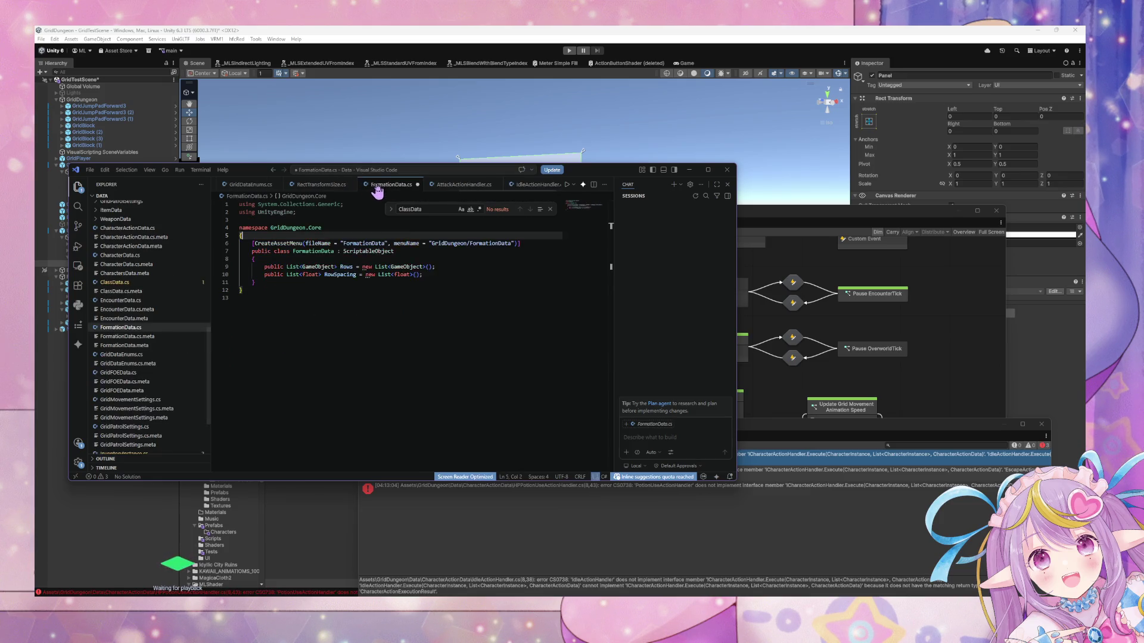
click(418, 184)
click(425, 333)
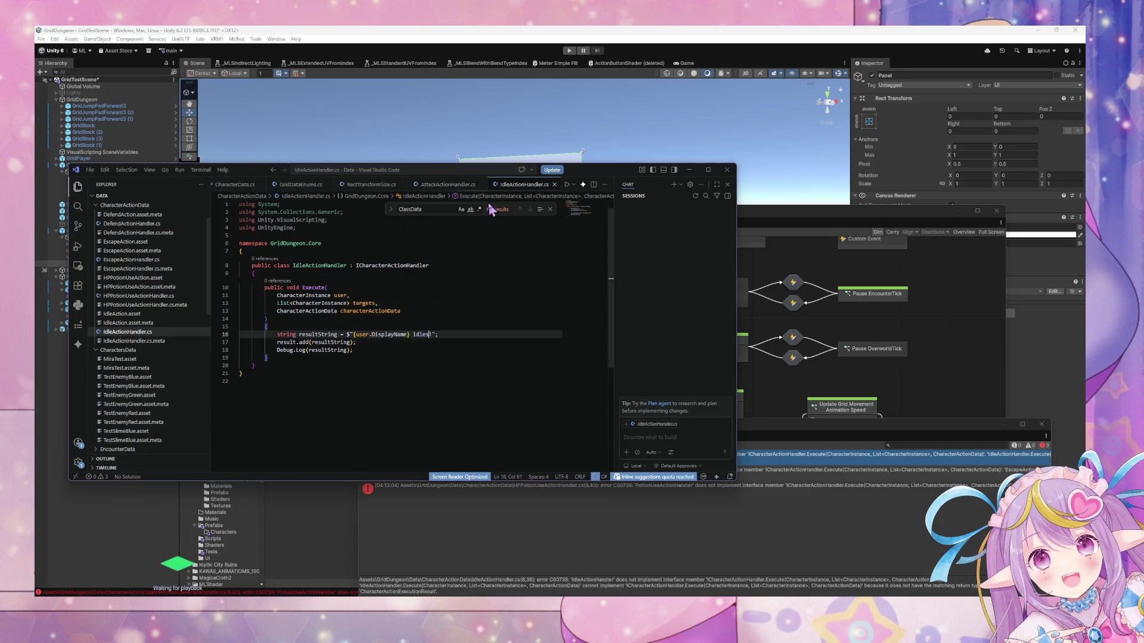
click(449, 185)
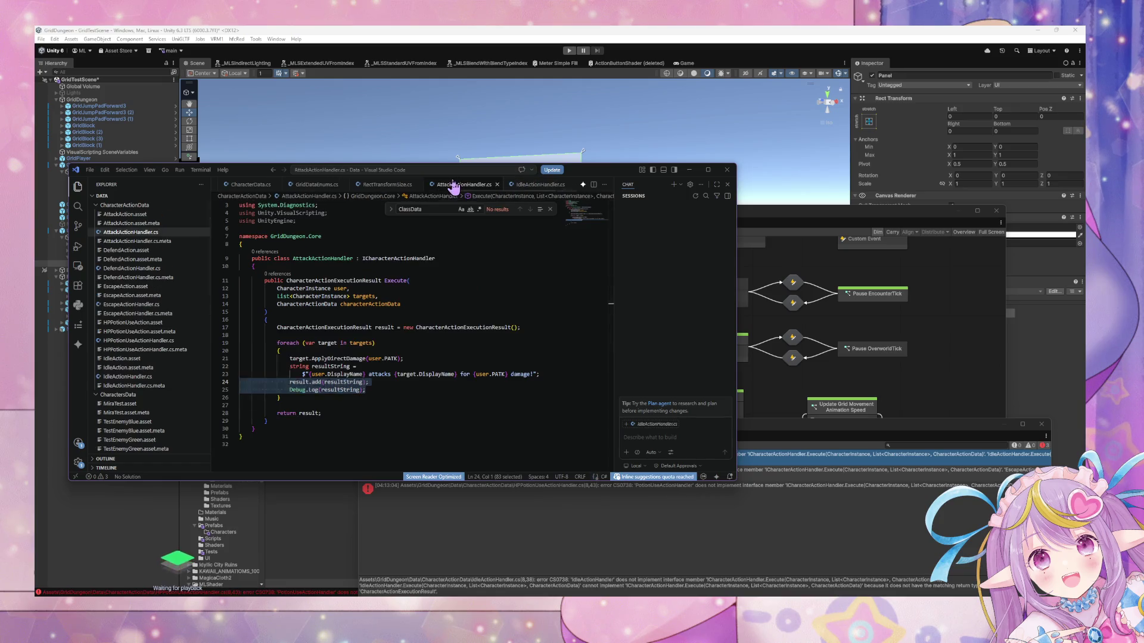
double_click(334, 281)
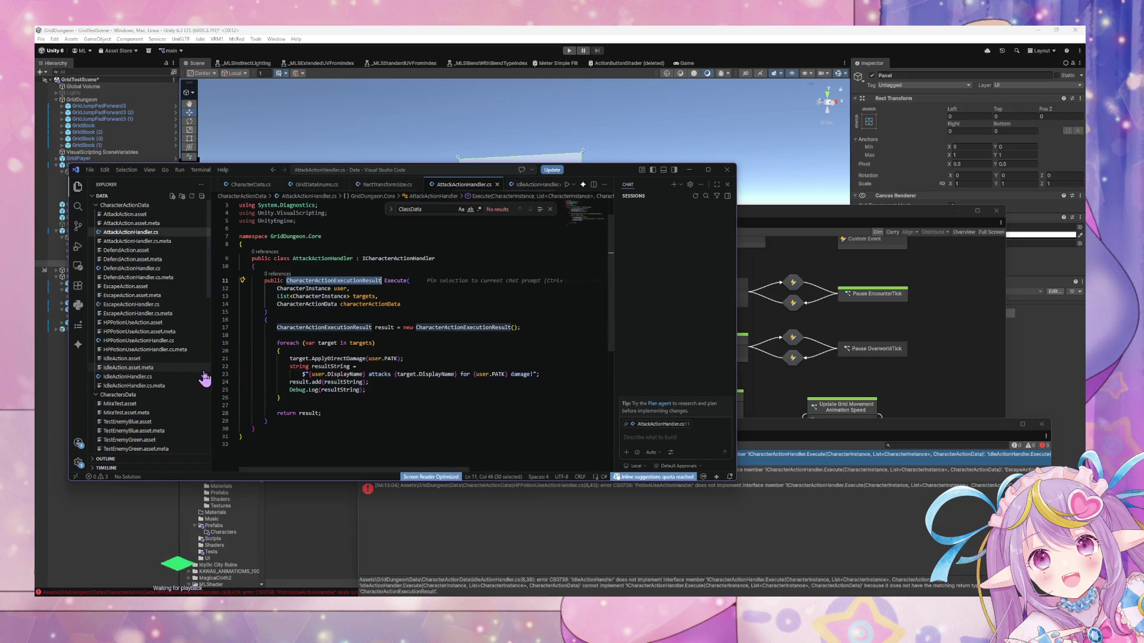
key(ctrl+shift+e)
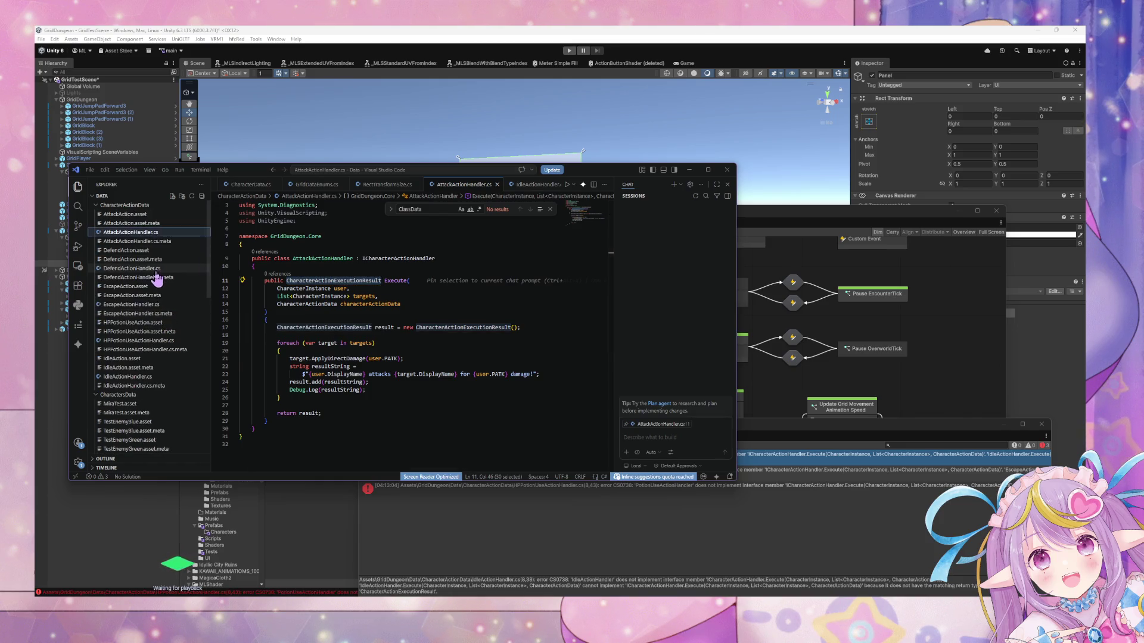
click(156, 270)
click(162, 305)
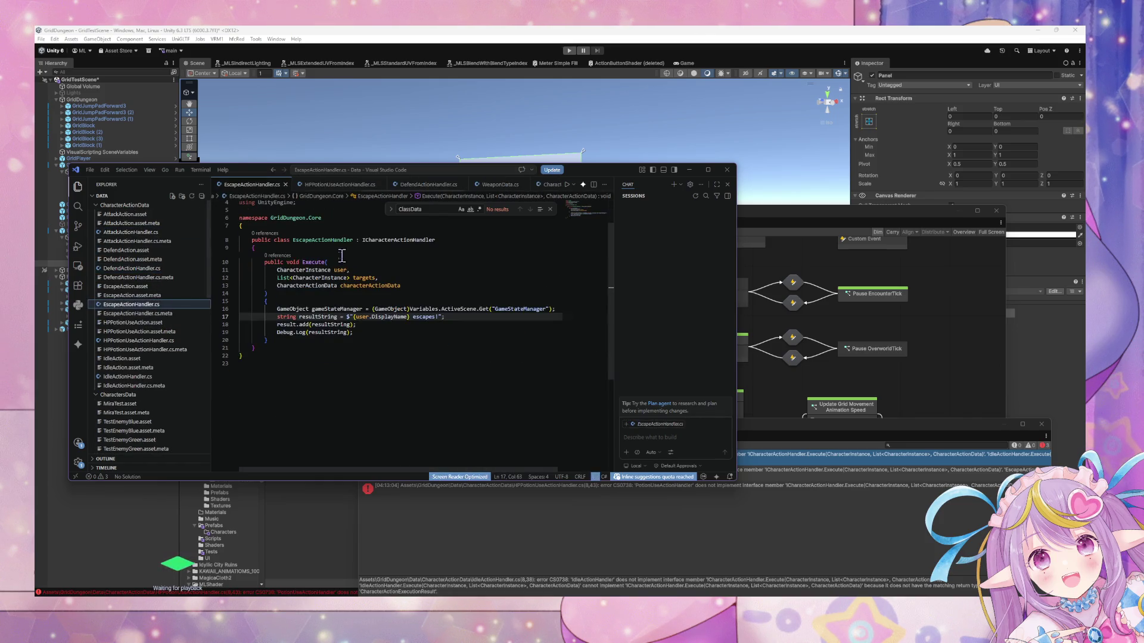
click(143, 341)
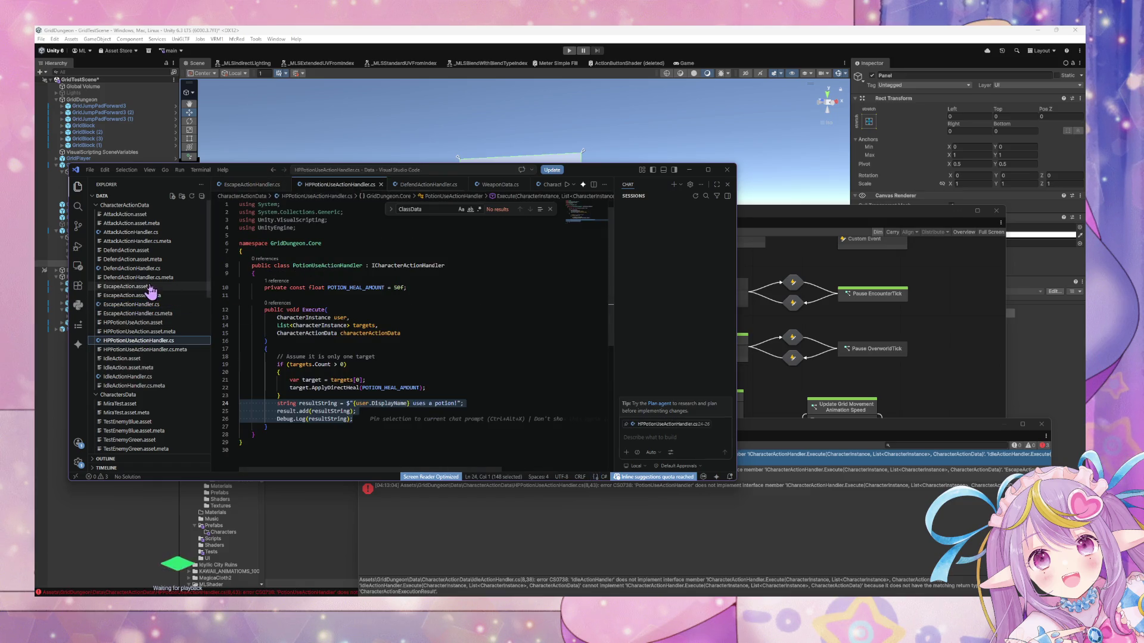
click(127, 376)
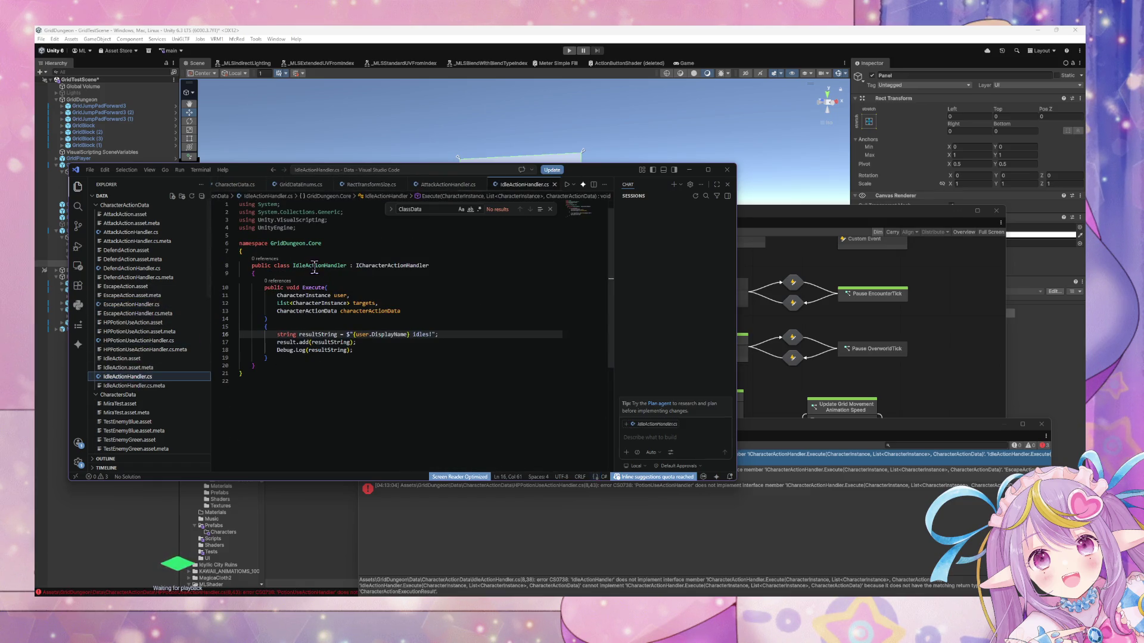
Make IdleActionHandler's Execute return CharacterActionExecutionResult and start a return statement after the log line.
double_click(292, 288)
text(CharacterActionExecutionResult)
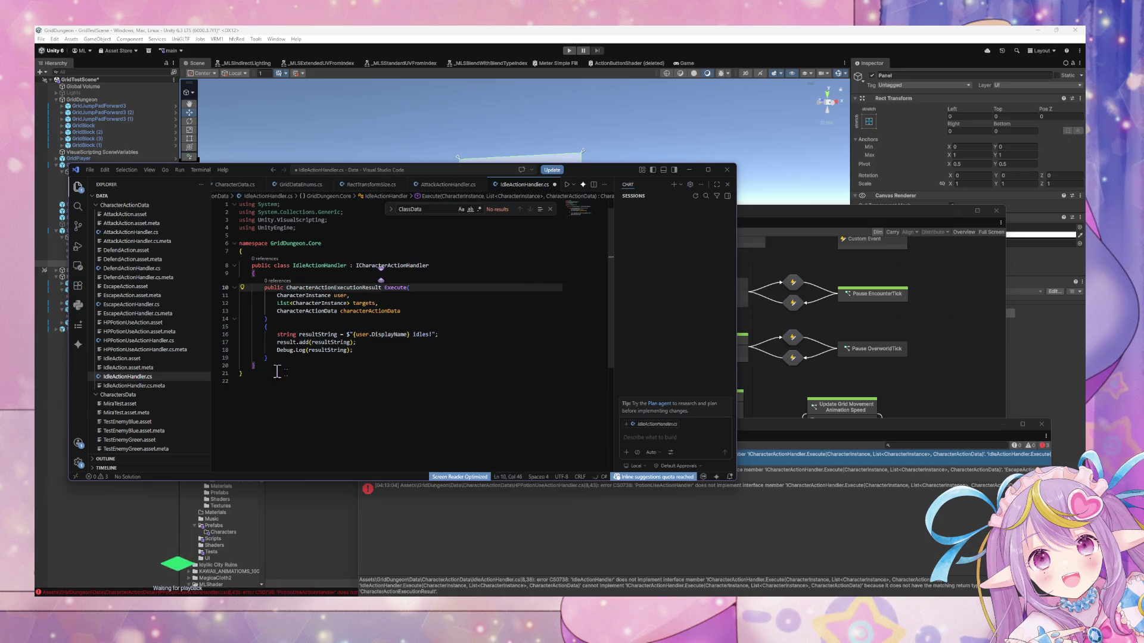
click(365, 351)
key(Return)
key(Return)
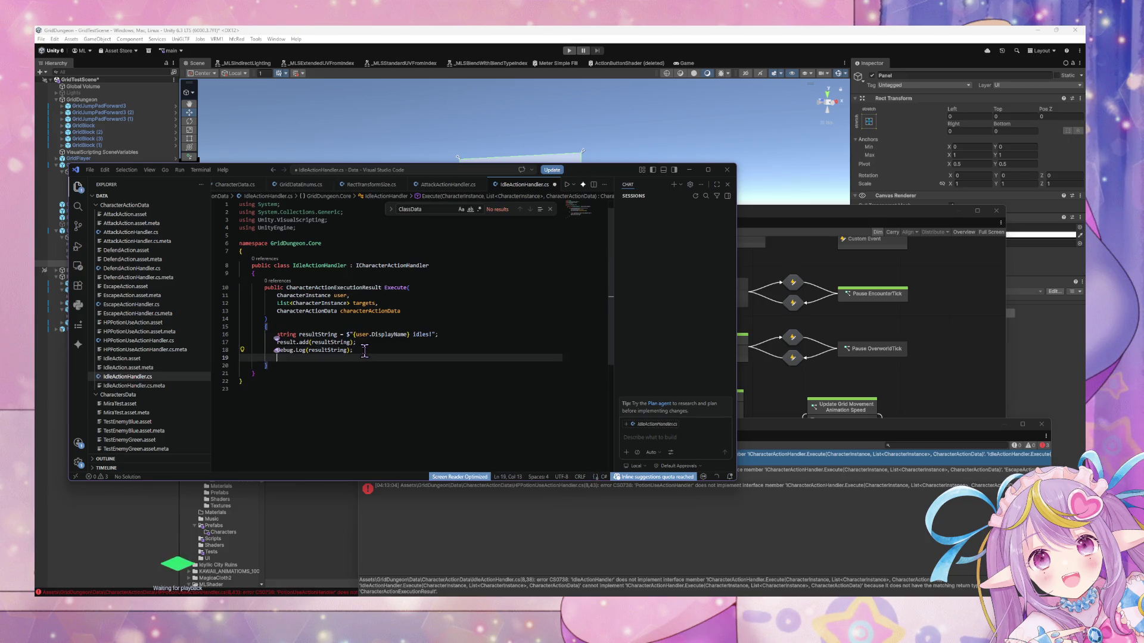
text(return resul)
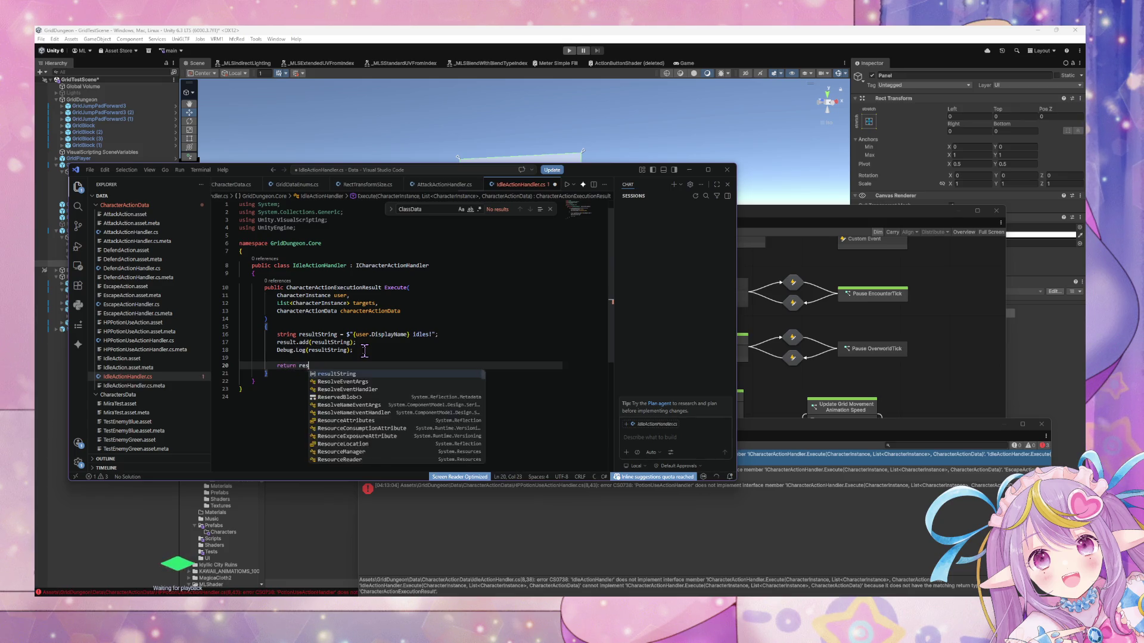
key(Tab)
text(;)
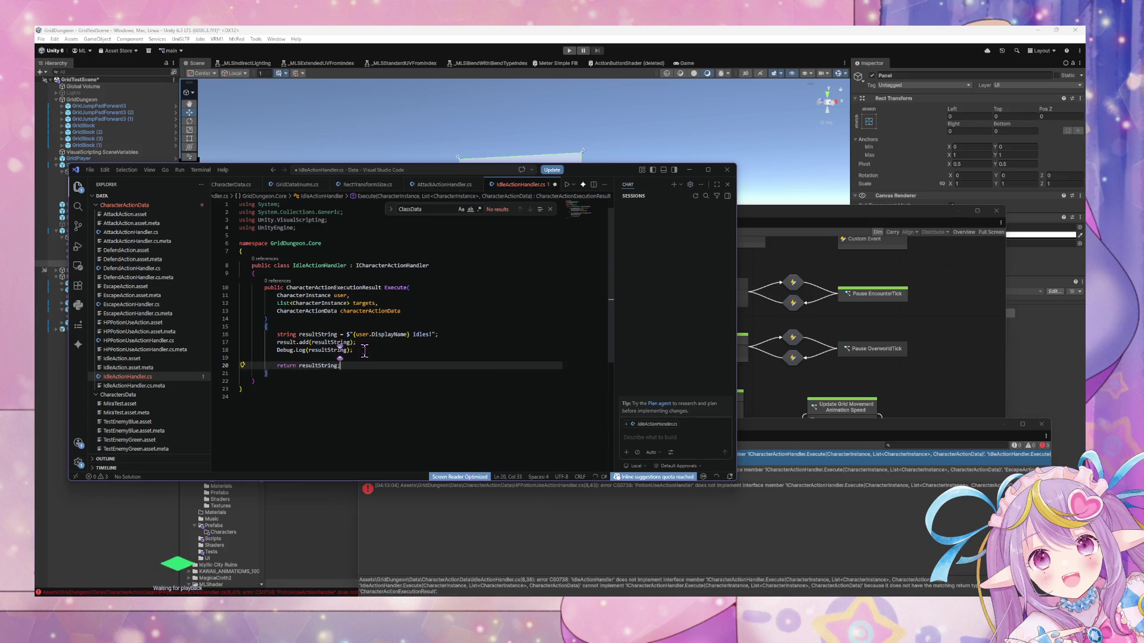
key(BackSpace)
key(BackSpace)
key(BackSpace)
key(BackSpace)
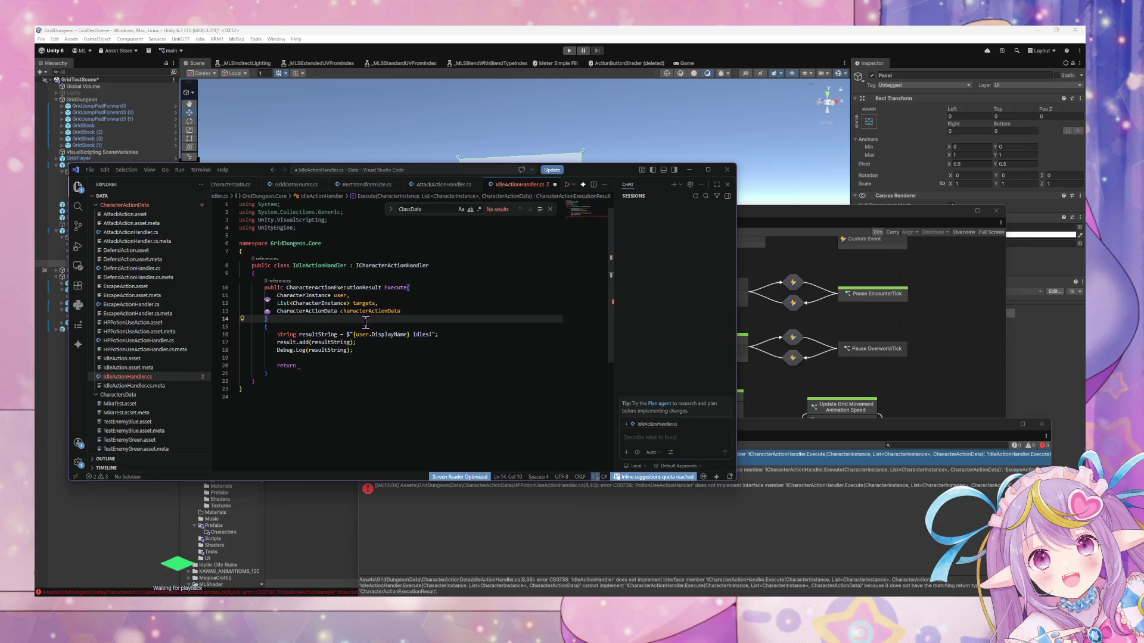
Declare result = new CharacterActionExecutionResult() at the top, return result, and save.
click(366, 322)
key(Return)
text(Character)
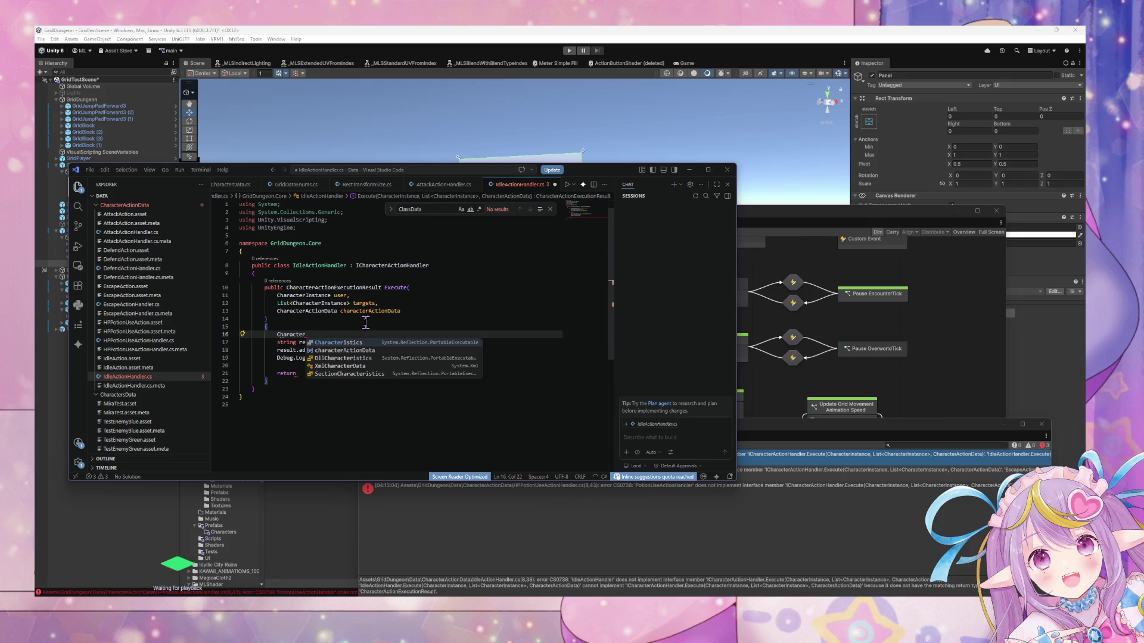
key(Escape)
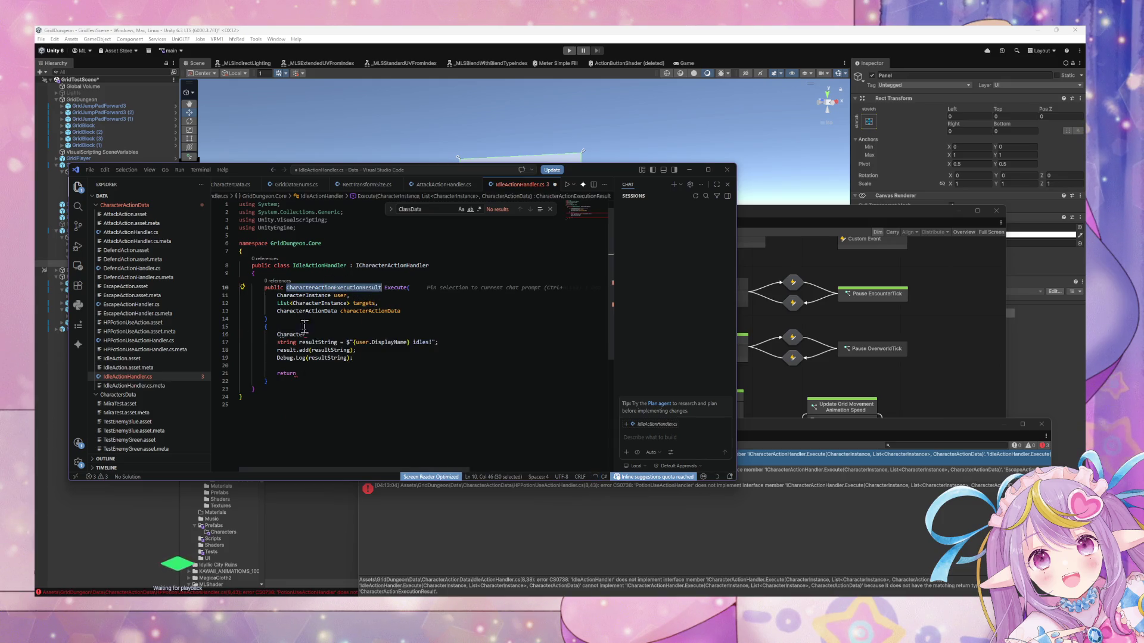
drag(305, 334, 278, 334)
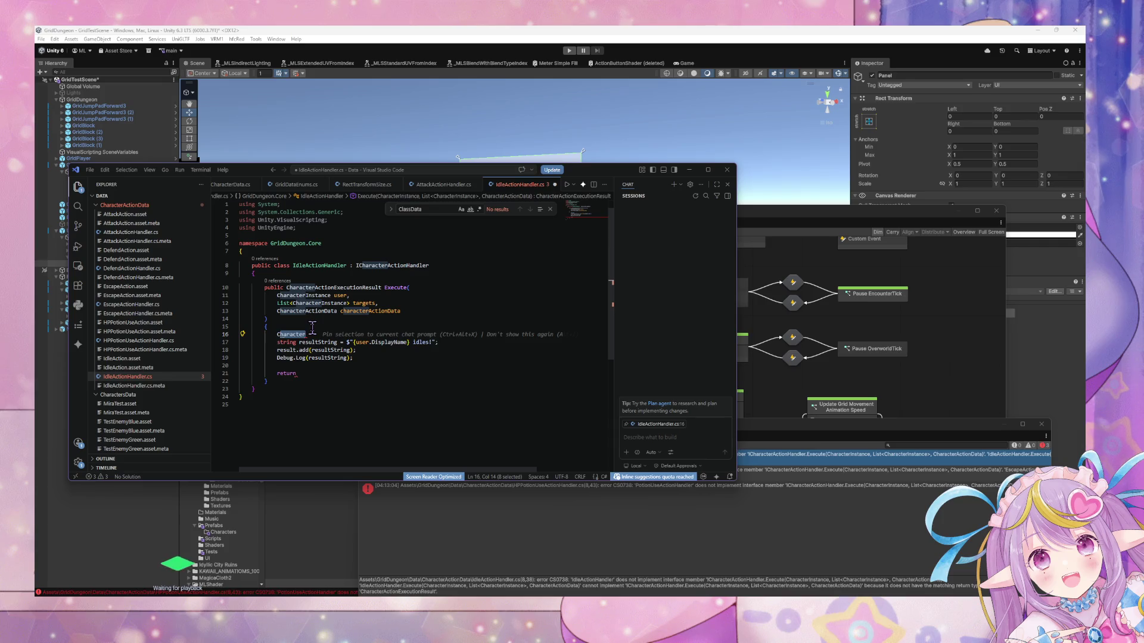
text(CharacterActionExecutionResult)
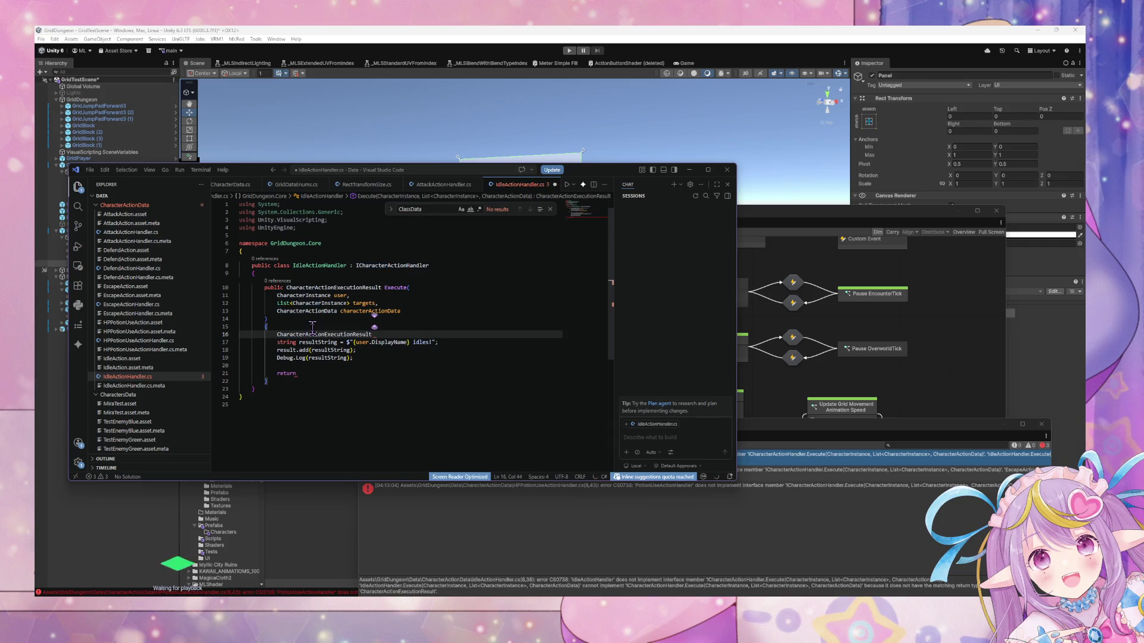
text(result = new CharacterActionExecutionResult();)
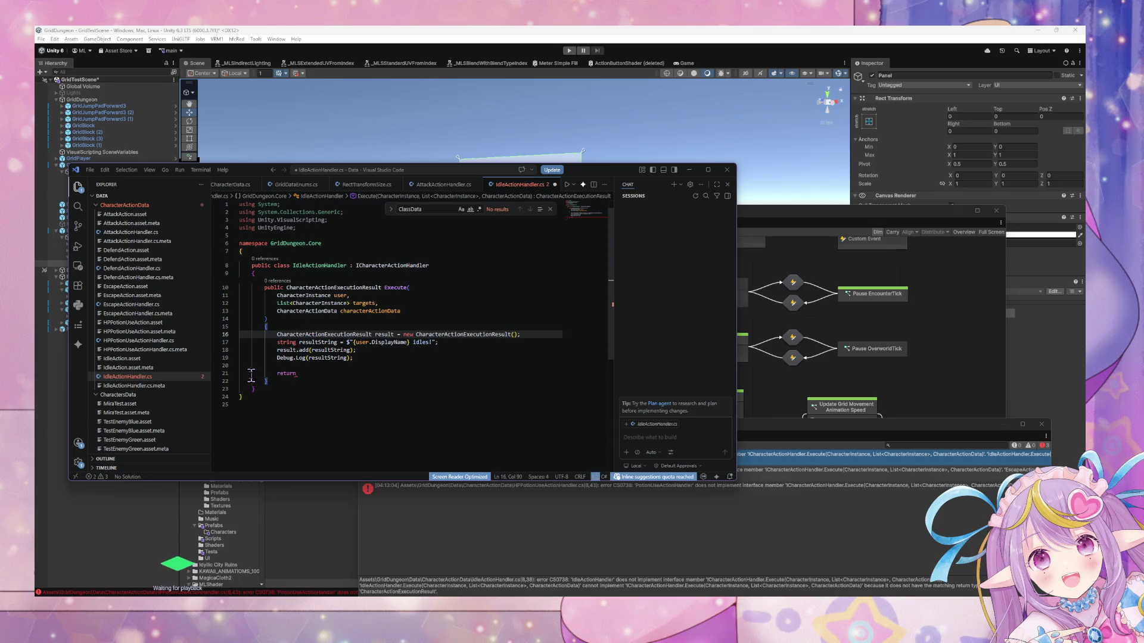
click(299, 374)
text(result;)
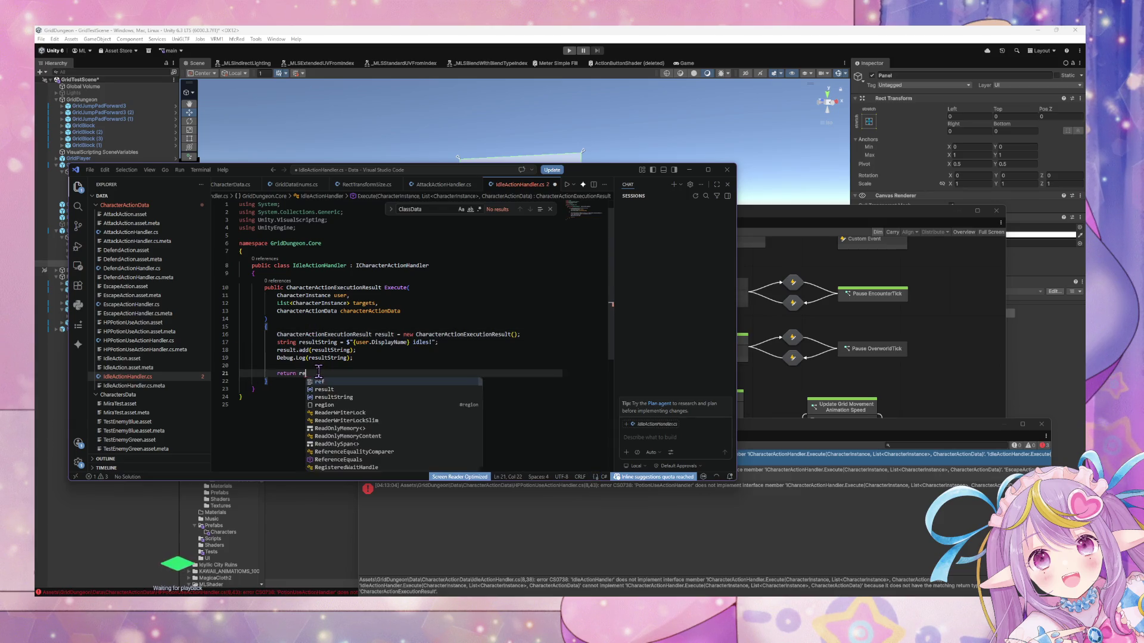
key(ctrl+s)
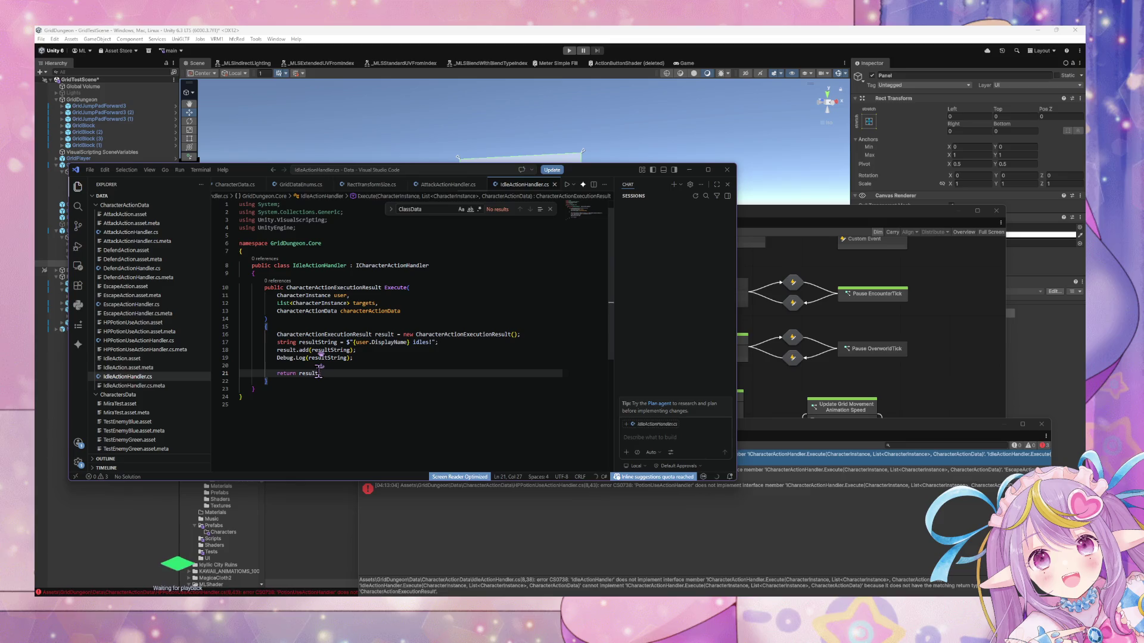
click(190, 341)
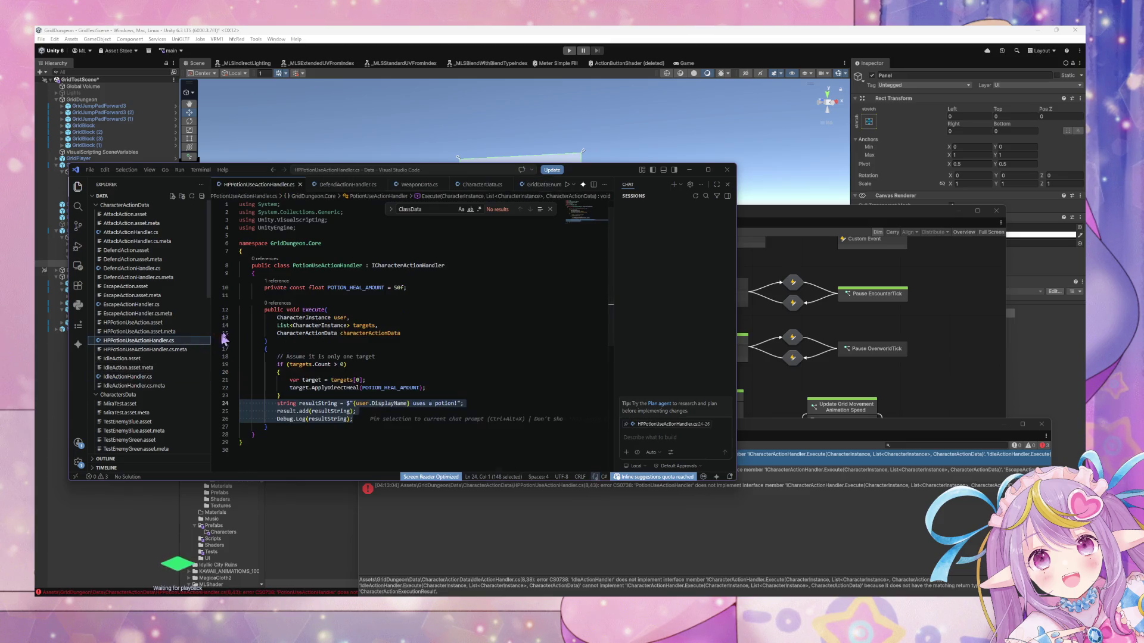
Change the potion handler's Execute return type from void to CharacterActionExecutionResult.
double_click(292, 310)
text(CharacterActionExecutionResult)
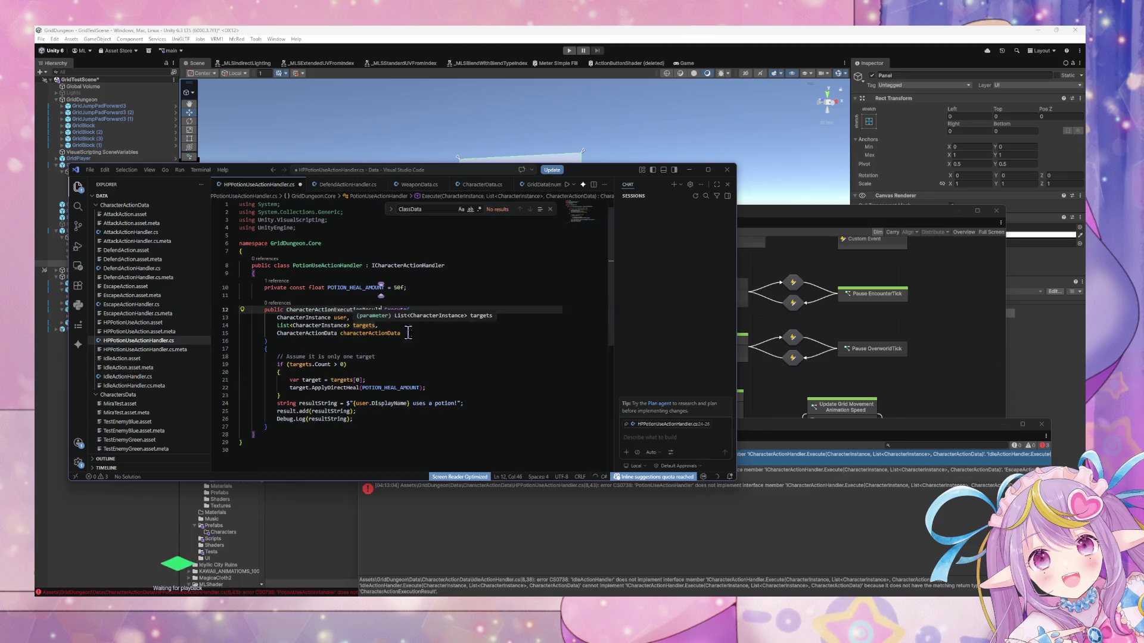
click(306, 395)
key(Return)
key(Return)
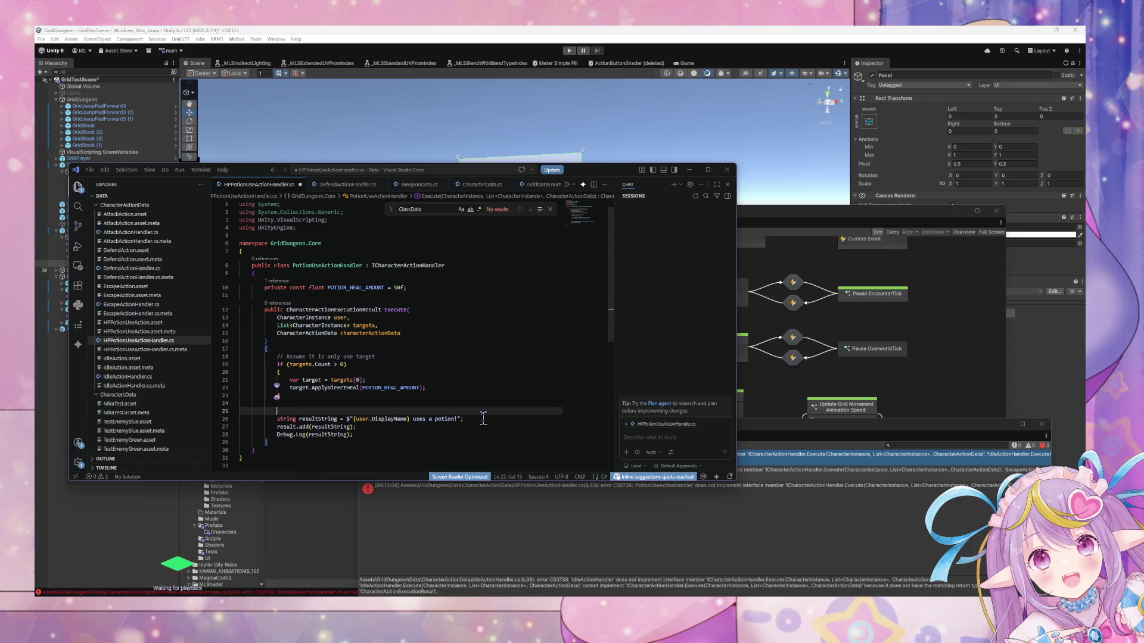
key(BackSpace)
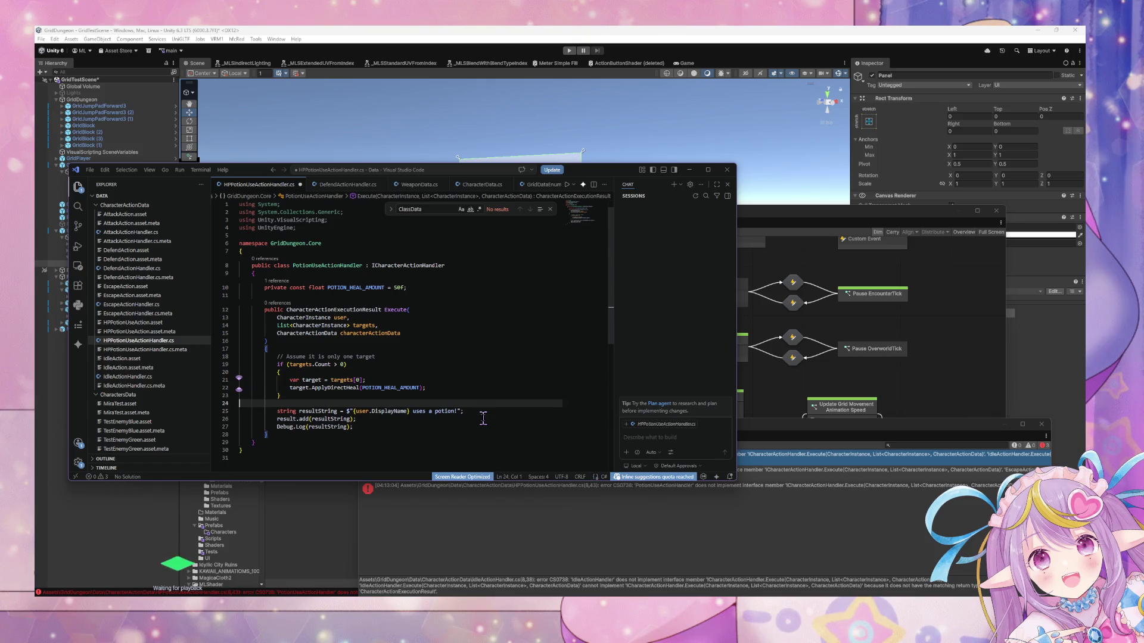
key(BackSpace)
key(Return)
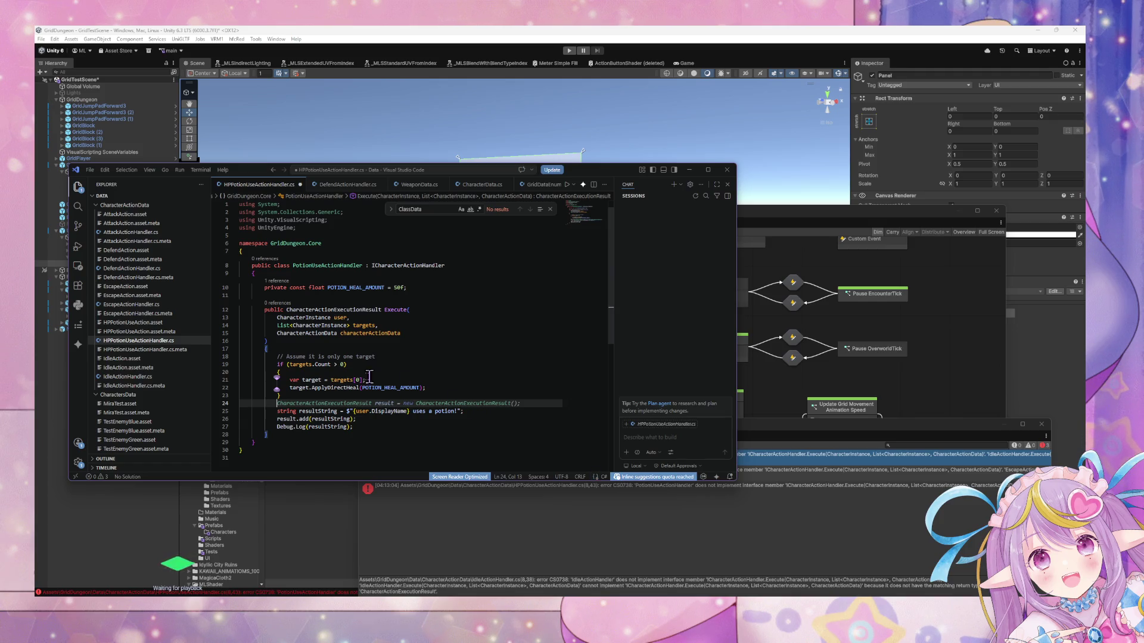
Move the resultString, result.add and Debug.Log lines inside the if block after ApplyDirectHeal.
drag(373, 424, 242, 410)
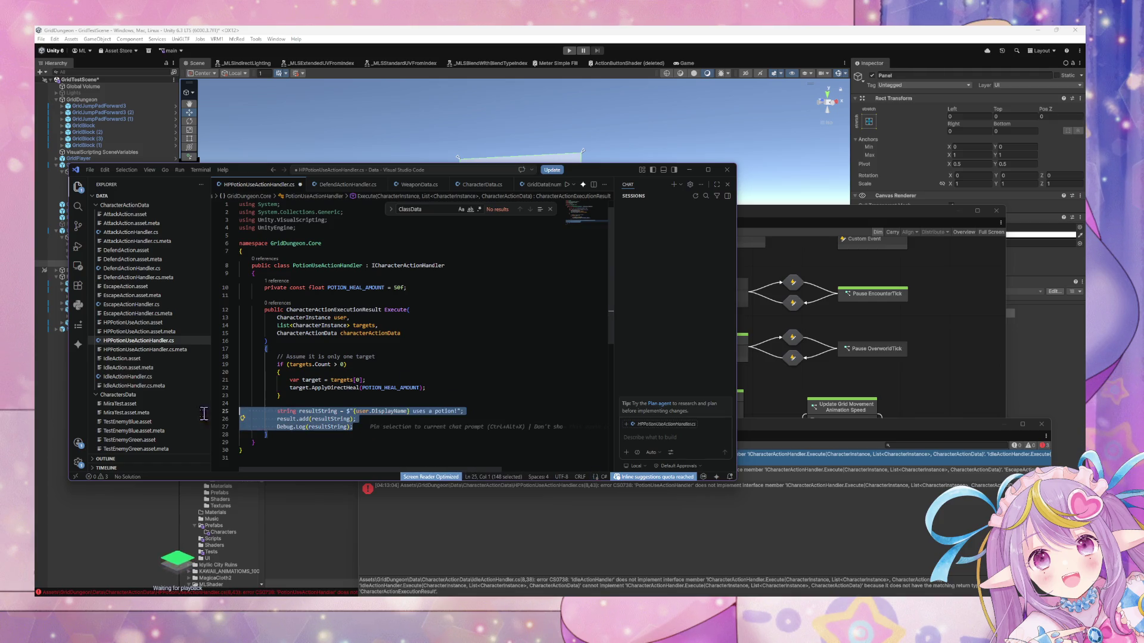
click(324, 411)
drag(367, 419, 275, 410)
key(ctrl+c)
key(BackSpace)
click(444, 388)
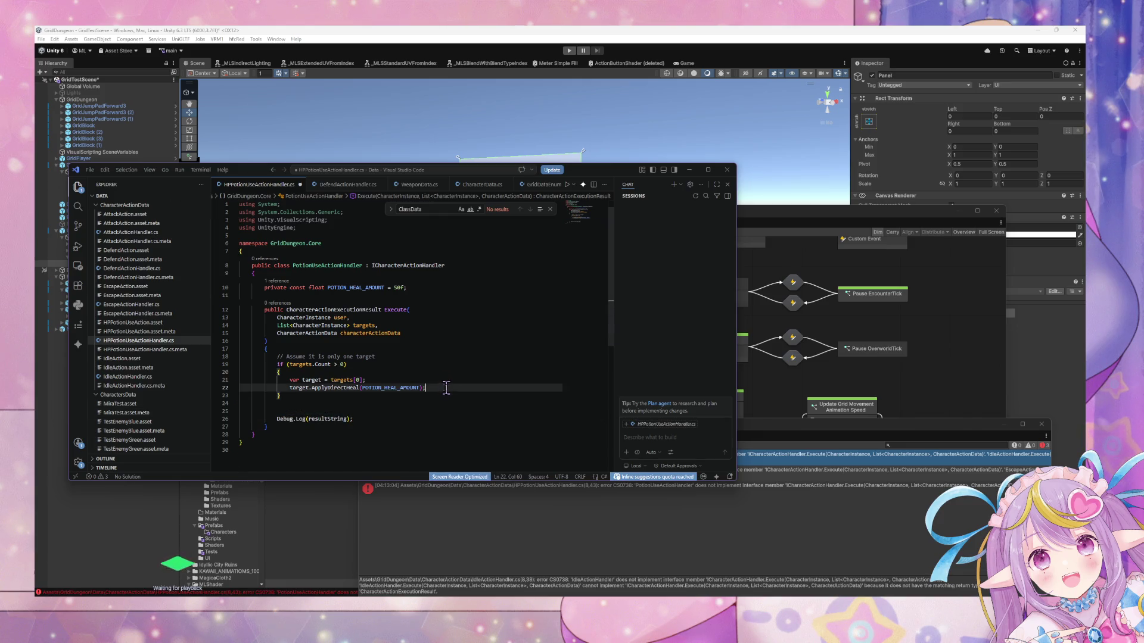
key(Return)
key(ctrl+v)
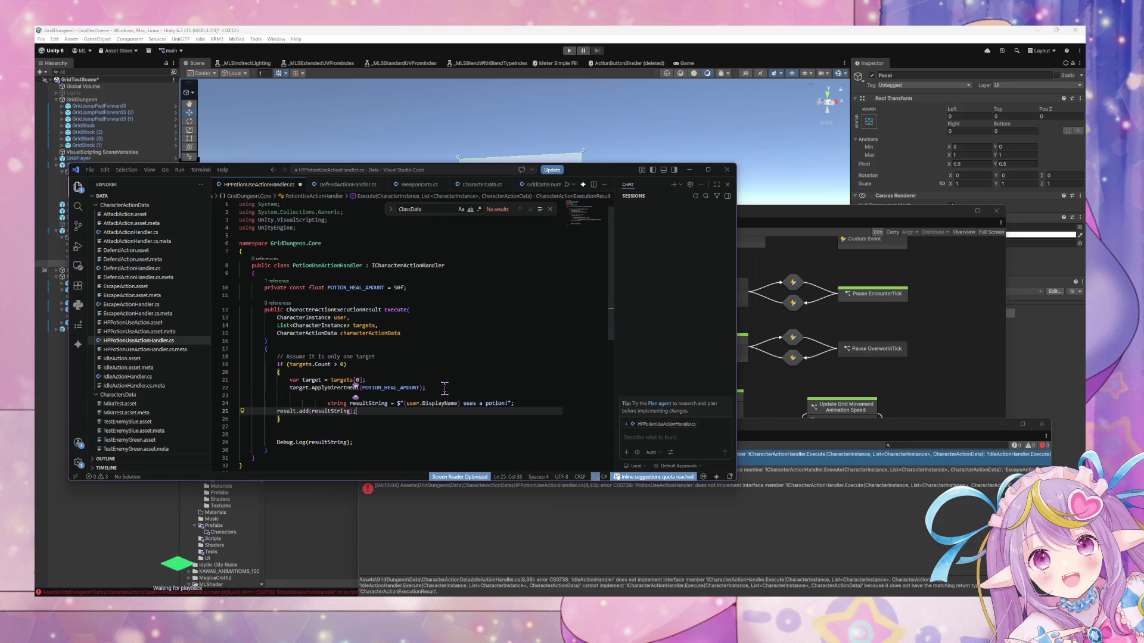
key(shift+alt+f)
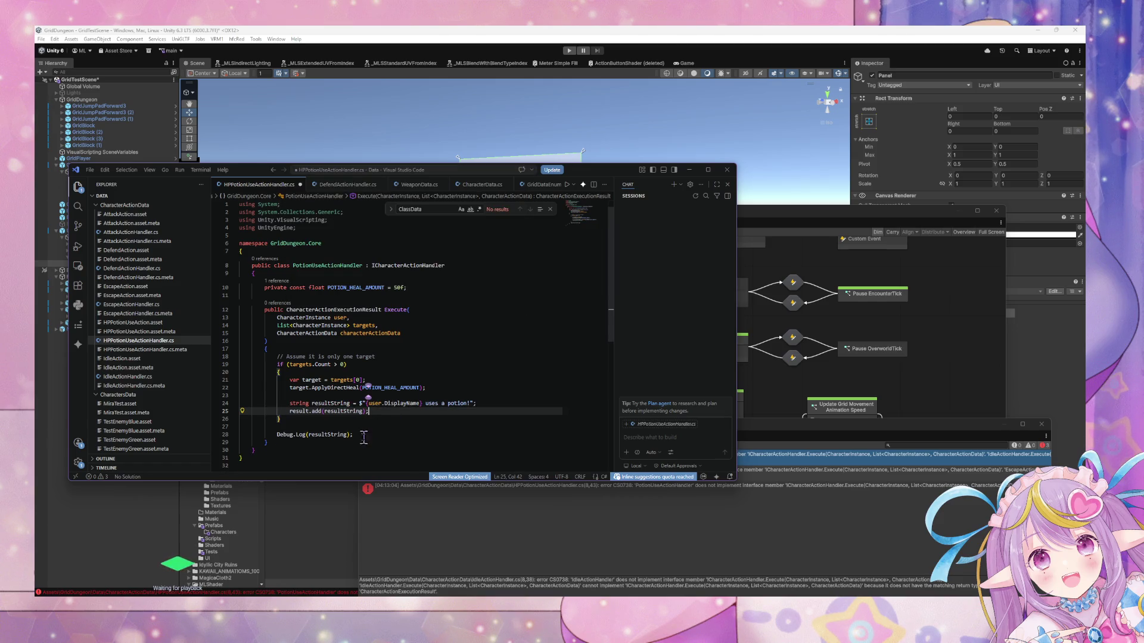
drag(364, 438, 197, 434)
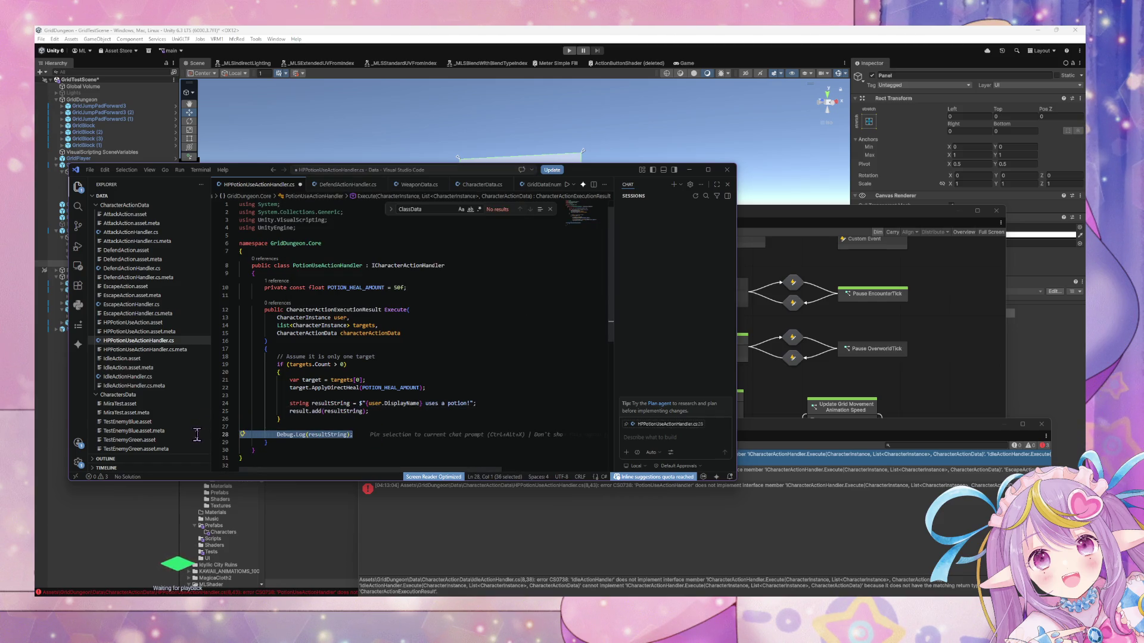
key(ctrl+x)
click(394, 406)
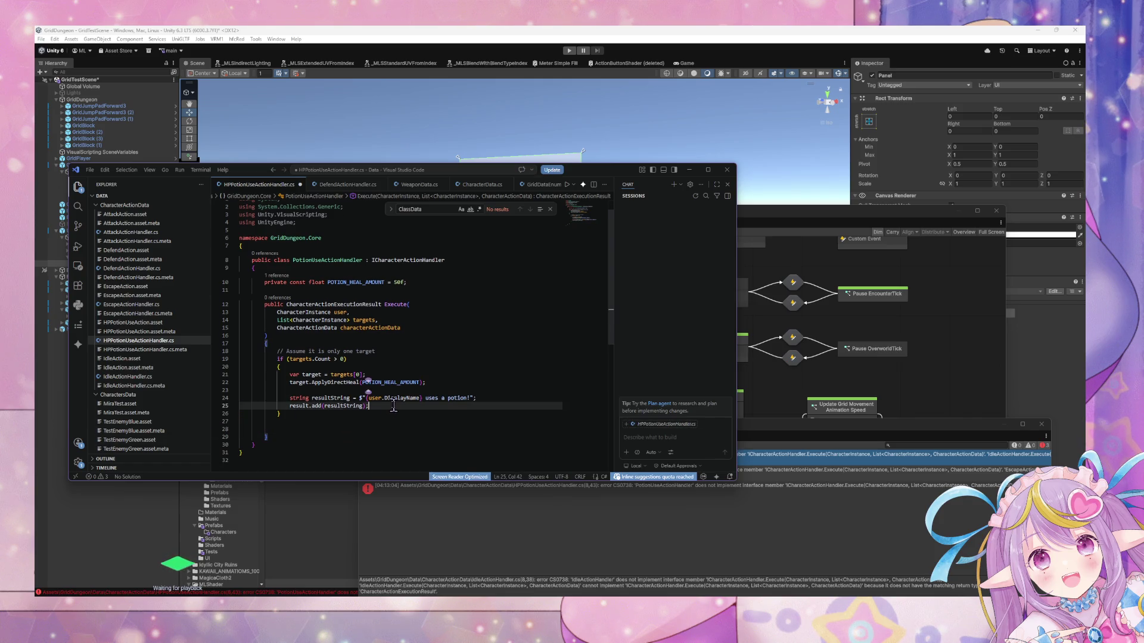
key(Return)
key(ctrl+v)
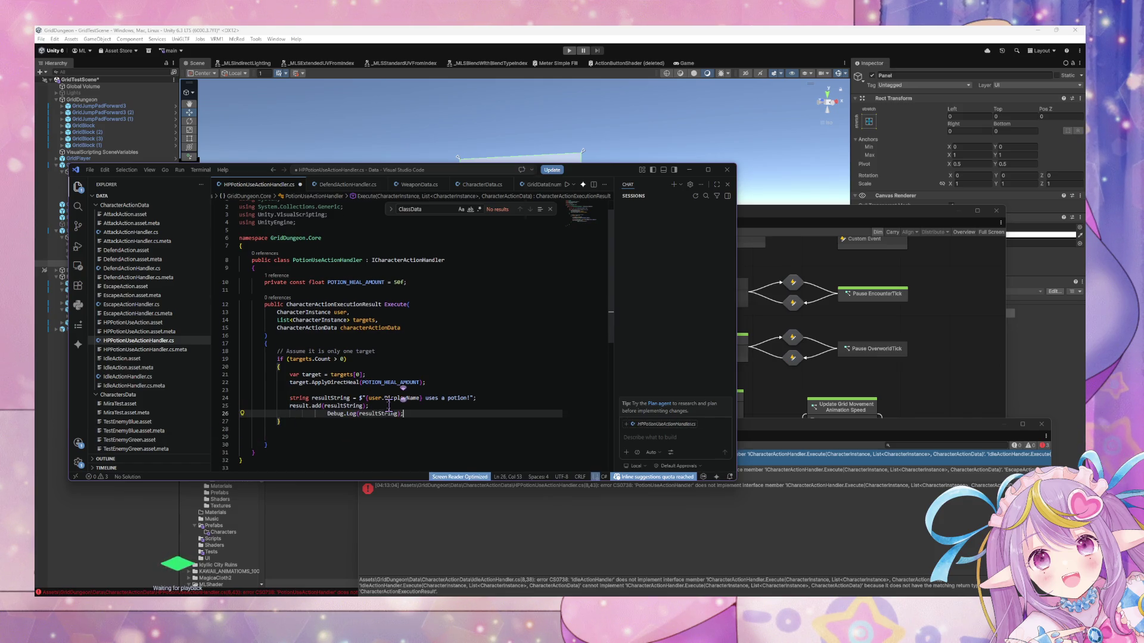
key(shift+alt+f)
Declare the result variable at the start of Execute, add return result; at the end, and save.
click(338, 337)
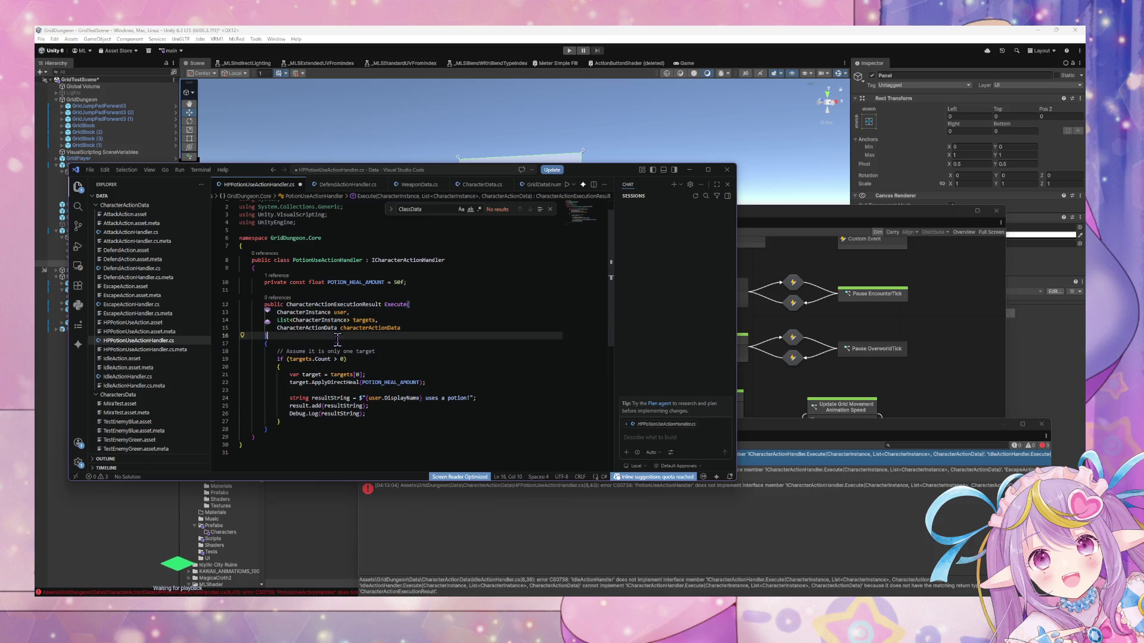
key(Down)
key(End)
key(Return)
key(ctrl+v)
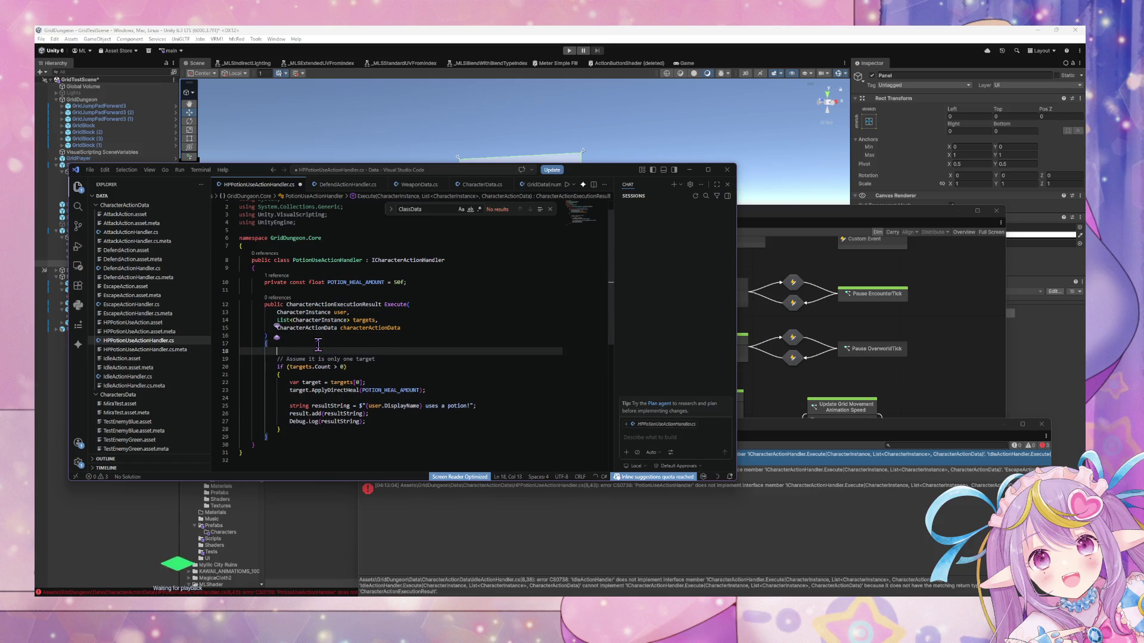
click(294, 437)
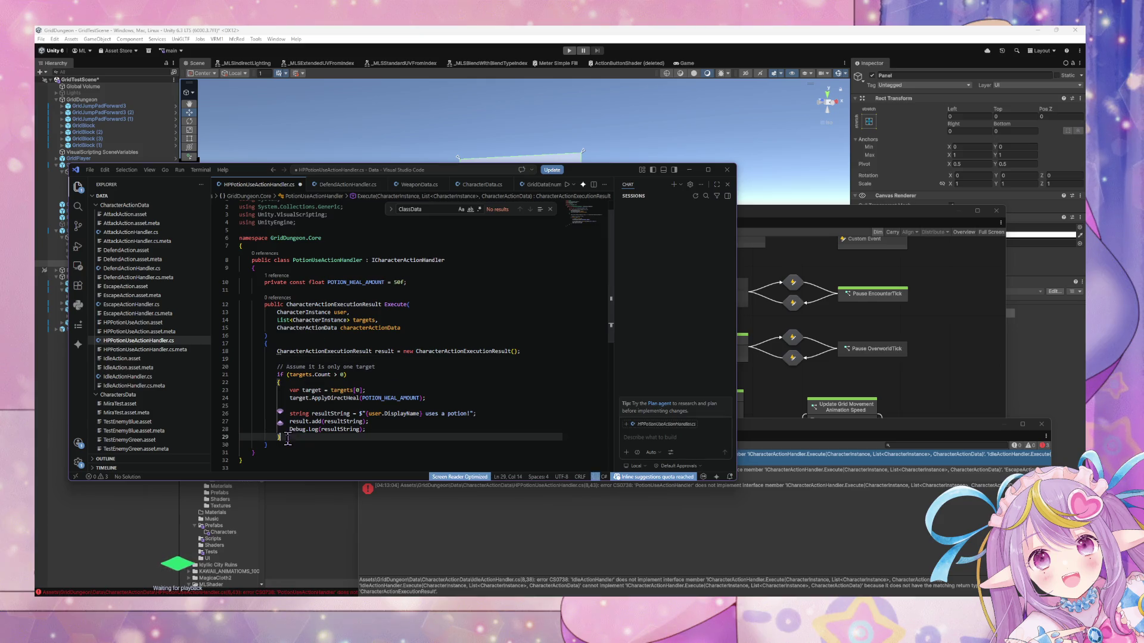
key(Return)
key(Return)
scroll(294, 434, down, 1)
text(retur)
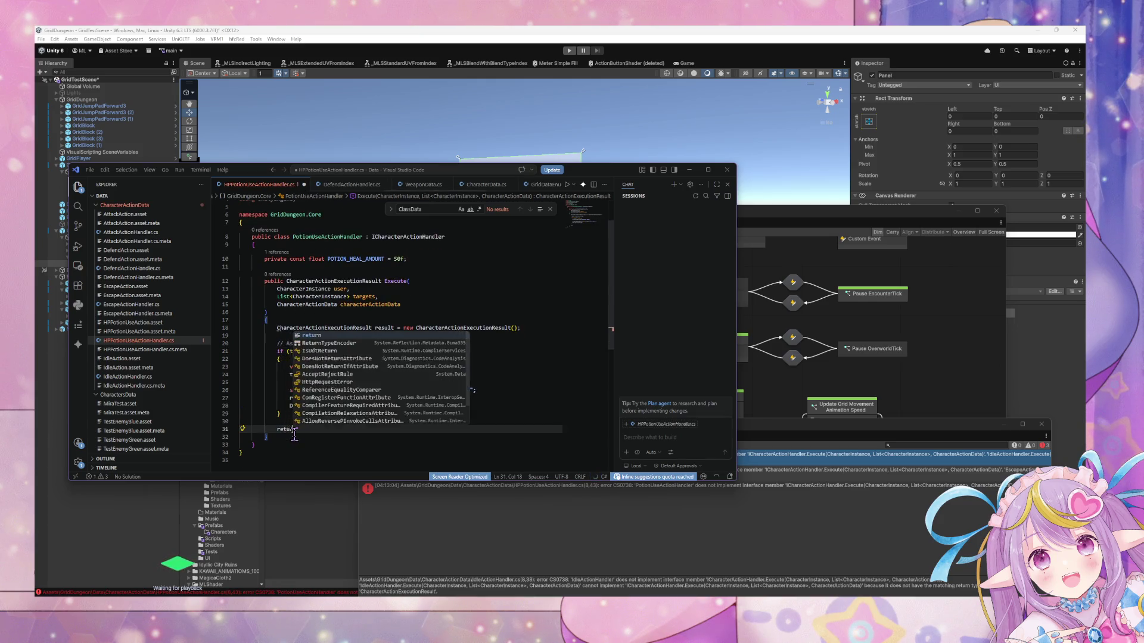
text(n result;)
key(ctrl+s)
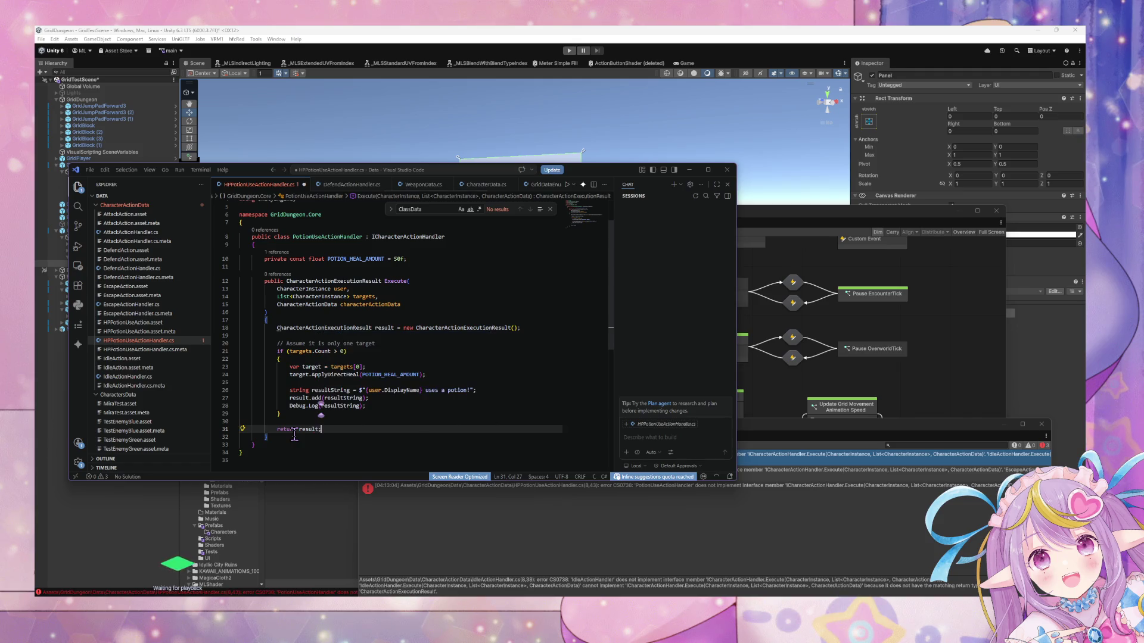
click(165, 305)
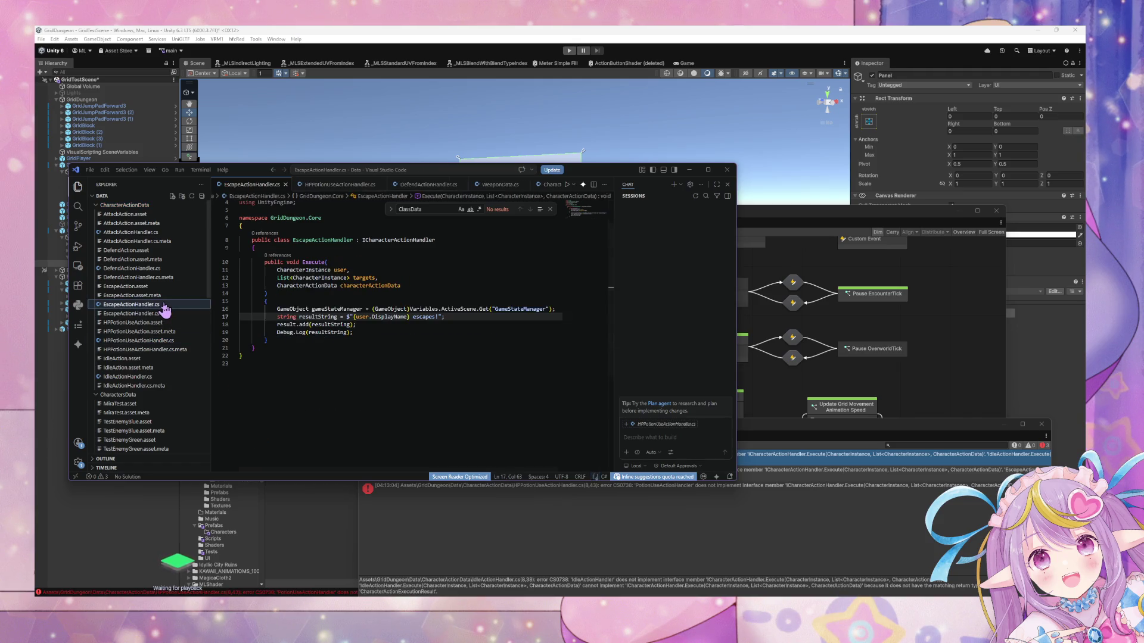
Add return result; after EscapeActionHandler's Debug.Log line.
click(379, 333)
key(Return)
key(Return)
text(return )
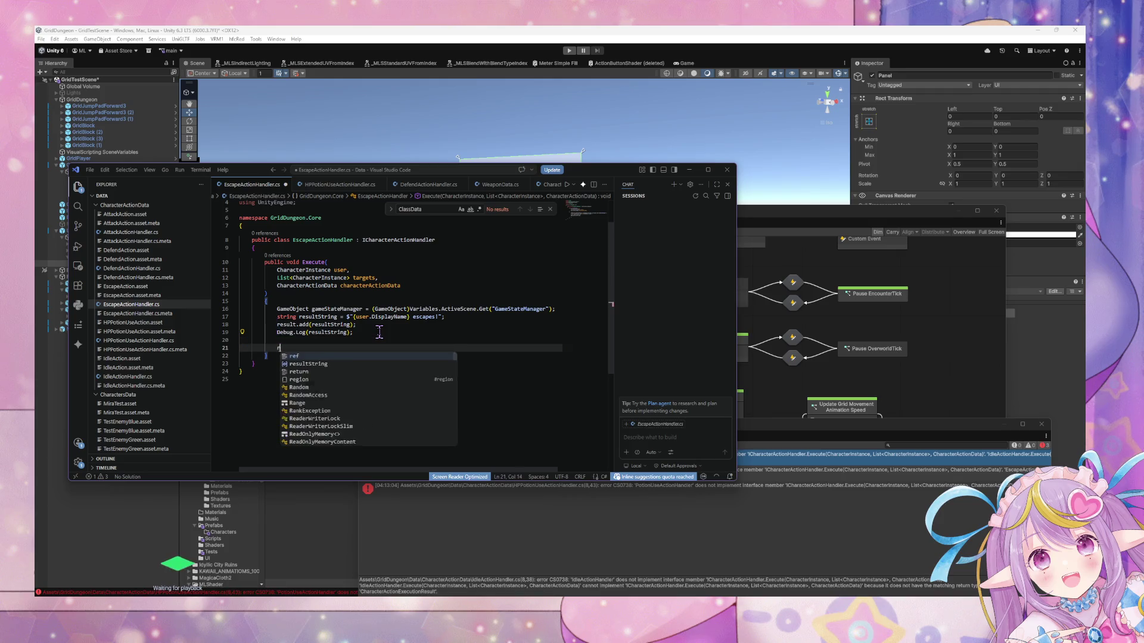
text(re)
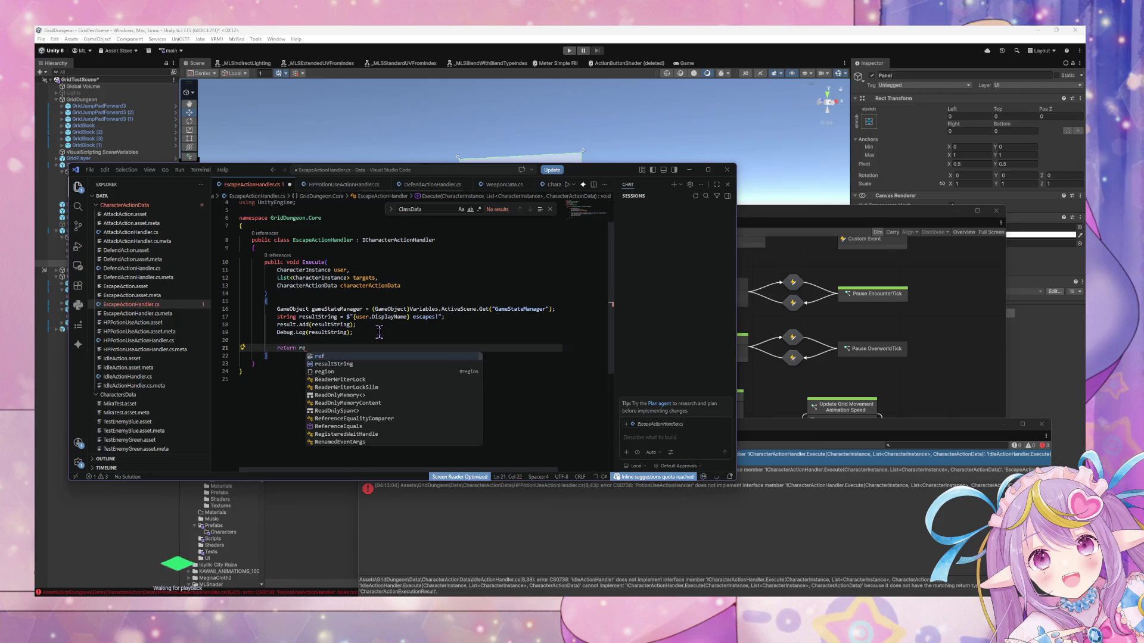
key(Down)
key(Tab)
text(;)
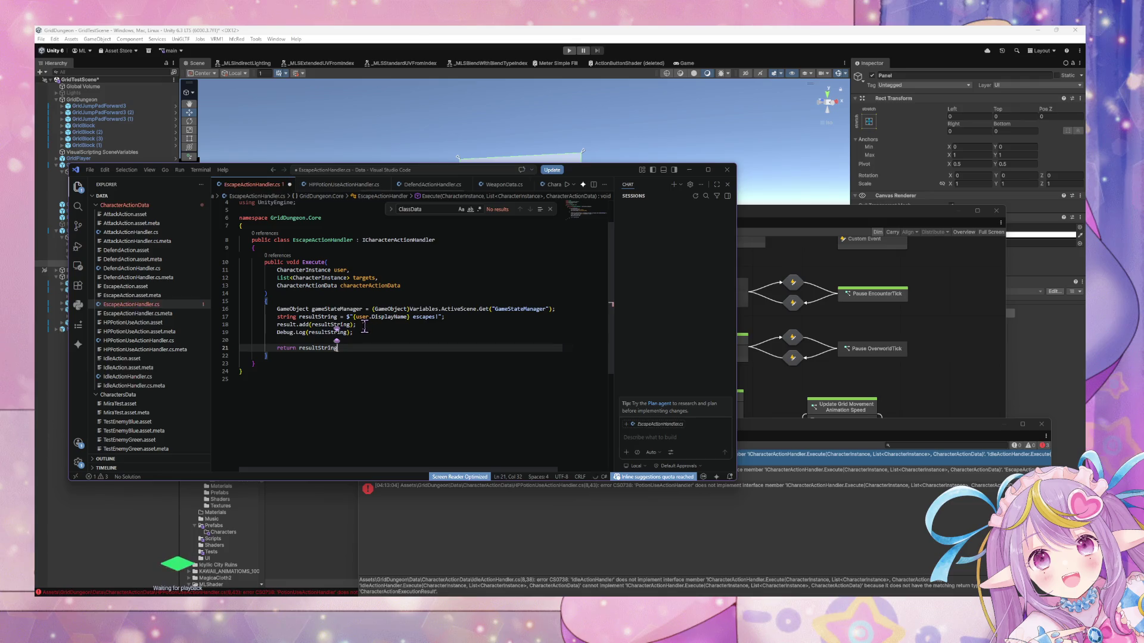
key(BackSpace)
key(BackSpace)
key(BackSpace)
text(;)
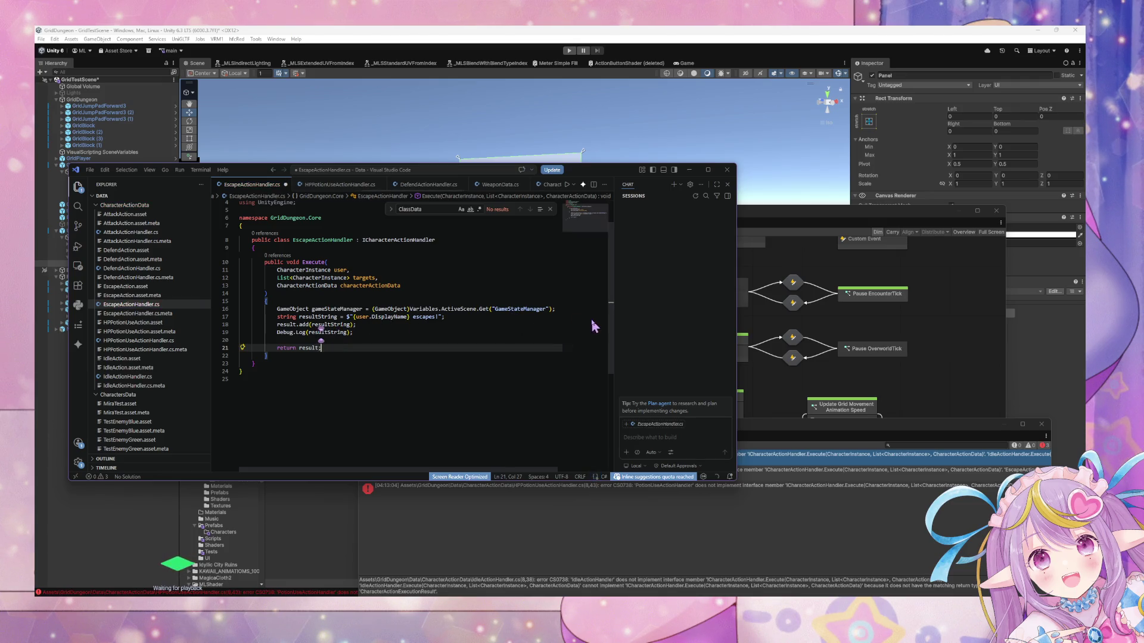
Make Execute return CharacterActionExecutionResult, declare a new result instance at its start, and save.
click(557, 307)
double_click(294, 262)
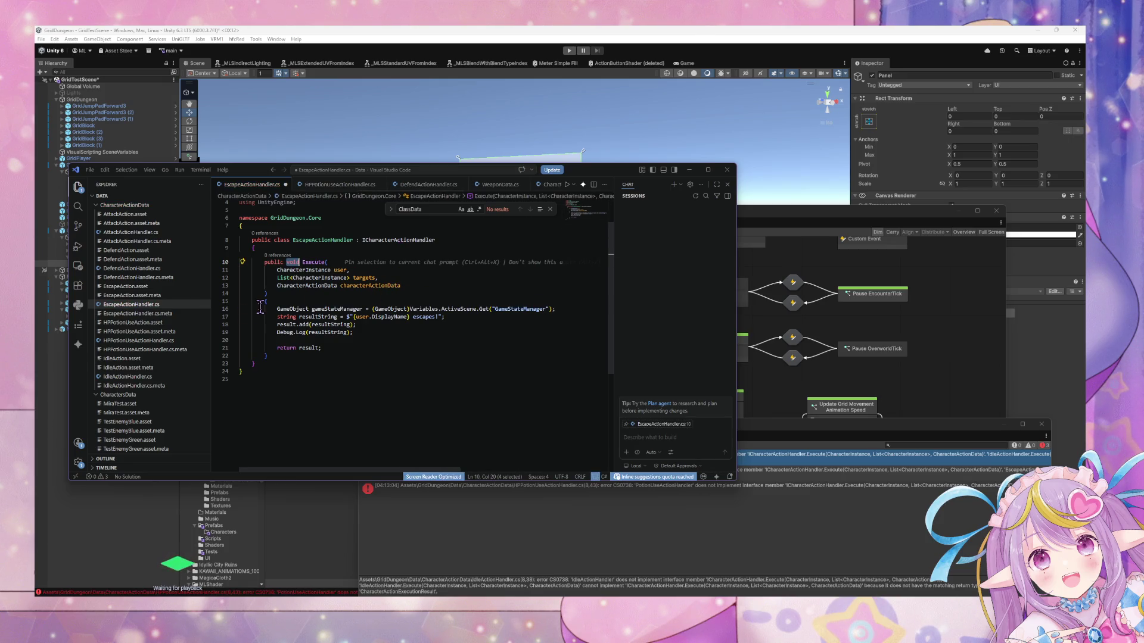
text(Character)
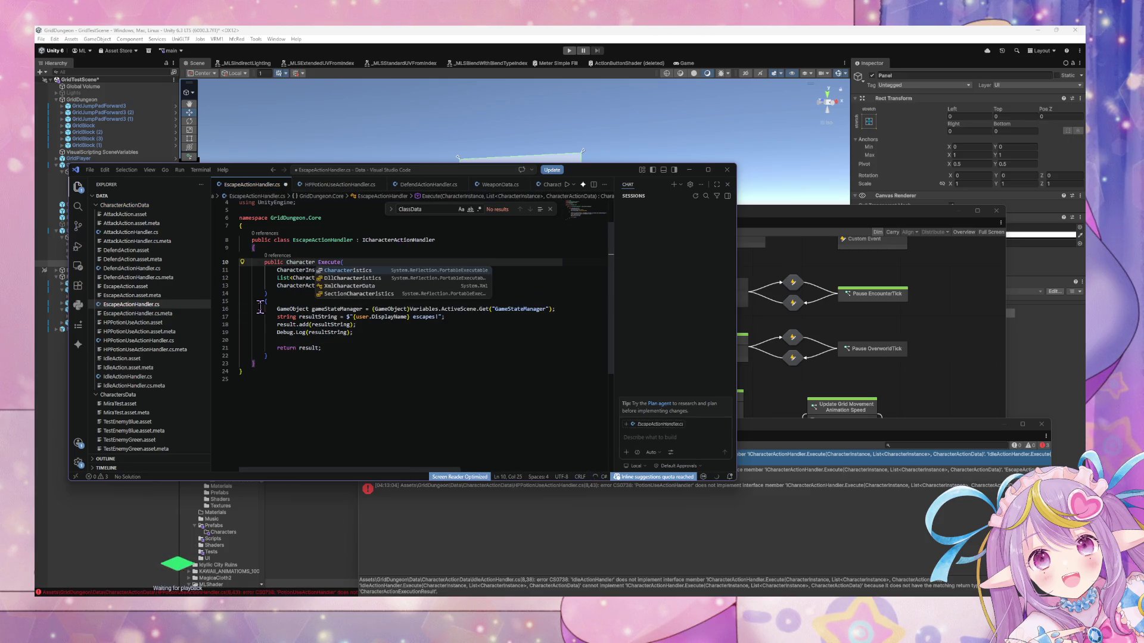
text(ActionExecutionResult)
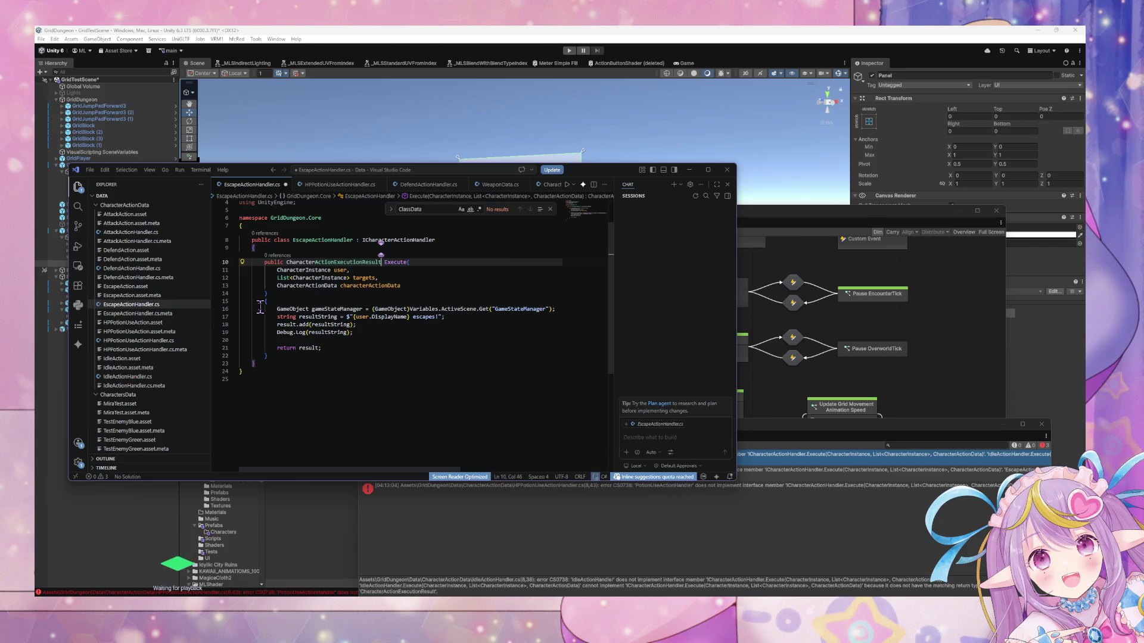
double_click(322, 262)
key(ctrl+c)
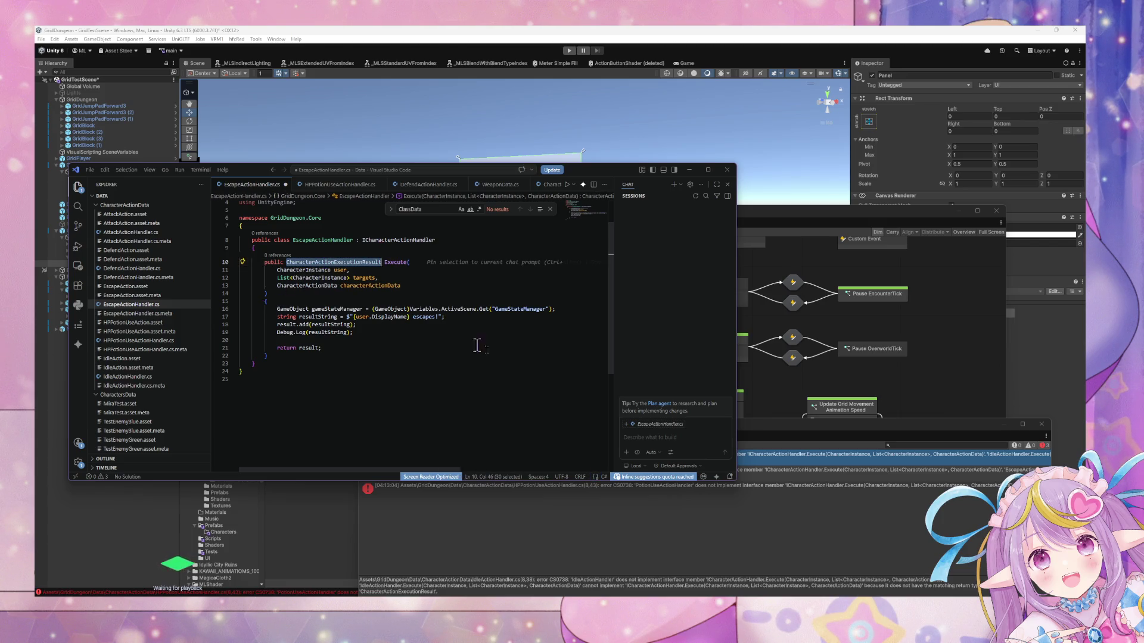
click(558, 309)
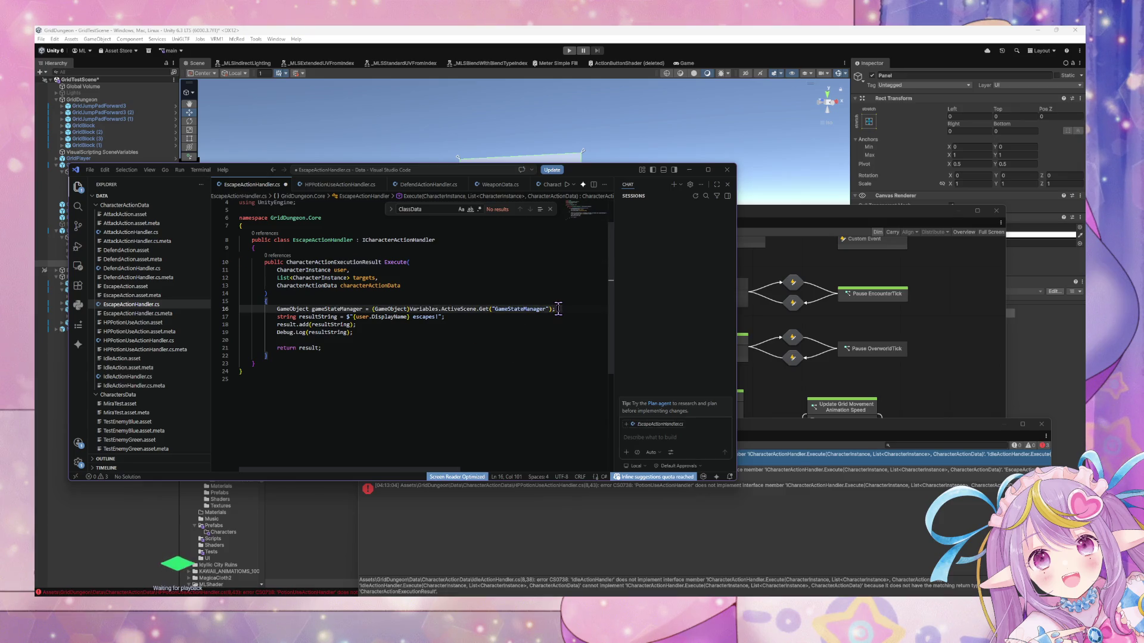
key(ctrl+shift+Return)
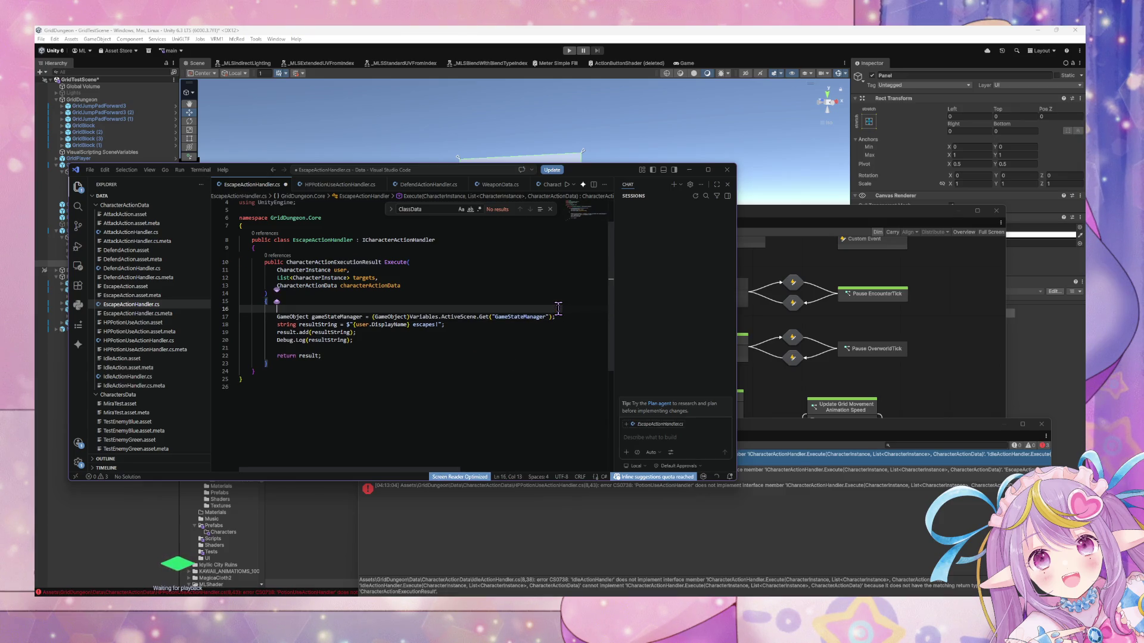
key(ctrl+v)
text(result)
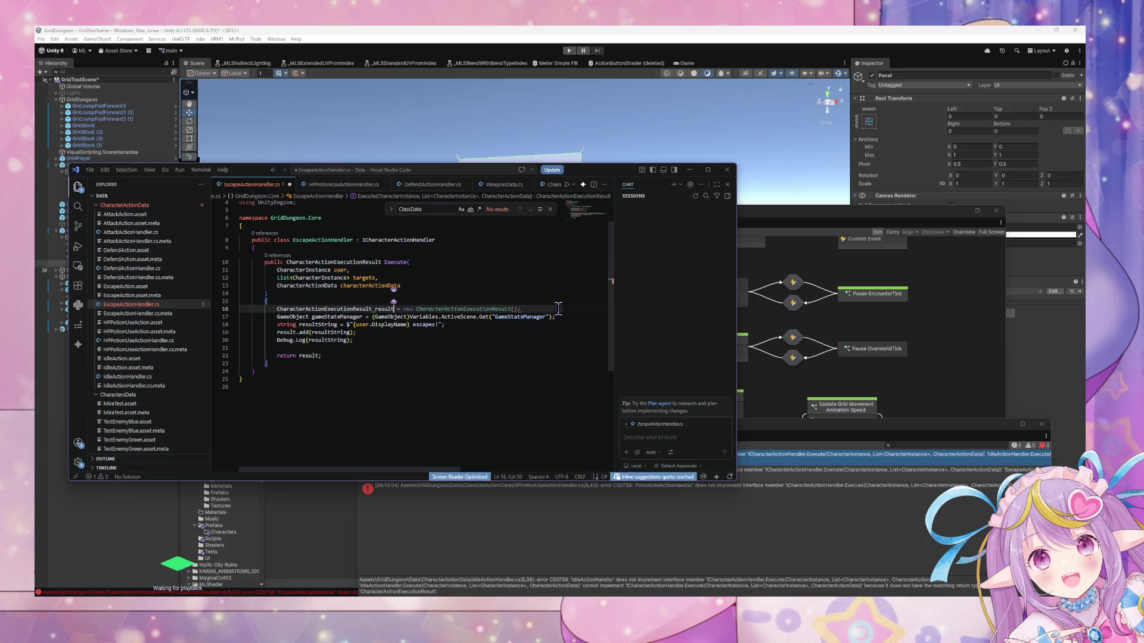
key(Tab)
key(ctrl+s)
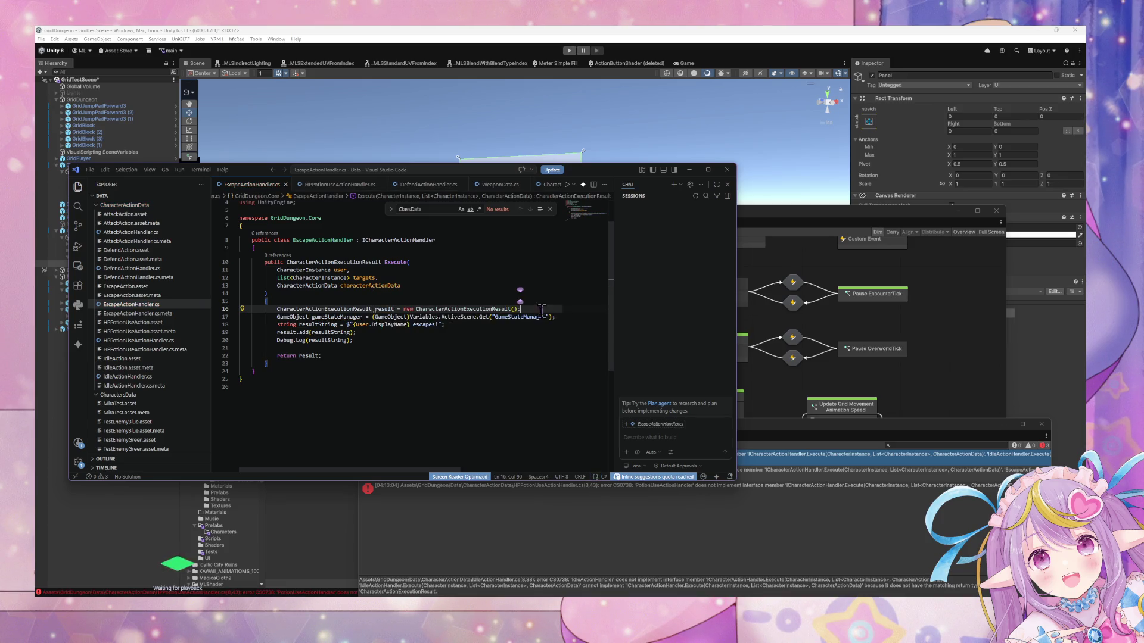
Compare the Defend, HPPotionUse, Idle, Escape and Attack handler files.
click(154, 269)
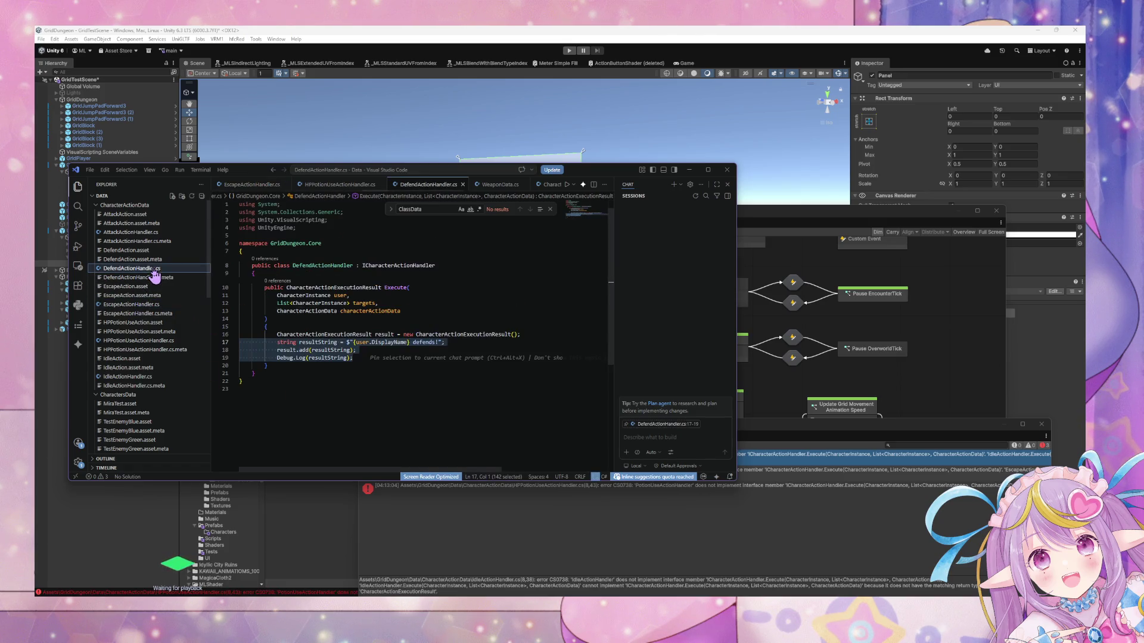
click(142, 342)
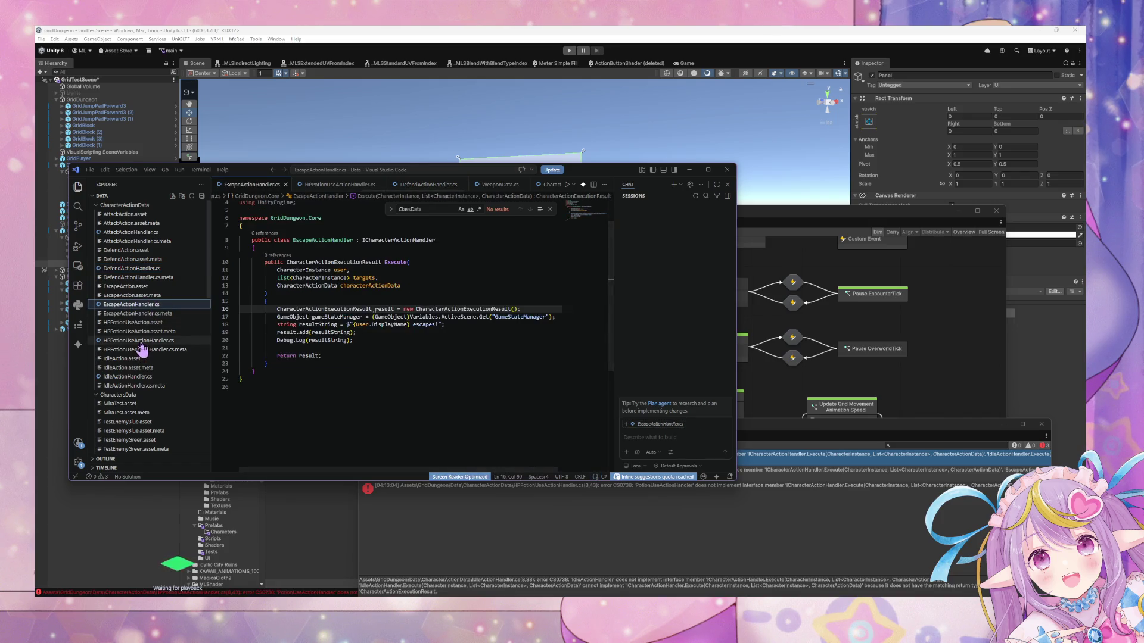
click(146, 377)
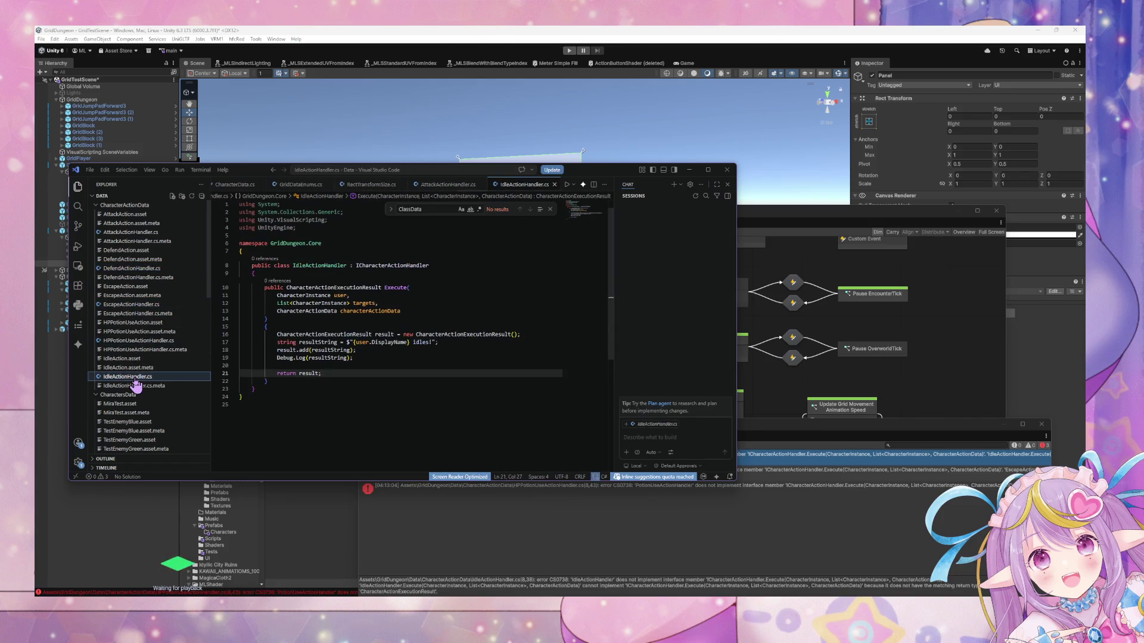
click(381, 375)
click(158, 342)
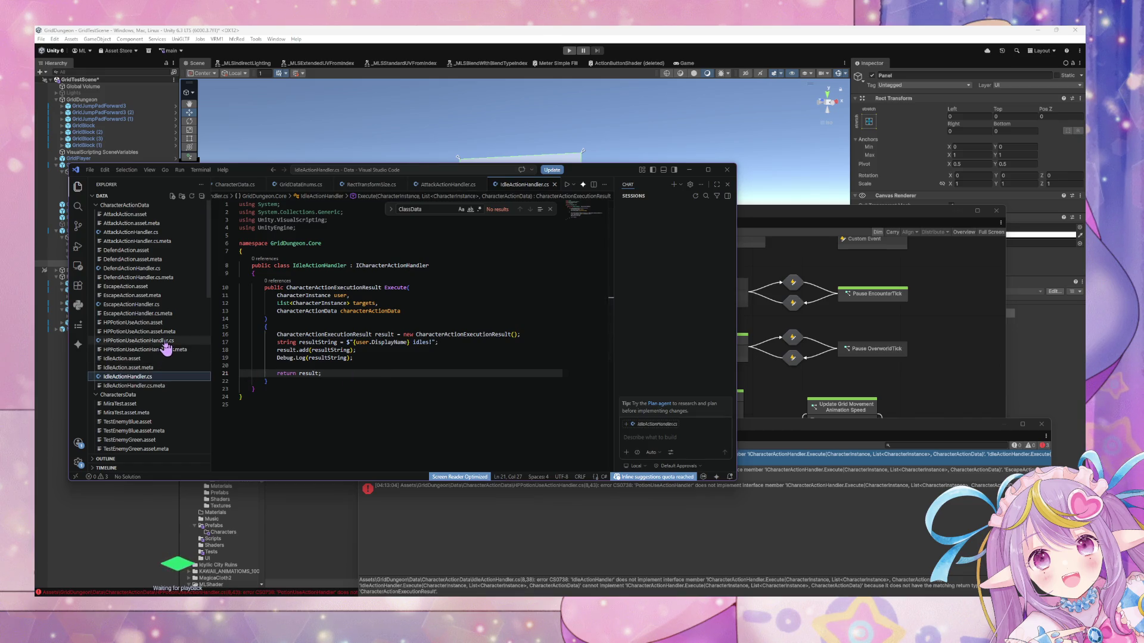
click(151, 307)
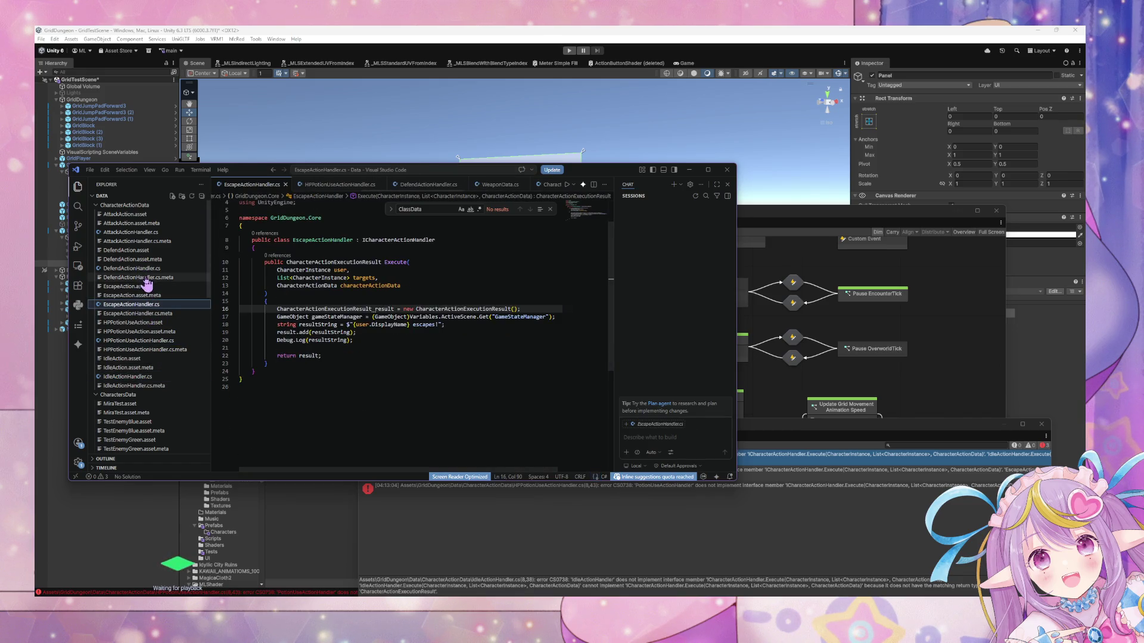
click(142, 268)
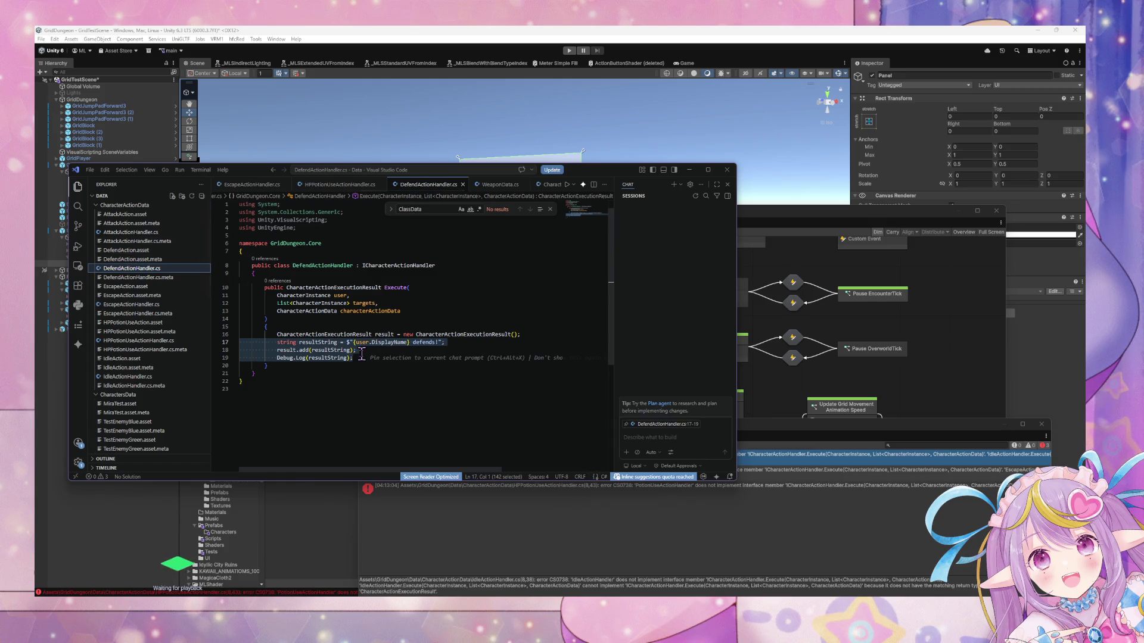
click(133, 233)
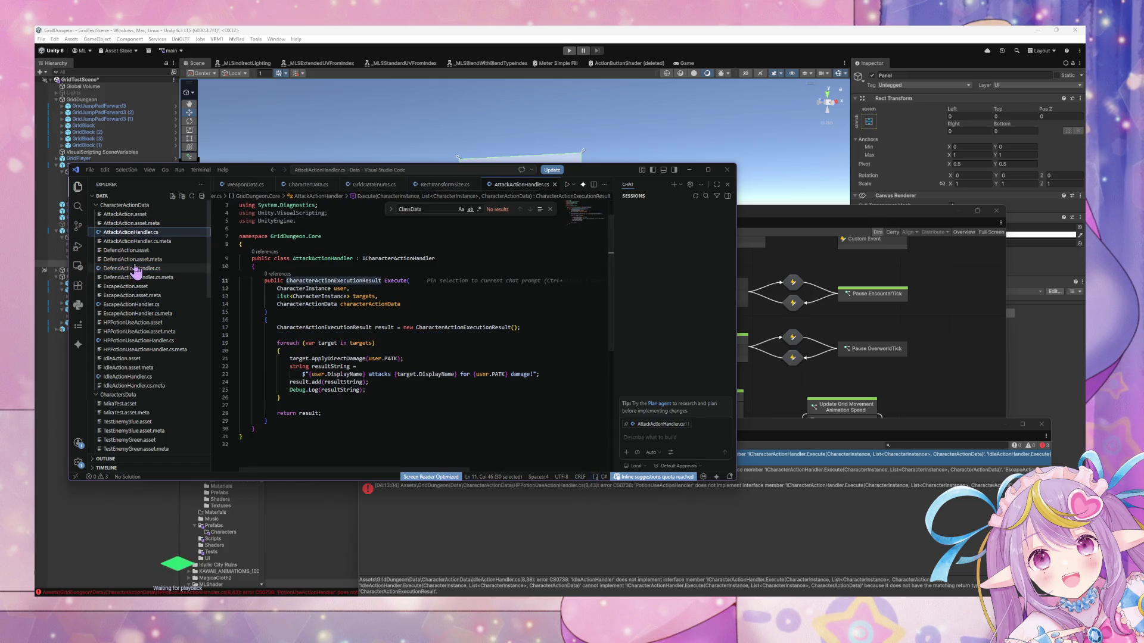
Start typing return result; after DefendActionHandler's logging line.
click(134, 269)
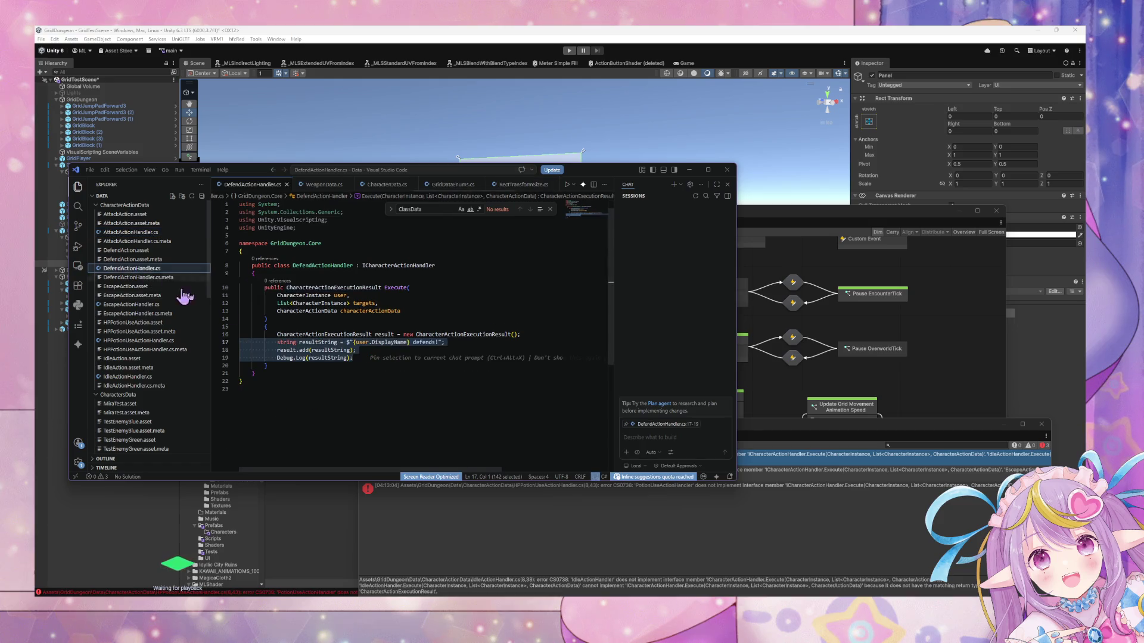
click(359, 360)
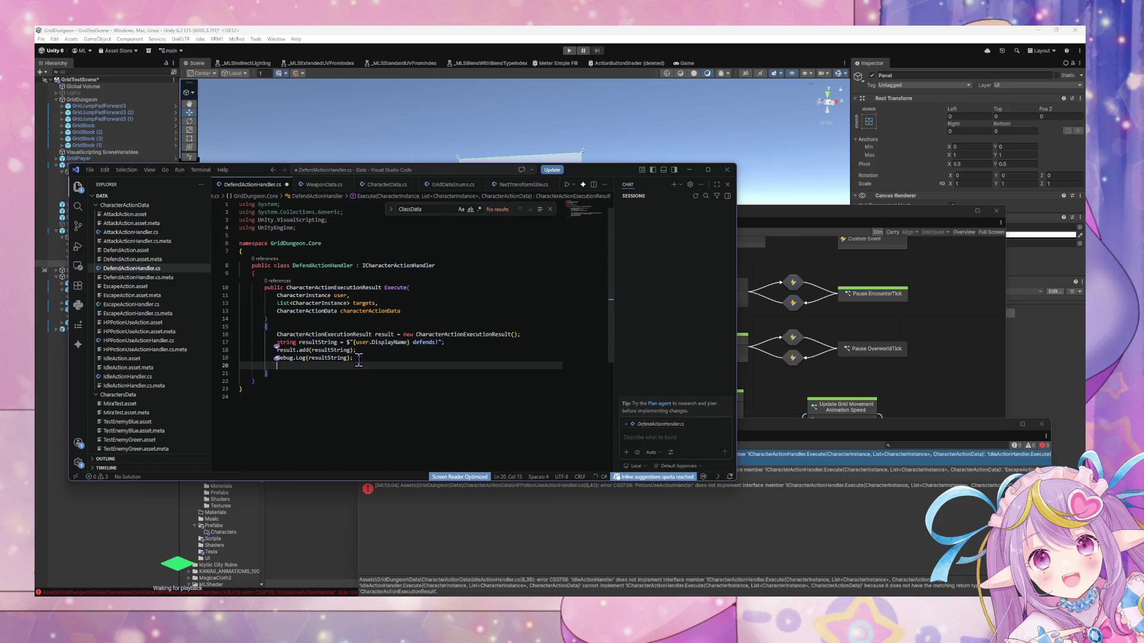
text(r)
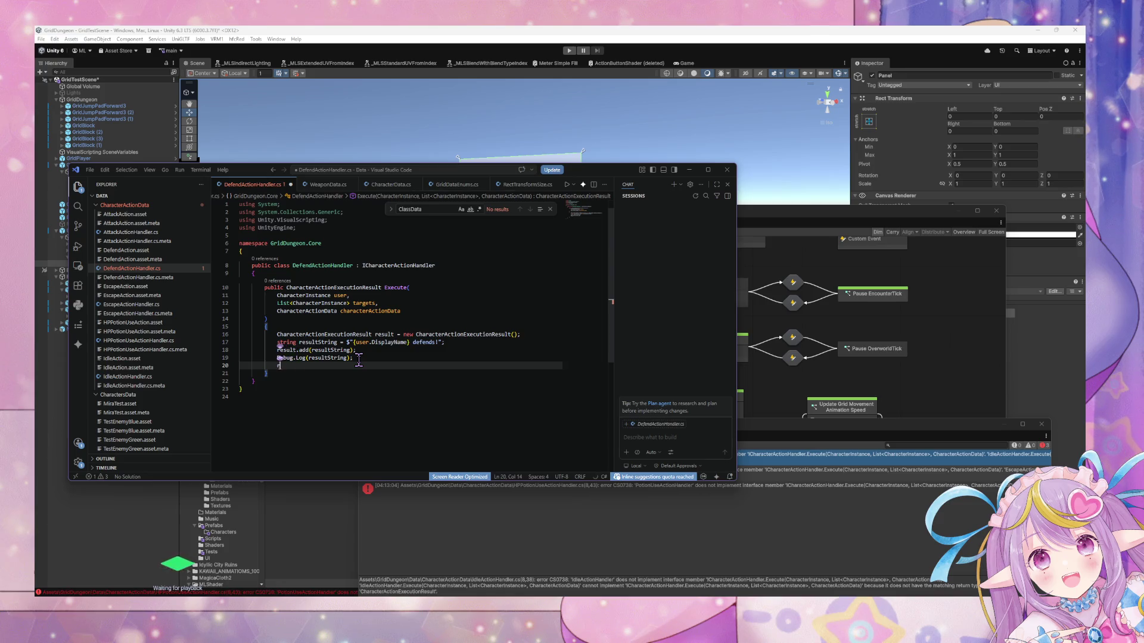
text(eetyeturn res)
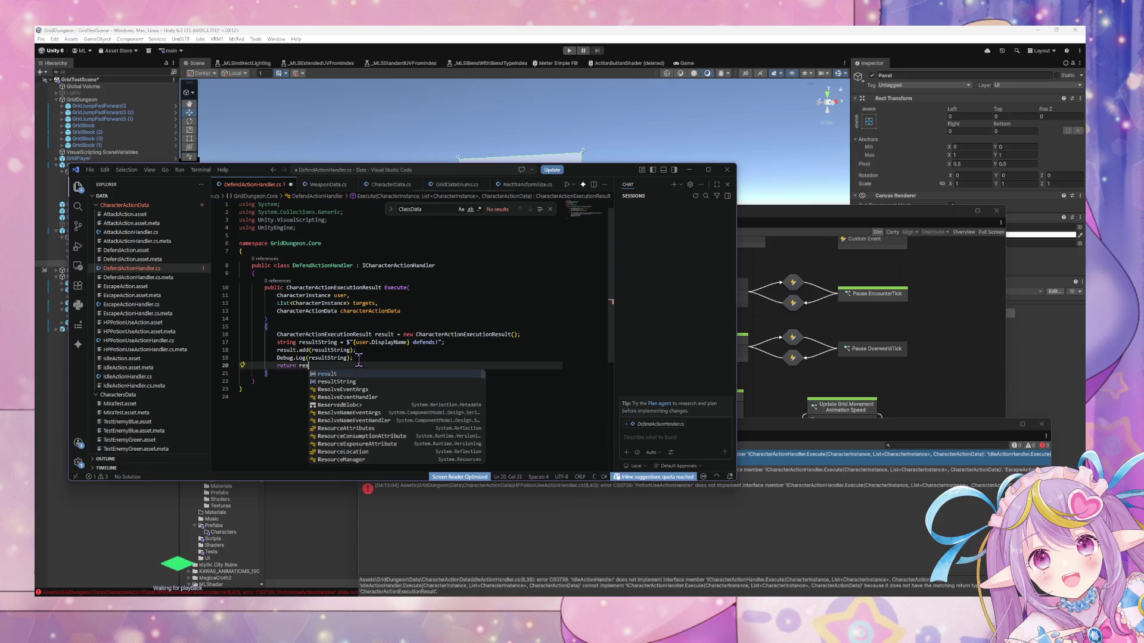
text(ult;)
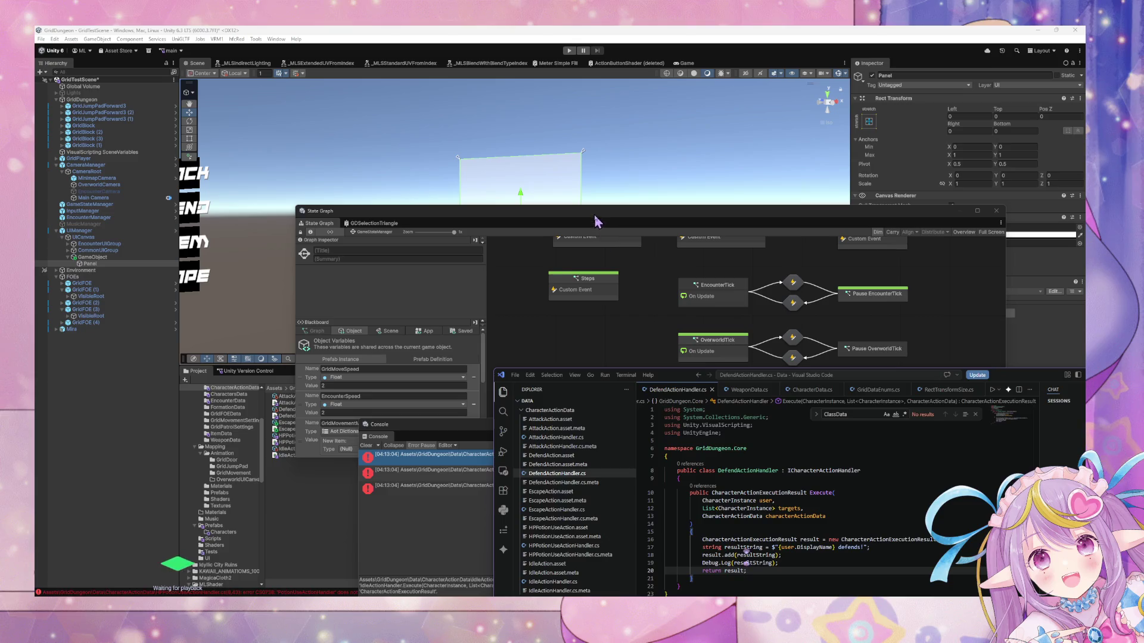
Let Unity recompile, then return to DefendActionHandler and widen the code window over Unity.
click(597, 222)
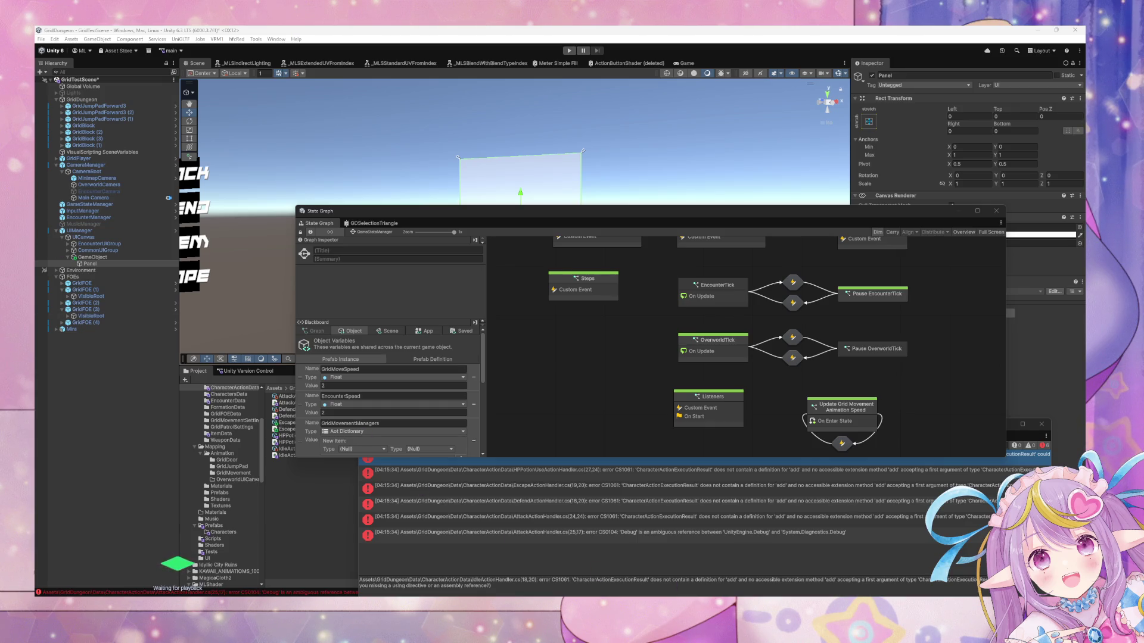
key(alt+Tab)
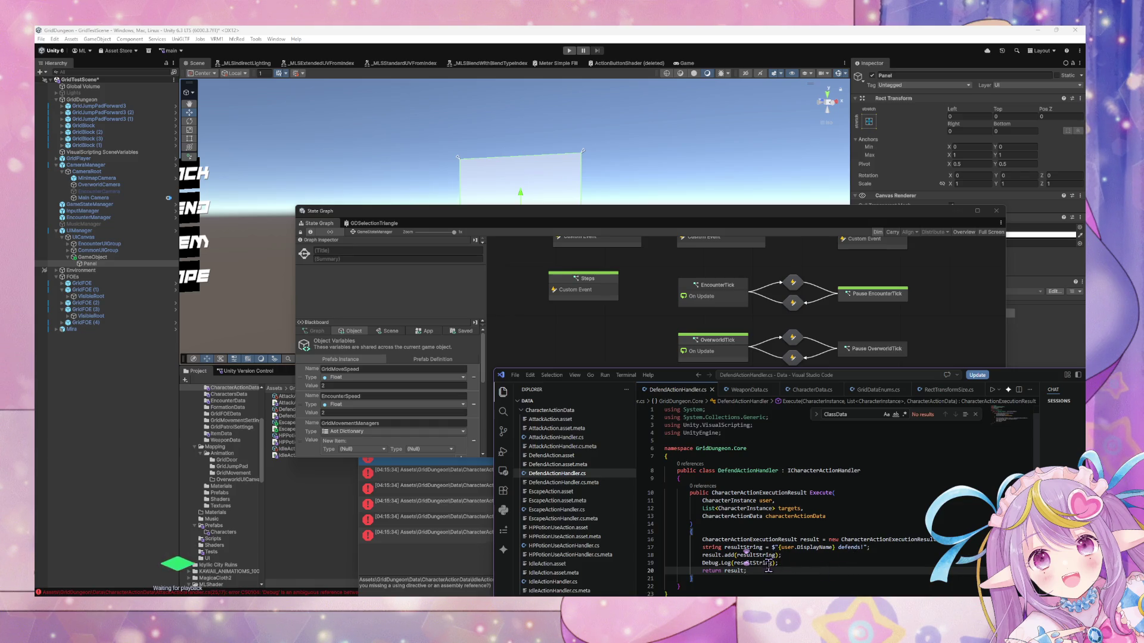
click(724, 555)
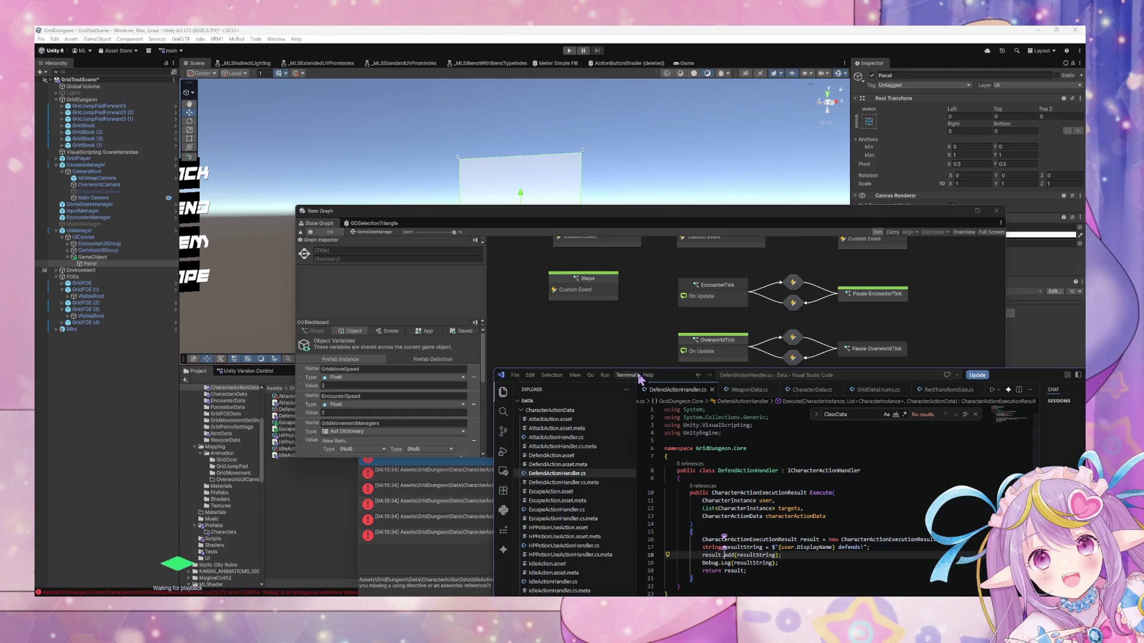
drag(661, 380, 435, 235)
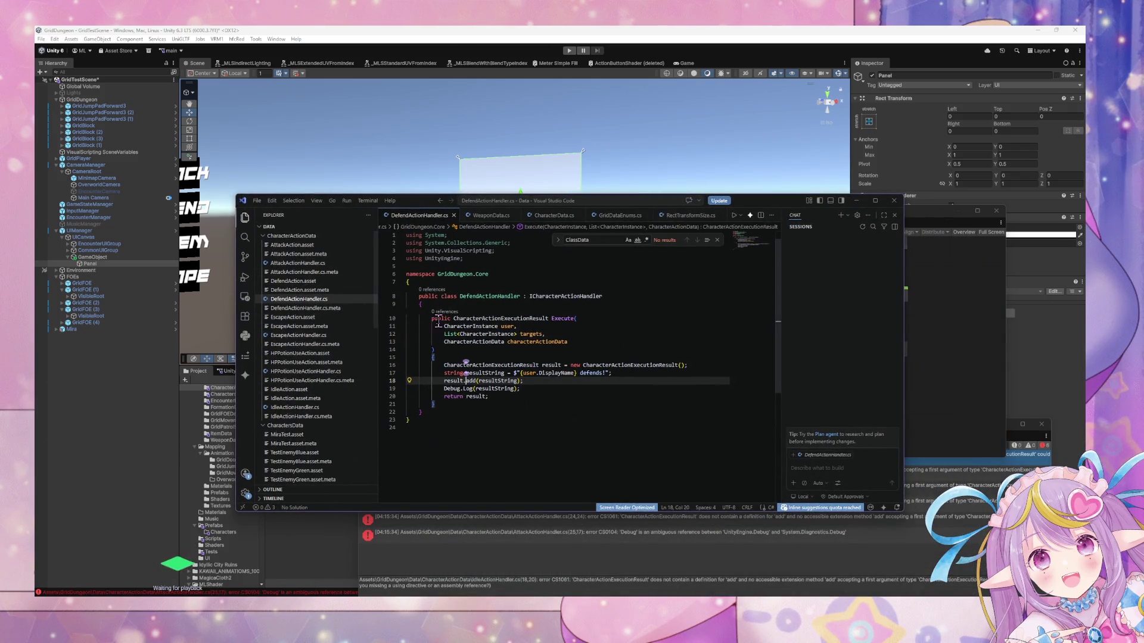
Search the project for CharacterActionExecutionResult and open its use in CharacterActionData.cs.
double_click(514, 318)
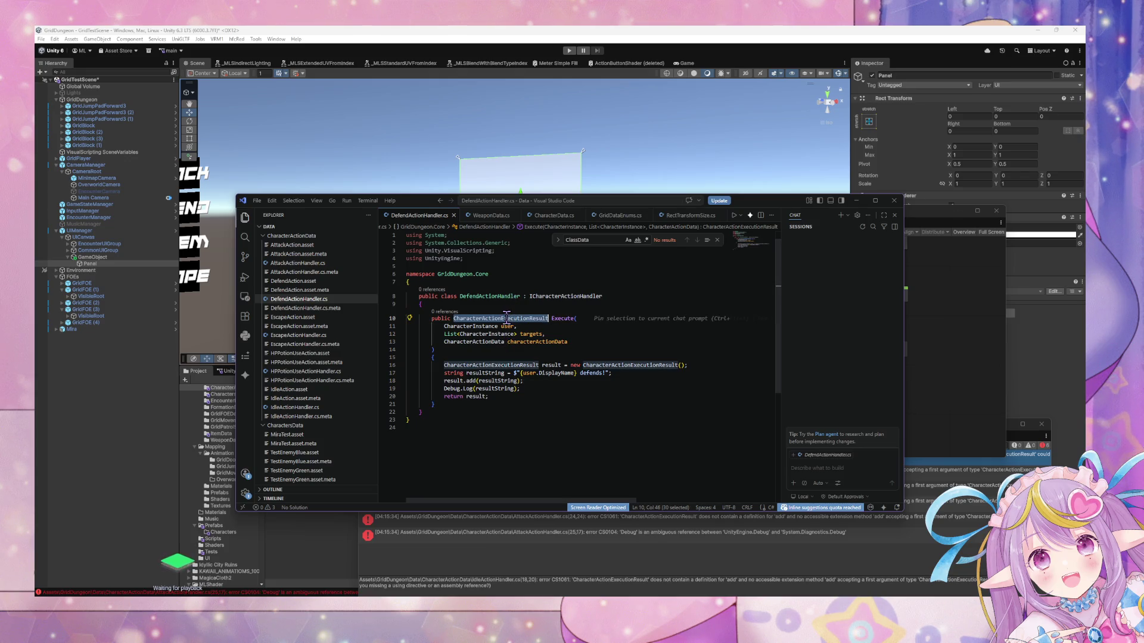
click(250, 237)
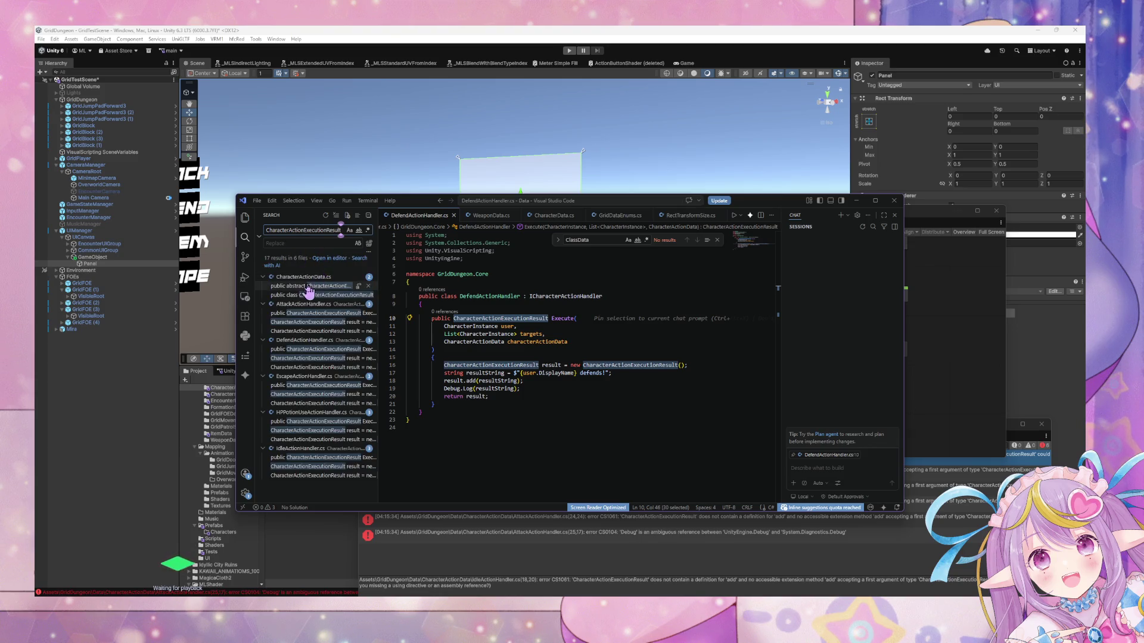
click(310, 286)
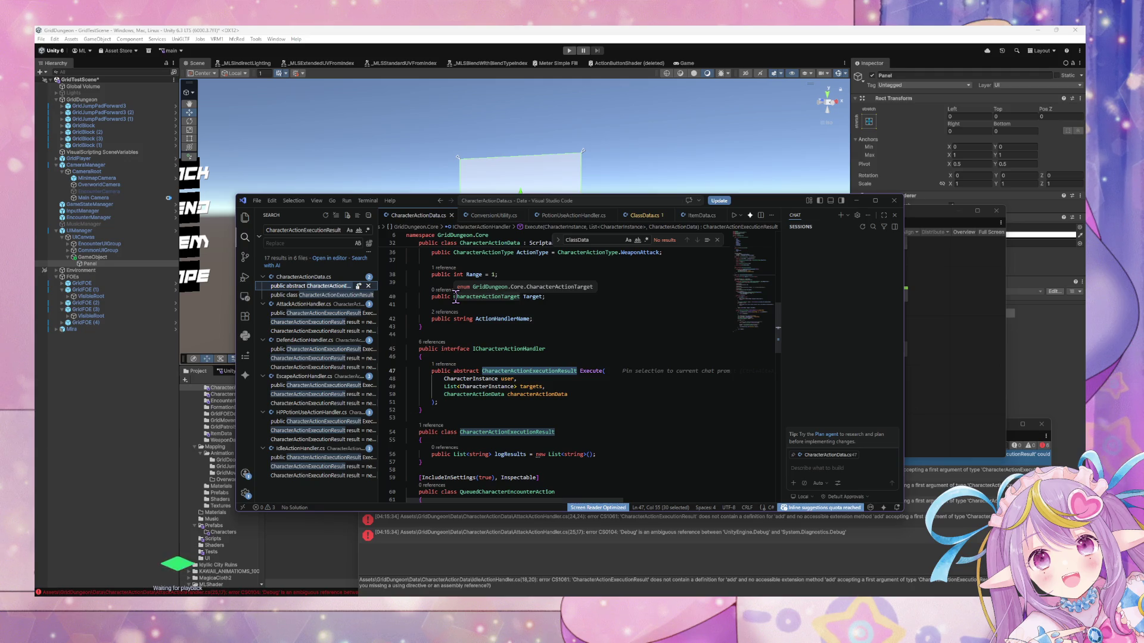
Rename the logResults field in CharacterActionData.cs to ActionLog and save the file.
double_click(510, 455)
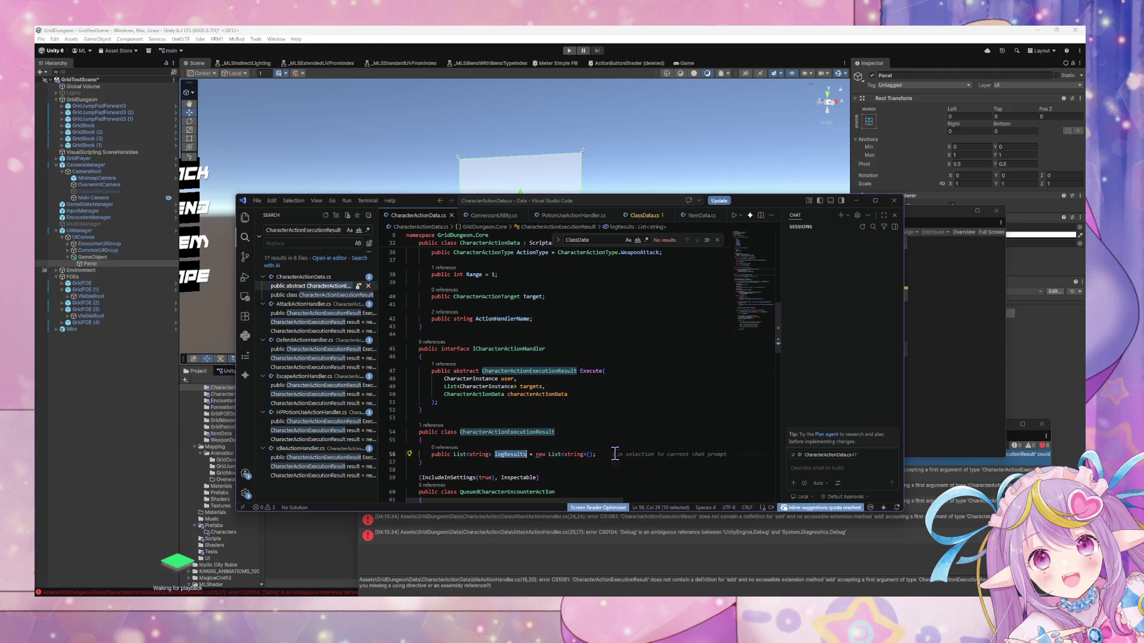
click(514, 454)
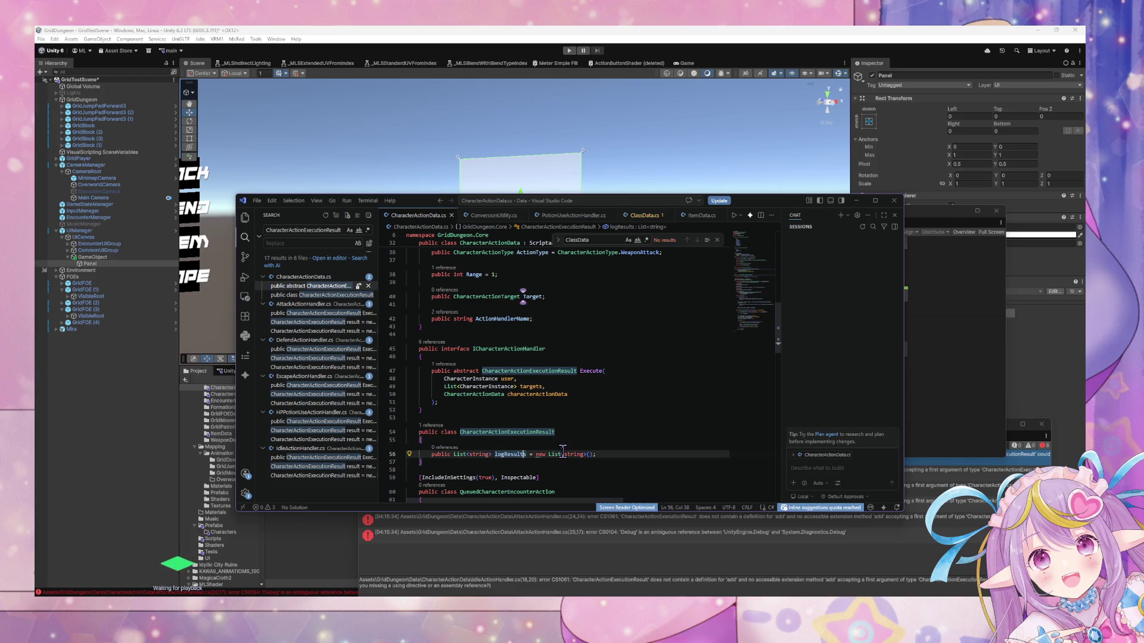
key(BackSpace)
key(BackSpace)
key(BackSpace)
key(Delete)
text(ad)
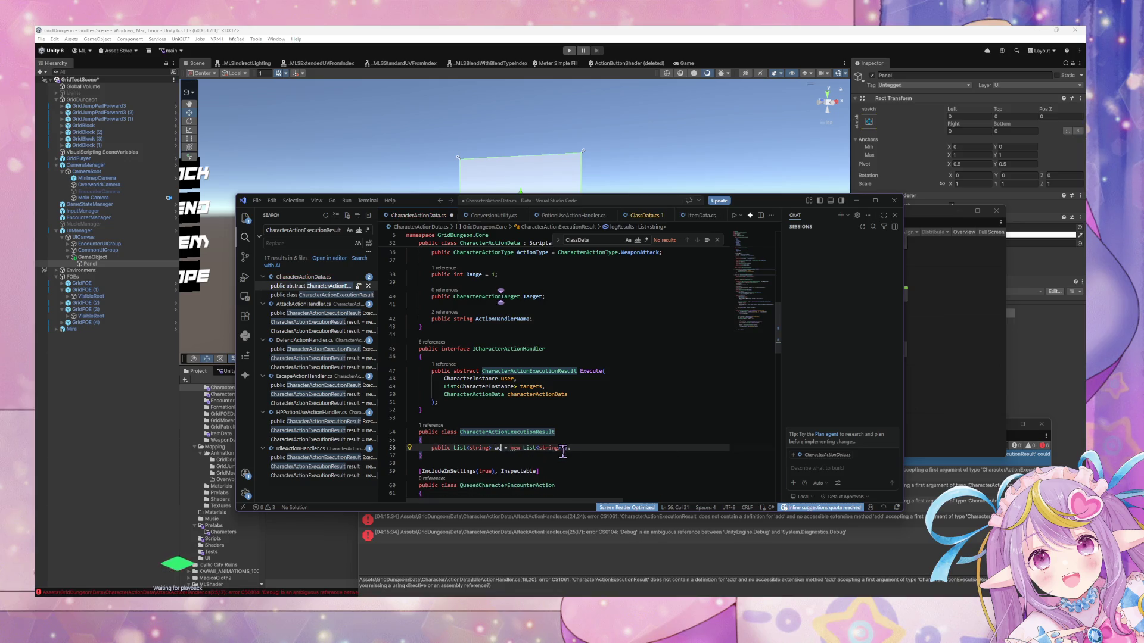
text(tion)
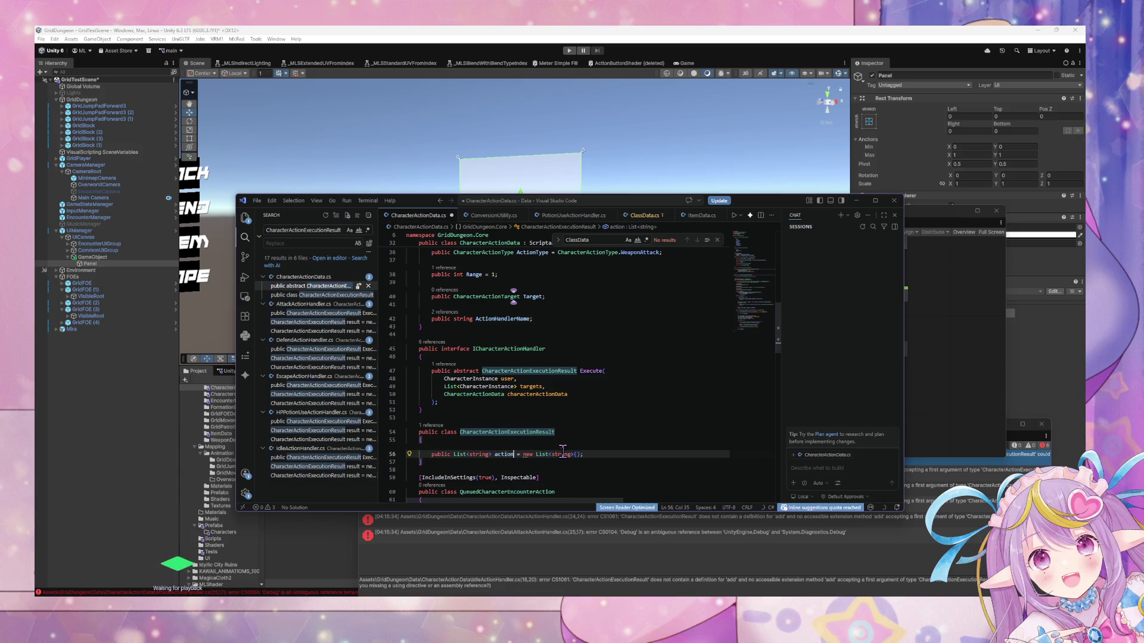
text(Log)
click(503, 454)
key(Left)
key(BackSpace)
text(A)
key(ctrl+s)
double_click(505, 454)
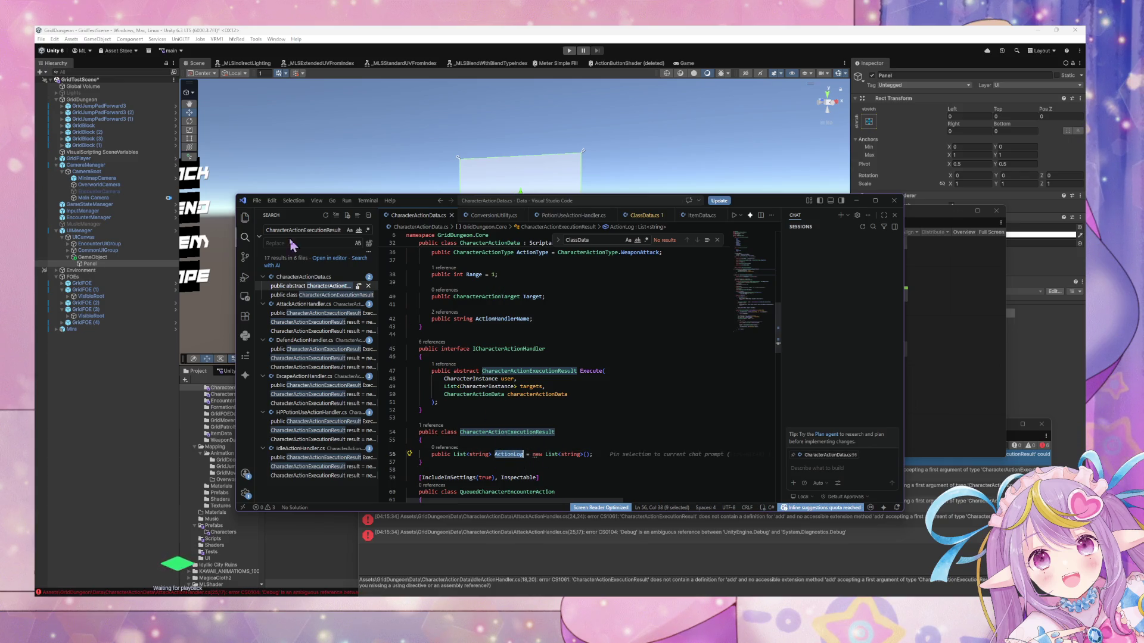
Replace all 5 result.add calls across the project with result.ActionLog.Add.
double_click(305, 230)
text(resu)
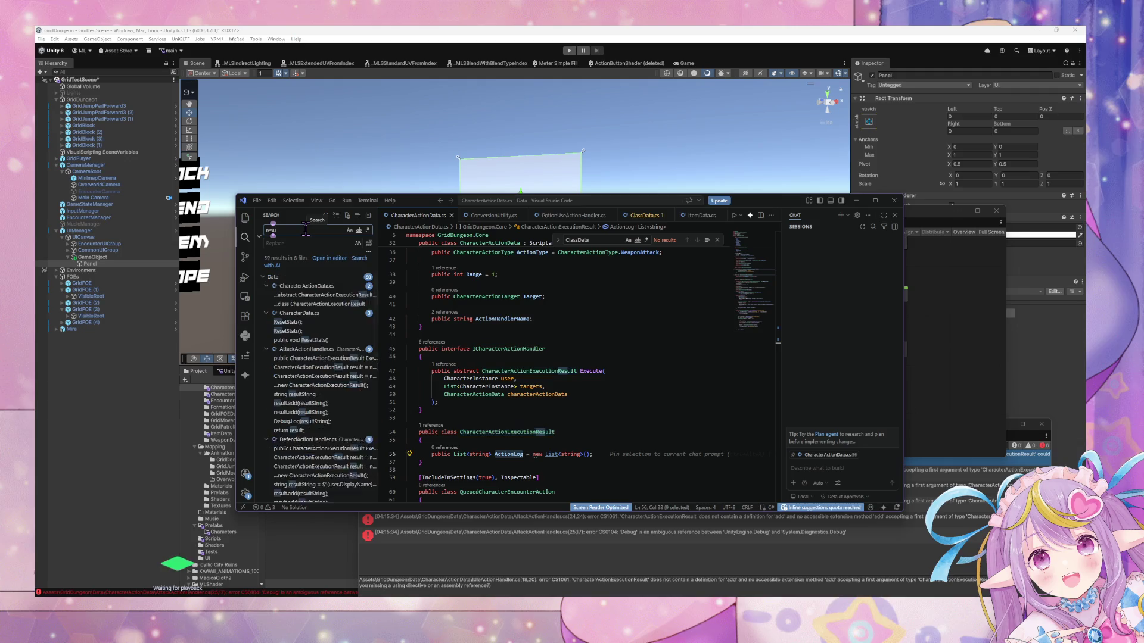
text(lts)
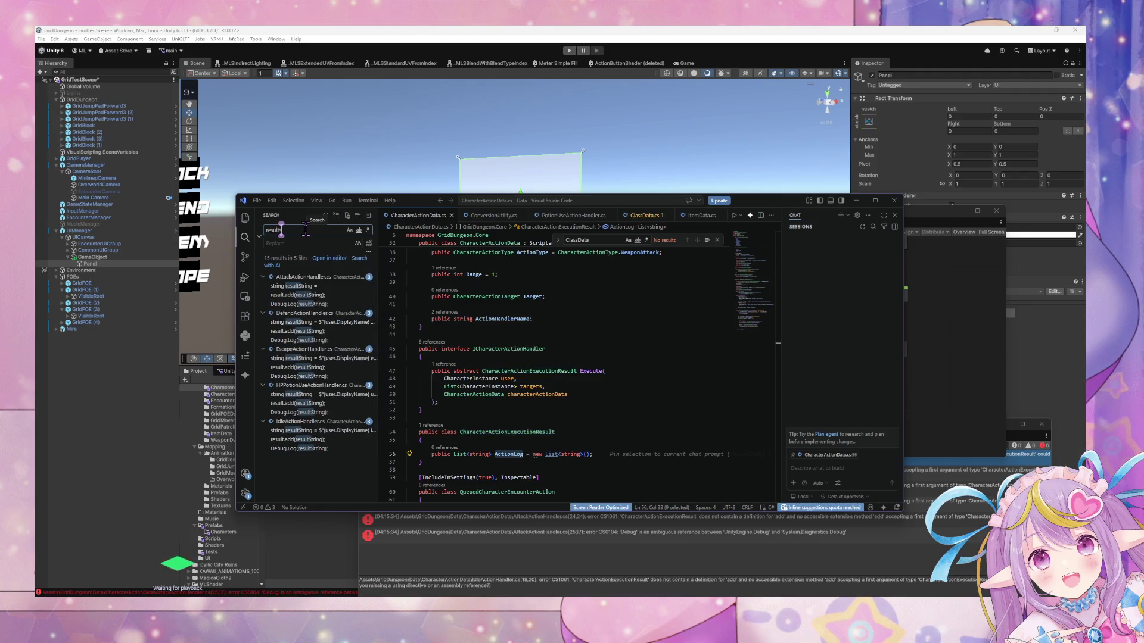
text(.)
key(BackSpace)
text(dd)
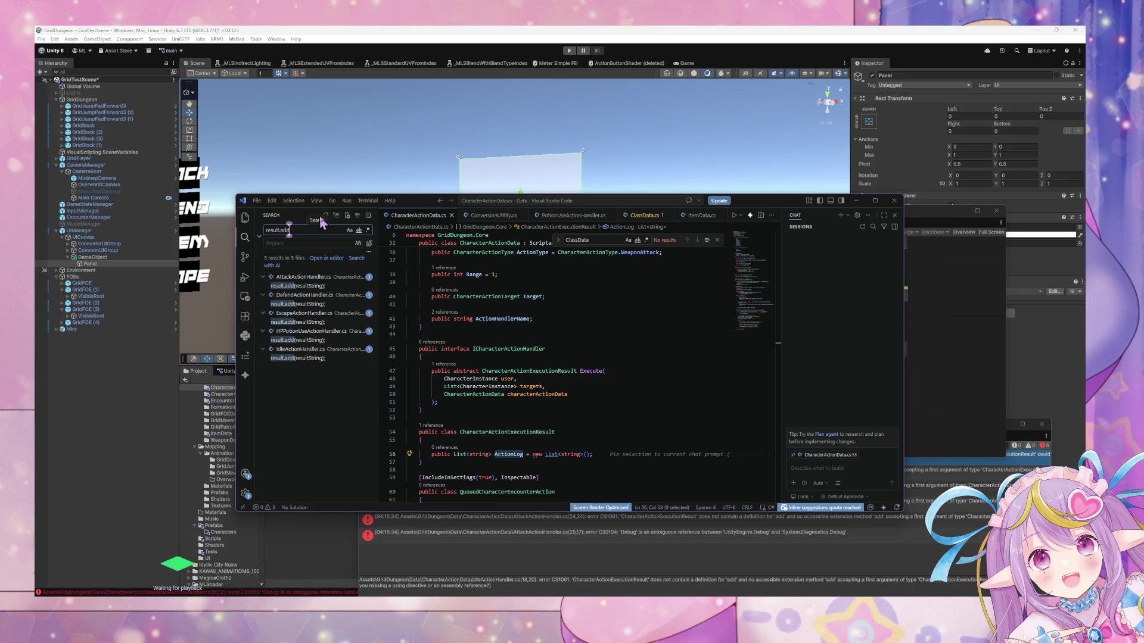
click(293, 242)
text(result)
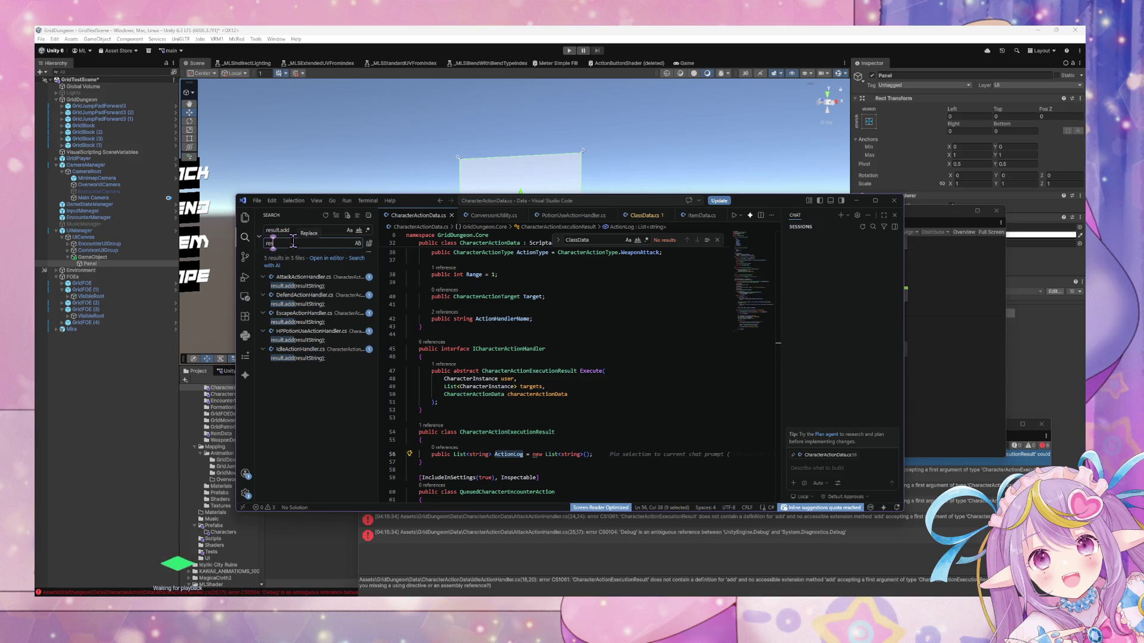
text(.ActionLog)
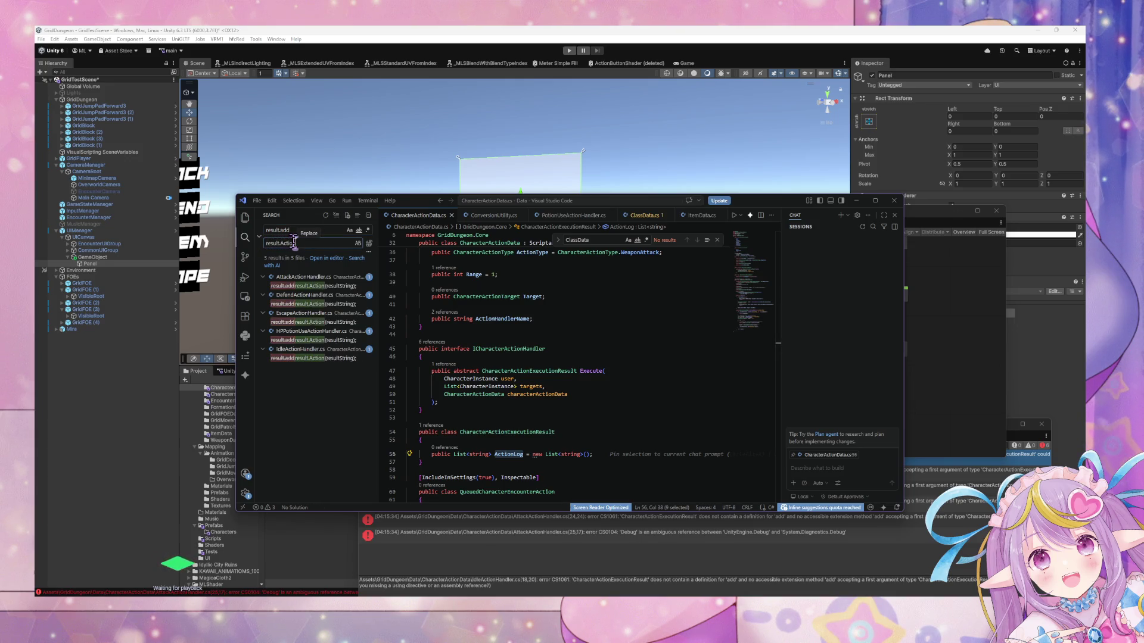
text(.Add)
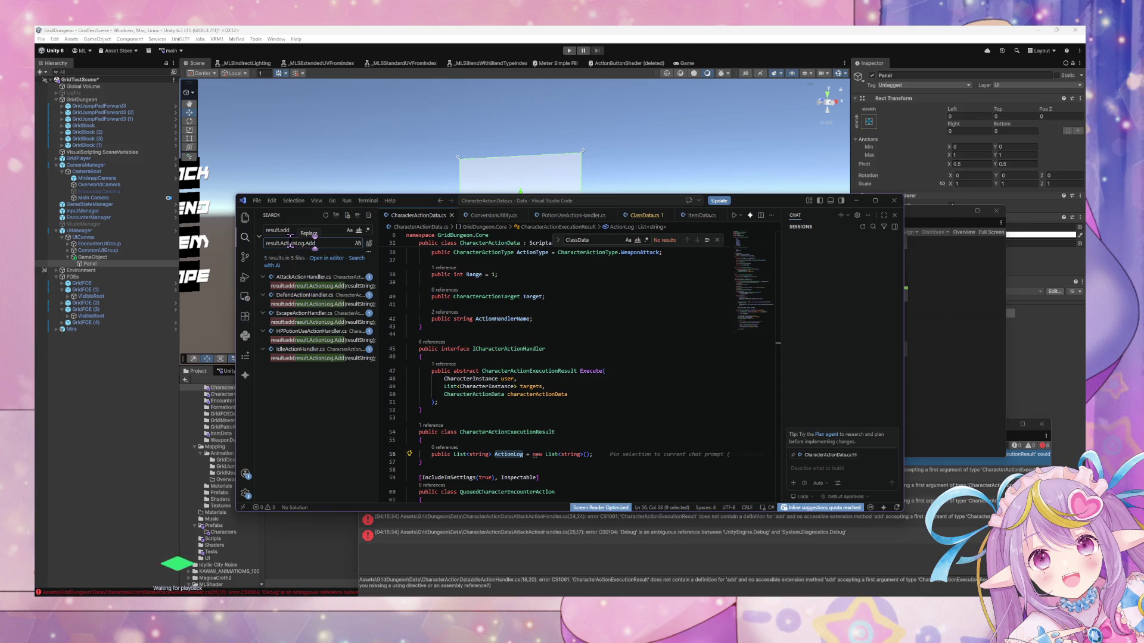
click(369, 245)
click(596, 355)
click(582, 411)
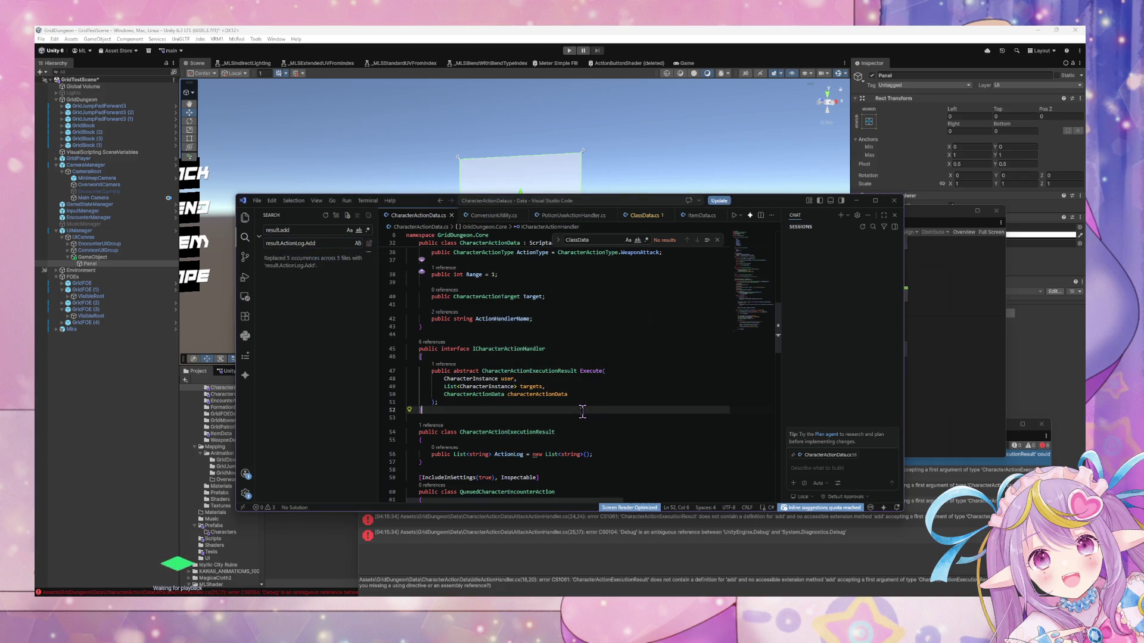
key(alt+Tab)
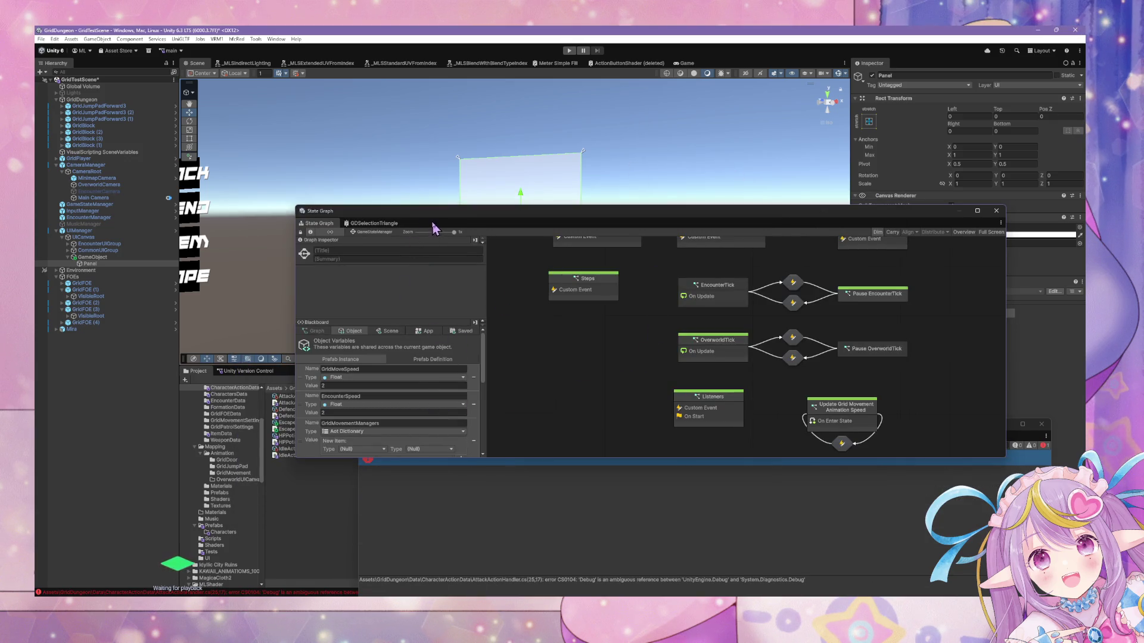
Delete the using System.Diagnostics line in AttackActionHandler.cs, reached from Unity's CS0104 Debug error.
mouse_move(435, 205)
mouse_down()
mouse_move(756, 327)
mouse_move(564, 533)
mouse_move(523, 490)
mouse_up()
double_click(643, 466)
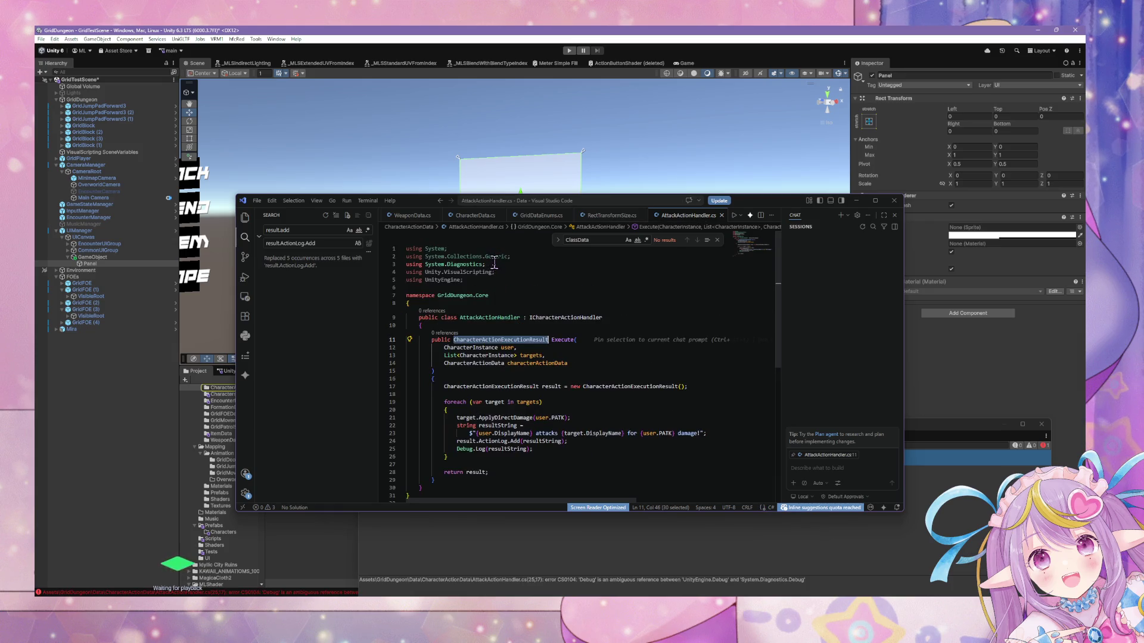
drag(494, 263, 511, 256)
key(BackSpace)
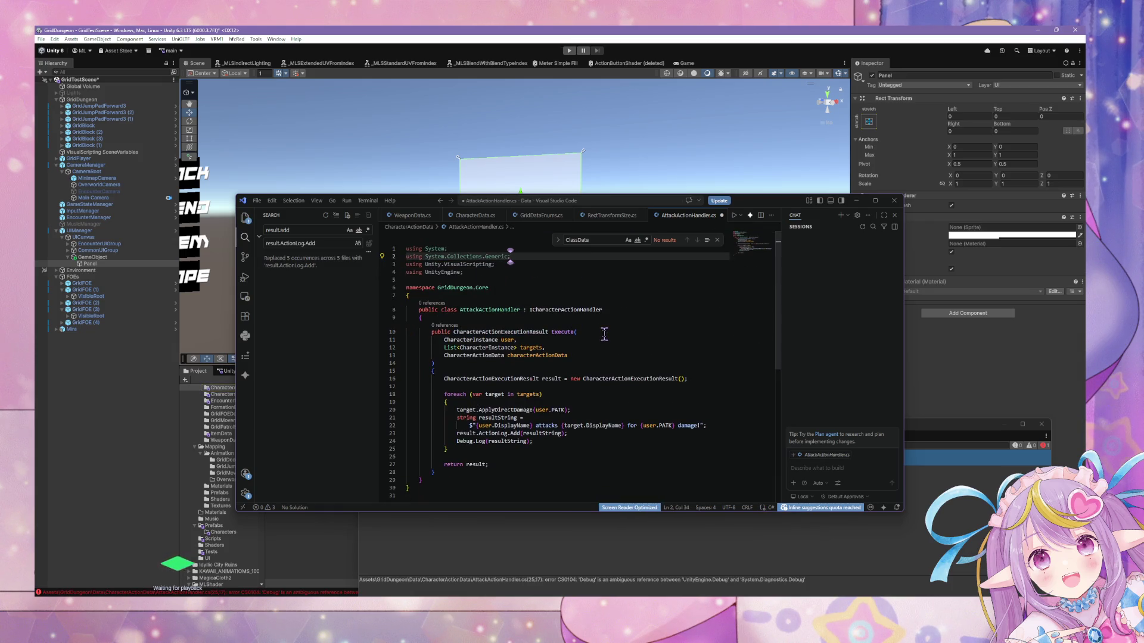
click(494, 160)
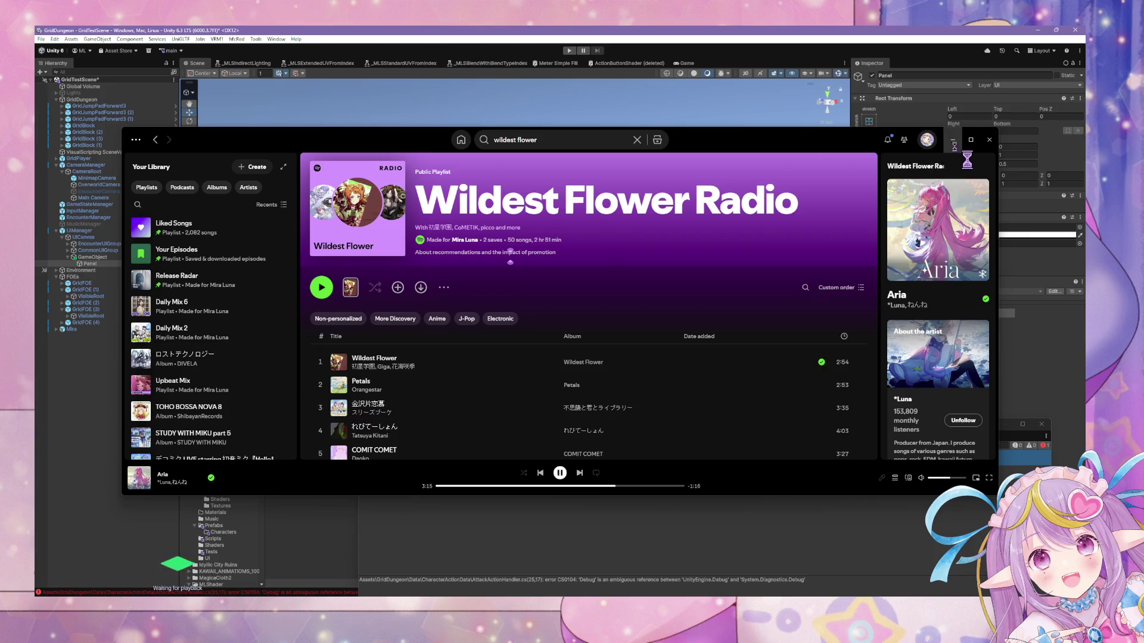
click(478, 86)
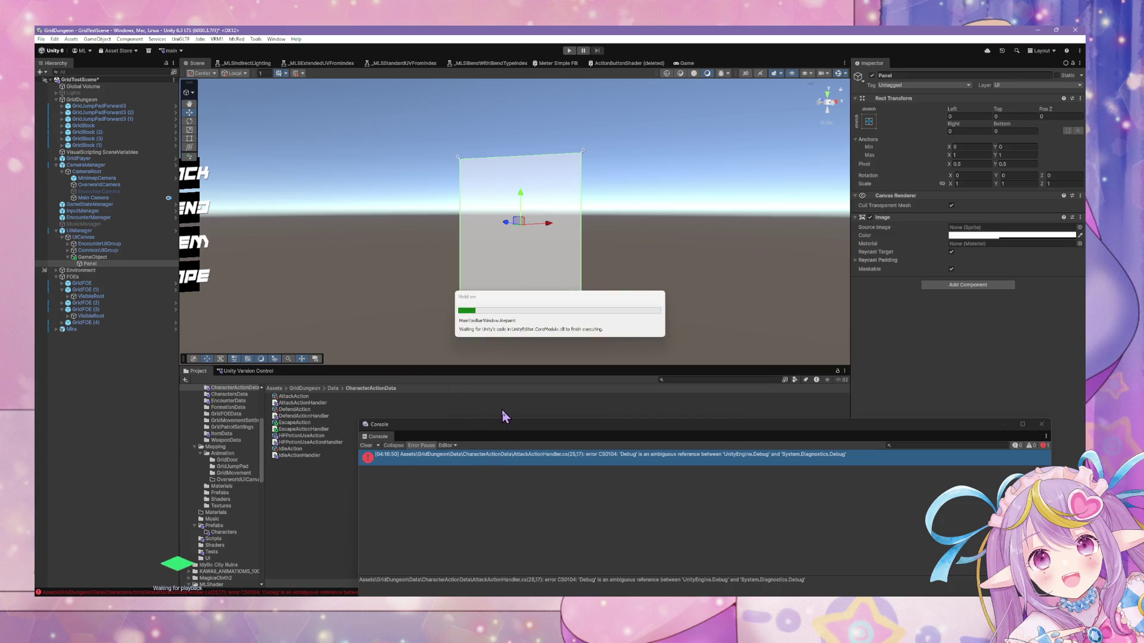
Deactivate the GameObject under CommonUIGroup in the Inspector, then enter Play mode.
click(94, 258)
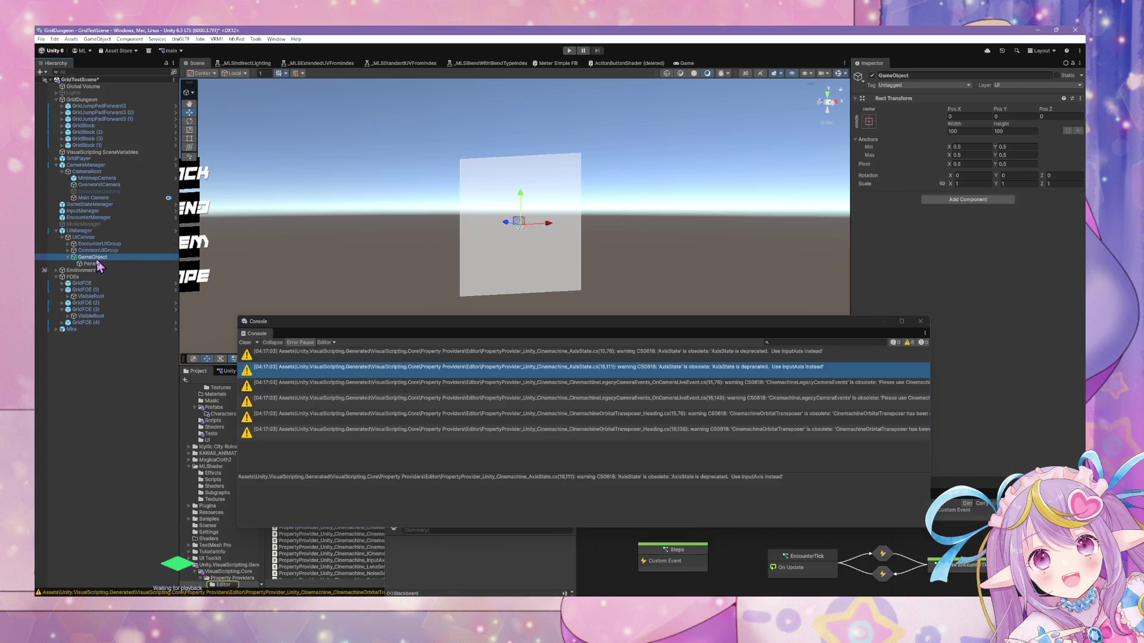
click(872, 76)
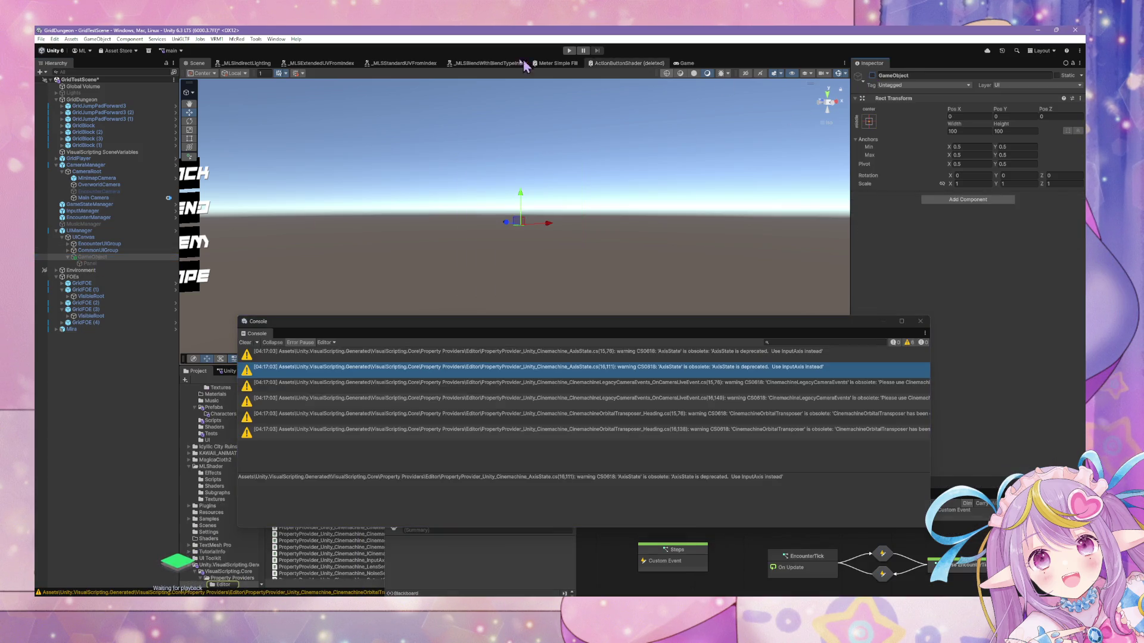
click(569, 50)
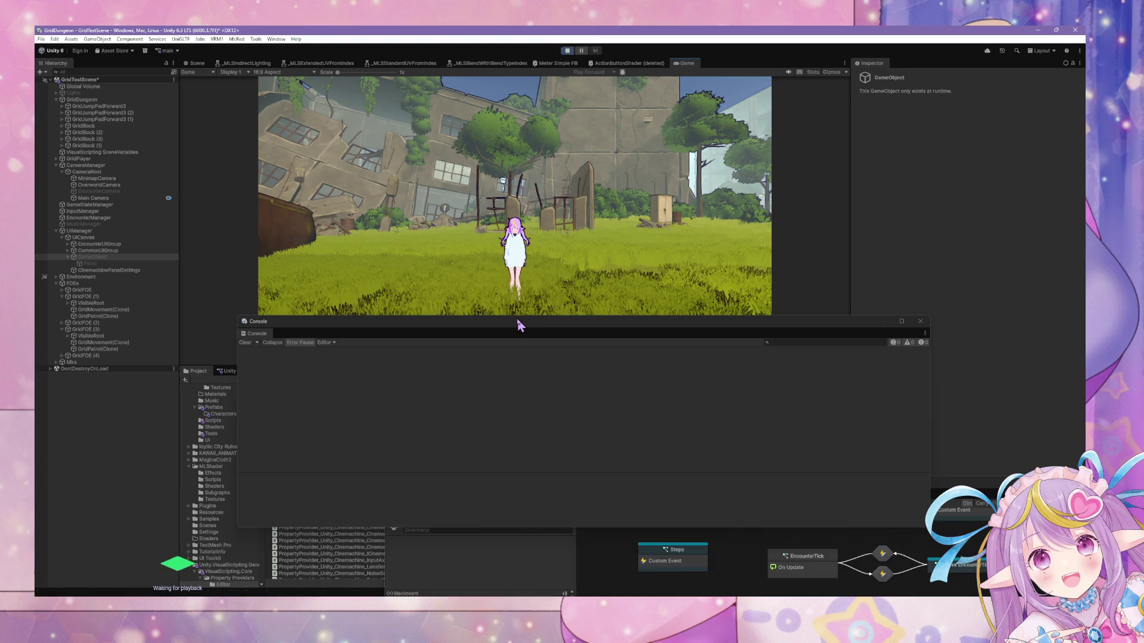
Attack Test Red repeatedly in the encounter until it is finished off.
click(595, 292)
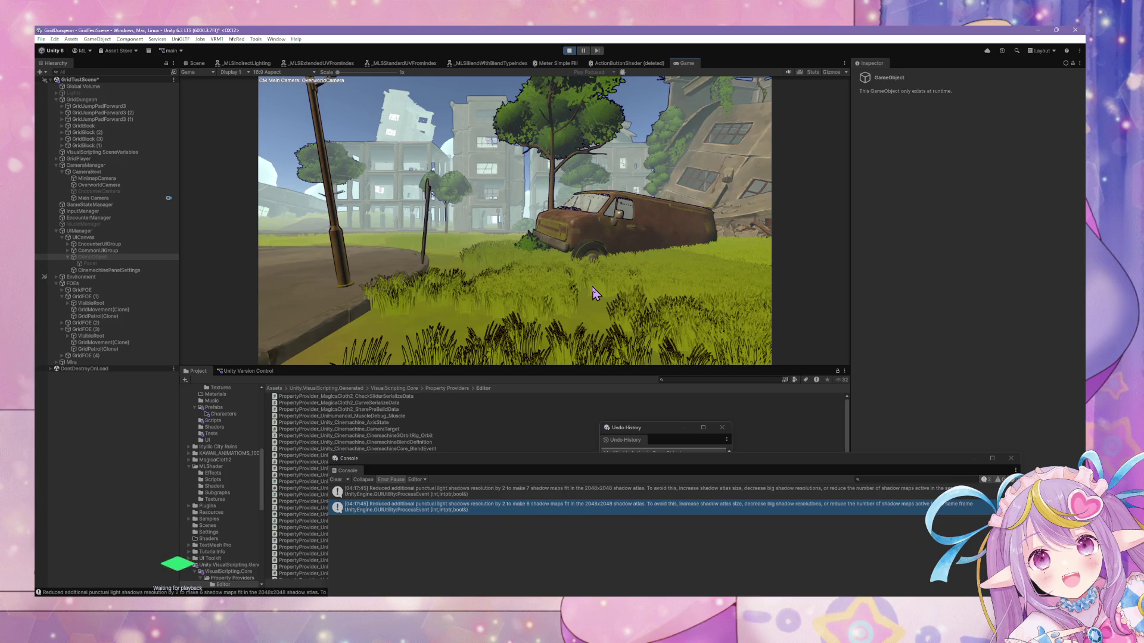
click(357, 206)
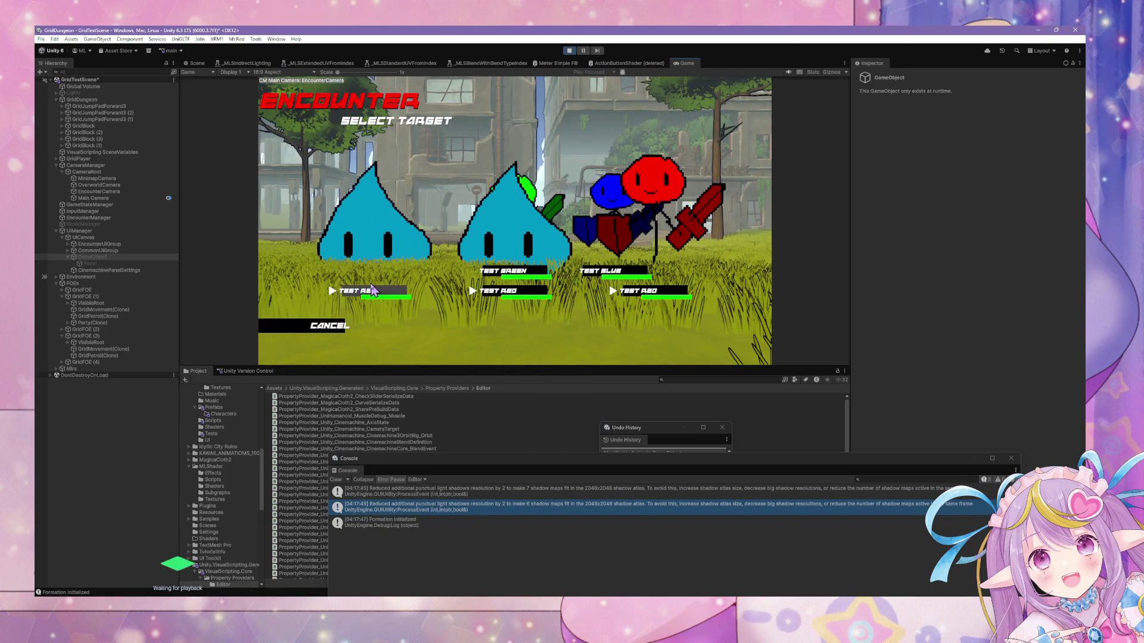
click(373, 290)
click(306, 189)
click(370, 291)
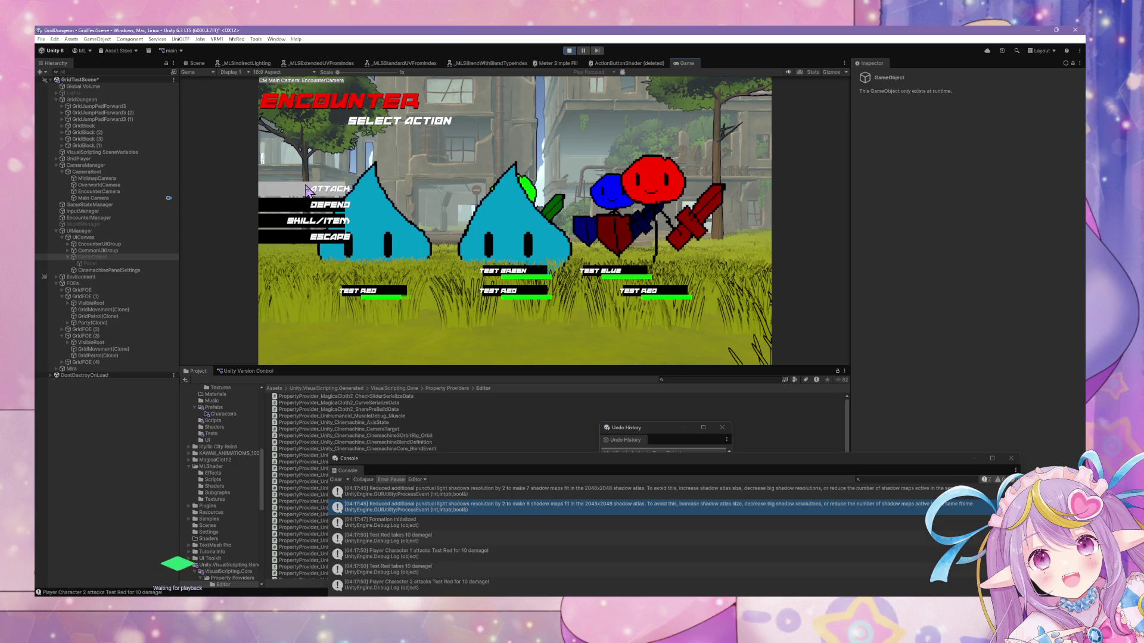
click(307, 190)
click(381, 292)
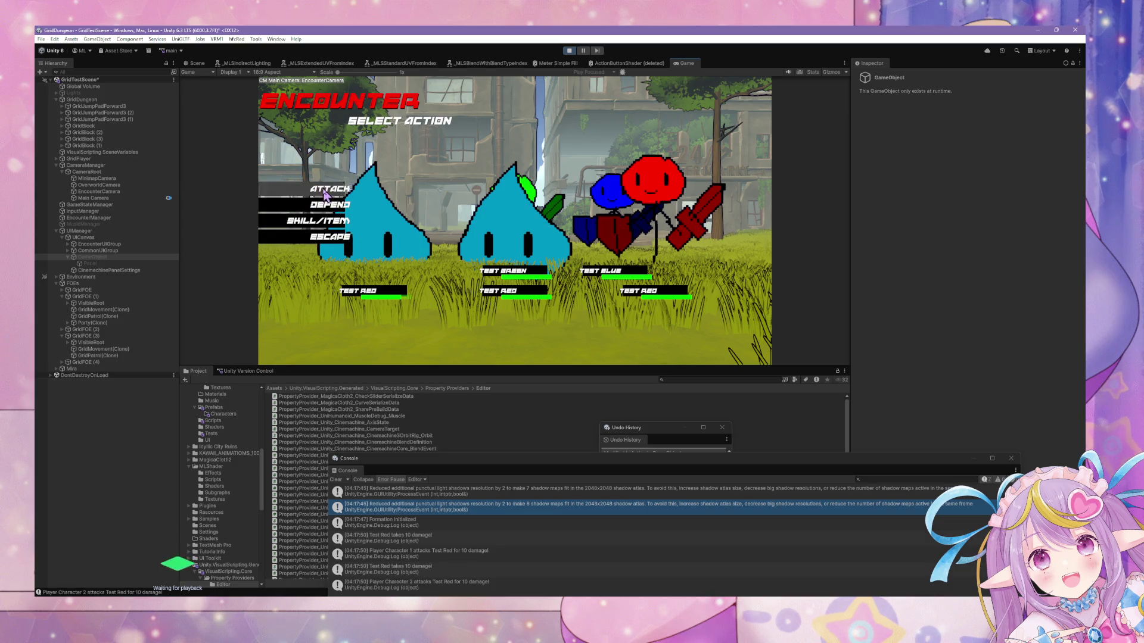
click(326, 194)
click(369, 262)
click(328, 190)
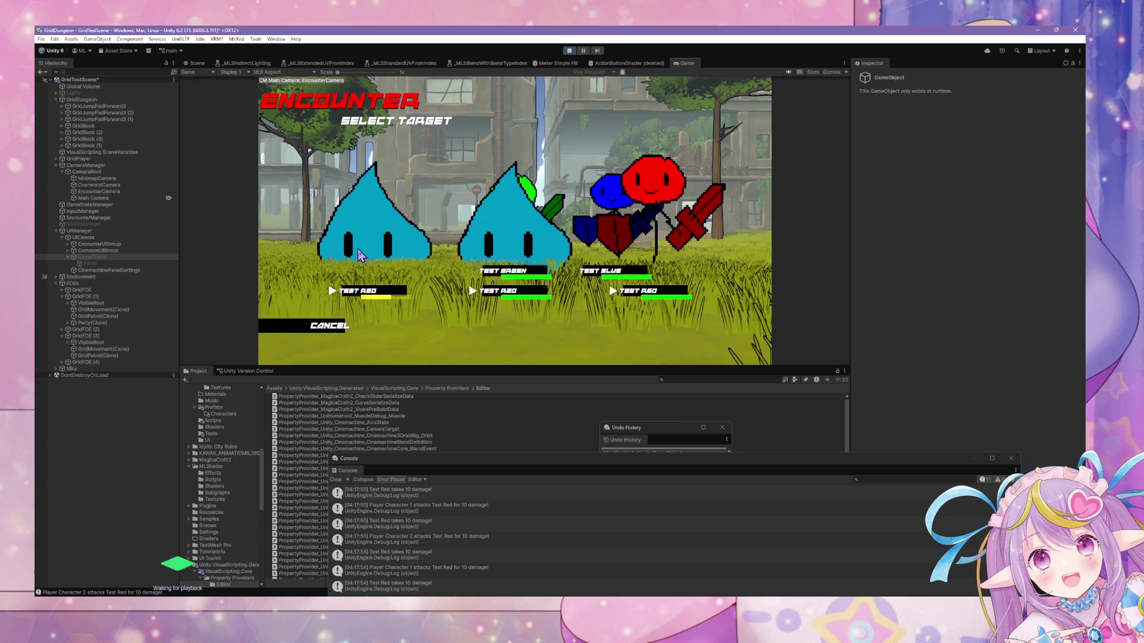
click(380, 288)
click(336, 197)
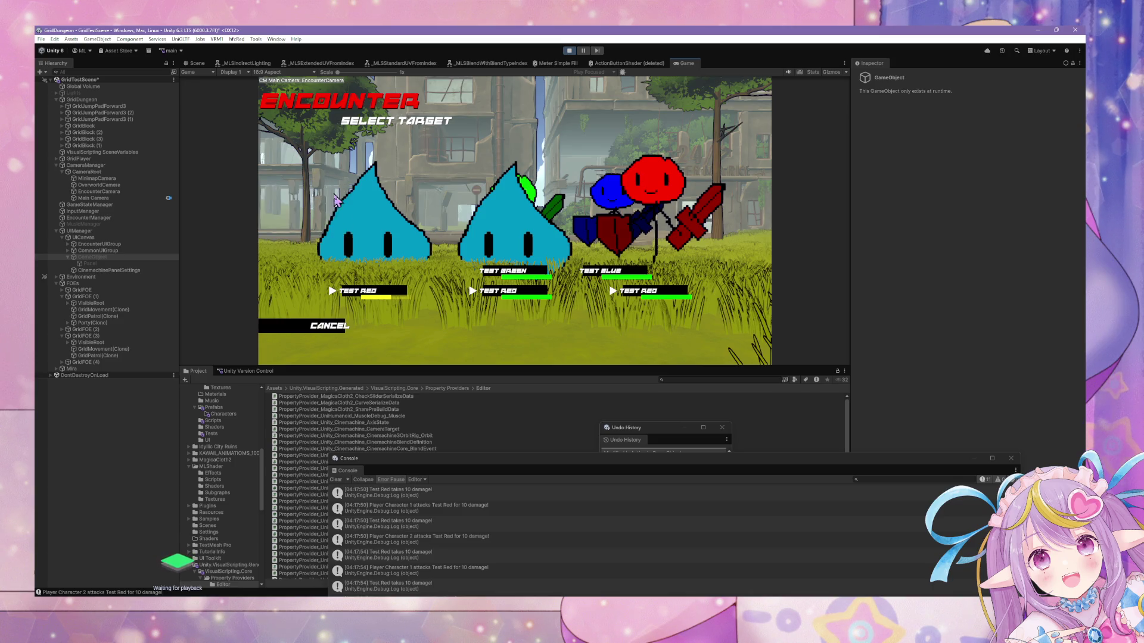
click(369, 284)
click(338, 195)
click(369, 290)
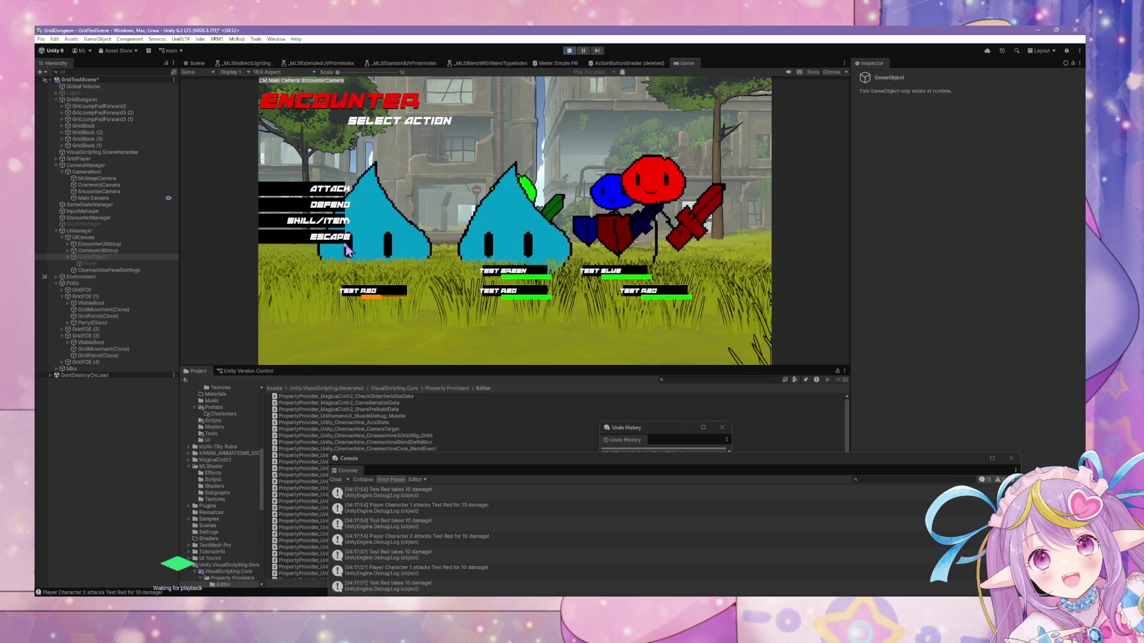
click(327, 190)
click(376, 293)
click(344, 189)
click(370, 286)
click(339, 191)
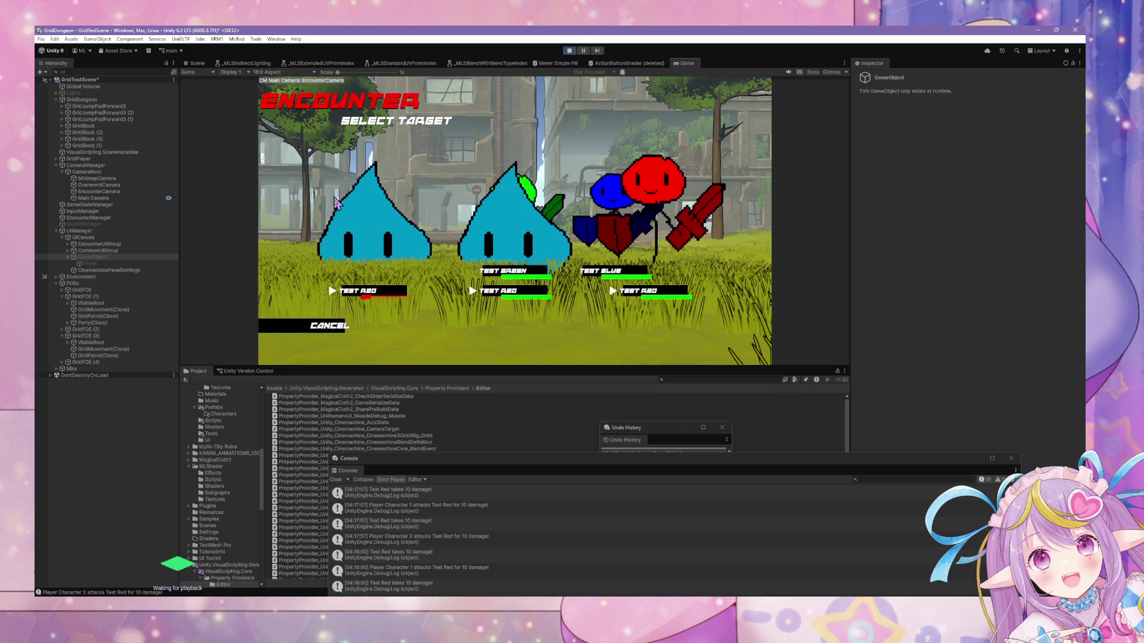
click(371, 292)
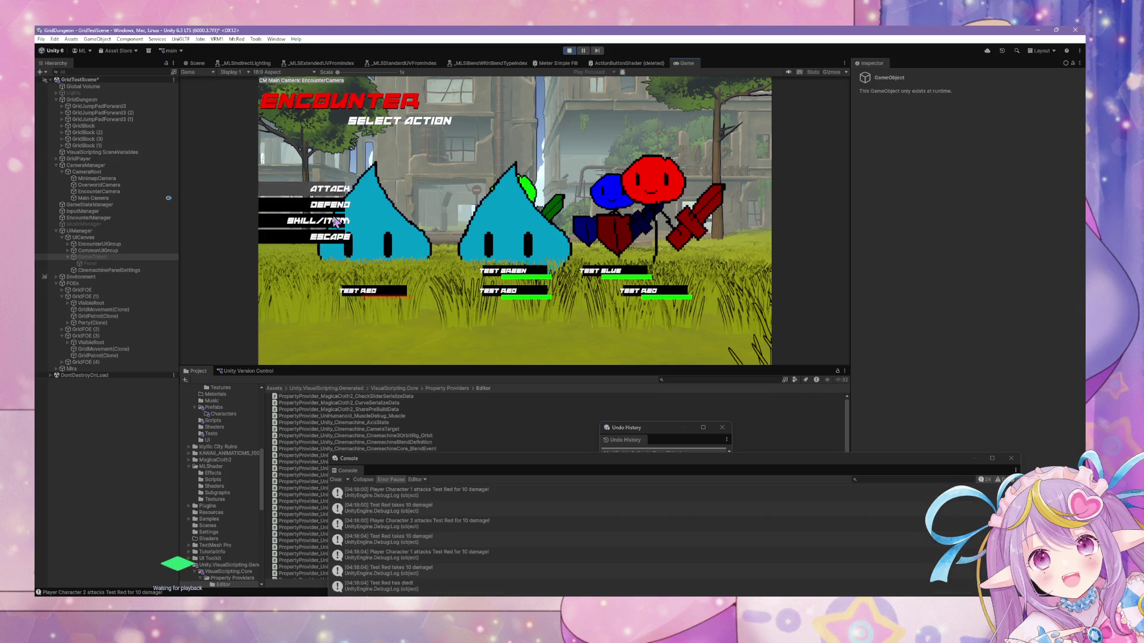
Use Escape and Defend in encounters and check their messages in the enlarged Console.
click(333, 238)
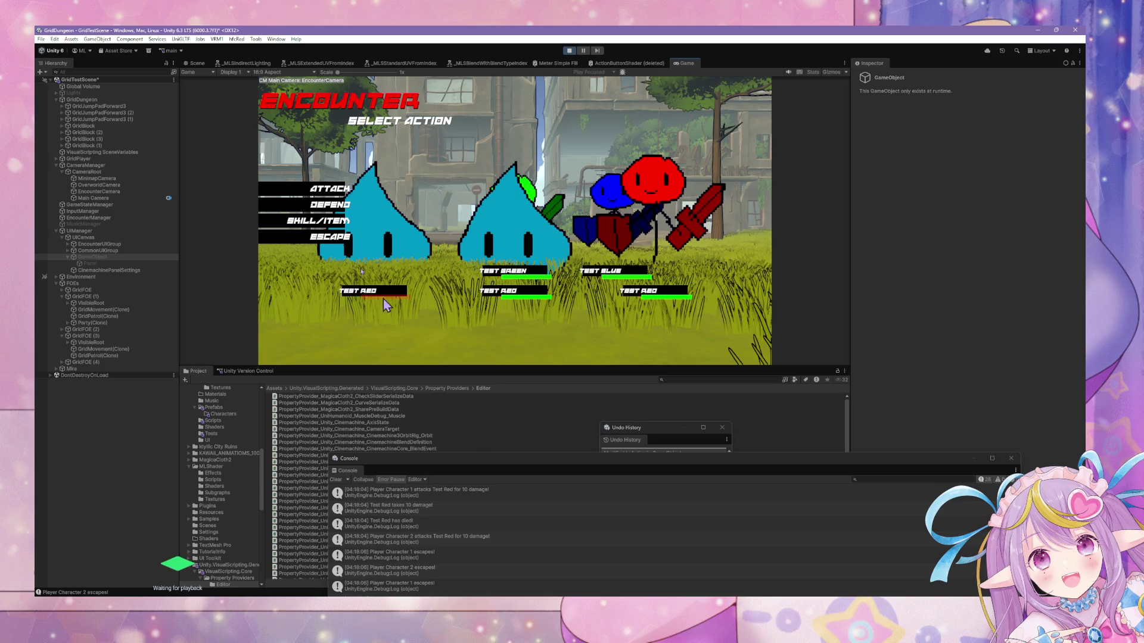
click(326, 205)
click(327, 208)
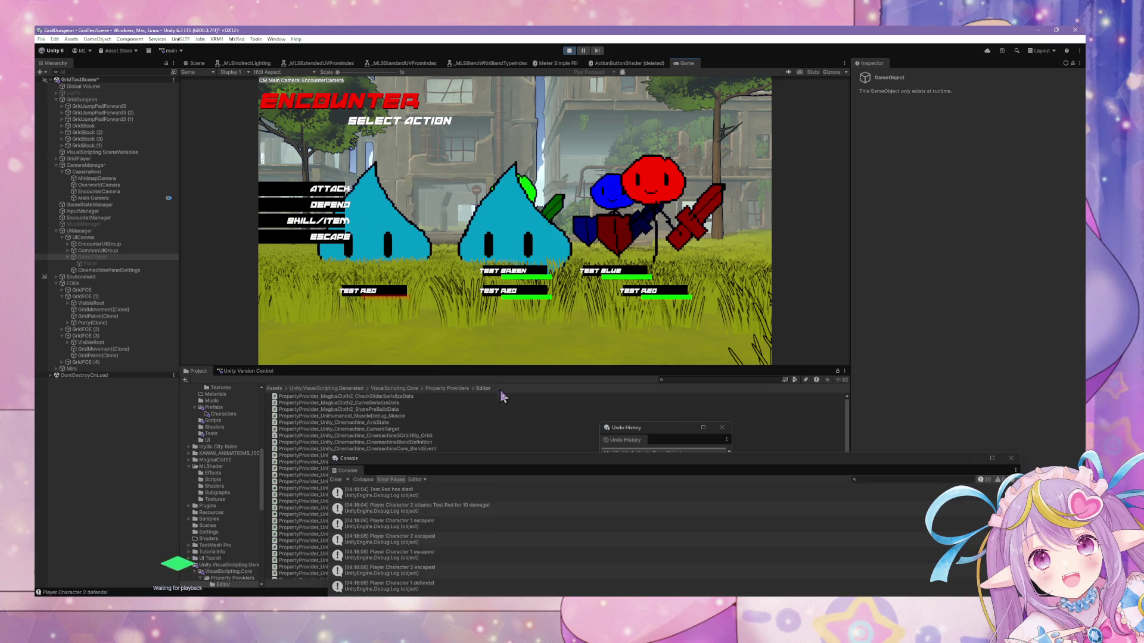
drag(477, 458, 544, 216)
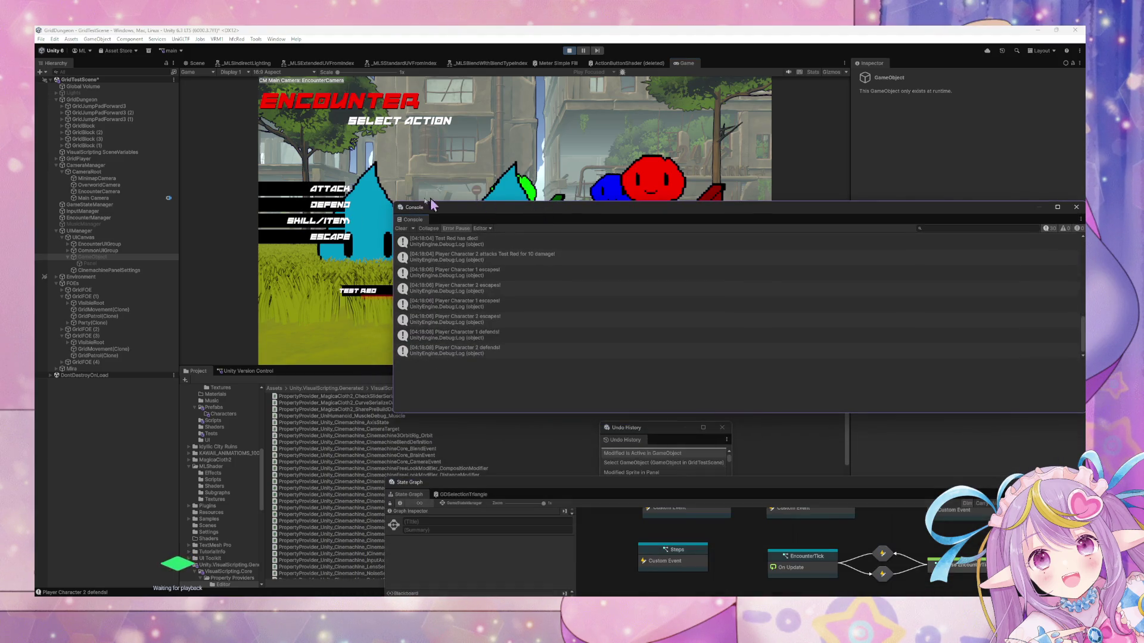
click(344, 302)
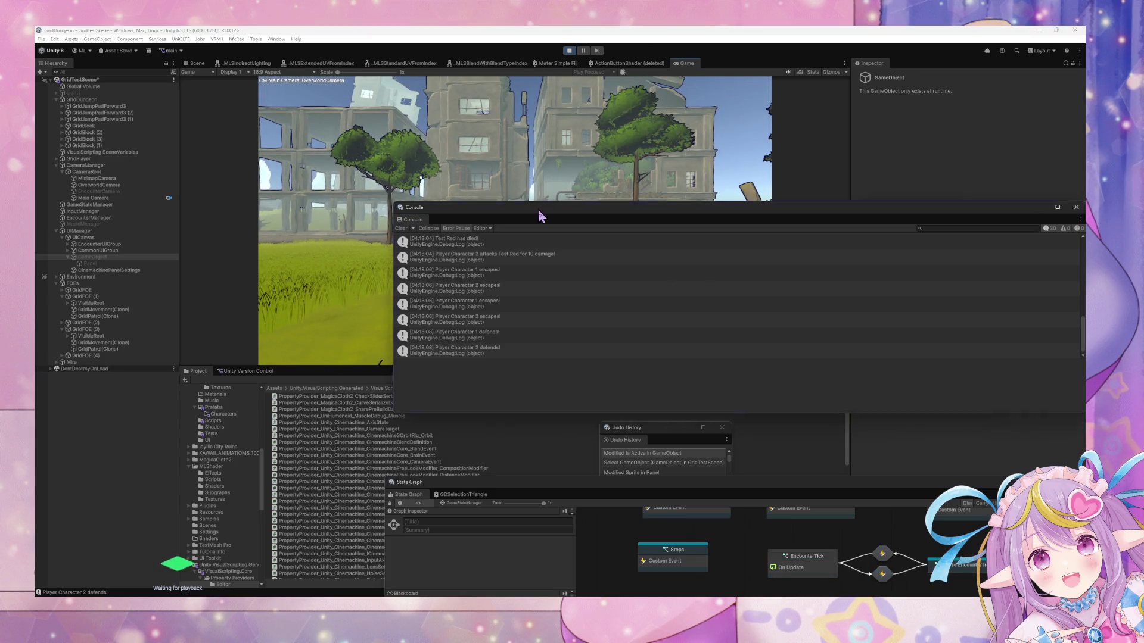
drag(539, 216, 802, 337)
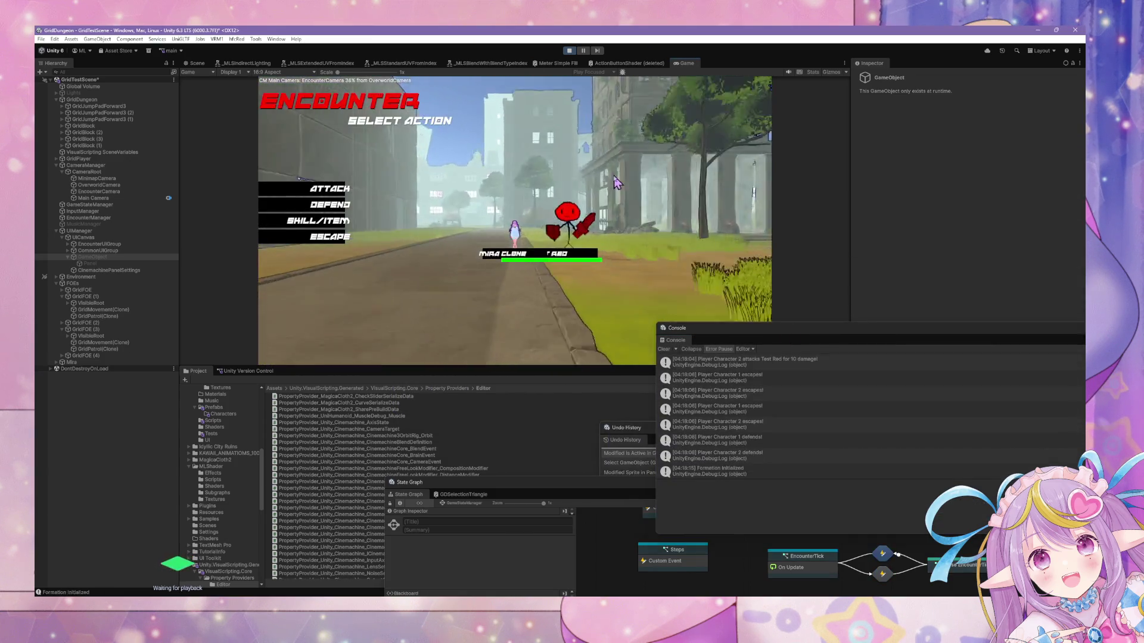
click(312, 235)
click(352, 237)
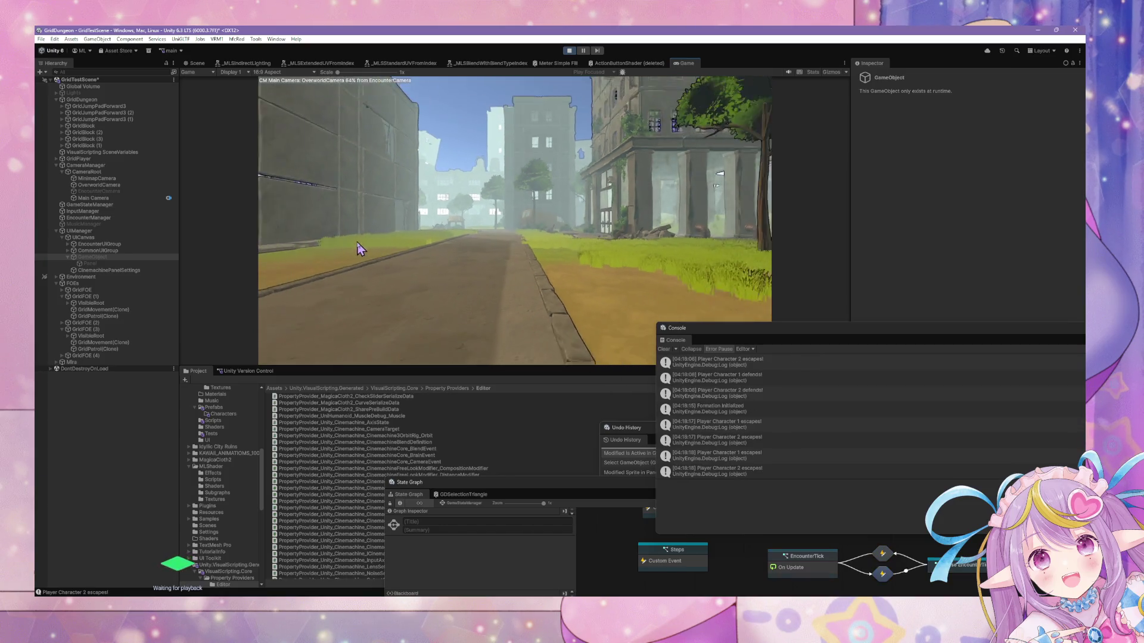